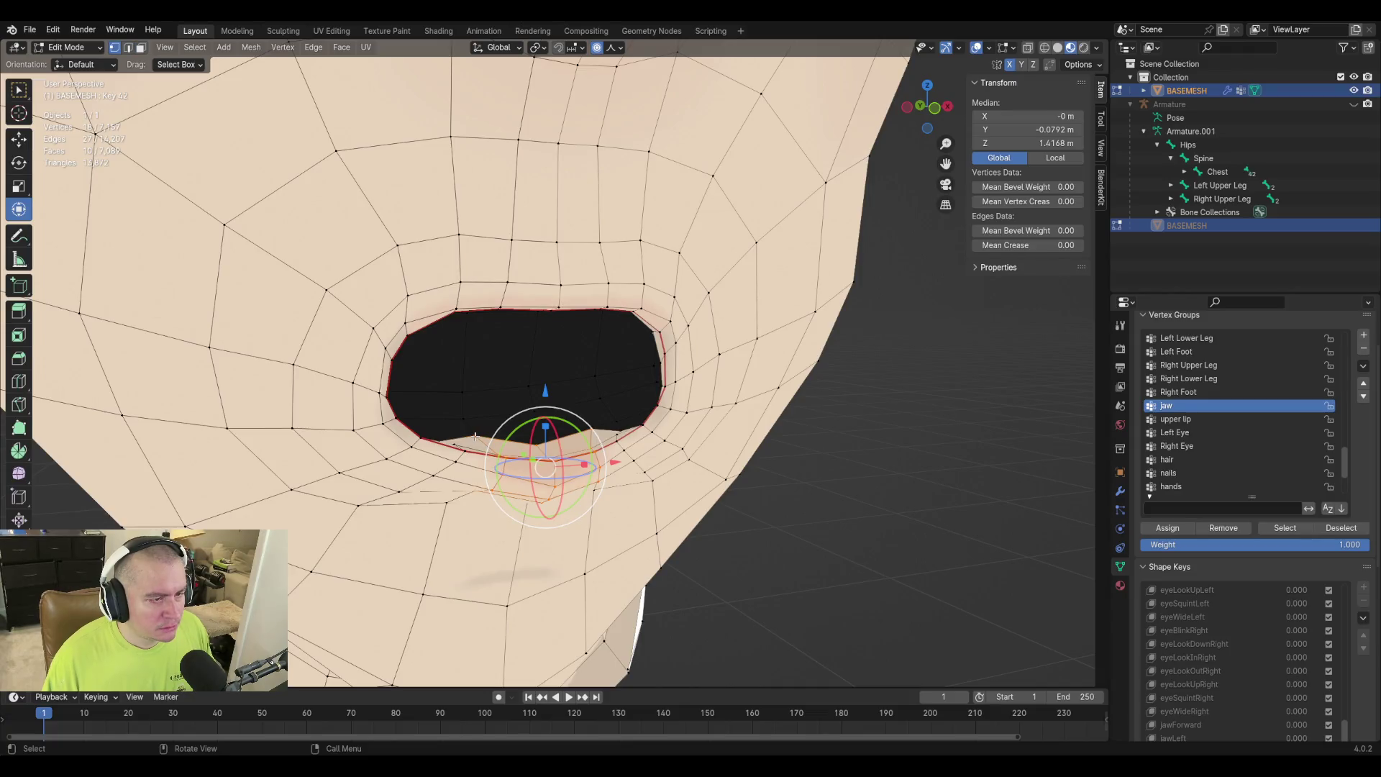
Raise two selected lower-lip vertices vertically, resizing the proportional falloff, in two adjustments.
left_click(617, 437, "shift")
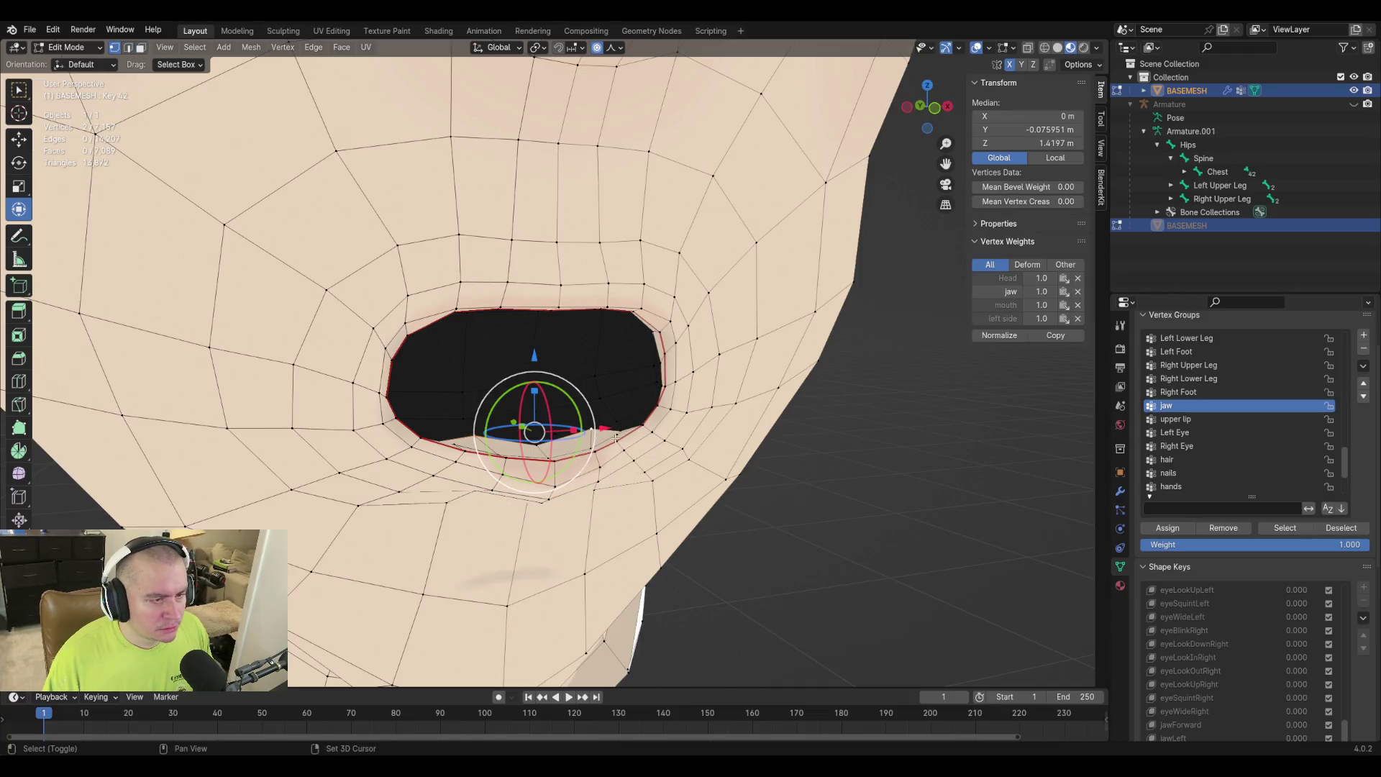
key("g")
key("z")
scroll(579, 384, "up", 4)
scroll(579, 384, "up", 3)
left_click(577, 388)
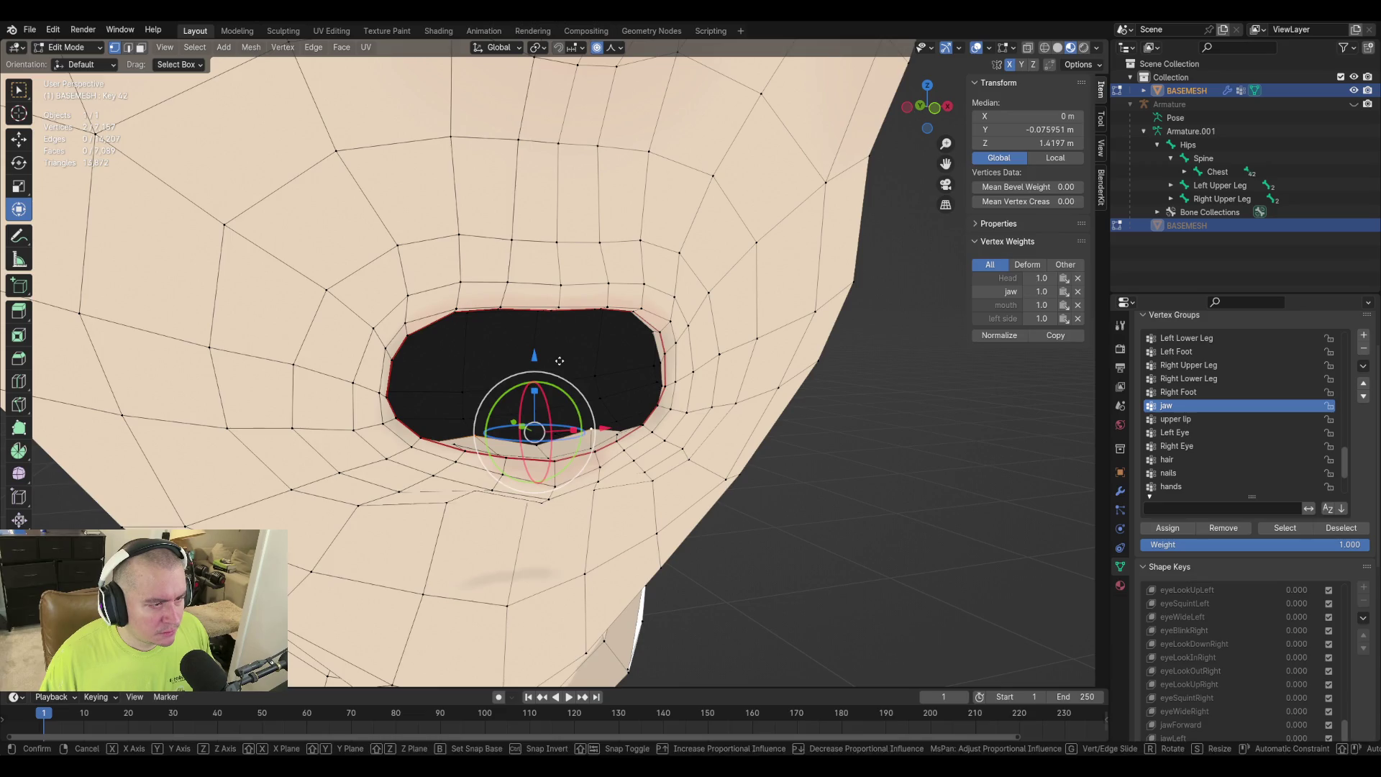
key("g")
key("z")
scroll(566, 377, "up", 3)
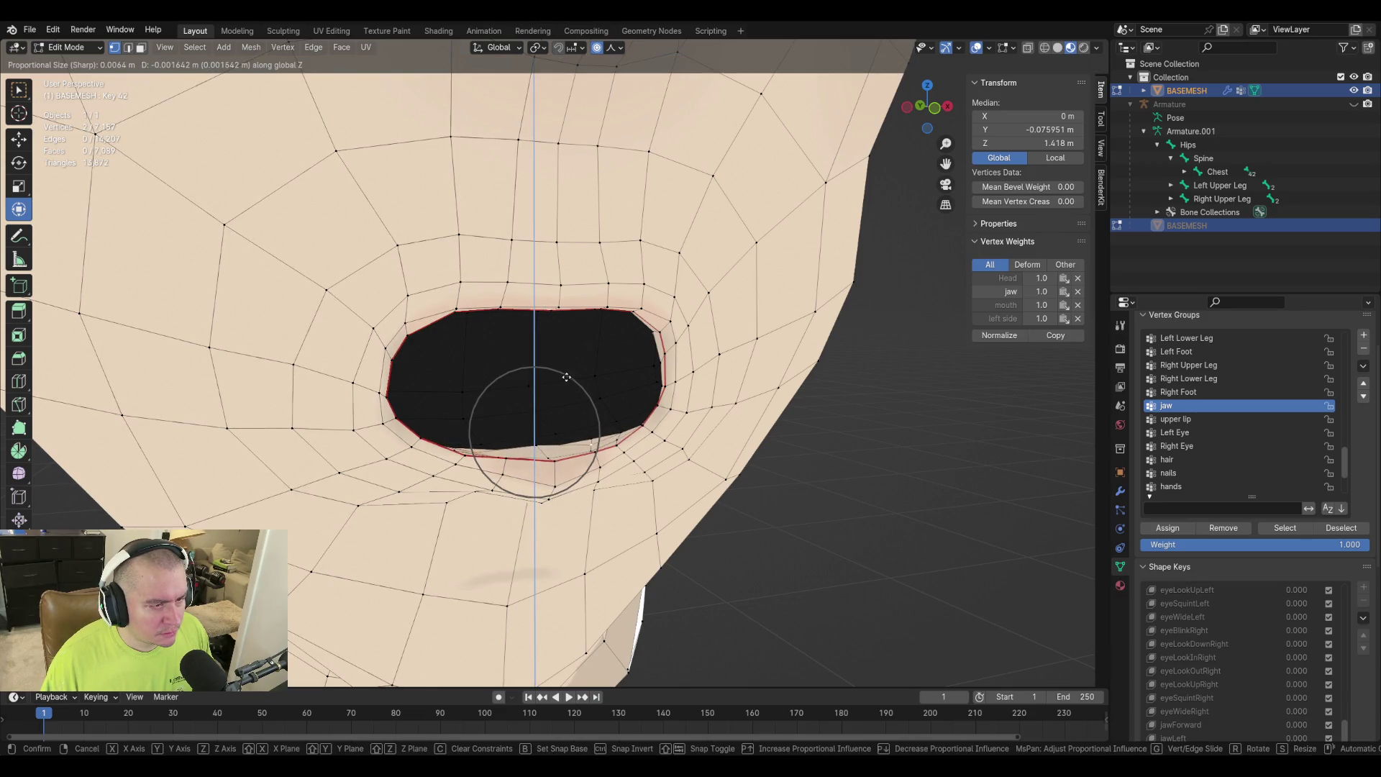
left_click(570, 372)
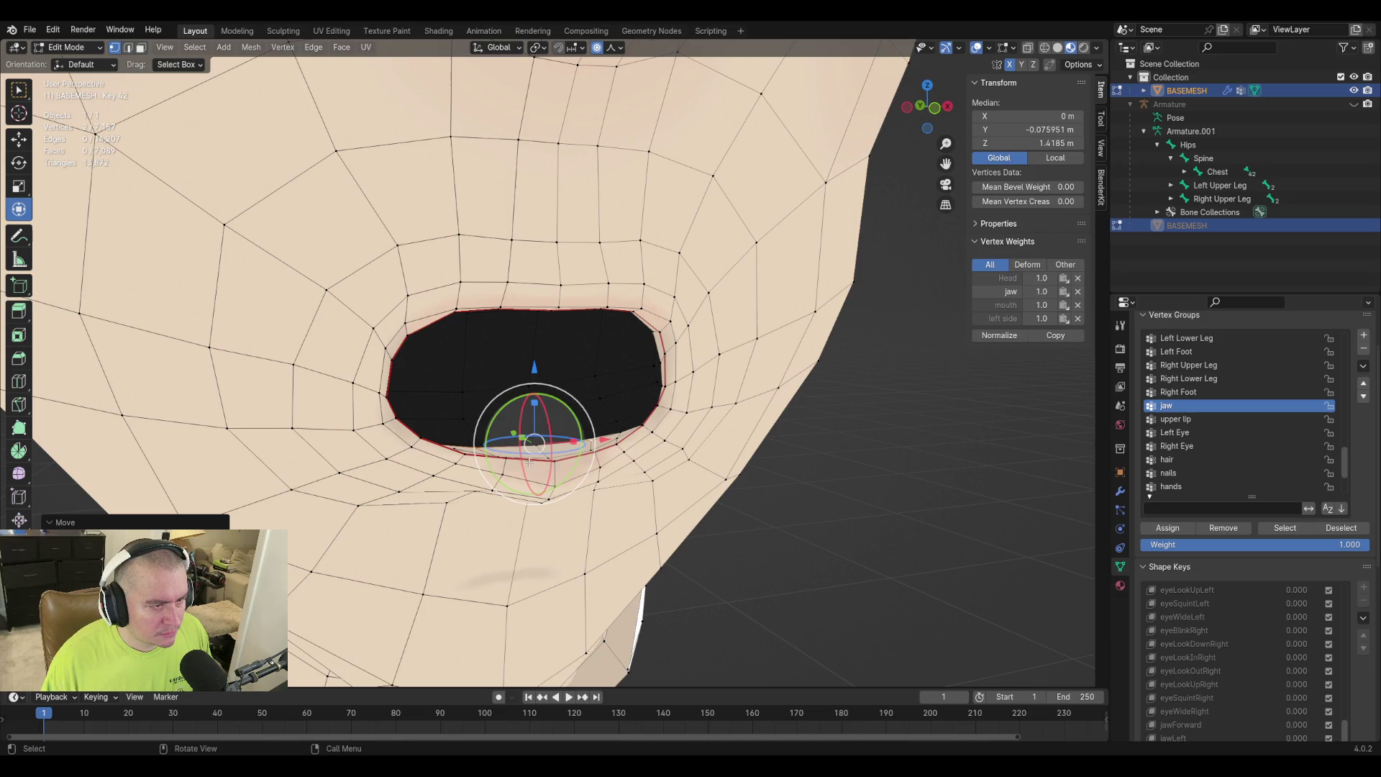
Lift two individual lower-lip vertices straight up along Z.
left_click(536, 450)
key("g")
key("z")
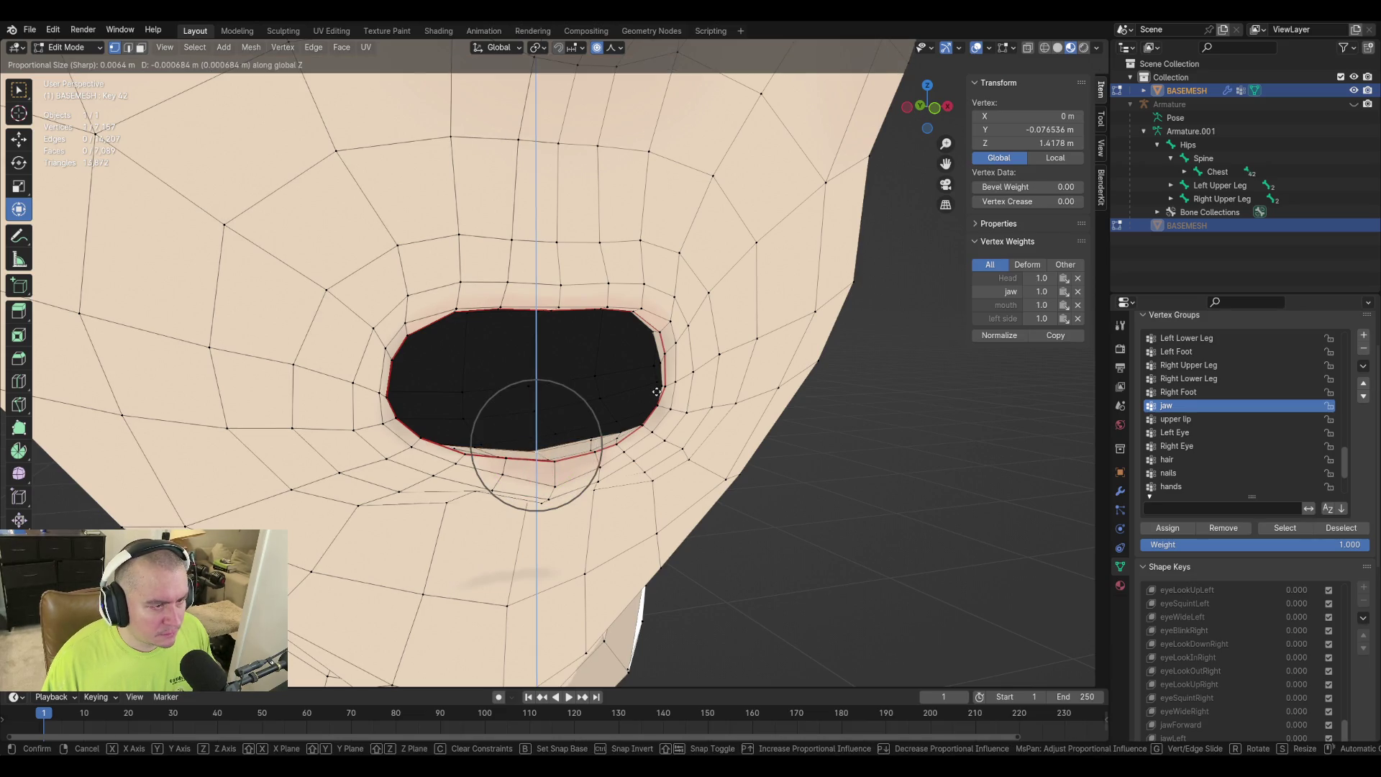
left_click(656, 389)
left_click(555, 458)
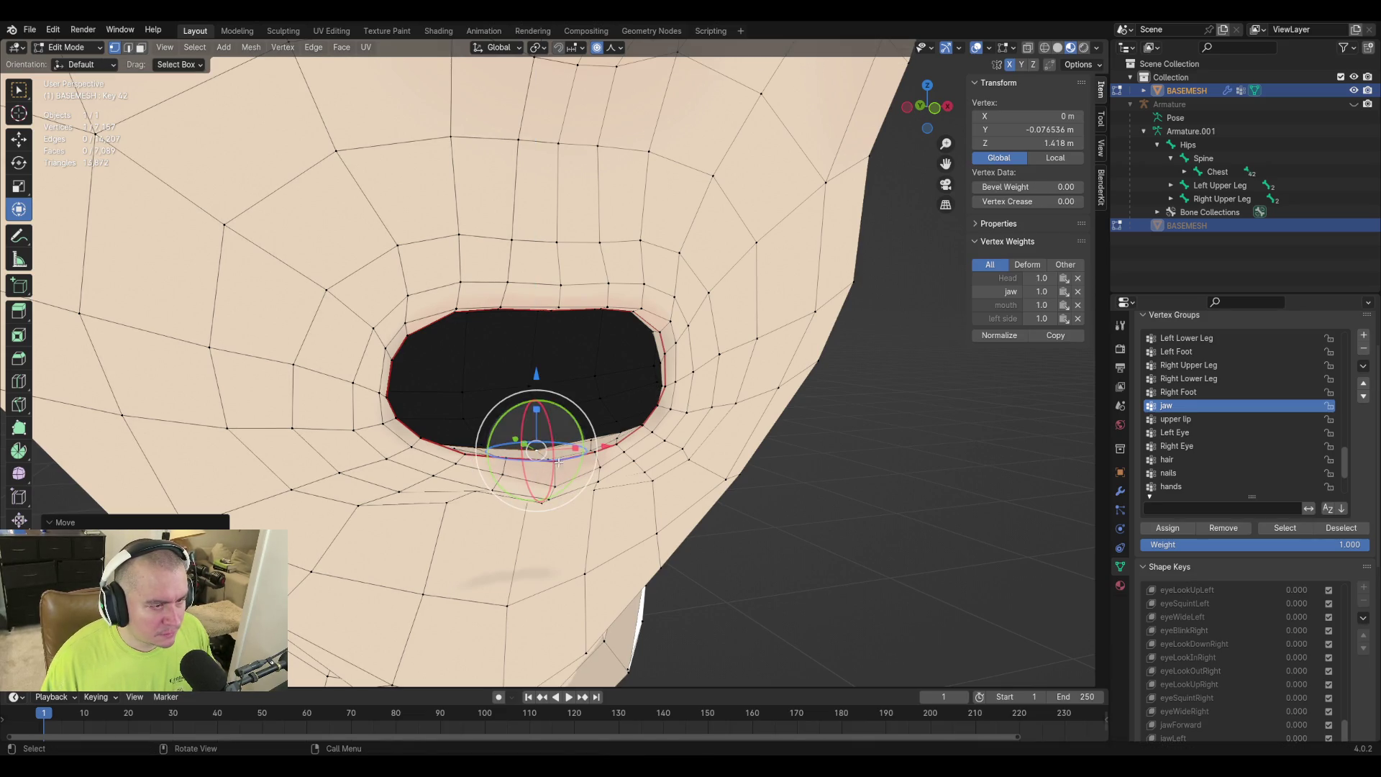
key("g")
key("z")
left_click(701, 412)
From the front view, lift the next two lower-lip vertices along Z.
key("KP_1")
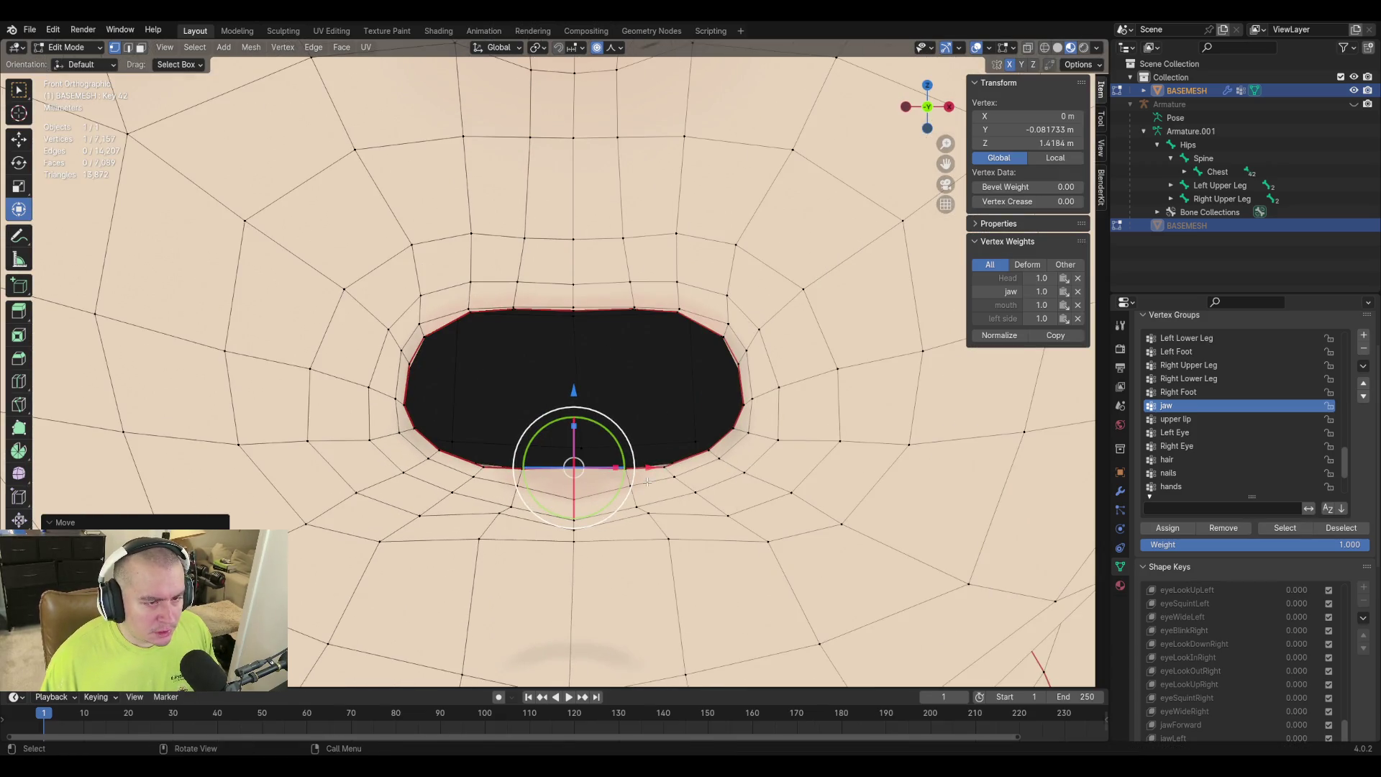
left_click(669, 467)
key("g")
key("z")
left_click(754, 407)
left_click(709, 447)
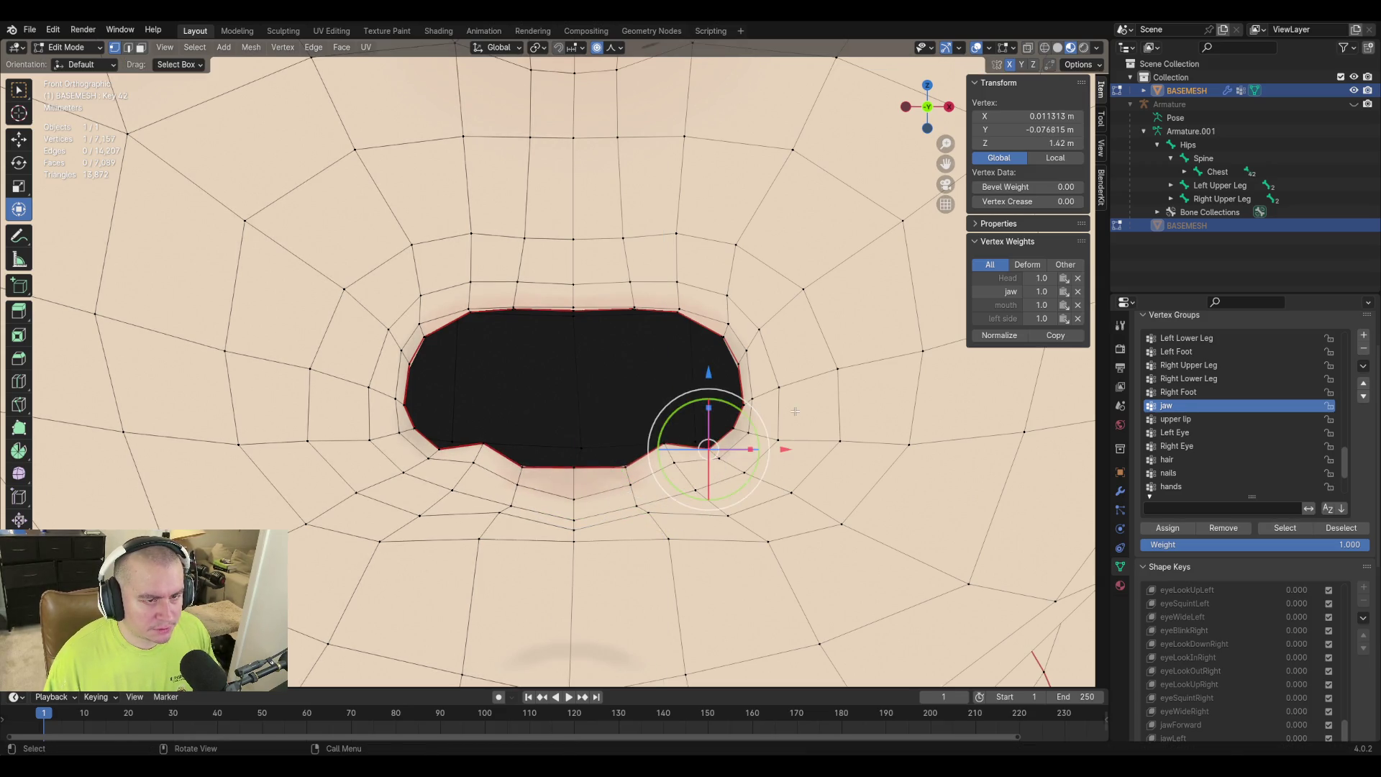
key("g")
key("z")
left_click(791, 397)
Adjust the height of the lip-corner vertex and a neighbouring lip vertex along Z.
left_click(734, 424)
key("g")
key("z")
left_click(810, 408)
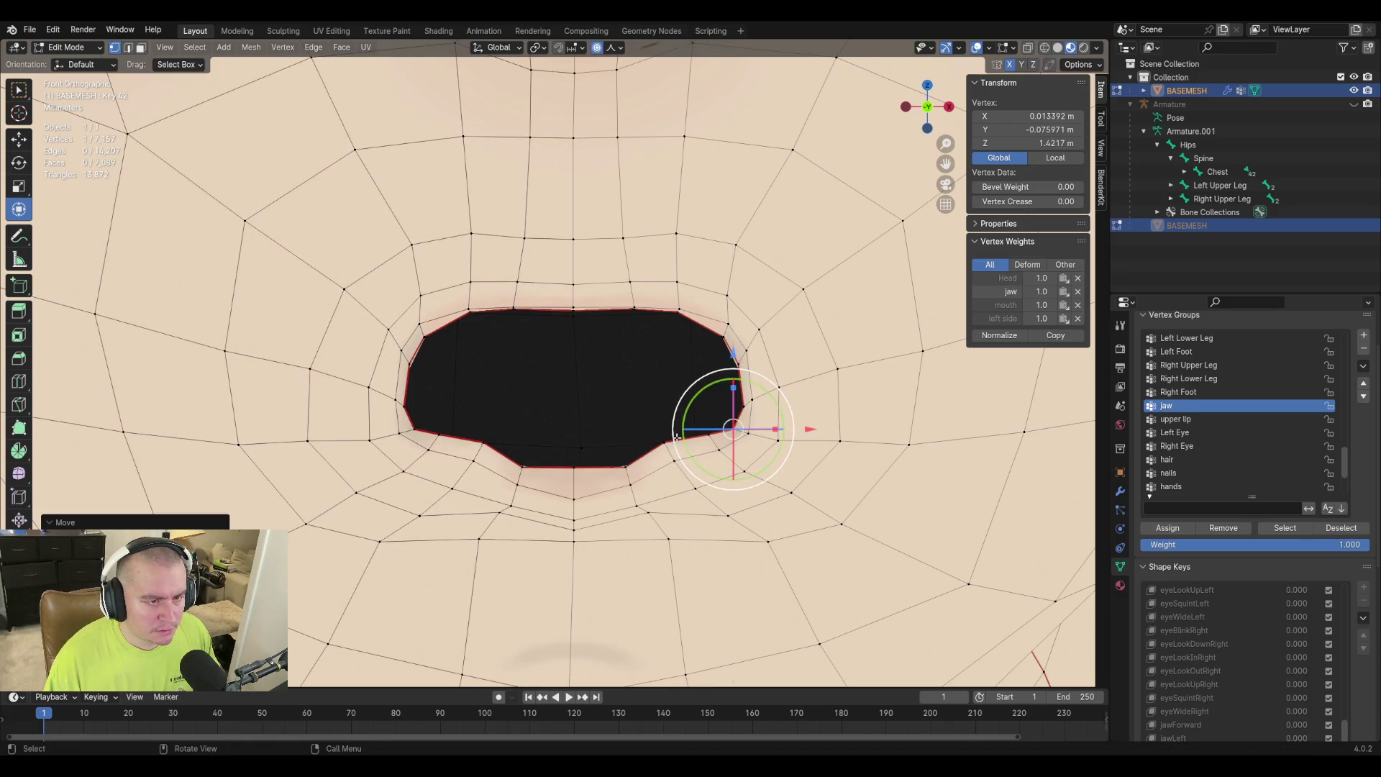
left_click(667, 438)
key("g")
key("z")
left_click(776, 432)
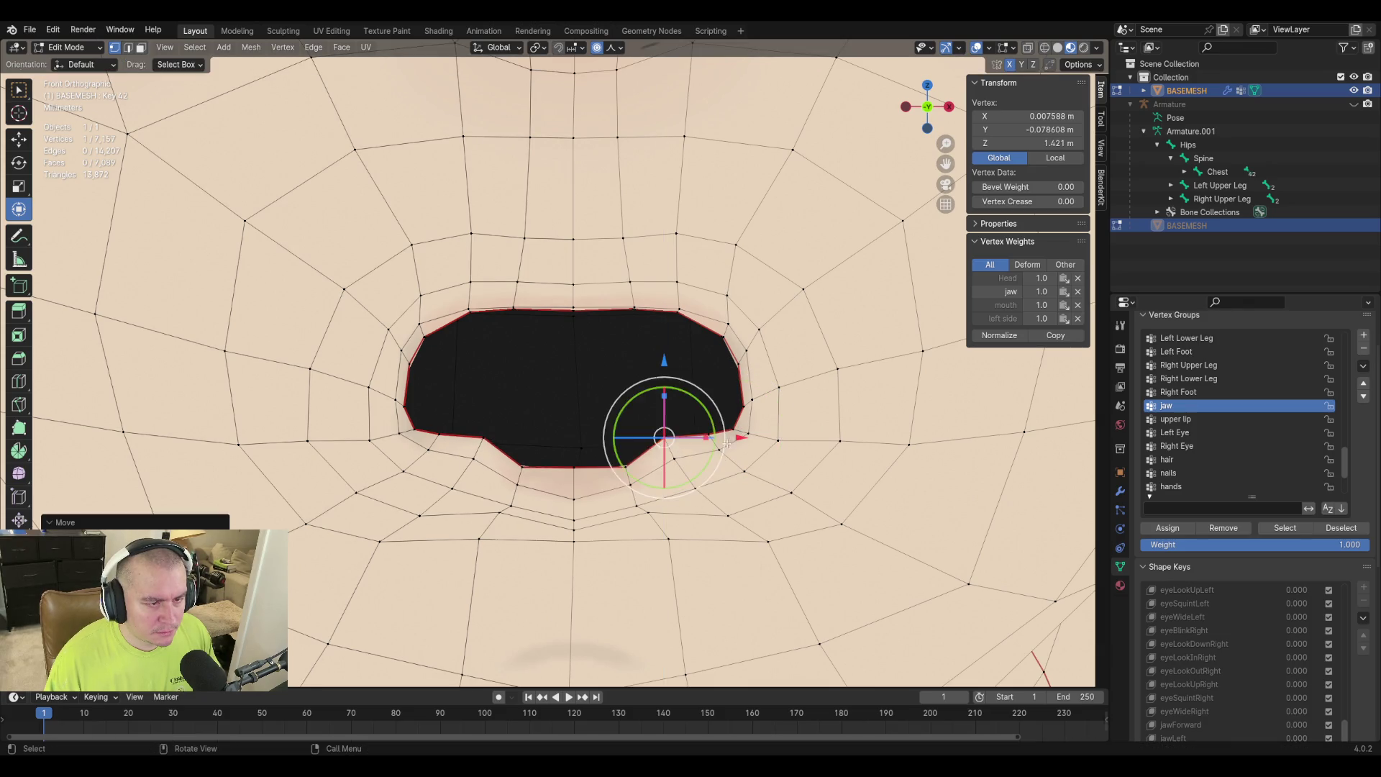
Lift the right-of-centre and centre lower-lip vertices, refining the centre height twice.
left_click(627, 465)
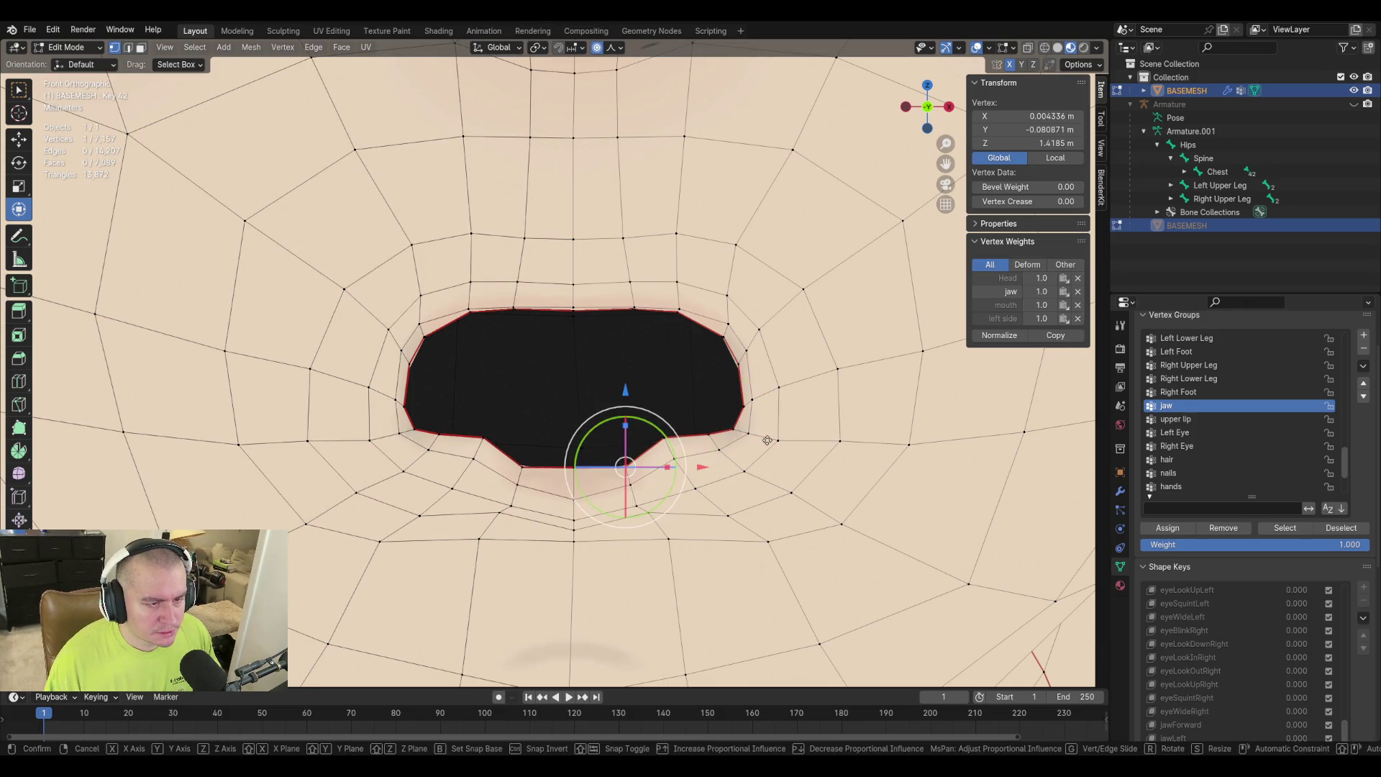
key("g")
key("z")
left_click(766, 415)
left_click(574, 465)
key("g")
key("z")
left_click(714, 436)
key("g")
key("z")
left_click(643, 470)
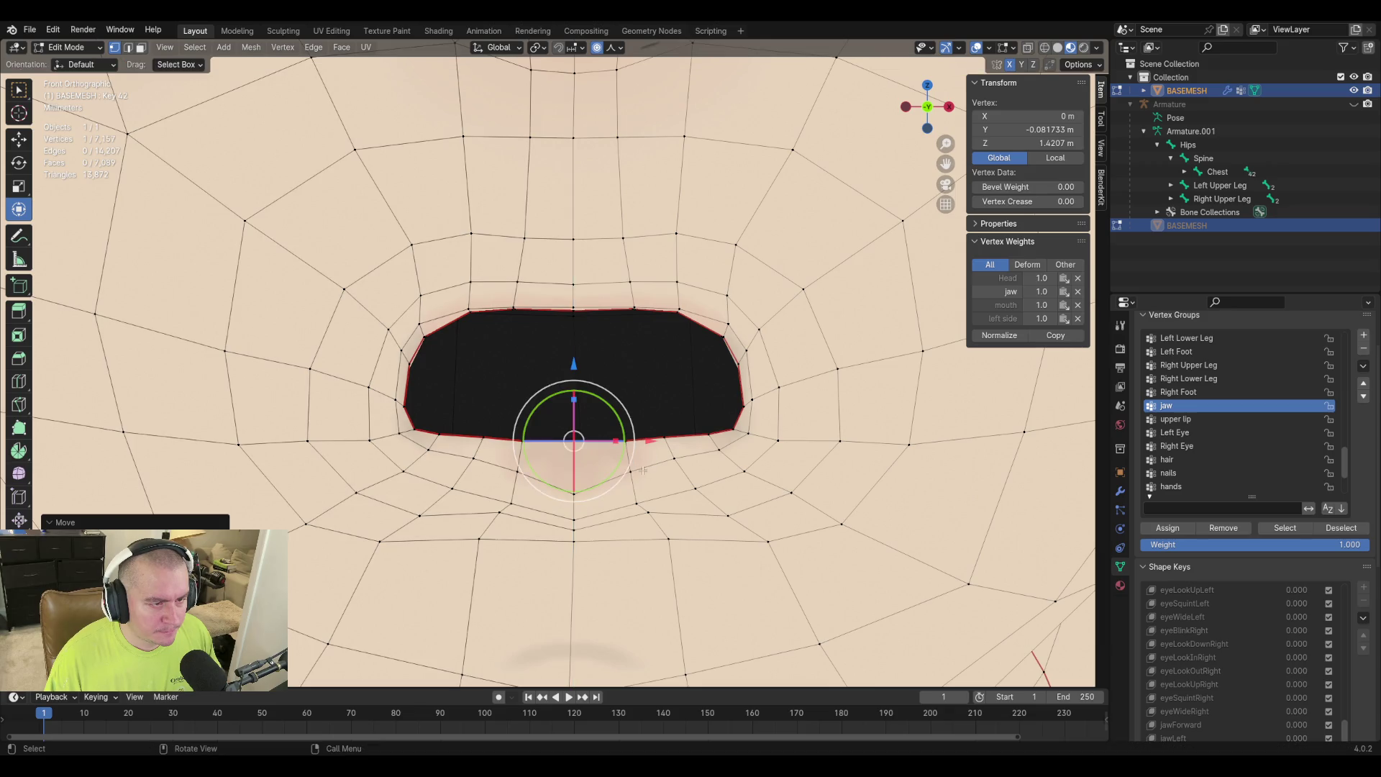
Set the height of one more lower-lip vertex along Z and select the next.
left_click(575, 497)
key("g")
key("z")
left_click(667, 506)
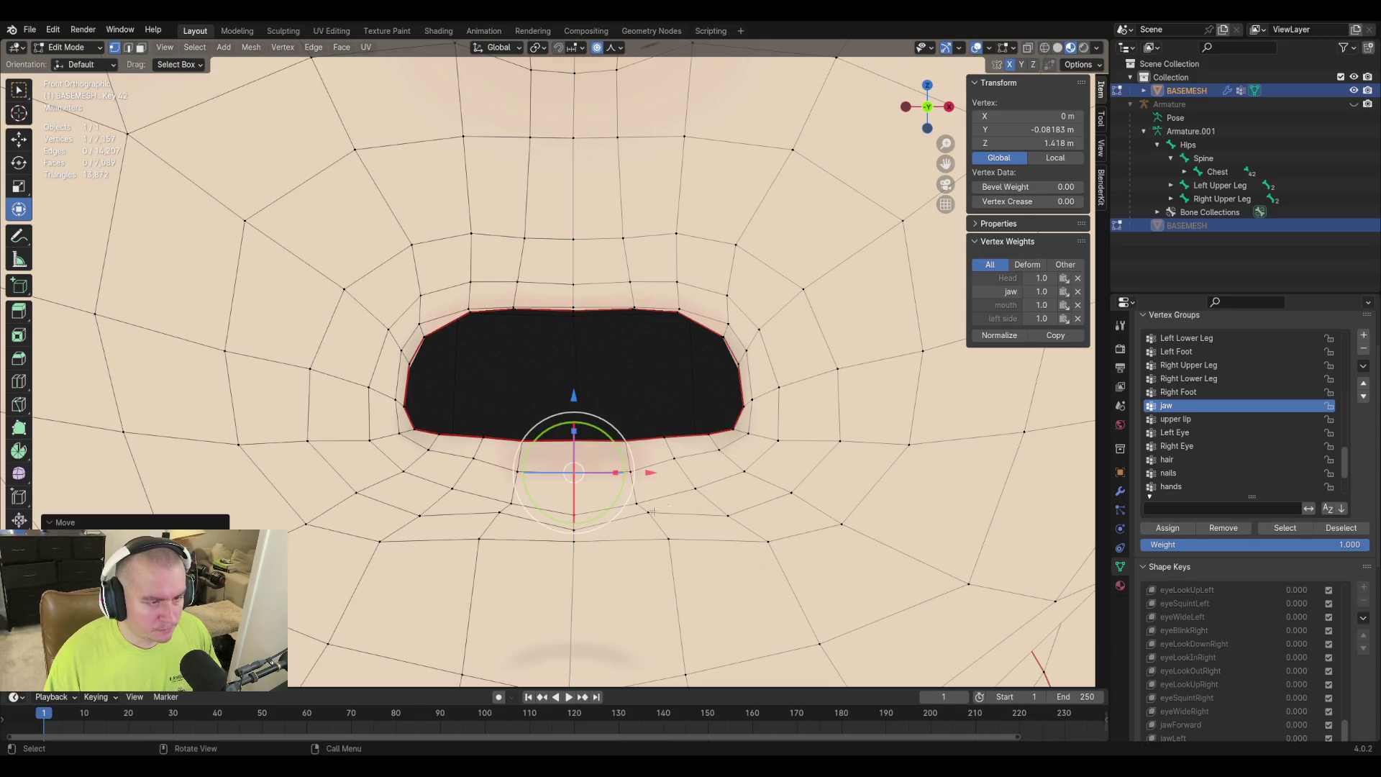
left_click(510, 504)
In side profile, push the selected lip vertex outward with soft falloff over three moves.
mouse_move(588, 468)
middle_mouse_down()
mouse_move(672, 478)
mouse_move(650, 497)
mouse_move(585, 462)
middle_mouse_up()
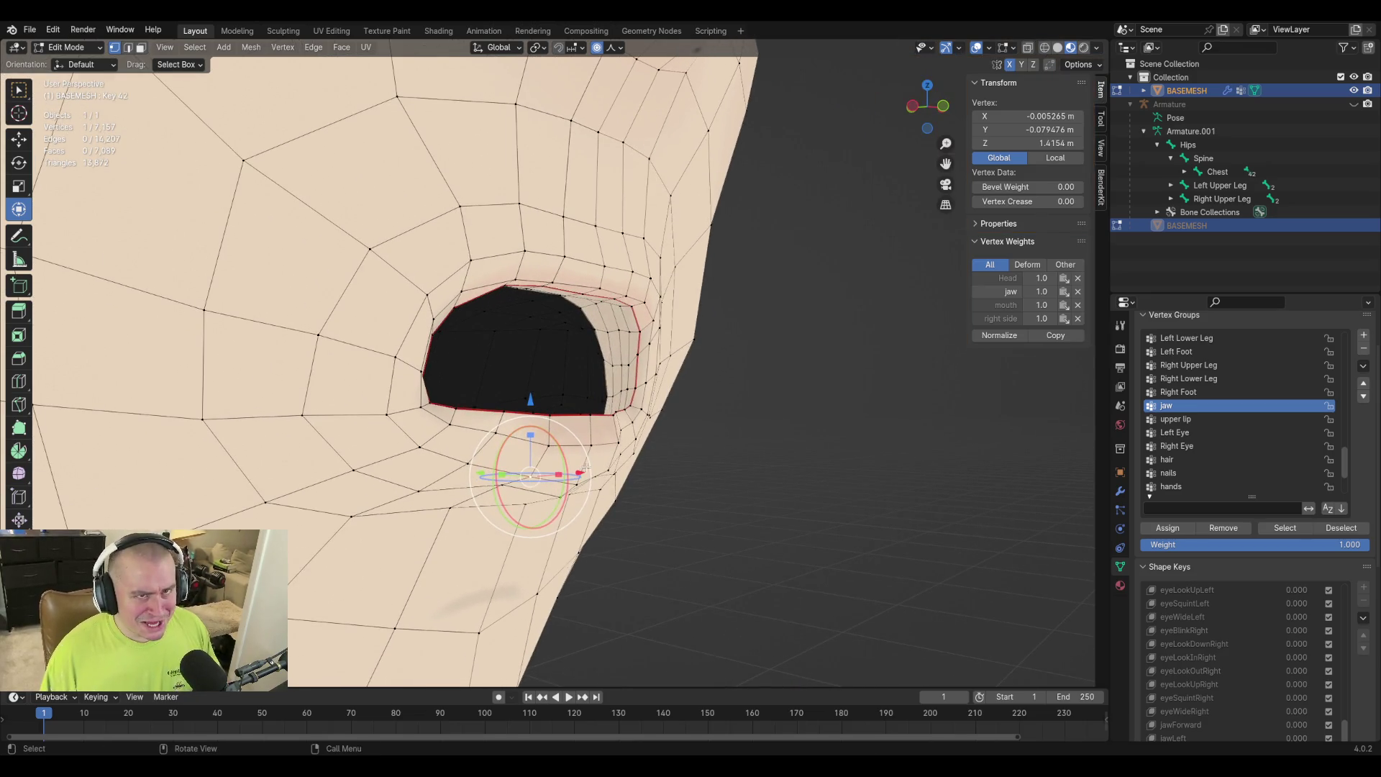
scroll(586, 469, "up", 4)
mouse_move(474, 485)
middle_mouse_down()
mouse_move(533, 475)
mouse_move(607, 410)
mouse_move(582, 467)
mouse_move(305, 471)
mouse_move(613, 421)
middle_mouse_up()
key("g")
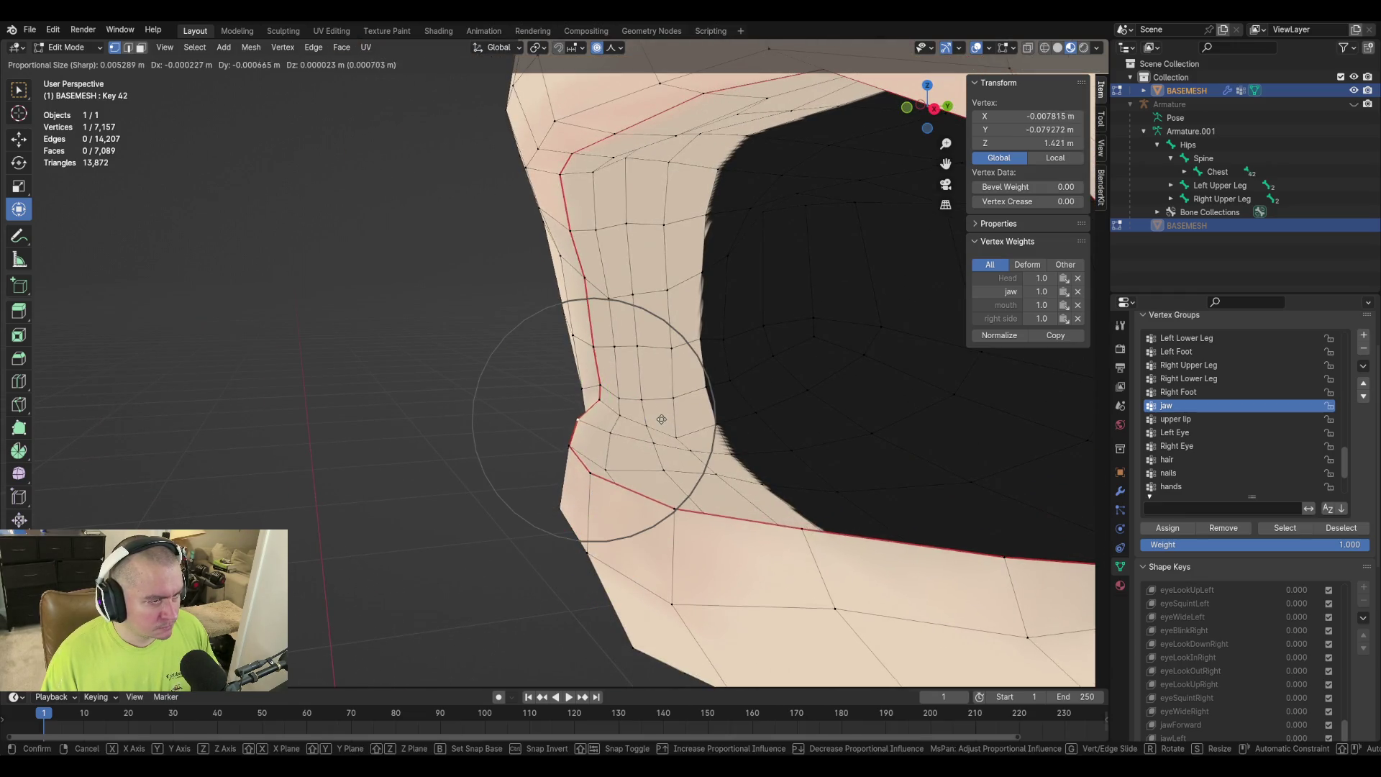
left_click(521, 379)
middle_click_drag(559, 375, 577, 411)
key("g")
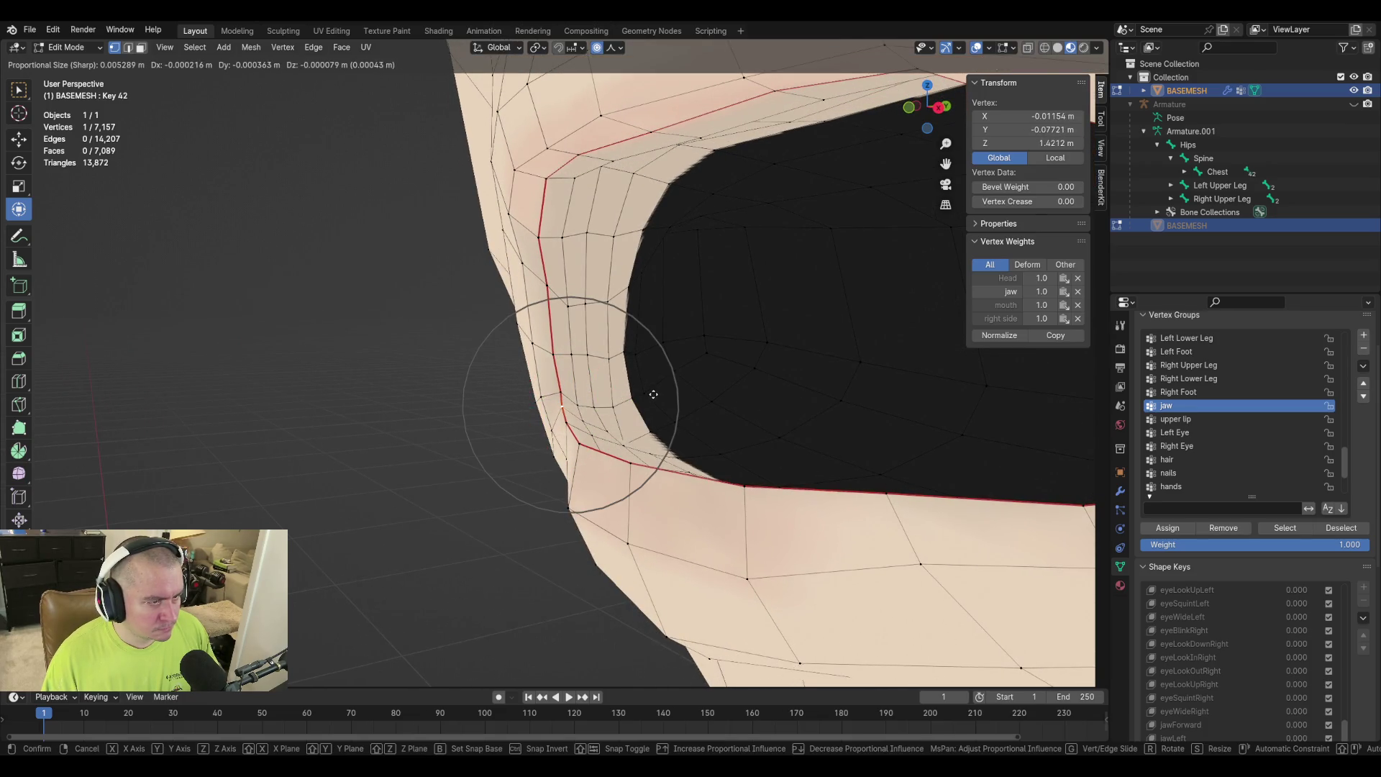
left_click(656, 397)
key("g")
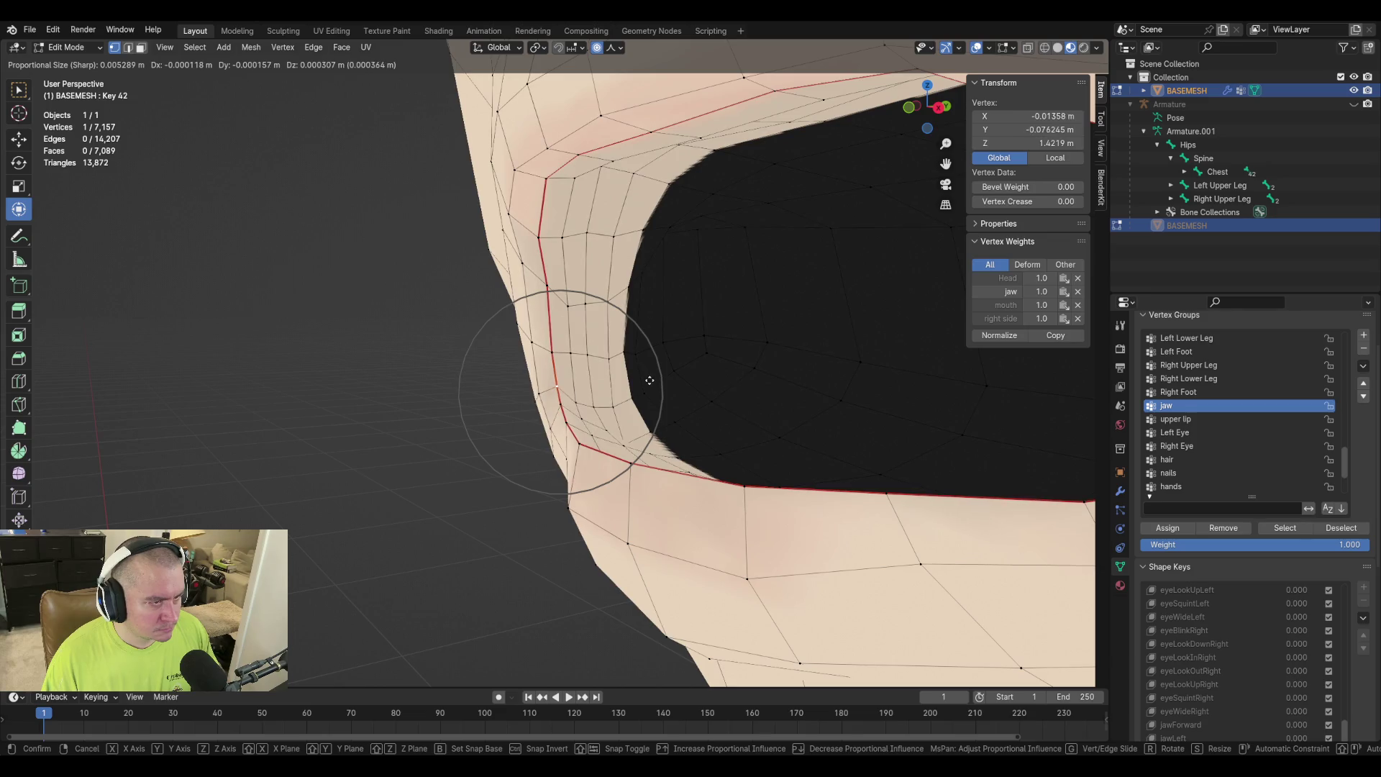
left_click(649, 386)
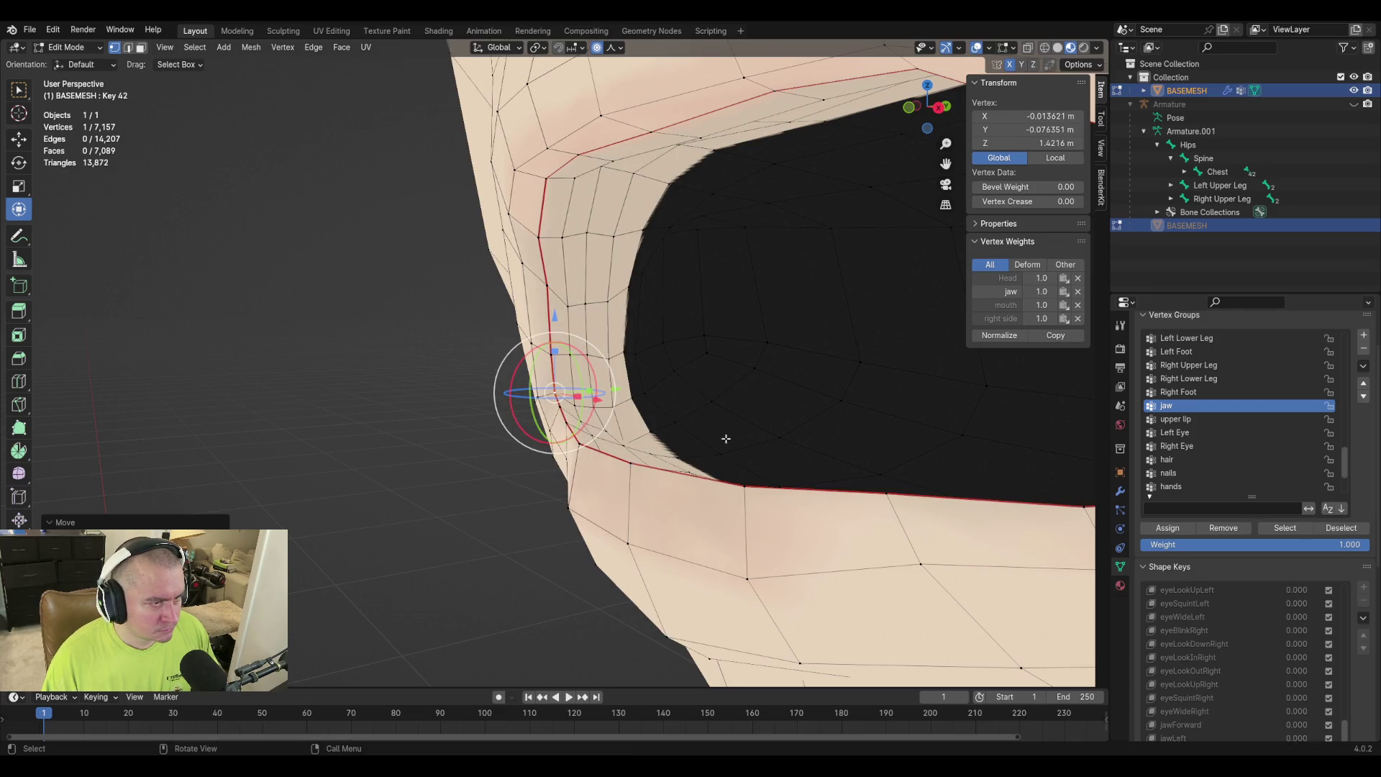
Move the far mouth-corner vertex outward, then push the adjacent lip vertex out.
mouse_move(578, 397)
middle_mouse_down()
mouse_move(832, 413)
mouse_move(822, 459)
mouse_move(746, 468)
mouse_move(755, 475)
mouse_move(731, 456)
middle_mouse_up()
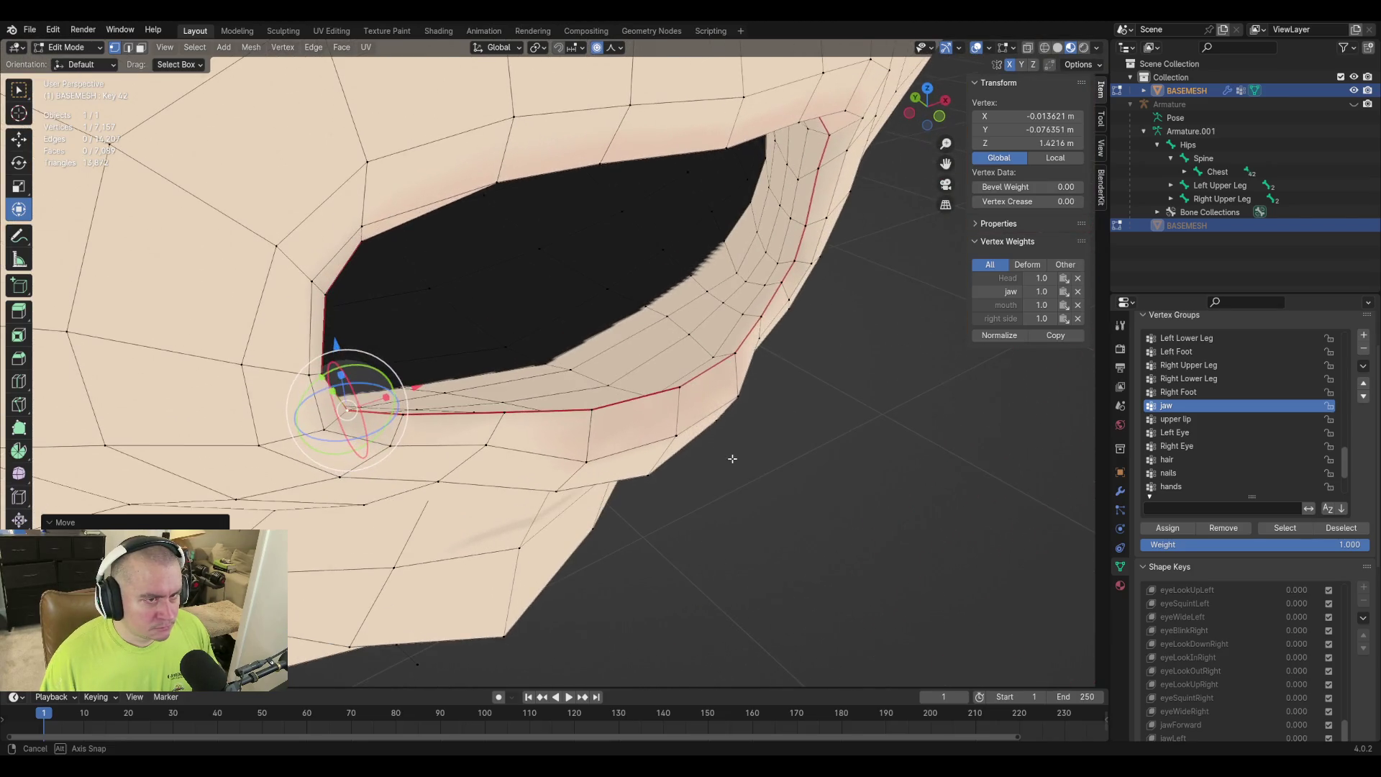
left_click(763, 346)
key("g")
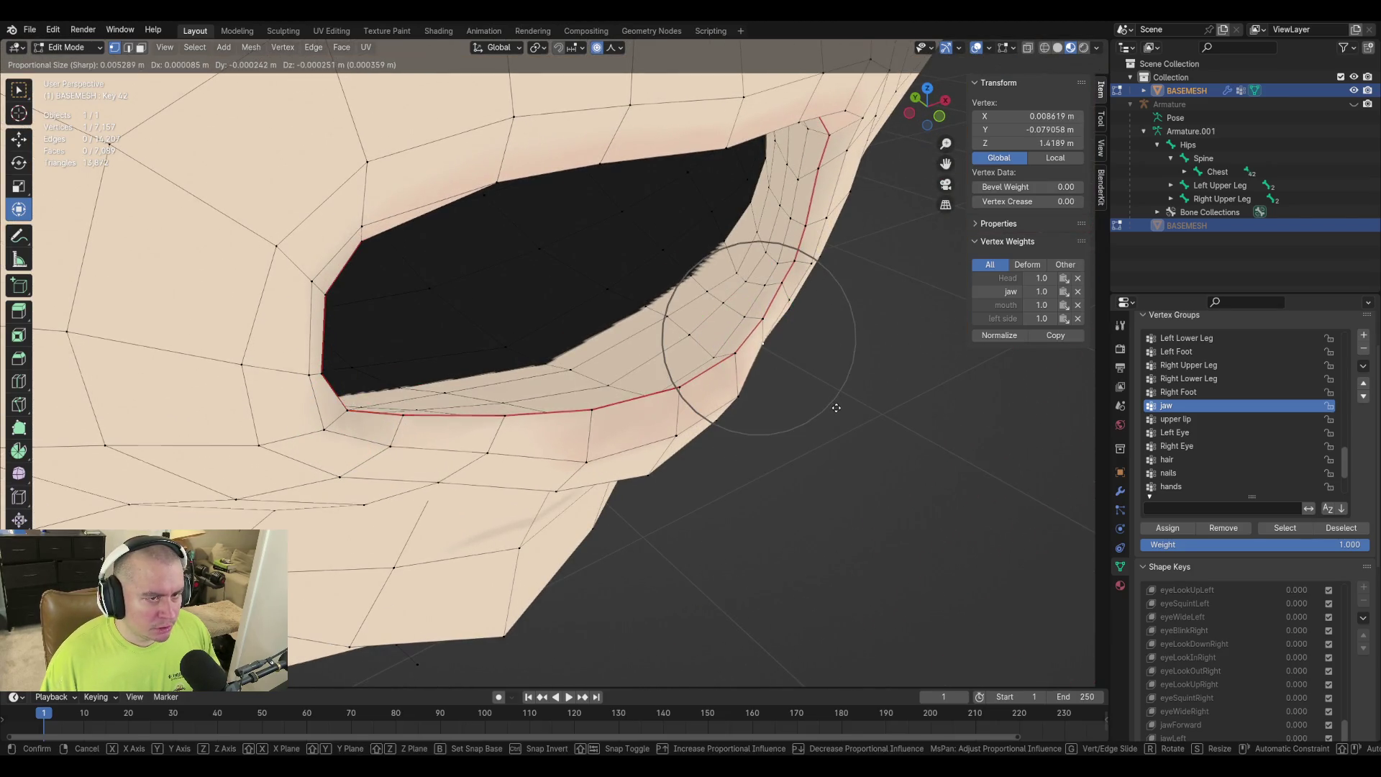
left_click(836, 409)
mouse_move(718, 512)
middle_mouse_down()
mouse_move(817, 456)
mouse_move(842, 395)
mouse_move(808, 459)
mouse_move(771, 454)
middle_mouse_up()
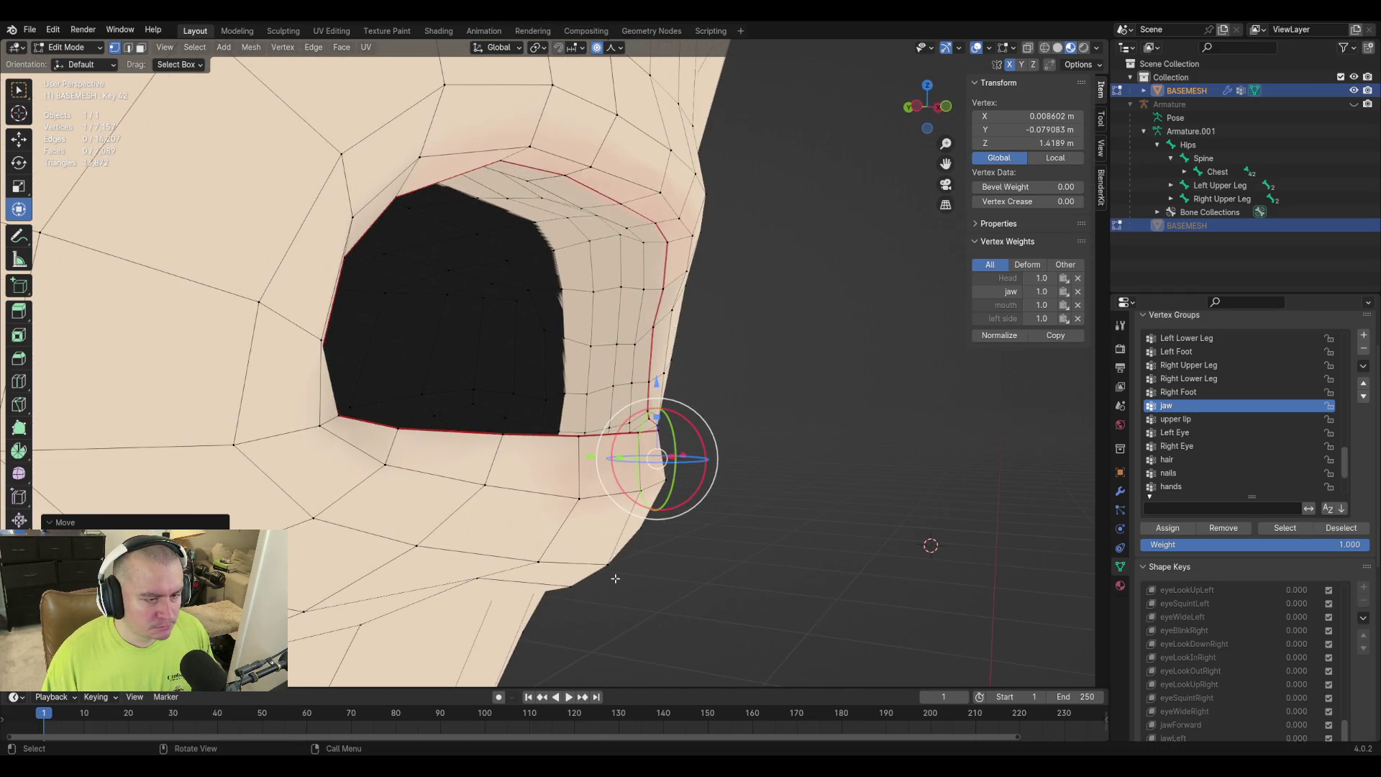
key("g")
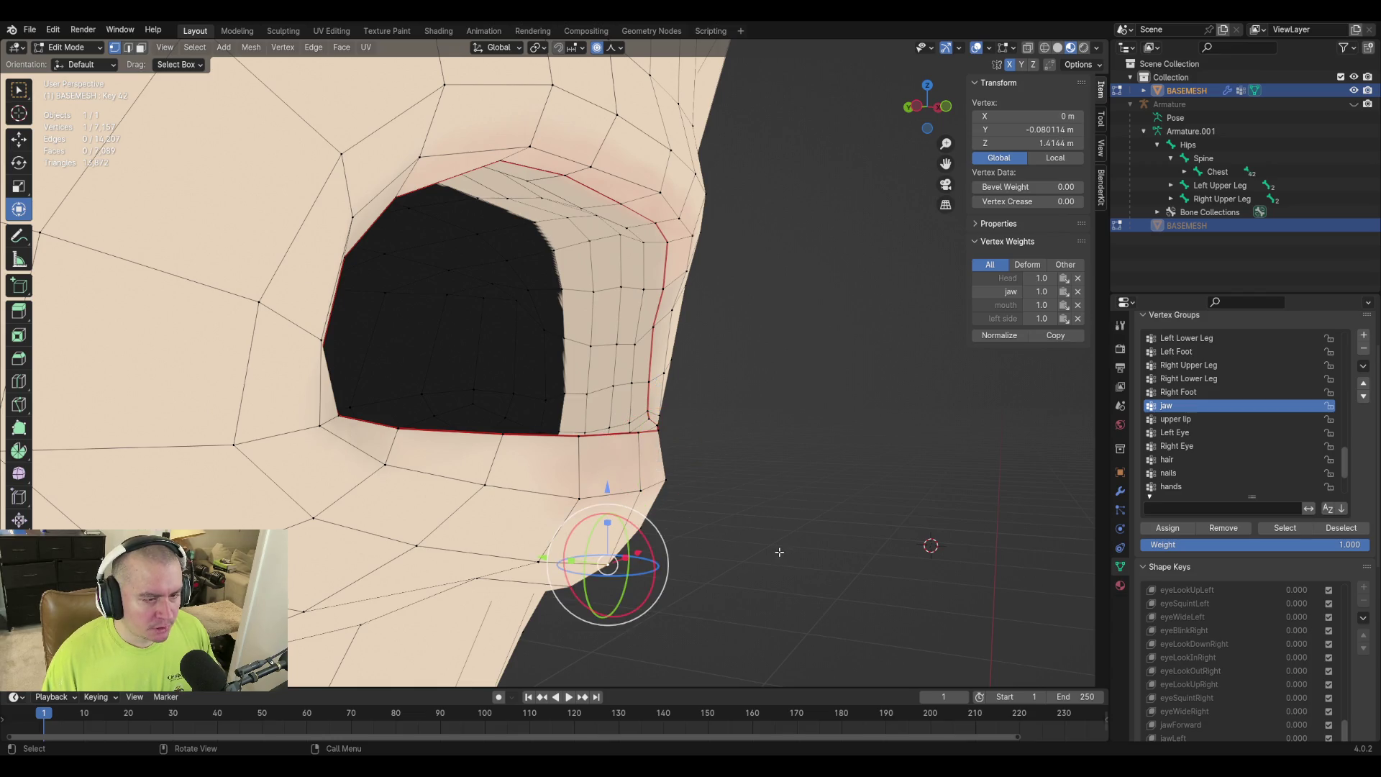
left_click(755, 543)
Reposition the lower-lip vertex down and outward, cancelling and undoing attempts until it sits right.
mouse_move(755, 543)
middle_mouse_down()
mouse_move(802, 571)
mouse_move(623, 513)
middle_mouse_up()
key("g")
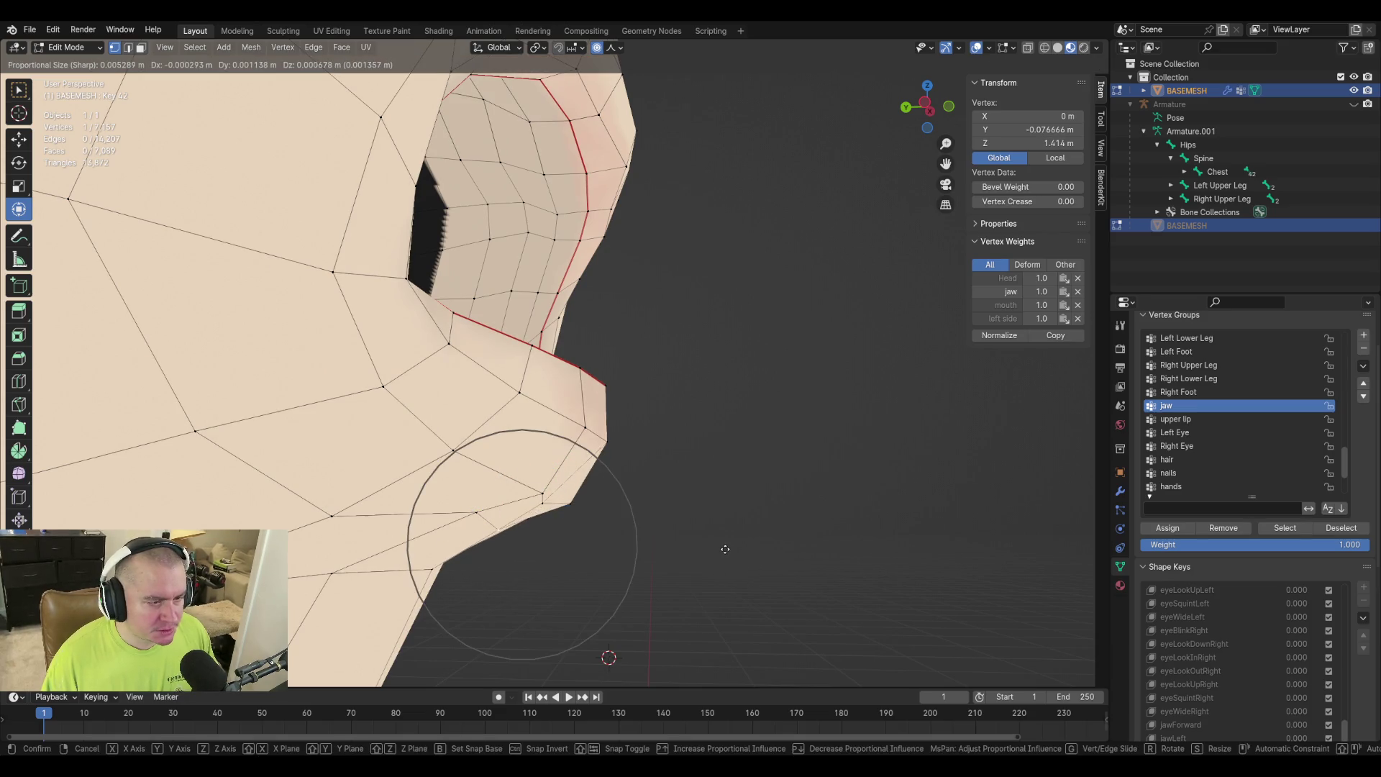
right_click(653, 551)
key("g")
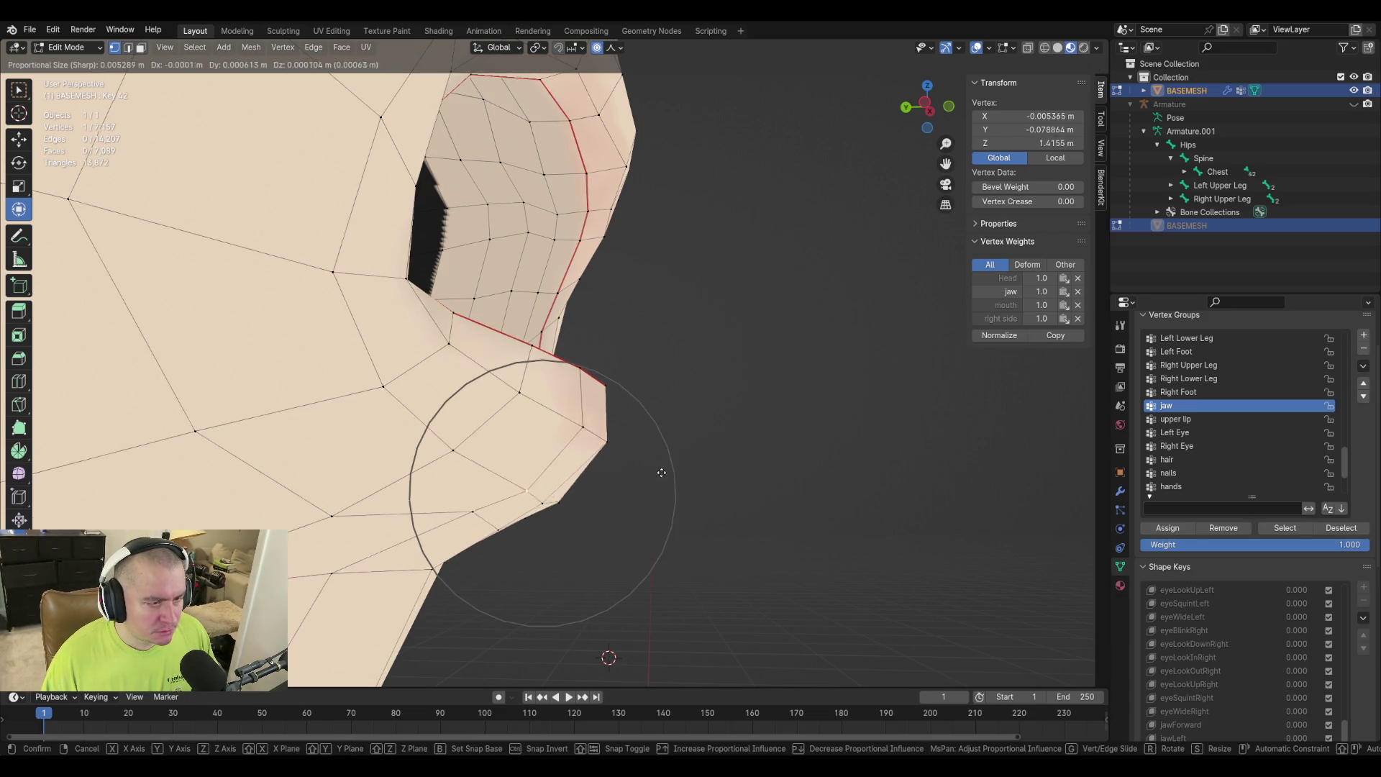
left_click(643, 476)
key("ctrl+z")
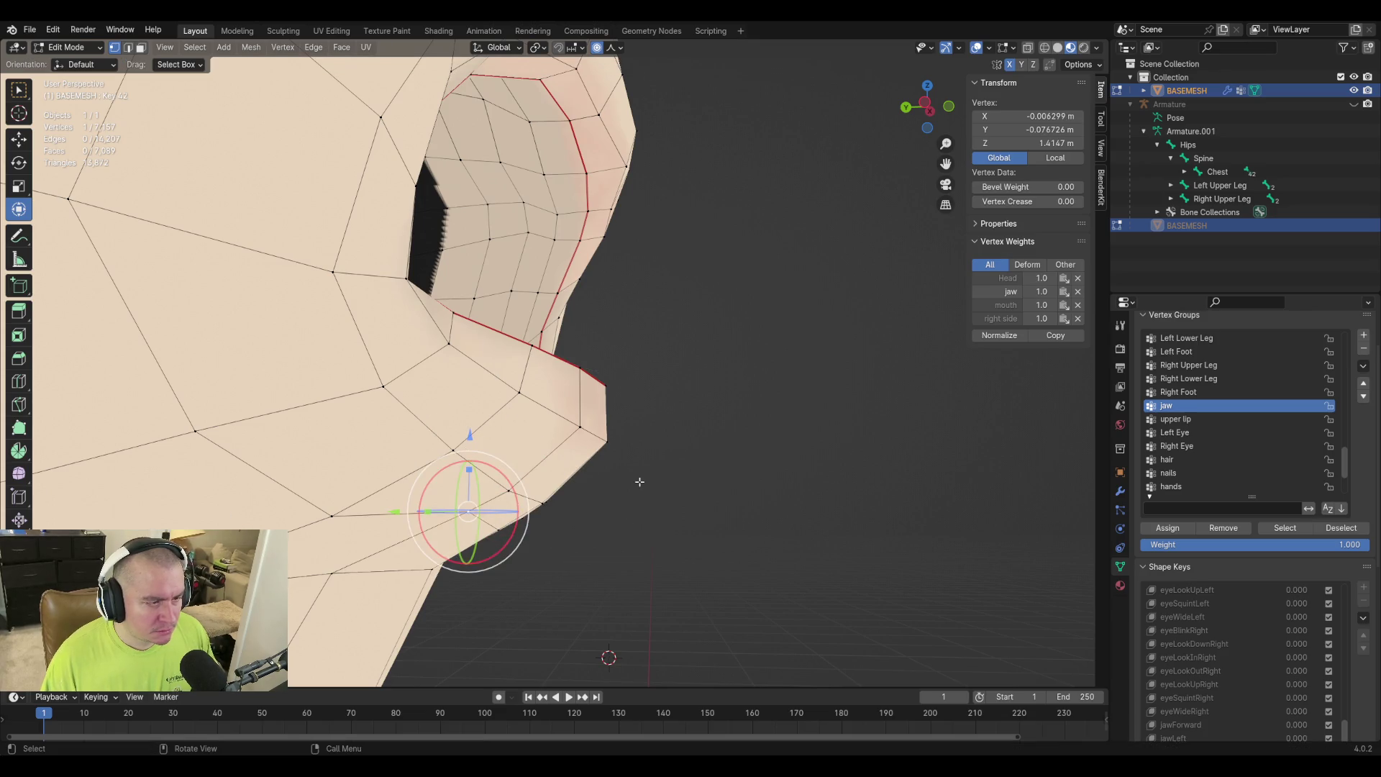
key("g")
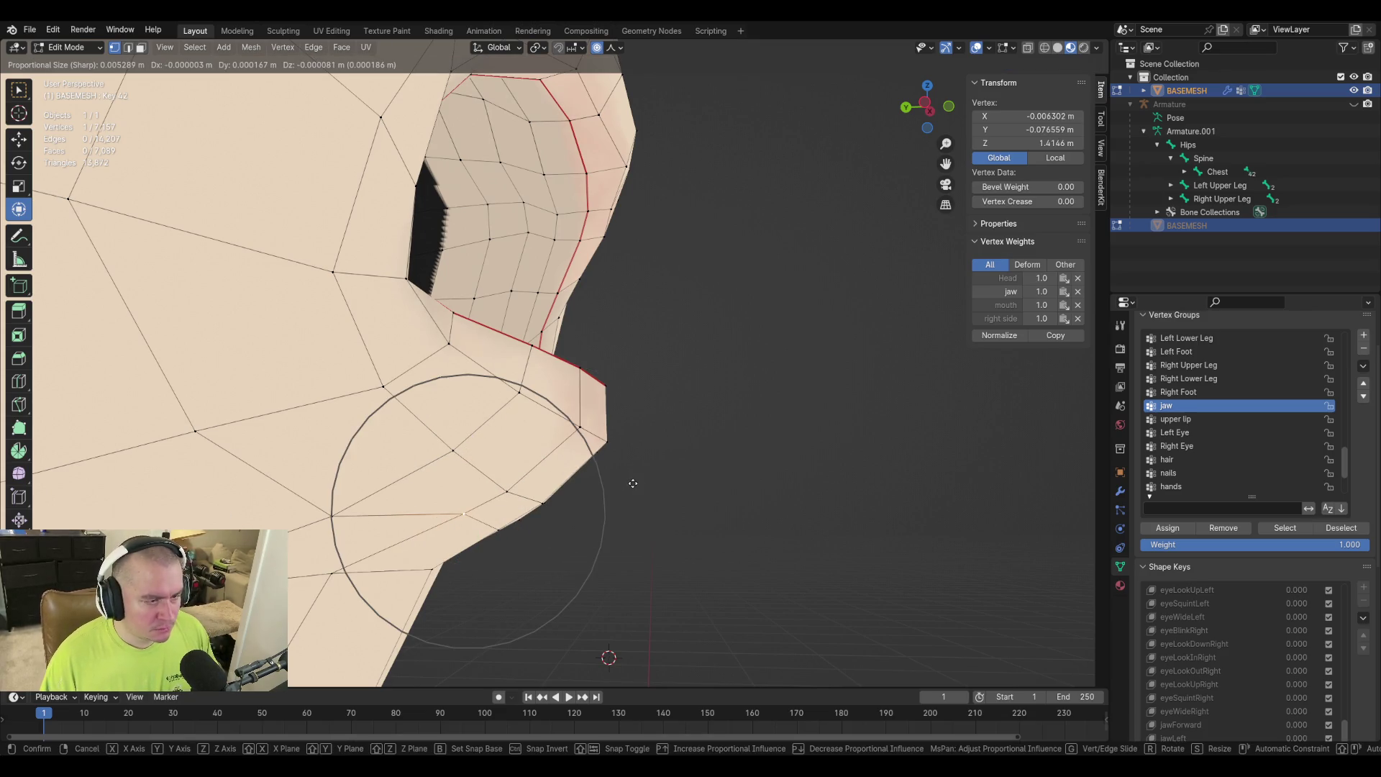
left_click(633, 482)
Slide the lip vertex along its edge, then check the open mouth from the front.
scroll(710, 494, "up", 5)
middle_click_drag(709, 493, 598, 549)
key("g")
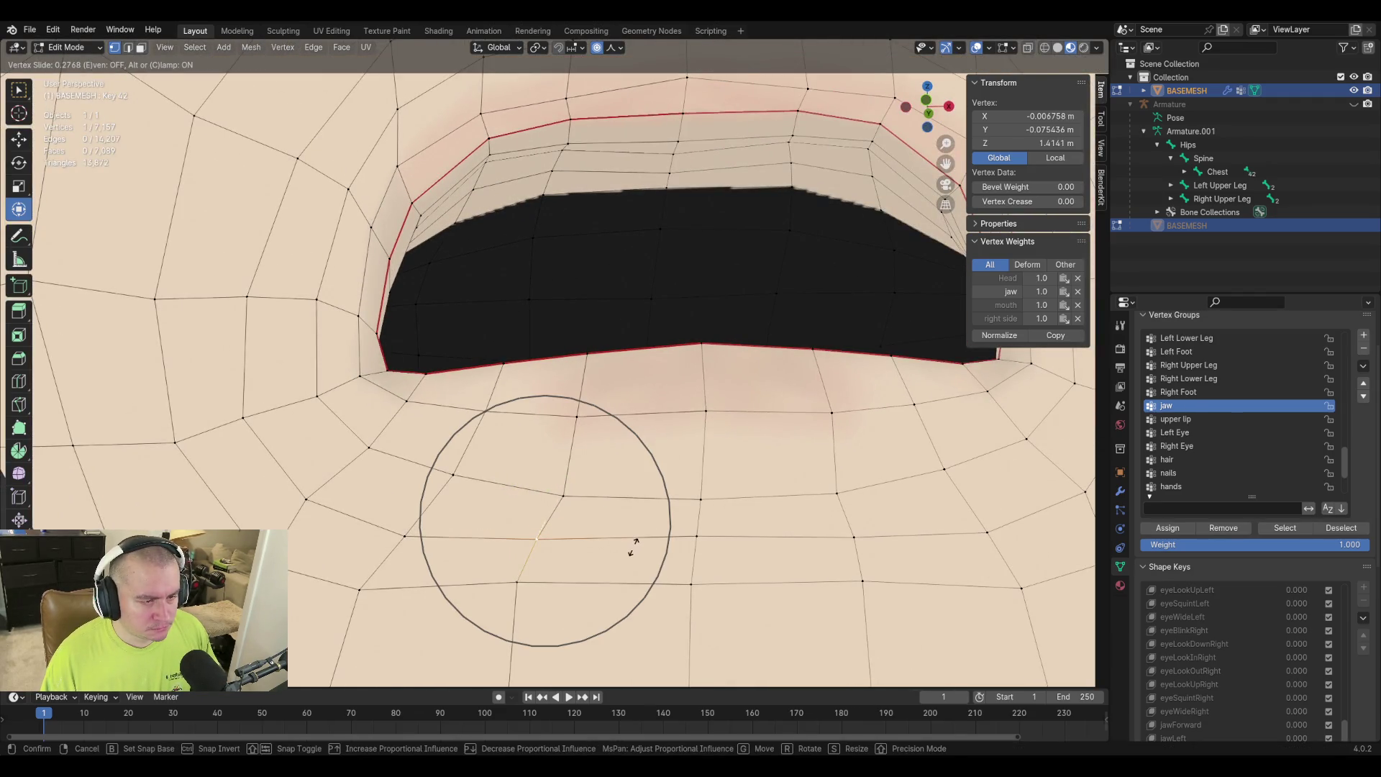
left_click(633, 549)
mouse_move(642, 451)
middle_mouse_down()
mouse_move(820, 484)
mouse_move(691, 468)
mouse_move(633, 488)
mouse_move(706, 477)
middle_mouse_up()
scroll(644, 484, "up", 3)
mouse_move(632, 449)
middle_mouse_down()
mouse_move(671, 407)
mouse_move(596, 374)
middle_mouse_up()
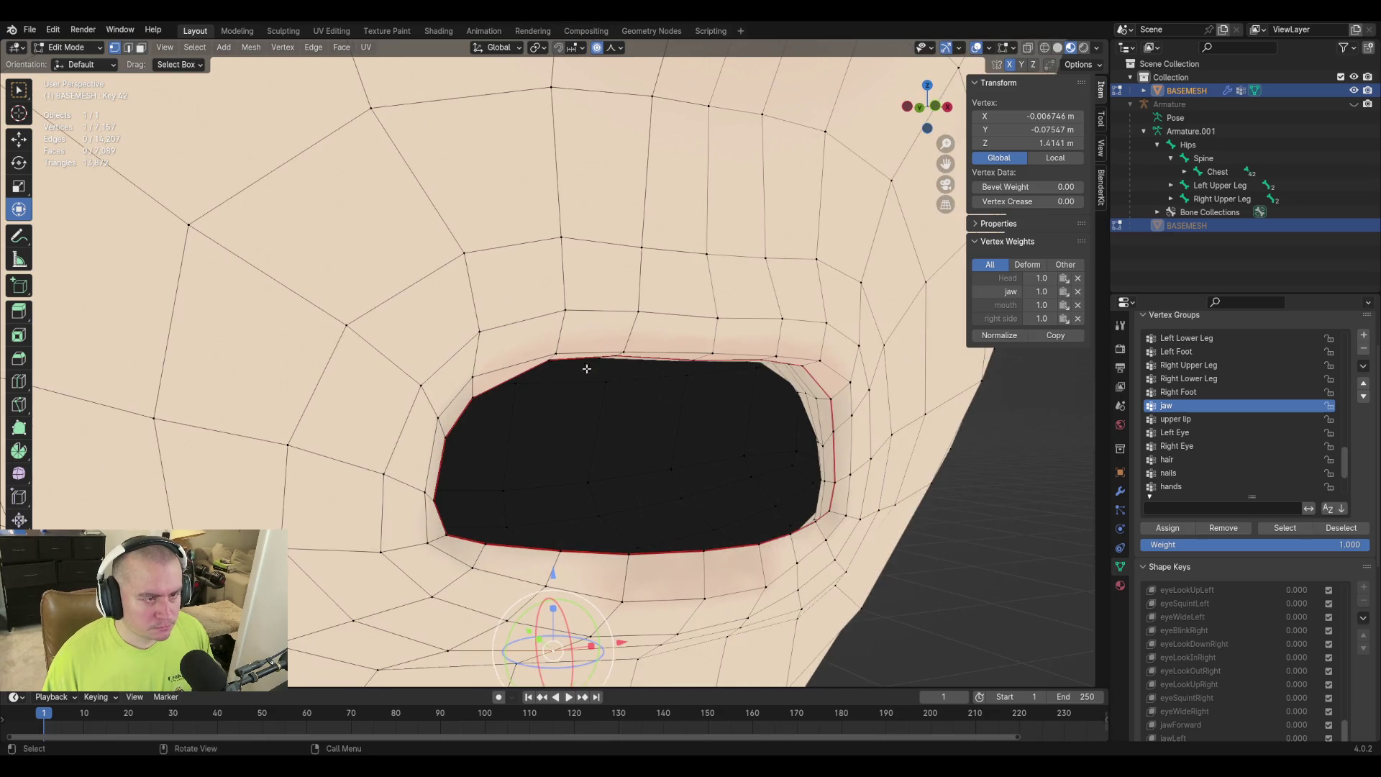
Move a single upper-lip vertex vertically to a new height.
left_click(551, 358)
key("g")
key("z")
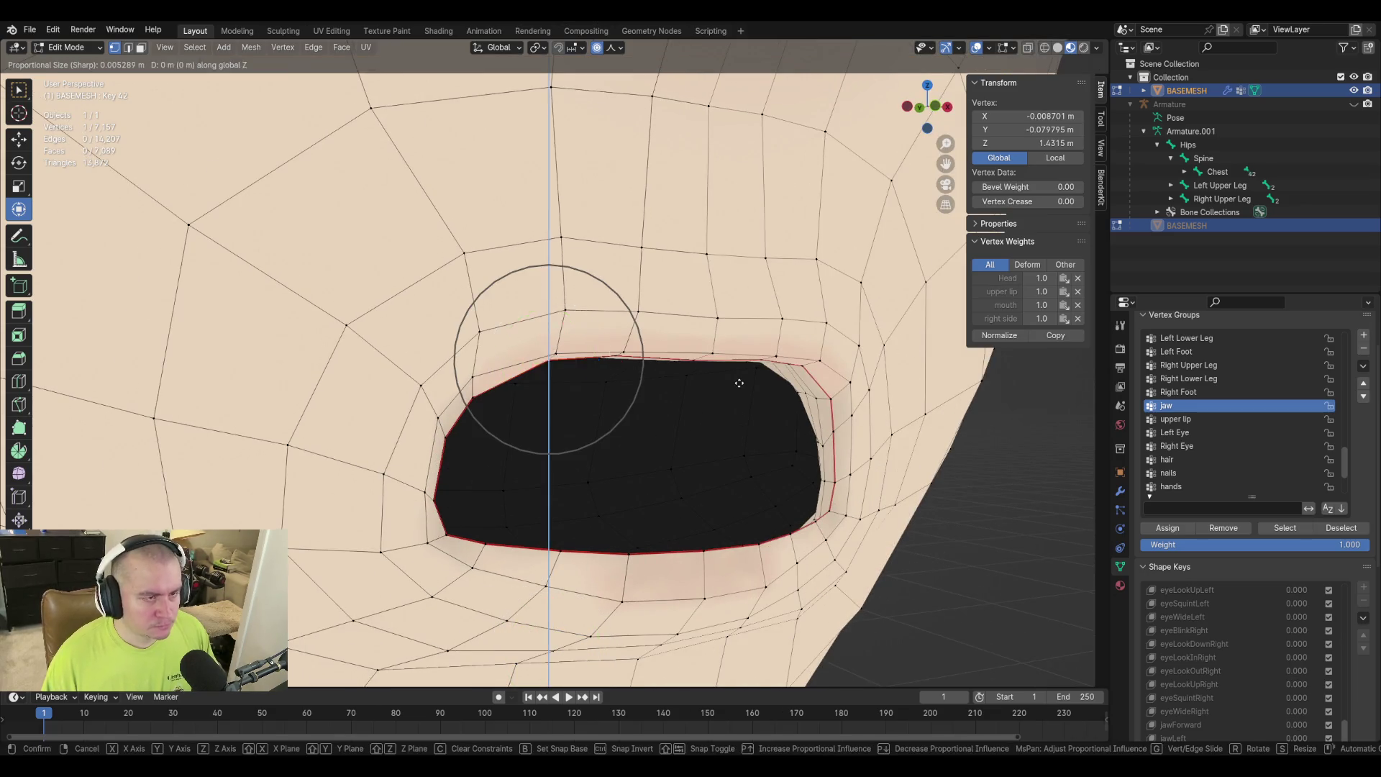
left_click(736, 417)
middle_click_drag(737, 416, 648, 328)
Clear the selection and circle-select the entire upper-lip vertex loop.
key("alt+a")
key("c")
left_click_drag(602, 335, 695, 339)
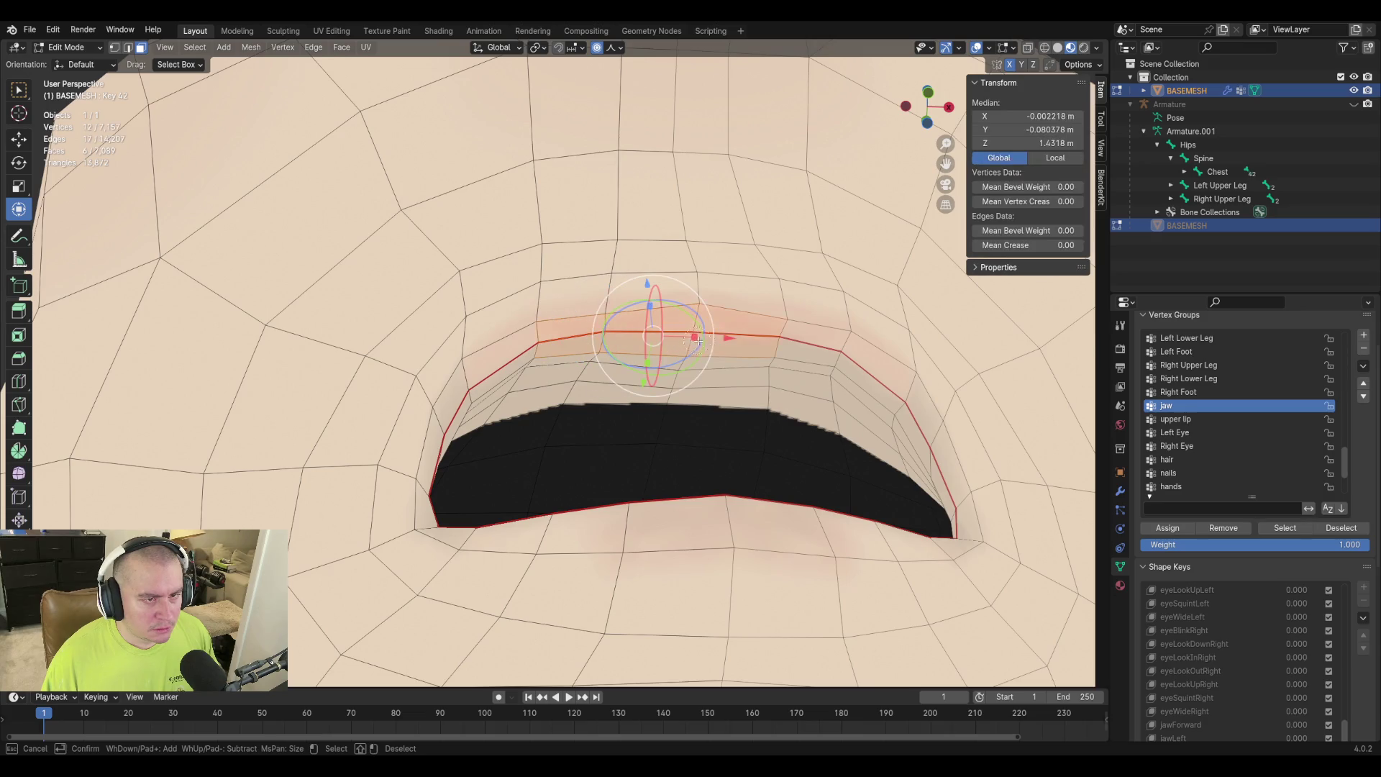
left_click(754, 341)
key("Escape")
Lower the selected upper lip along Z with adjusted proportional falloff, nearly meeting the lower lip.
middle_click_drag(754, 341, 733, 307)
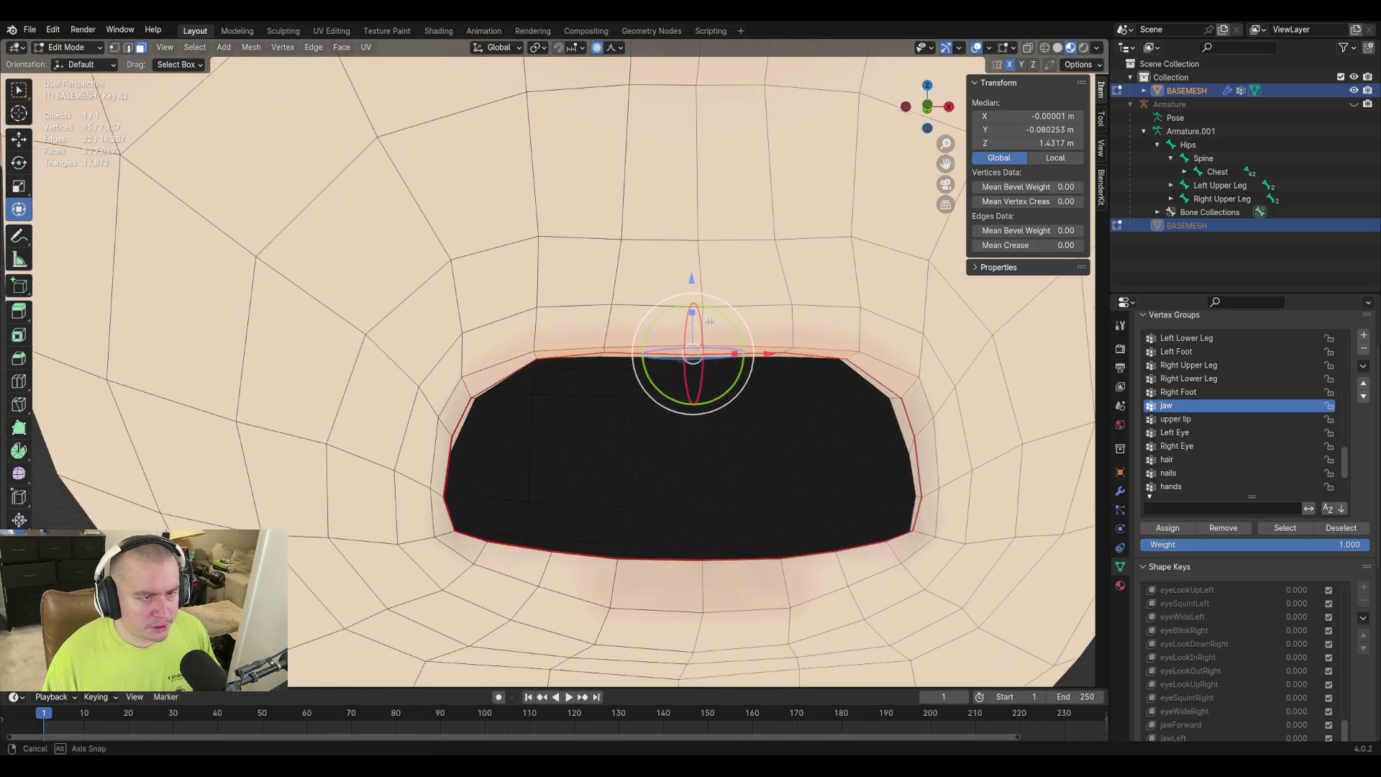
key("g")
key("z")
scroll(733, 338, "down", 9)
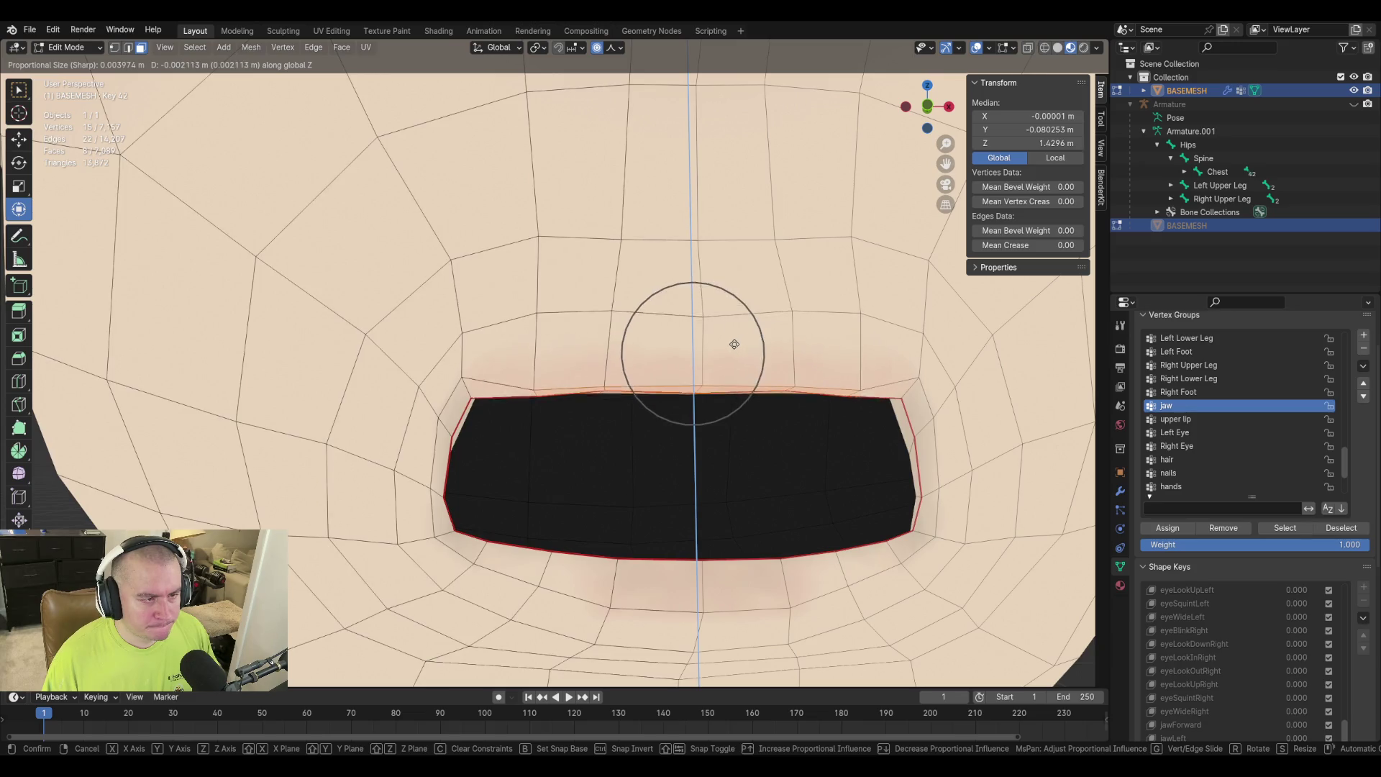
scroll(734, 349, "down", 8)
scroll(736, 363, "up", 4)
scroll(735, 370, "up", 2)
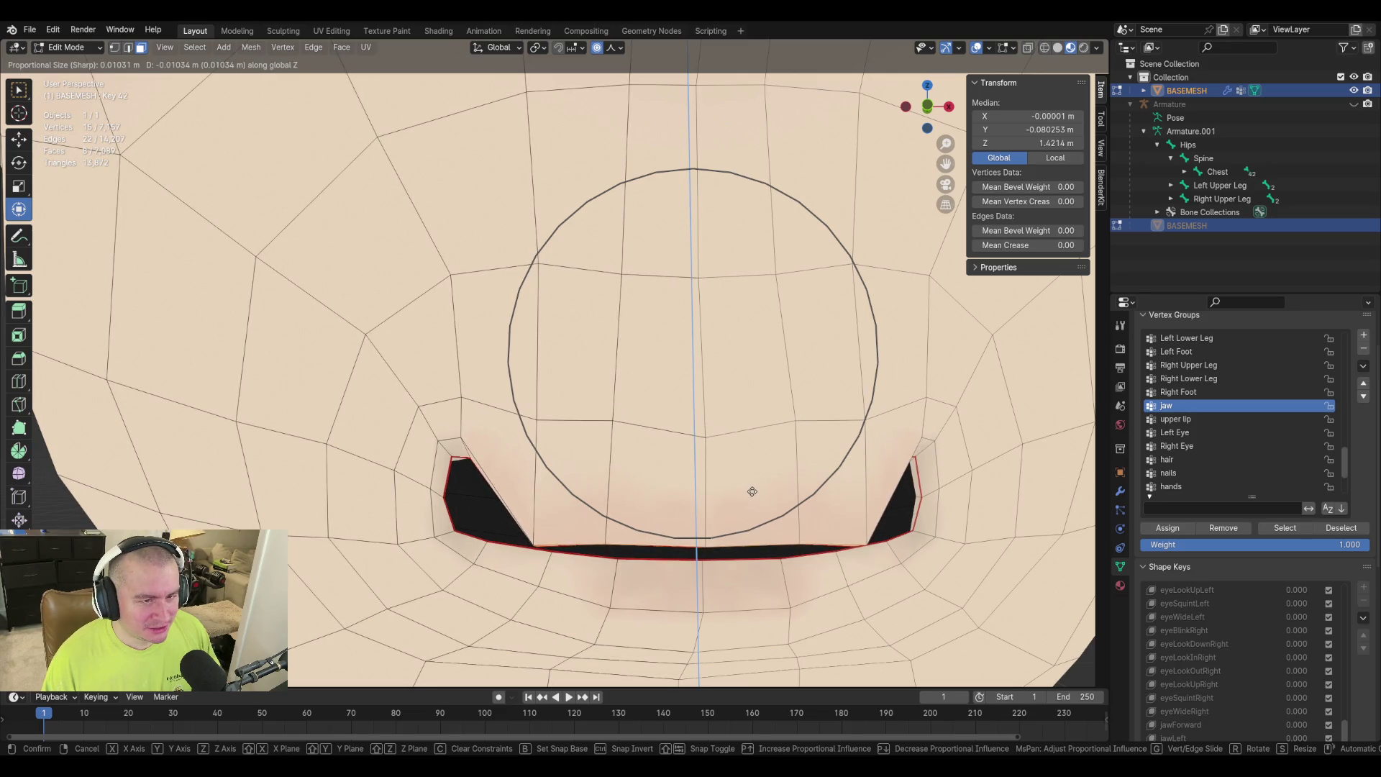
left_click(752, 492)
mouse_move(752, 492)
middle_mouse_down()
mouse_move(758, 431)
mouse_move(765, 447)
mouse_move(734, 397)
mouse_move(450, 469)
middle_mouse_up()
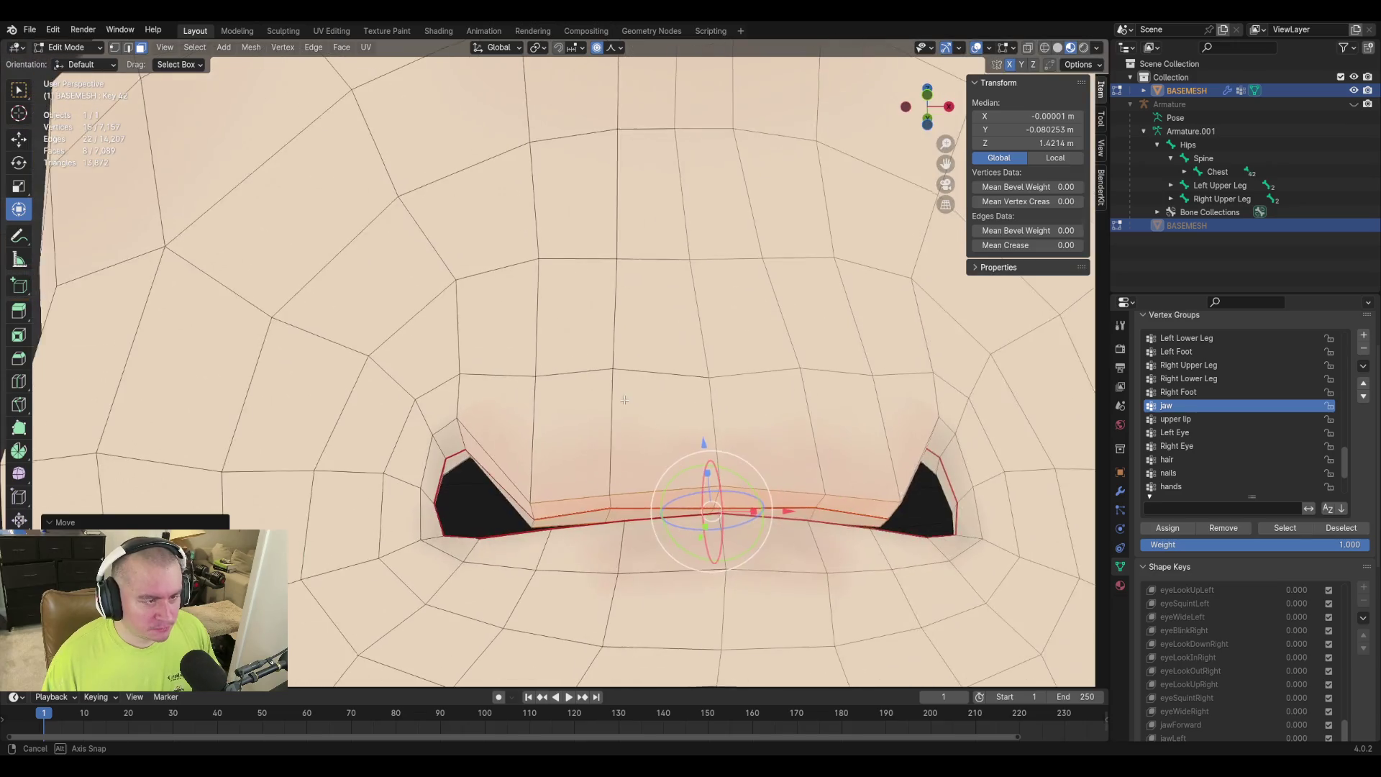
Select a shortest-path run of three lip-edge vertices and lower them straight down.
left_click(466, 452)
middle_click_drag(541, 375, 624, 255)
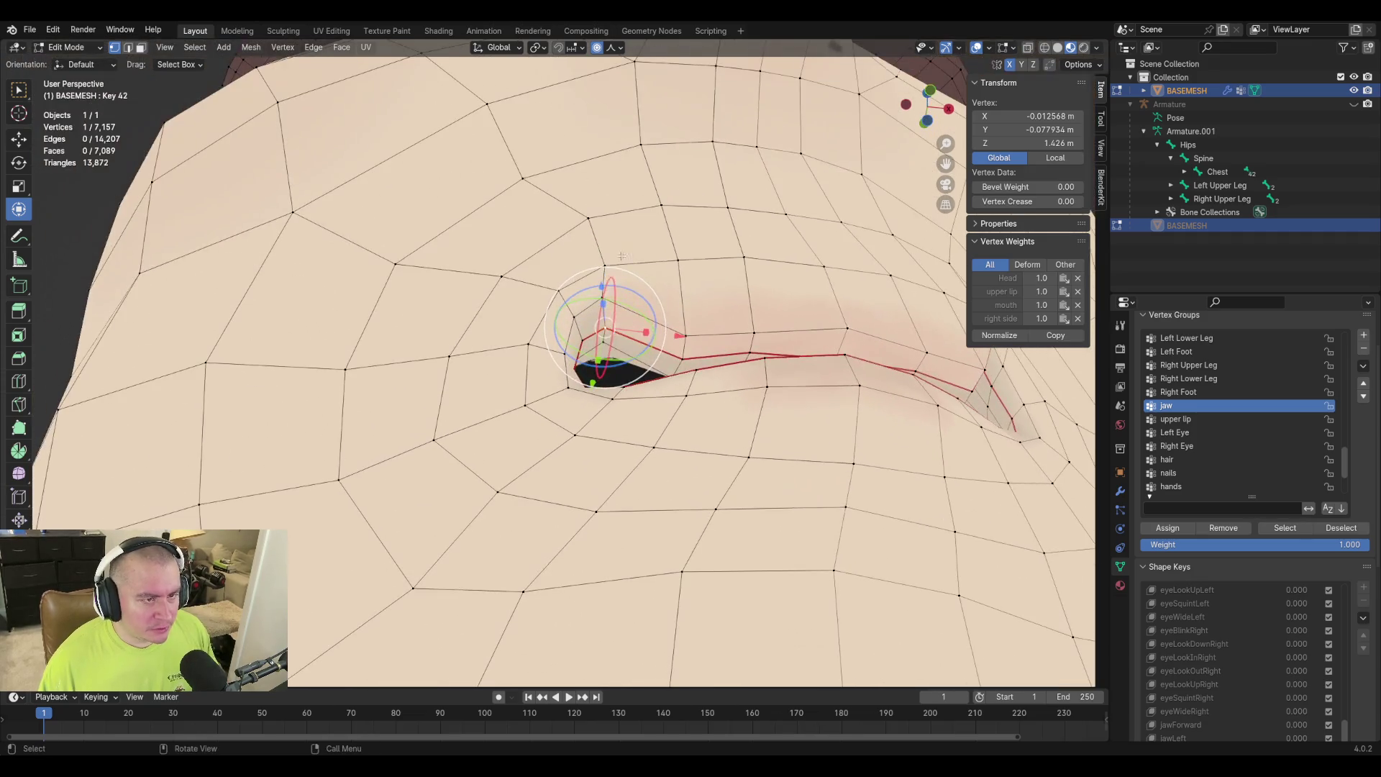
left_click(658, 342, "ctrl")
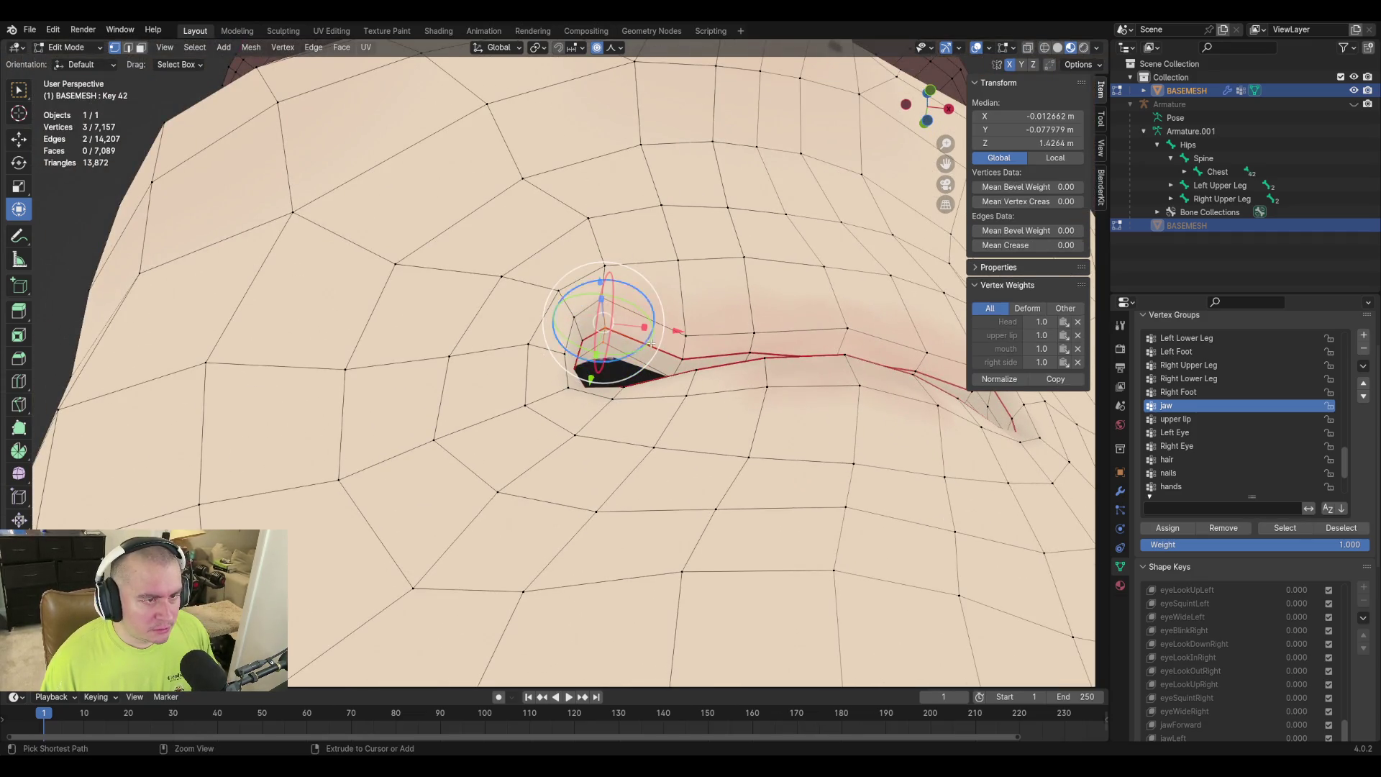
middle_click_drag(666, 283, 652, 353)
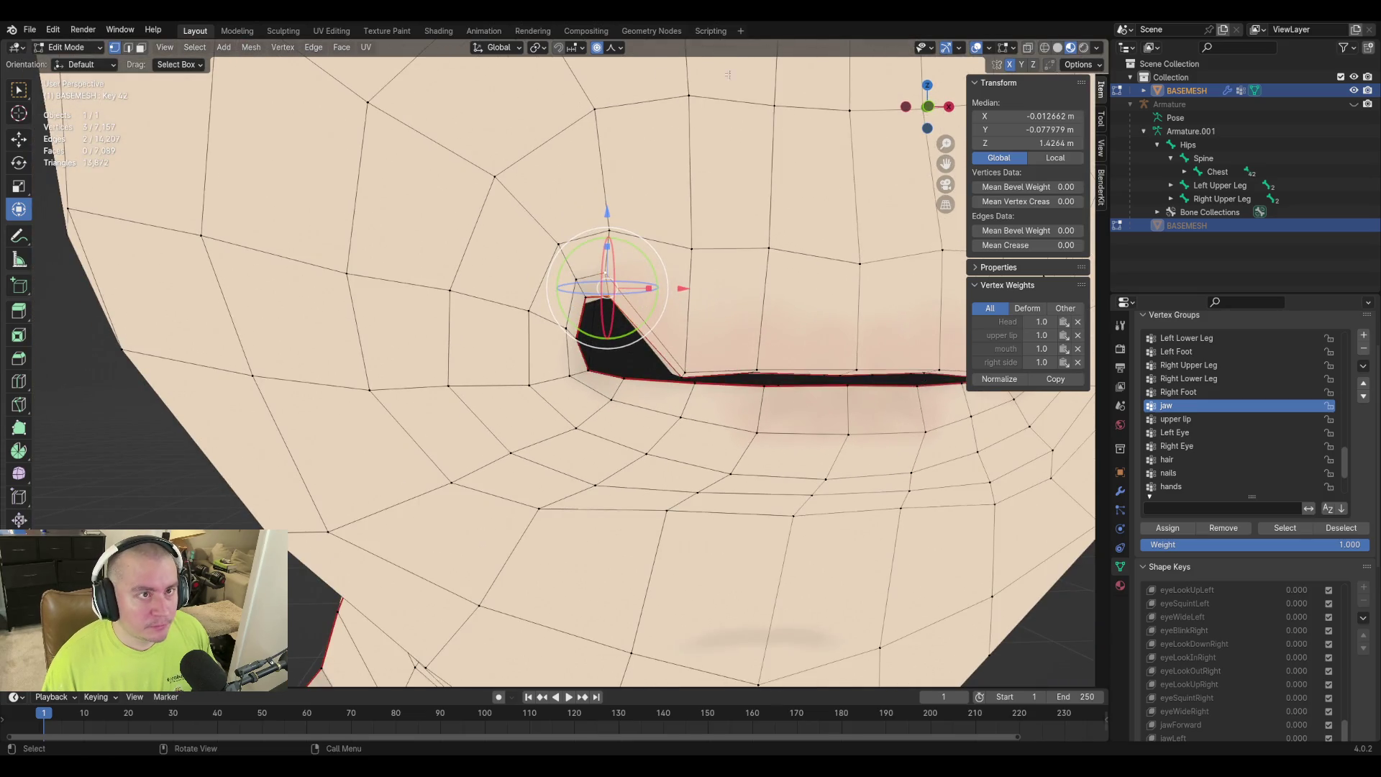
key("g")
key("z")
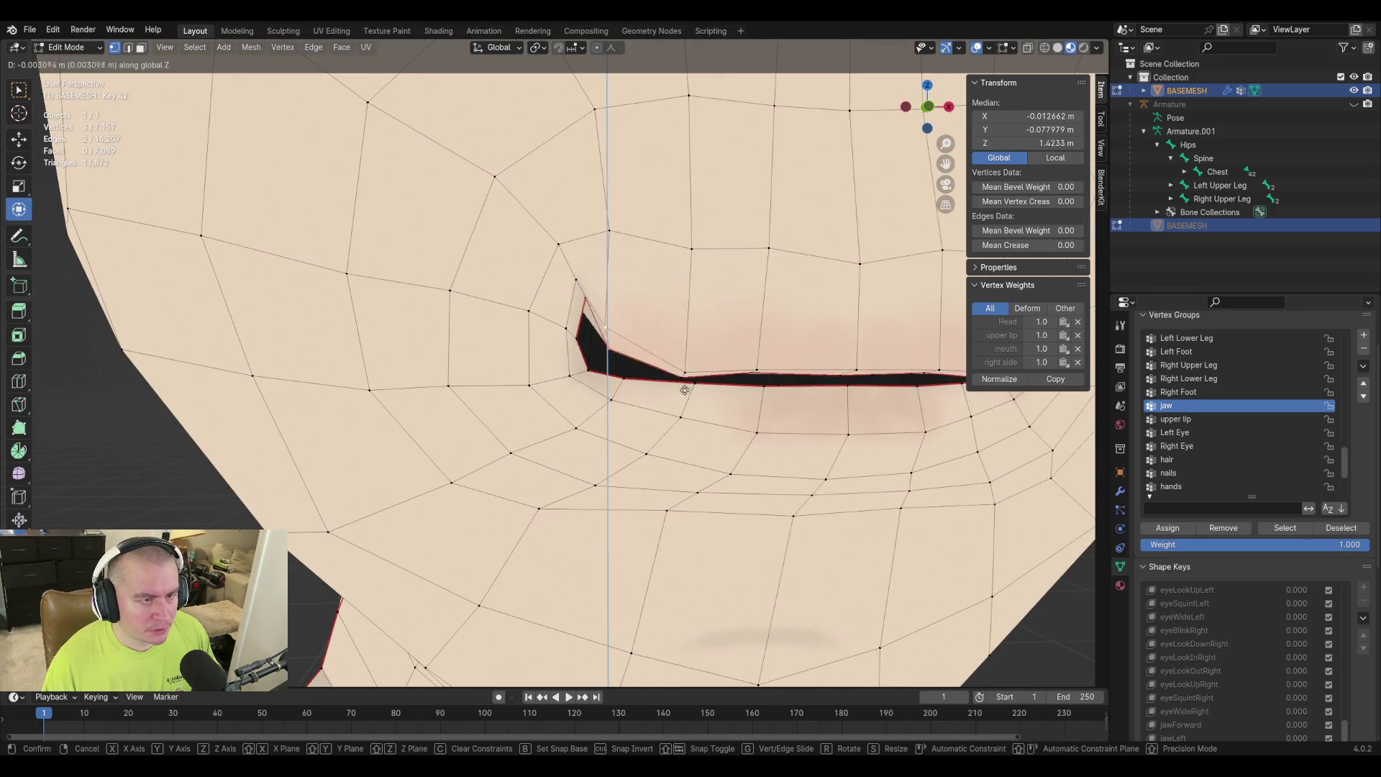
left_click(690, 412)
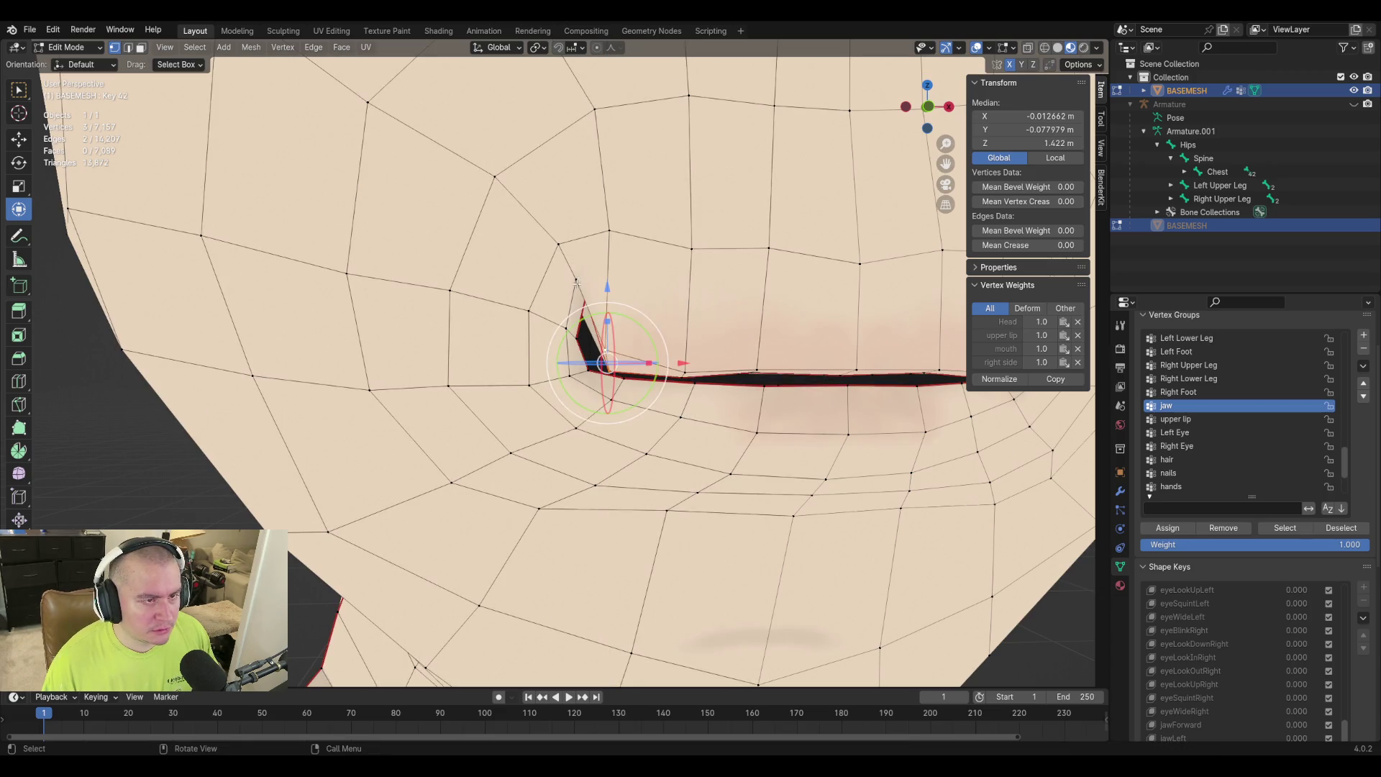
Reselect the mouth-corner vertices and drop them down into the mouth corner.
key("alt+a")
middle_click_drag(632, 299, 639, 237)
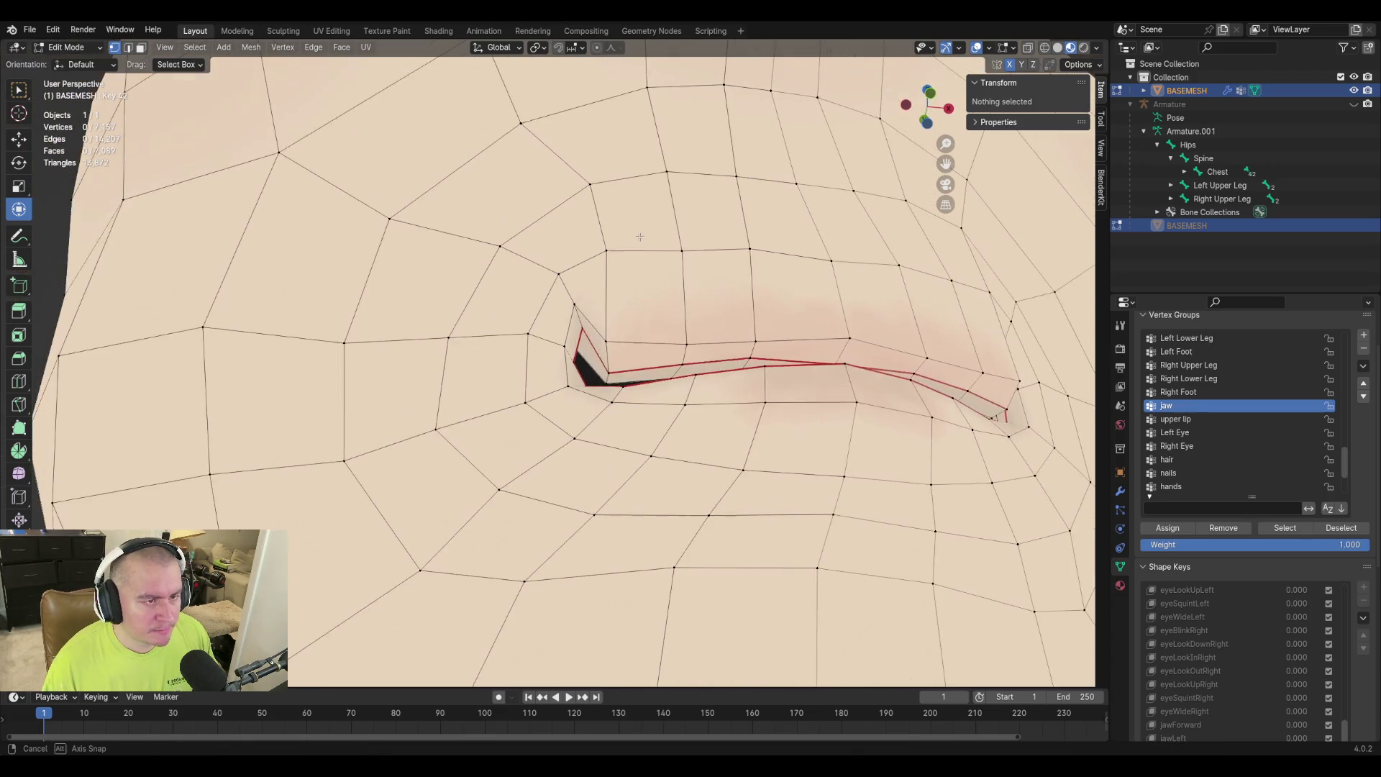
left_click(573, 351)
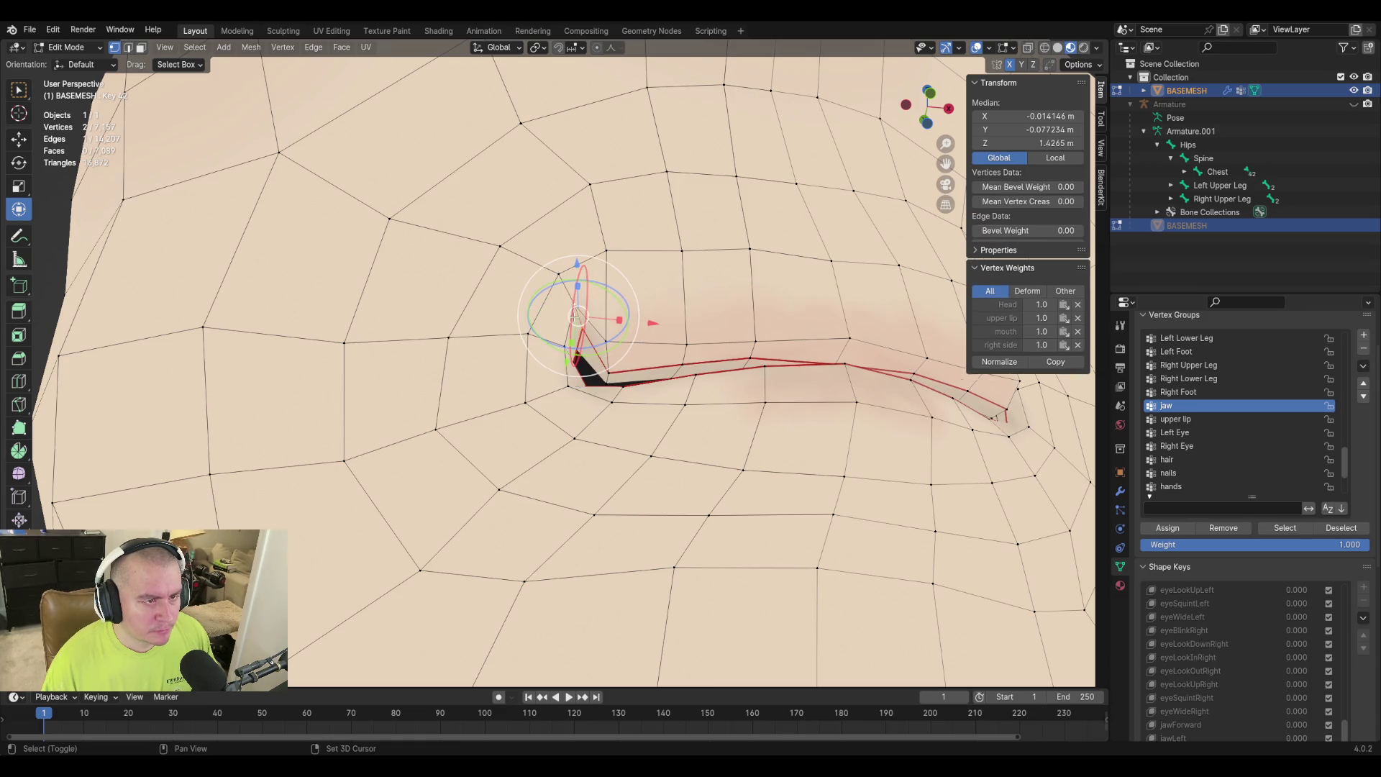
left_click(578, 351, "shift")
mouse_move(577, 349)
middle_mouse_down()
mouse_move(633, 345)
mouse_move(694, 414)
middle_mouse_up()
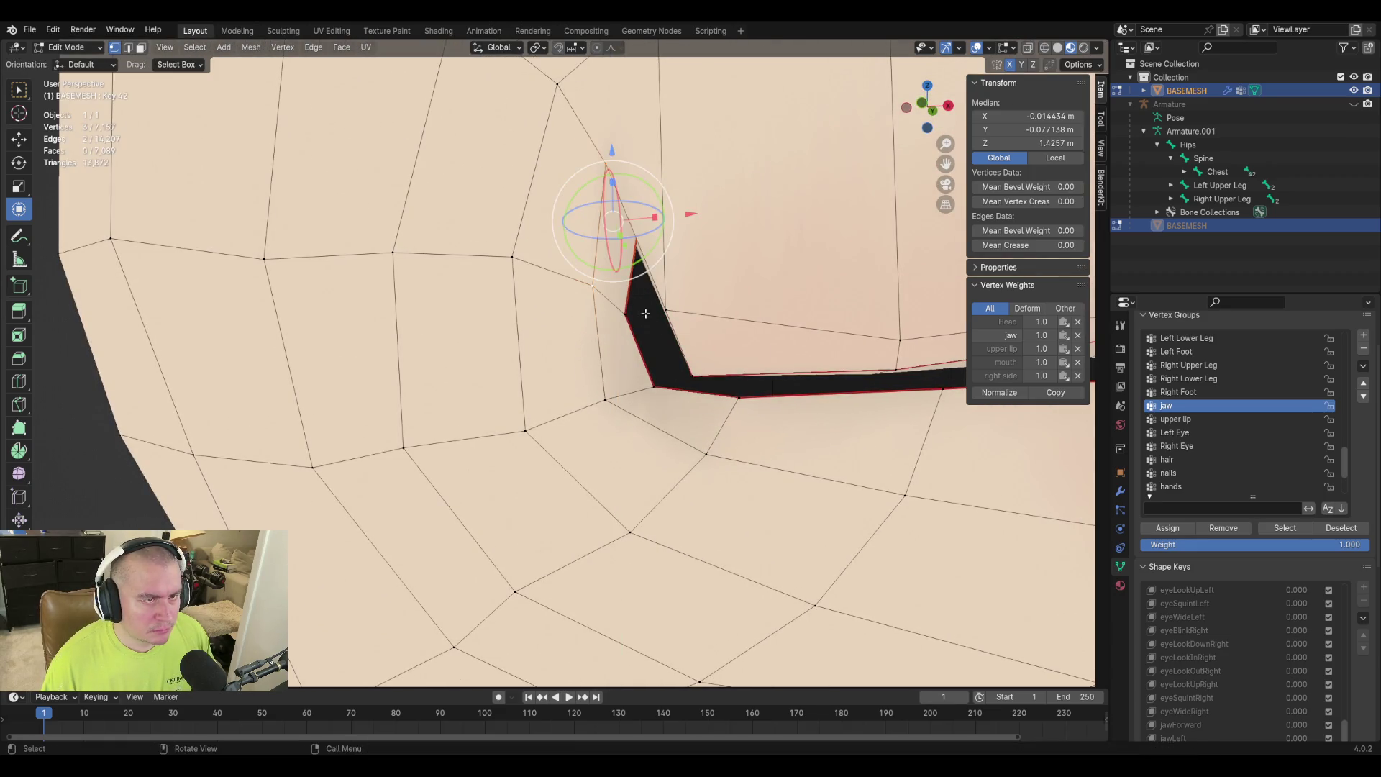
left_click(590, 286, "shift")
middle_click_drag(590, 286, 480, 296)
left_click(555, 156, "shift")
middle_click_drag(555, 156, 590, 221)
key("g")
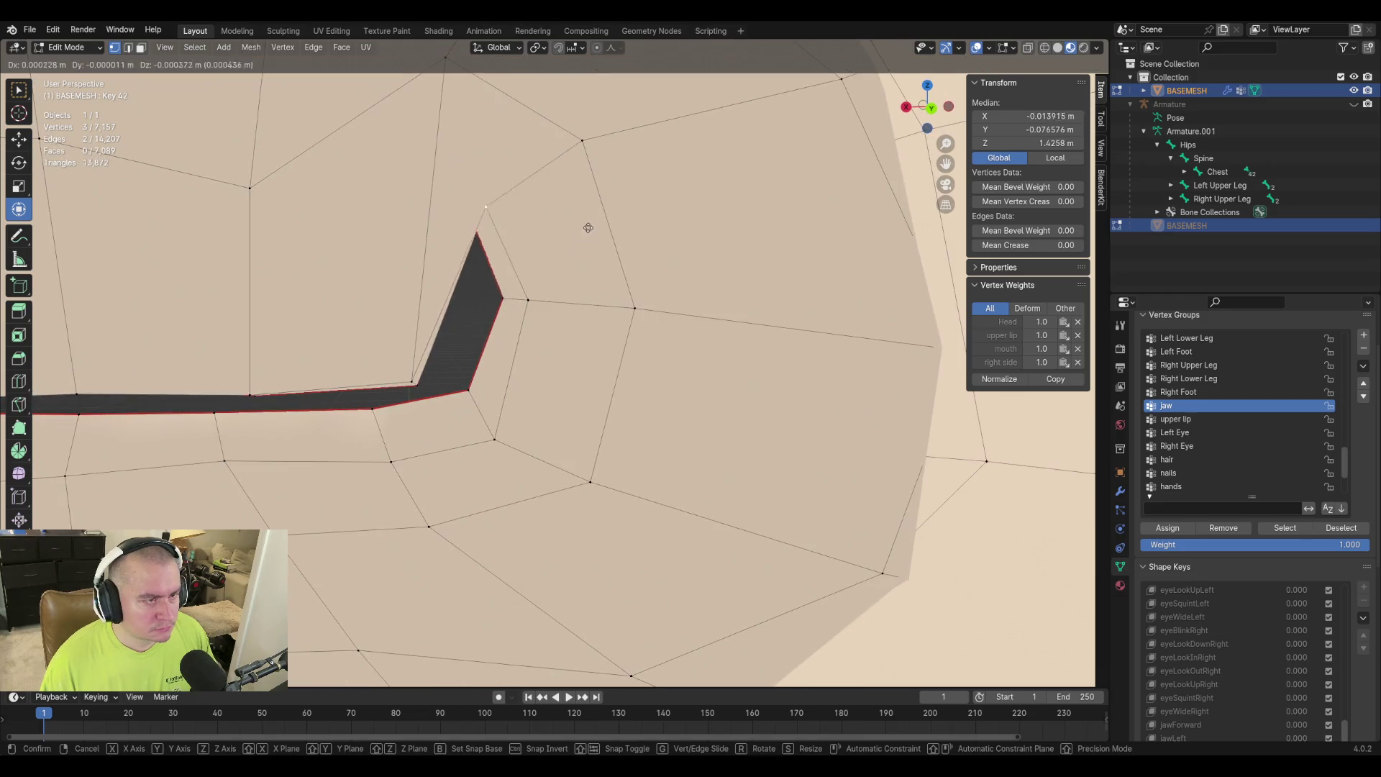
left_click(563, 376)
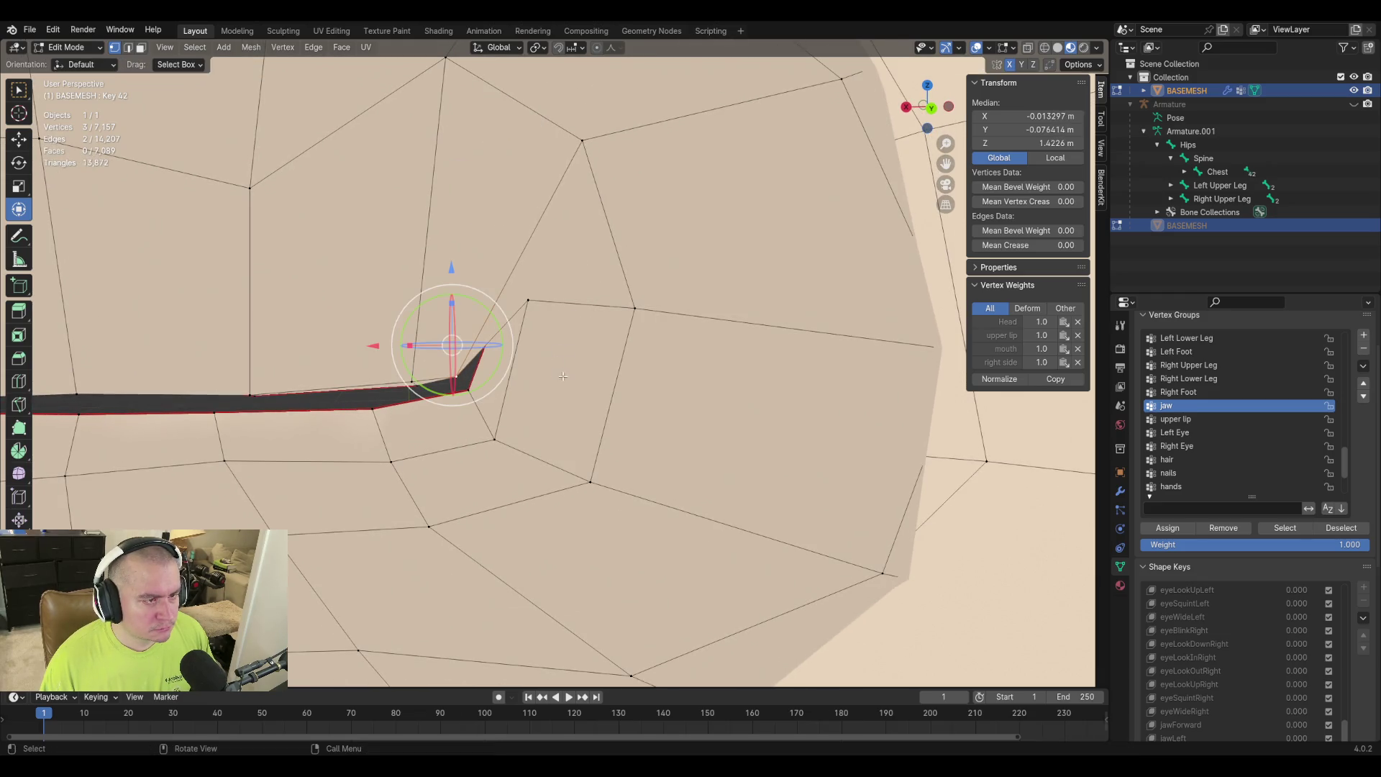
Move a single corner vertex closer to the corner, then fine-tune its position.
left_click(528, 302)
key("g")
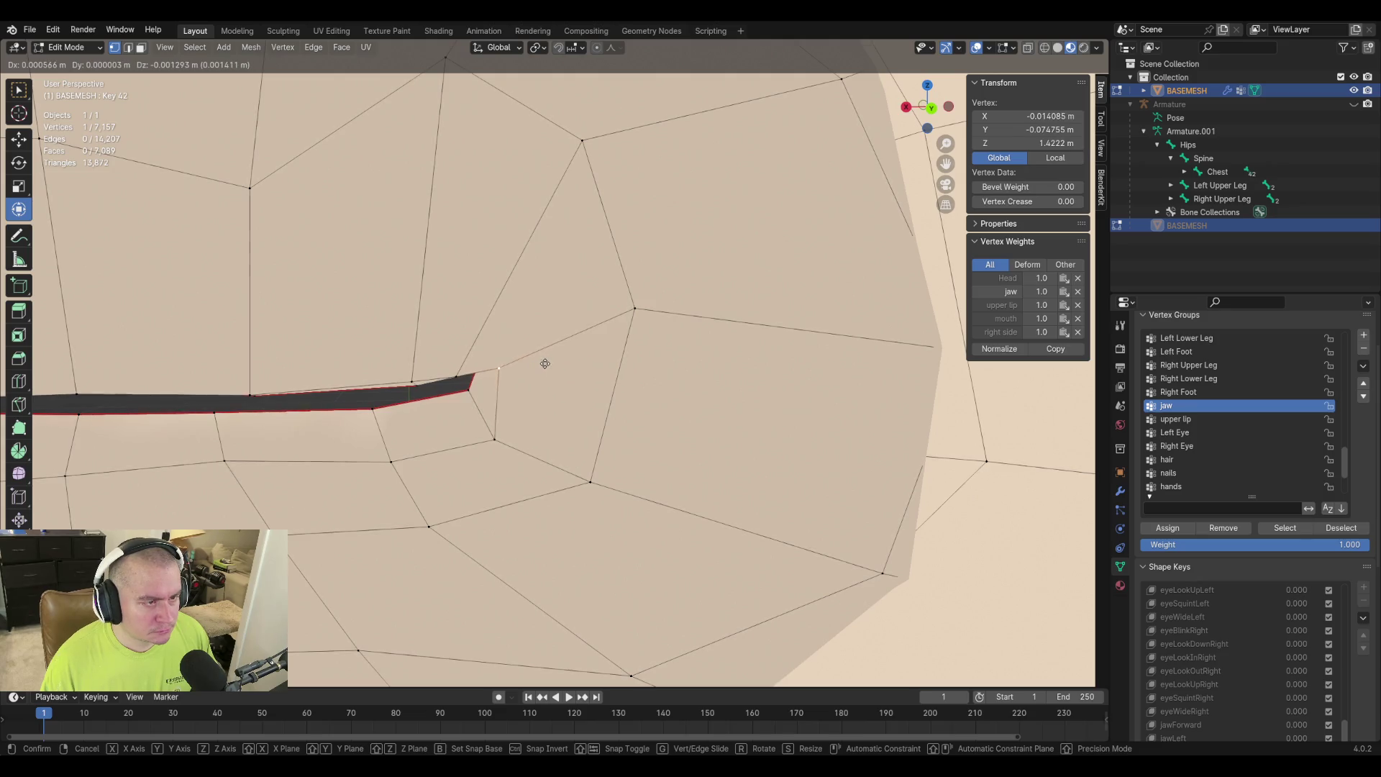
left_click(538, 365)
middle_click_drag(379, 373, 572, 289)
left_click_drag(605, 324, 608, 317)
middle_click_drag(609, 316, 631, 319)
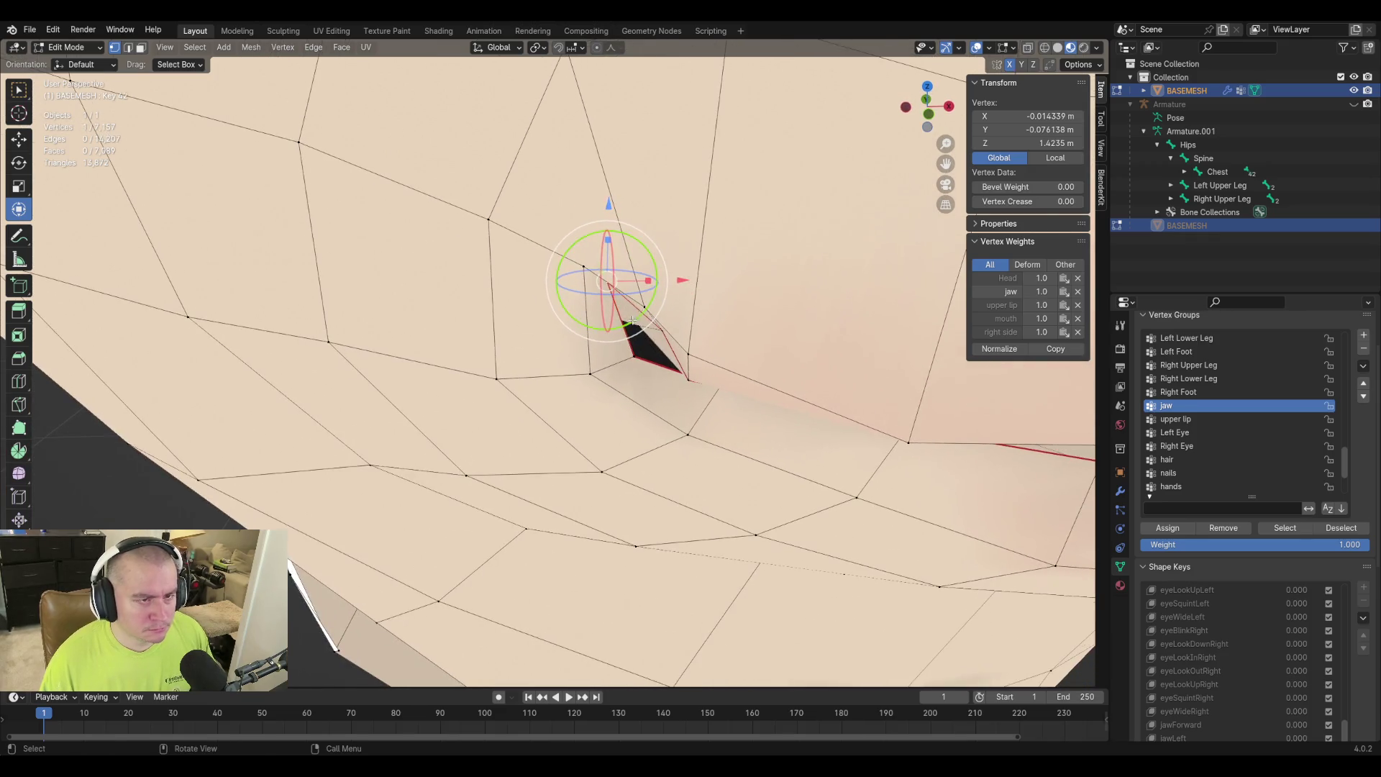
key("g")
left_click(705, 350)
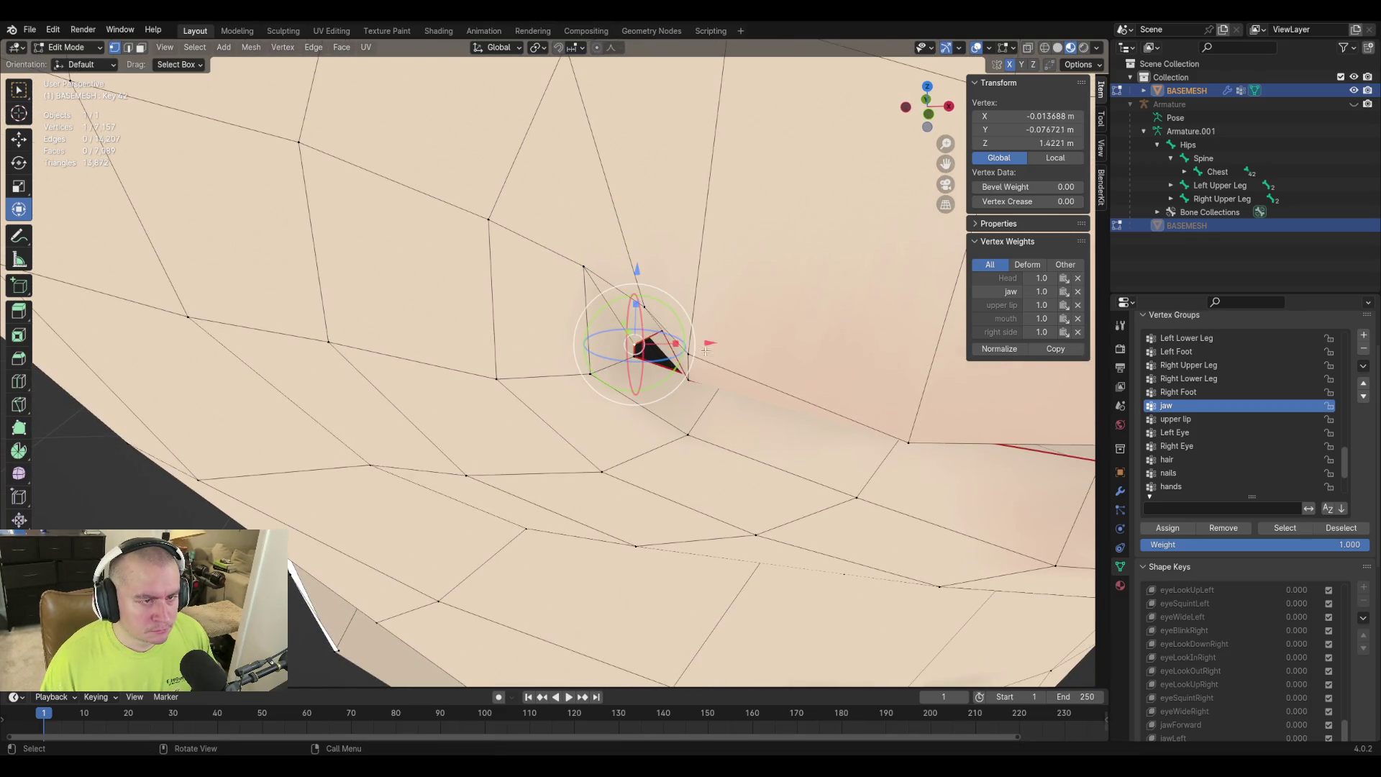
Reposition the neighbouring corner vertex, and lower another lip-corner vertex vertically.
left_click(663, 335)
key("g")
left_click(756, 344)
middle_click_drag(756, 344, 689, 403)
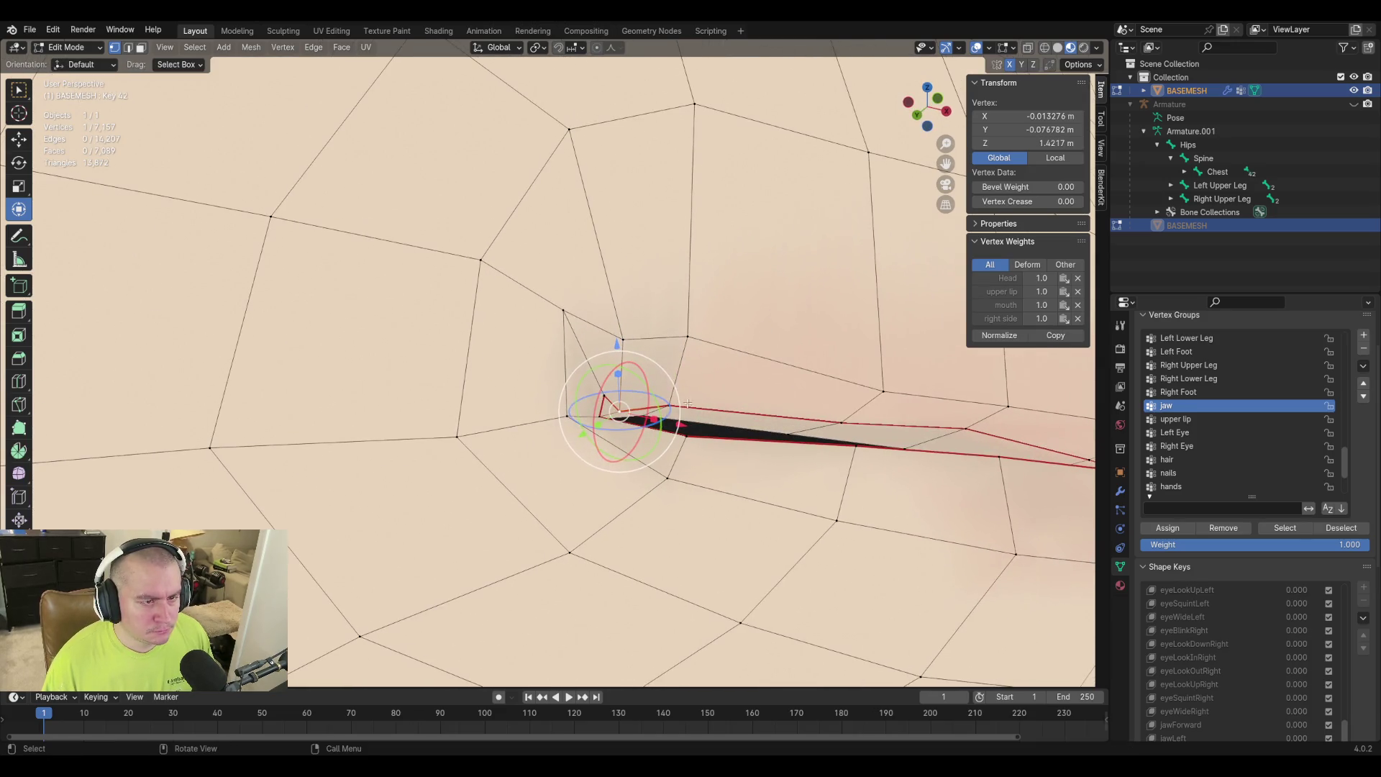
left_click(605, 400)
middle_click_drag(628, 365, 669, 374)
key("g")
key("z")
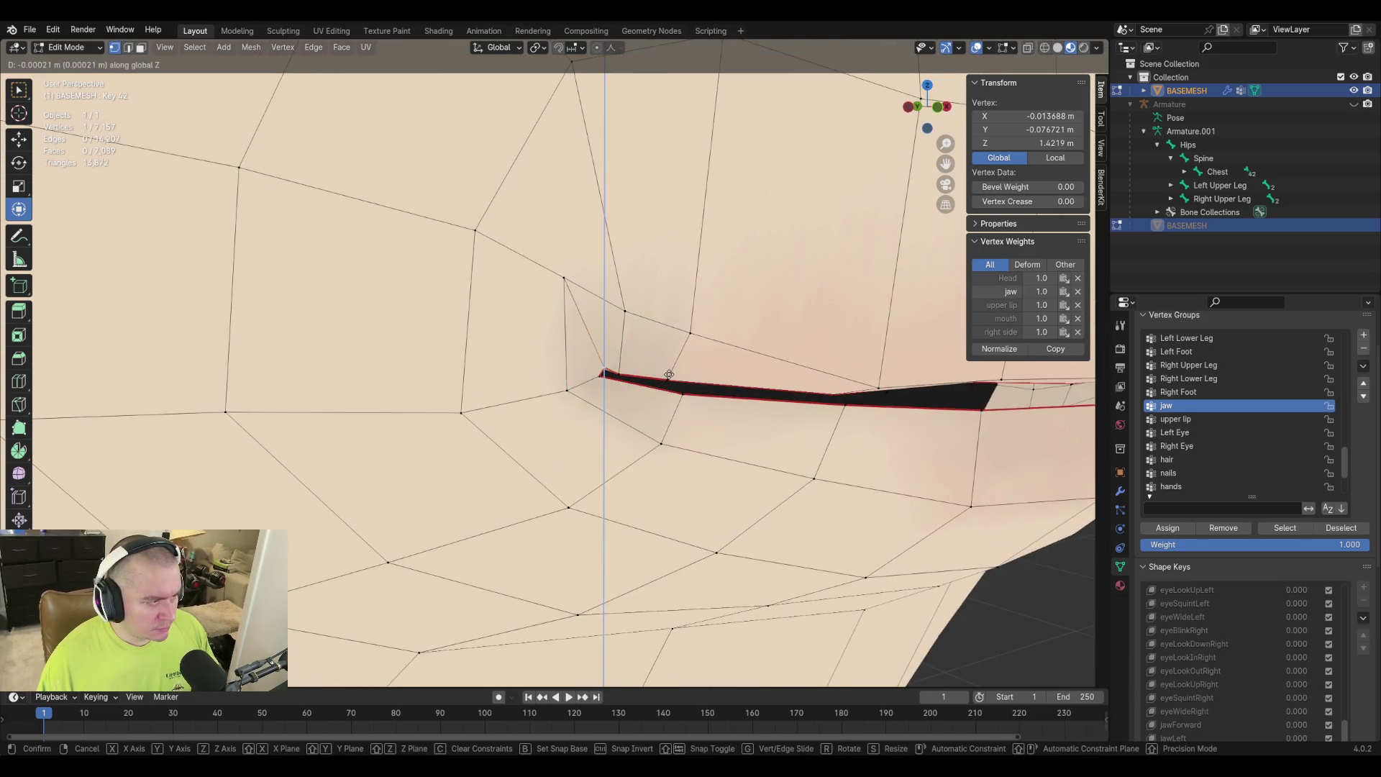
left_click(669, 380)
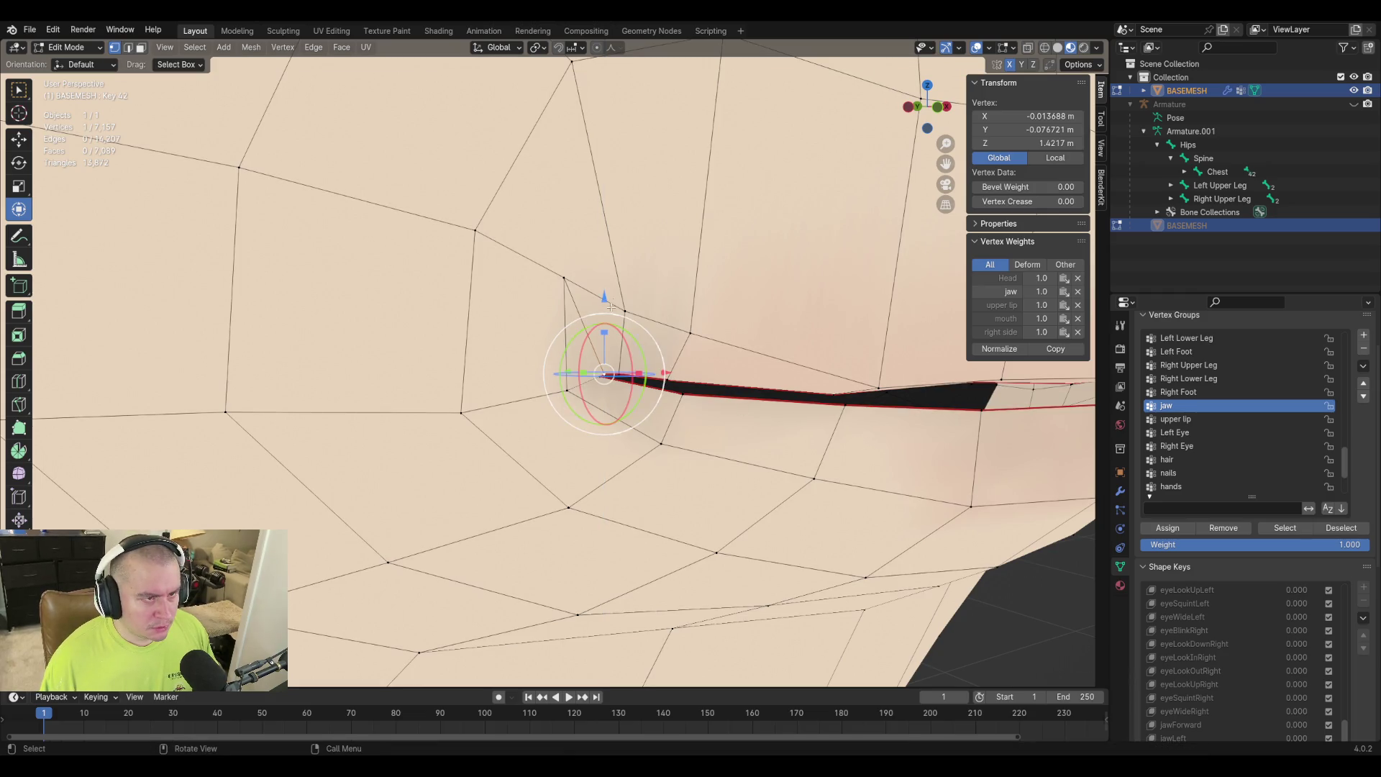
Slide the vertex above the lip corner and an upper-lip vertex down along their edges.
left_click(562, 277)
key("g")
key("g")
left_click(662, 324)
key("g")
key("g")
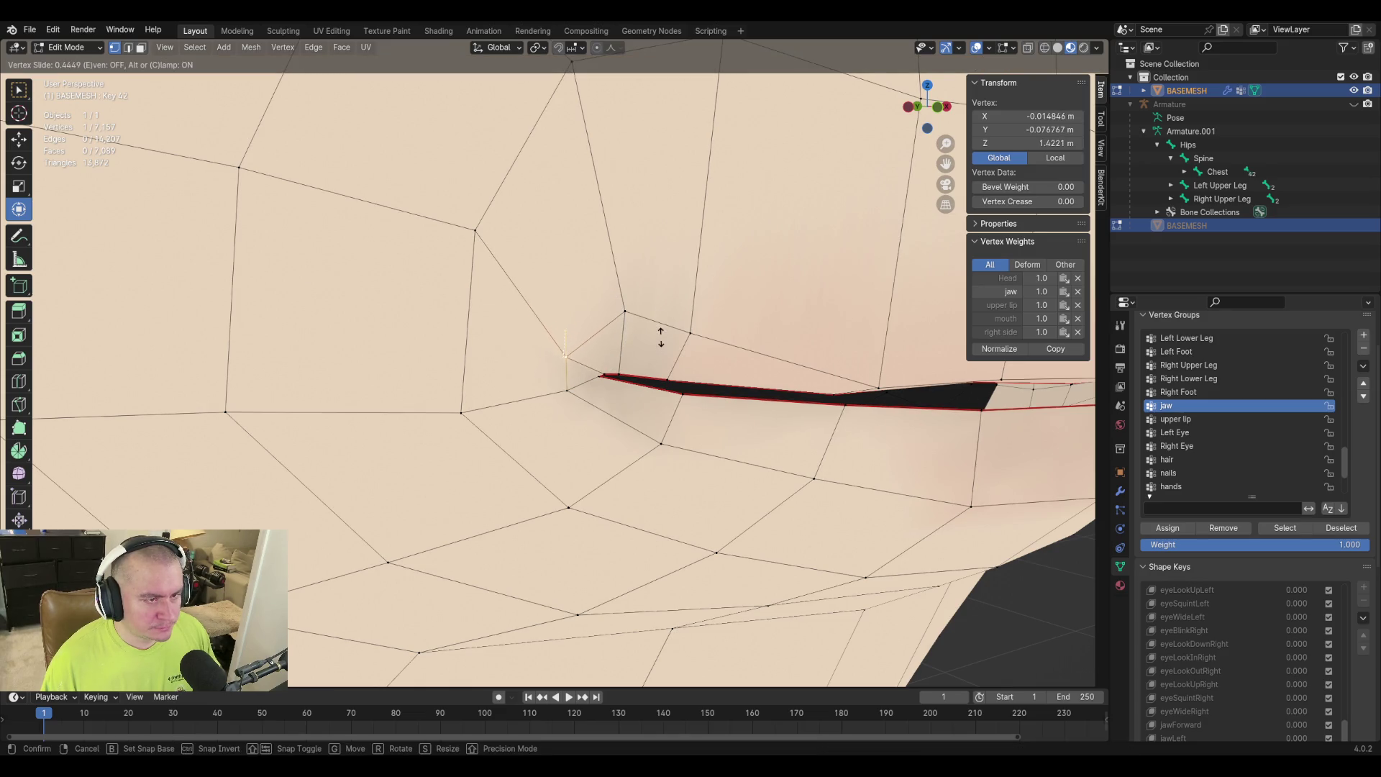
left_click(661, 336)
left_click(624, 311)
key("g")
key("g")
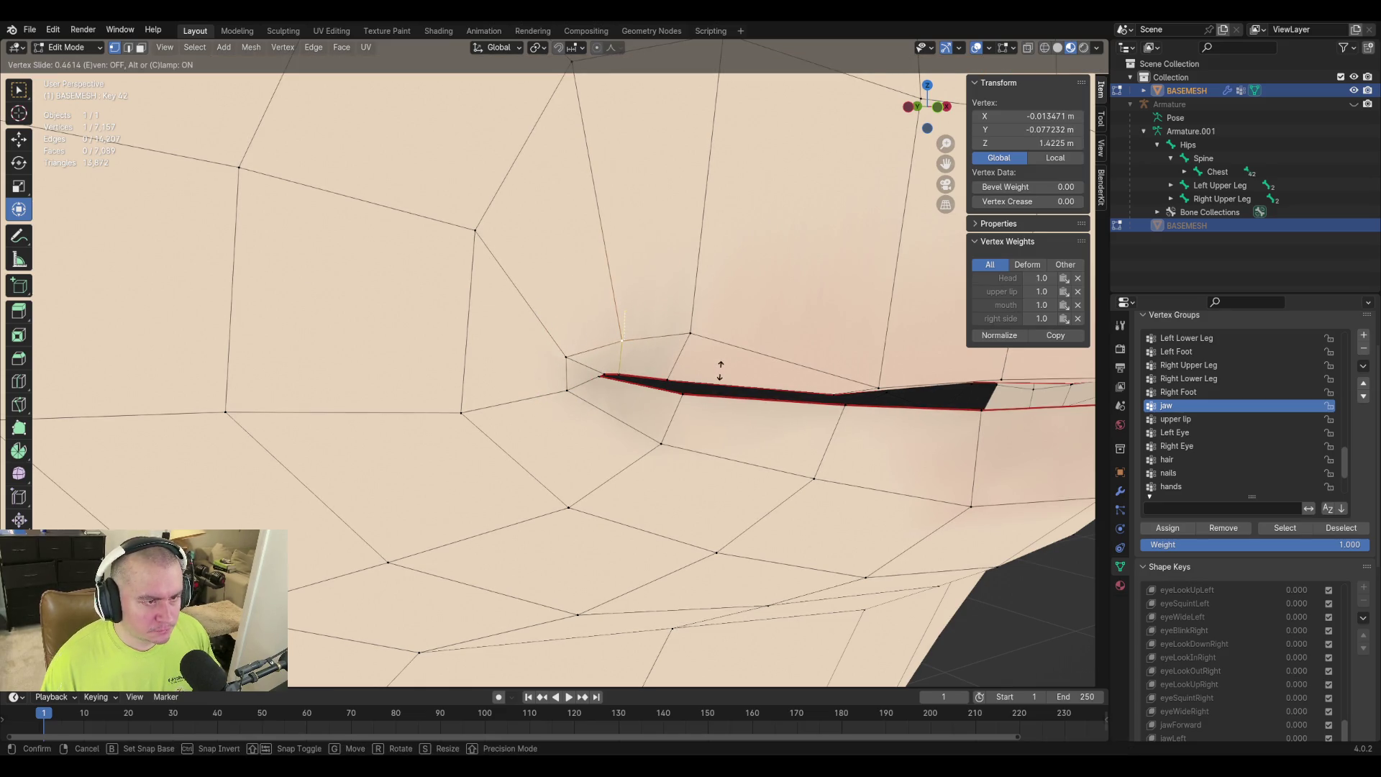
left_click(720, 371)
Nudge the mouth-corner vertex into place twice, then select another lip vertex.
left_click(606, 372)
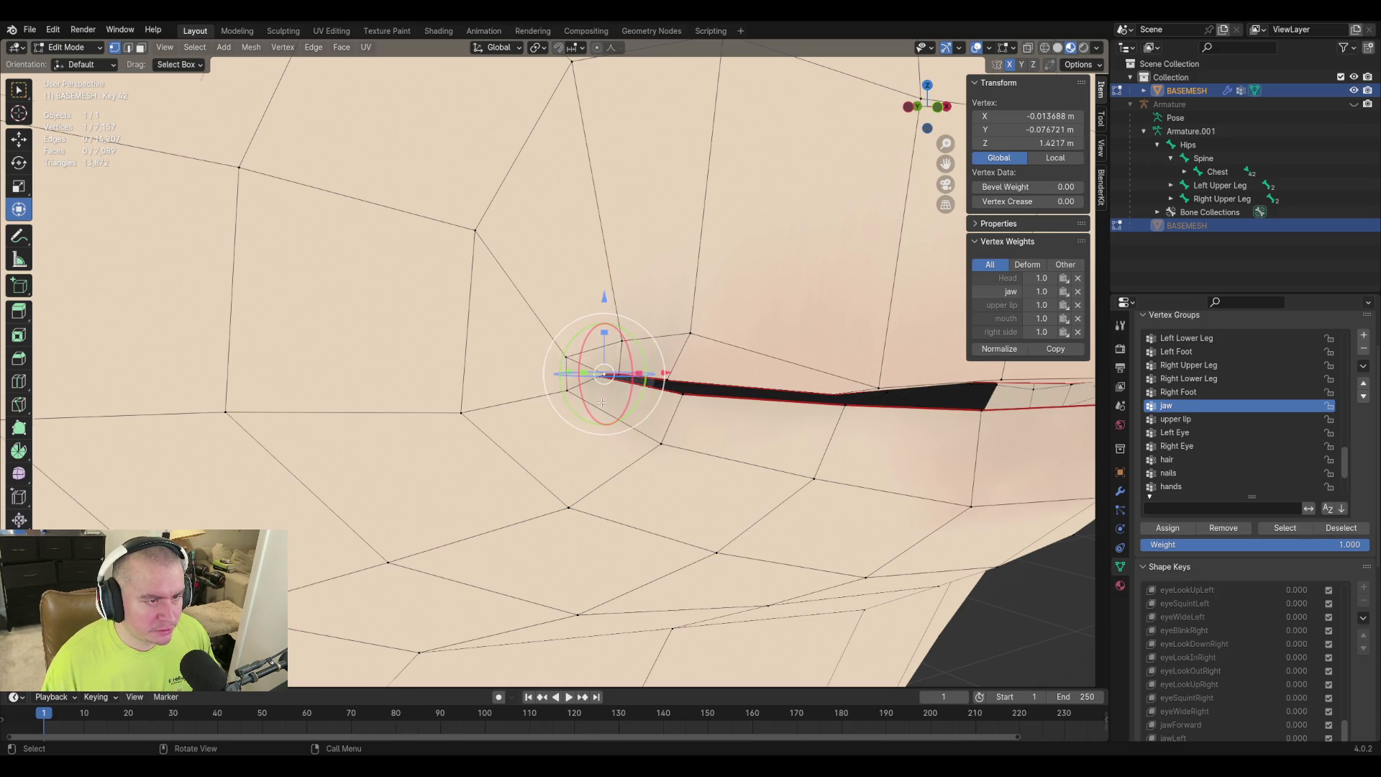
scroll(702, 434, "up", 5)
scroll(703, 434, "down", 4)
scroll(708, 433, "up", 2)
middle_click_drag(708, 432, 703, 424)
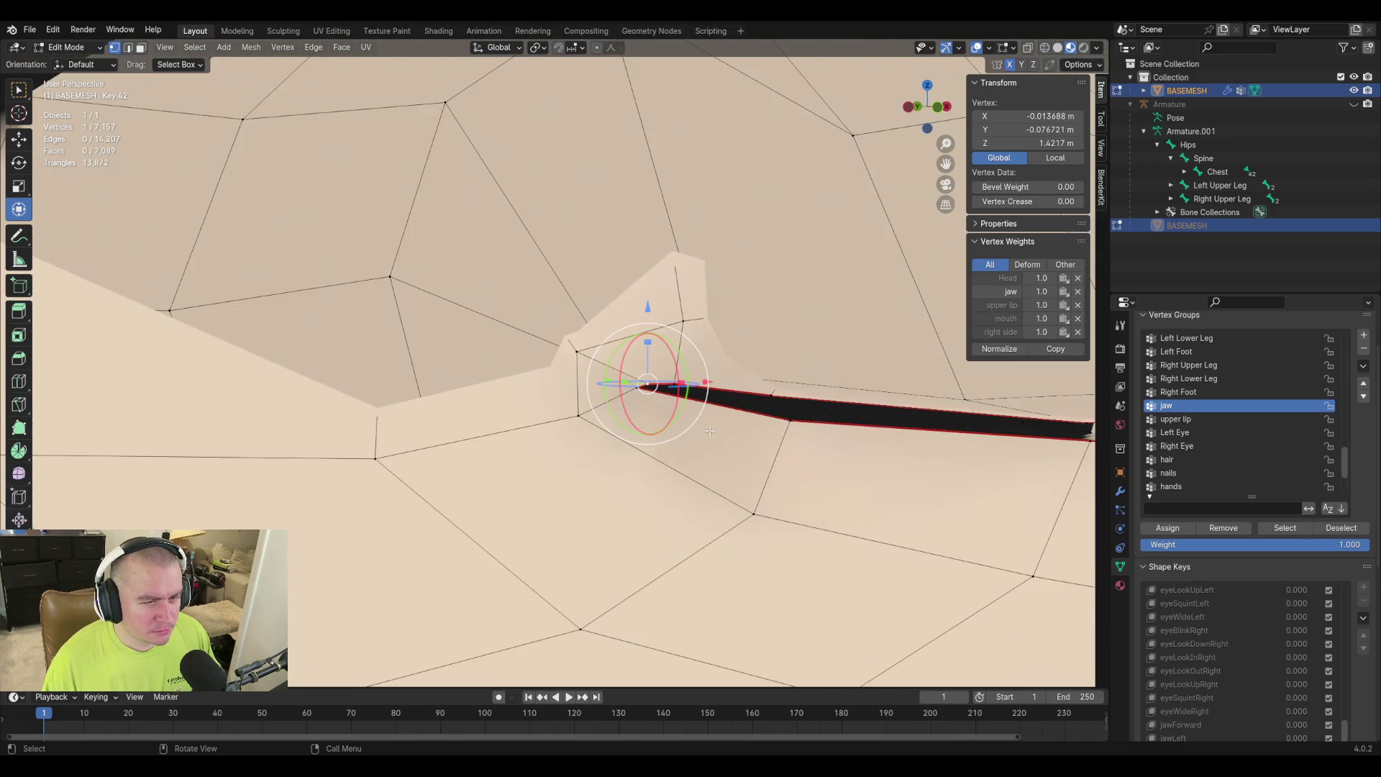
key("g")
left_click(696, 427)
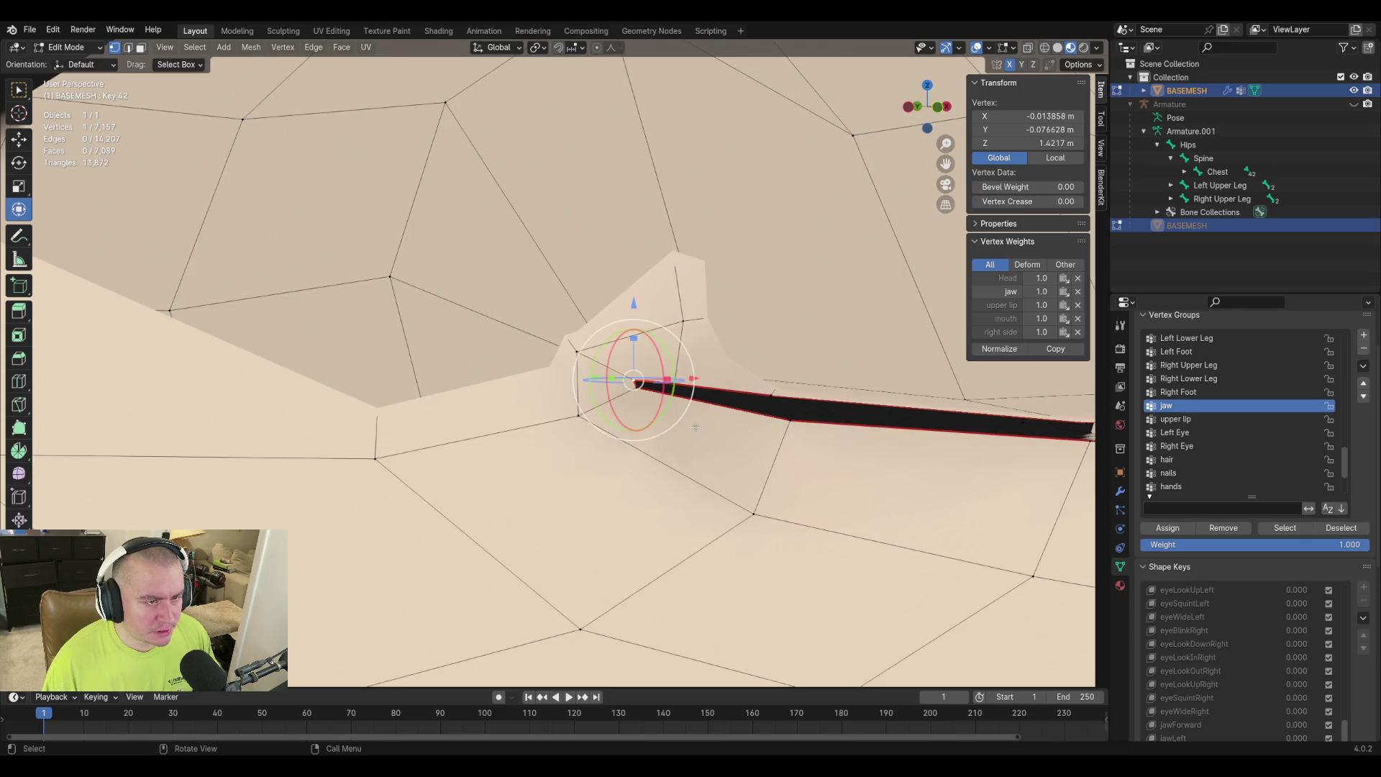
key("g")
left_click(707, 422)
mouse_move(661, 315)
middle_mouse_down()
mouse_move(691, 360)
mouse_move(748, 398)
mouse_move(684, 467)
mouse_move(731, 458)
middle_mouse_up()
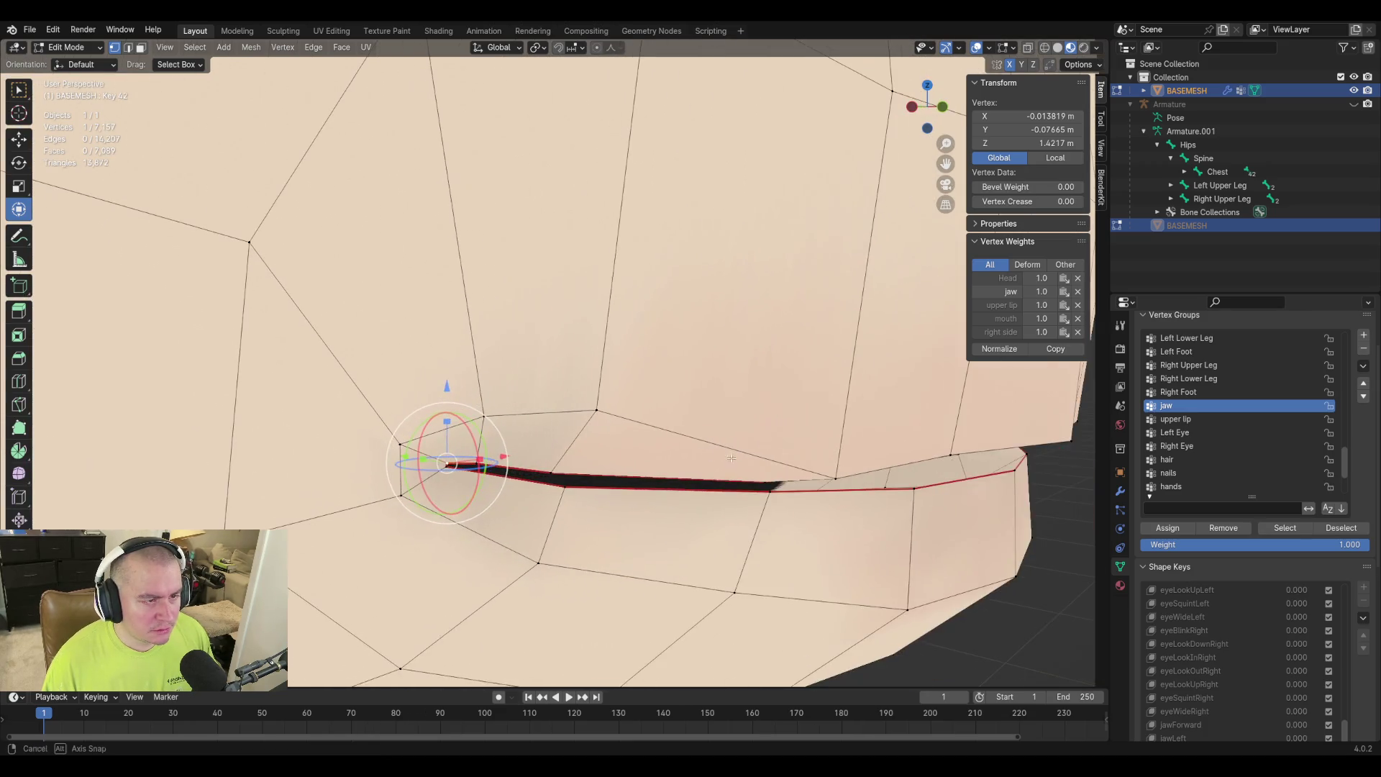
left_click(485, 416)
Move the selected lip vertices toward the opposite lip, checking from the side.
mouse_move(486, 416)
middle_mouse_down()
mouse_move(626, 425)
mouse_move(726, 353)
mouse_move(715, 342)
mouse_move(753, 348)
middle_mouse_up()
key("g")
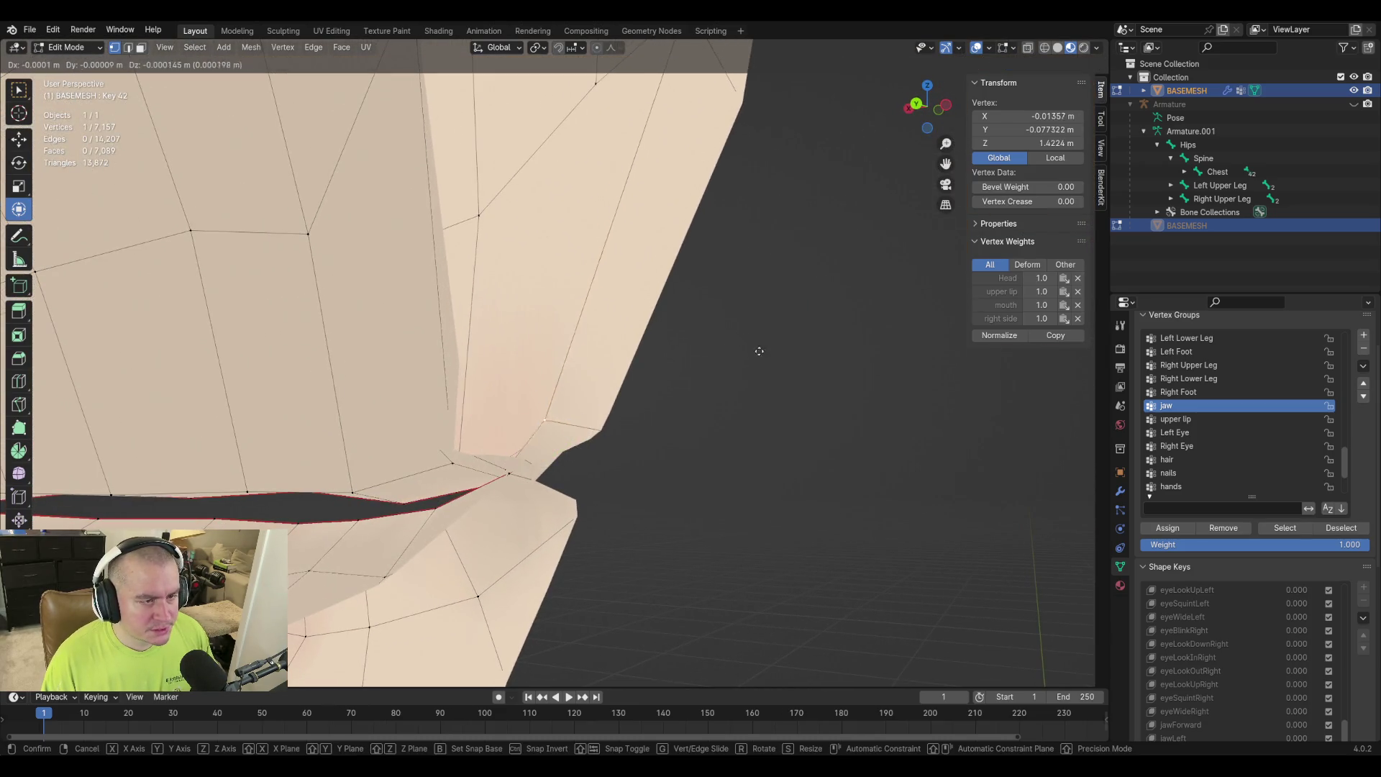
left_click(798, 348)
mouse_move(826, 432)
middle_mouse_down()
mouse_move(992, 468)
mouse_move(616, 425)
middle_mouse_up()
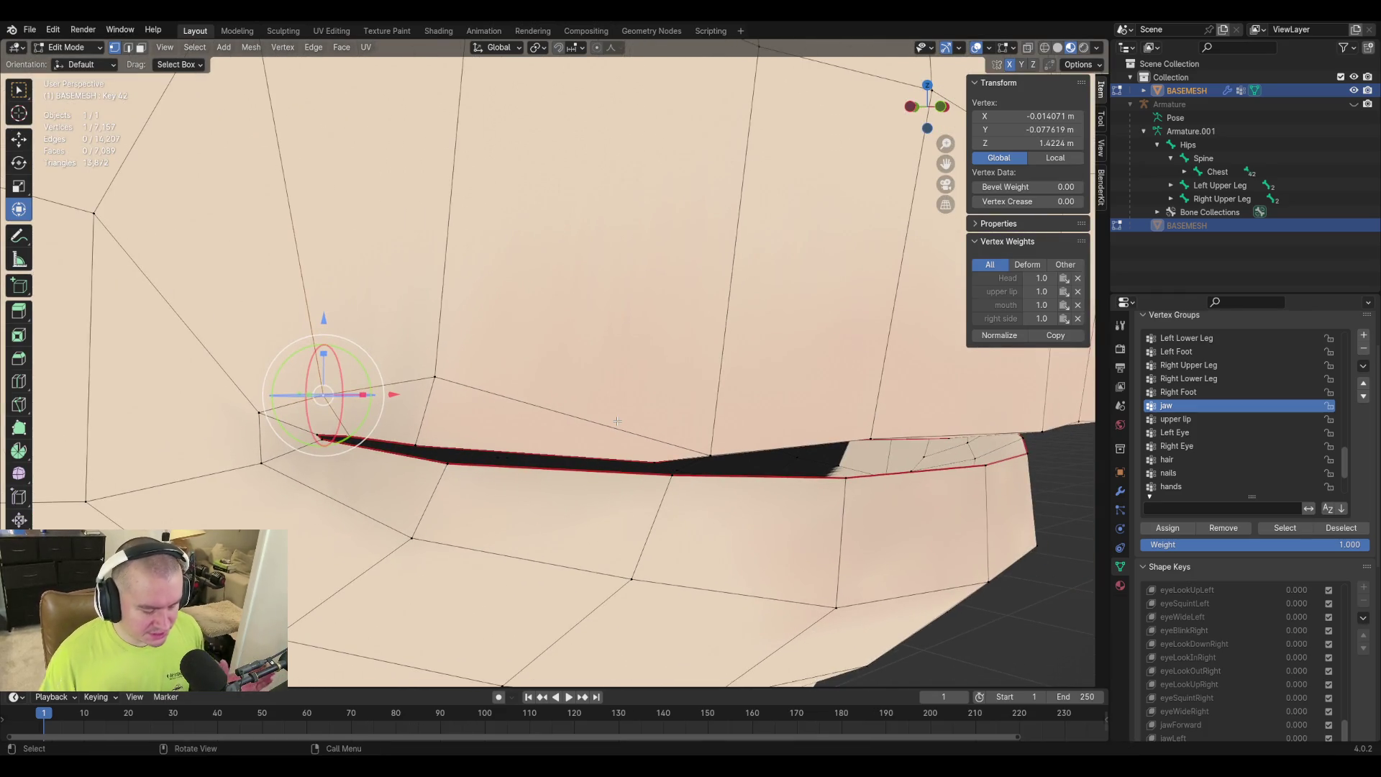
mouse_move(445, 387)
middle_mouse_down()
mouse_move(595, 442)
mouse_move(508, 367)
mouse_move(348, 391)
mouse_move(337, 381)
middle_mouse_up()
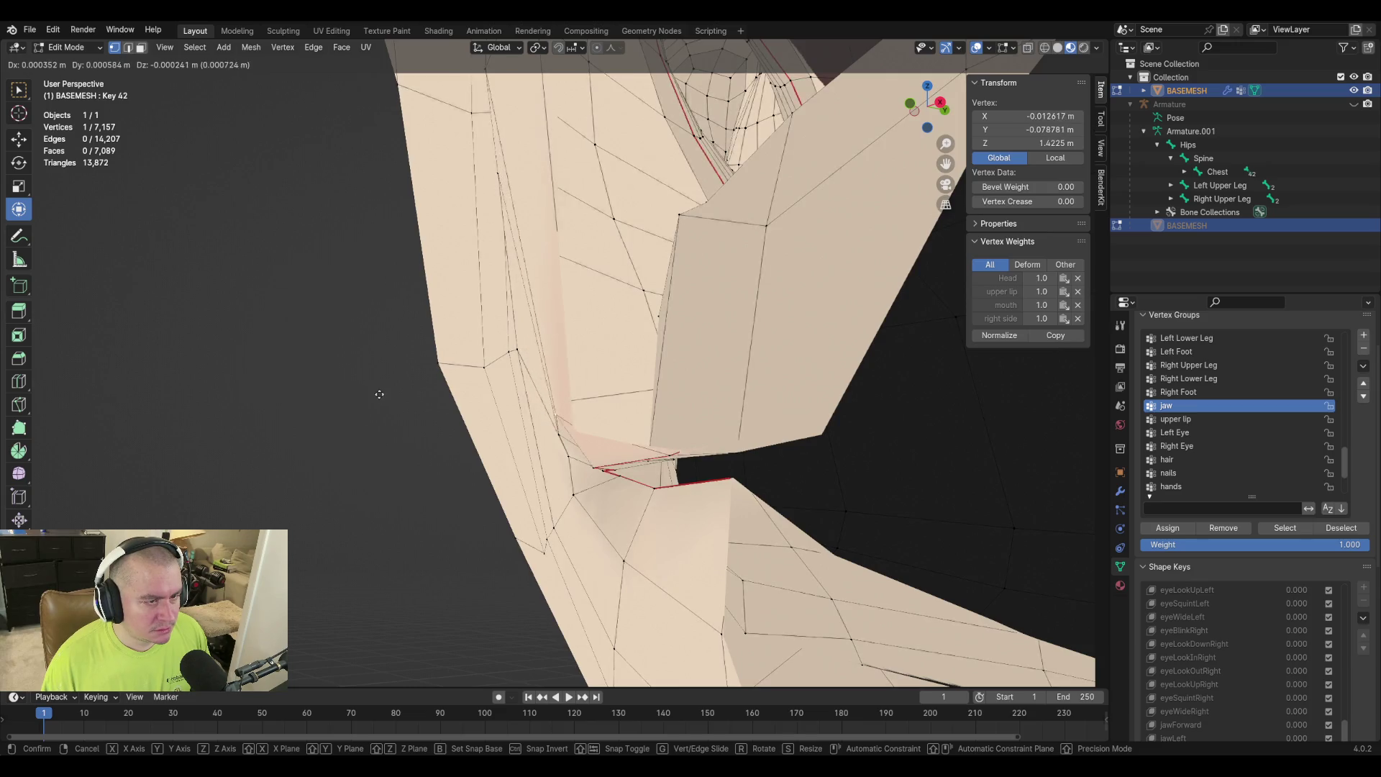
left_click(382, 401)
middle_click_drag(383, 401, 731, 424)
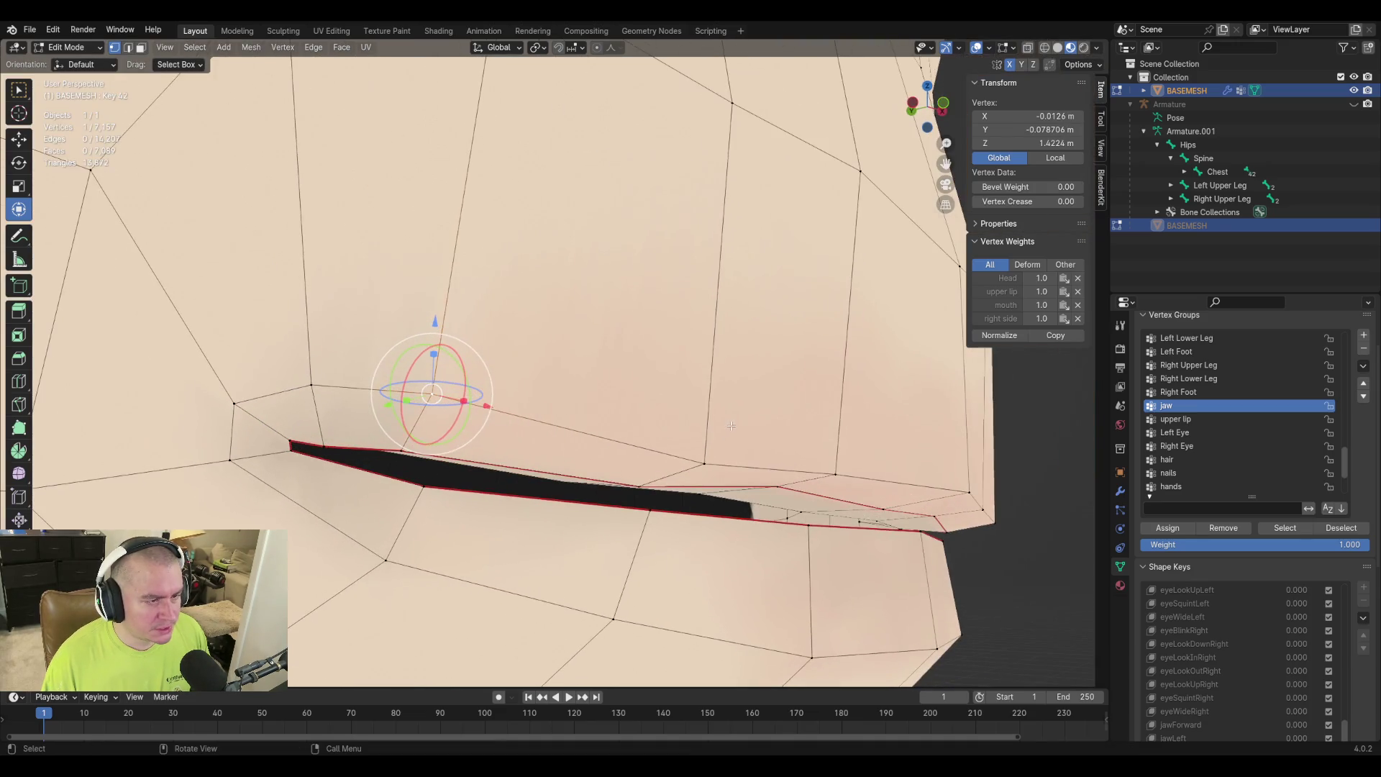
mouse_move(498, 466)
middle_mouse_down()
mouse_move(518, 468)
mouse_move(555, 395)
mouse_move(632, 478)
mouse_move(594, 446)
middle_mouse_up()
key("g")
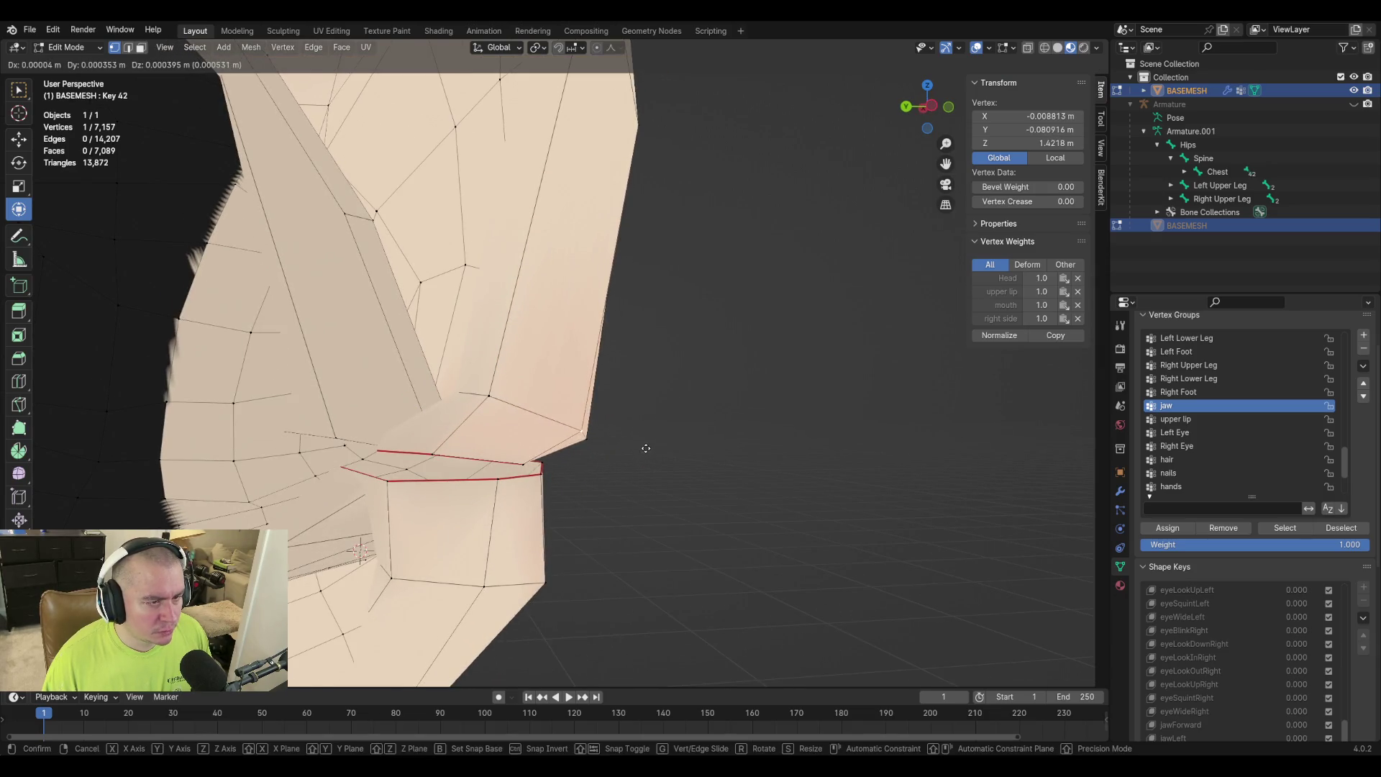
left_click(645, 449)
Pull the neighbouring lower-lip vertex up toward the upper lip in several moves.
scroll(722, 493, "up", 3)
mouse_move(741, 545)
middle_mouse_down()
mouse_move(544, 497)
mouse_move(711, 474)
middle_mouse_up()
left_click(546, 490)
key("g")
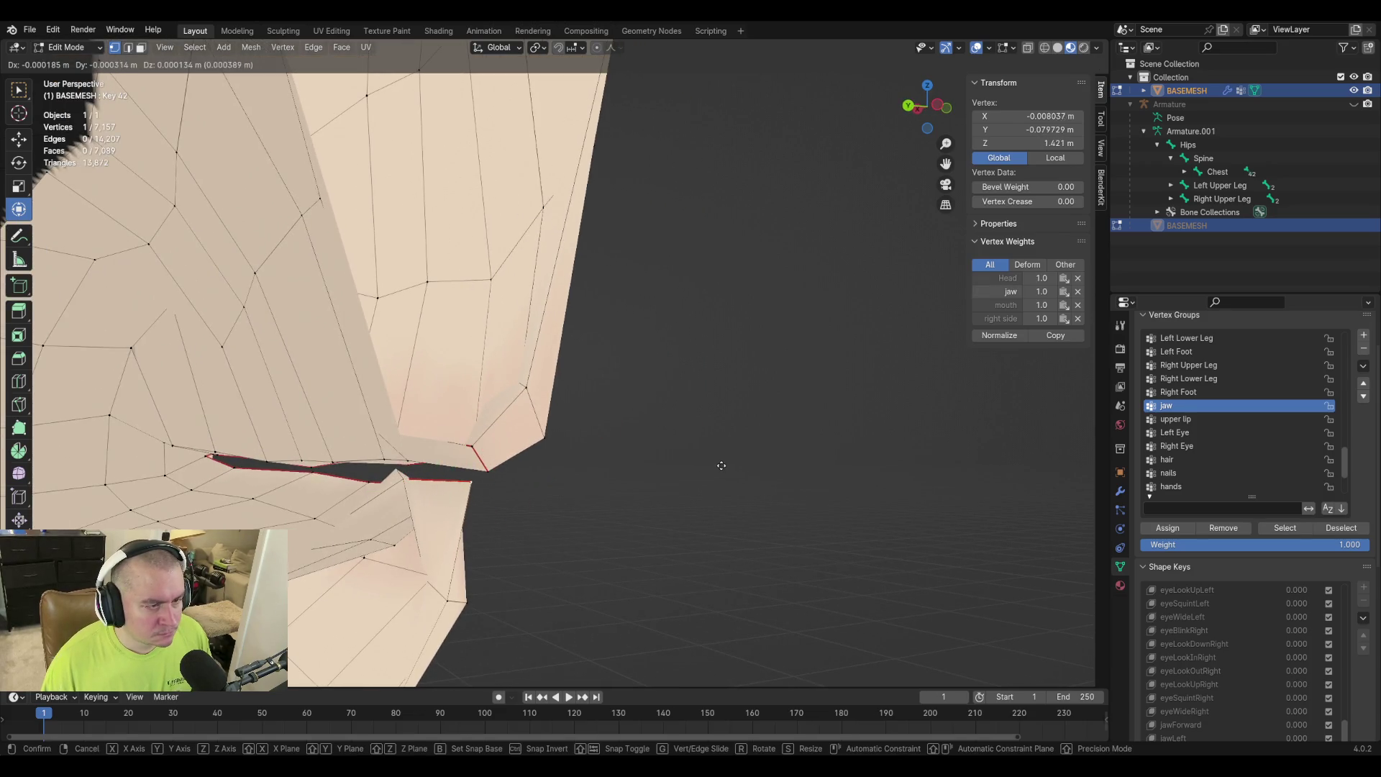
left_click(723, 465)
mouse_move(436, 471)
middle_mouse_down()
mouse_move(381, 469)
mouse_move(617, 471)
mouse_move(582, 447)
middle_mouse_up()
key("g")
left_click(629, 460)
mouse_move(690, 434)
middle_mouse_down()
mouse_move(520, 447)
mouse_move(546, 402)
middle_mouse_up()
key("g")
left_click(517, 438)
Move the next upper- and lower-lip vertices vertically to narrow the seam.
scroll(547, 403, "up", 4)
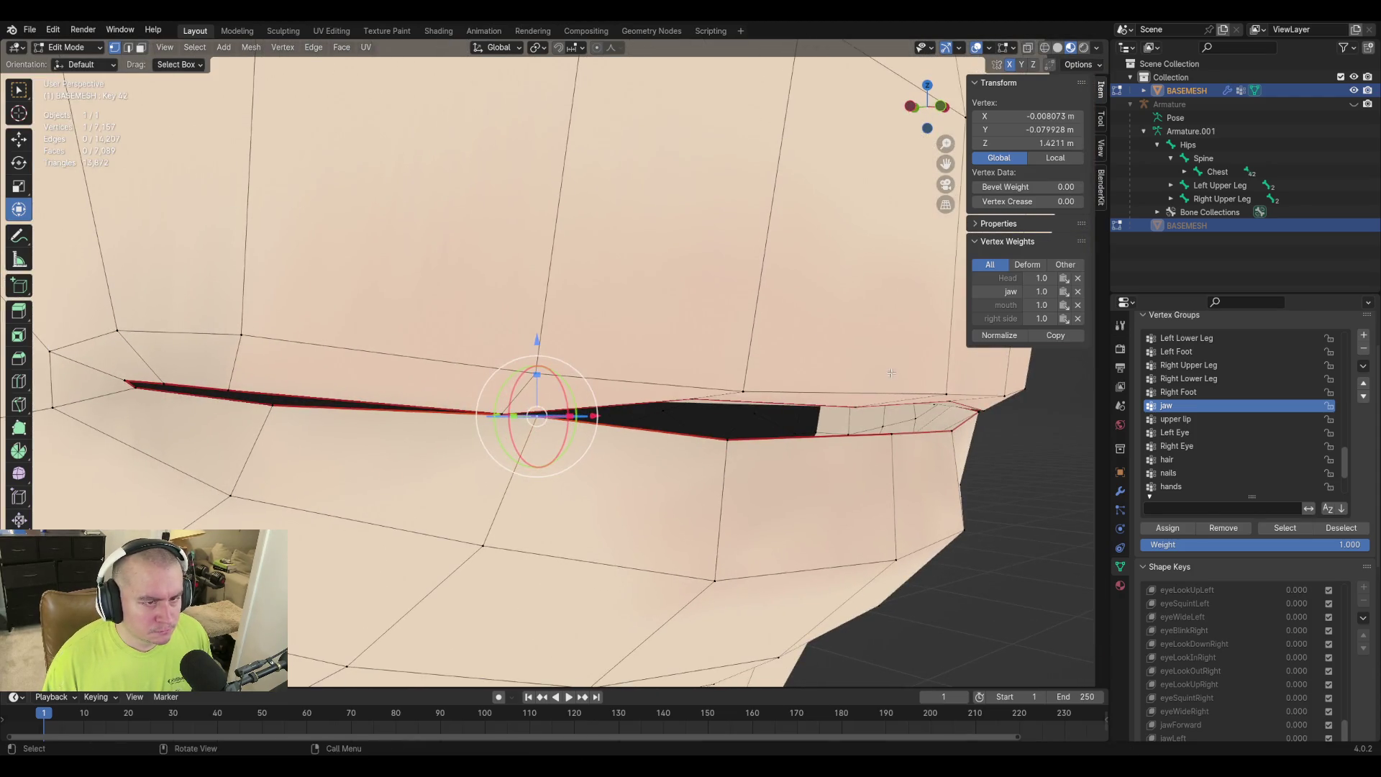
left_click(699, 397)
middle_click_drag(699, 398, 786, 431)
key("g")
key("z")
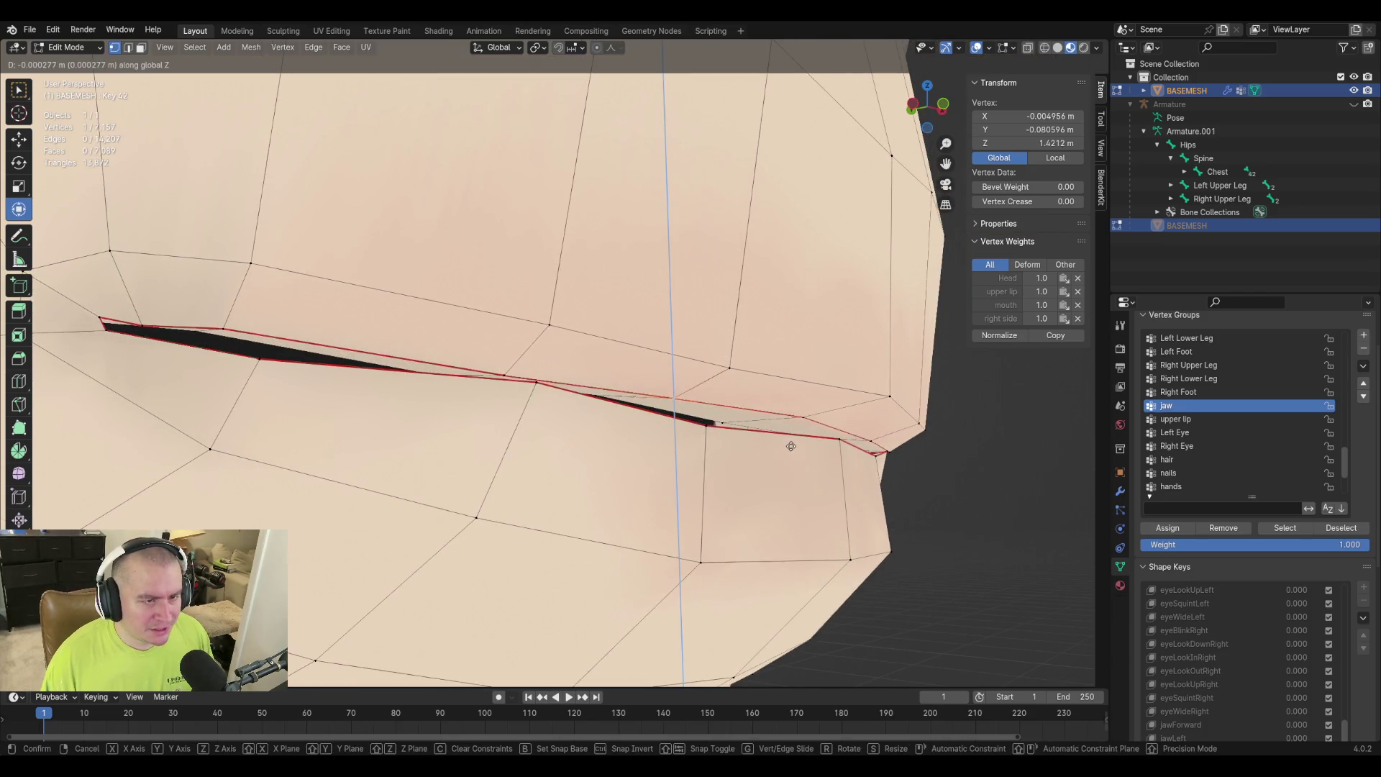
left_click(791, 448)
left_click(714, 429)
middle_click_drag(714, 428, 660, 496)
key("g")
key("z")
left_click(660, 495)
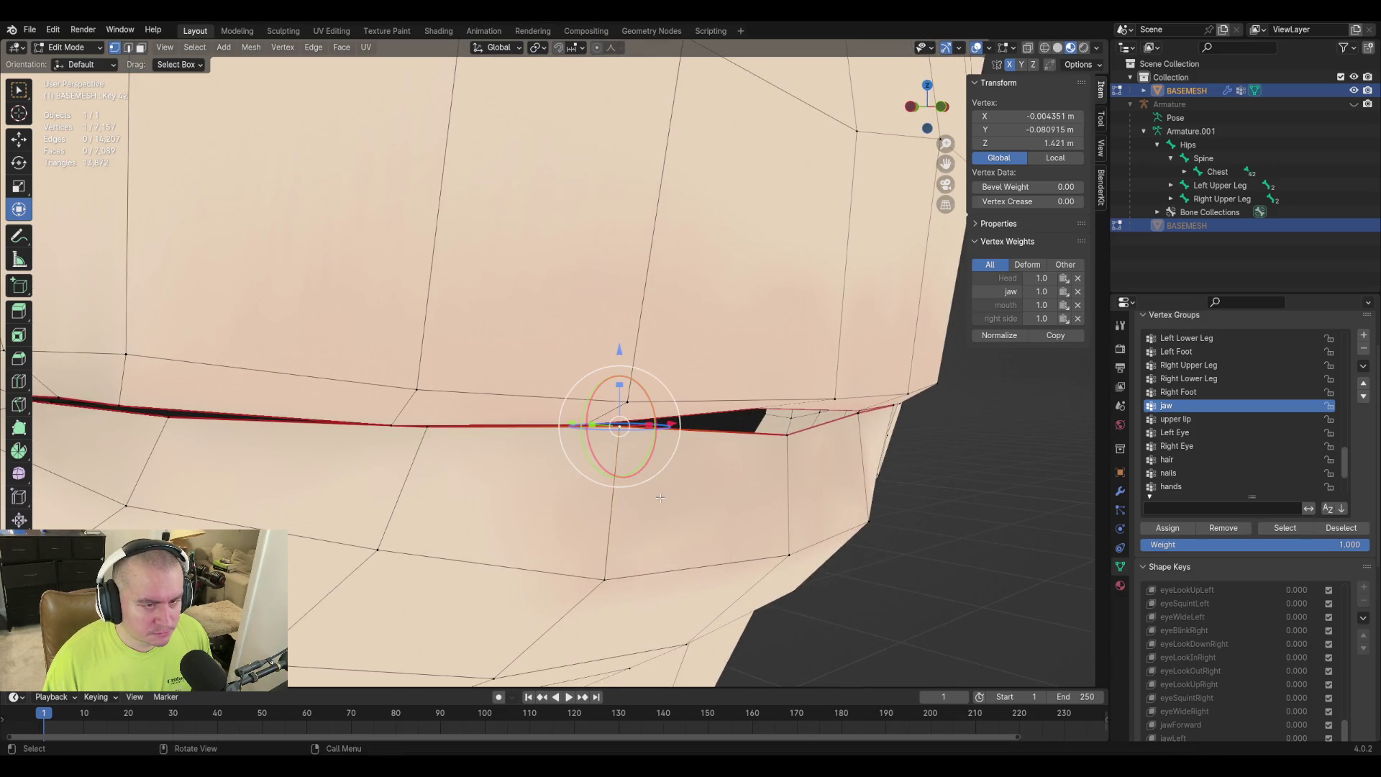
Shift the next seam vertex vertically toward the other lip.
left_click(786, 434)
key("g")
key("z")
left_click(802, 453)
mouse_move(802, 453)
middle_mouse_down()
mouse_move(746, 472)
mouse_move(768, 403)
middle_mouse_up()
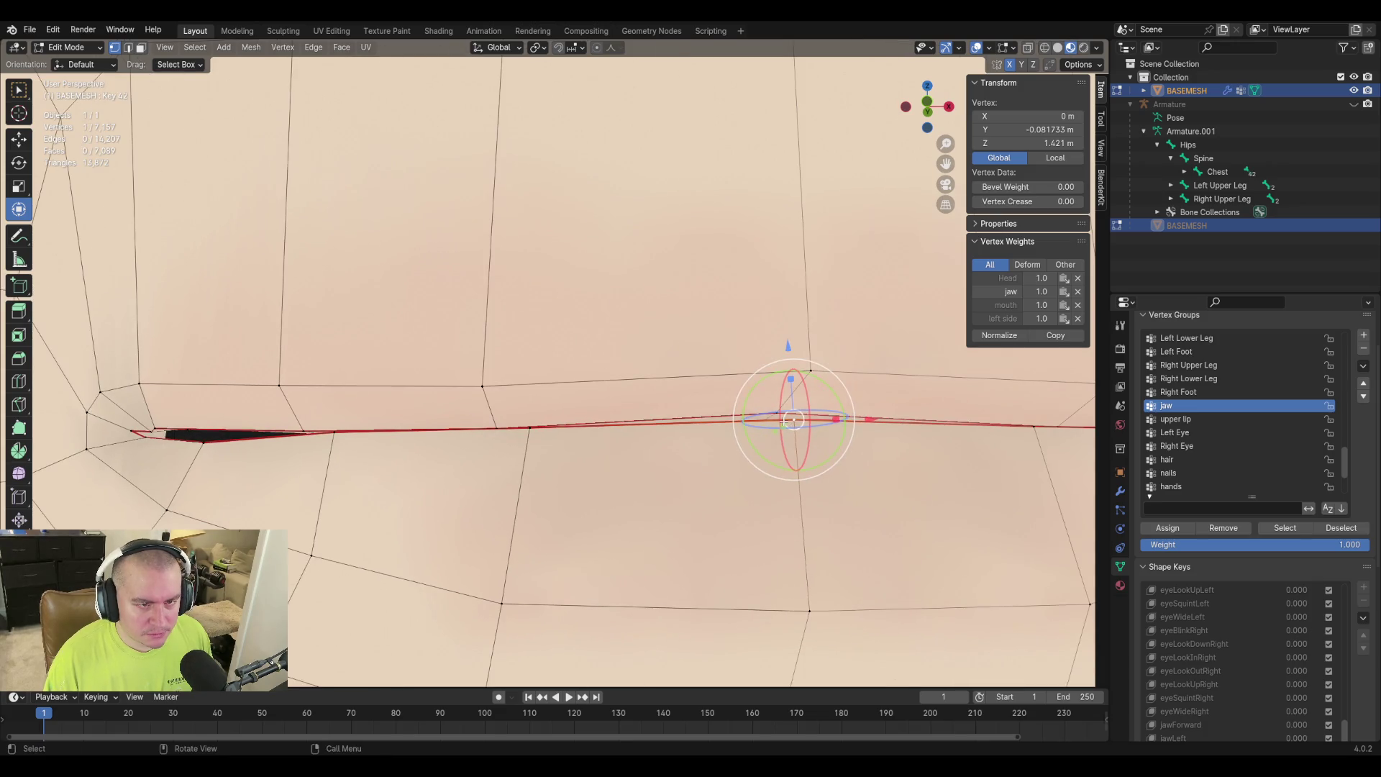
Lower another upper-lip vertex vertically, then select the mouth-corner vertex in profile.
left_click(779, 415)
key("g")
key("z")
middle_click_drag(868, 387, 831, 436)
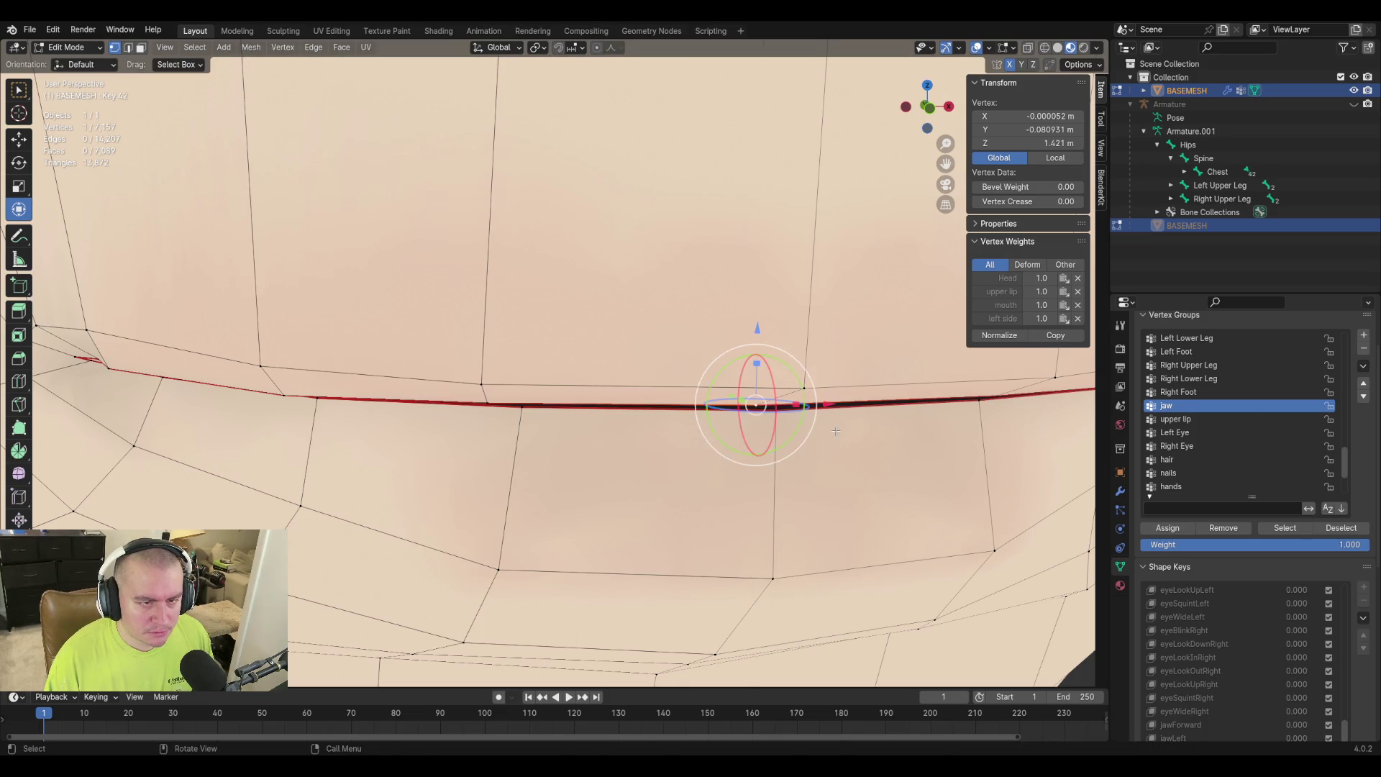
left_click(840, 436)
scroll(841, 436, "down", 8)
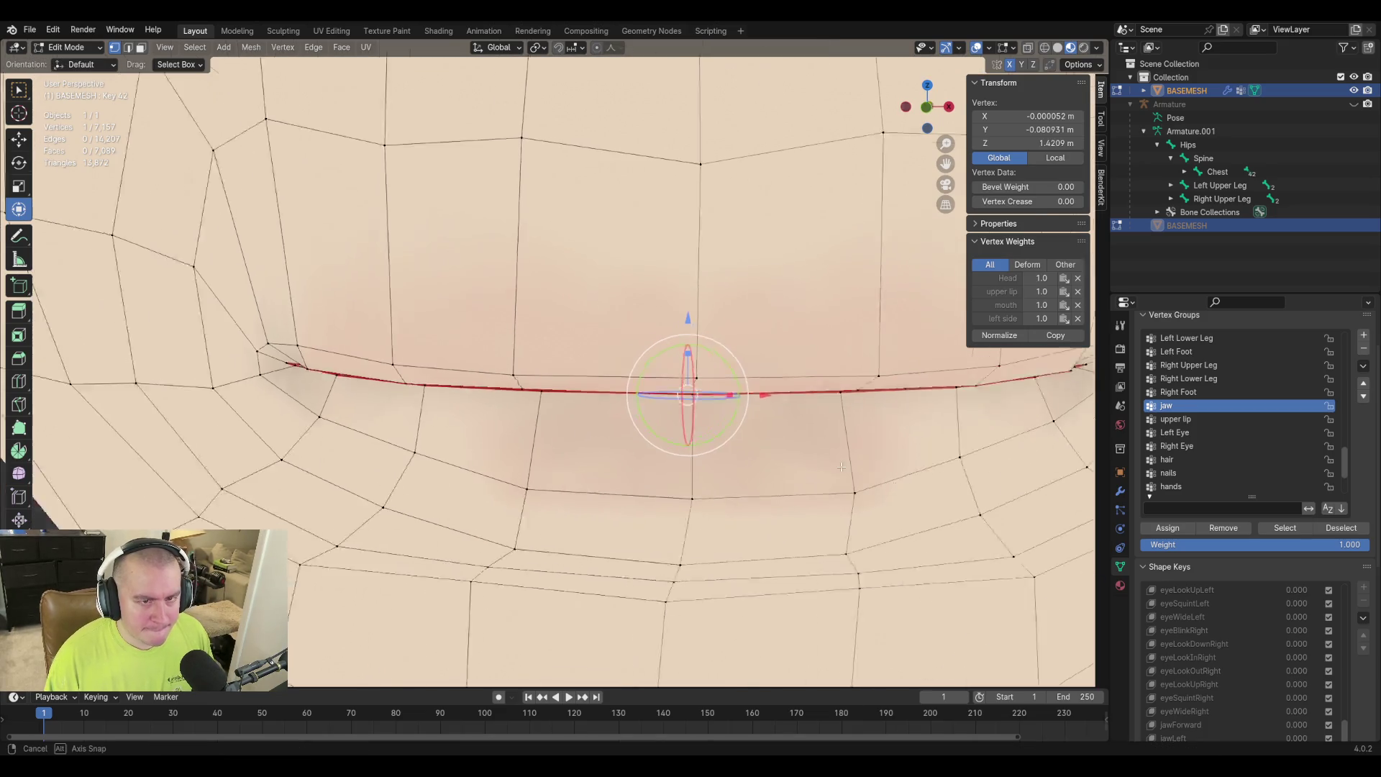
mouse_move(665, 409)
middle_mouse_down()
mouse_move(839, 423)
mouse_move(832, 446)
mouse_move(854, 433)
mouse_move(814, 434)
mouse_move(566, 356)
middle_mouse_up()
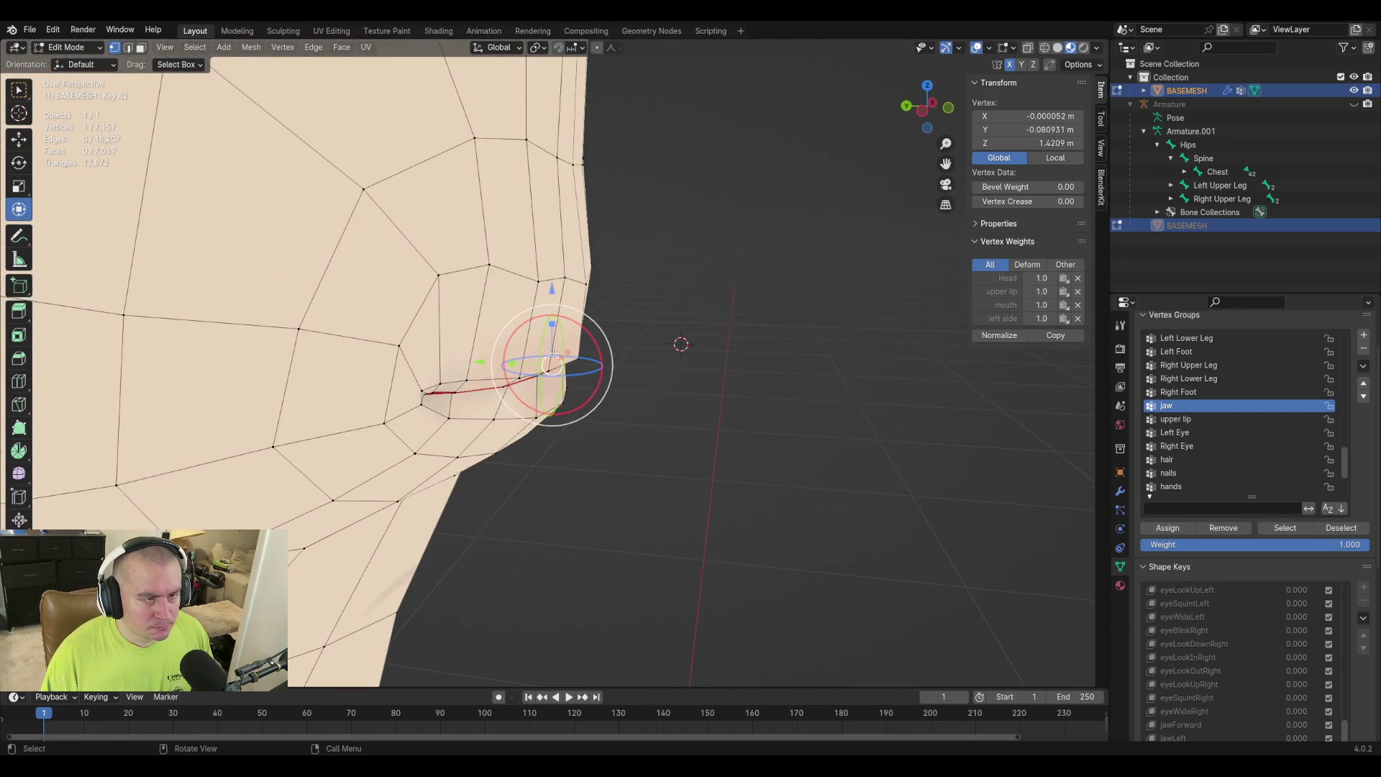
left_click(490, 266)
Slide the mouth-corner vertex along its edge in two vertex slides.
key("shift+v")
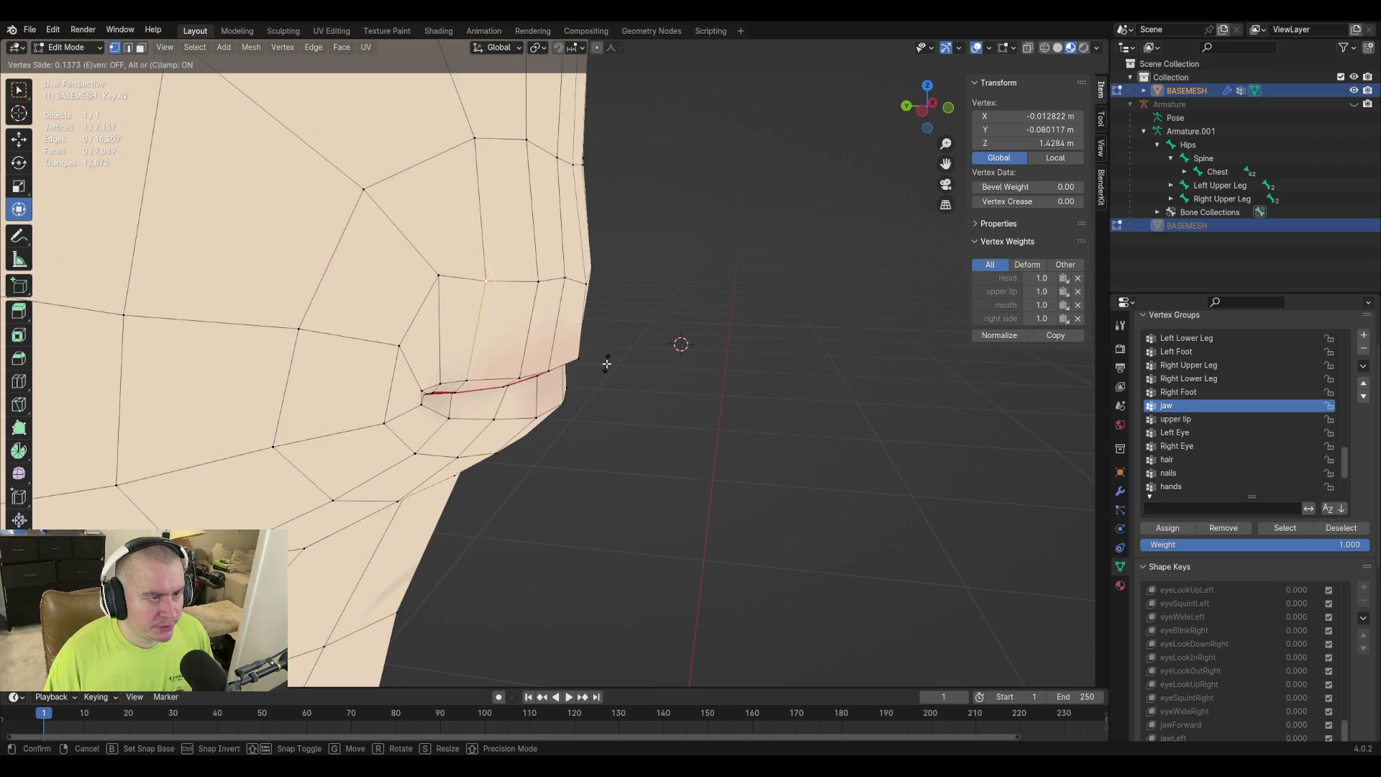
right_click(607, 363)
key("shift+v")
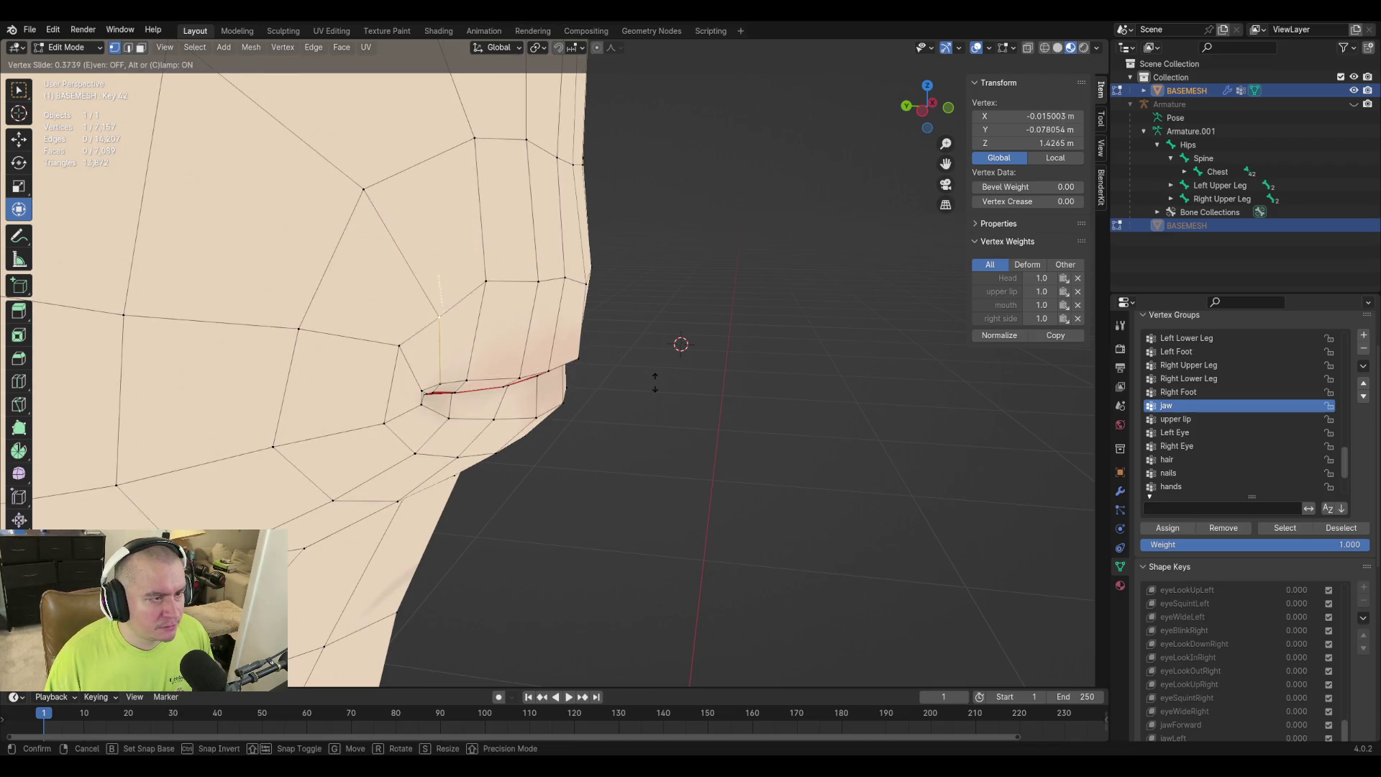
left_click(650, 373)
middle_click_drag(650, 373, 619, 294)
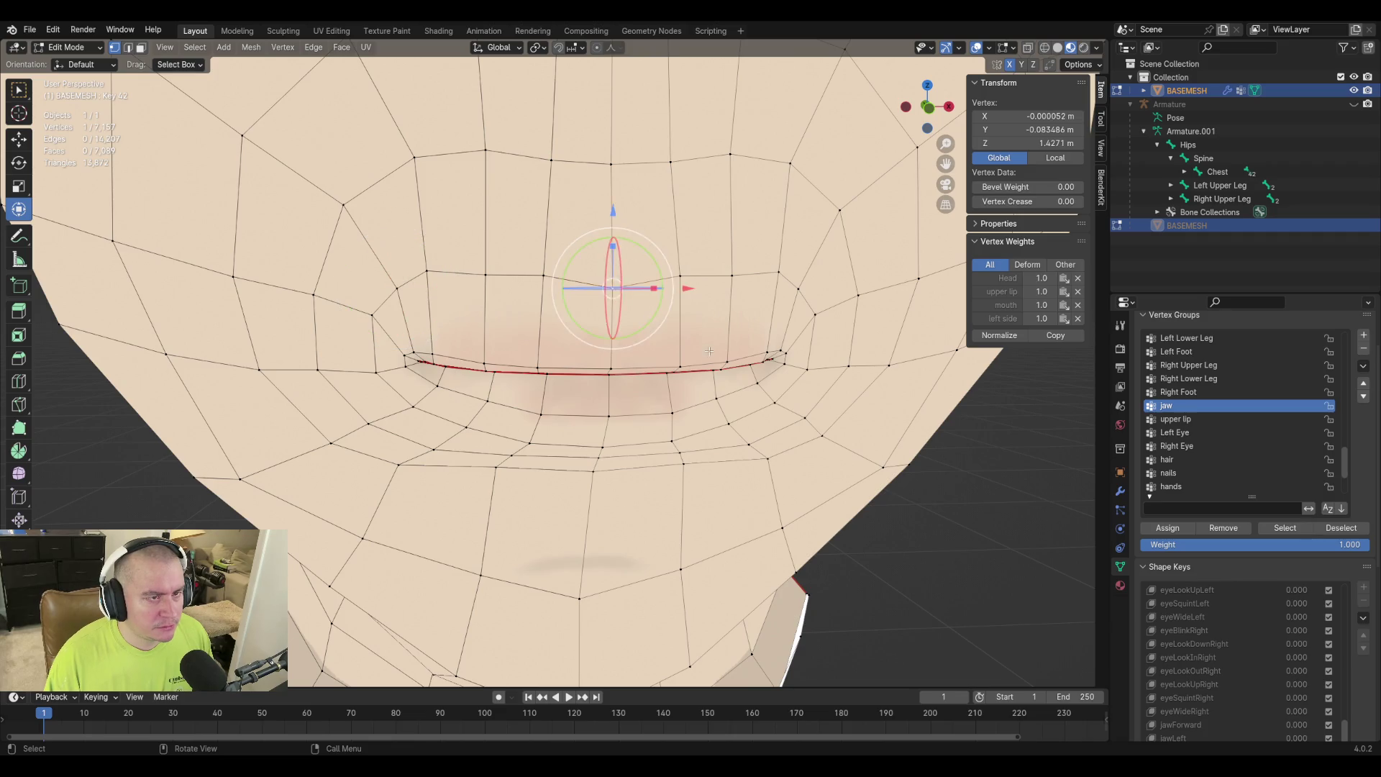
key("shift+v")
left_click(725, 414)
From a side profile, raise the corner vertex slightly, discarding a second attempted move.
middle_click_drag(726, 392, 730, 393)
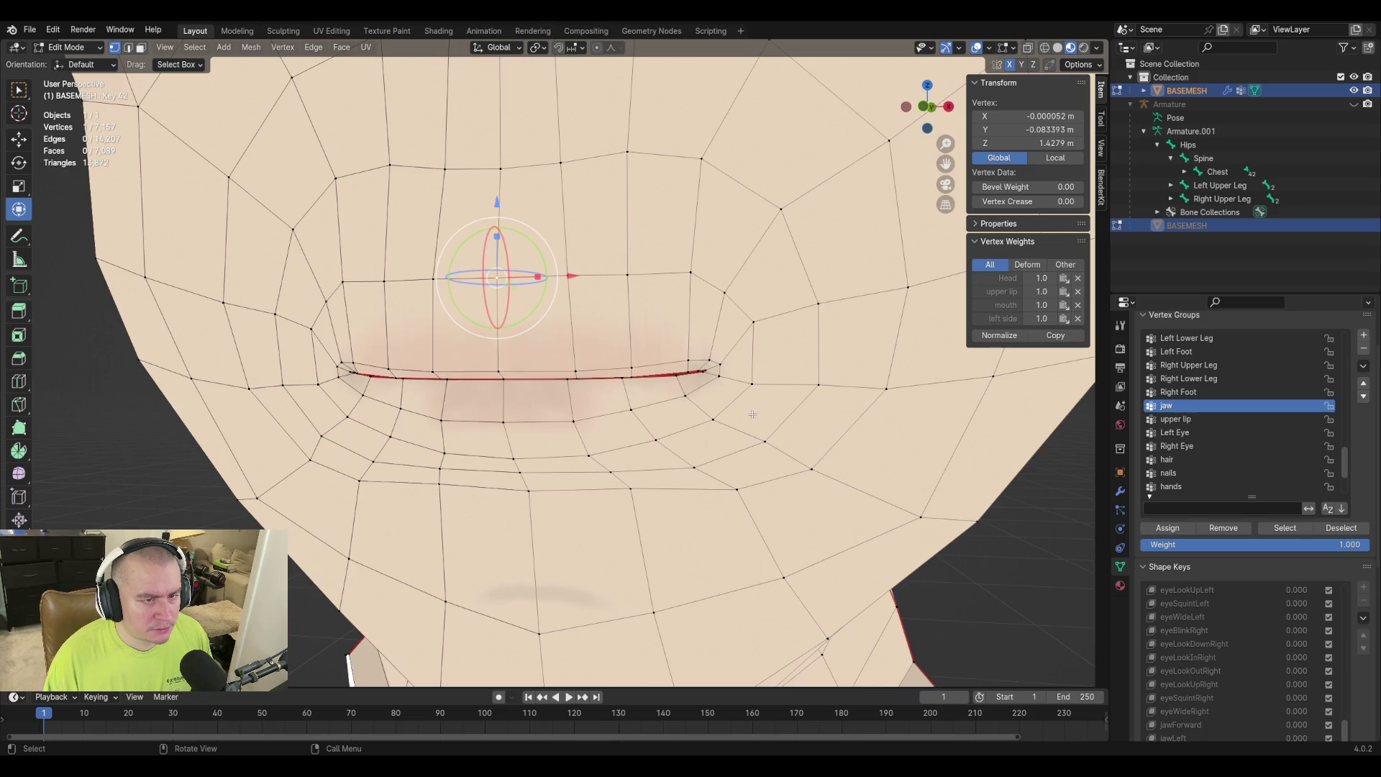
mouse_move(754, 419)
middle_mouse_down()
mouse_move(589, 405)
mouse_move(541, 386)
middle_mouse_up()
mouse_move(619, 414)
middle_mouse_down()
mouse_move(665, 341)
mouse_move(612, 403)
mouse_move(649, 408)
mouse_move(733, 336)
mouse_move(723, 261)
mouse_move(617, 430)
mouse_move(720, 460)
mouse_move(709, 500)
mouse_move(908, 347)
middle_mouse_up()
key("g")
left_click(669, 333)
key("g")
right_click(715, 256)
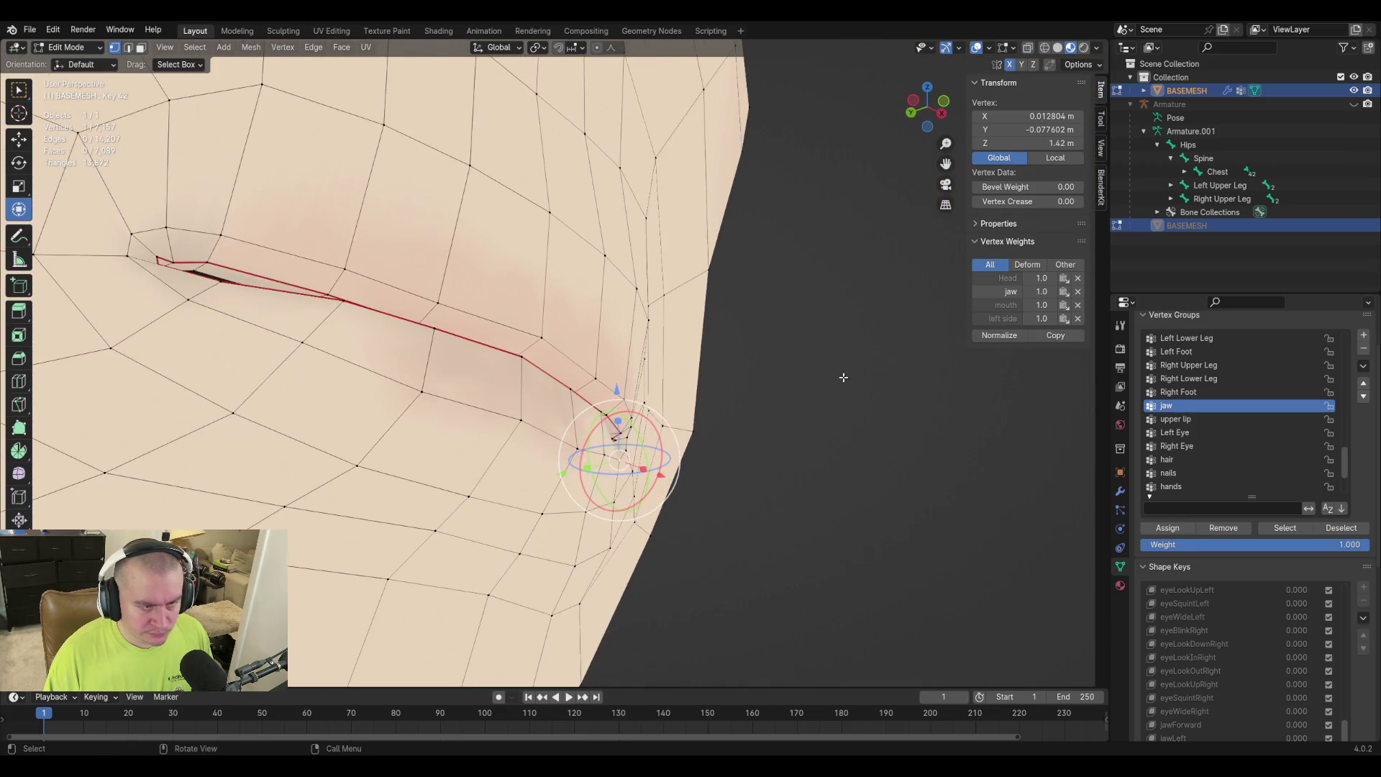
mouse_move(726, 421)
middle_mouse_down()
mouse_move(658, 430)
mouse_move(728, 377)
middle_mouse_up()
Select the neighbouring lip vertex and move it to a new position.
scroll(794, 367, "up", 2)
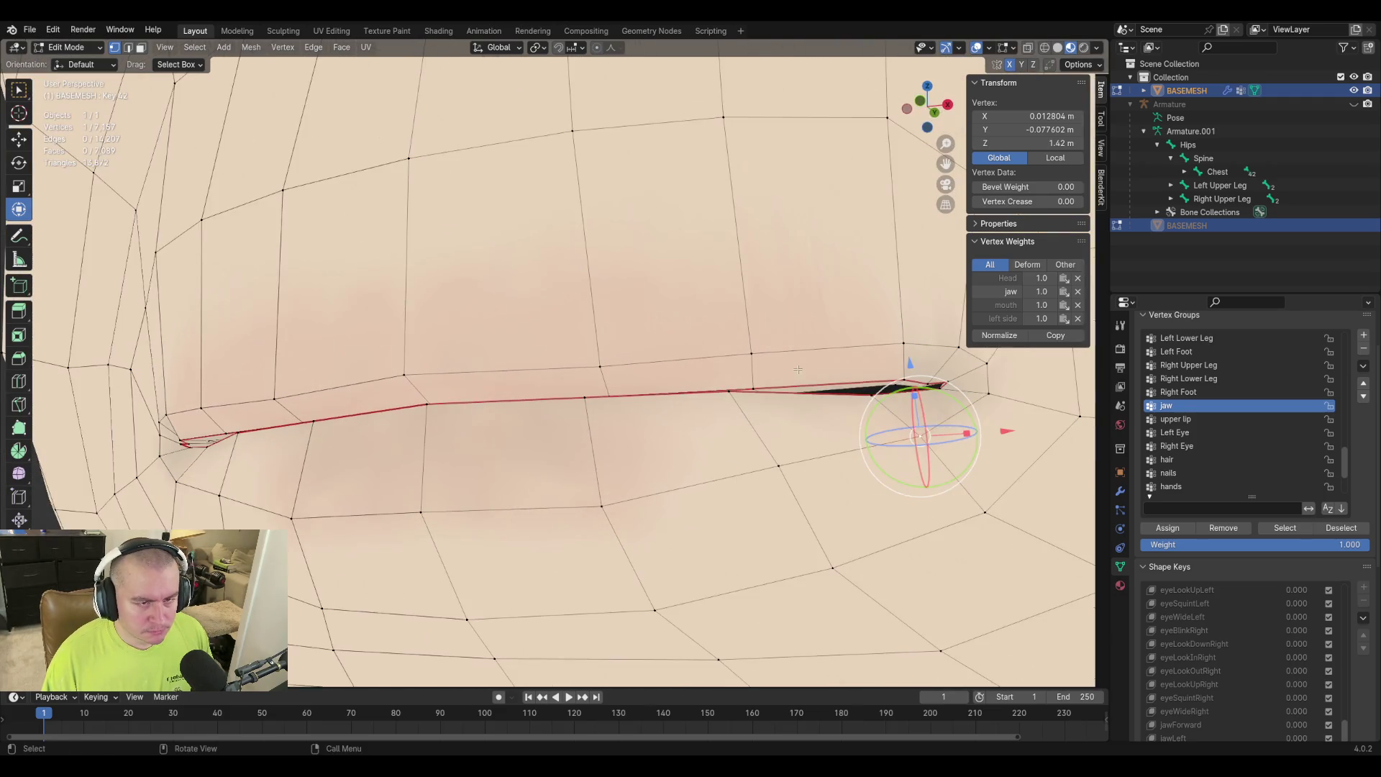
left_click(877, 397)
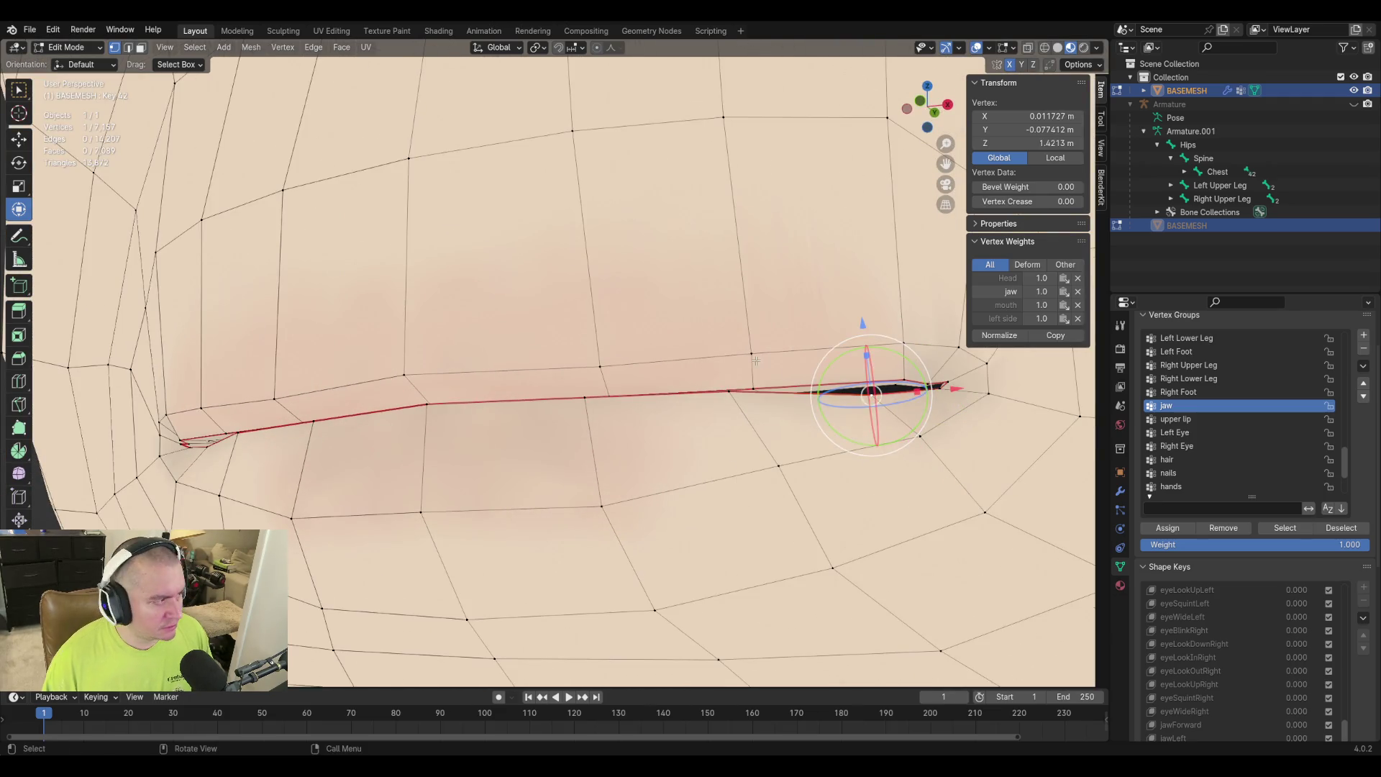
mouse_move(616, 311)
middle_mouse_down()
mouse_move(764, 348)
mouse_move(743, 323)
mouse_move(663, 401)
mouse_move(694, 410)
mouse_move(699, 362)
middle_mouse_up()
key("g")
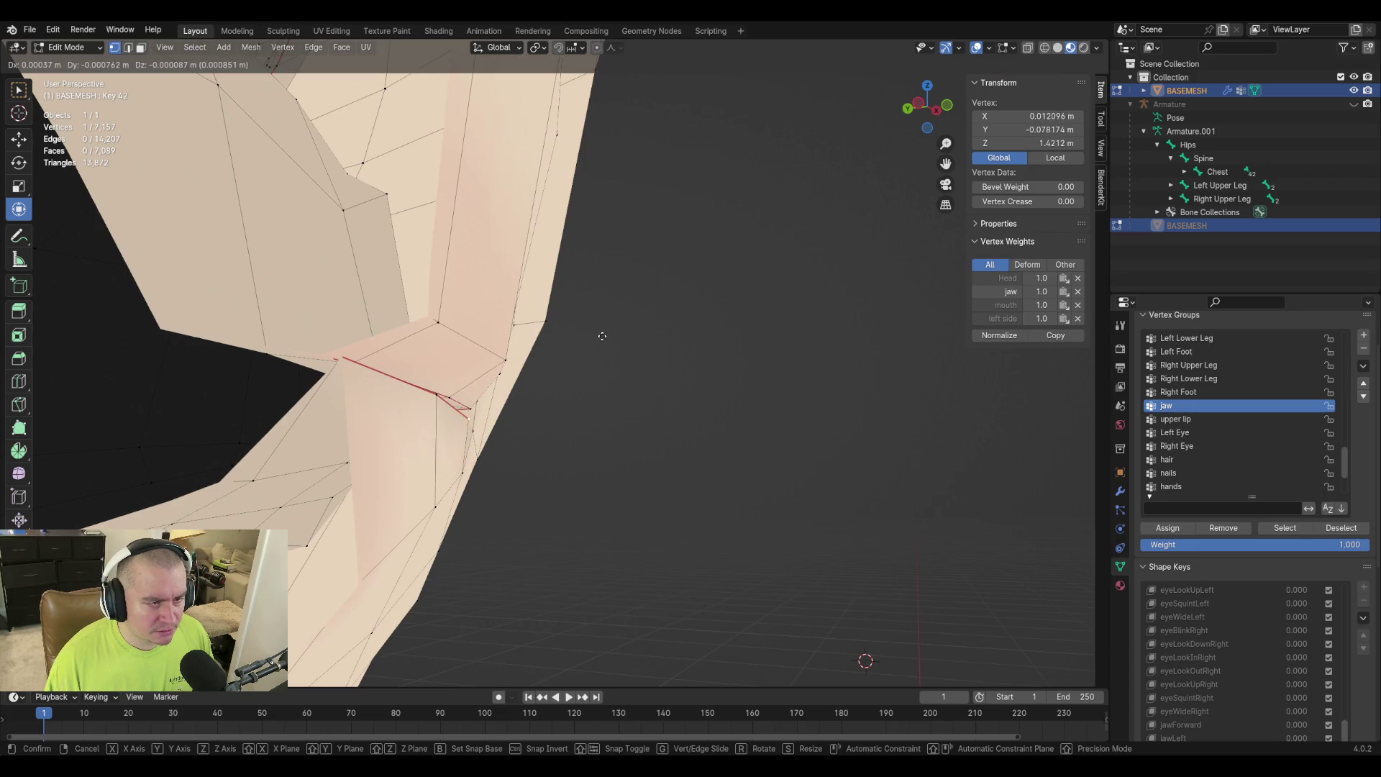
left_click(598, 334)
Zoom in along the lip seam and select the overlapping vertices at its tip.
scroll(626, 395, "up", 5)
mouse_move(627, 394)
middle_mouse_down()
mouse_move(732, 405)
mouse_move(633, 412)
mouse_move(666, 428)
middle_mouse_up()
mouse_move(731, 384)
middle_mouse_down()
mouse_move(762, 417)
mouse_move(631, 442)
middle_mouse_up()
left_click(684, 377)
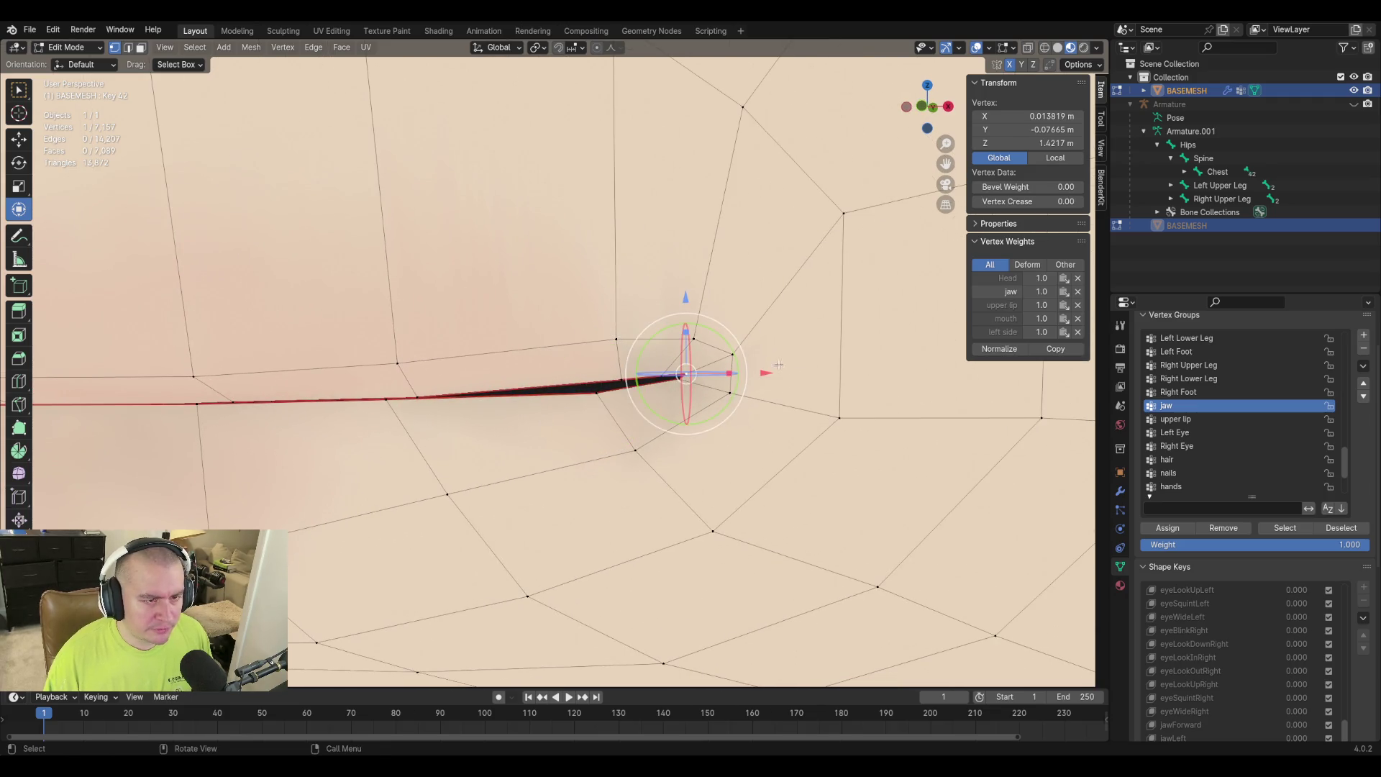
left_click(684, 377)
mouse_move(684, 377)
middle_mouse_down()
mouse_move(785, 382)
mouse_move(569, 382)
middle_mouse_up()
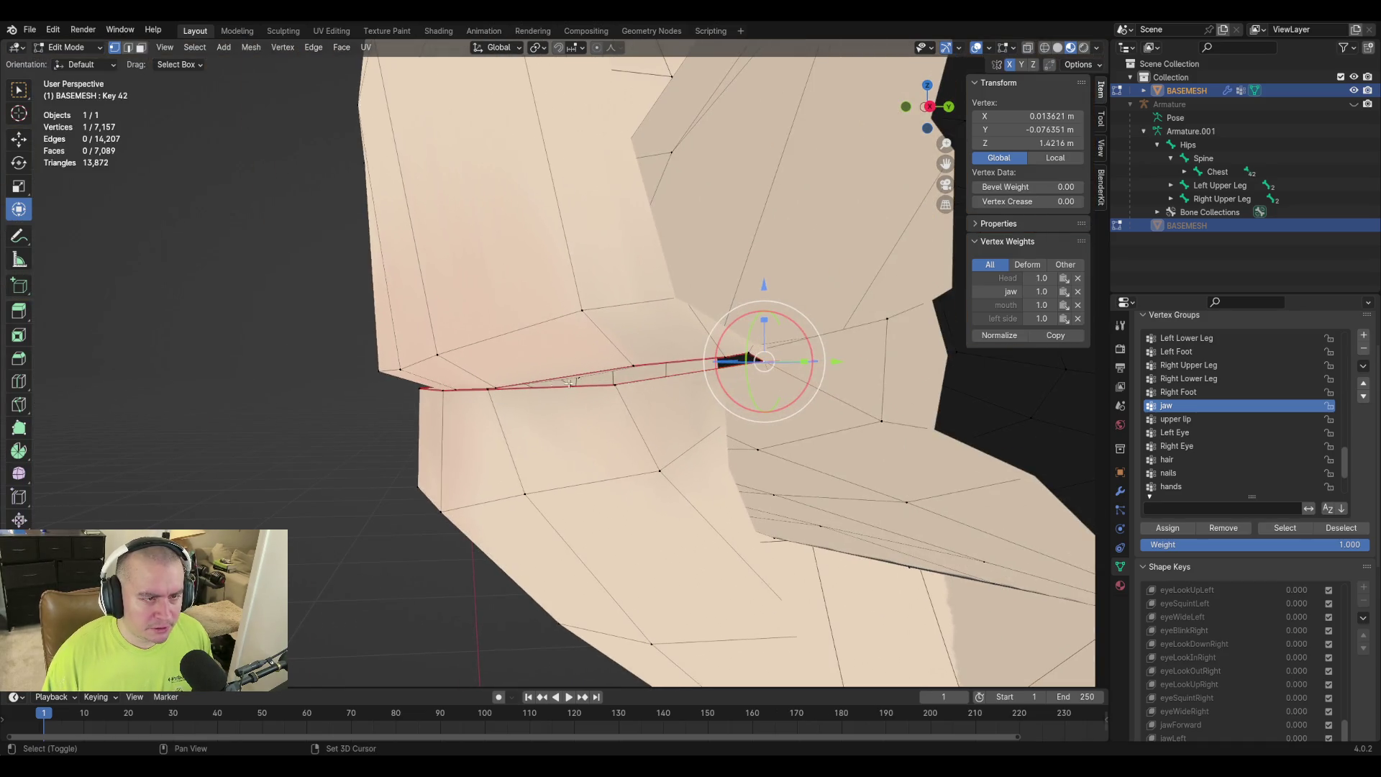
Select the lip seam vertex, centre the view on it, and reposition it.
left_click(614, 385)
key("g")
key("z")
key("Escape")
key("KP_Decimal")
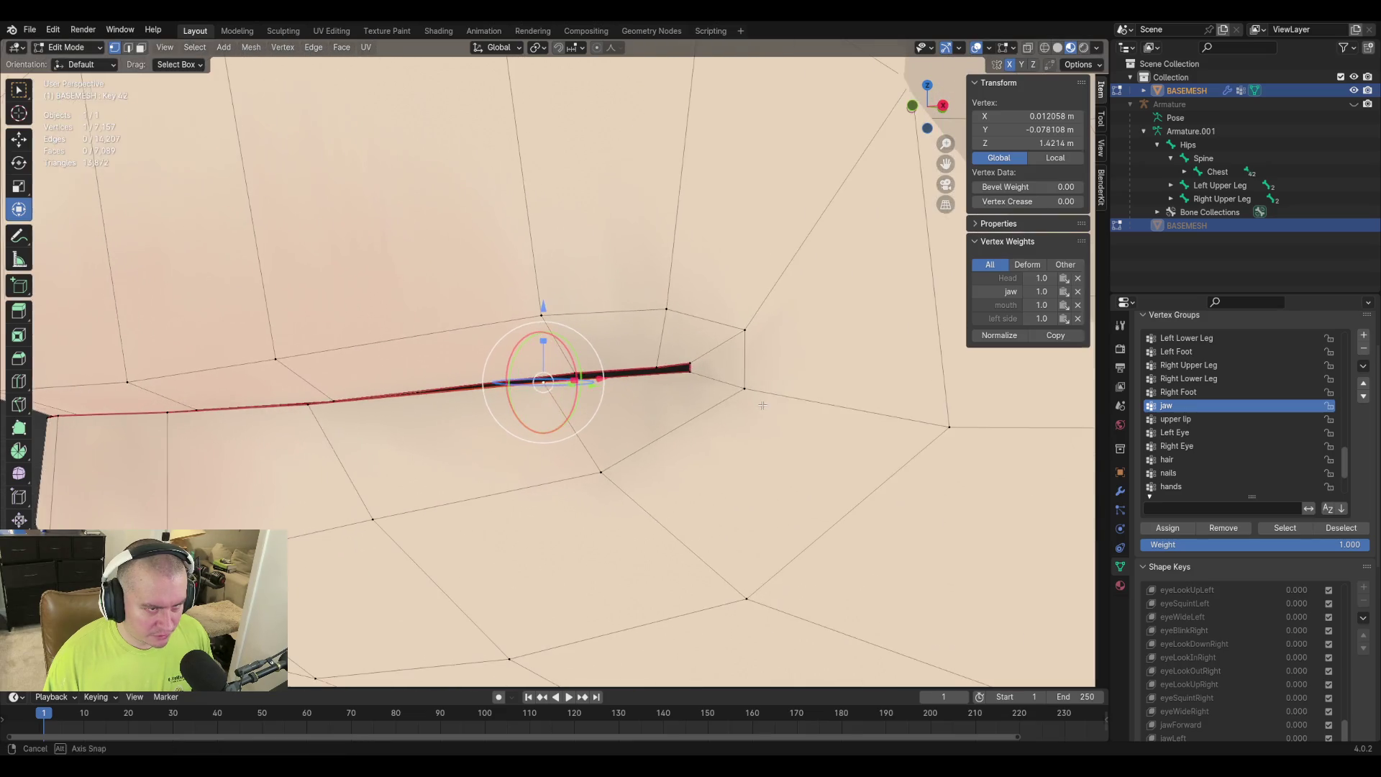
mouse_move(744, 392)
middle_mouse_down()
mouse_move(718, 412)
mouse_move(615, 400)
mouse_move(556, 358)
mouse_move(647, 395)
mouse_move(644, 423)
mouse_move(647, 374)
mouse_move(616, 296)
mouse_move(579, 361)
mouse_move(647, 391)
middle_mouse_up()
key("g")
left_click(668, 419)
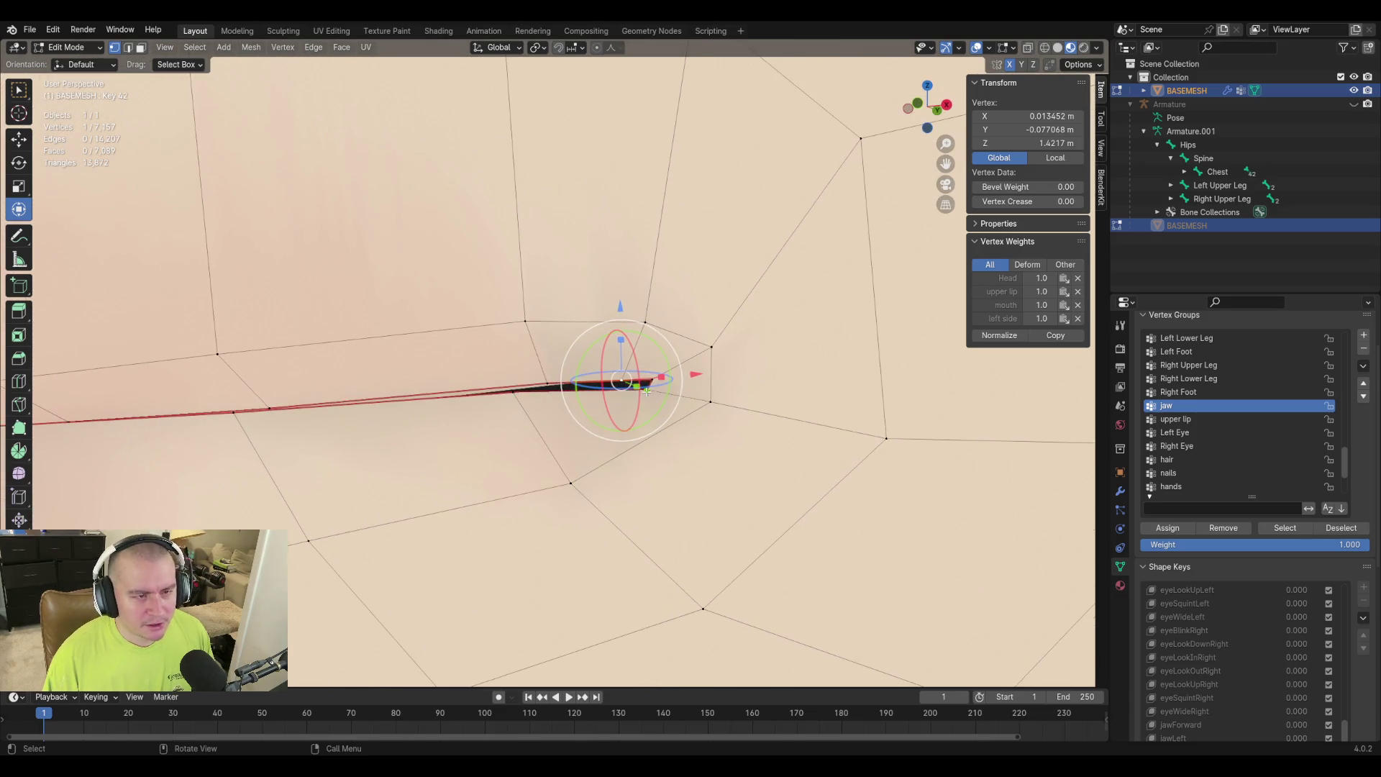
Try vertical-only moves on the seam vertex, cancel them, and orbit to the mouth edge.
key("g")
key("z")
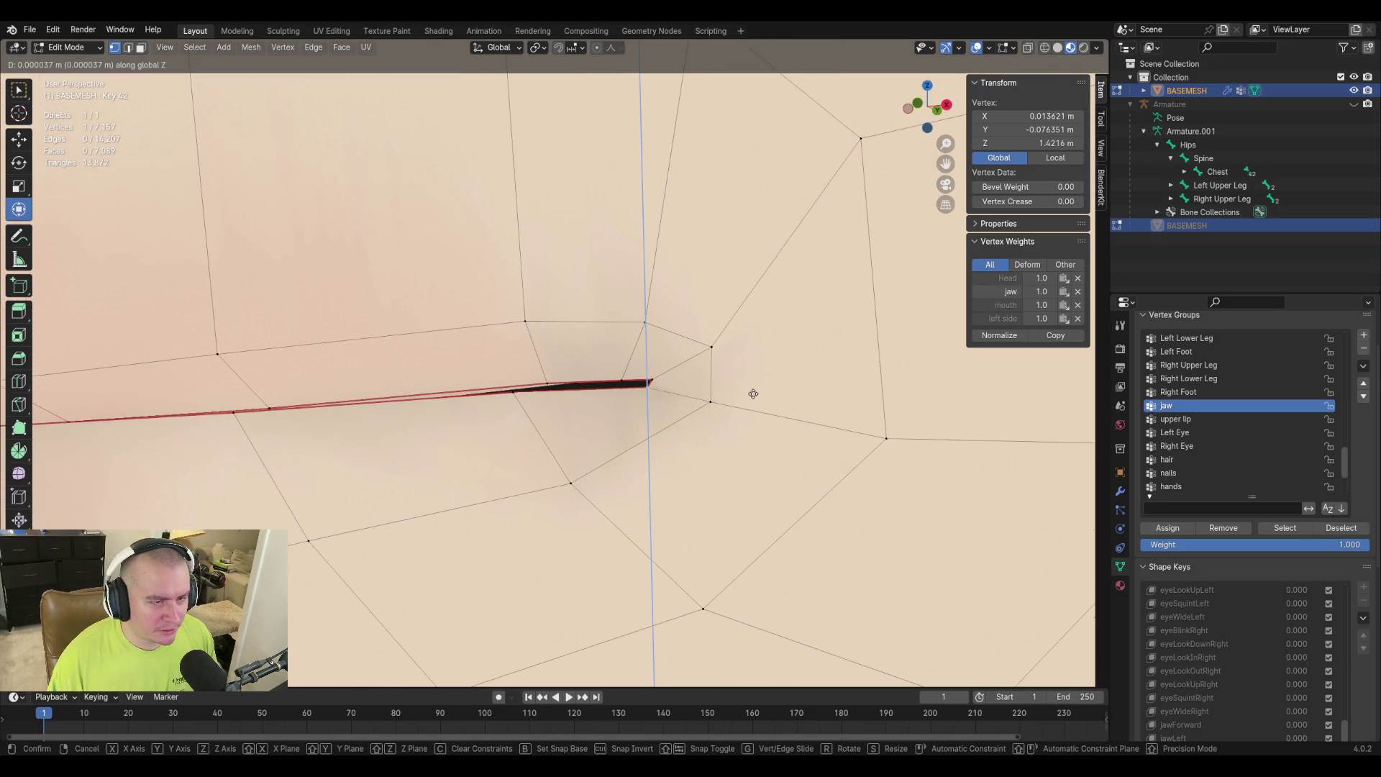
right_click(754, 393)
mouse_move(628, 312)
middle_mouse_down()
mouse_move(639, 350)
mouse_move(596, 380)
mouse_move(461, 357)
middle_mouse_up()
key("g")
key("z")
right_click(639, 349)
scroll(366, 384, "up", 3)
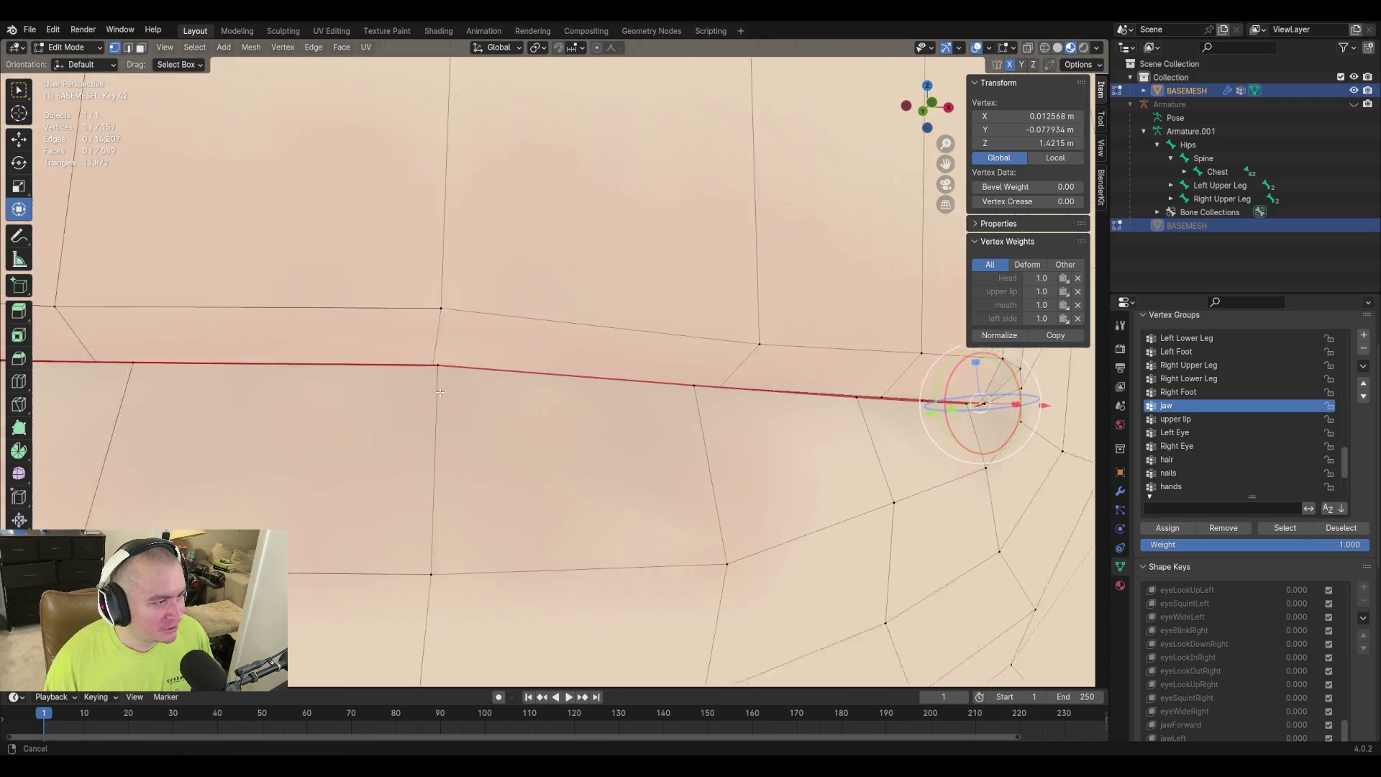
scroll(268, 346, "down", 2)
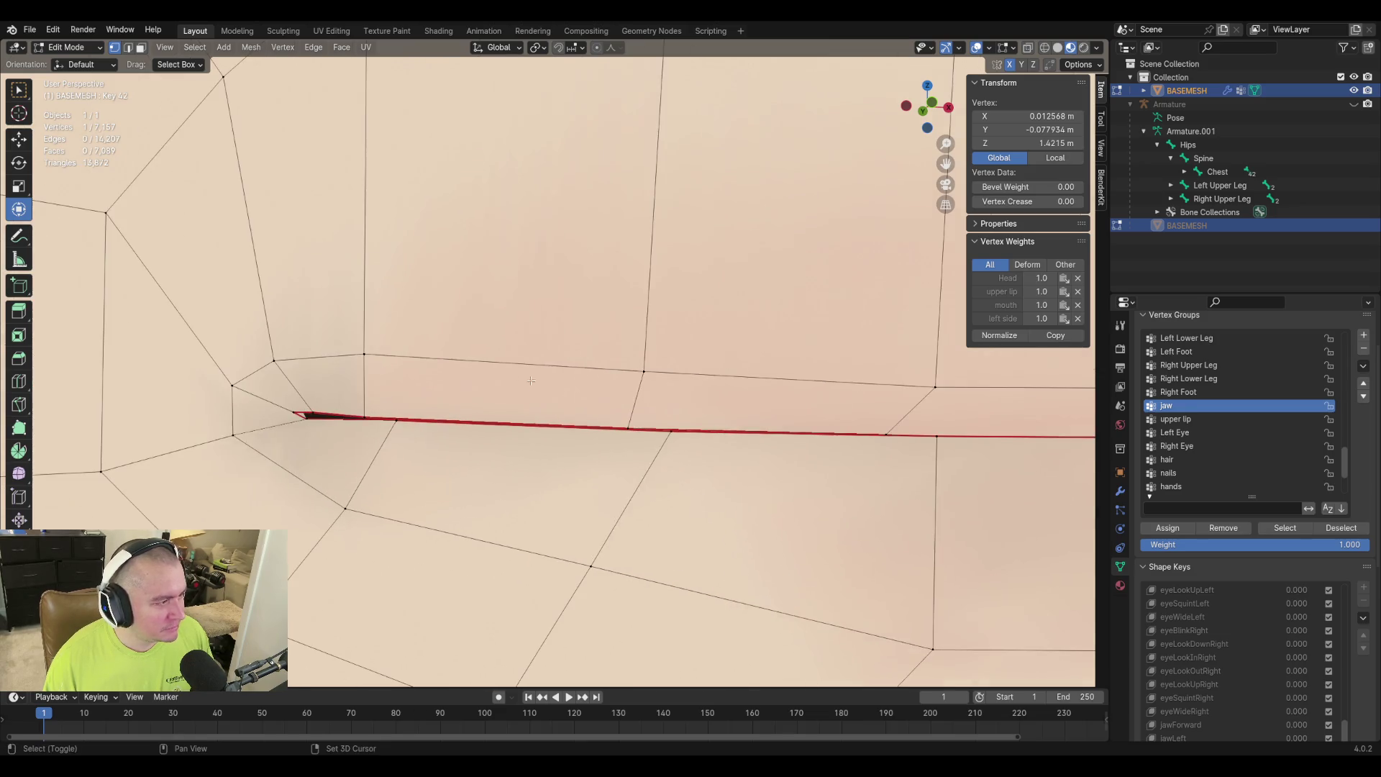
mouse_move(267, 346)
middle_mouse_down()
mouse_move(402, 379)
mouse_move(317, 404)
middle_mouse_up()
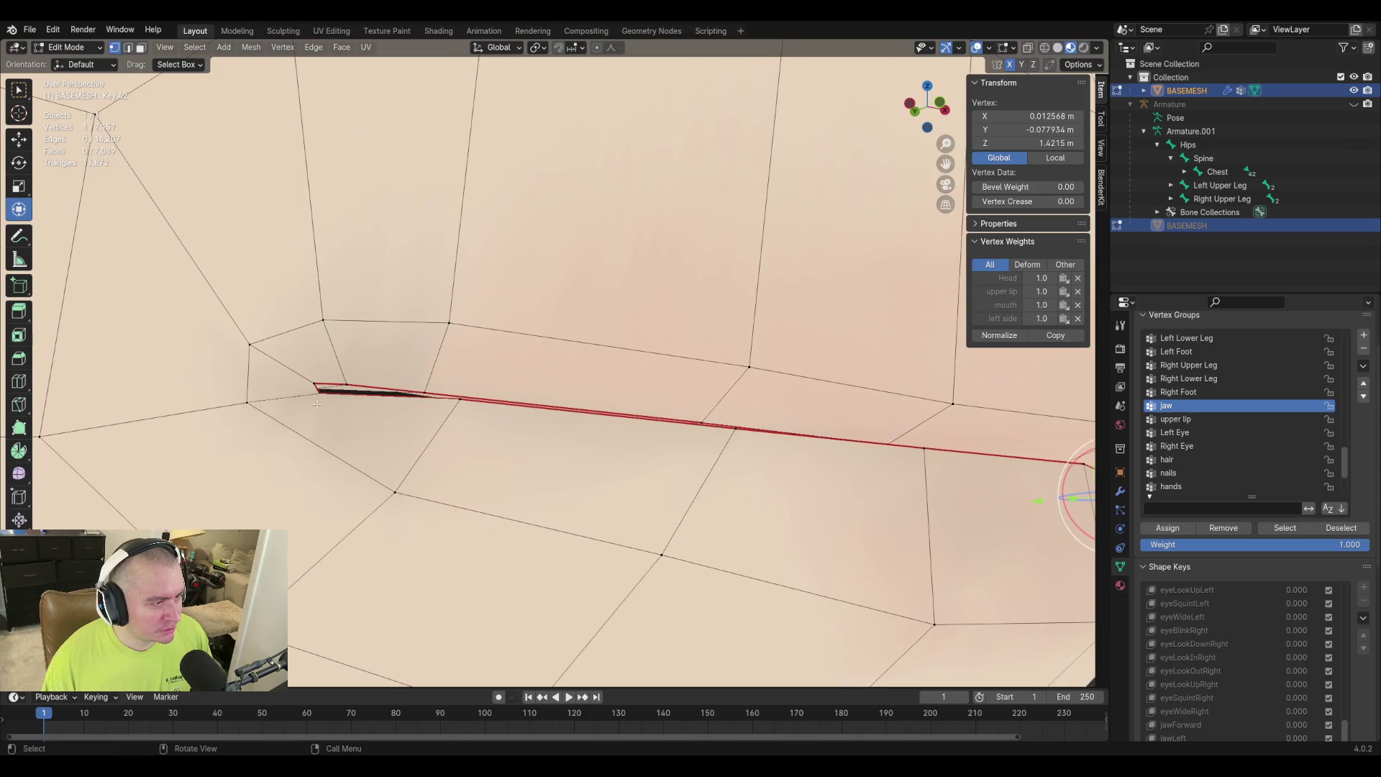
Move two right-side lip seam vertices straight up or down along Z.
left_click(347, 384)
key("g")
key("z")
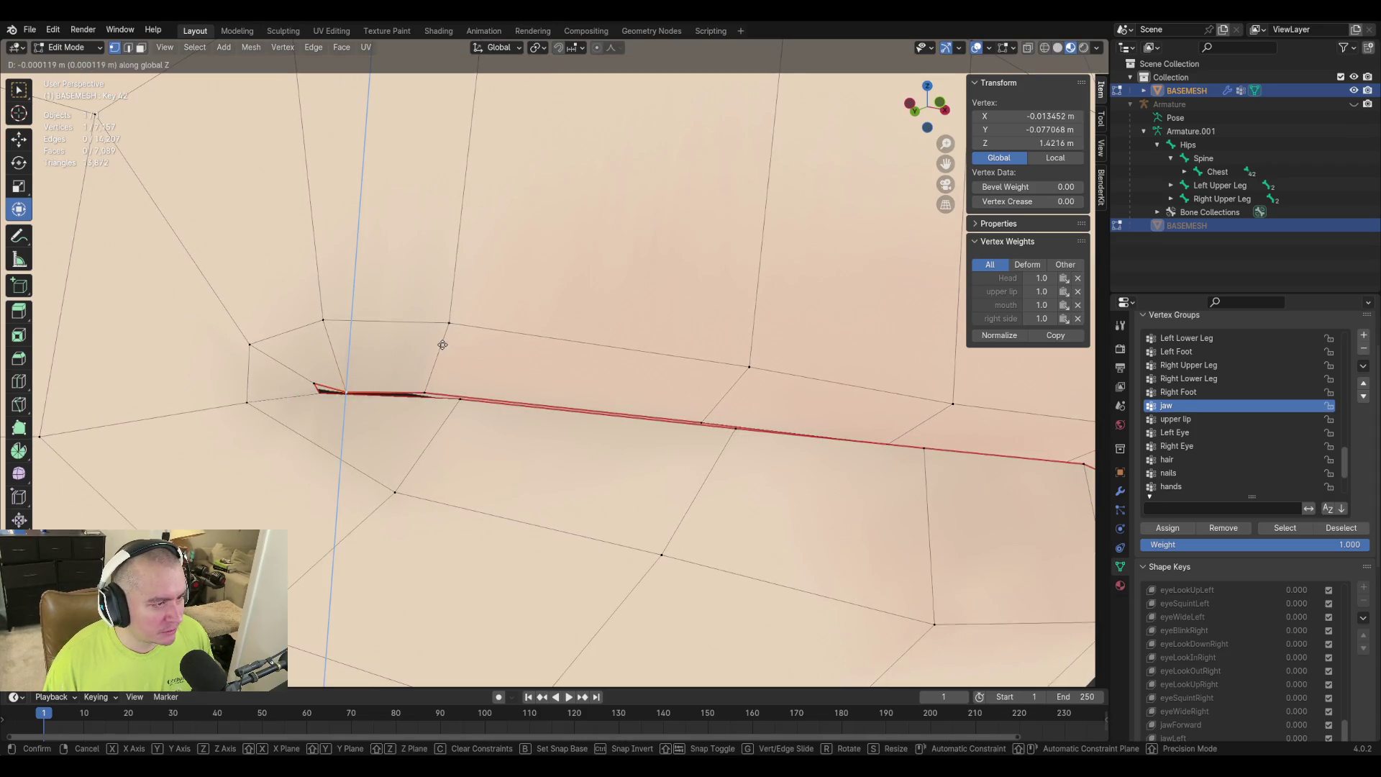
left_click(430, 373)
left_click(424, 391)
key("g")
key("z")
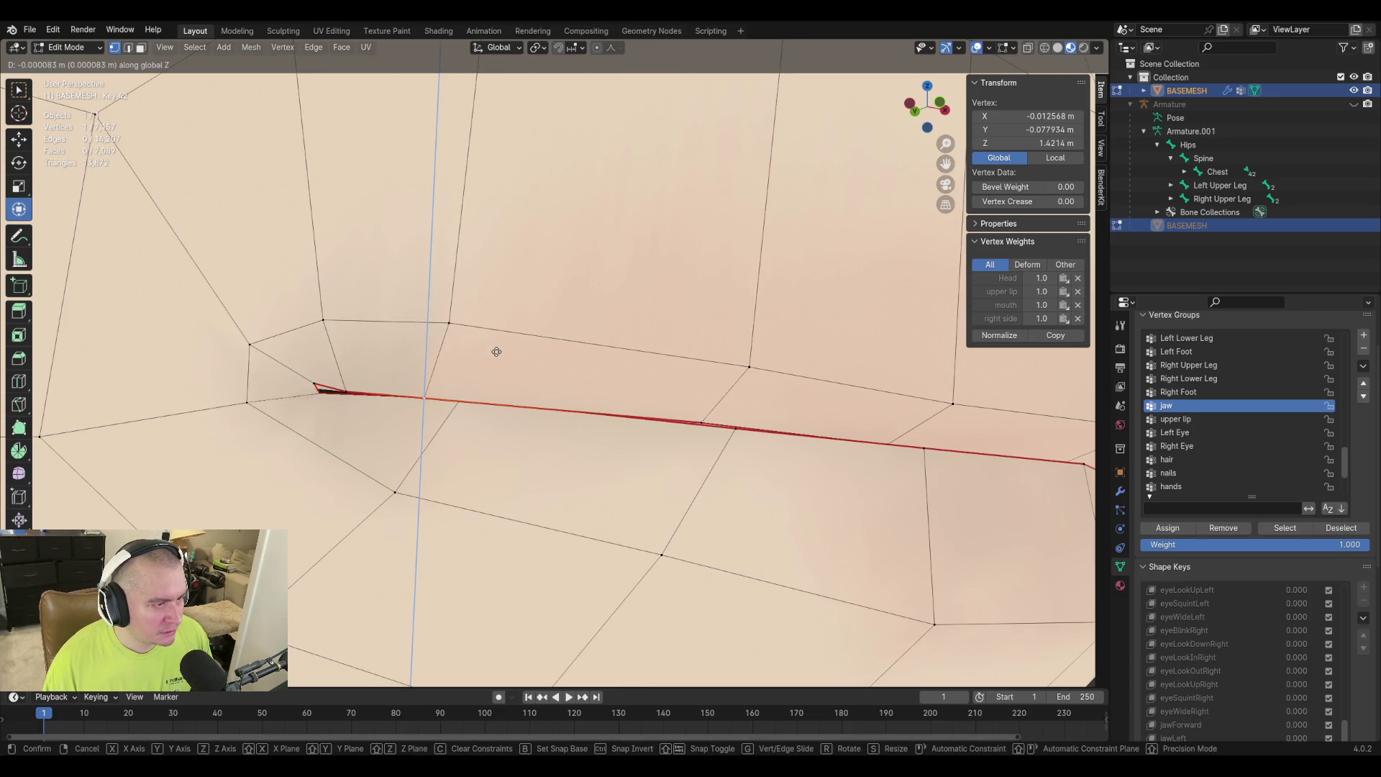
left_click(496, 352)
Orbit to a side profile and start sliding the mirrored left lip vertex along its edge.
mouse_move(497, 352)
middle_mouse_down()
mouse_move(766, 422)
mouse_move(712, 382)
middle_mouse_up()
scroll(712, 381, "up", 3)
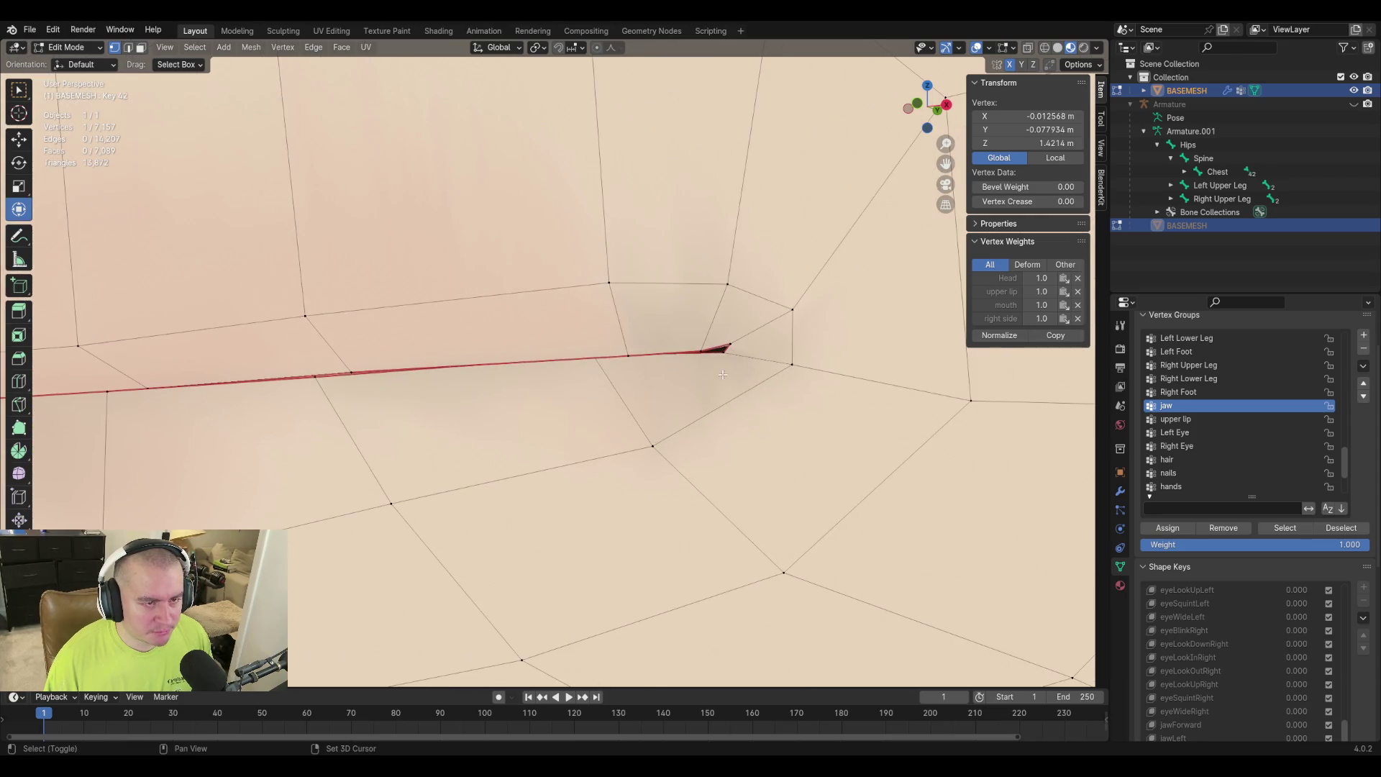
scroll(771, 334, "down", 5)
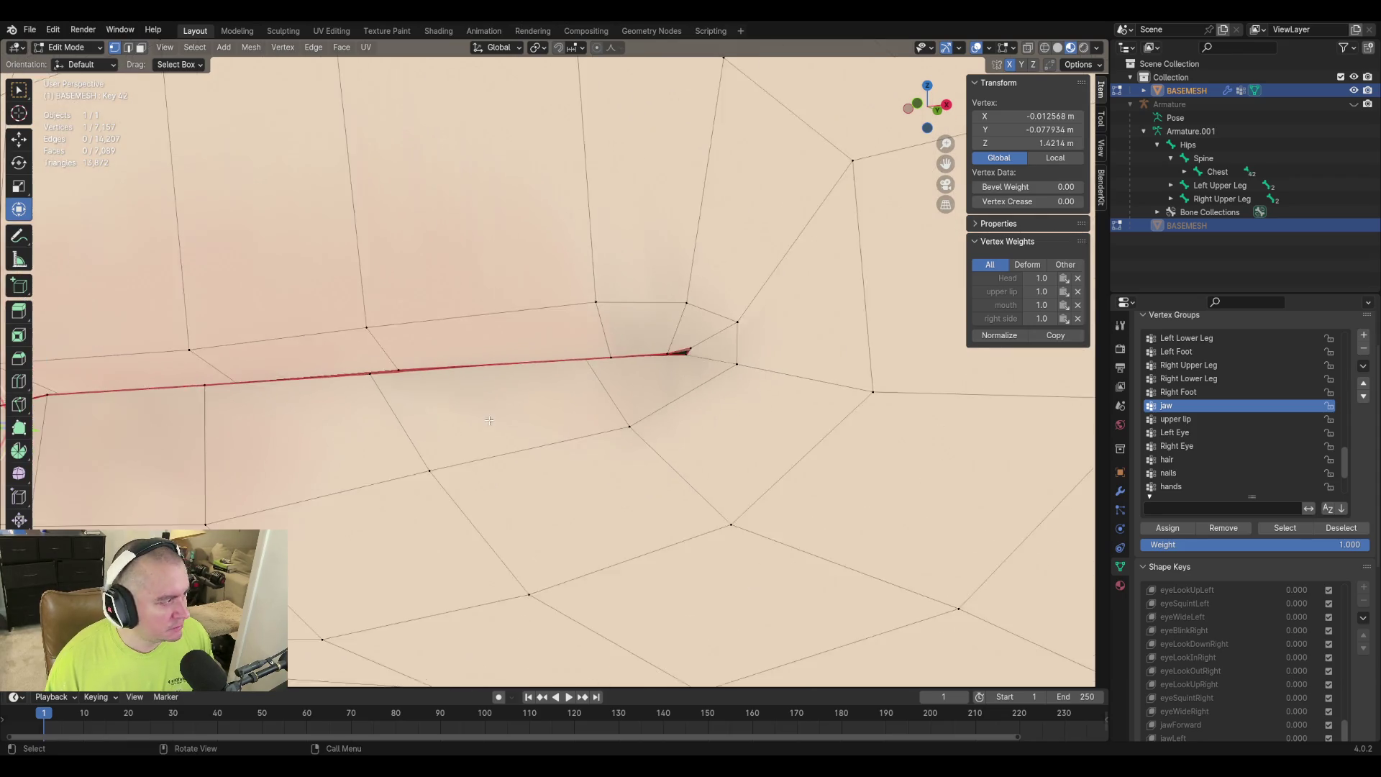
mouse_move(452, 317)
middle_mouse_down()
mouse_move(338, 348)
mouse_move(461, 277)
mouse_move(573, 277)
middle_mouse_up()
left_click(461, 291)
key("shift+v")
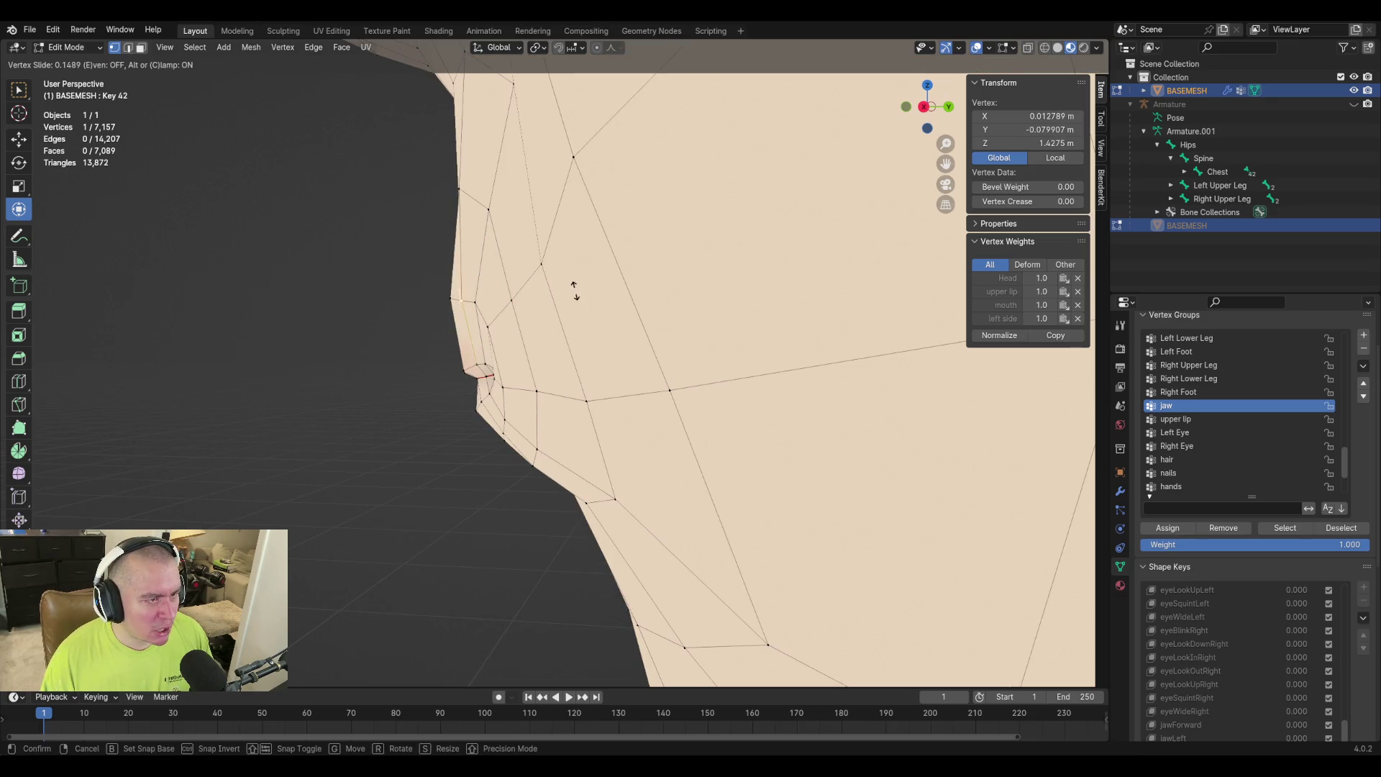
Confirm the left lip vertex slide and orbit in closer to the mouth.
left_click(574, 288)
mouse_move(574, 288)
middle_mouse_down()
mouse_move(586, 306)
mouse_move(543, 357)
middle_mouse_up()
mouse_move(619, 194)
left_mouse_down()
mouse_move(740, 222)
mouse_move(756, 247)
left_mouse_up()
middle_click_drag(756, 246, 711, 246)
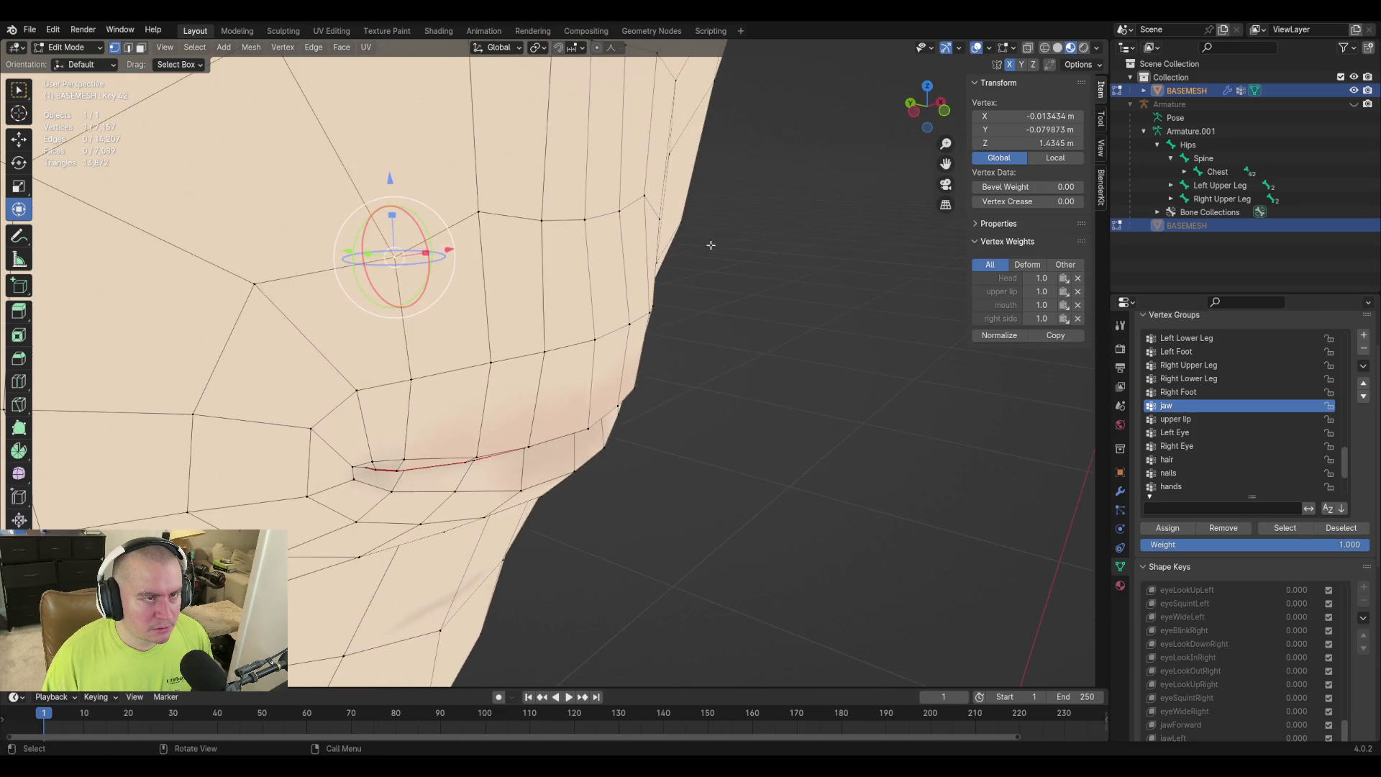
Slide the upper lip vertex and the next lip vertex along their edges.
key("g")
key("g")
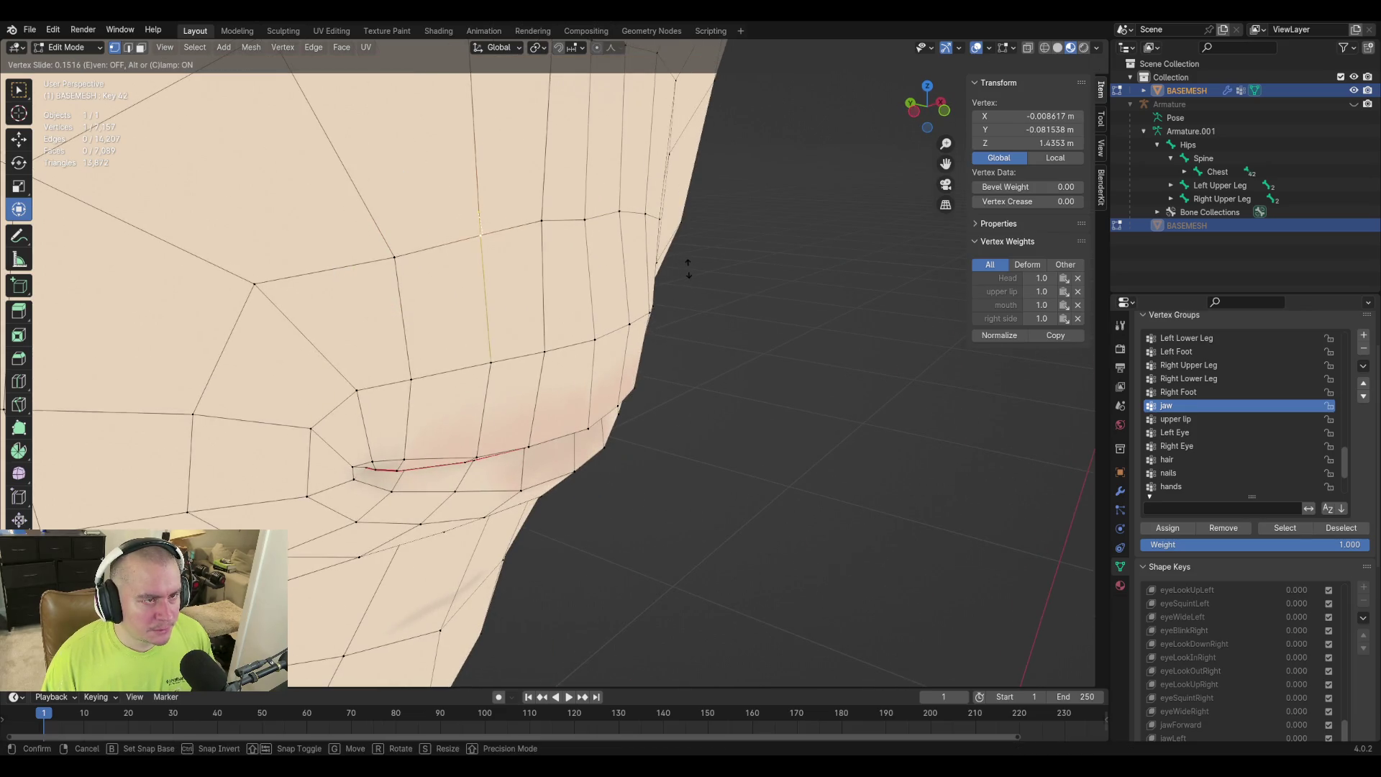
left_click(688, 266)
left_click(584, 220)
key("g")
key("g")
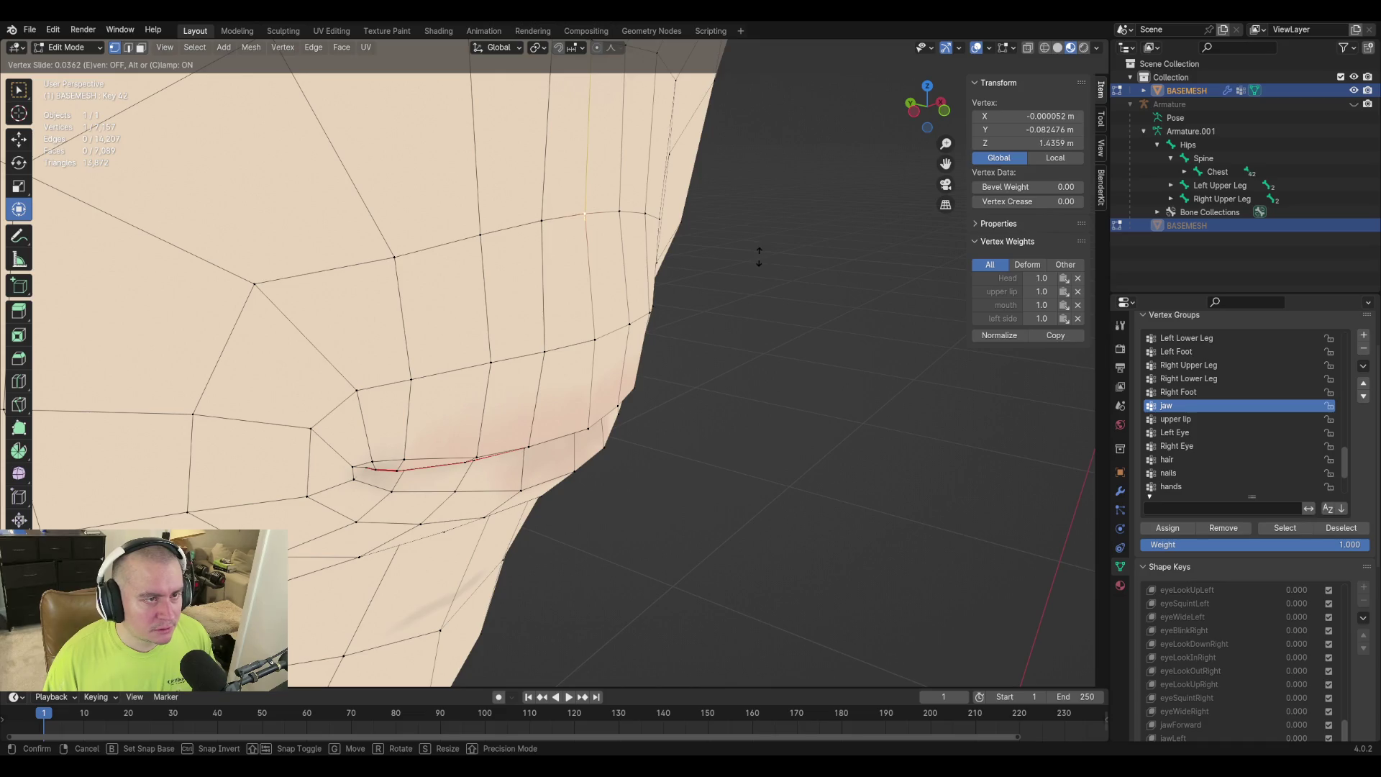
left_click(759, 256)
From a side profile, slide another lip vertex along its edge.
mouse_move(804, 389)
middle_mouse_down()
mouse_move(789, 364)
mouse_move(580, 380)
mouse_move(523, 436)
middle_mouse_up()
middle_click_drag(376, 401, 576, 400)
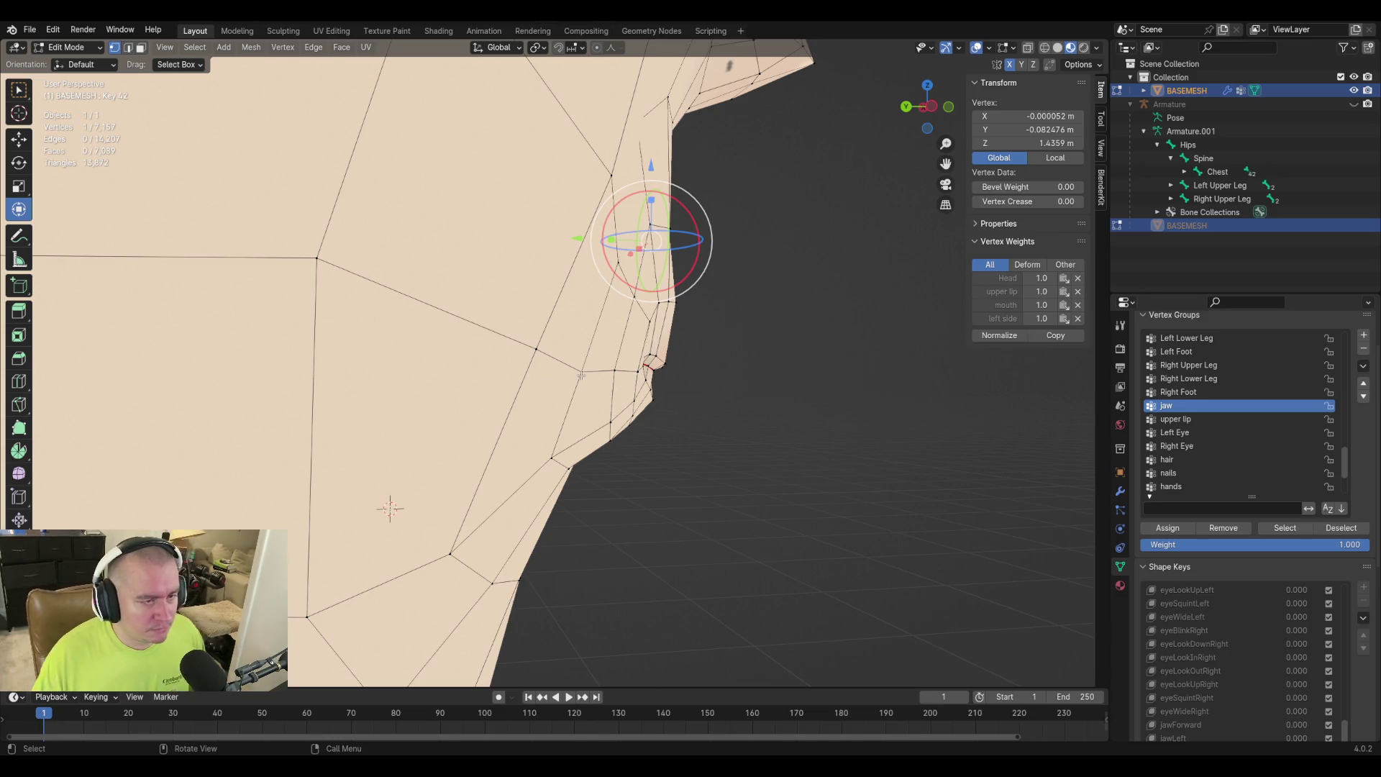
key("shift+v")
left_click(635, 453)
Slide the lip-corner vertex along its edge, check it from side and front, and return to Object Mode.
mouse_move(639, 447)
middle_mouse_down()
mouse_move(653, 468)
mouse_move(448, 479)
mouse_move(507, 391)
middle_mouse_up()
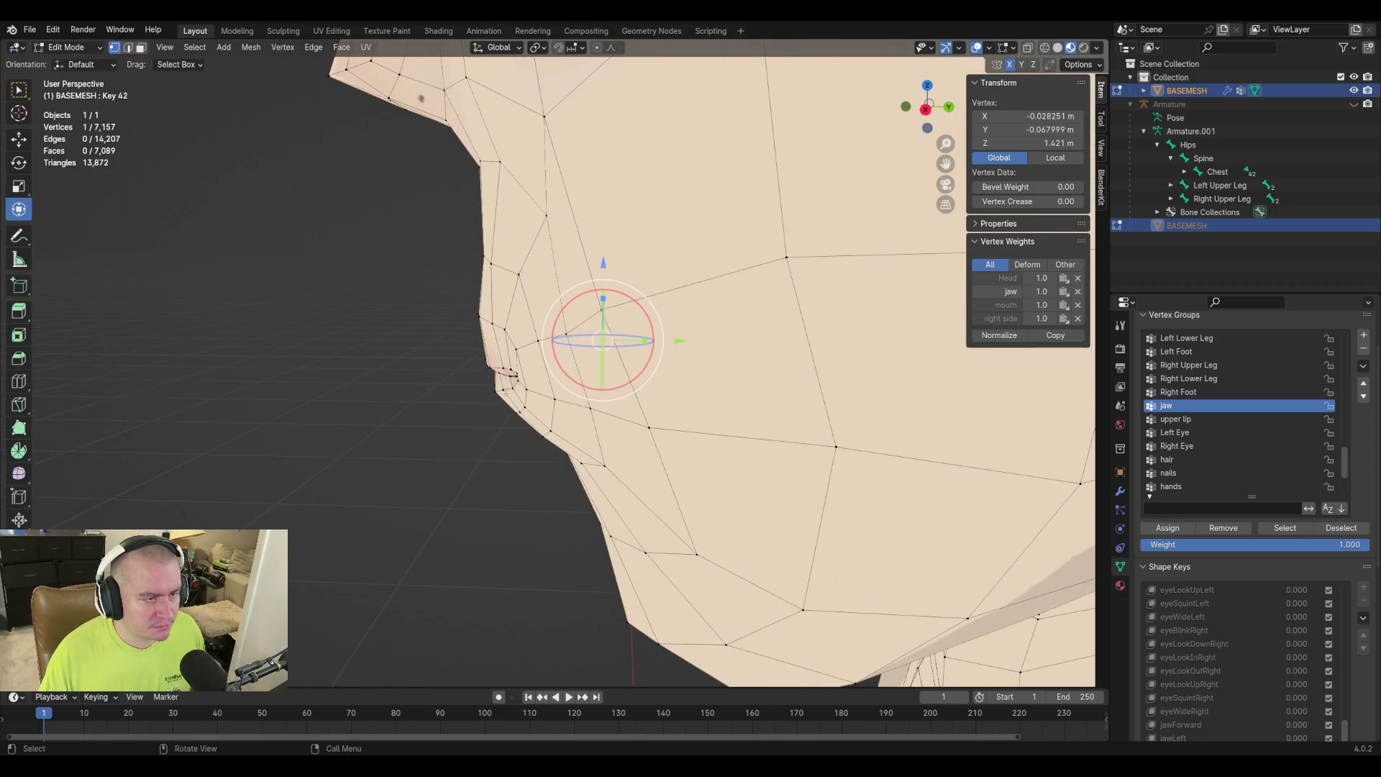
mouse_move(630, 398)
middle_mouse_down()
mouse_move(835, 385)
mouse_move(684, 404)
mouse_move(715, 410)
mouse_move(715, 460)
mouse_move(667, 450)
mouse_move(672, 434)
middle_mouse_up()
scroll(703, 410, "up", 2)
key("g")
key("g")
left_click(547, 453)
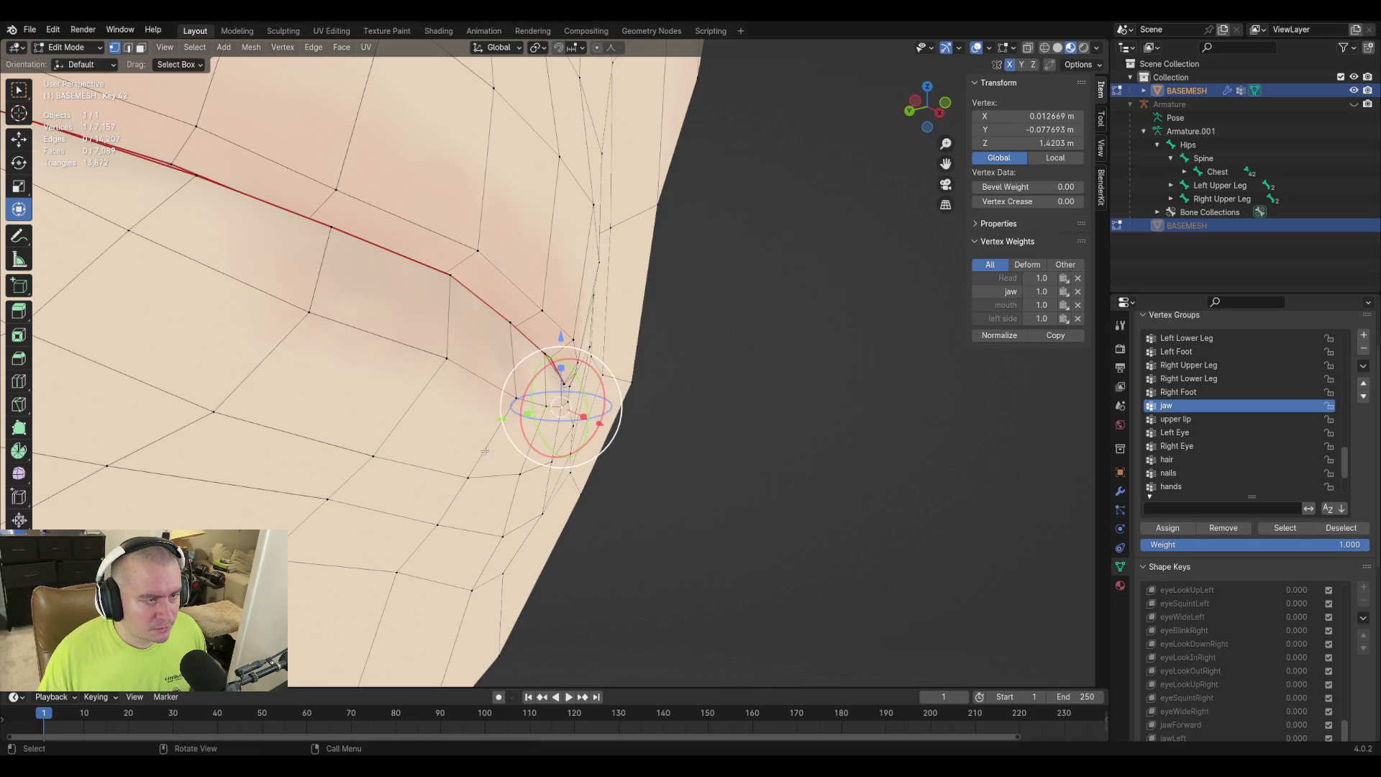
mouse_move(444, 358)
middle_mouse_down()
mouse_move(417, 382)
mouse_move(697, 386)
mouse_move(697, 370)
mouse_move(769, 420)
mouse_move(546, 429)
middle_mouse_up()
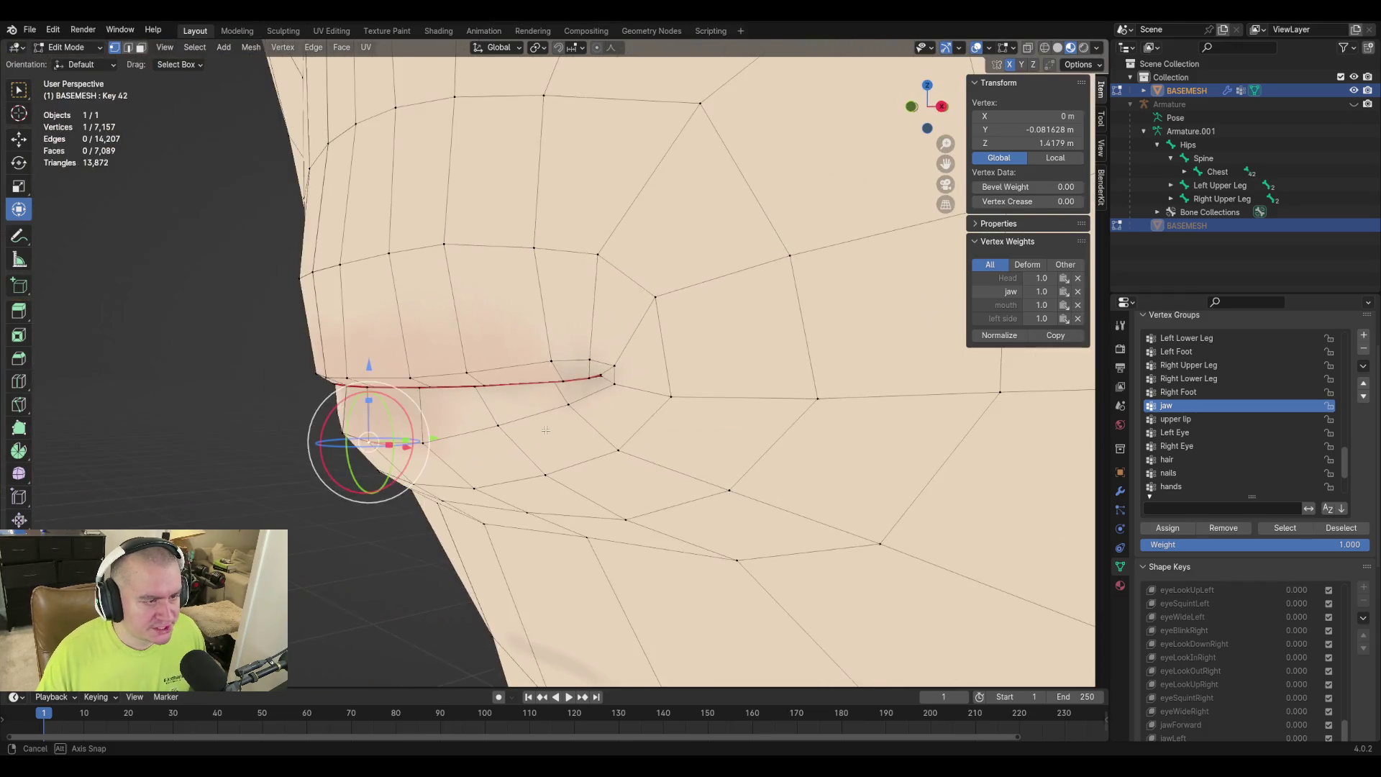
mouse_move(476, 477)
middle_mouse_down()
mouse_move(785, 523)
mouse_move(830, 547)
middle_mouse_up()
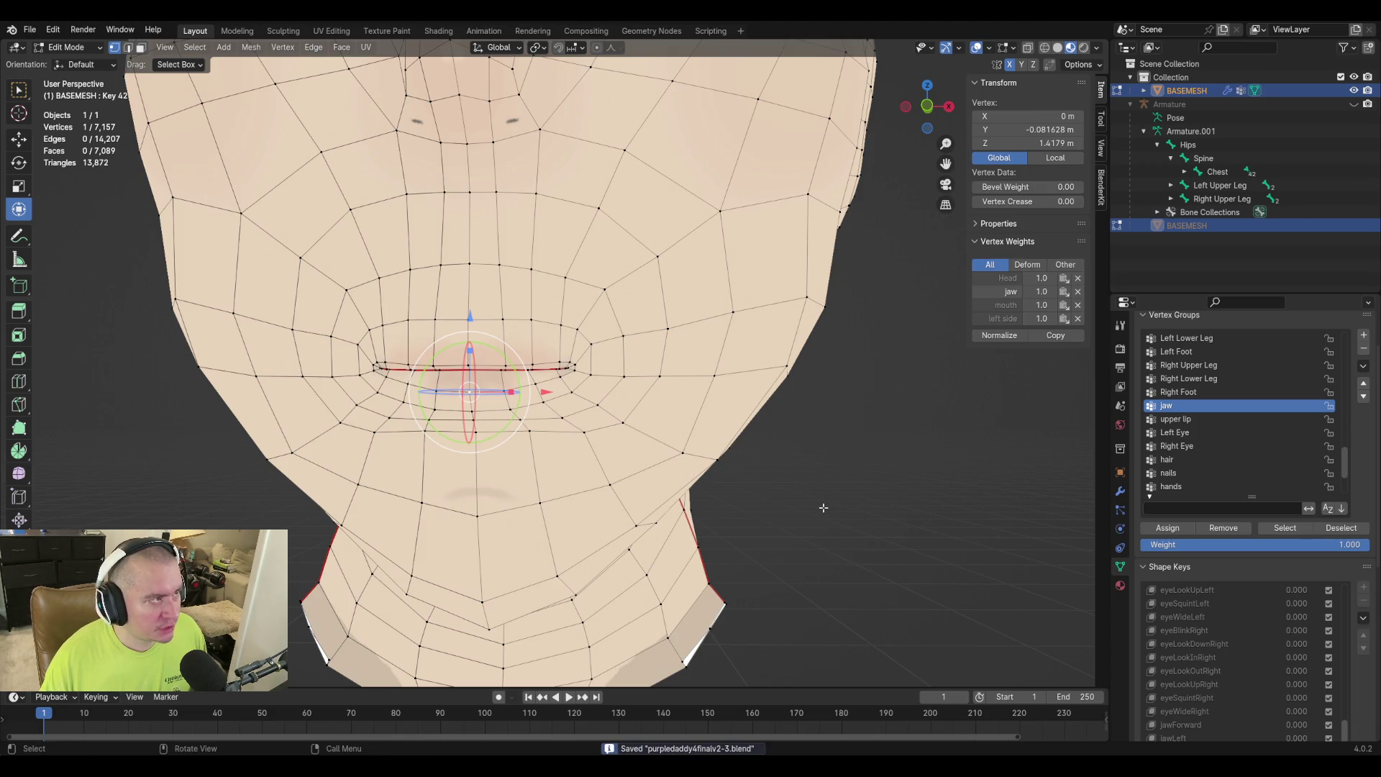
key("Tab")
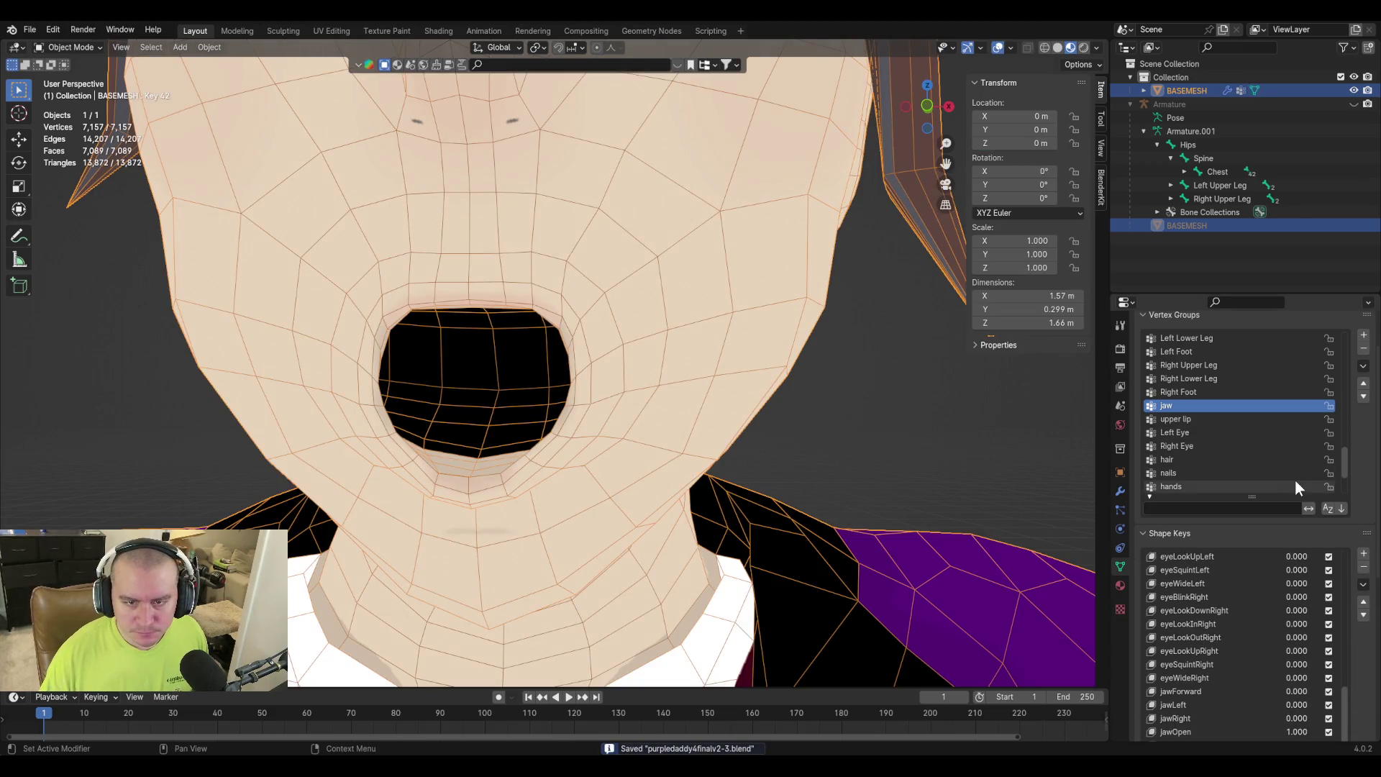
Preview the Key 42 pucker and set Key 42 to full strength (1.0).
scroll(1358, 676, "down", 10)
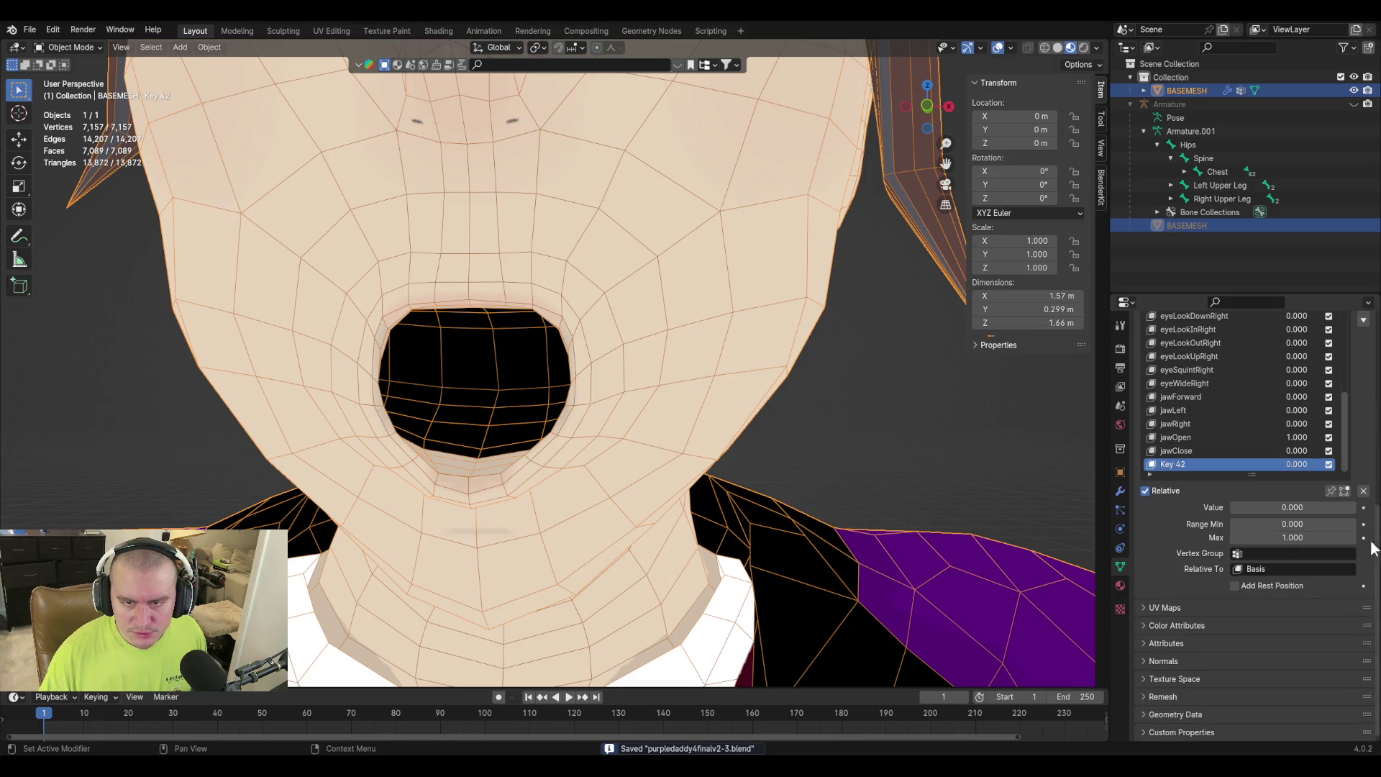
left_click_drag(1249, 507, 1287, 507)
left_click_drag(1349, 507, 1232, 507)
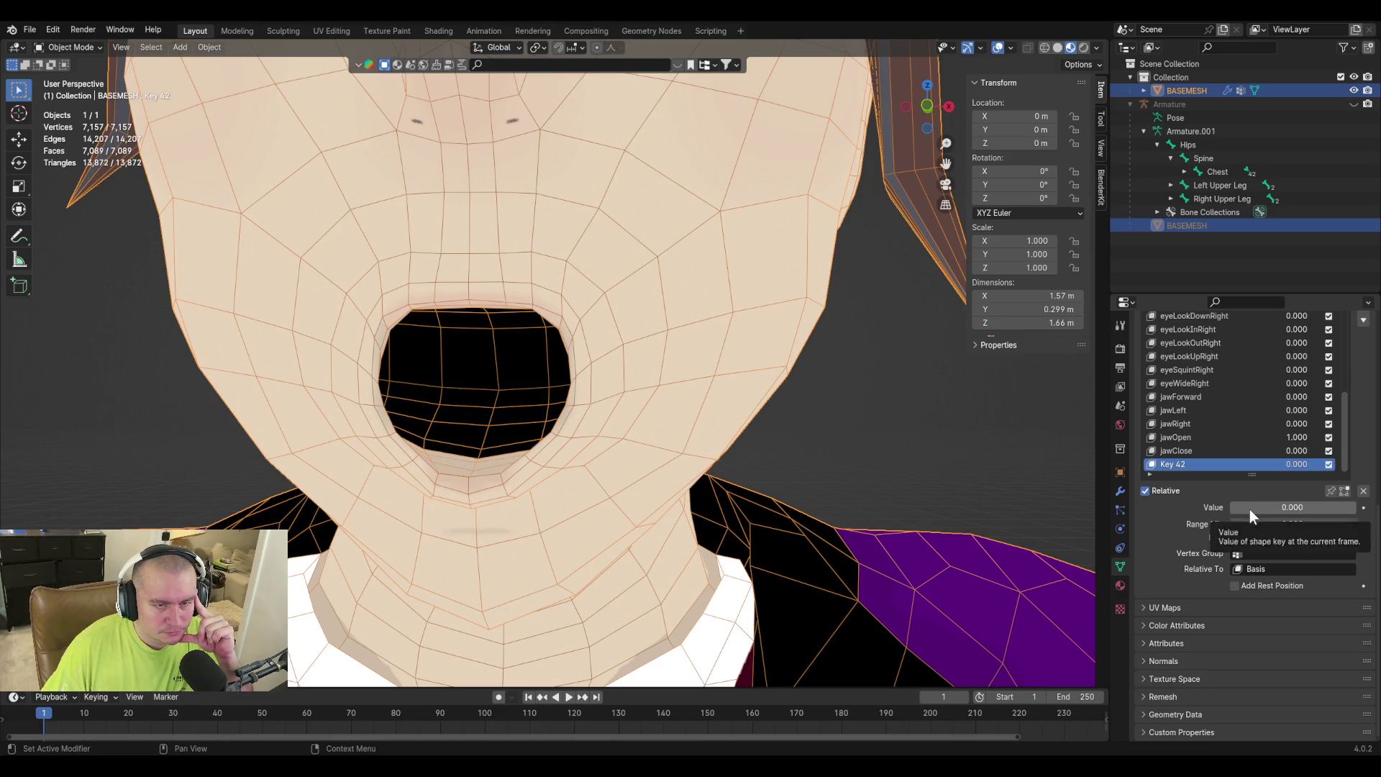
left_click_drag(1249, 510, 1352, 510)
Give jawOpen a minimum range of -1, test a negative value, then undo it.
left_click(1204, 444)
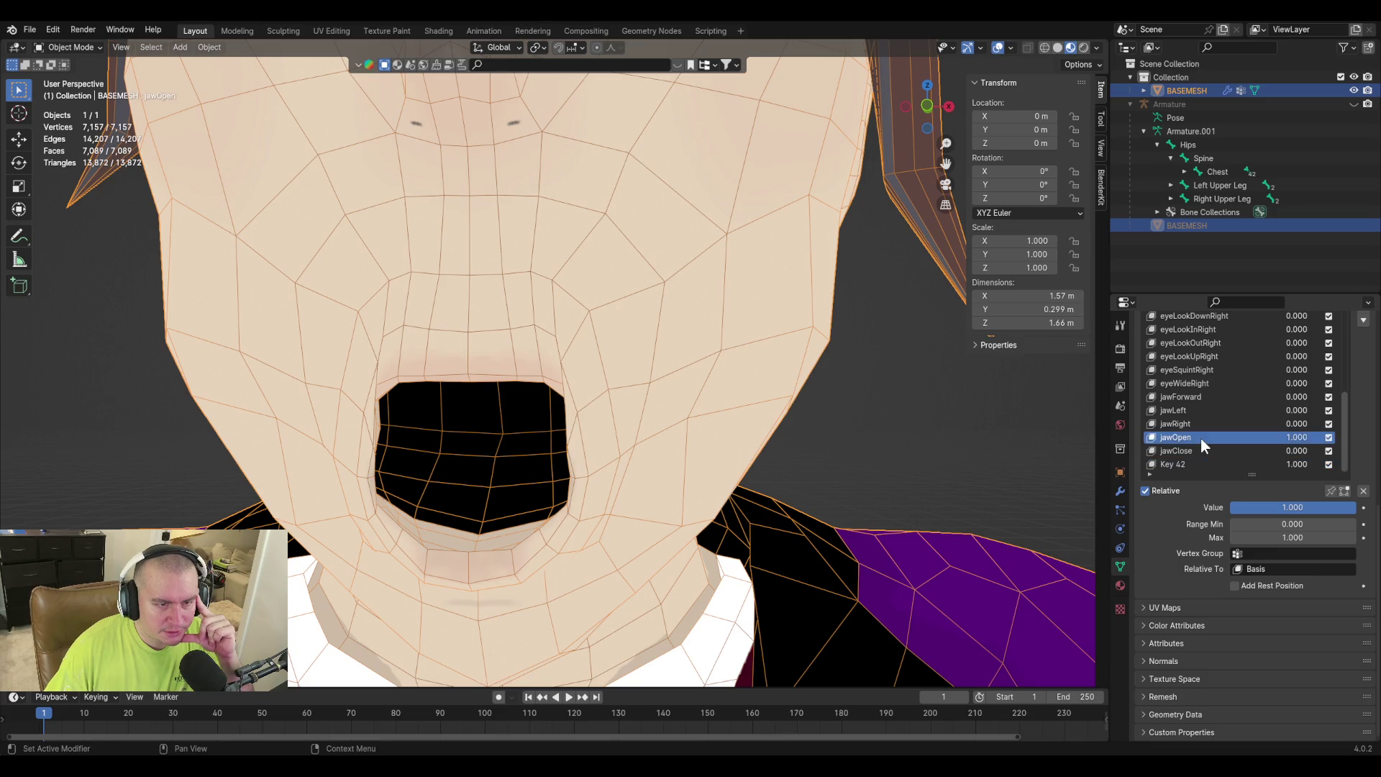
left_click(1280, 524)
type("-1")
key("Return")
left_click_drag(1293, 508, 1172, 507)
key("ctrl+z")
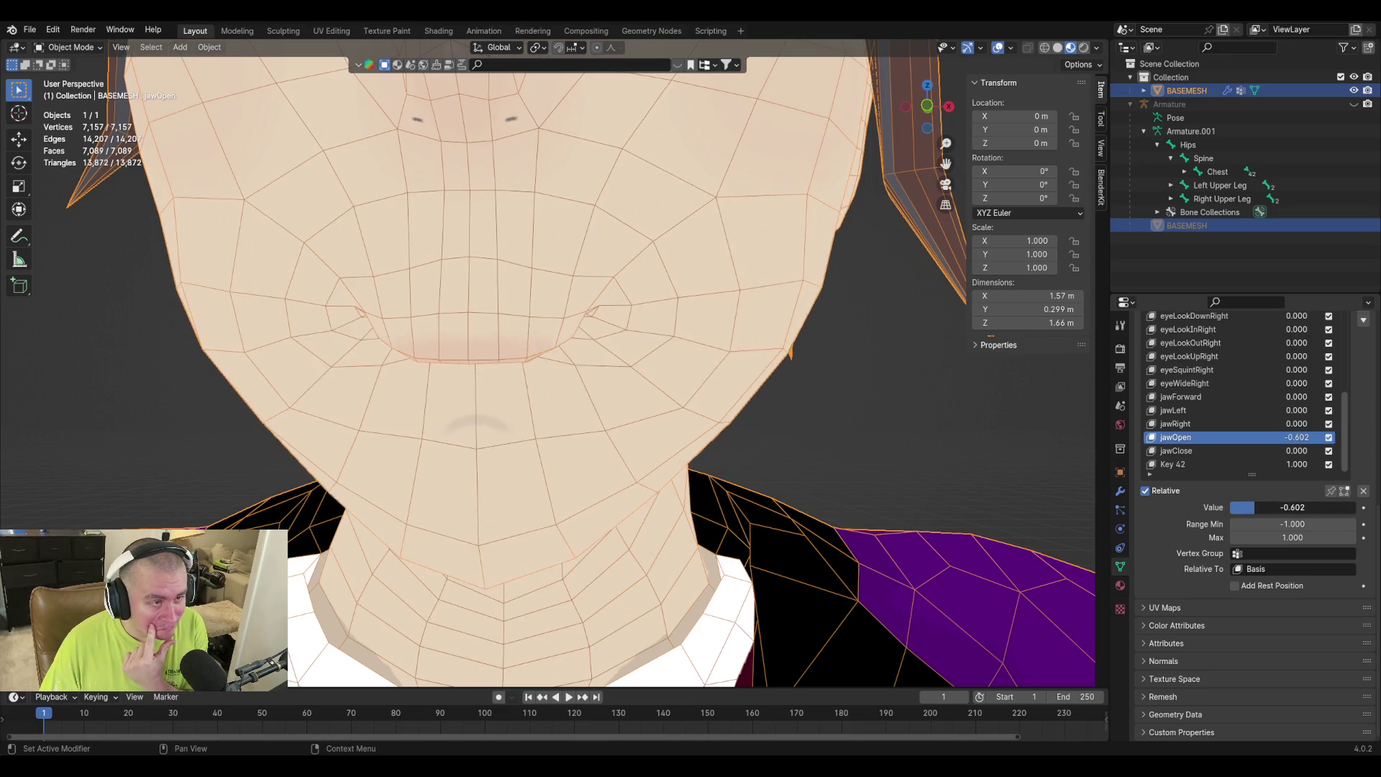
Reset jawOpen's minimum to 0, then set it to -1 and drag jawOpen to -1.000 to close the jaw.
left_click(1280, 524)
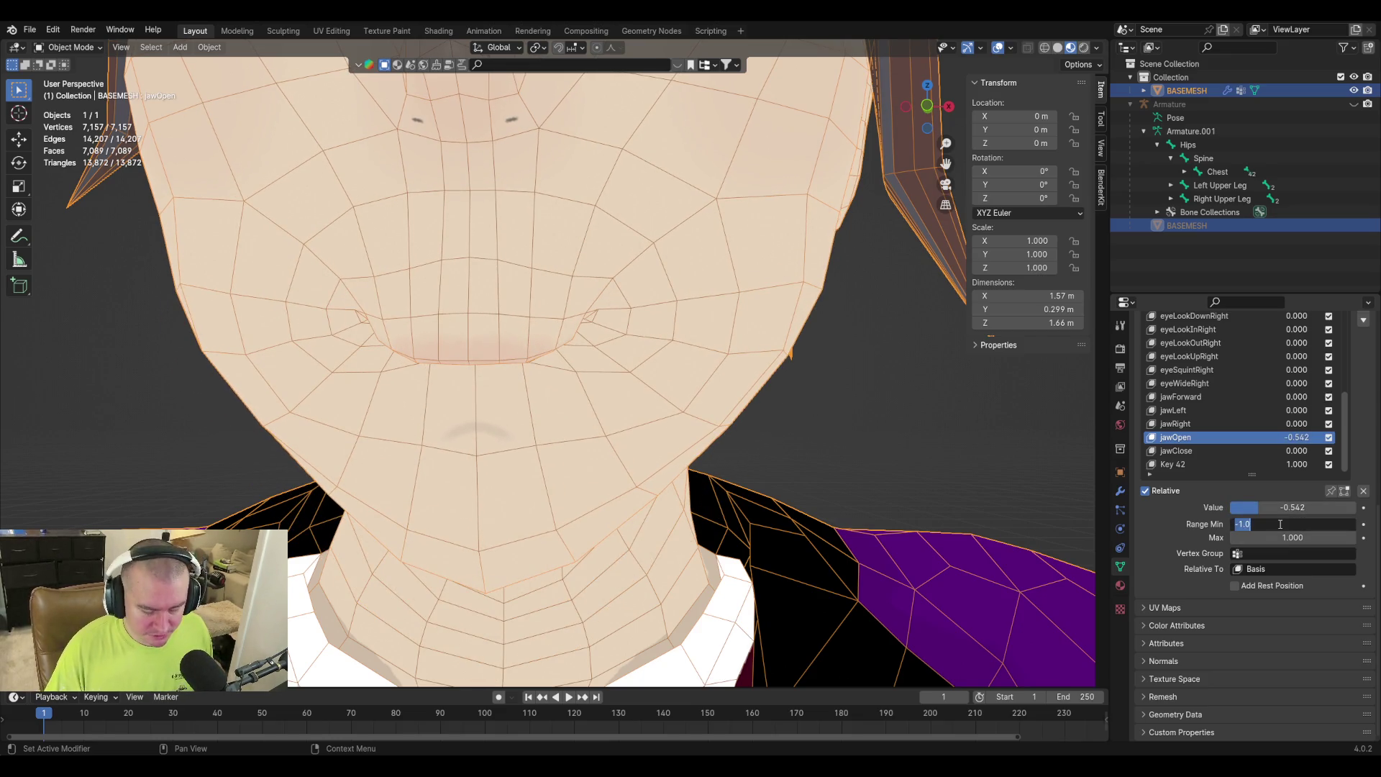
type("0")
key("Return")
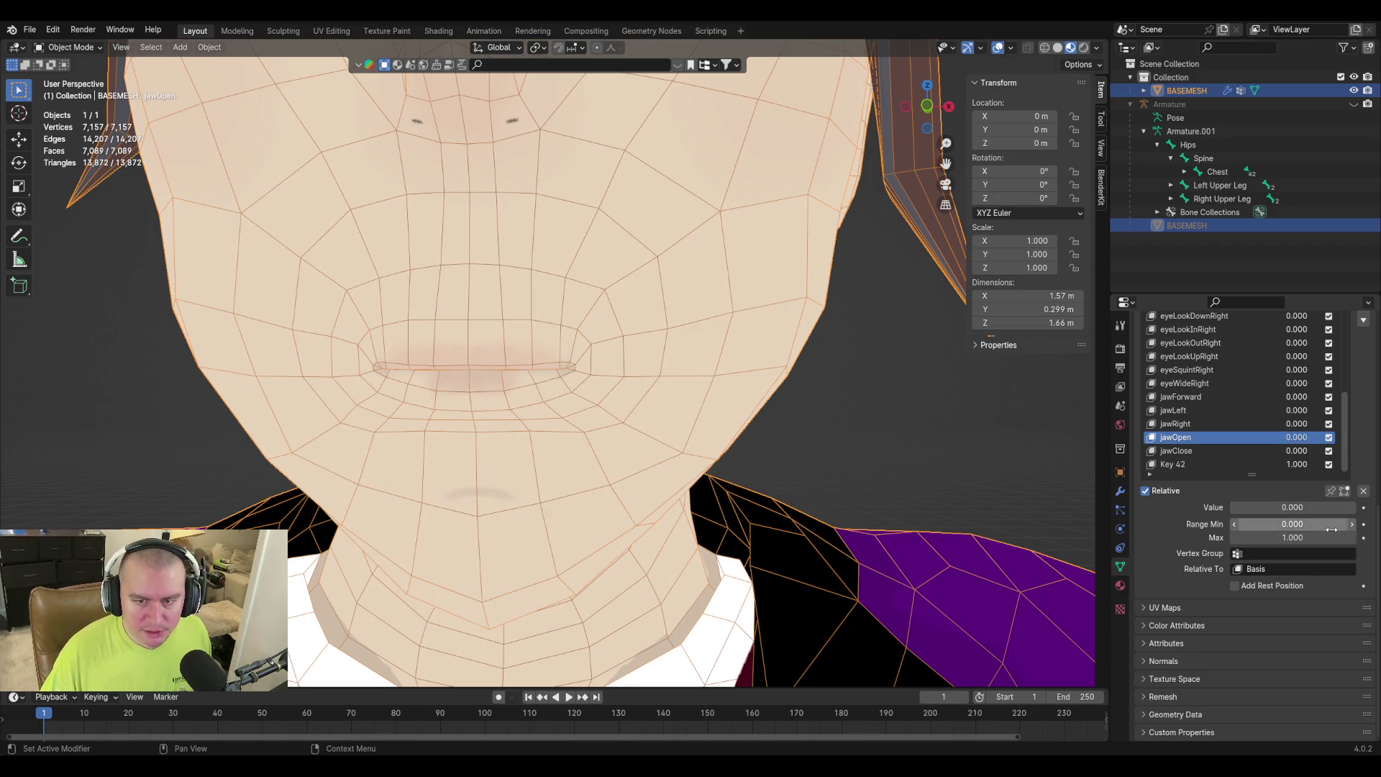
mouse_move(662, 332)
middle_mouse_down()
mouse_move(518, 309)
mouse_move(497, 376)
mouse_move(725, 352)
middle_mouse_up()
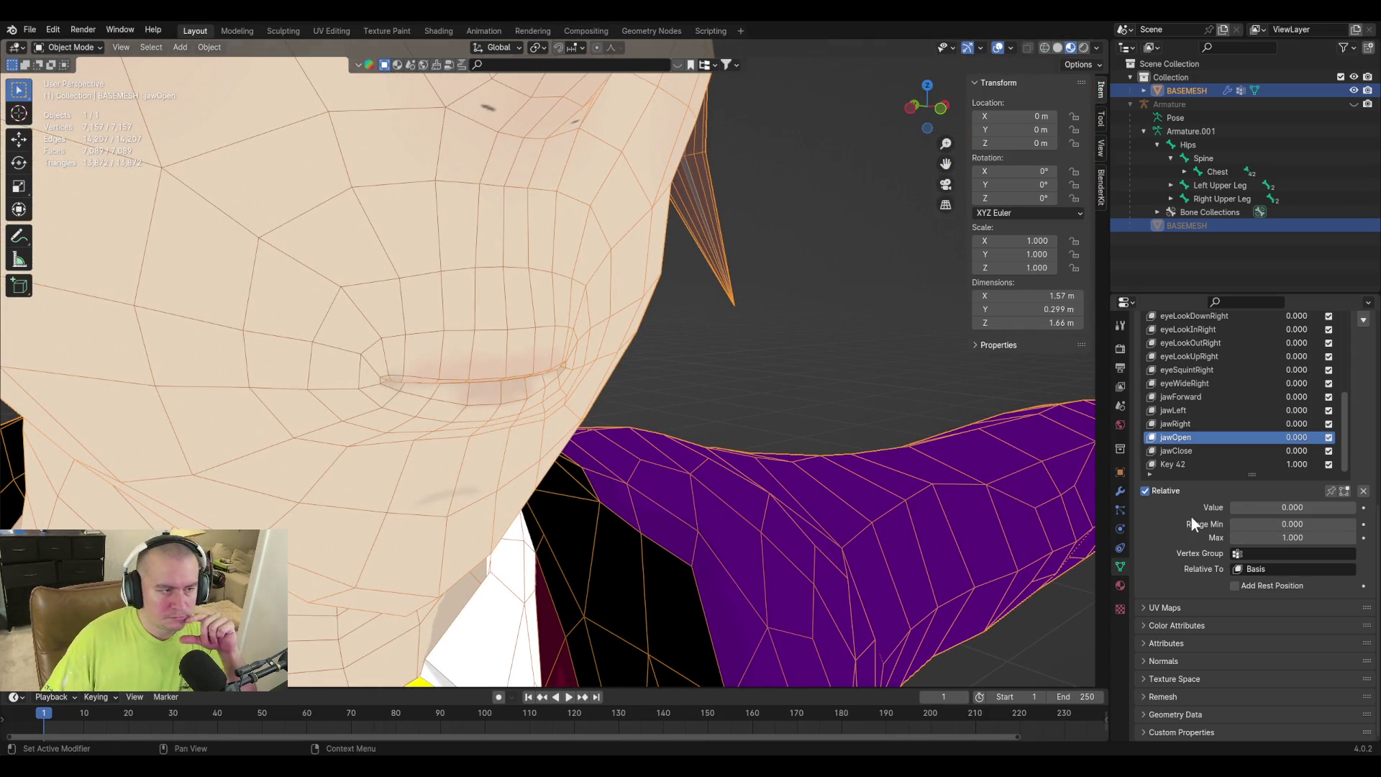
left_click(1302, 524)
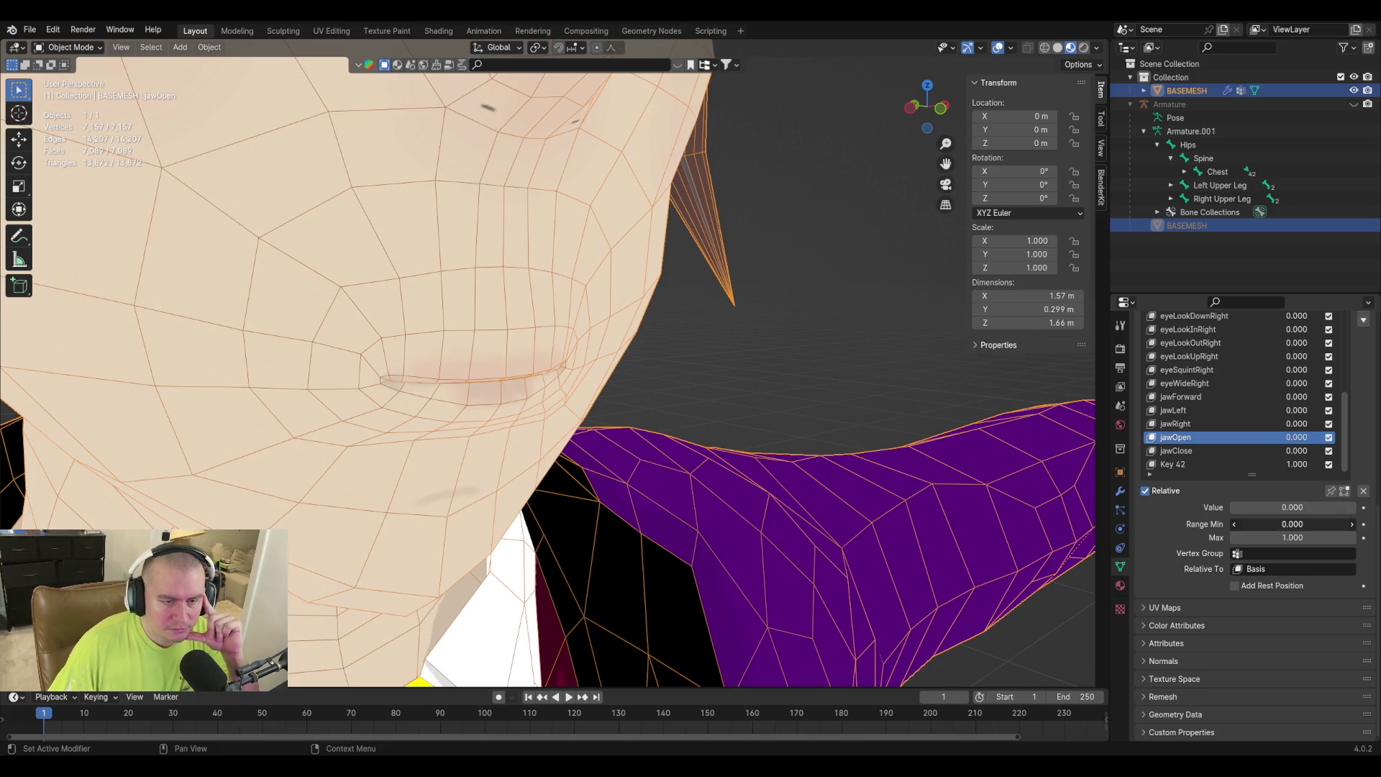
type("1")
key("Return")
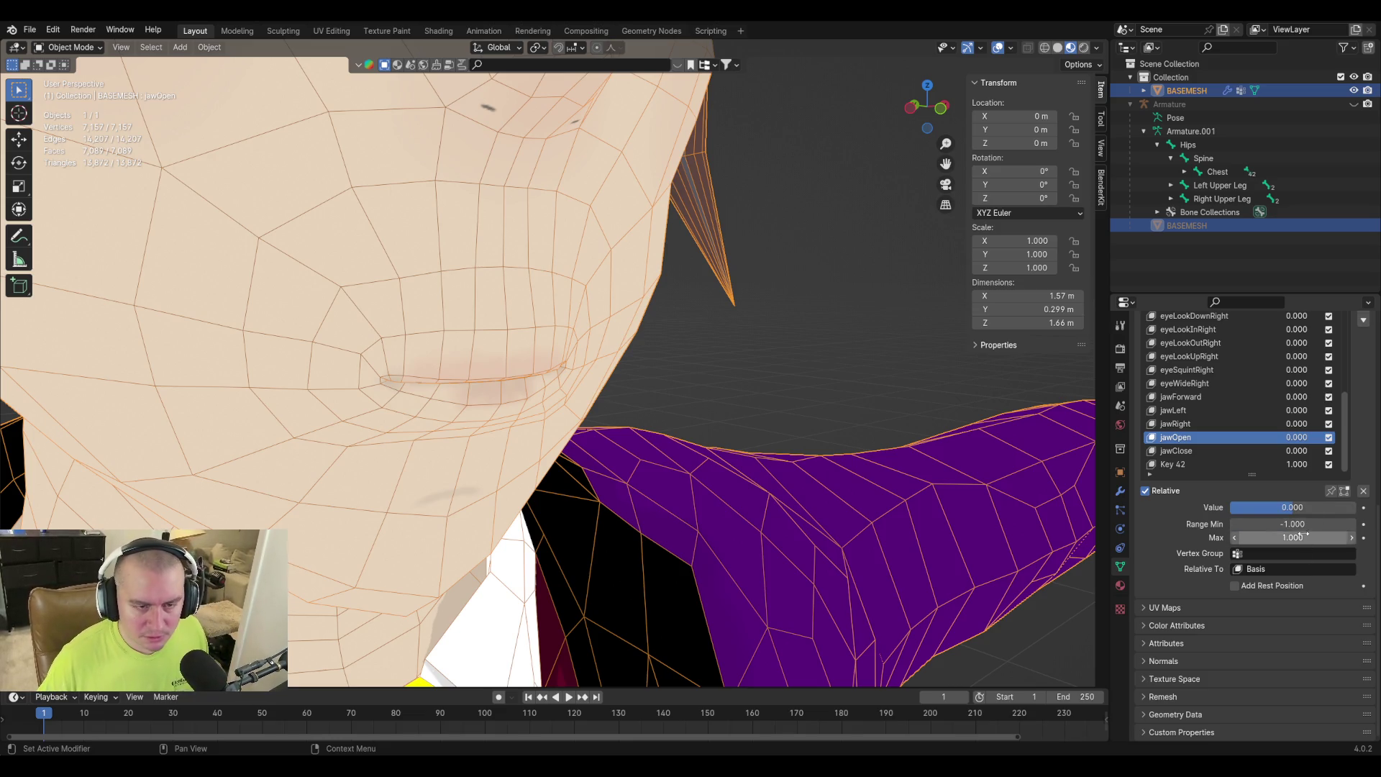
left_click_drag(1292, 507, 1053, 495)
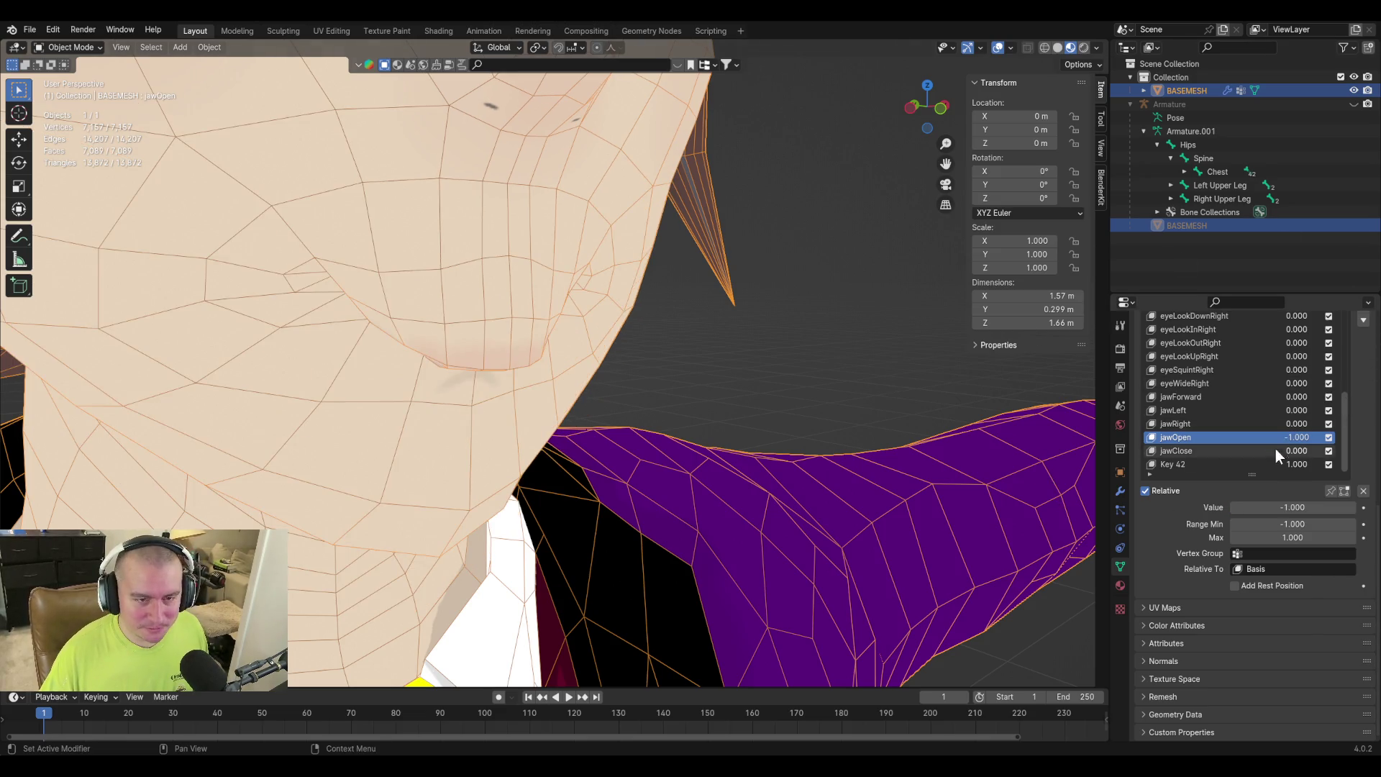
scroll(1370, 385, "up", 5)
Add a new shape key from the current mix and delete the old jawClose key.
left_click(1363, 477)
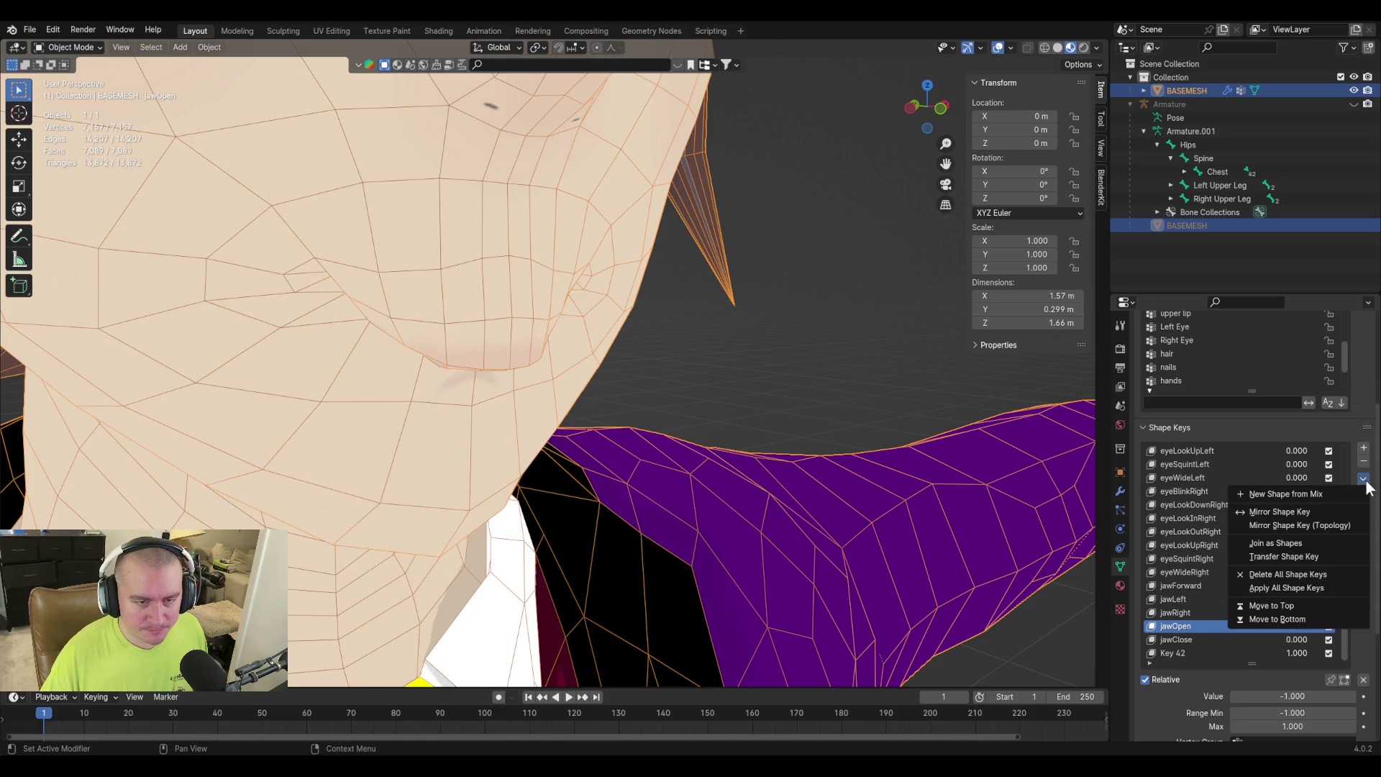
left_click(1337, 492)
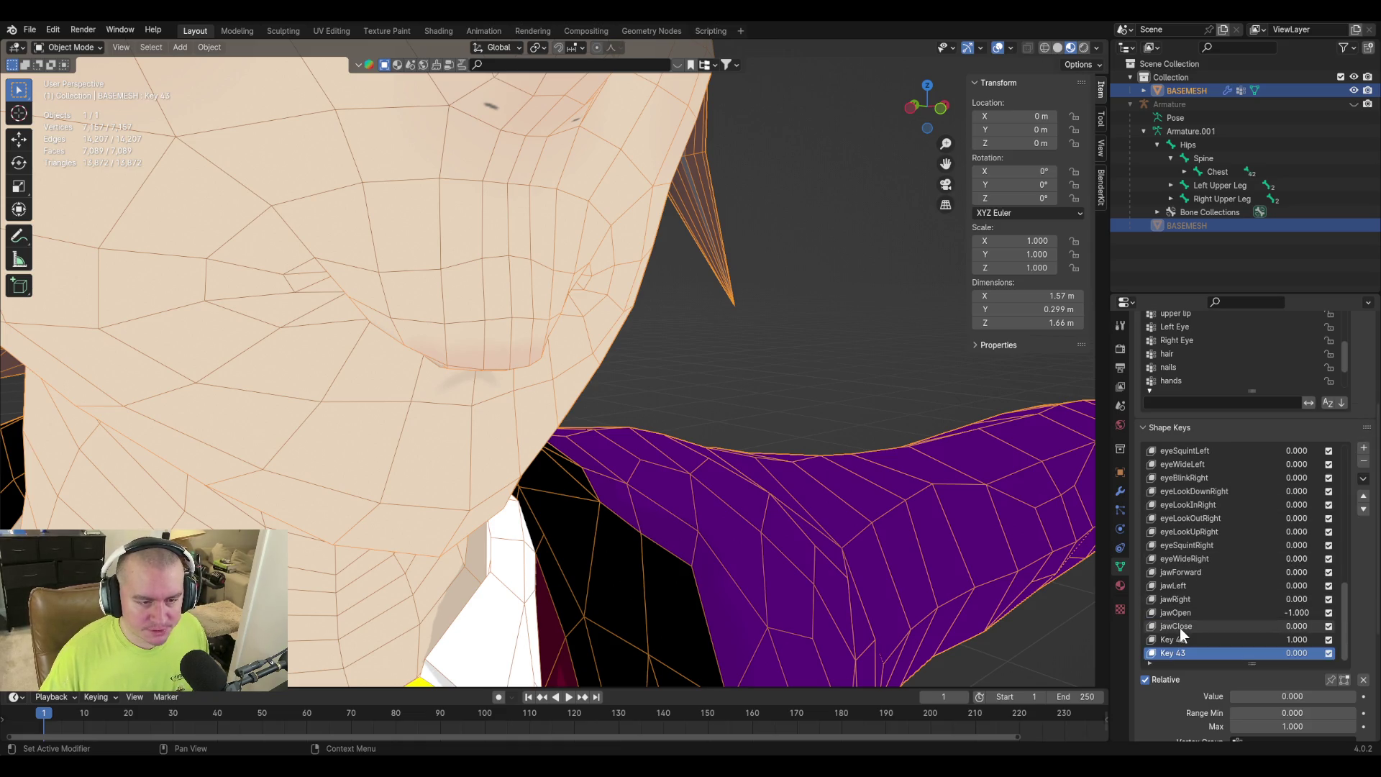
double_click(1180, 626)
key("Escape")
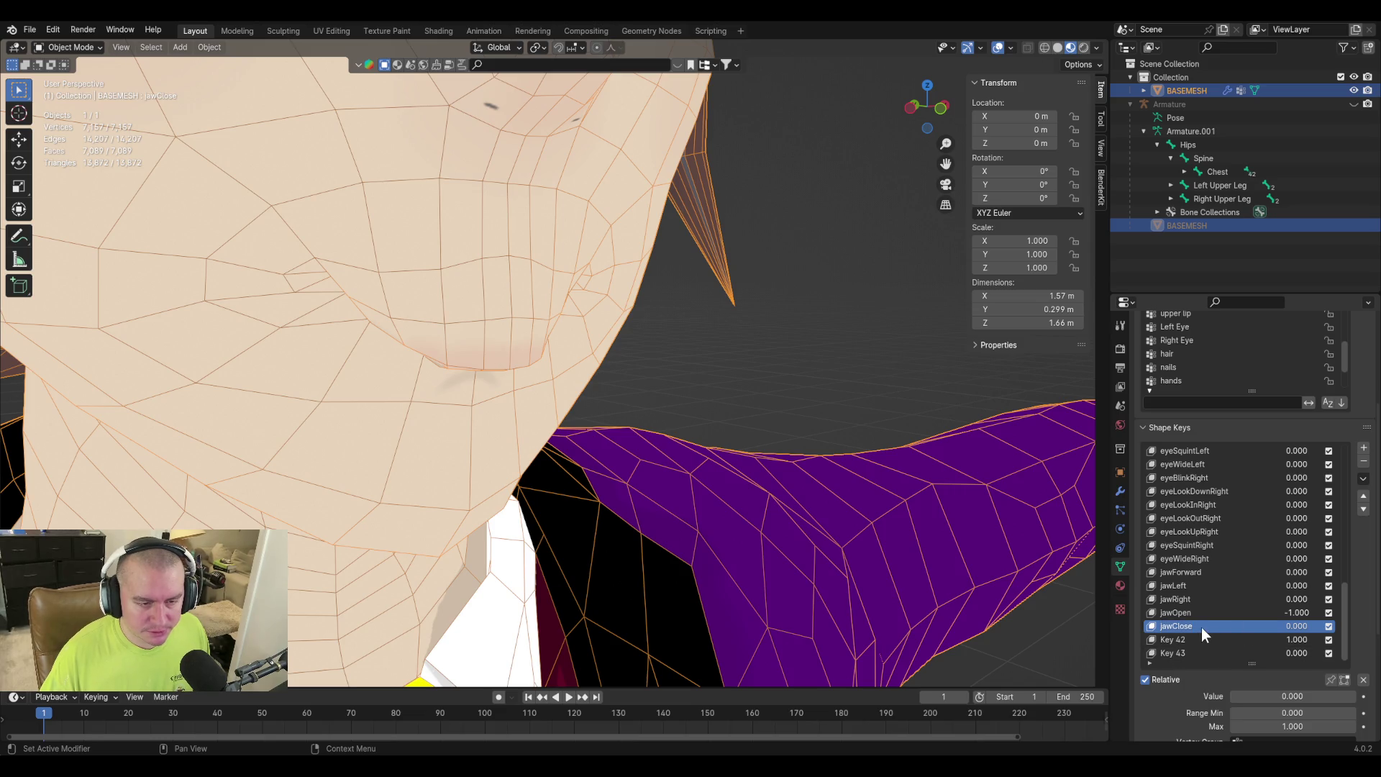
left_click(1202, 641)
left_click(1206, 624)
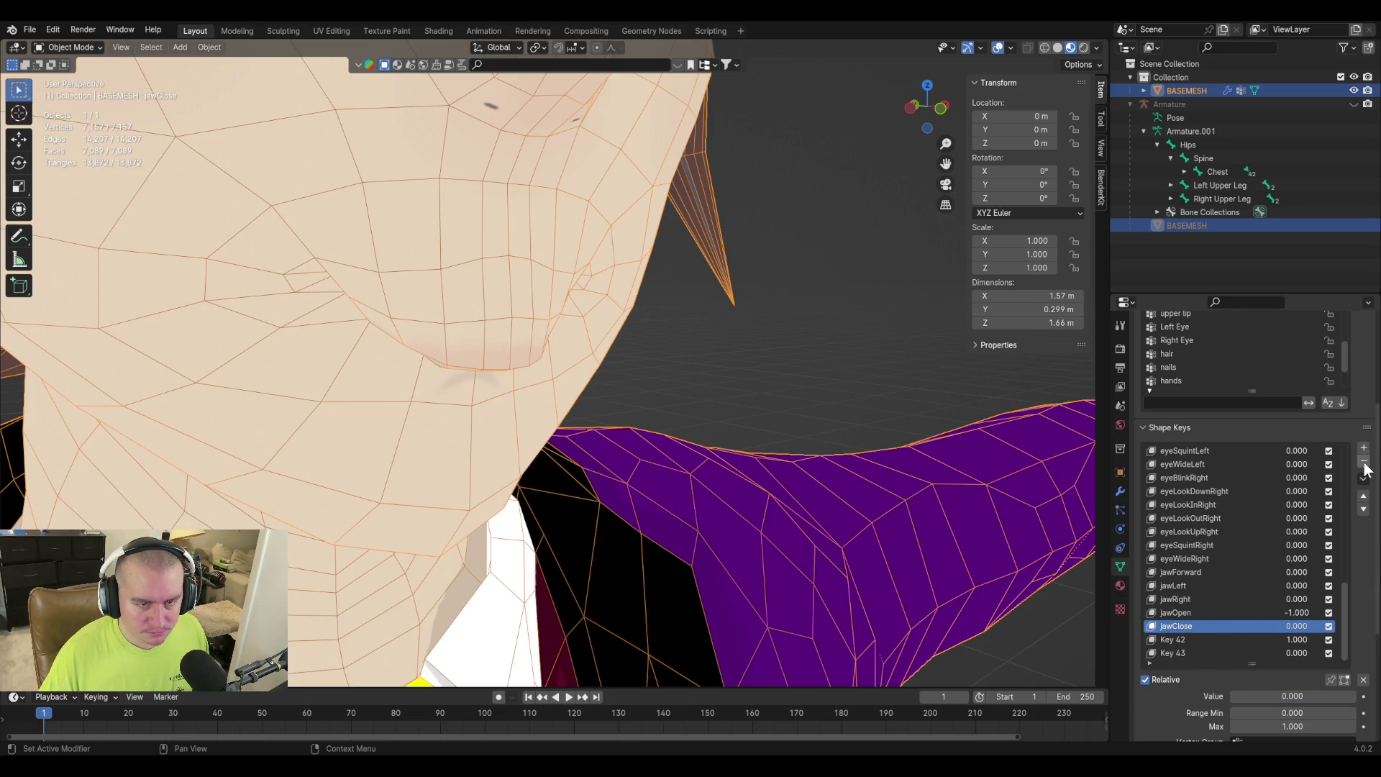
left_click(1364, 461)
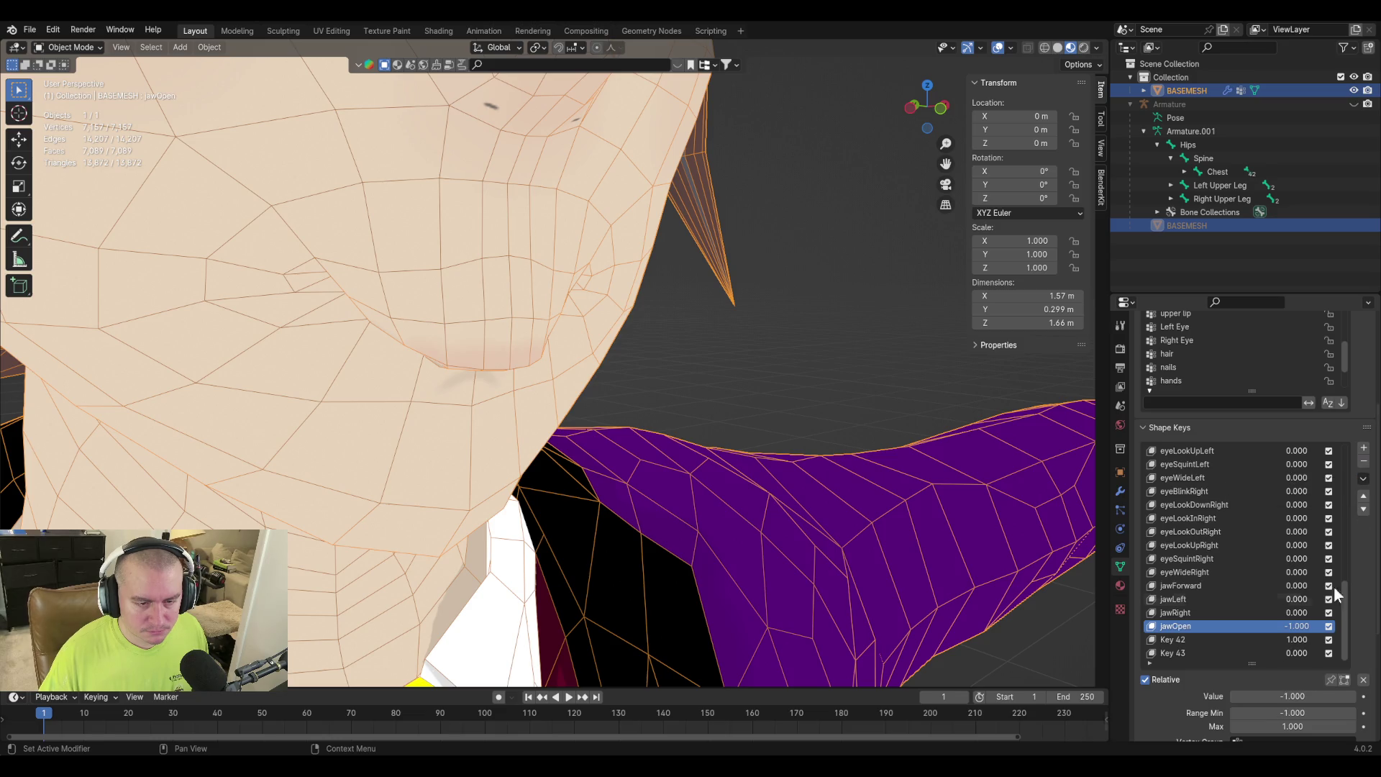
Rename the new Key 43 to jawClose.
left_click(1184, 654)
double_click(1183, 654)
type("jawClose")
key("Return")
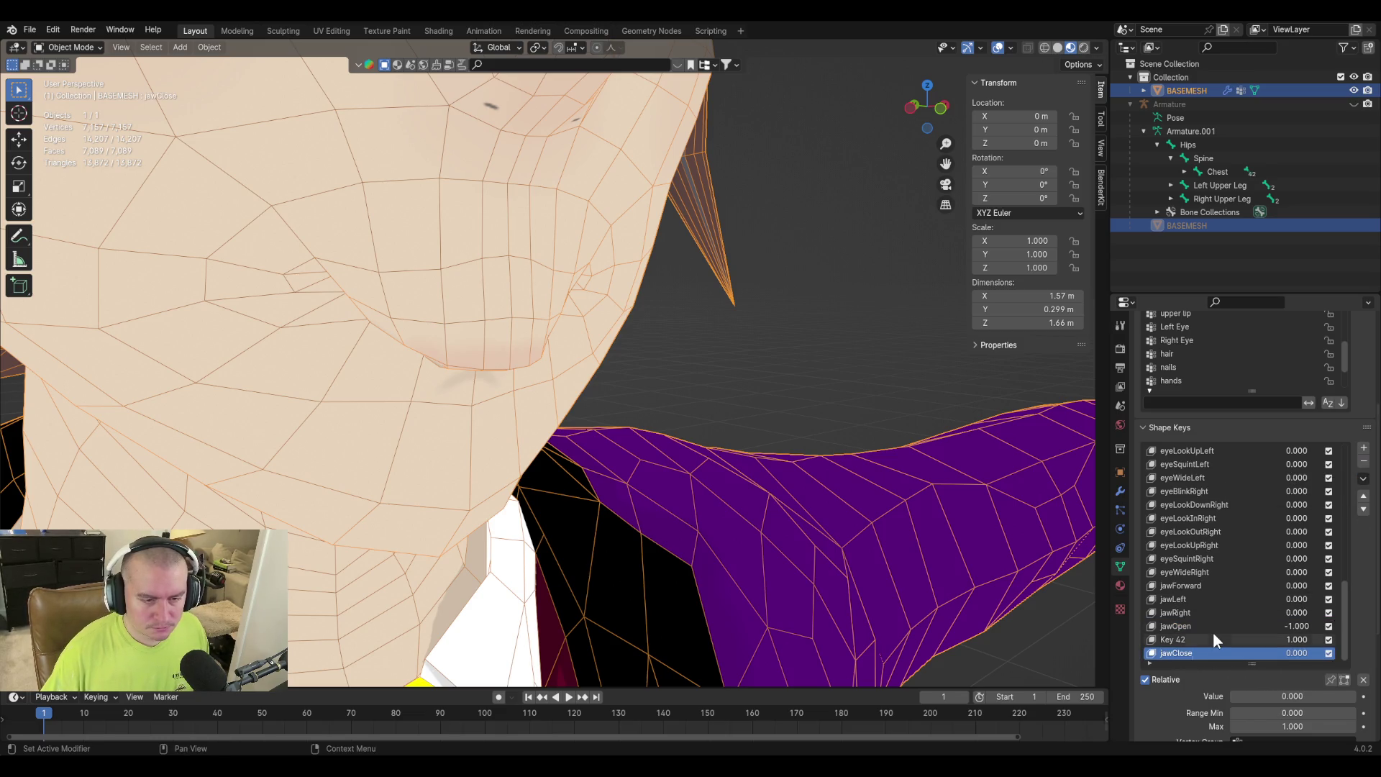
Set Key 42's influence to zero and raise jawOpen to full to open the mouth.
left_click(1220, 638)
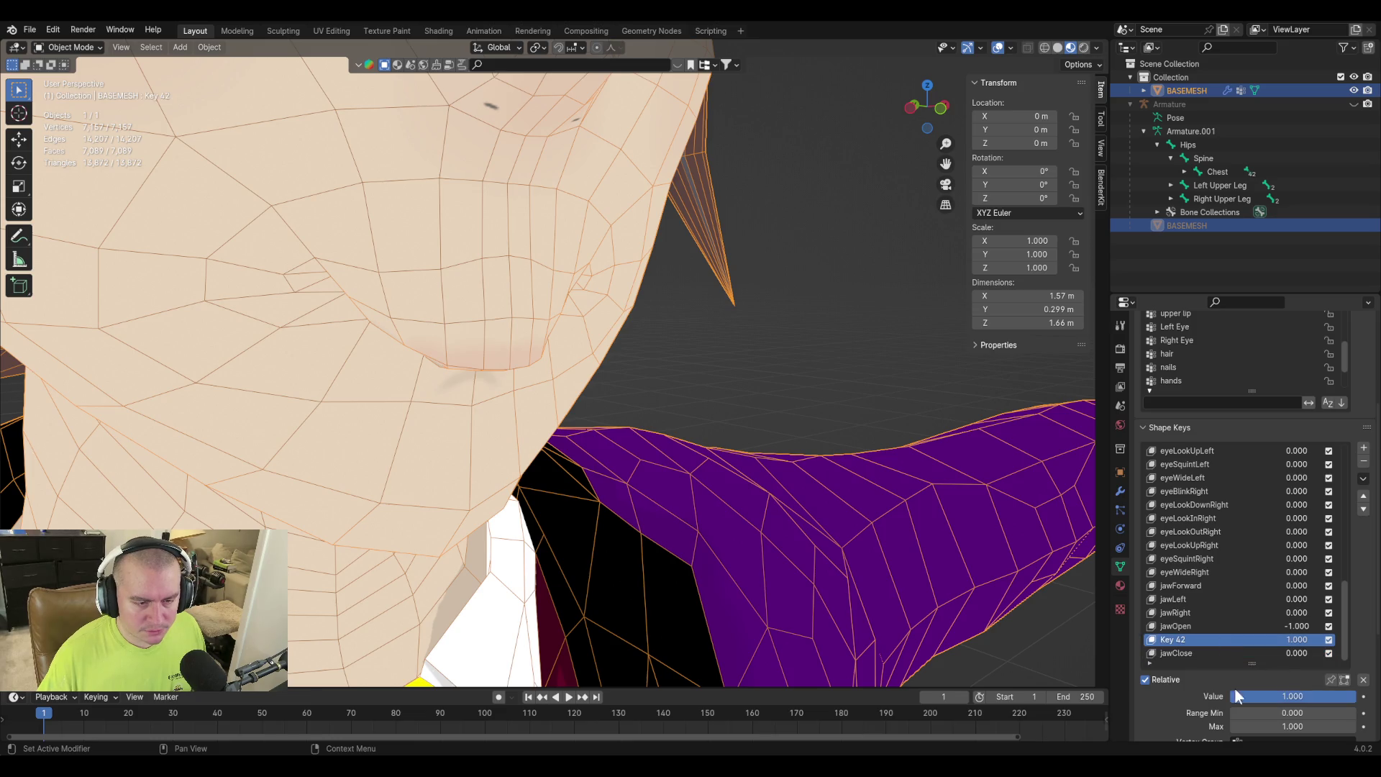
left_click_drag(1281, 697, 1226, 698)
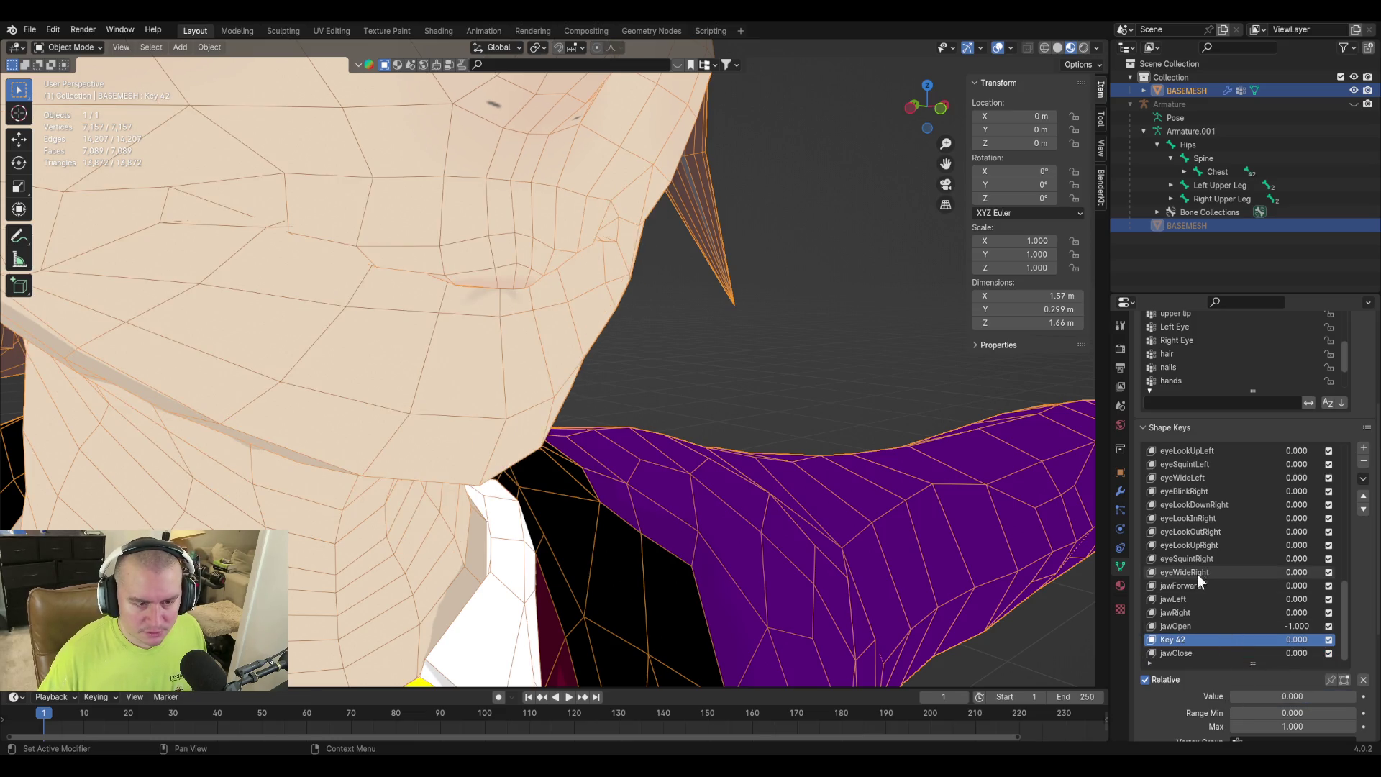
left_click(1187, 628)
left_click_drag(1274, 697, 1345, 696)
left_click(1177, 653)
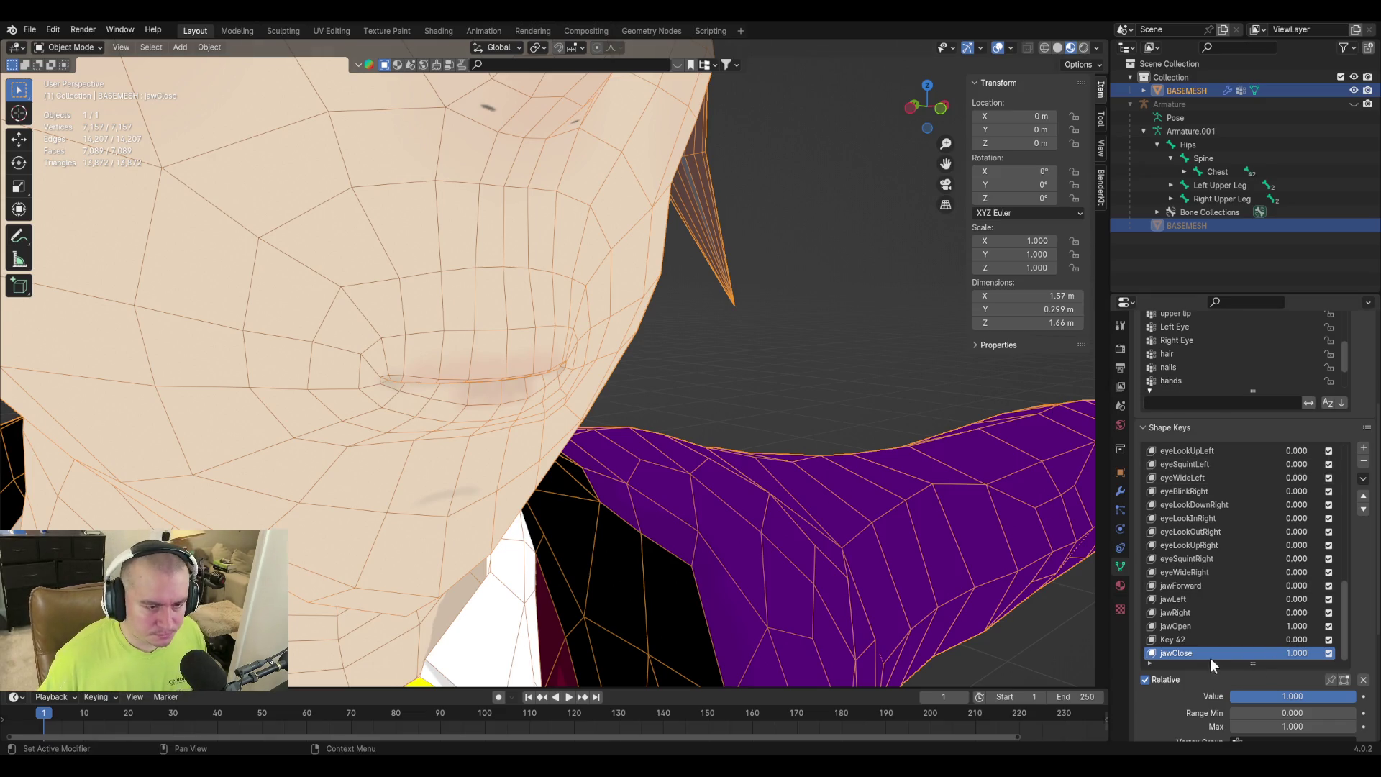
left_click(1192, 640)
Delete Key 42, then set jawOpen's minimum range to 0 and its value to zero.
left_click(1363, 461)
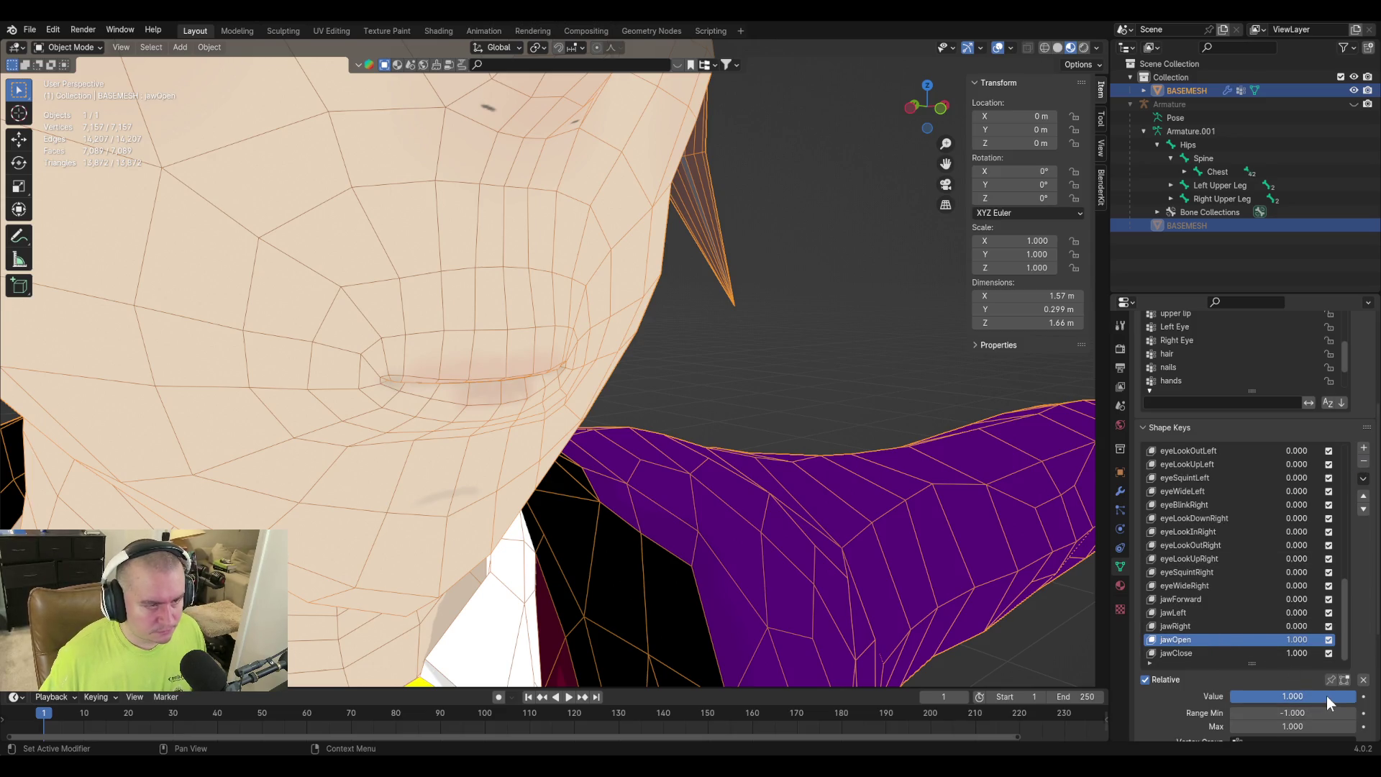
left_click(1306, 712)
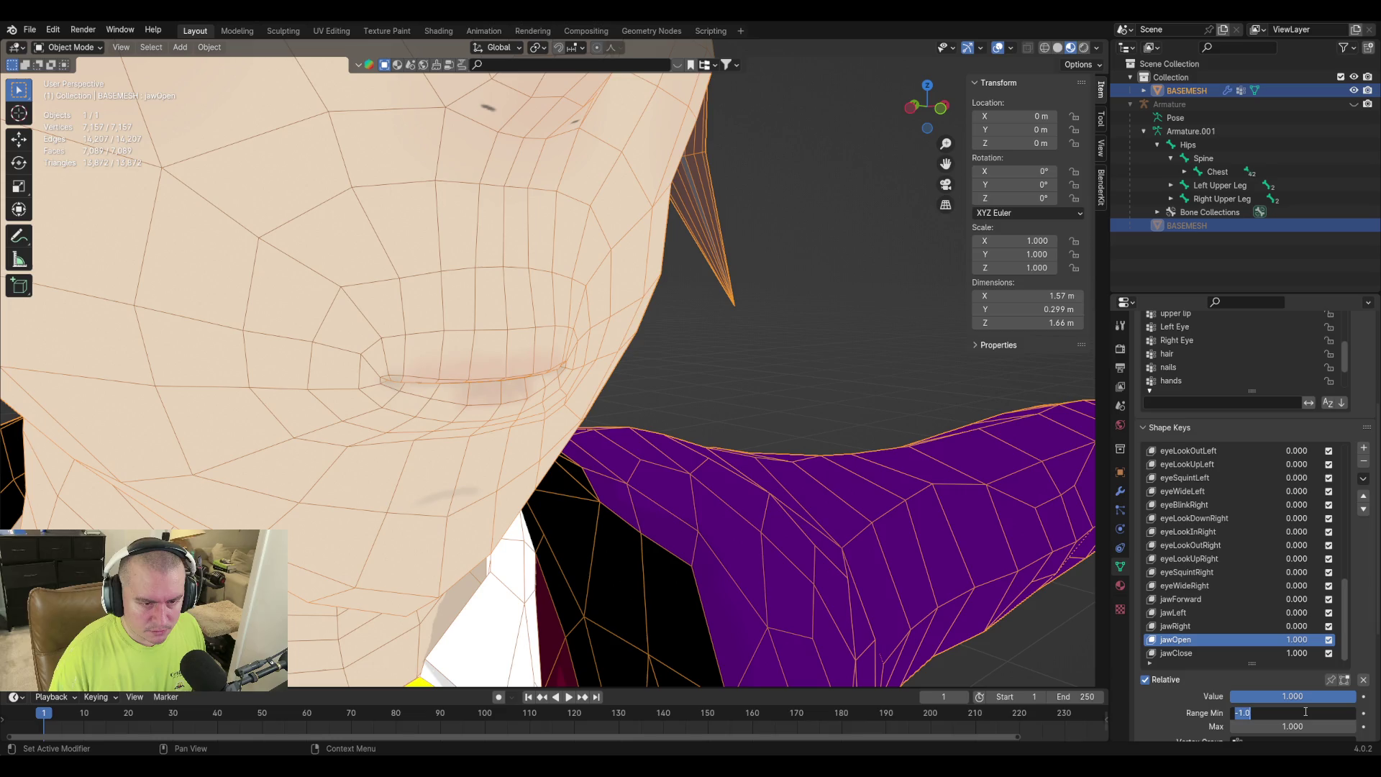
type("0")
key("Return")
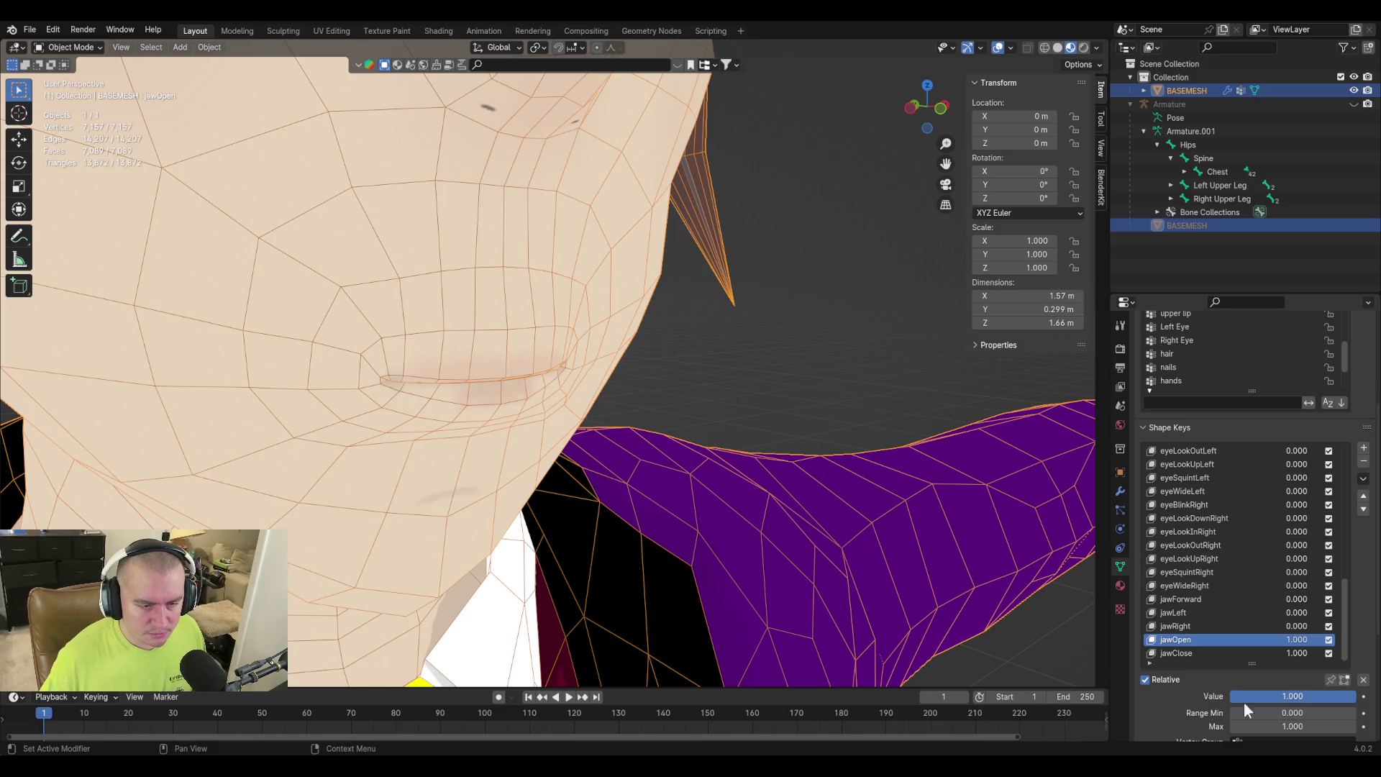
mouse_move(1288, 695)
left_mouse_down()
mouse_move(1237, 695)
mouse_move(1255, 697)
left_mouse_up()
Set jawClose to 0.000 and orbit to a head-on front view of the closed mouth.
left_click(1248, 653)
mouse_move(947, 456)
middle_mouse_down()
mouse_move(969, 449)
mouse_move(738, 389)
mouse_move(709, 502)
mouse_move(815, 489)
mouse_move(745, 406)
mouse_move(684, 527)
mouse_move(820, 517)
mouse_move(709, 489)
mouse_move(668, 525)
middle_mouse_up()
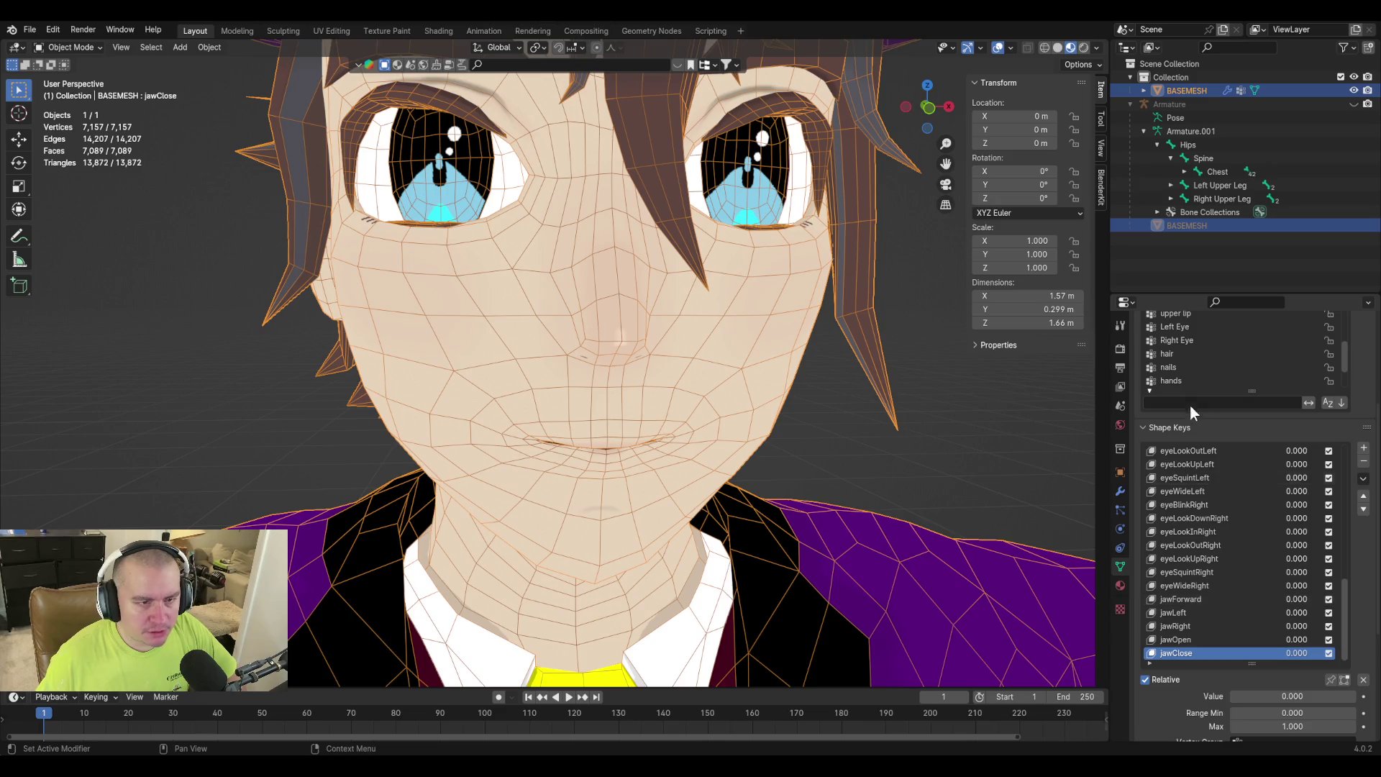
Preview vrc.v_ou at full strength from the side, then return it to zero.
scroll(1216, 576, "up", 5)
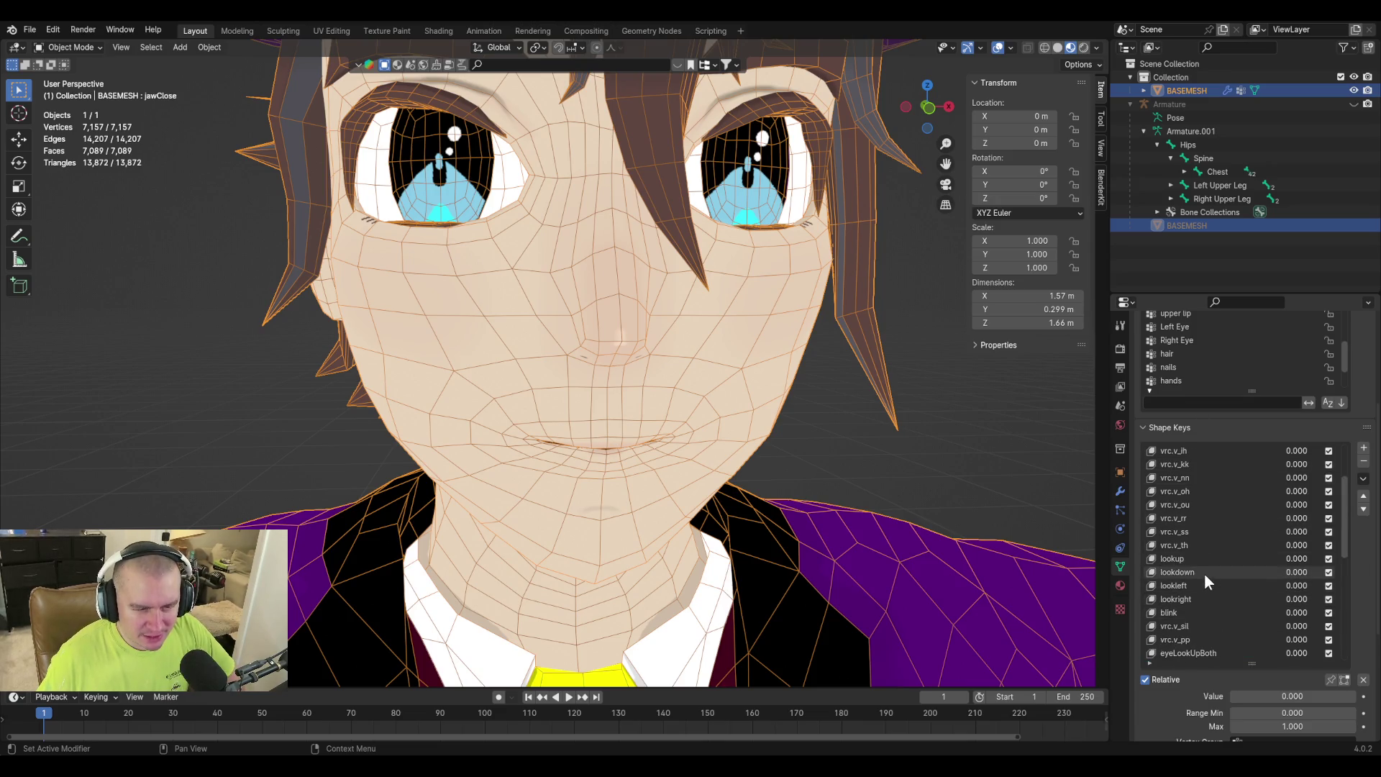
scroll(1200, 533, "up", 1)
left_click(1198, 504)
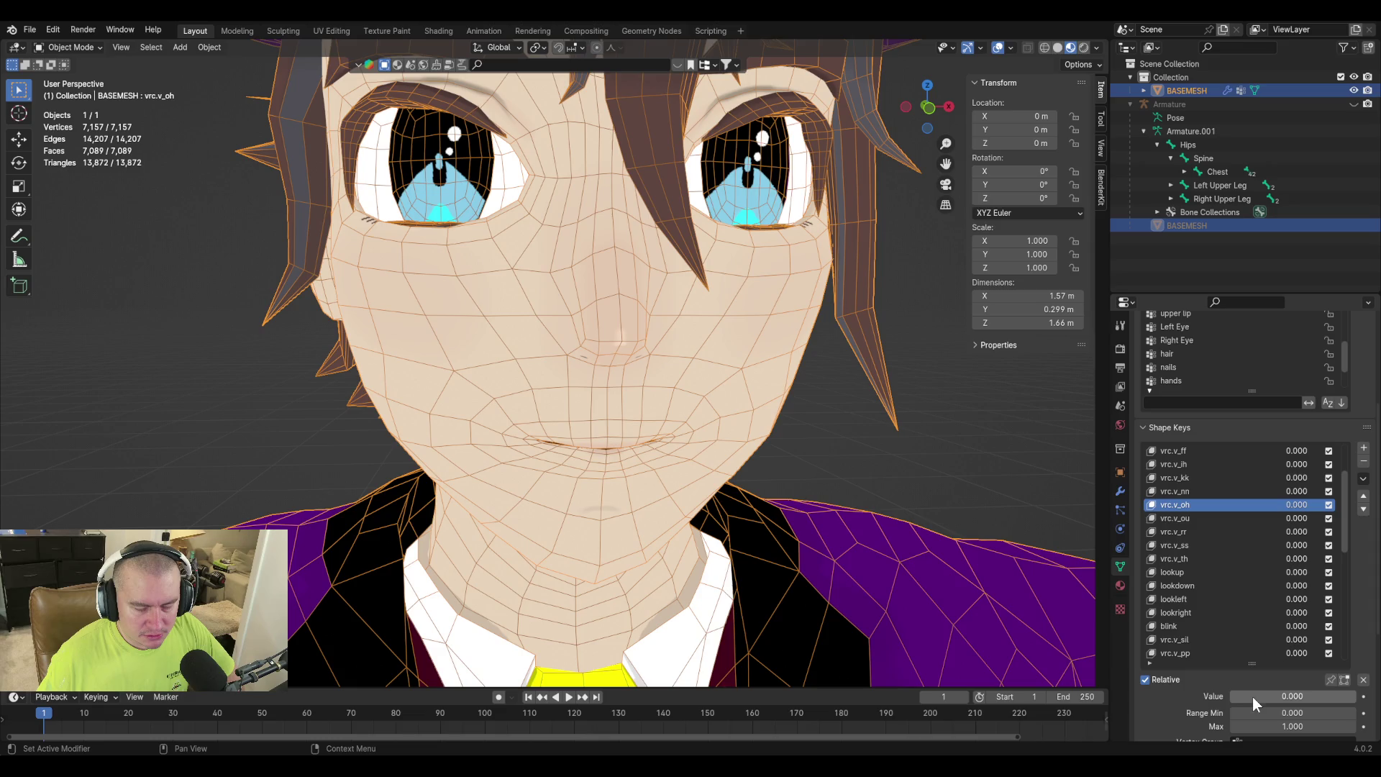
left_click(1181, 518)
mouse_move(1272, 697)
left_mouse_down()
mouse_move(1356, 697)
mouse_move(1232, 697)
mouse_move(1356, 697)
left_mouse_up()
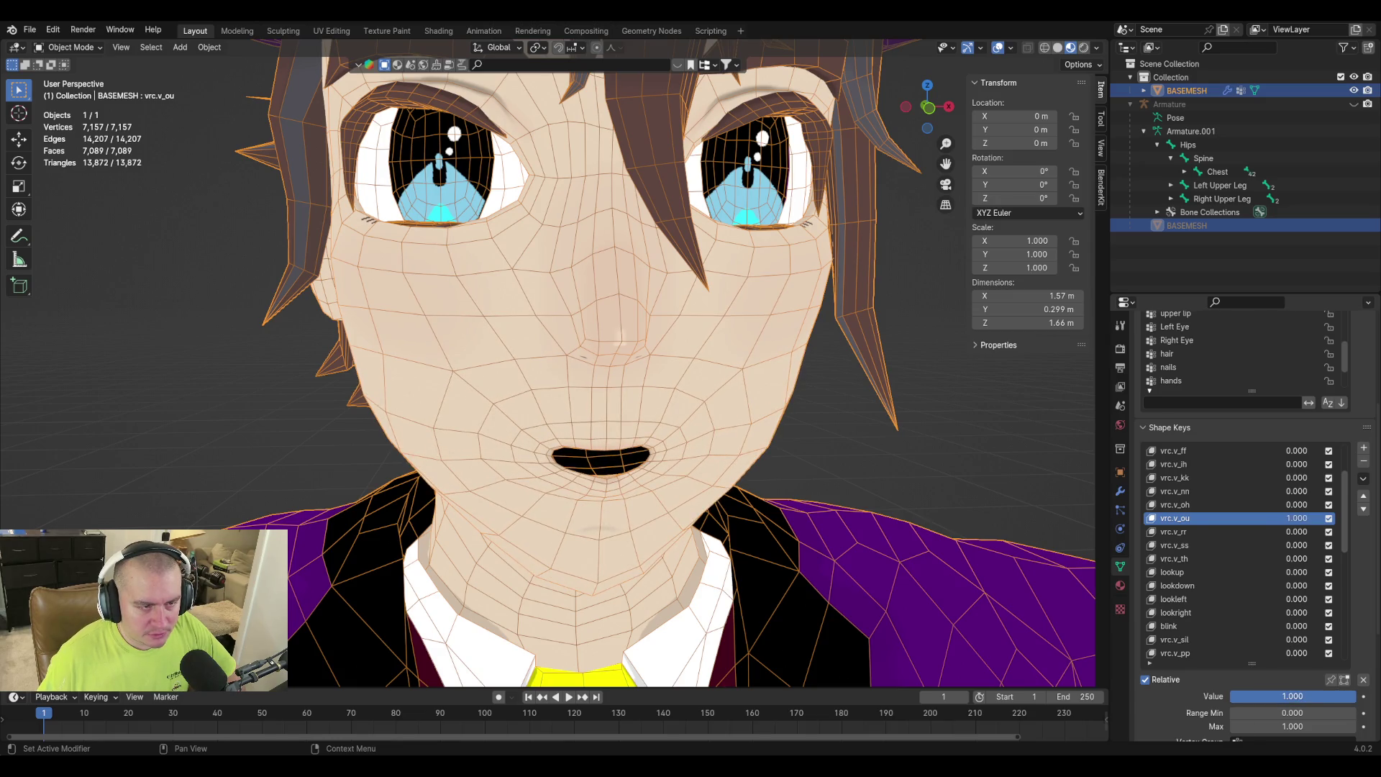
mouse_move(791, 507)
middle_mouse_down()
mouse_move(943, 502)
mouse_move(881, 487)
mouse_move(971, 496)
mouse_move(730, 491)
mouse_move(801, 486)
mouse_move(787, 482)
mouse_move(783, 503)
middle_mouse_up()
scroll(783, 503, "up", 1)
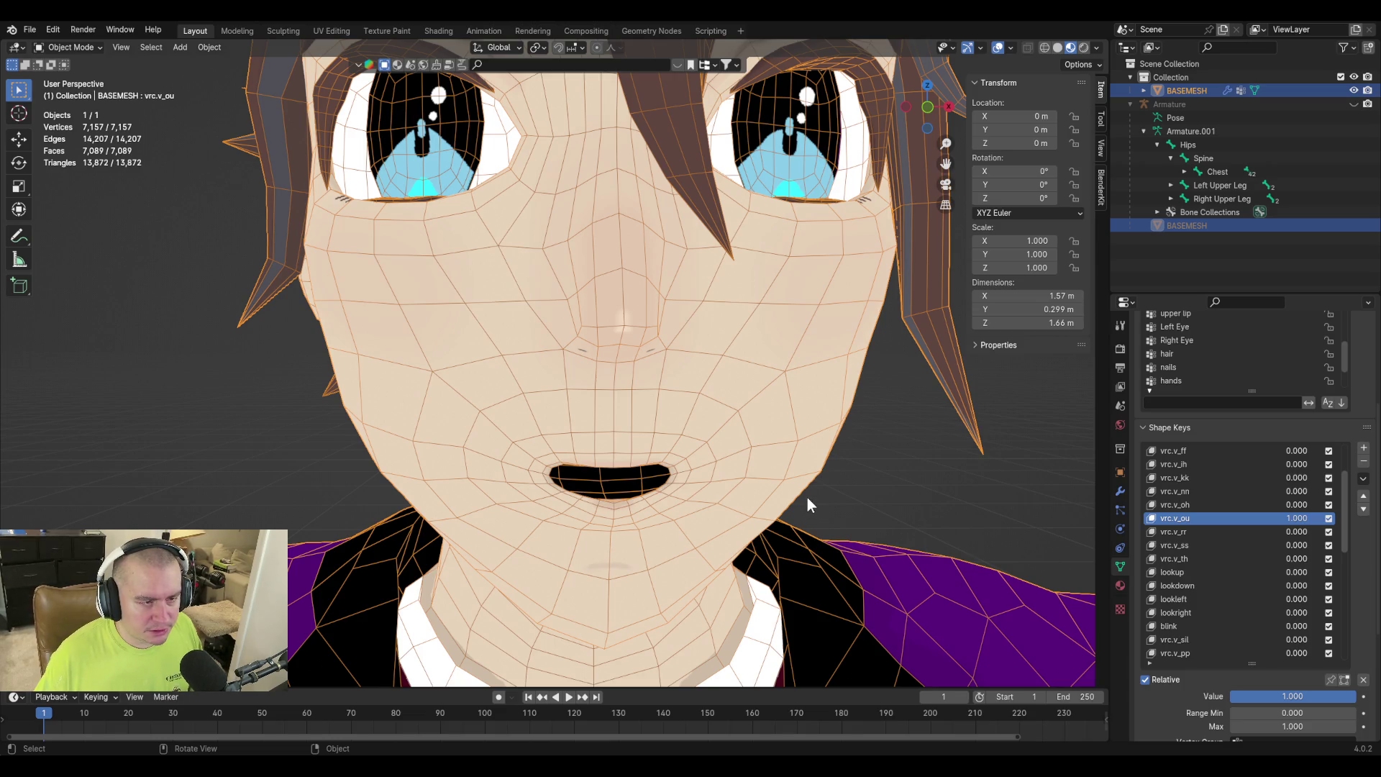
left_click_drag(1331, 696, 1232, 696)
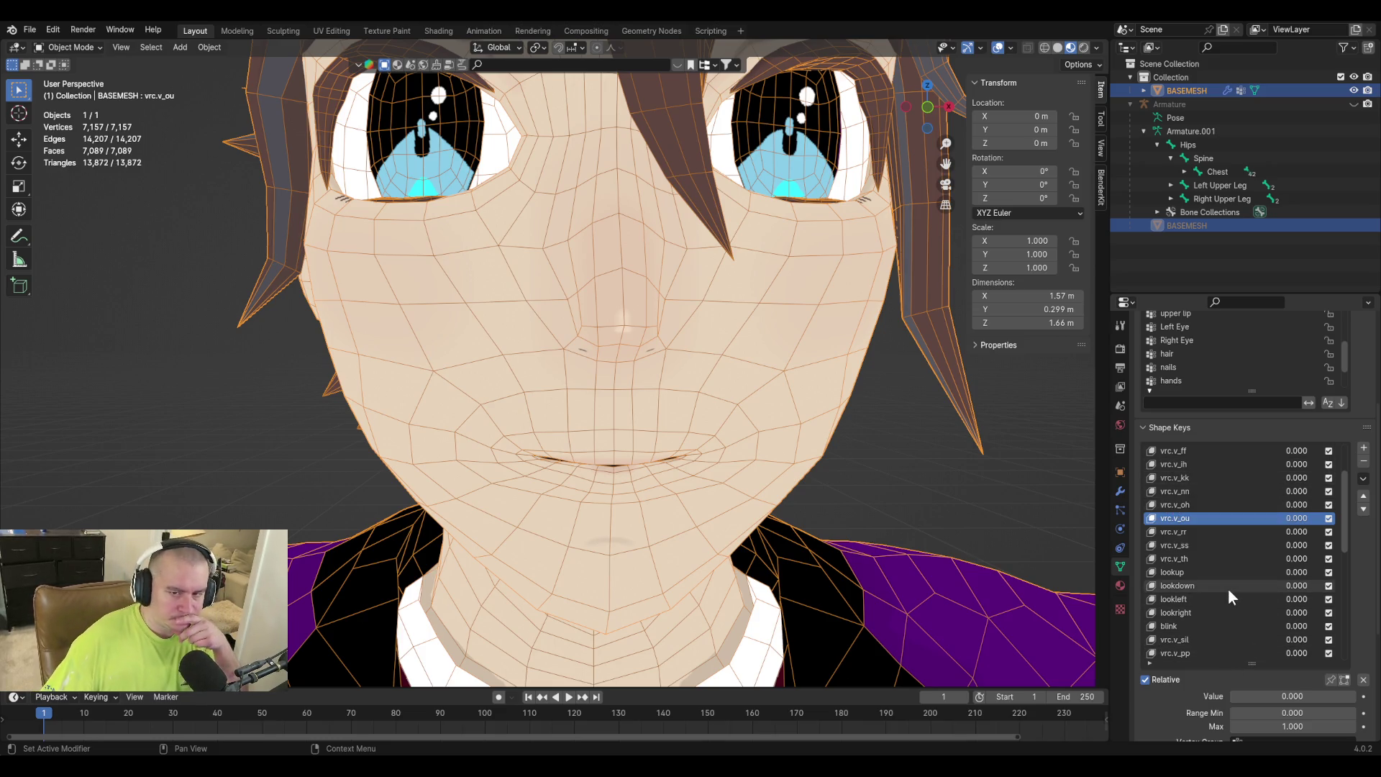
scroll(1228, 586, "up", 5)
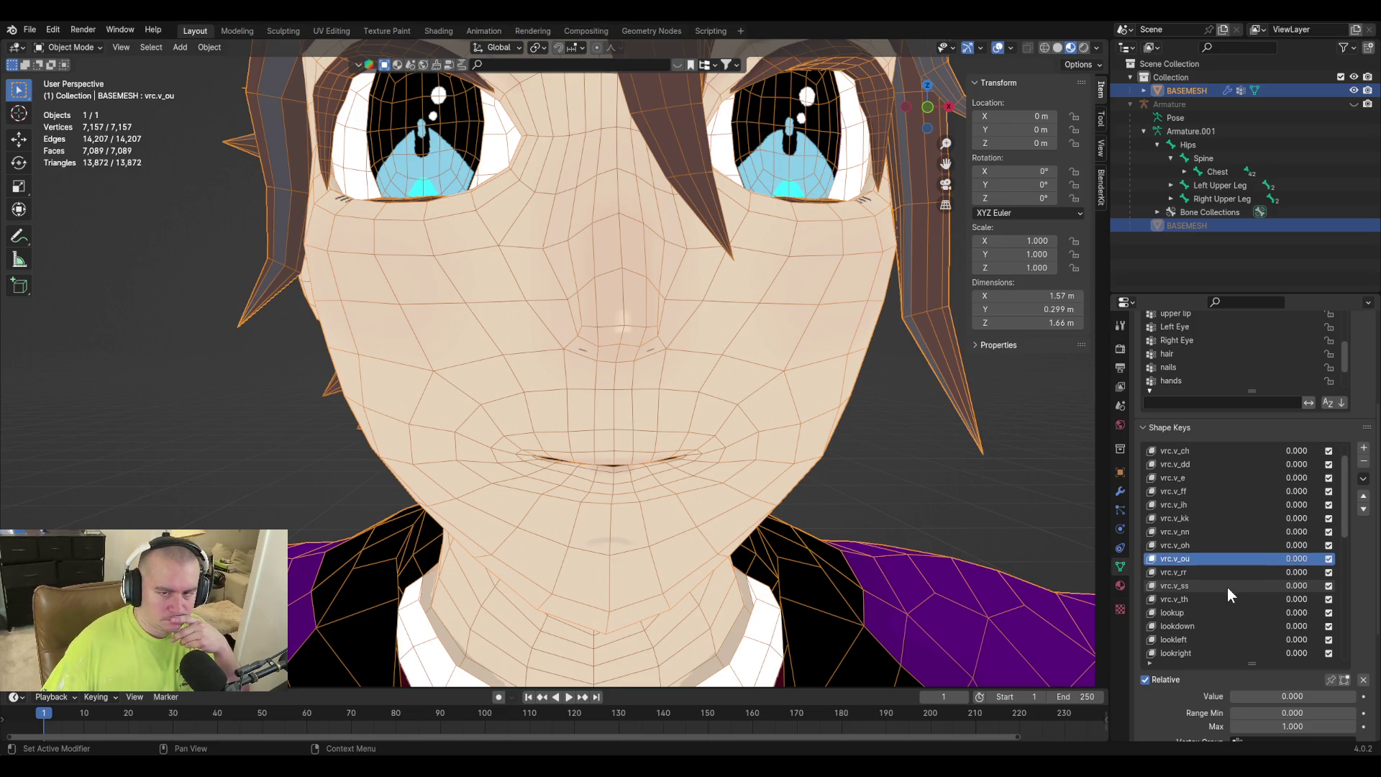
Set vrc.v_aa to 0.297 and vrc.v_ih to 1.000.
left_click(1183, 465)
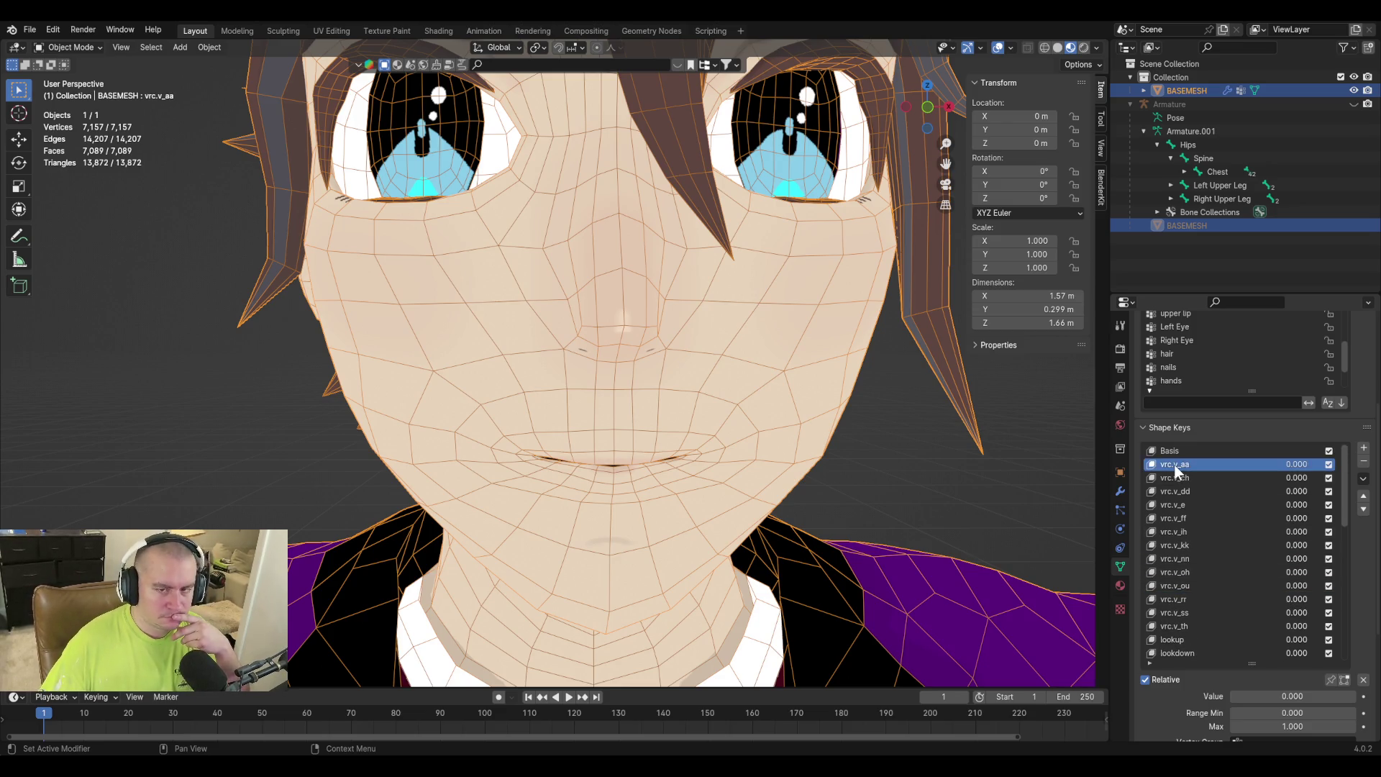
mouse_move(1297, 464)
left_mouse_down()
mouse_move(1322, 464)
mouse_move(1309, 464)
left_mouse_up()
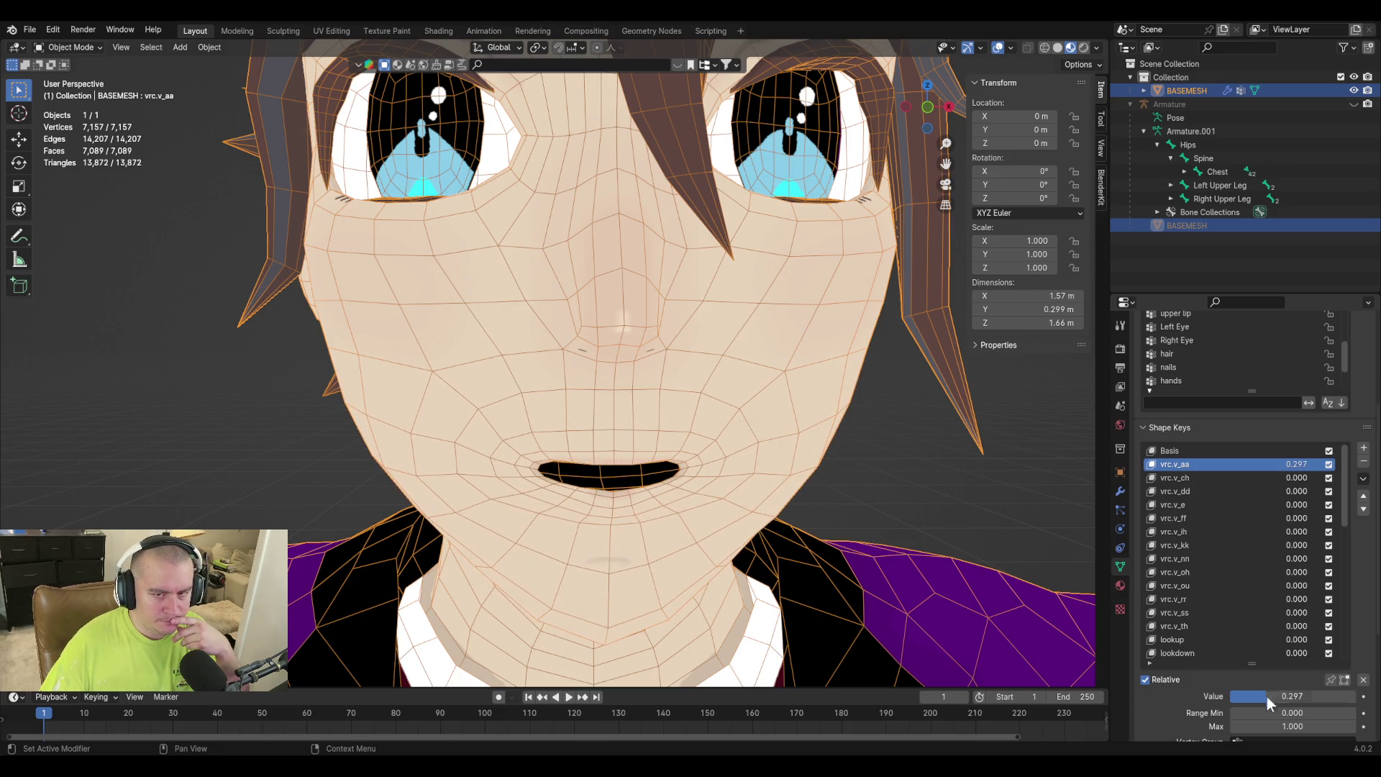
left_click(1172, 532)
left_click_drag(1249, 696, 1356, 696)
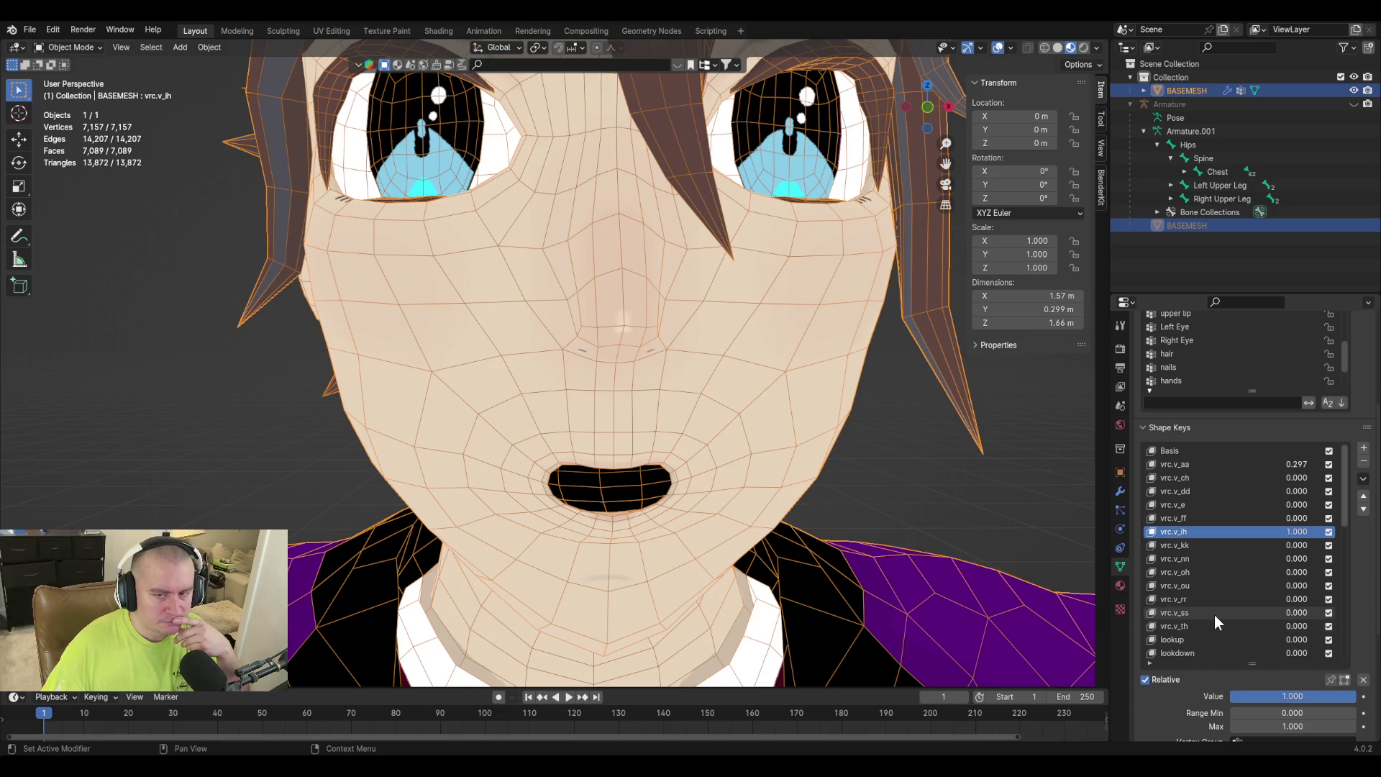
scroll(1215, 615, "down", 5)
scroll(1205, 611, "up", 5)
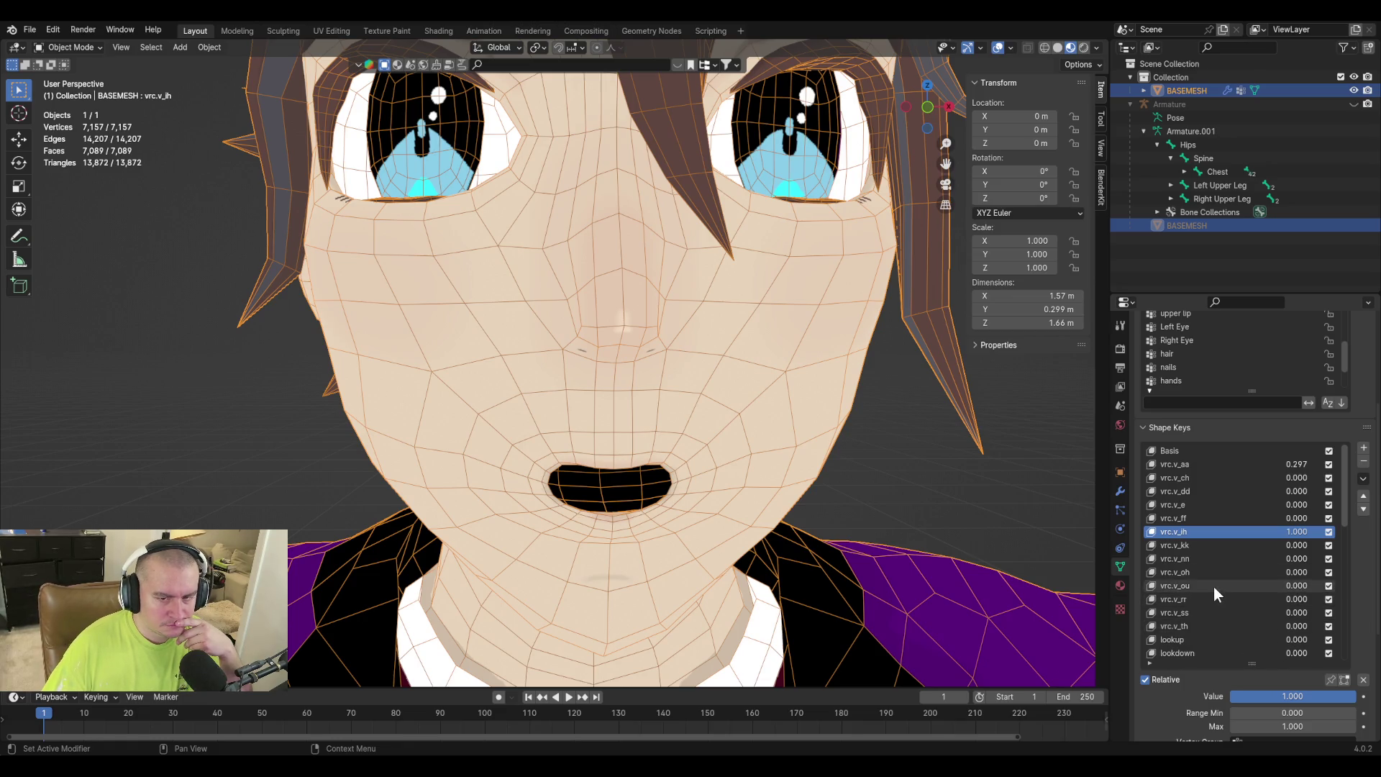
Push the lips forward with vrc.v_ou at 0.424 and widen the opening with vrc.v_e at 0.322.
left_click(1214, 586)
mouse_move(1065, 641)
middle_mouse_down()
mouse_move(821, 581)
mouse_move(950, 577)
mouse_move(925, 569)
middle_mouse_up()
left_click_drag(1287, 697, 1340, 696)
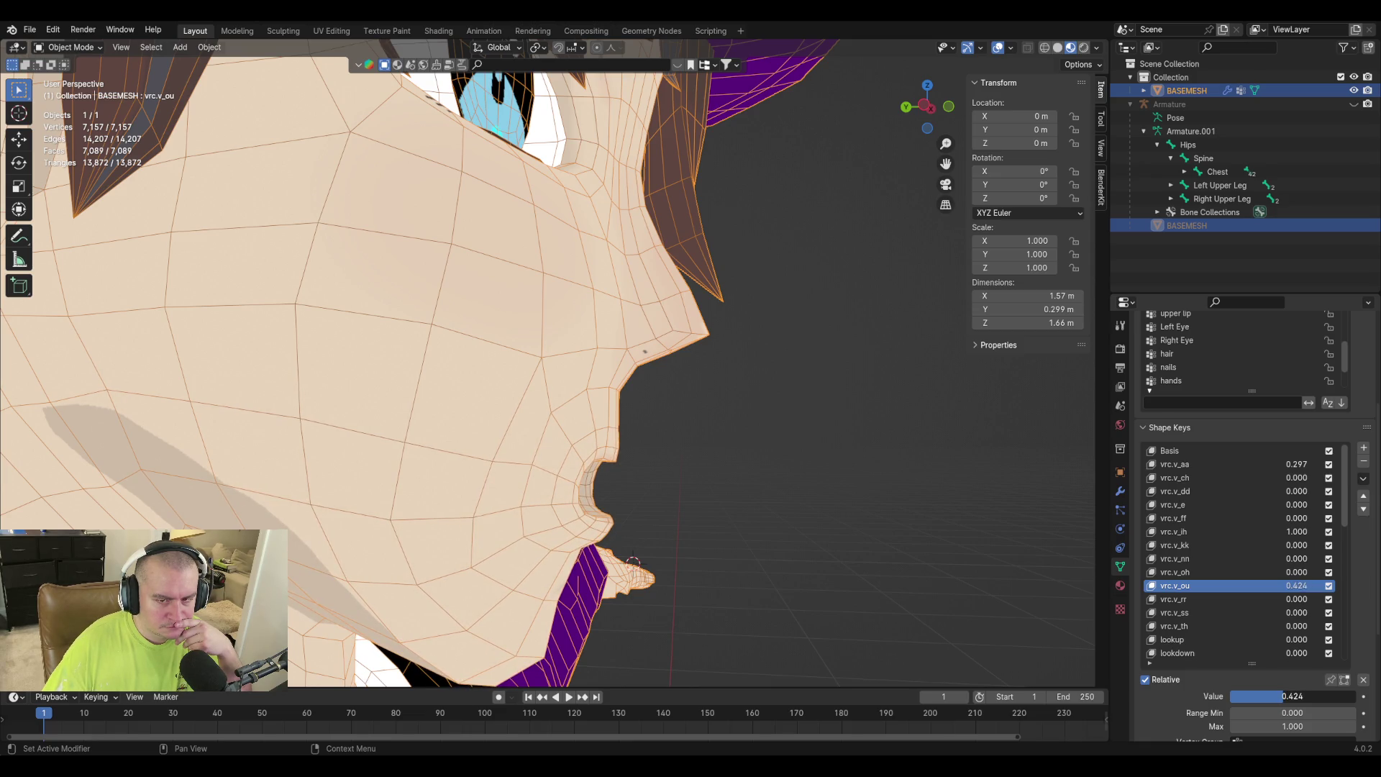
left_click(1177, 504)
mouse_move(771, 529)
middle_mouse_down()
mouse_move(594, 535)
mouse_move(633, 547)
middle_mouse_up()
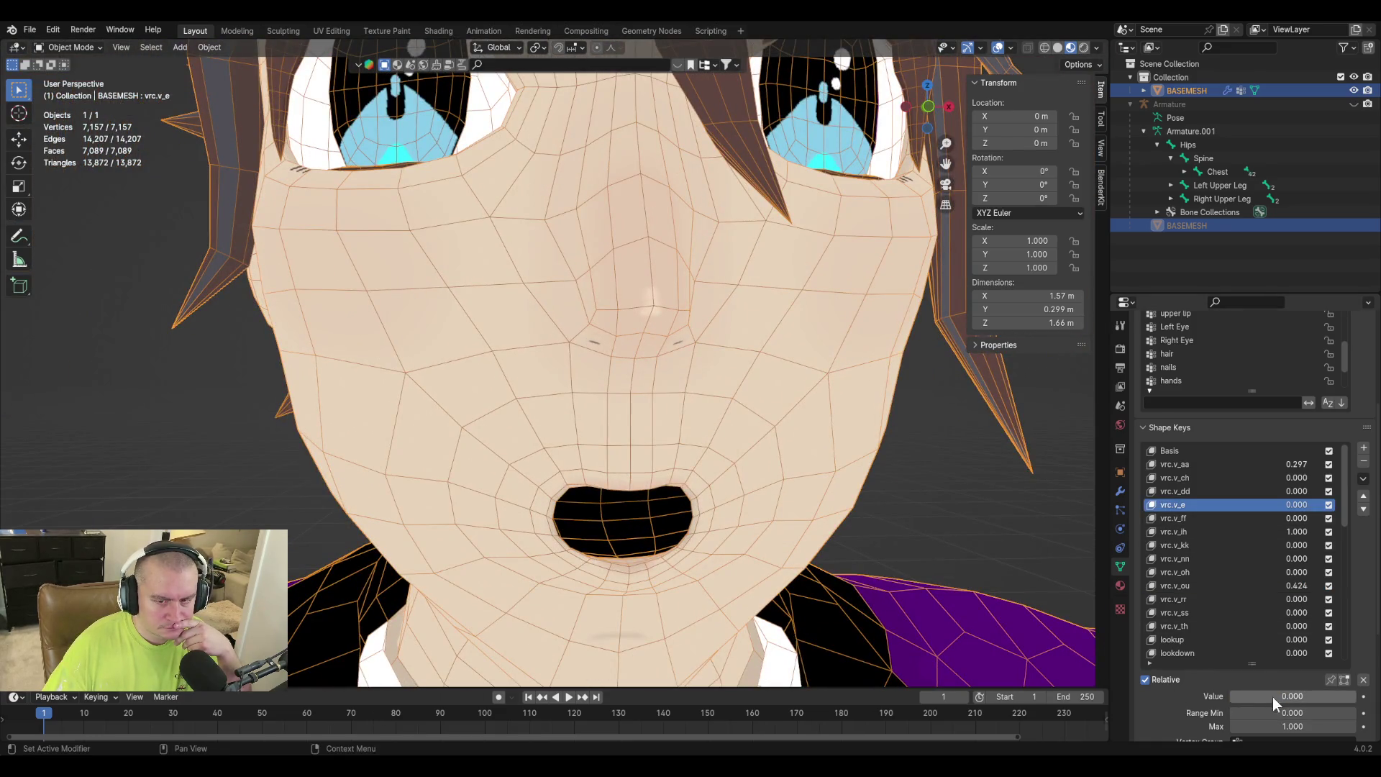
mouse_move(1257, 702)
left_mouse_down()
mouse_move(1287, 701)
mouse_move(1263, 697)
left_mouse_up()
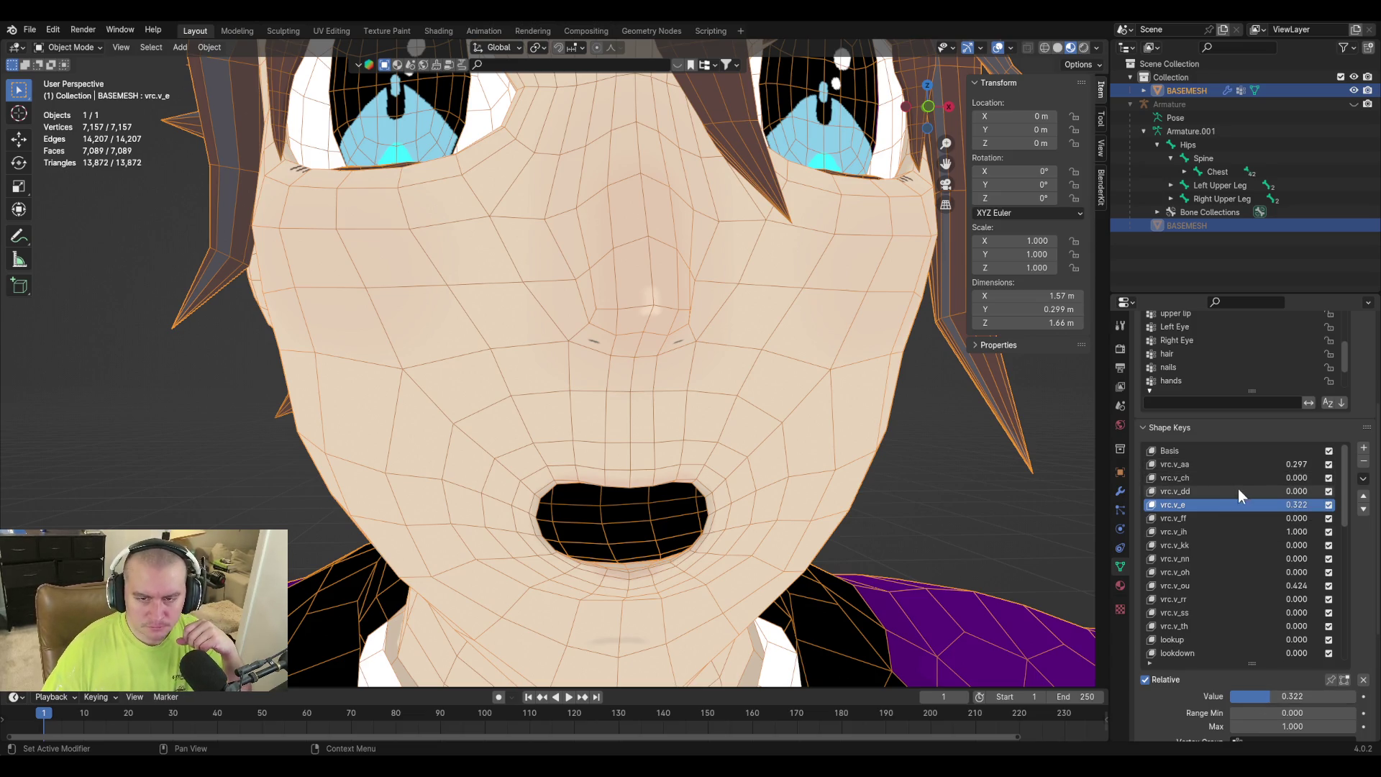
left_click(1363, 478)
Create a new shape key from the current mix and name it mouthFunnel.
left_click(1363, 478)
left_click(1314, 494)
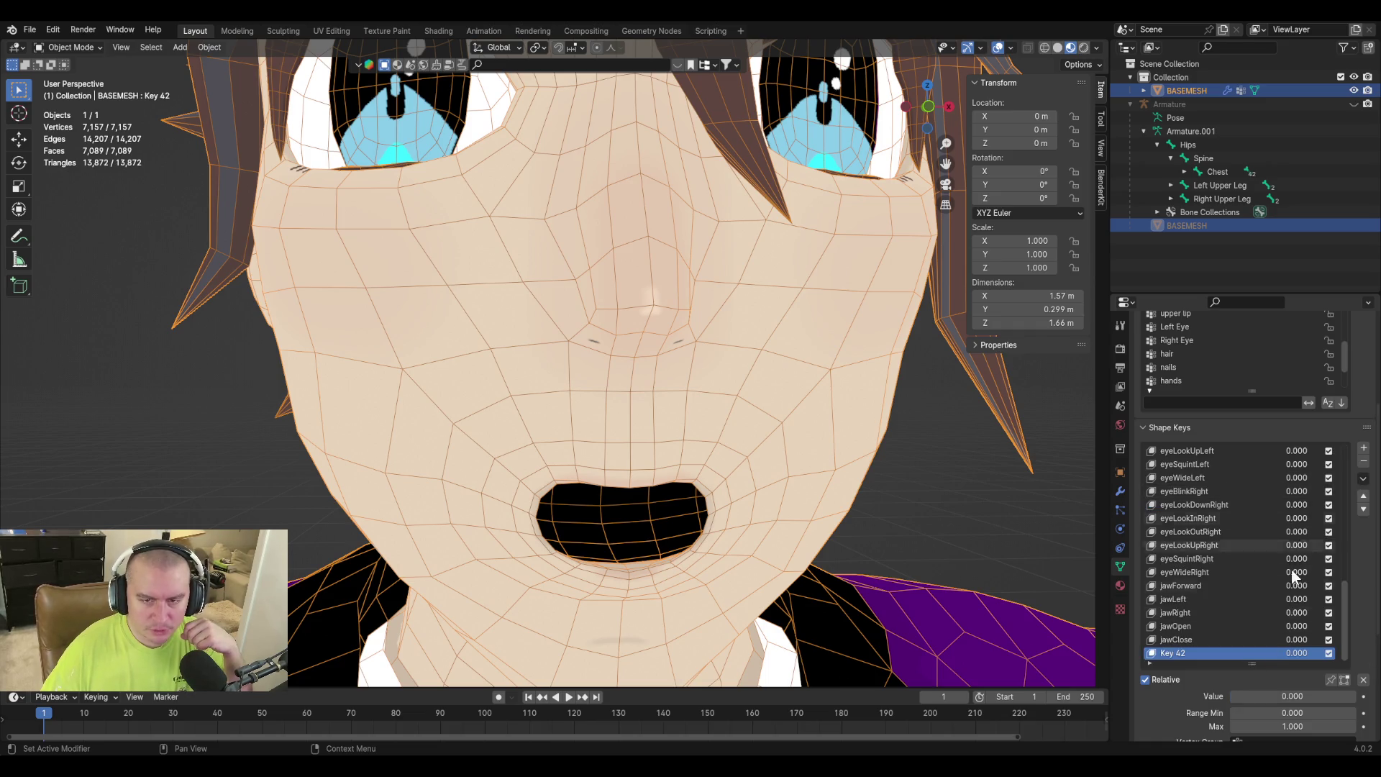
double_click(1173, 651)
type("jaw")
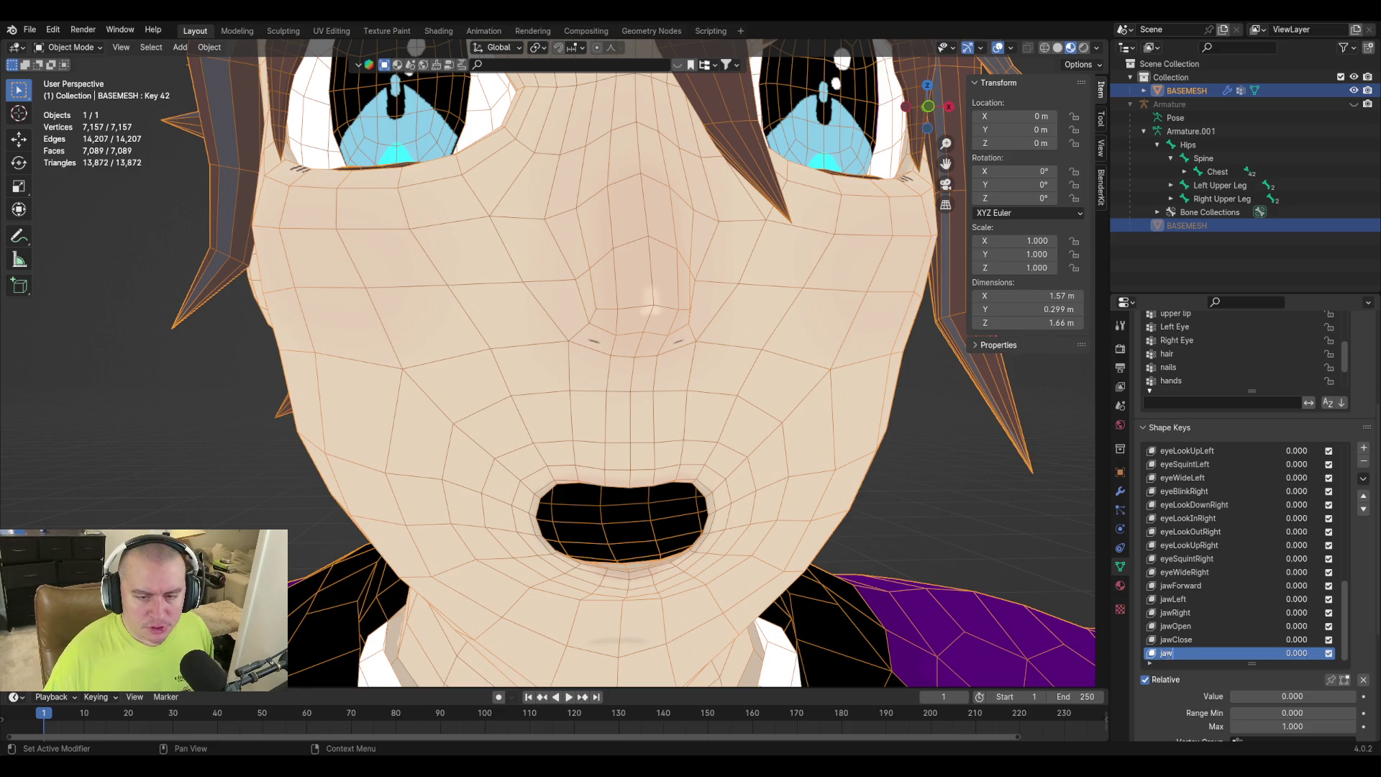
key("Return")
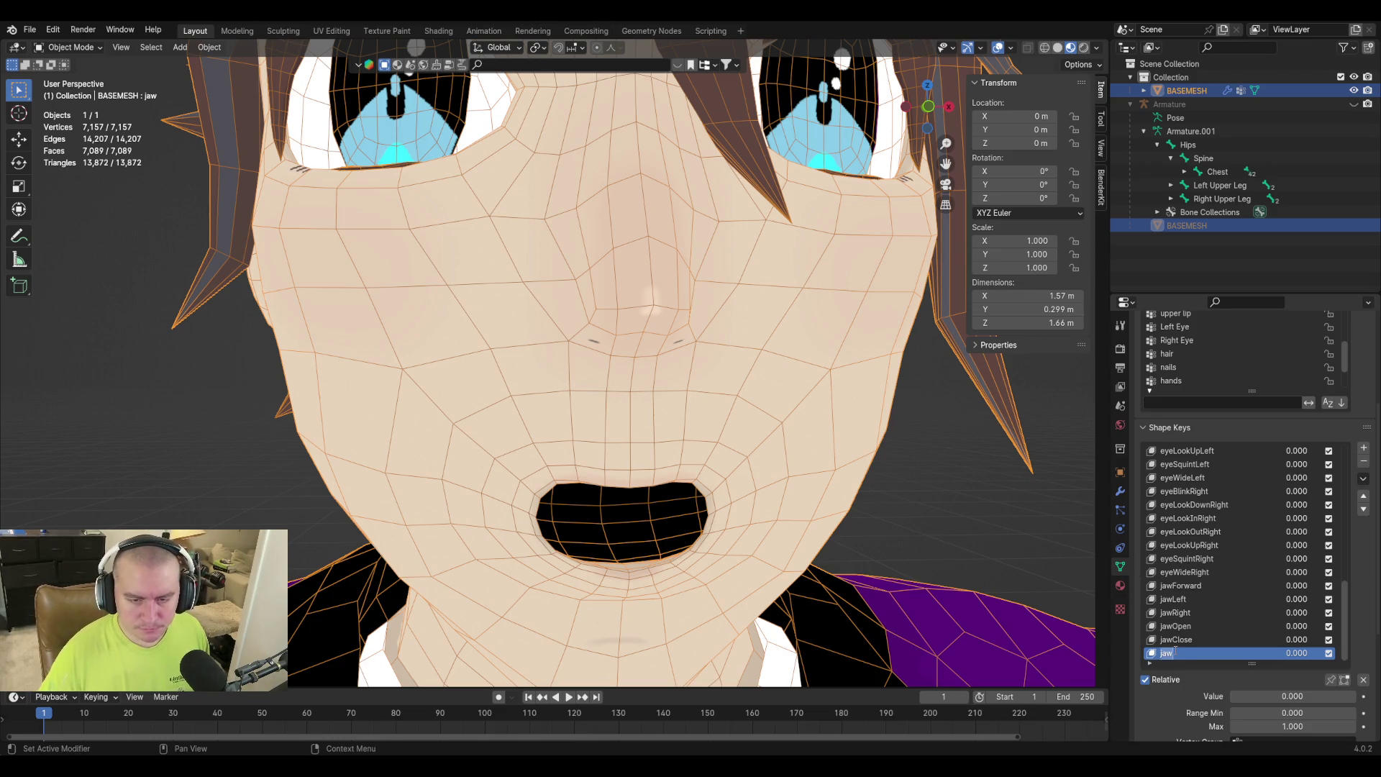
type("mouthFunnel")
key("Return")
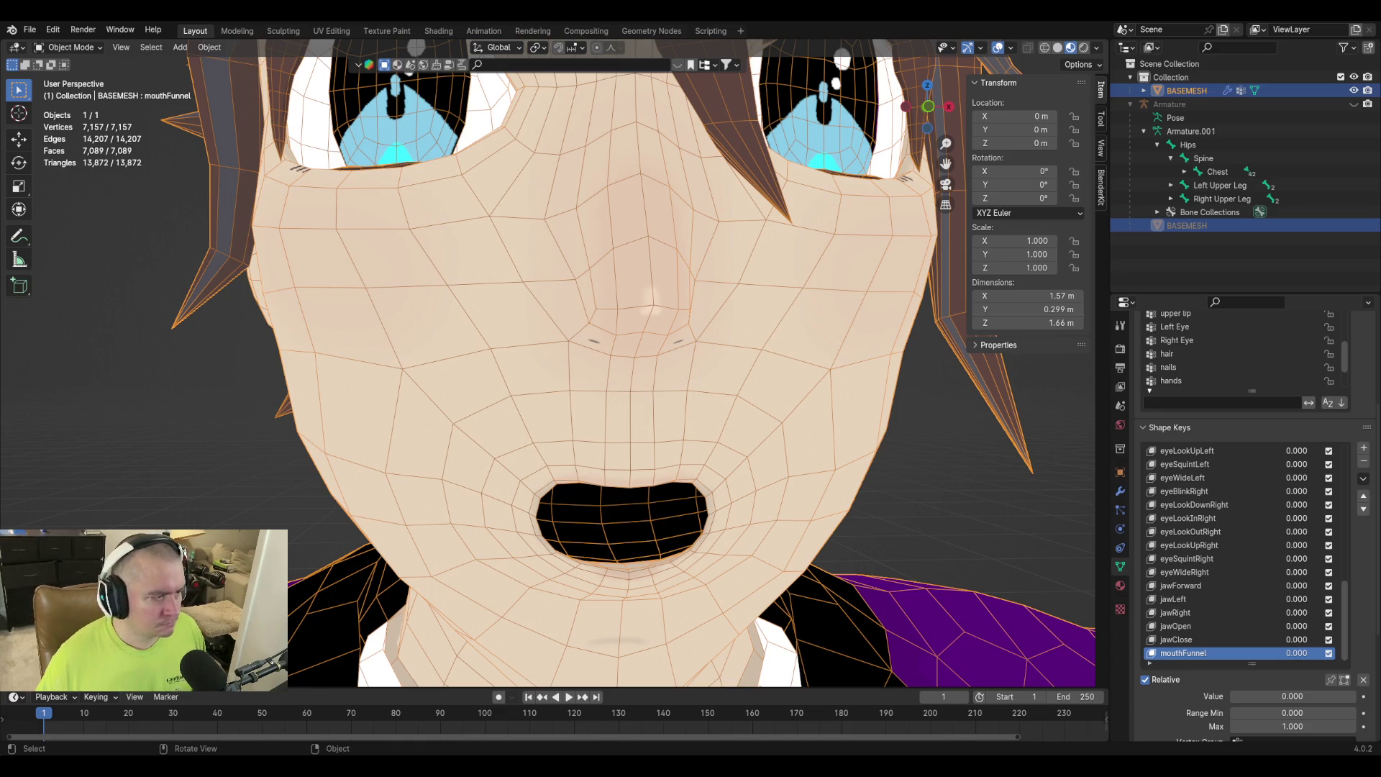
Select the jawClose key, then reselect mouthFunnel in the shape-key list.
left_click(1176, 639)
type("mouth")
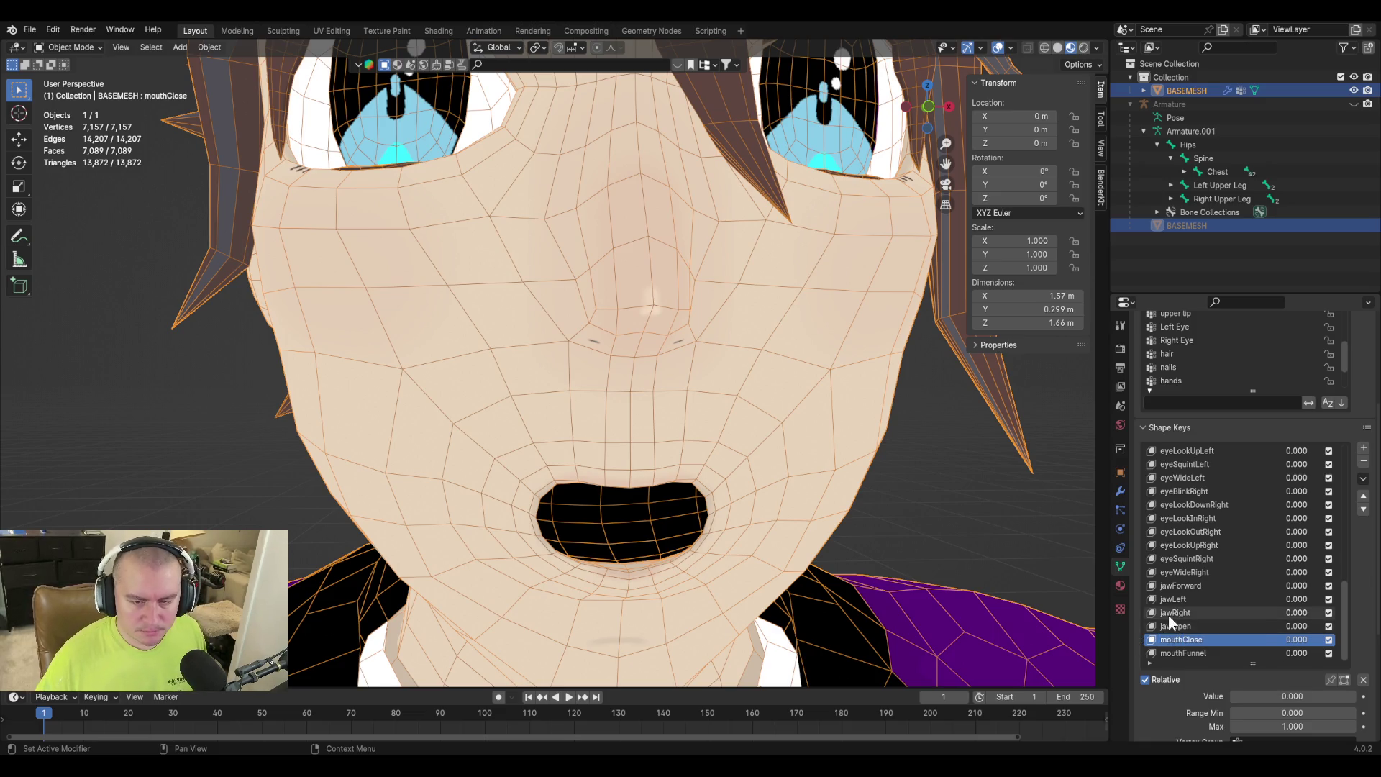
left_click(1164, 653)
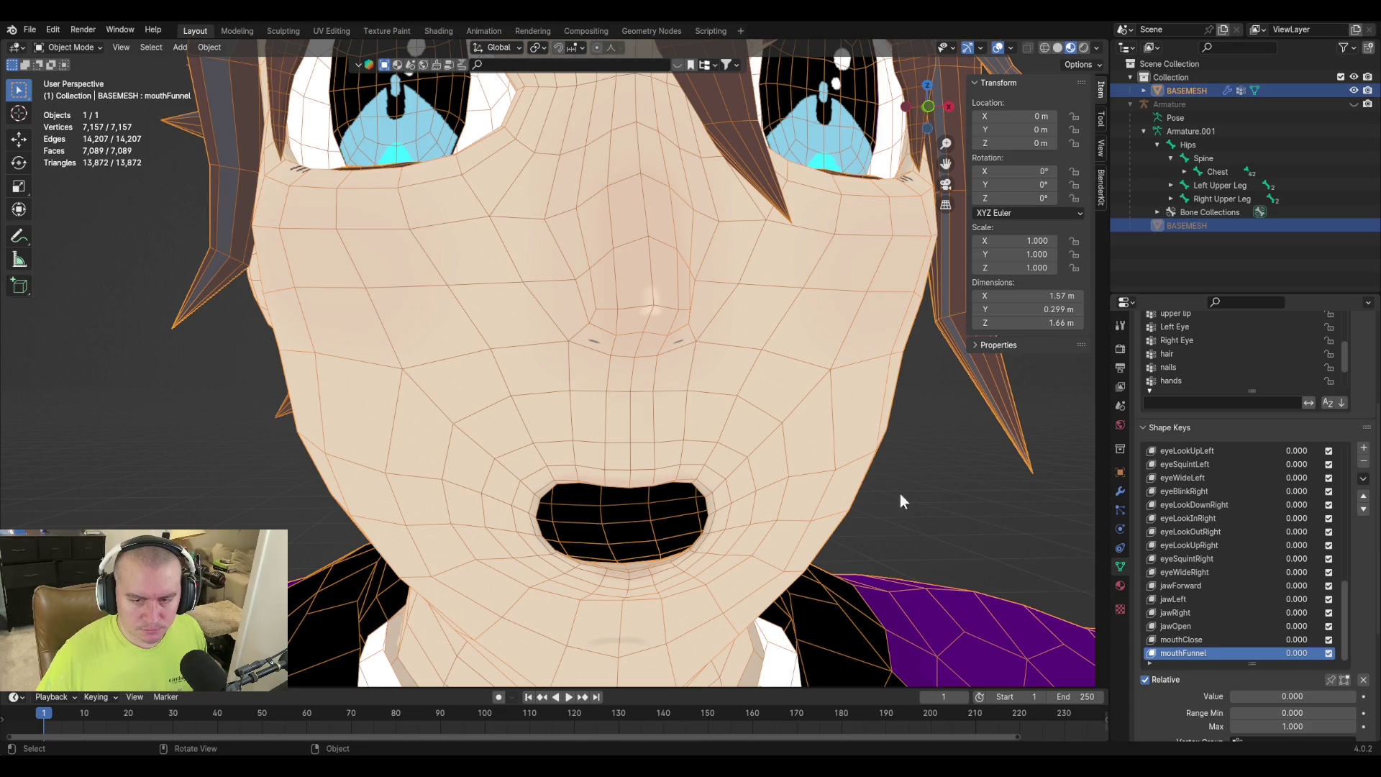
scroll(1222, 550, "up", 6)
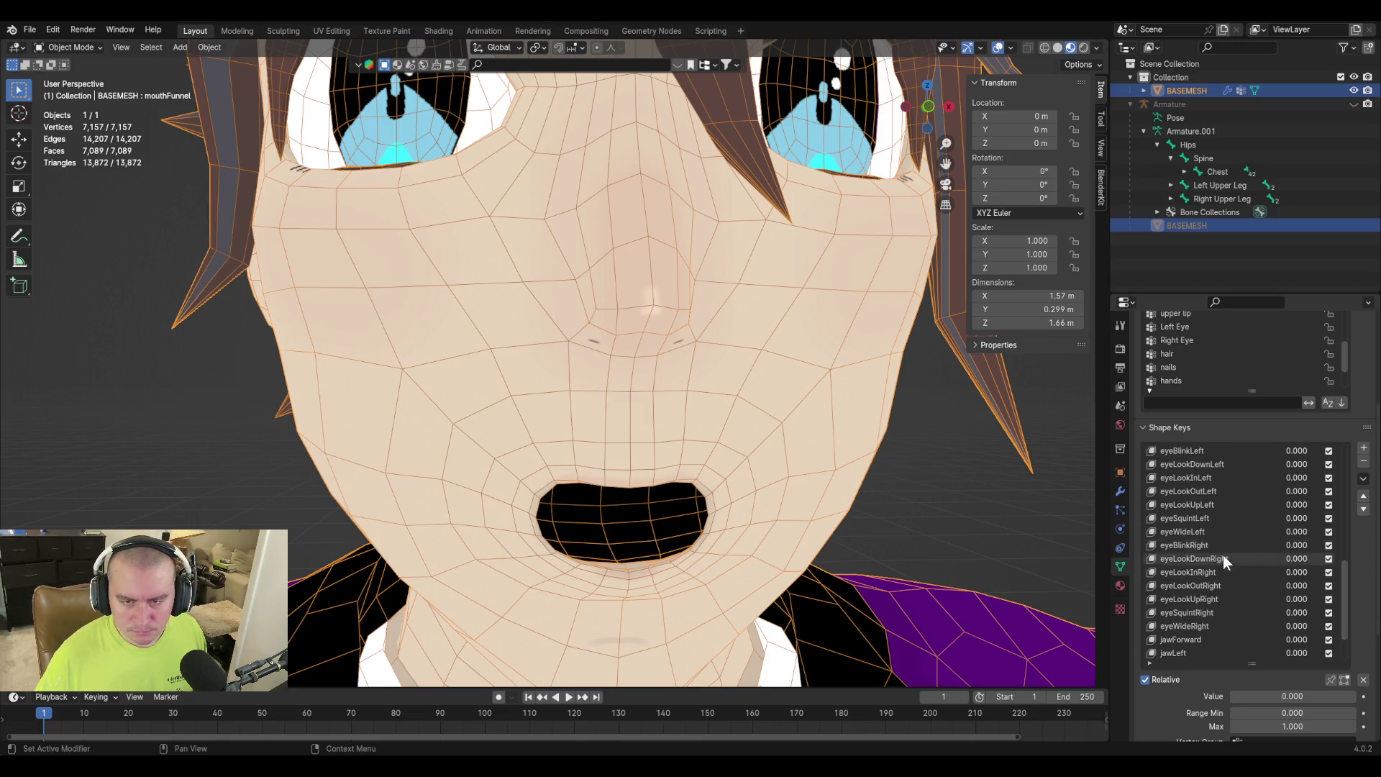
scroll(1215, 612, "up", 4)
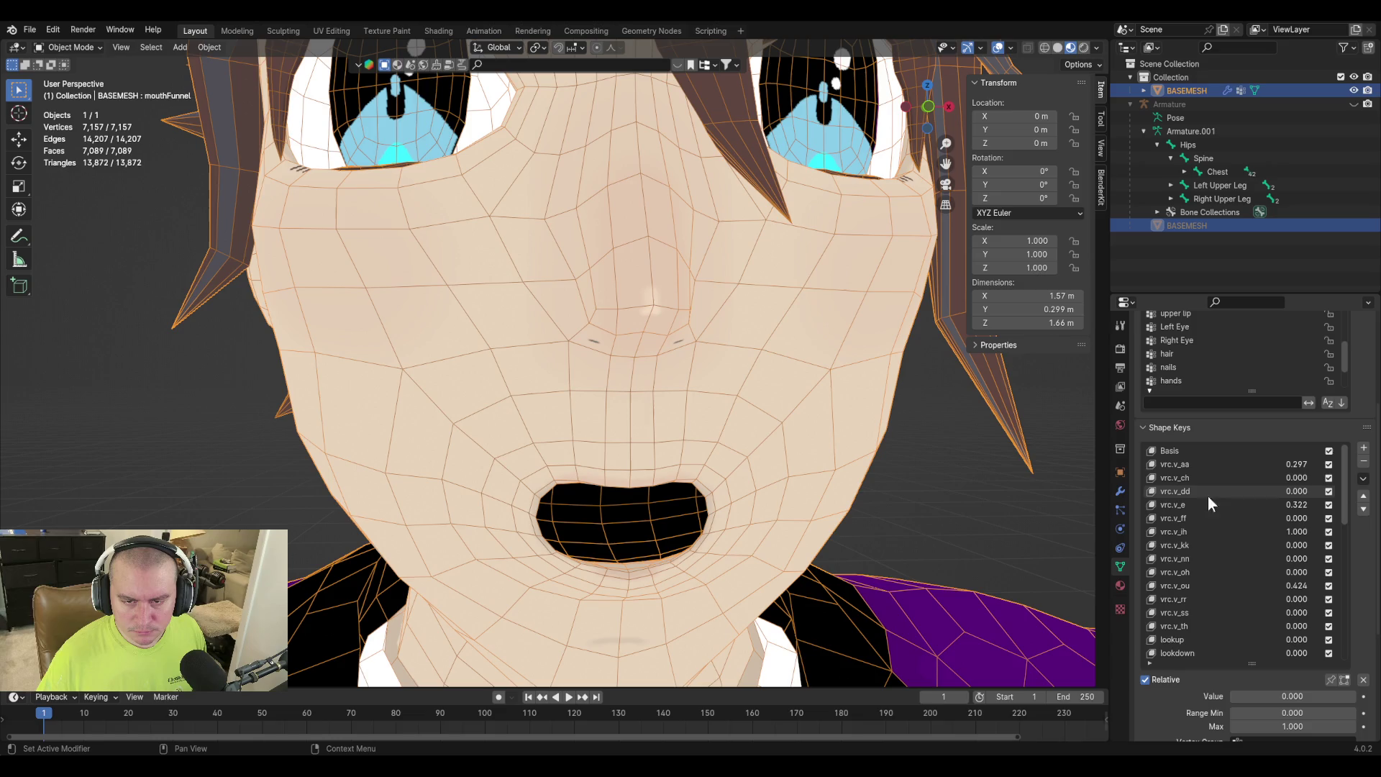
Reset the vrc.v_aa, vrc.v_e, vrc.v_ih and vrc.v_ou shape key values to zero.
left_click(1269, 451)
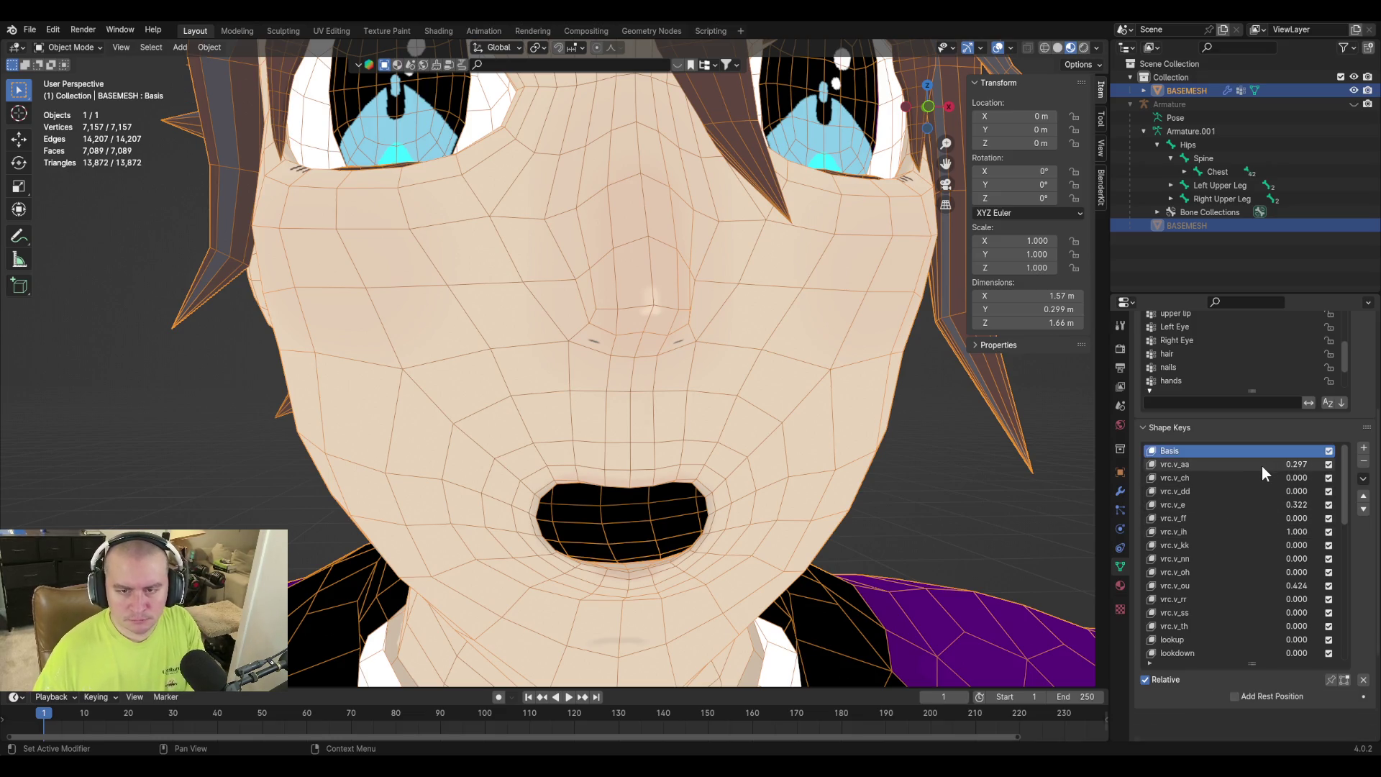
left_click(1218, 465)
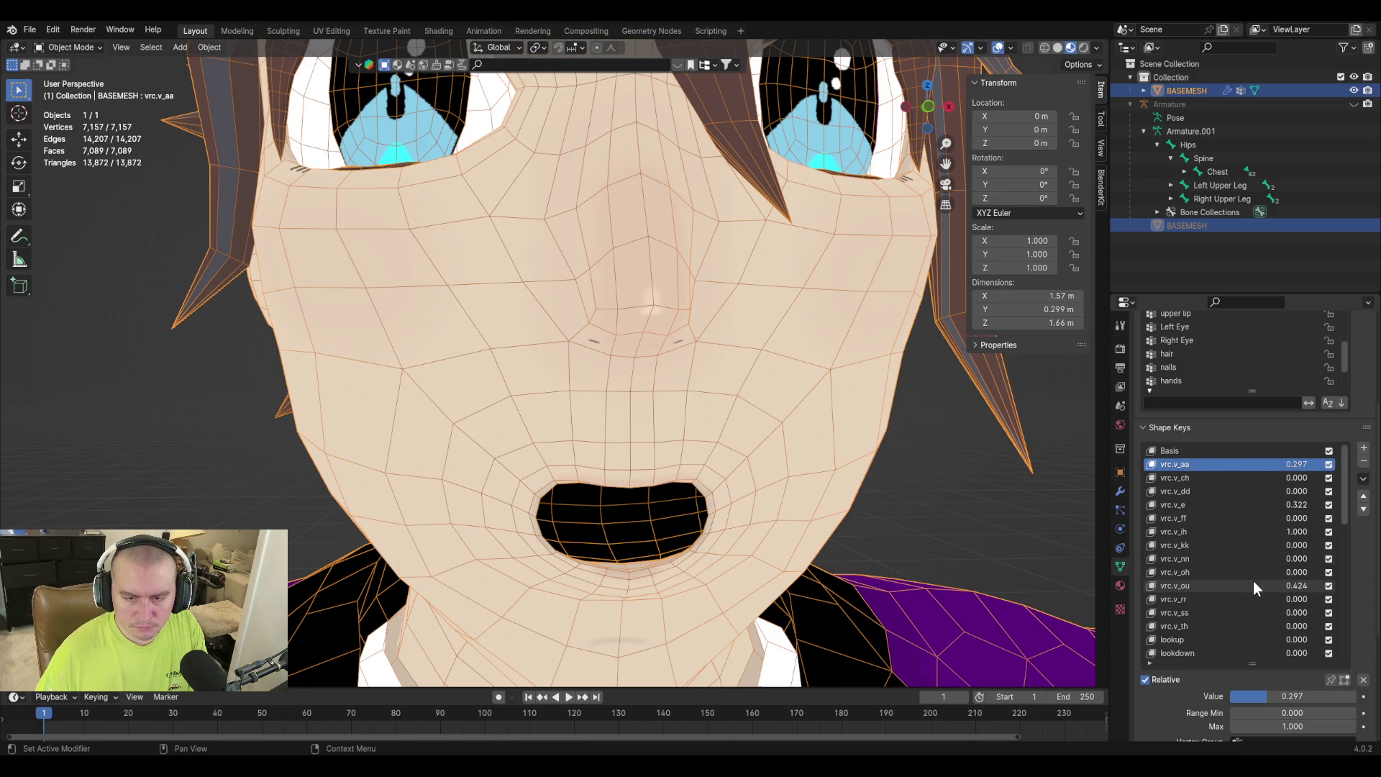
scroll(1253, 580, "down", 1)
key("BackSpace")
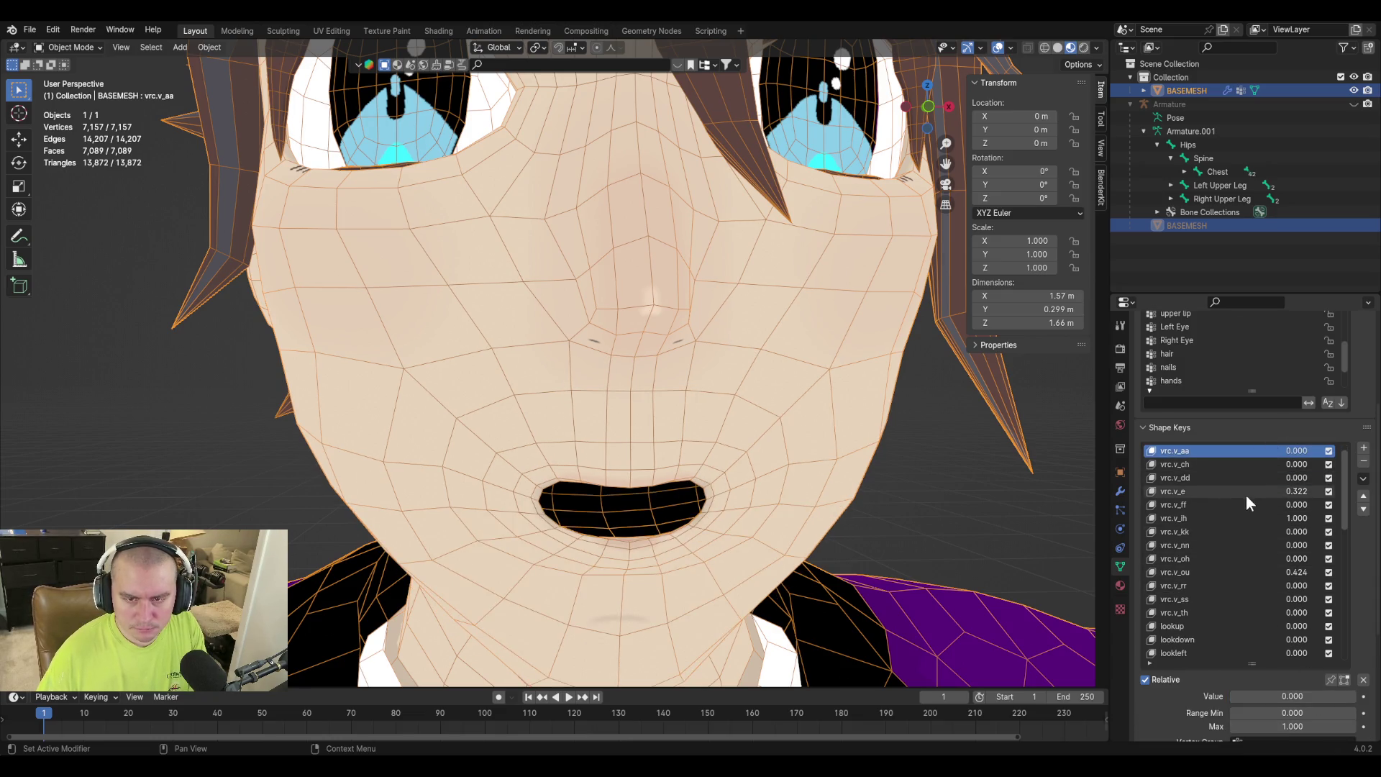
left_click(1245, 494)
key("BackSpace")
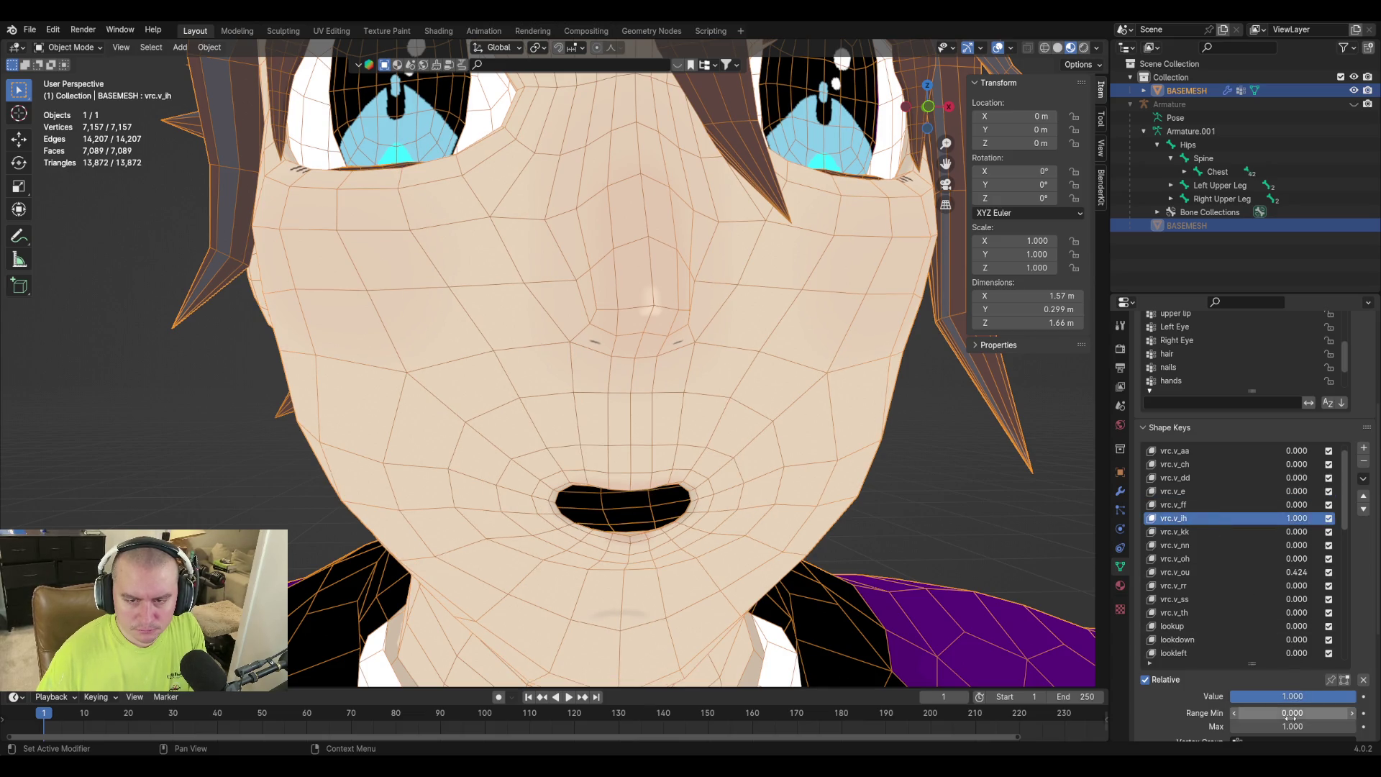
key("BackSpace")
left_click(1253, 573)
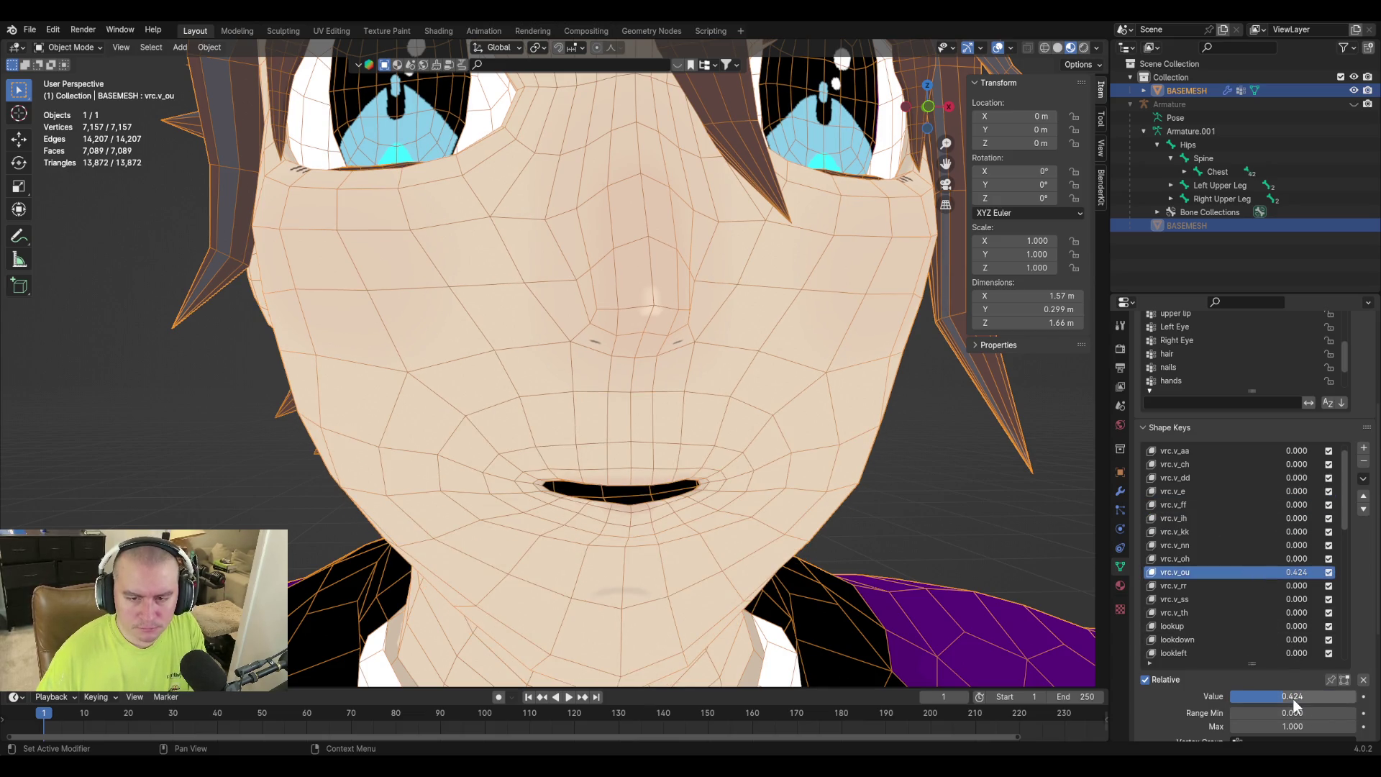
key("BackSpace")
Raise mouthFunnel to full strength 1.000 and view the funnel mouth from the side.
scroll(1231, 585, "down", 15)
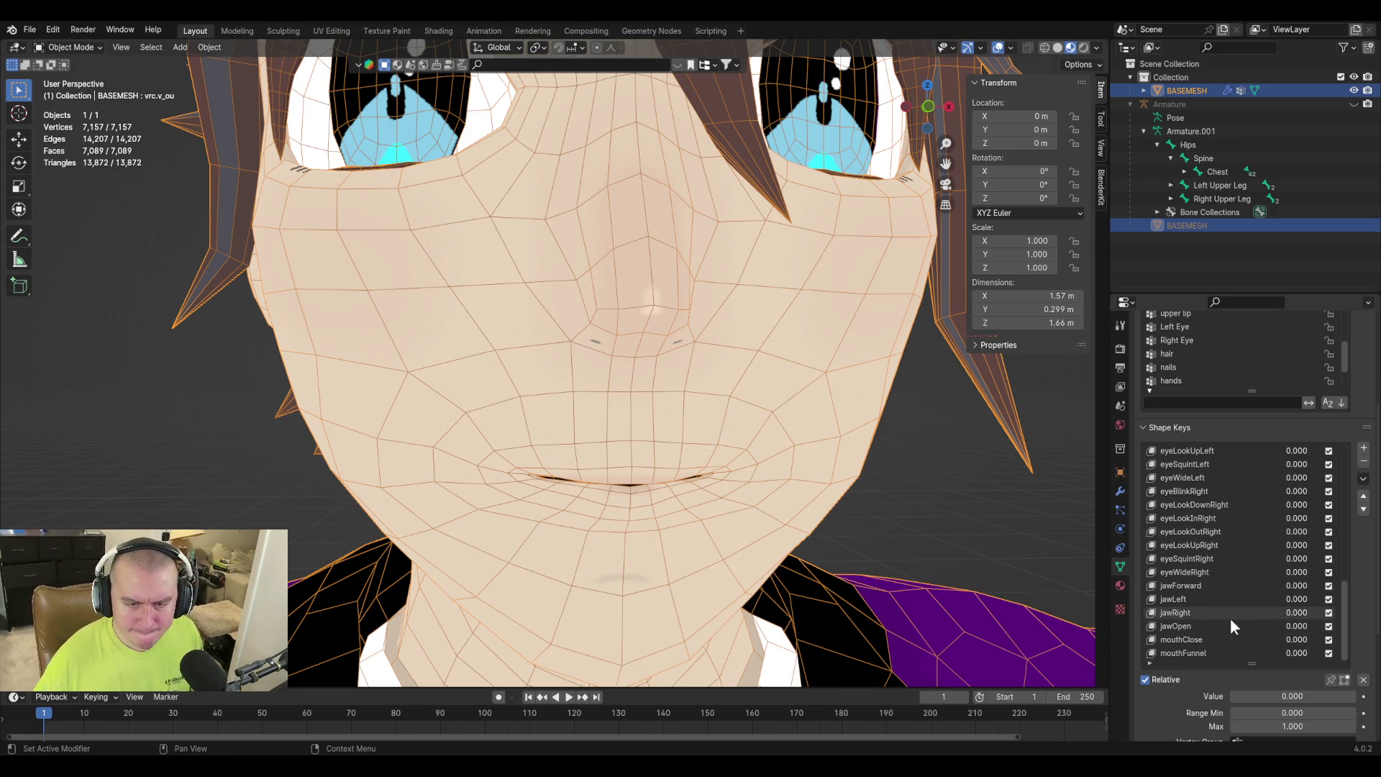
left_click(1220, 652)
left_click_drag(1266, 695, 1352, 697)
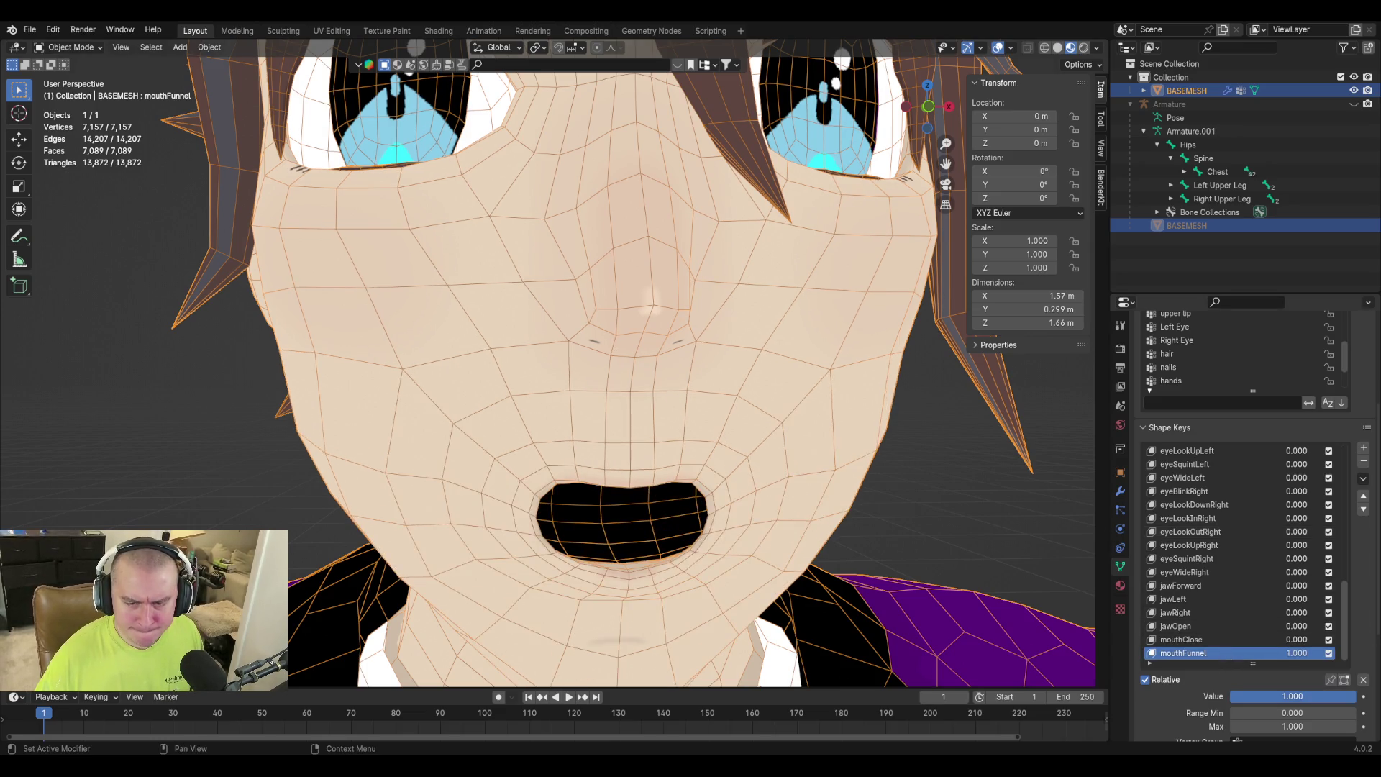
mouse_move(765, 450)
middle_mouse_down()
mouse_move(866, 450)
mouse_move(872, 467)
middle_mouse_up()
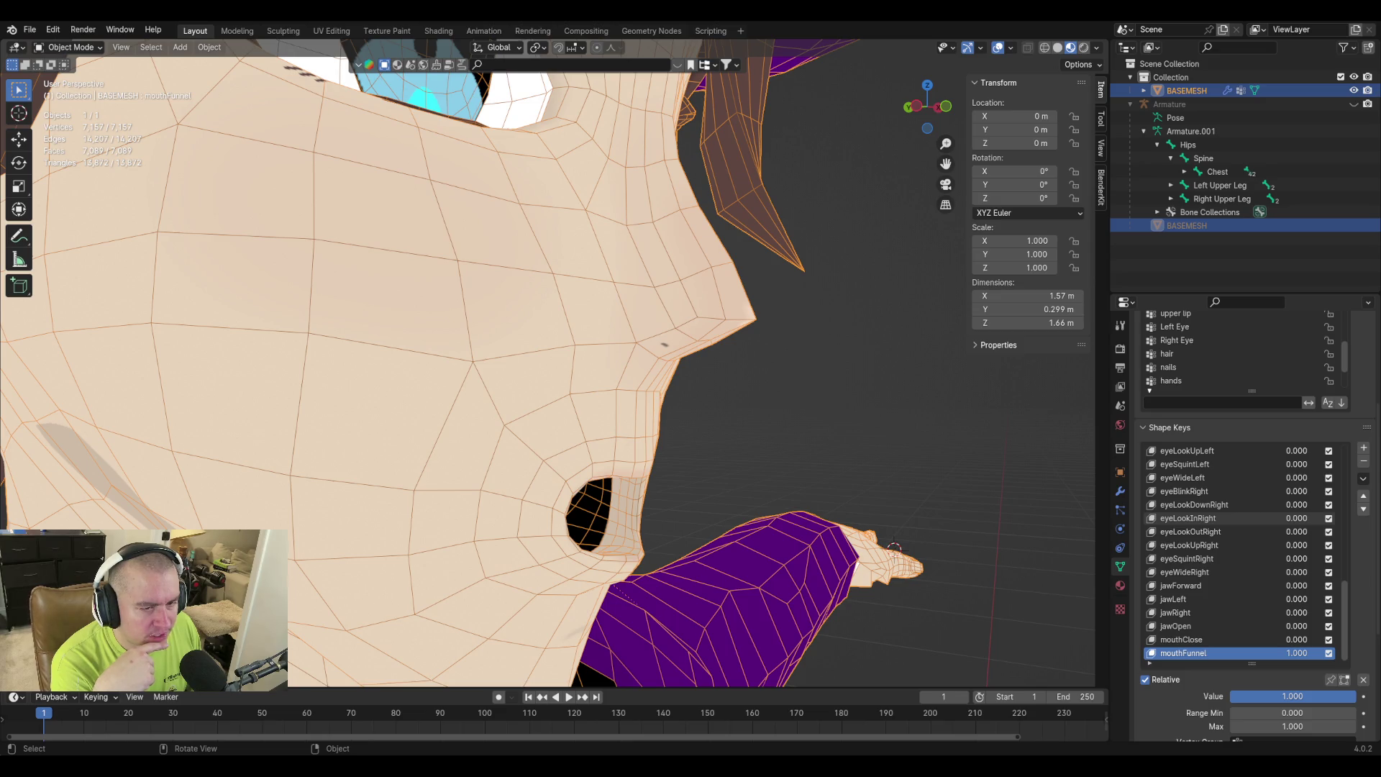
Set jawOpen's range minimum to -1 and drag its value to about -0.39 to close the lips.
mouse_move(782, 446)
middle_mouse_down()
mouse_move(844, 456)
mouse_move(860, 530)
mouse_move(756, 417)
mouse_move(823, 445)
mouse_move(692, 445)
mouse_move(690, 427)
middle_mouse_up()
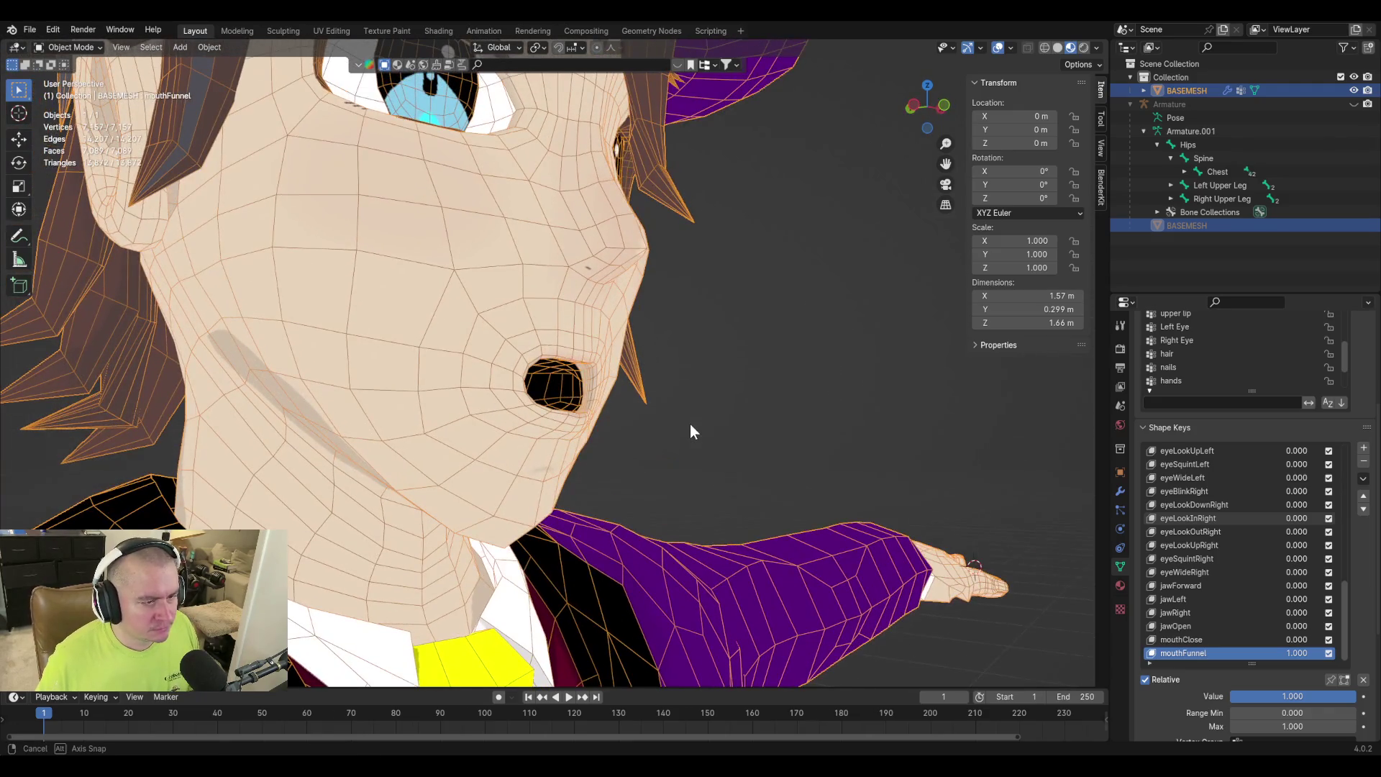
mouse_move(1298, 697)
left_mouse_down()
mouse_move(1194, 697)
mouse_move(1302, 696)
left_mouse_up()
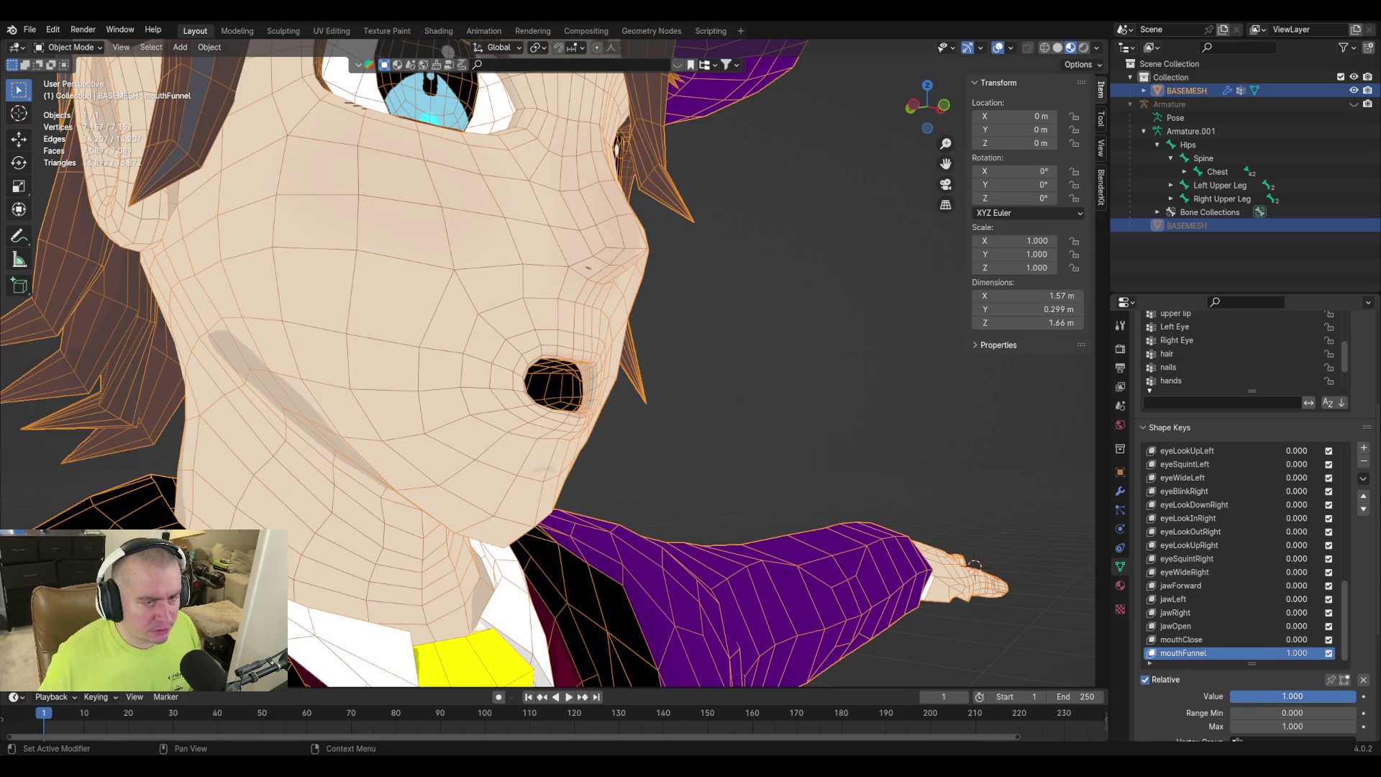
scroll(1216, 546, "up", 9)
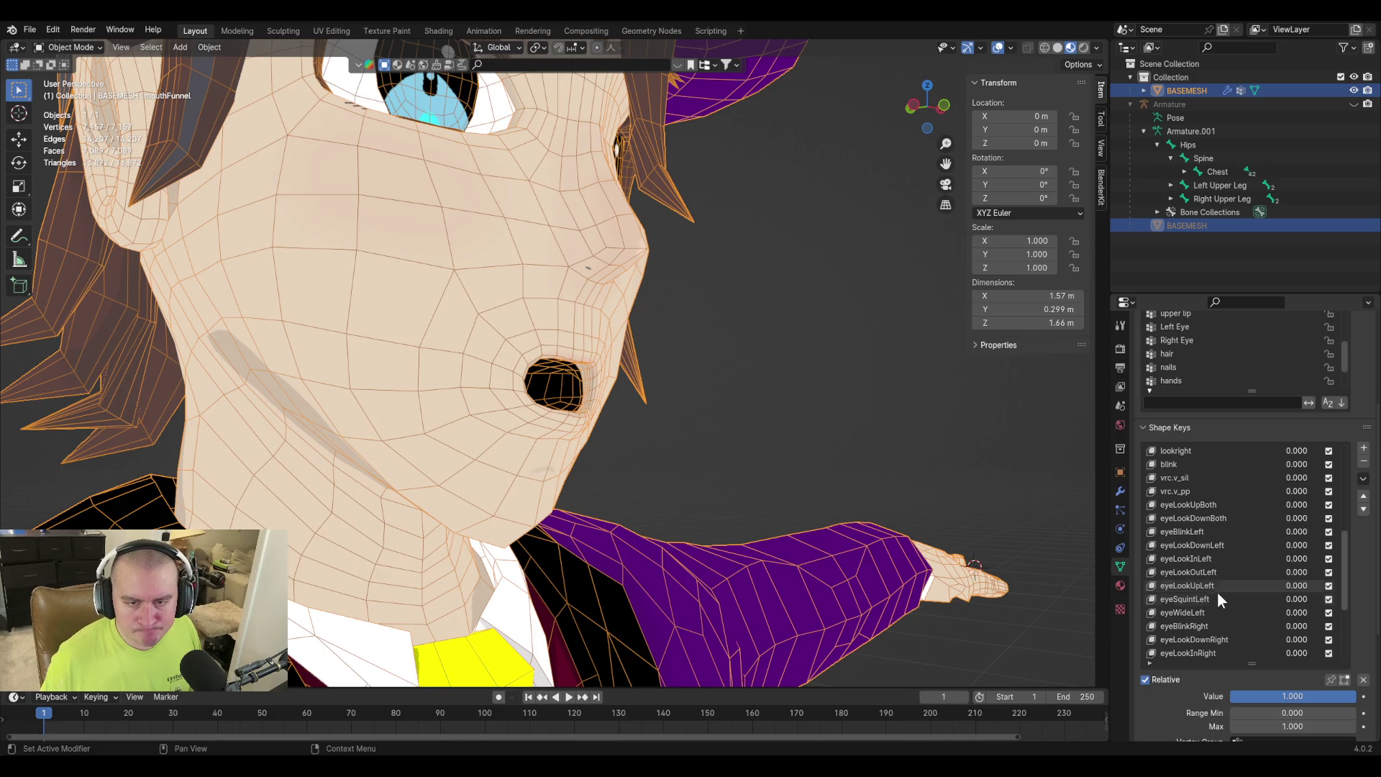
scroll(1220, 602, "down", 9)
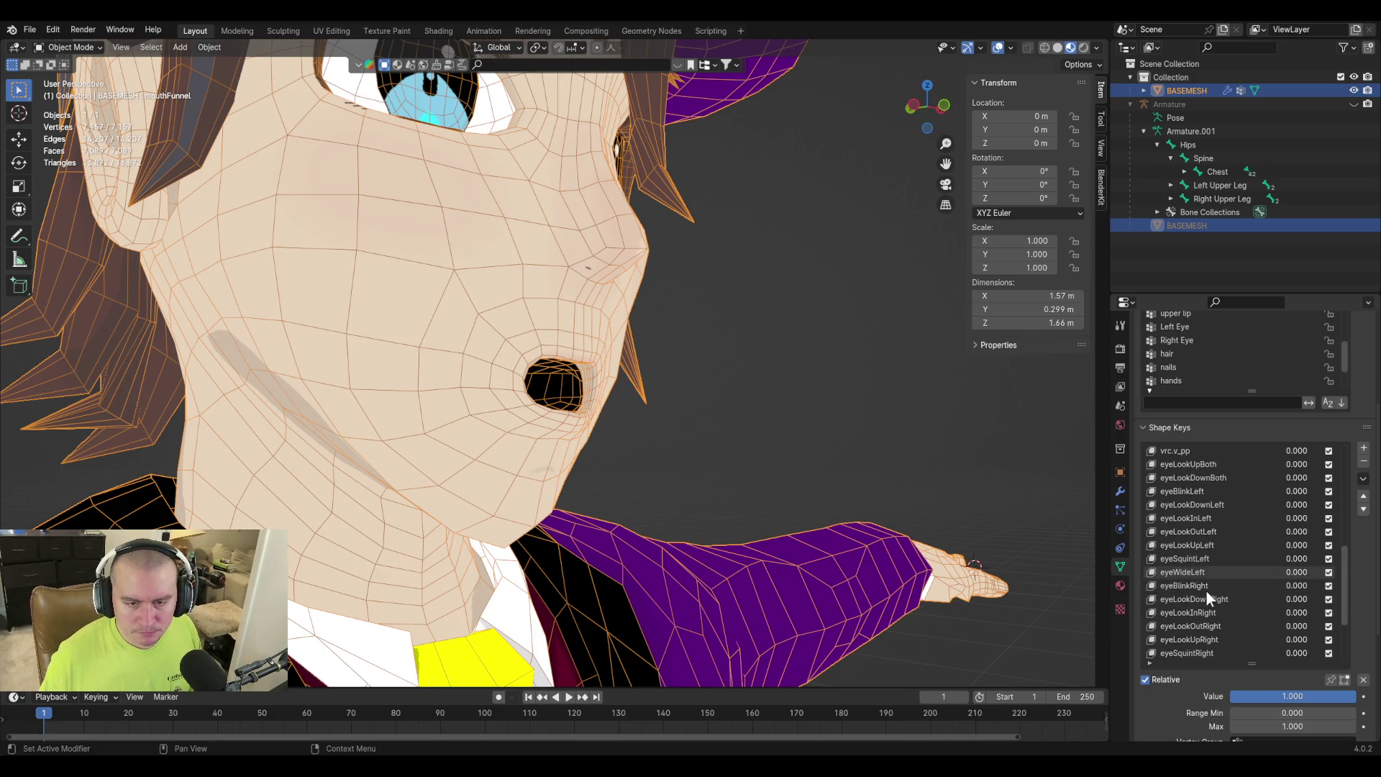
left_click(1200, 625)
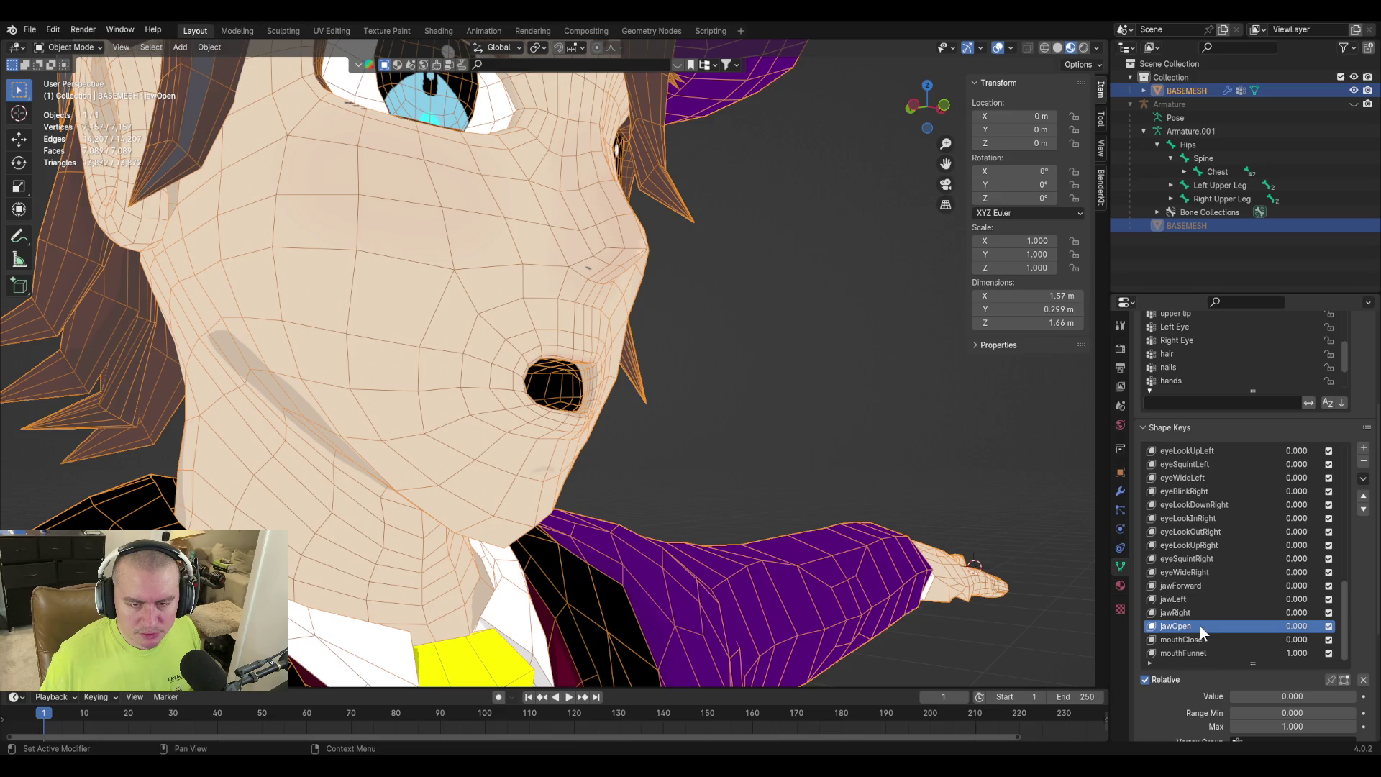
left_click(1297, 711)
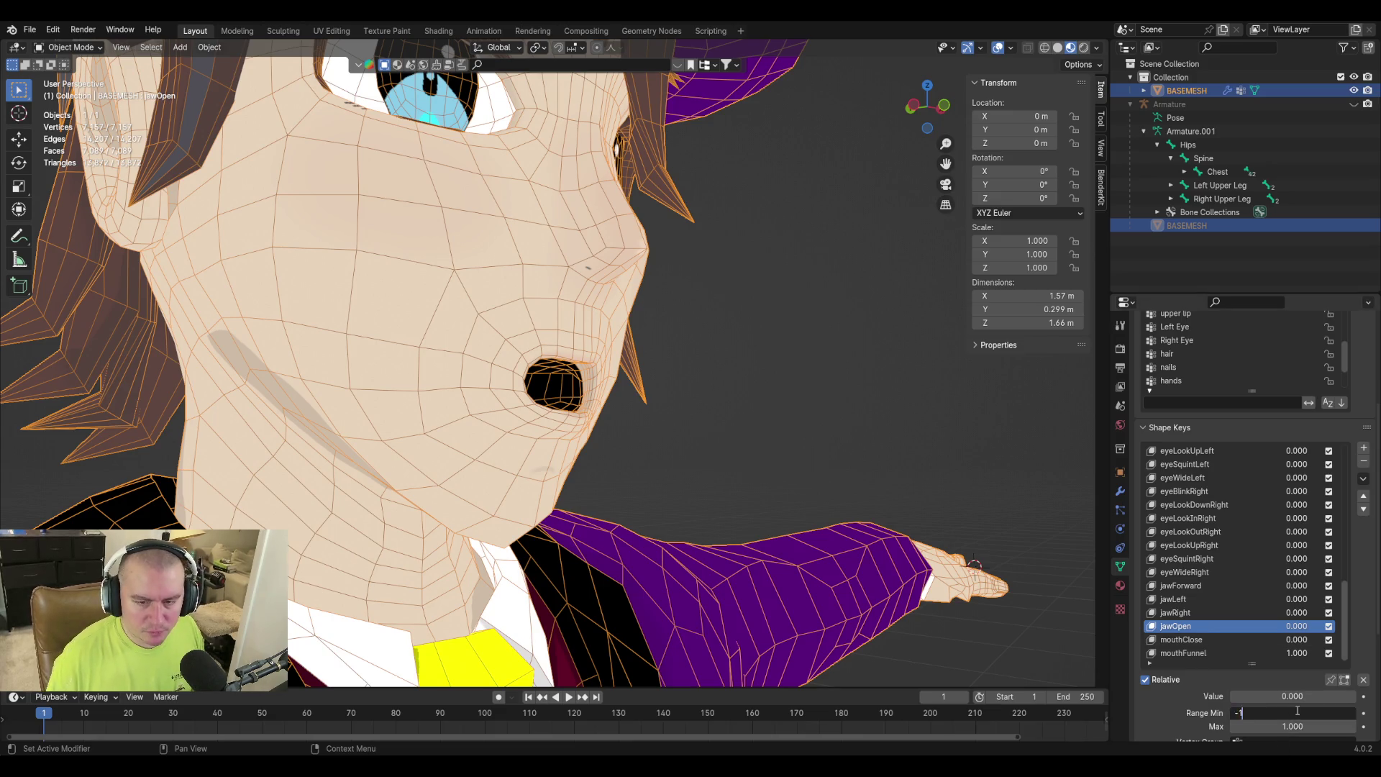
key("Return")
left_click_drag(1300, 696, 1275, 696)
Create a new shape key from the mix, reset jawOpen to 0 and delete the original mouthFunnel.
left_click(1362, 479)
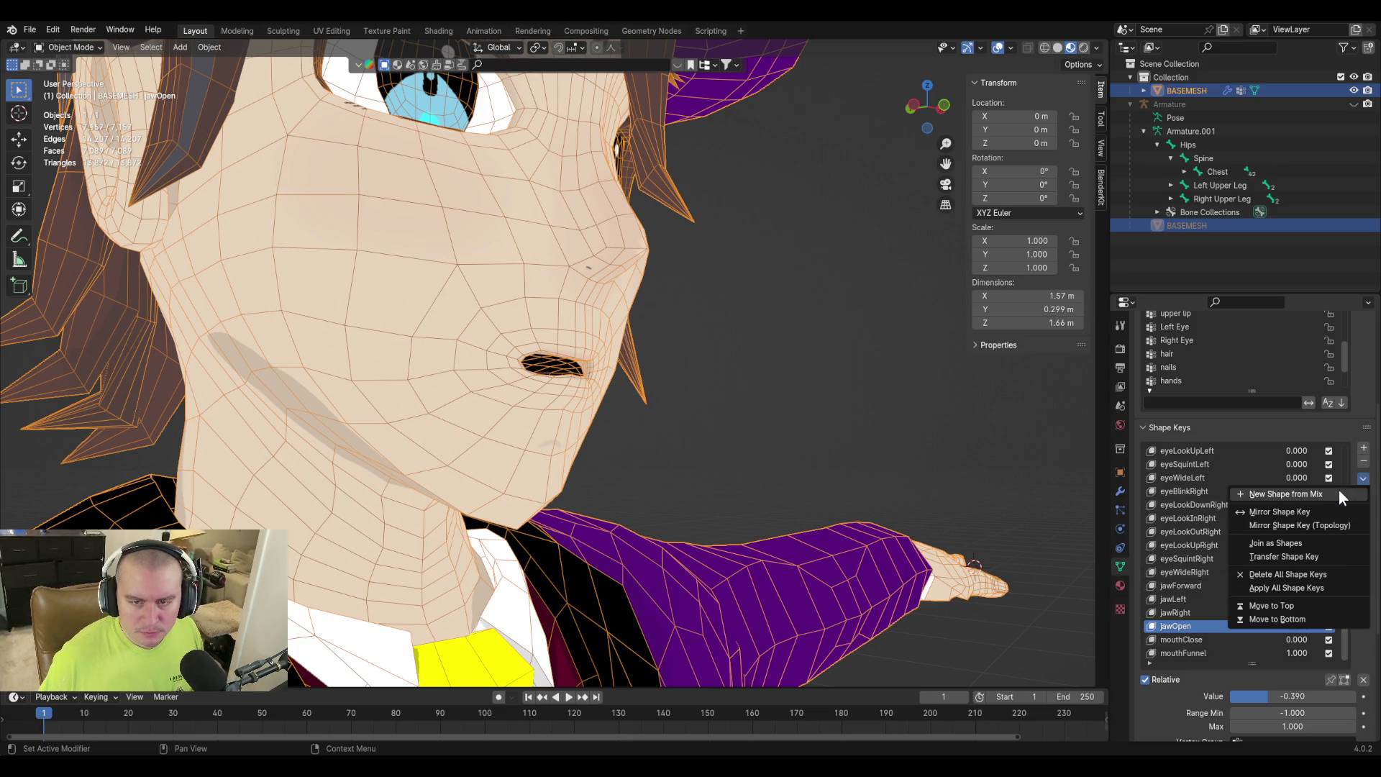
left_click(1340, 489)
left_click(1257, 612)
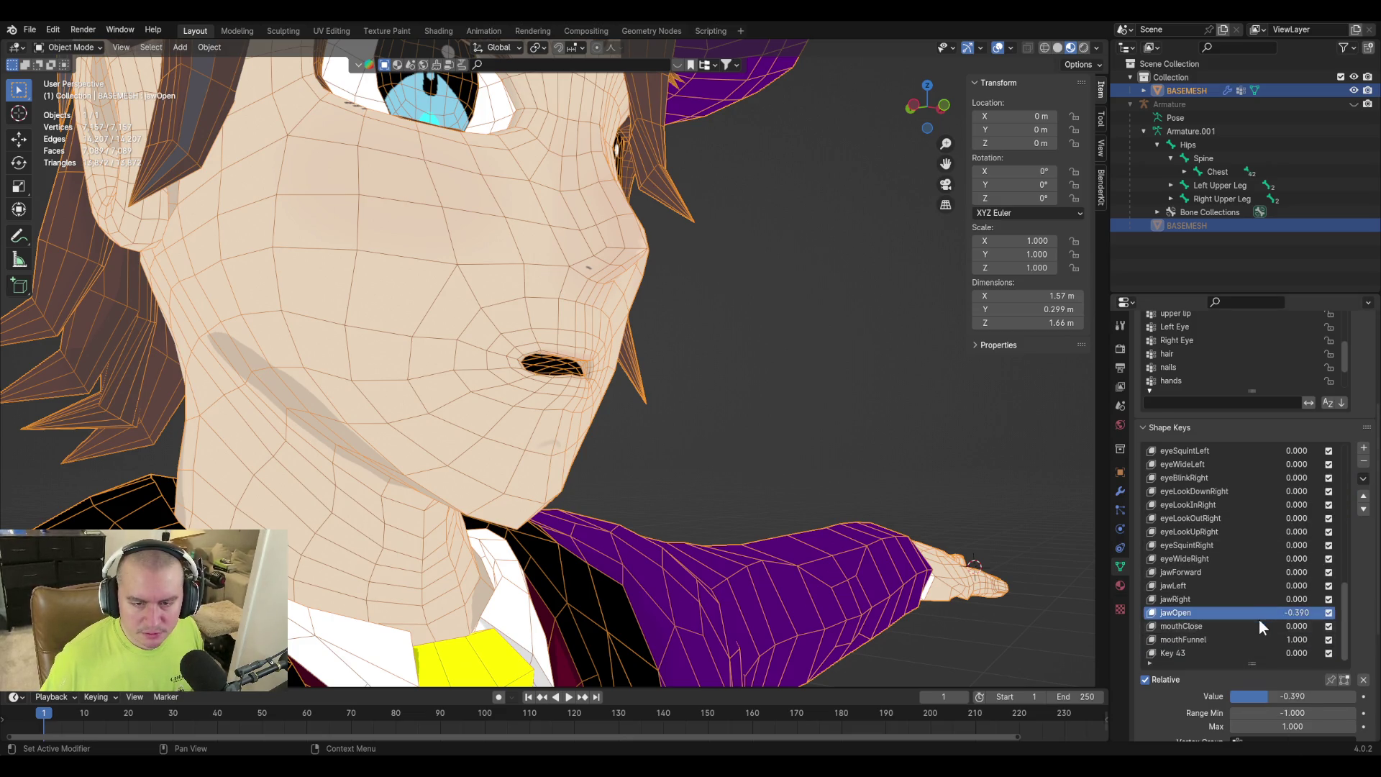
key("BackSpace")
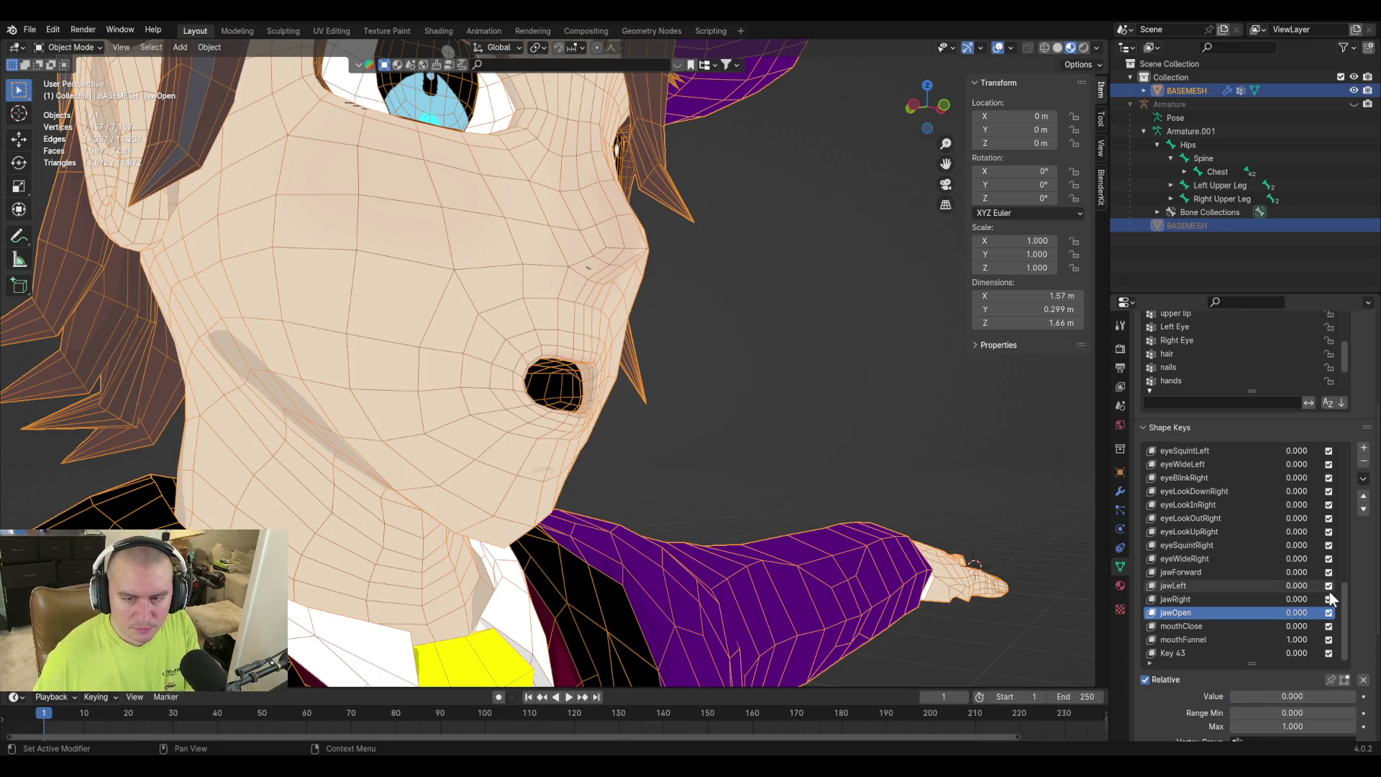
left_click(1224, 639)
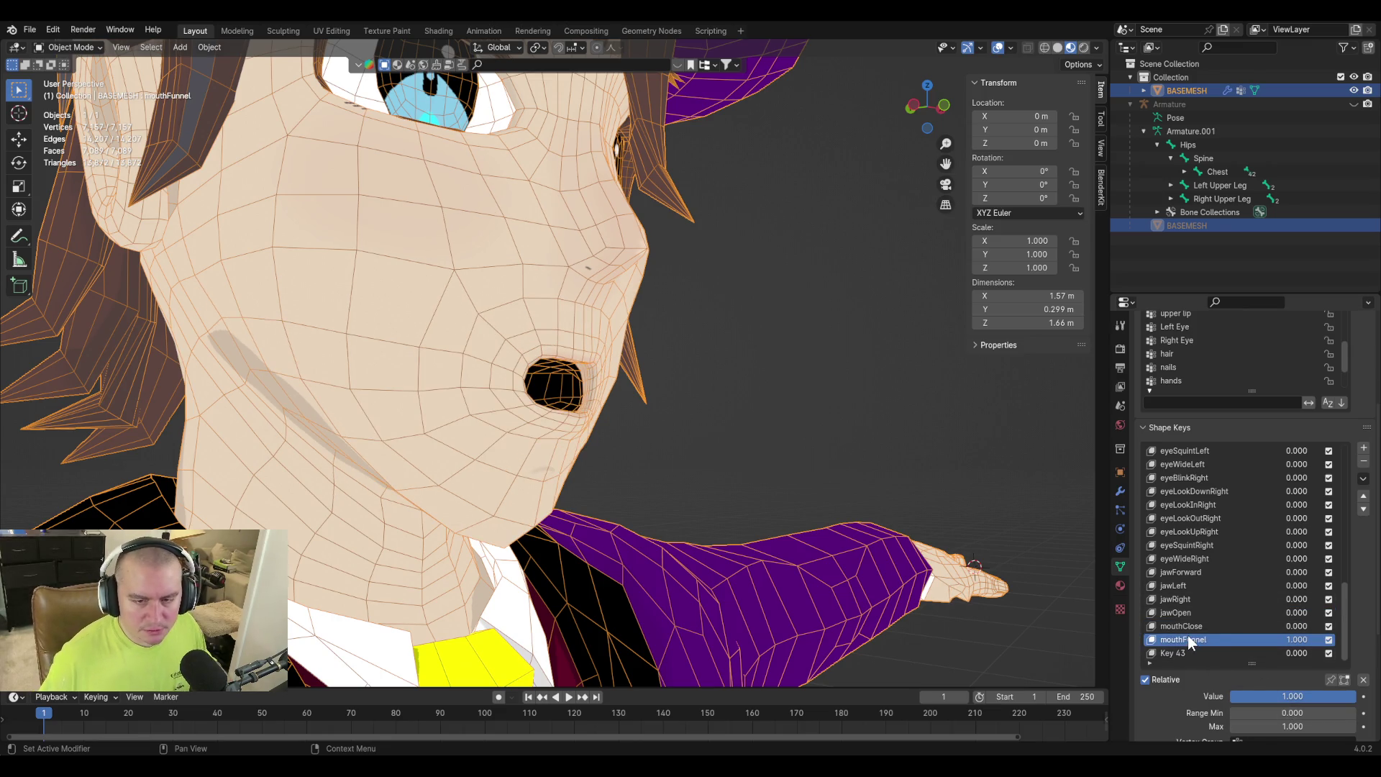
key("Escape")
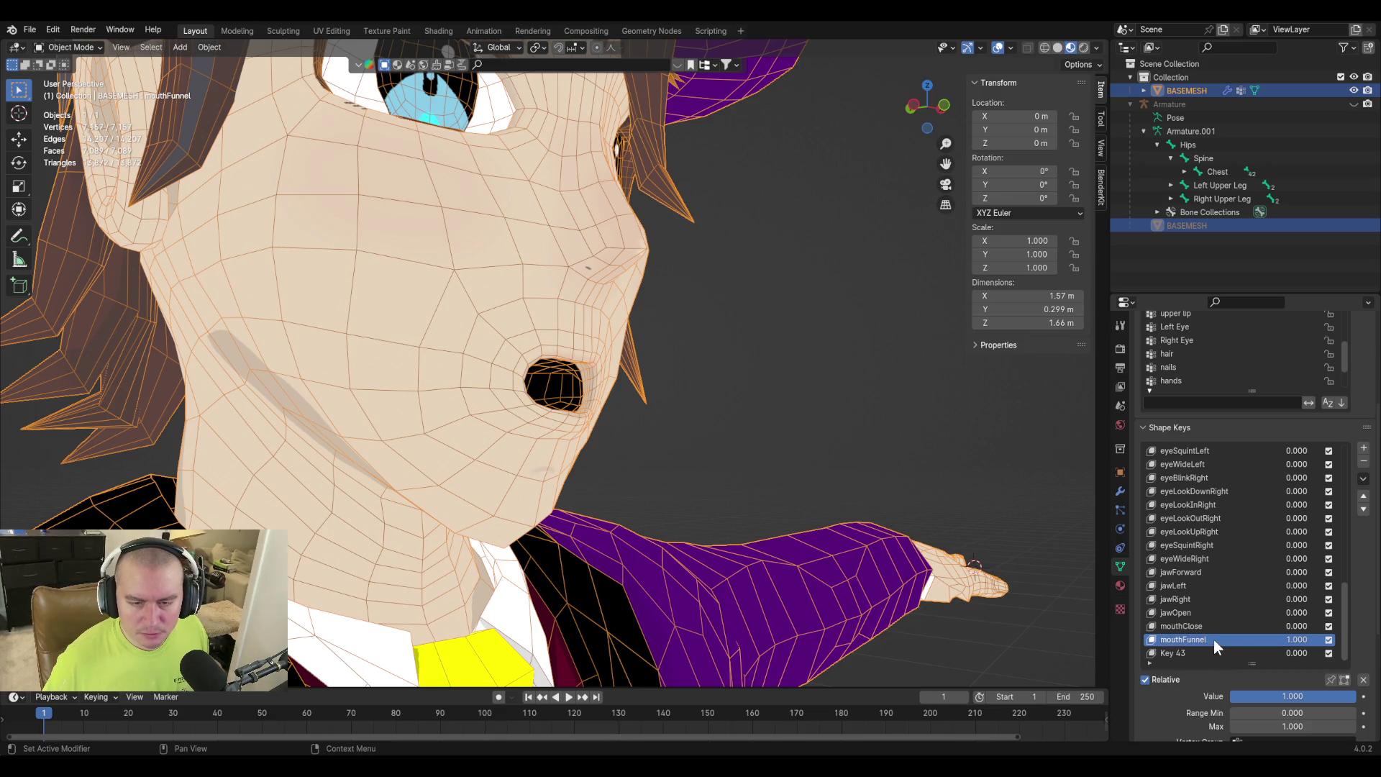
left_click(1364, 463)
Rename Key 43 to mouthFunnel, preview it at full strength and enter Edit Mode.
double_click(1181, 650)
type("mouthFunnel")
mouse_move(1259, 695)
left_mouse_down()
mouse_move(1331, 695)
mouse_move(1232, 695)
mouse_move(1356, 695)
left_mouse_up()
mouse_move(973, 563)
middle_mouse_down()
mouse_move(781, 472)
mouse_move(675, 480)
mouse_move(644, 438)
mouse_move(671, 403)
mouse_move(645, 404)
middle_mouse_up()
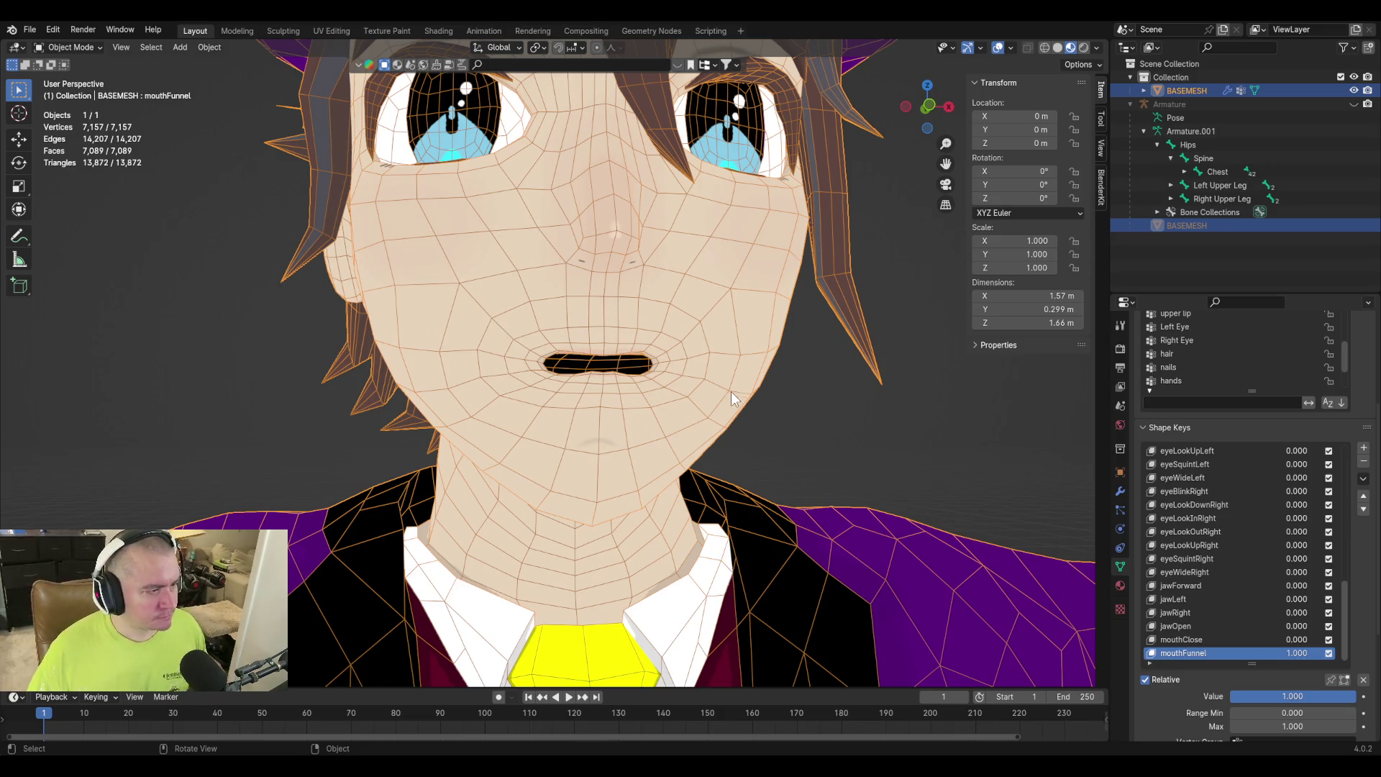
key("Tab")
Push the upper-left lip vertex forward with proportional editing, viewed in side profile.
key("KP_1")
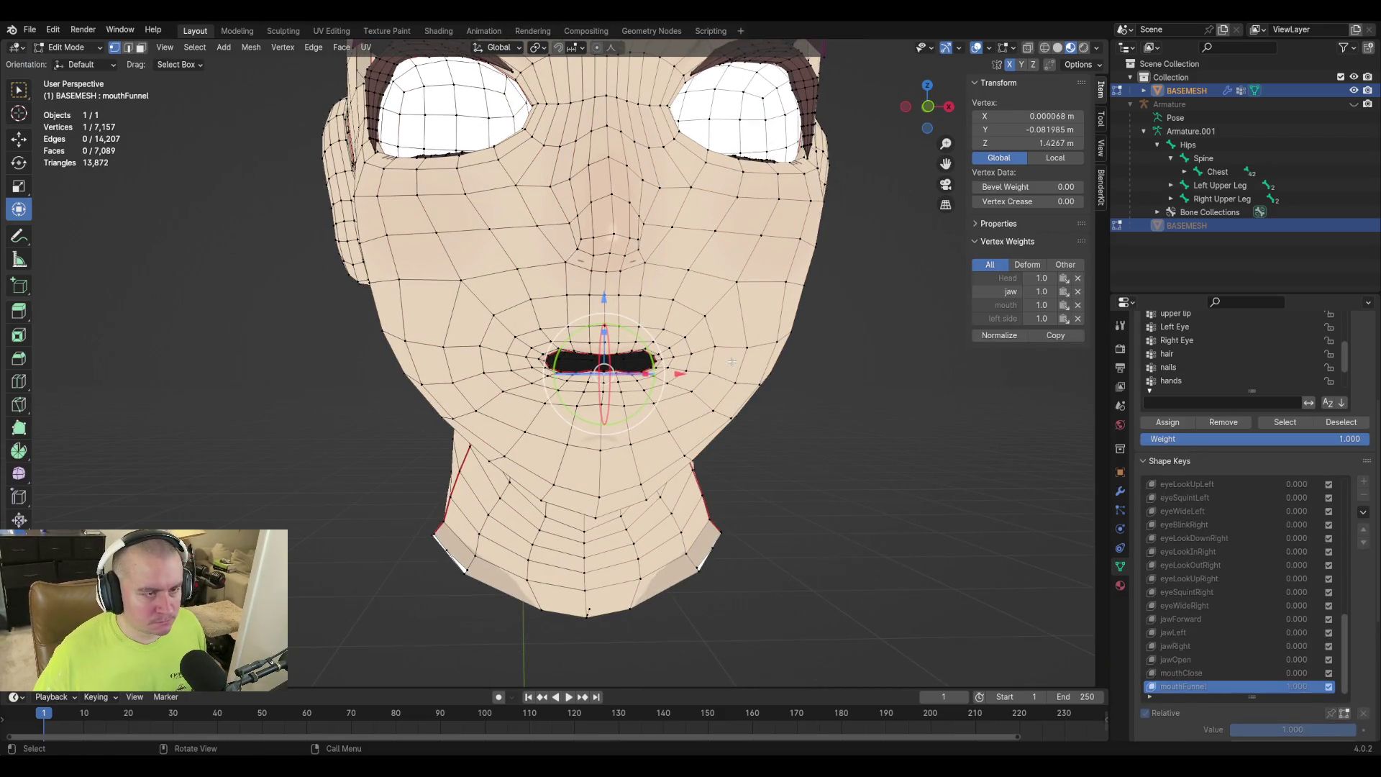
scroll(722, 359, "up", 3)
scroll(722, 359, "up", 7)
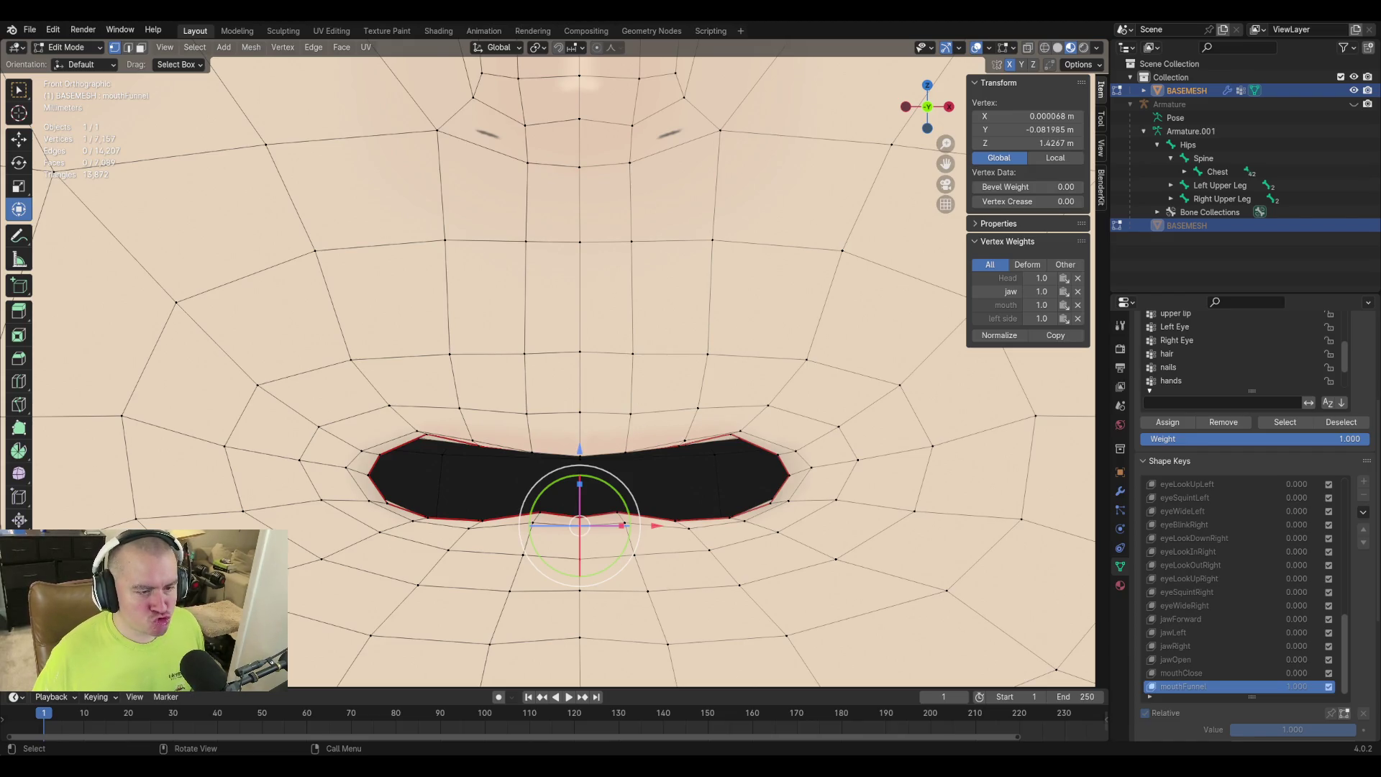
left_click(420, 429)
mouse_move(576, 490)
middle_mouse_down()
mouse_move(722, 503)
mouse_move(738, 491)
middle_mouse_up()
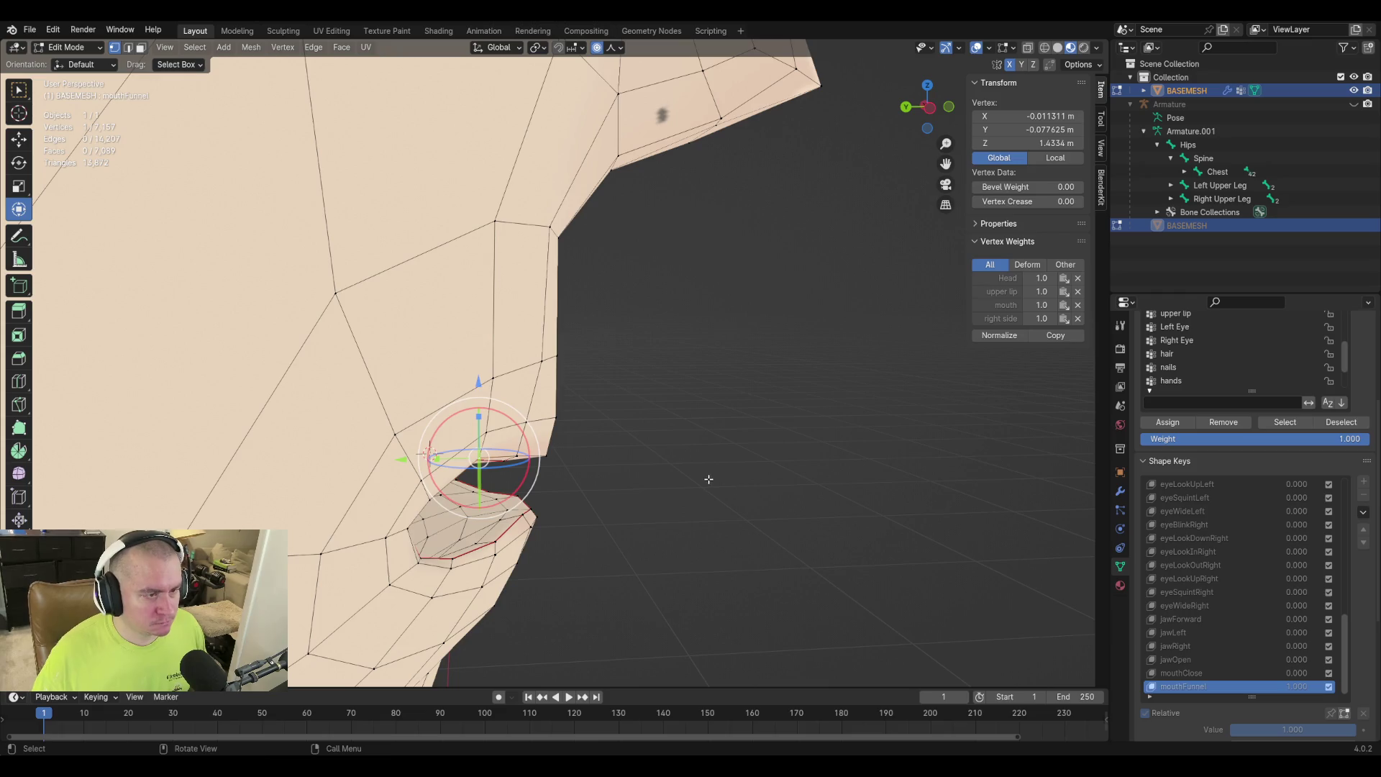
key("g")
key("Escape")
mouse_move(740, 484)
middle_mouse_down()
mouse_move(774, 494)
mouse_move(708, 499)
middle_mouse_up()
key("g")
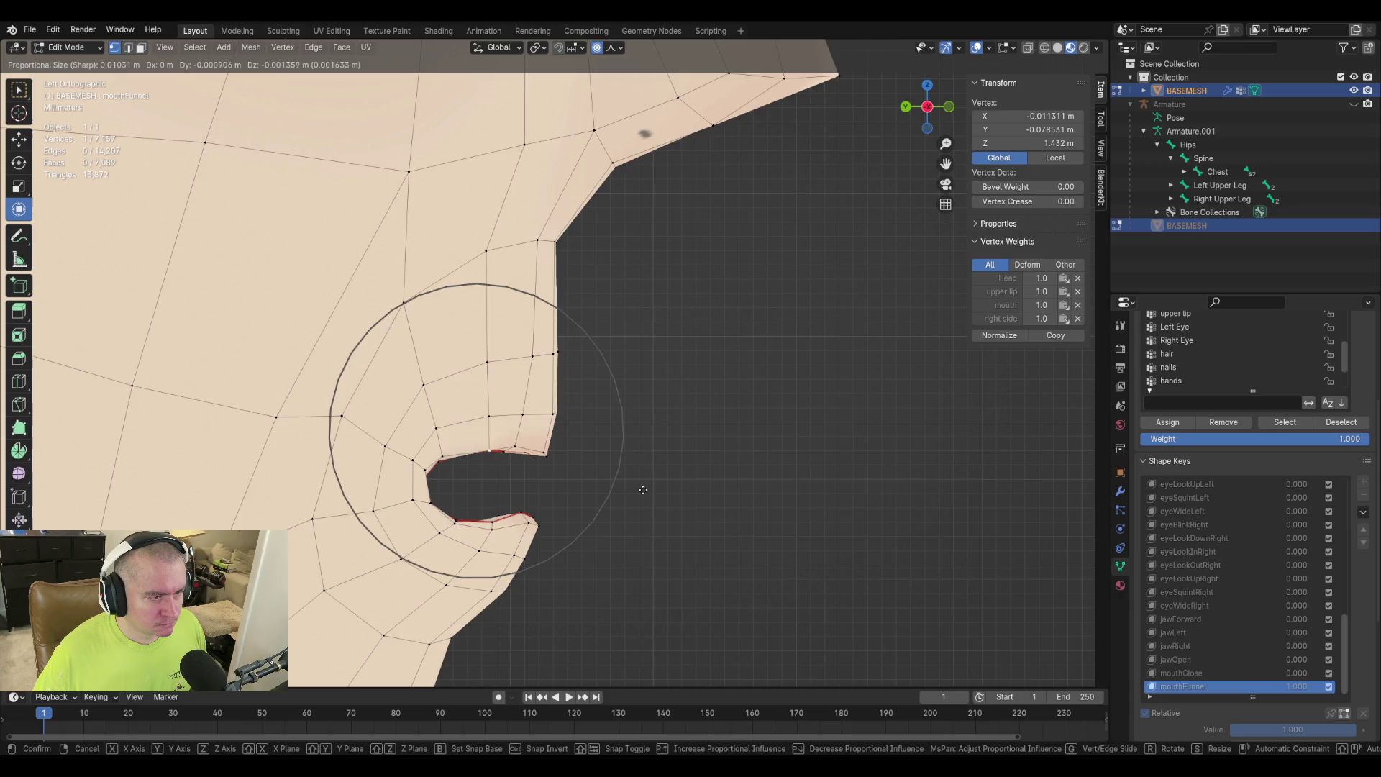
left_click(643, 490)
Move a mouth corner vertex and an upper lip vertex forward with soft falloff.
left_click(544, 451)
key("g")
left_click(652, 466)
left_click(561, 404)
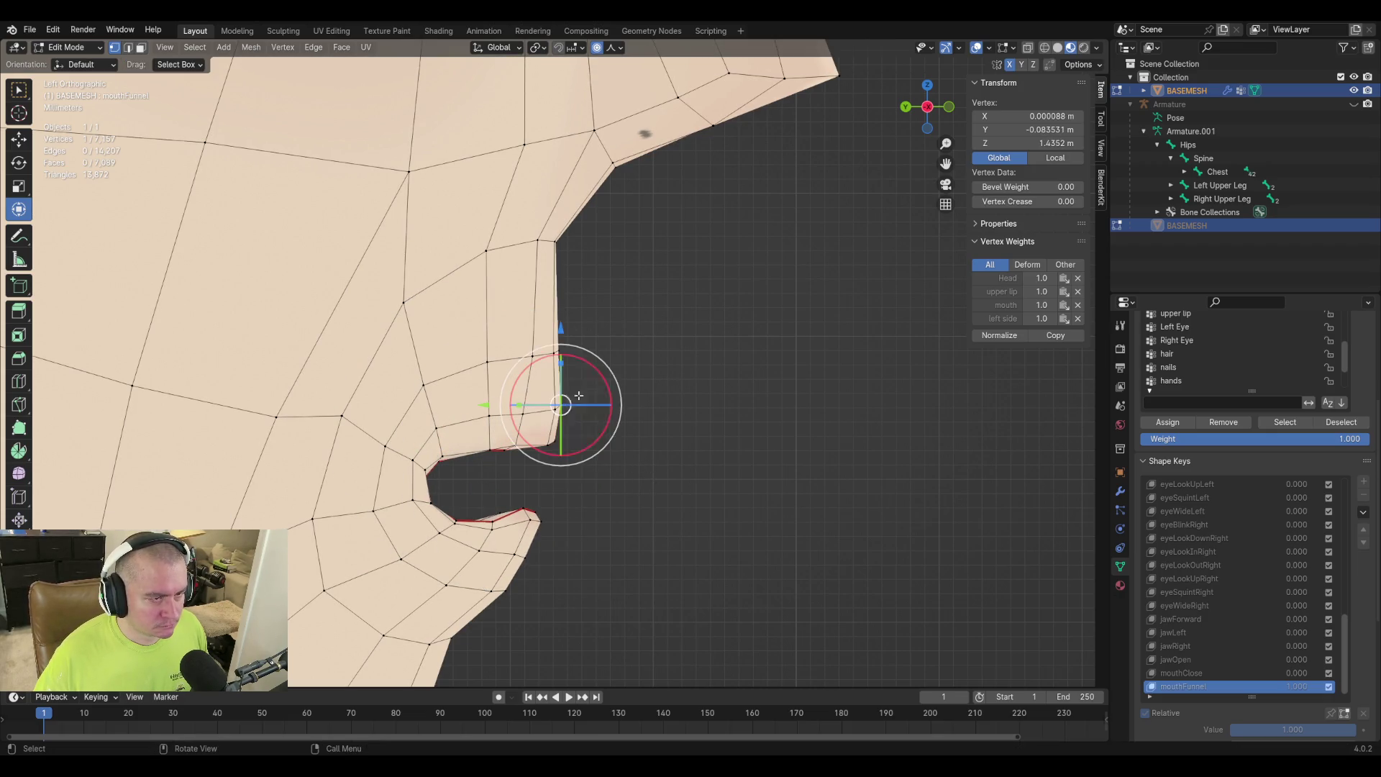
key("g")
left_click(586, 442)
Move a right-side lip vertex and a lower lip vertex forward with soft falloff.
left_click(551, 440)
key("g")
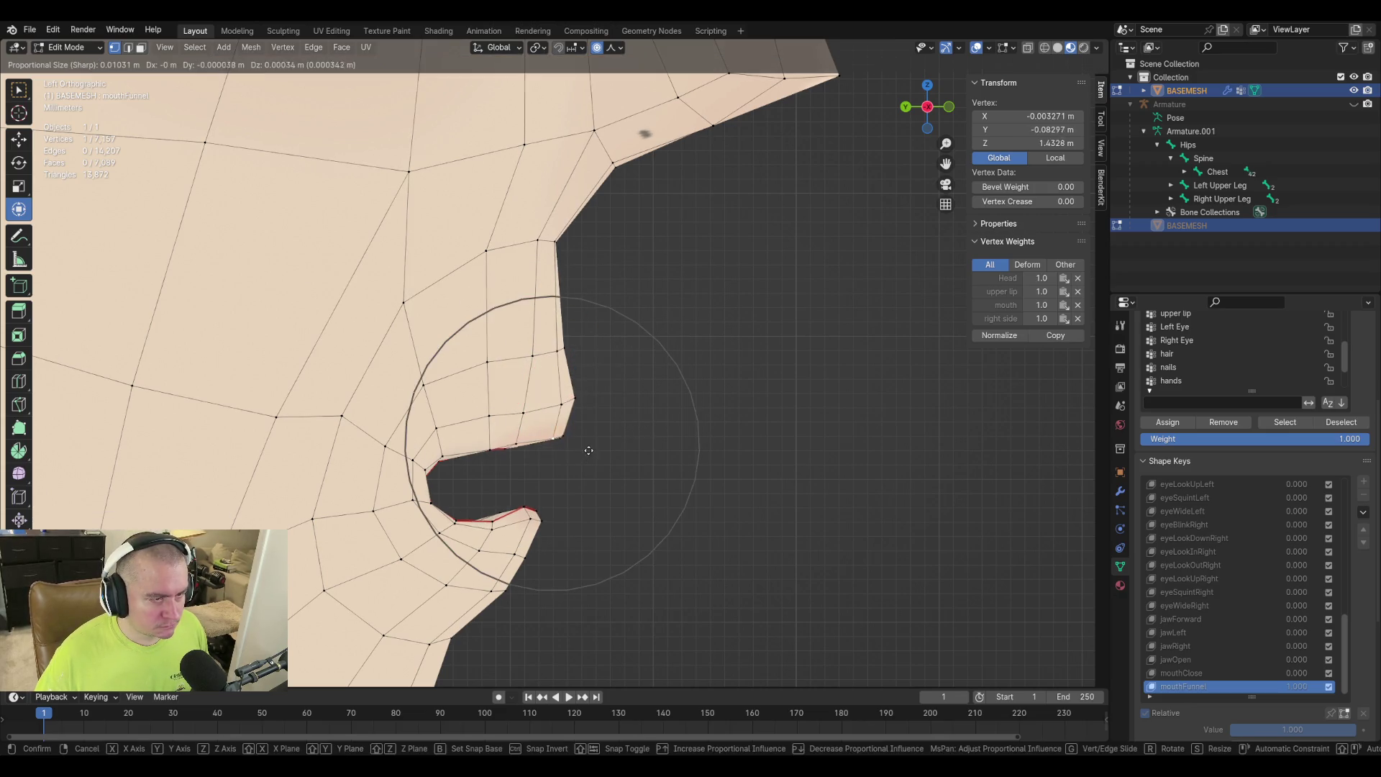
left_click(521, 503)
left_click(493, 522)
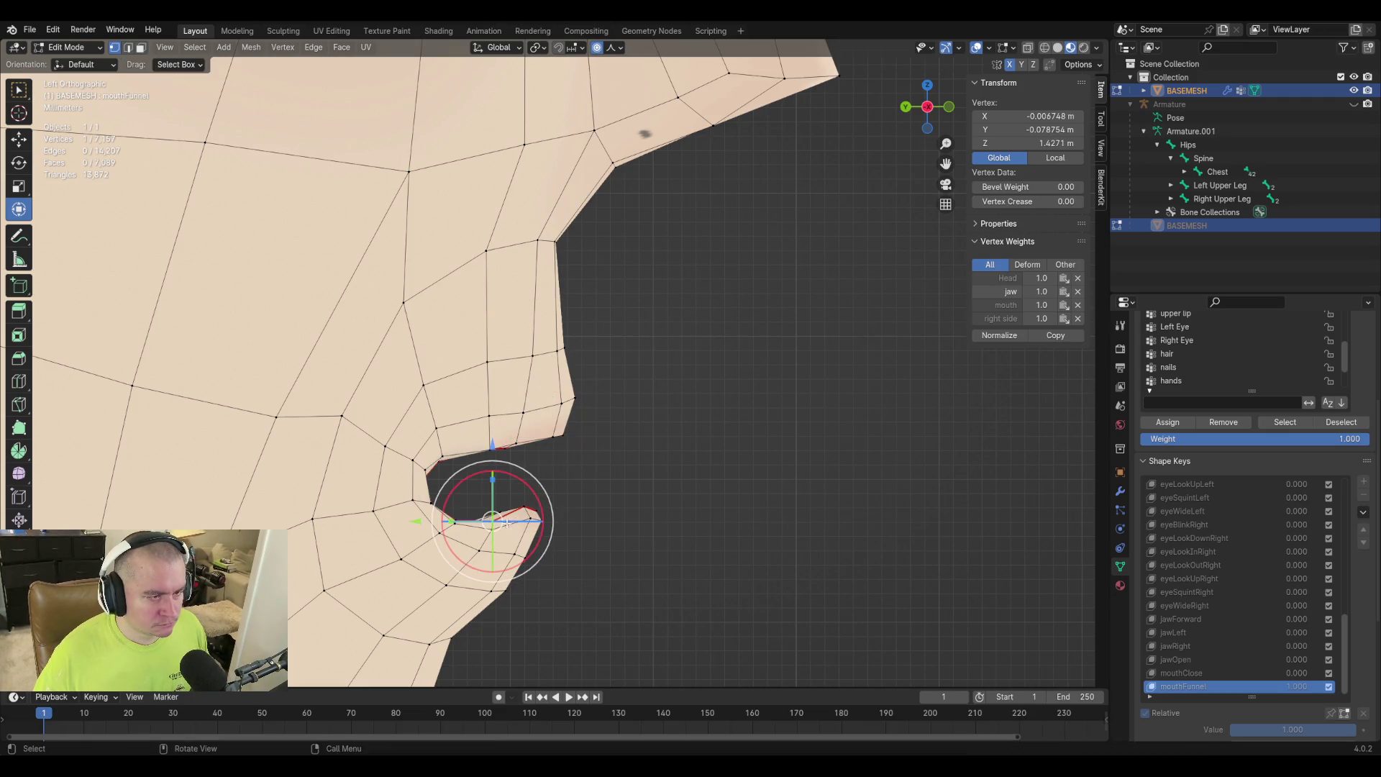
key("g")
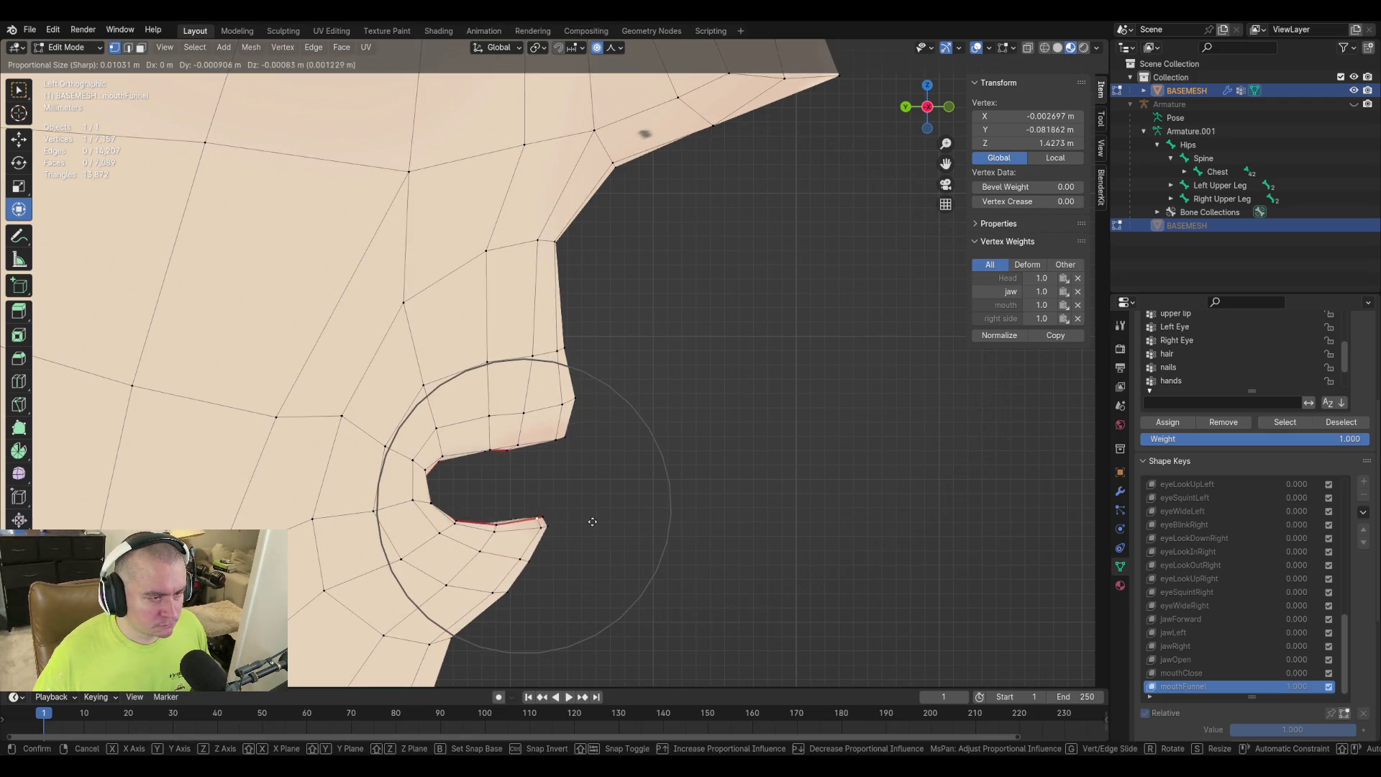
scroll(590, 519, "up", 6)
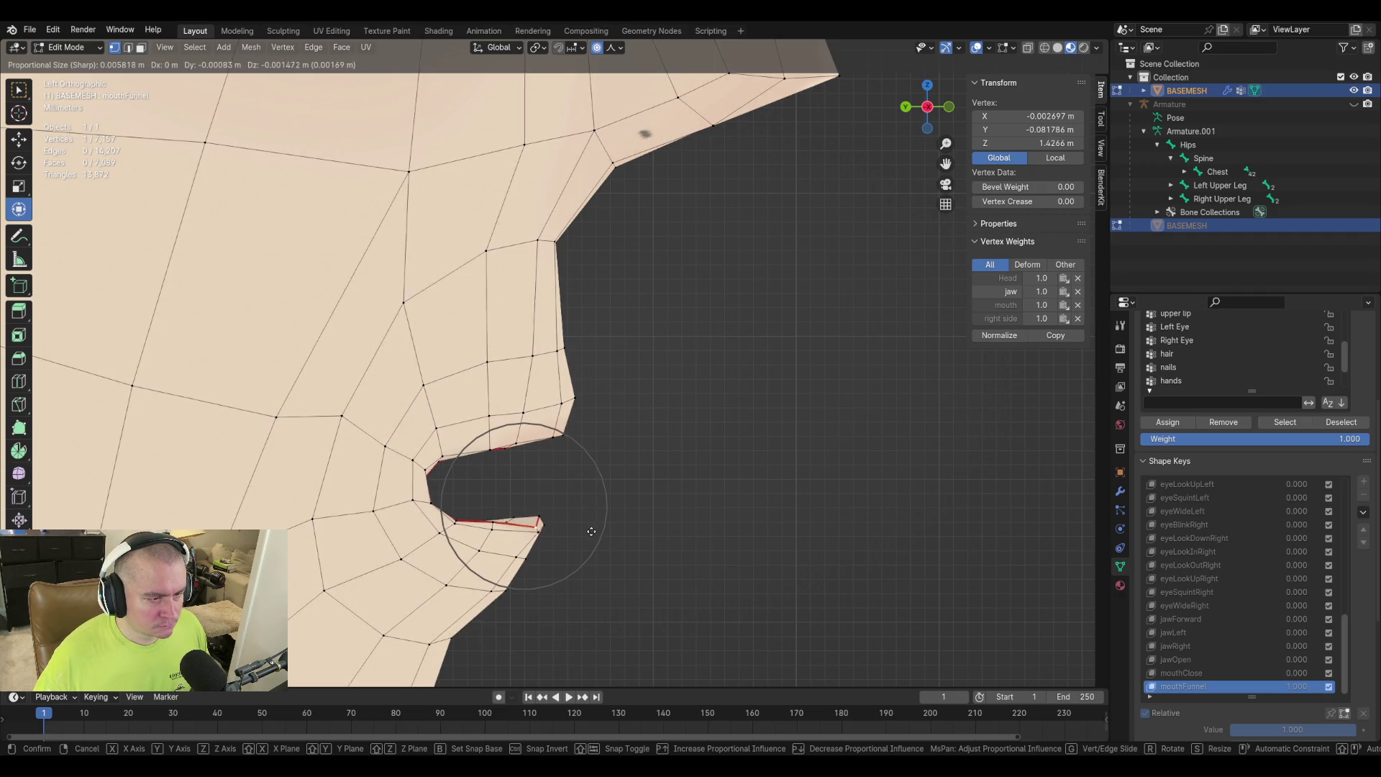
left_click(588, 522)
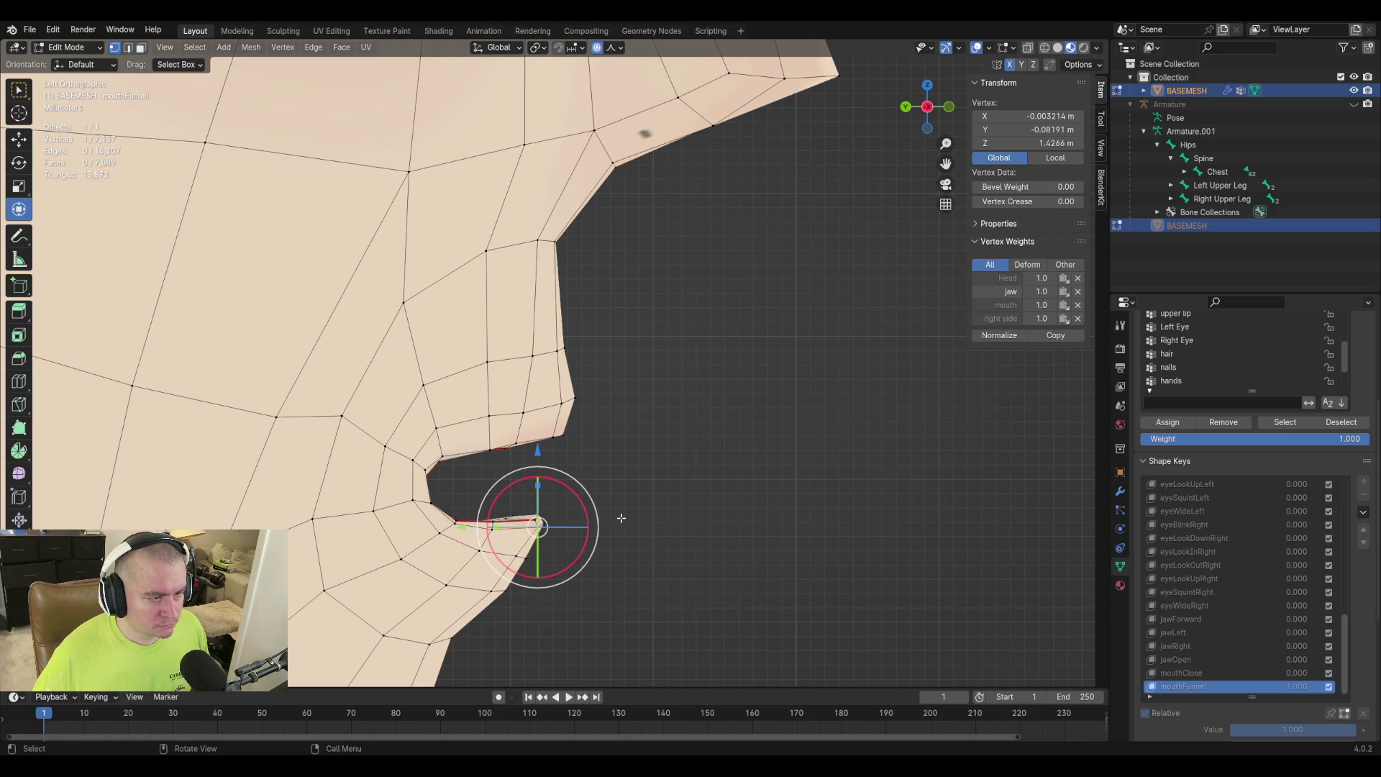
Grow a selection around the lip corner and push it forward in left side view.
middle_click_drag(621, 518, 616, 518)
scroll(546, 532, "up", 3)
key("alt+a")
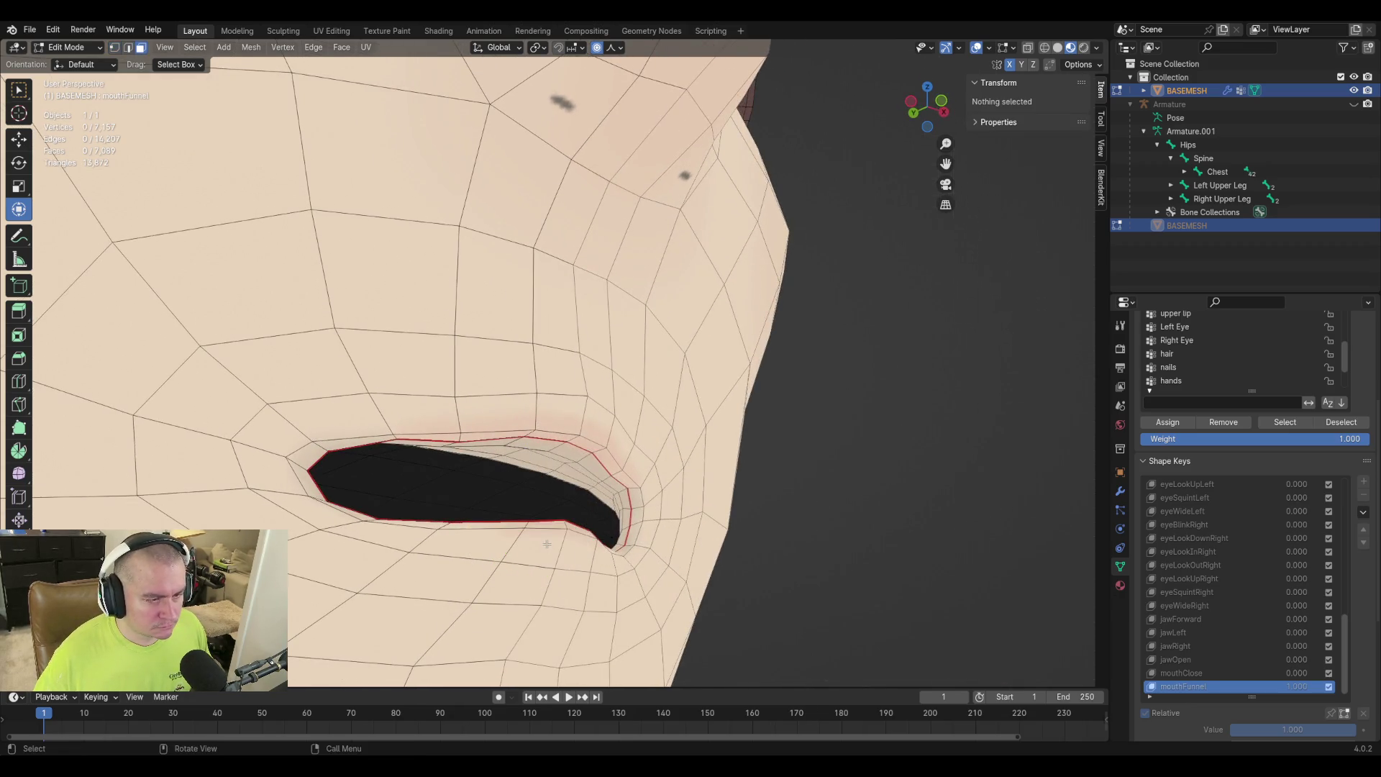
left_click(547, 544)
key("ctrl+KP_Add")
middle_click_drag(436, 461, 524, 499)
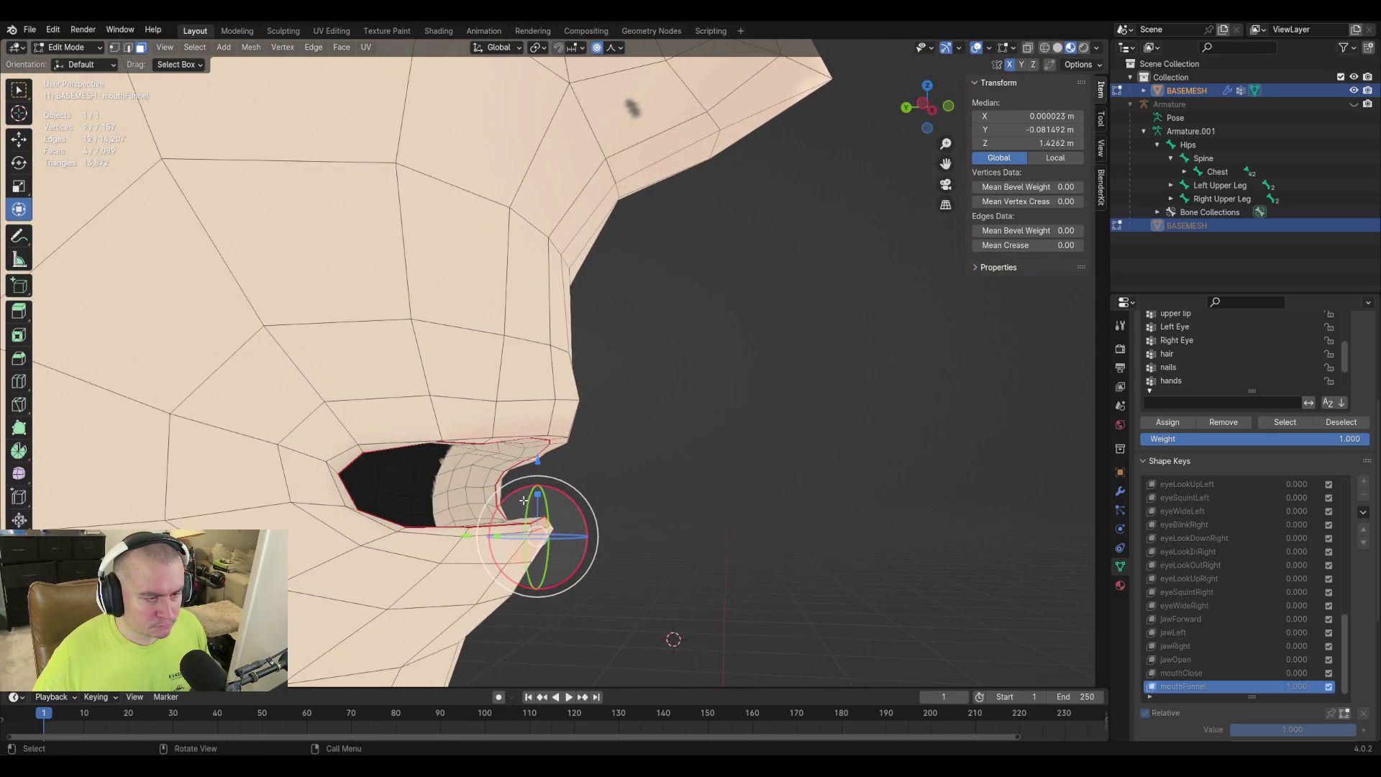
key("ctrl+KP_3")
key("g")
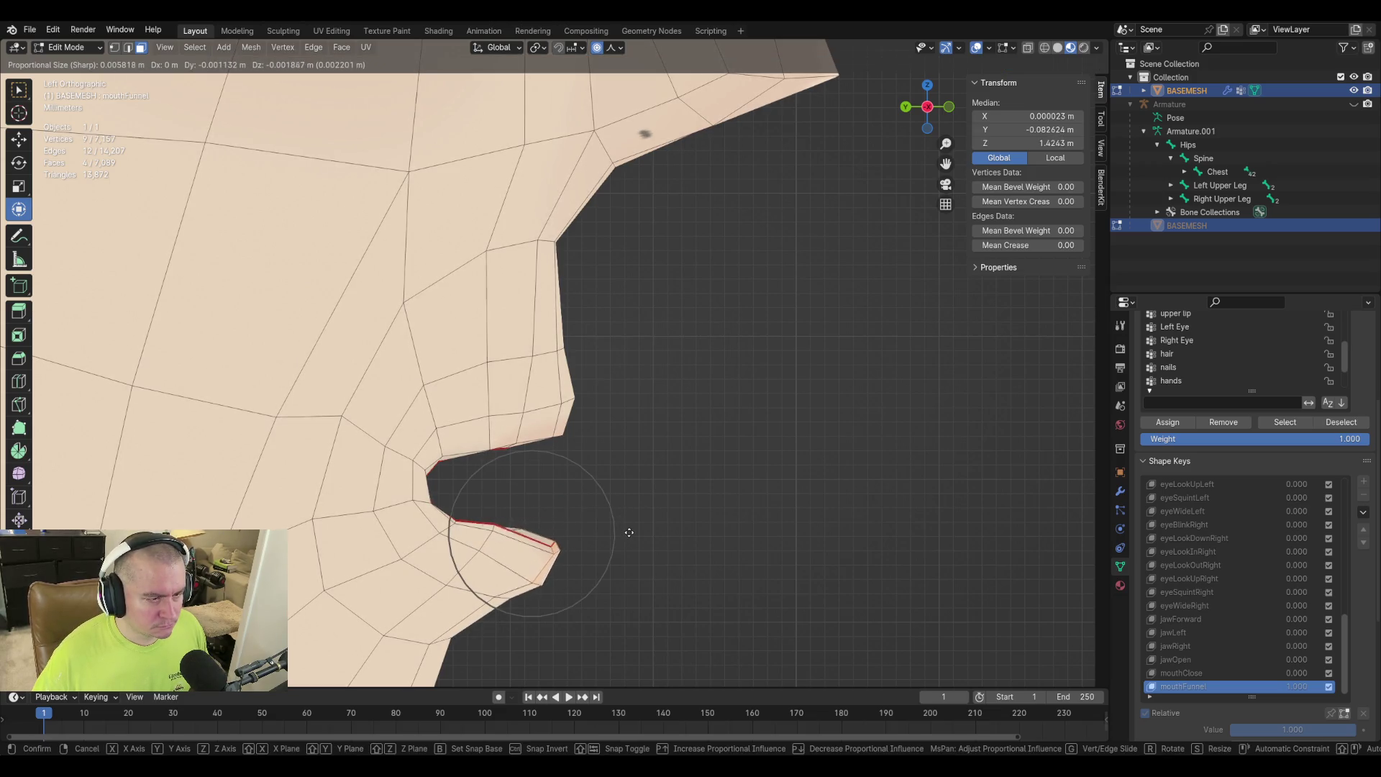
left_click(630, 529)
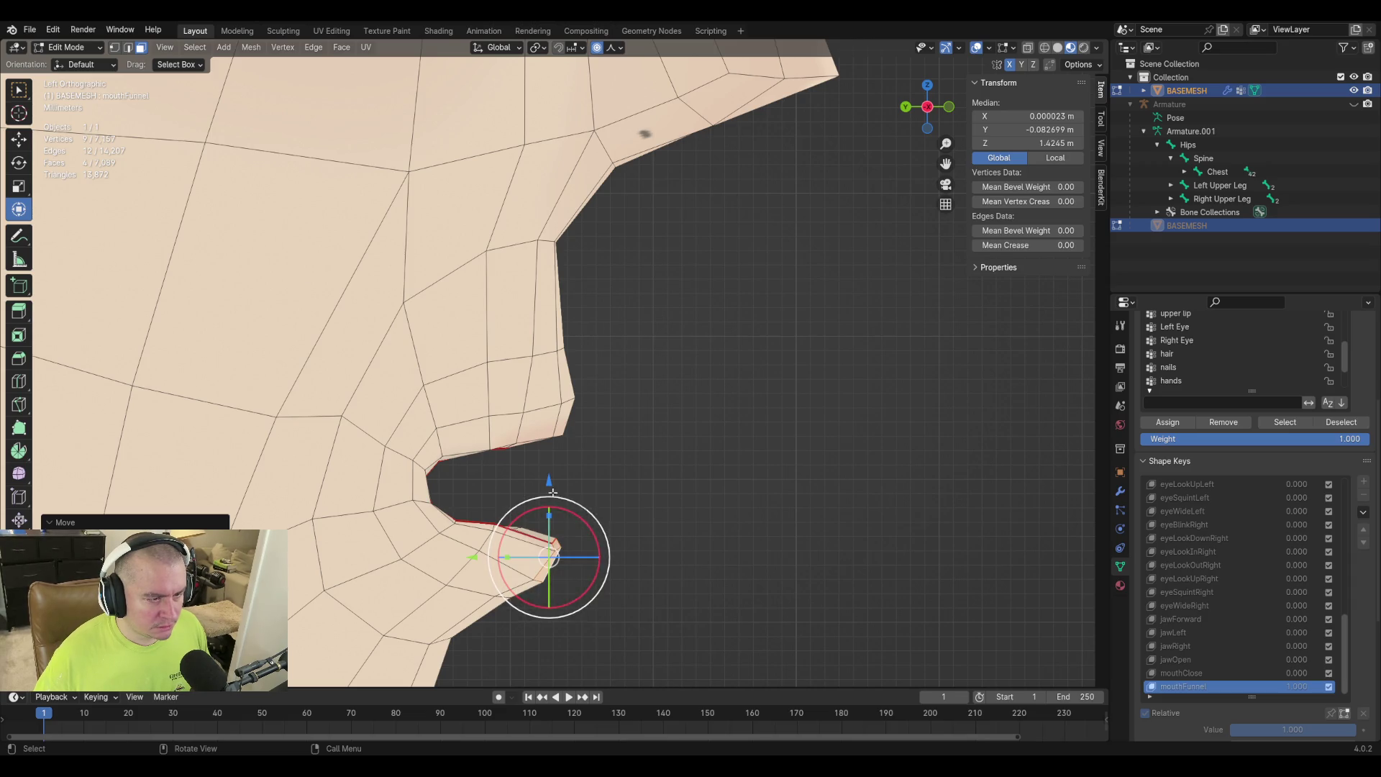
key("g")
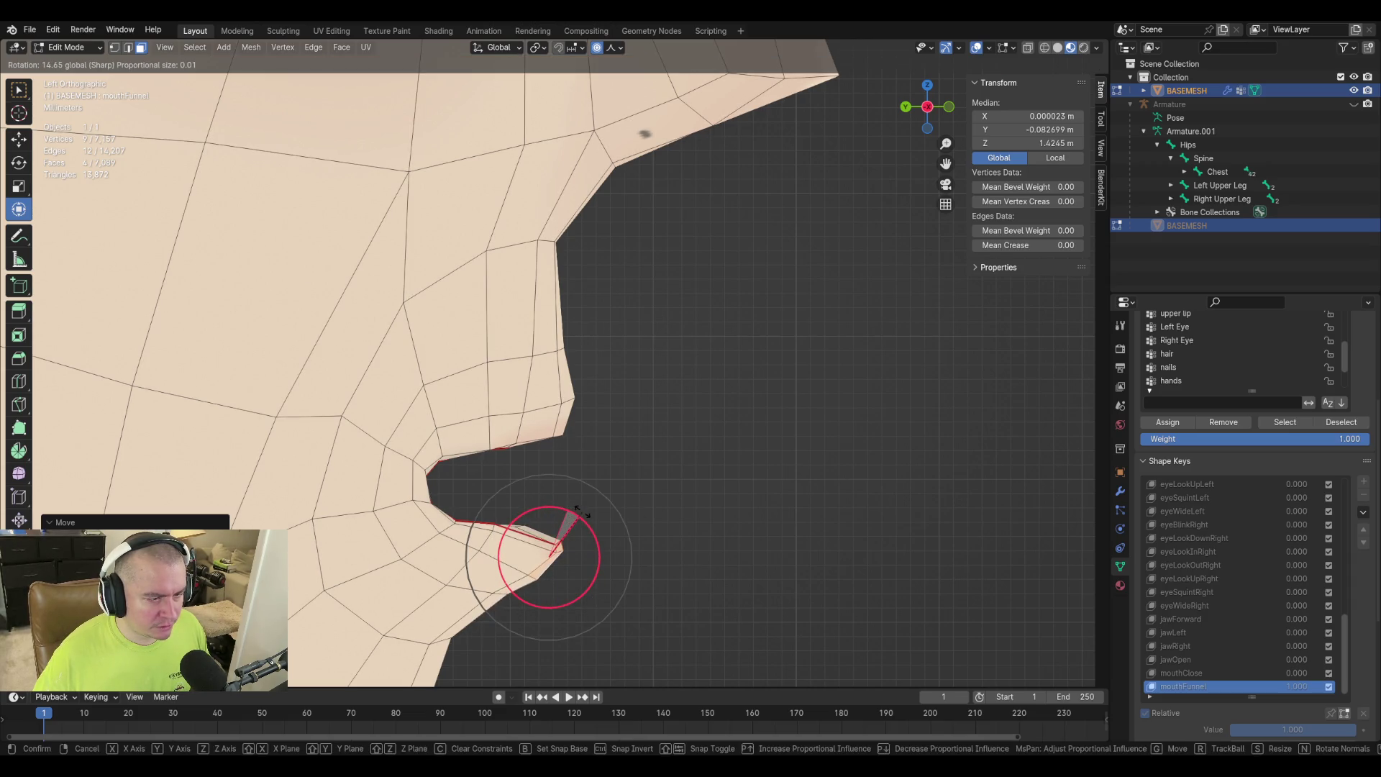
key("Escape")
key("g")
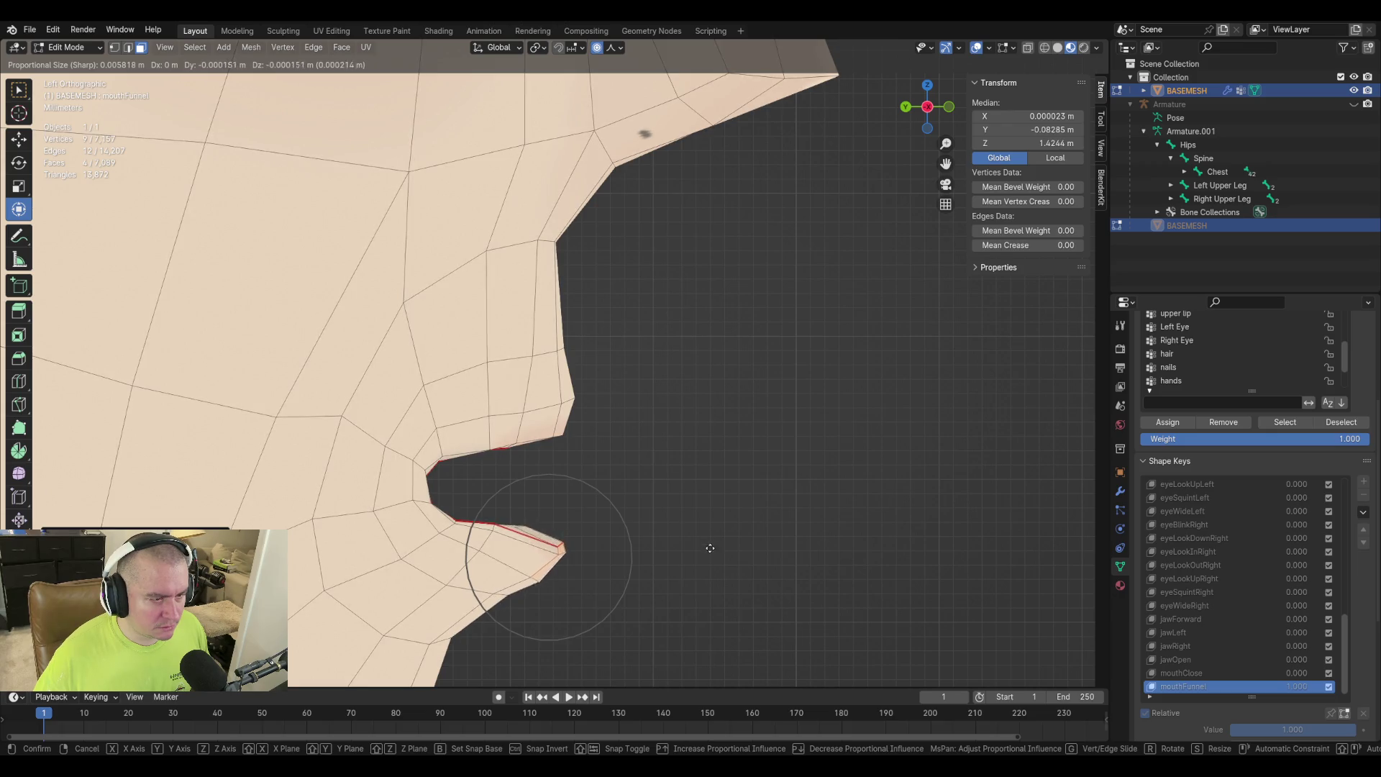
left_click(708, 553)
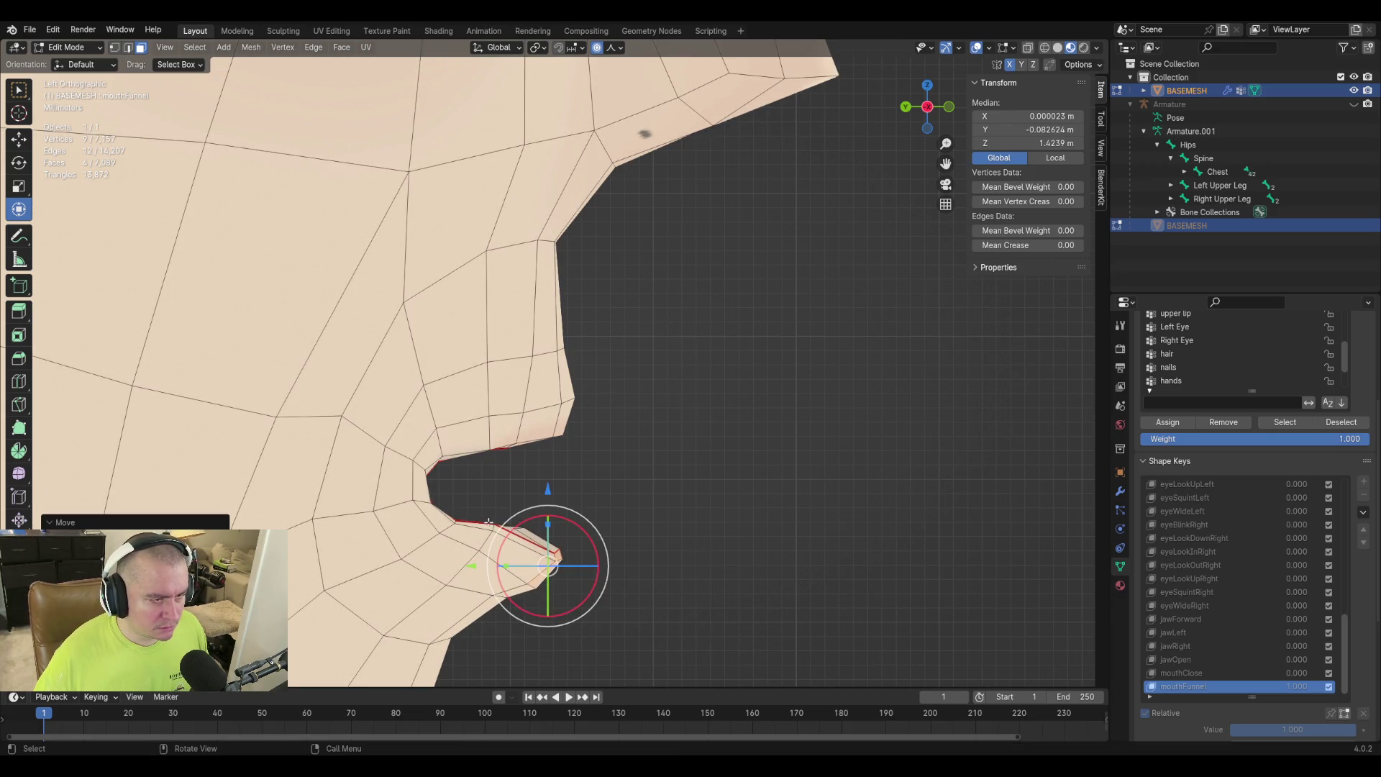
Try moving the upper lip edge face forward, then undo the move.
left_click(570, 444)
left_click(566, 432)
key("g")
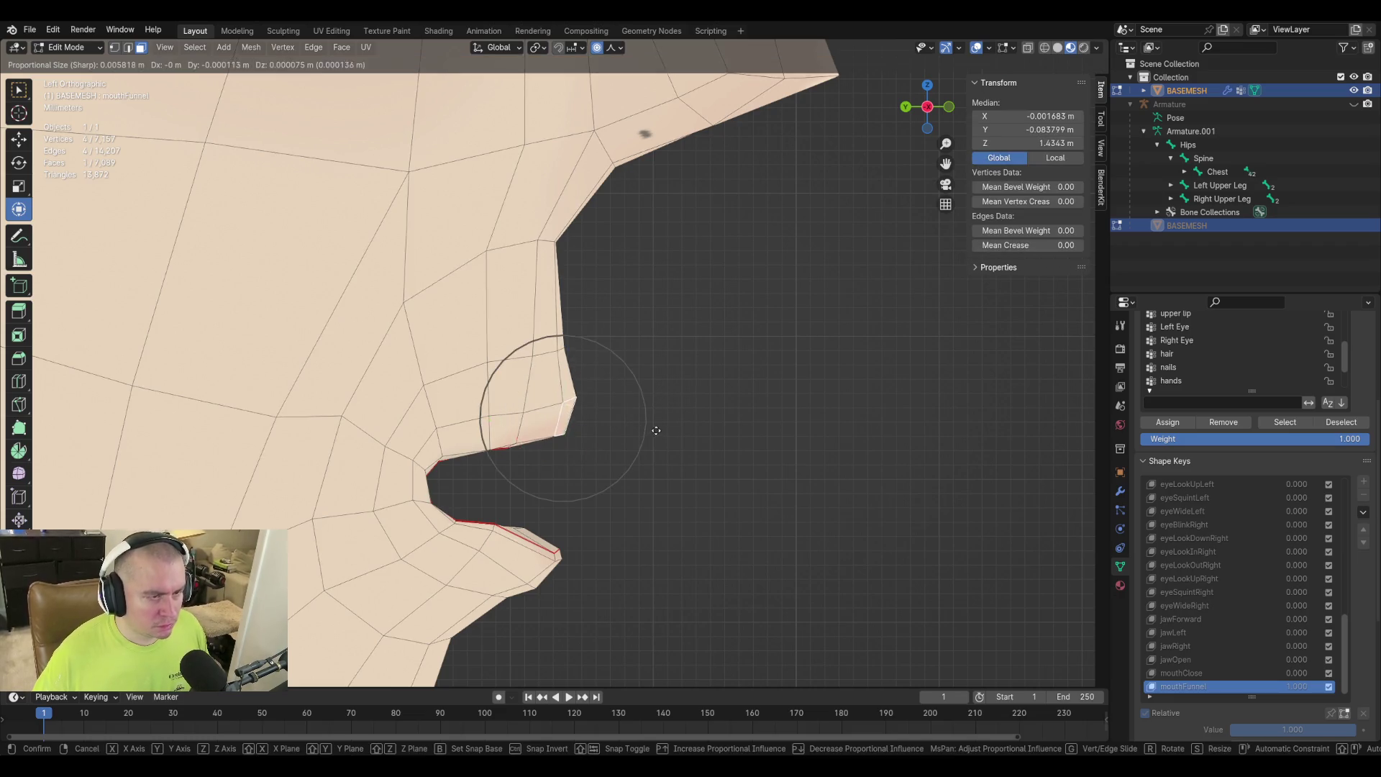
left_click(655, 430)
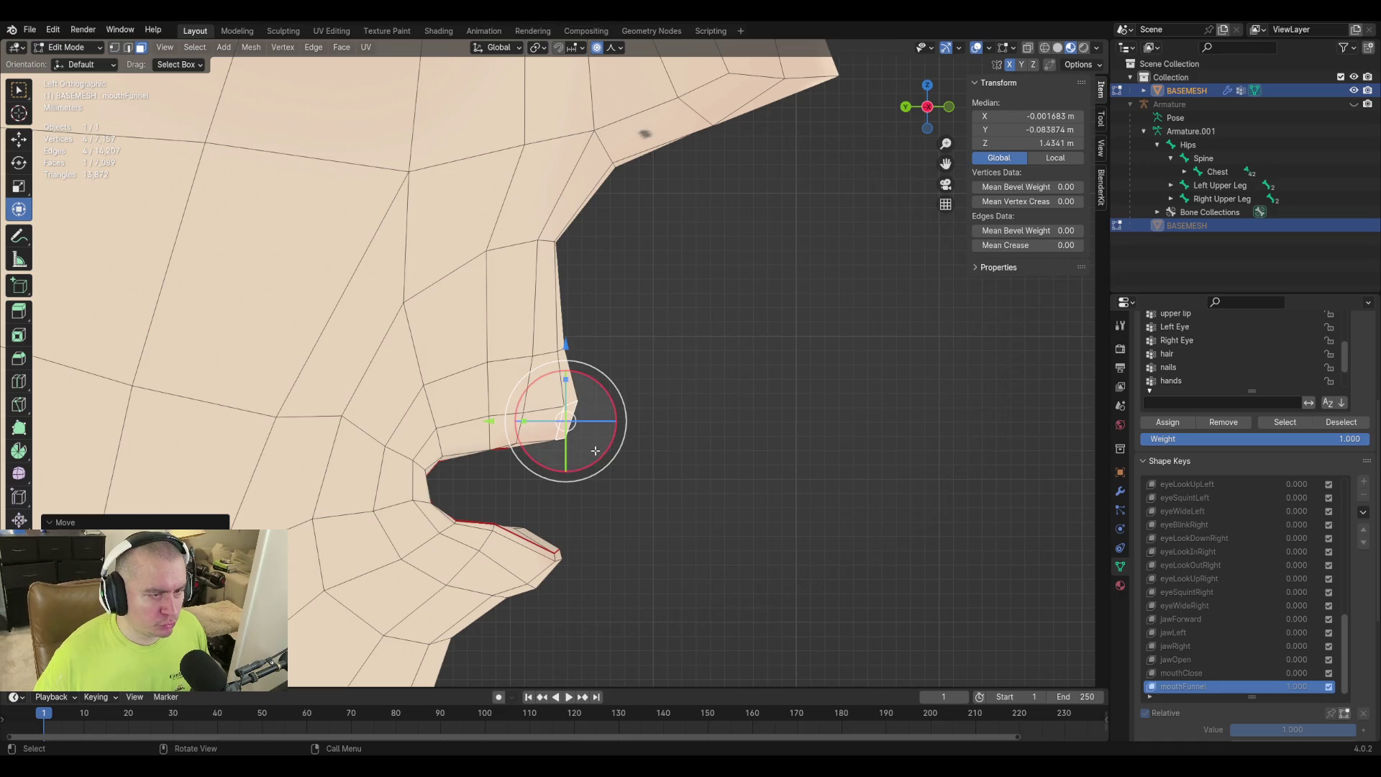
key("ctrl+z")
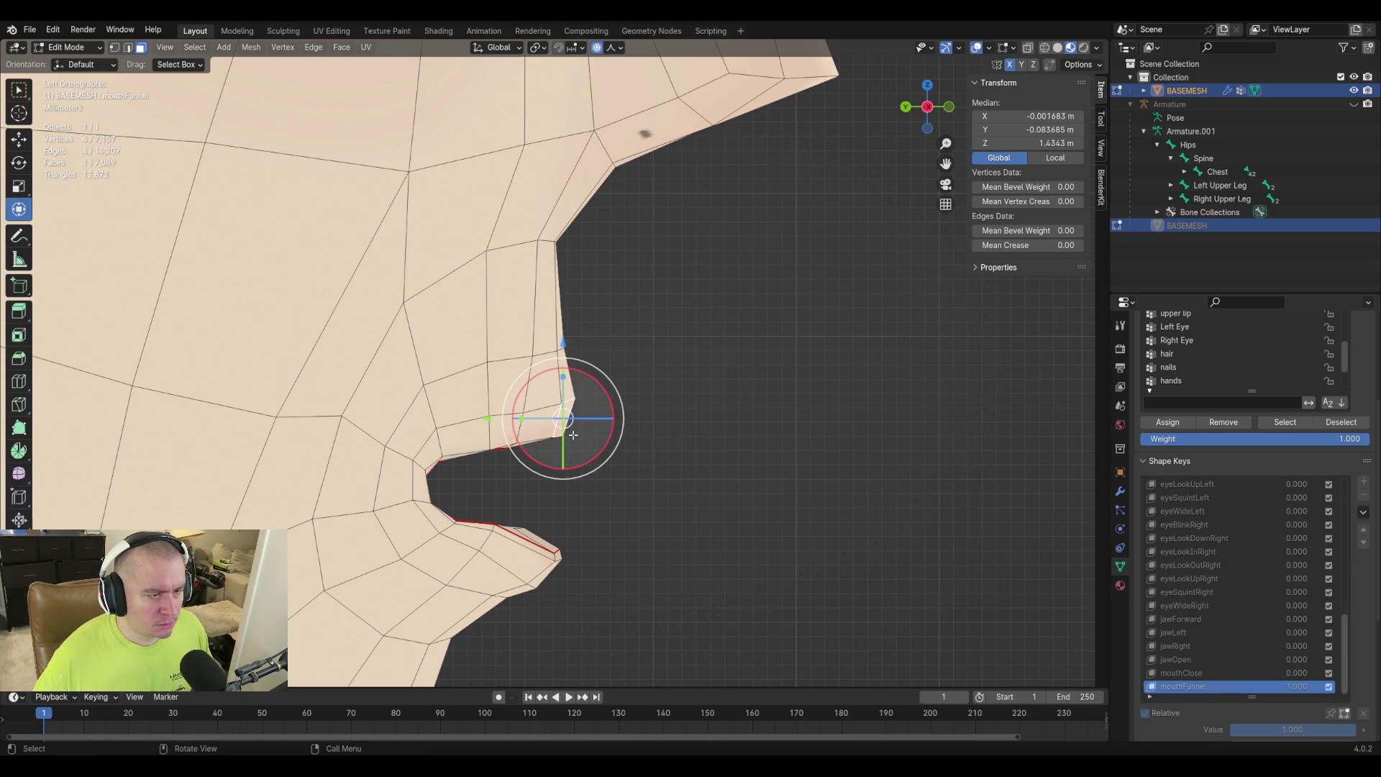
Adjust single lip-edge vertices up and back down, then select a lower-lip vertex.
left_click(575, 406)
left_click(564, 433)
left_click_drag(576, 401, 592, 359)
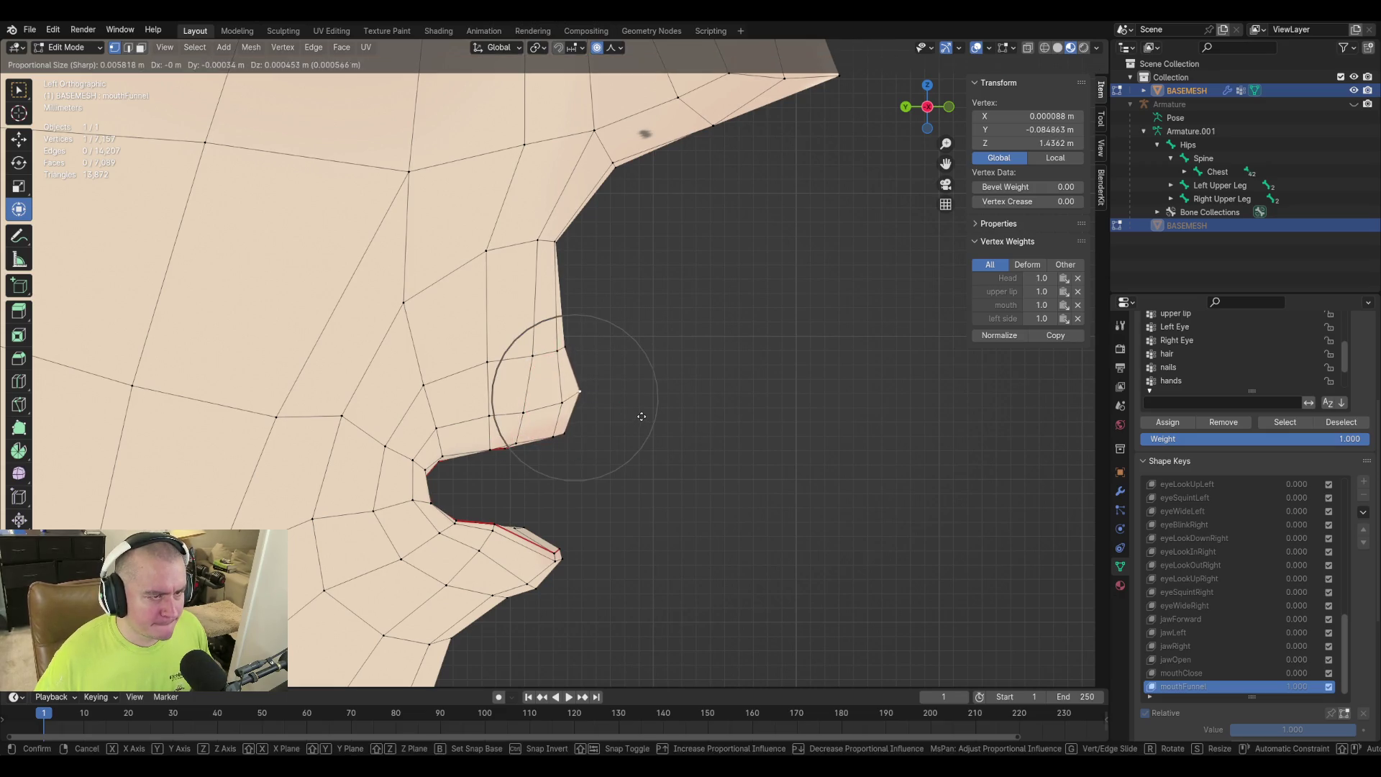
mouse_move(562, 405)
left_mouse_down()
mouse_move(532, 410)
mouse_move(546, 447)
mouse_move(654, 444)
left_mouse_up()
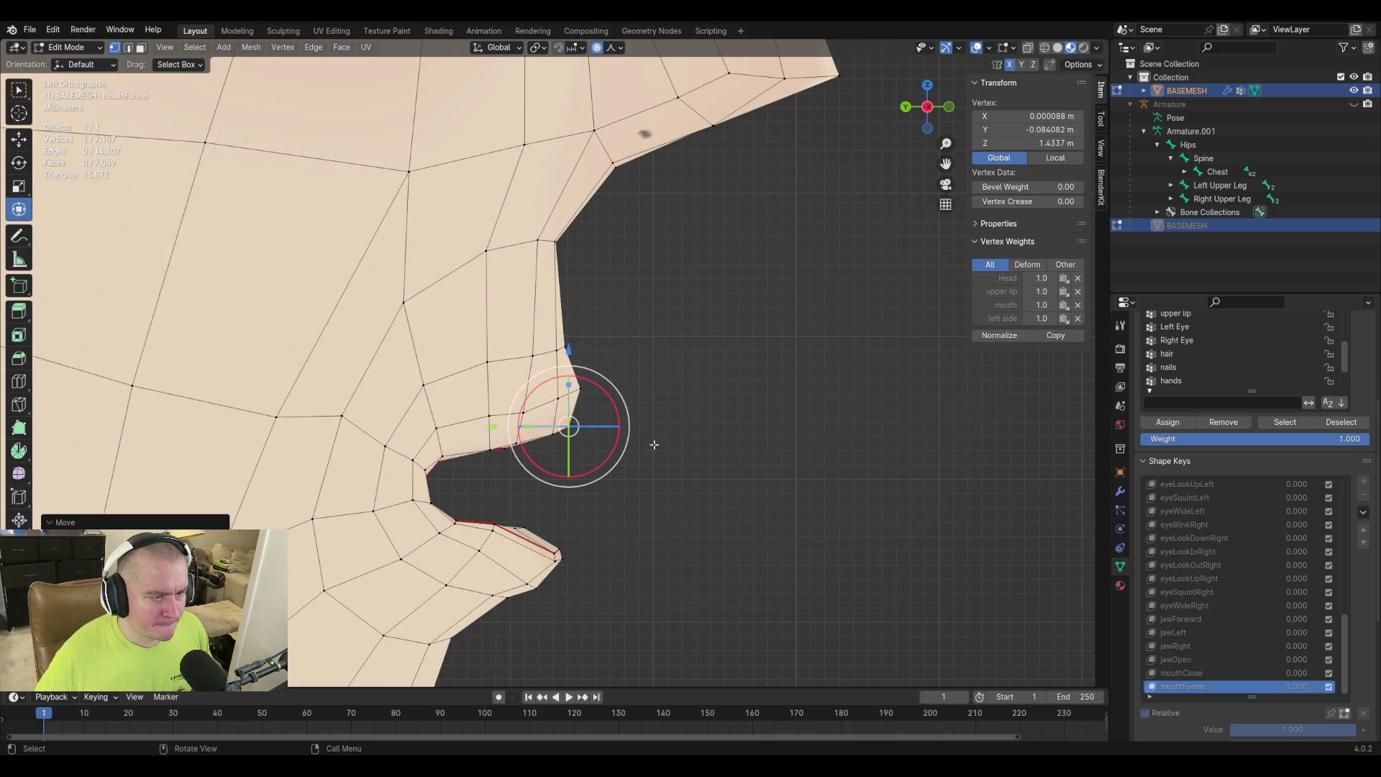
left_click(516, 443)
mouse_move(634, 469)
middle_mouse_down()
mouse_move(607, 475)
mouse_move(611, 460)
mouse_move(607, 493)
mouse_move(705, 542)
mouse_move(719, 525)
mouse_move(626, 525)
middle_mouse_up()
left_click(539, 554)
Slide two lower-lip vertices, including the centre one, along their edges.
key("shift+v")
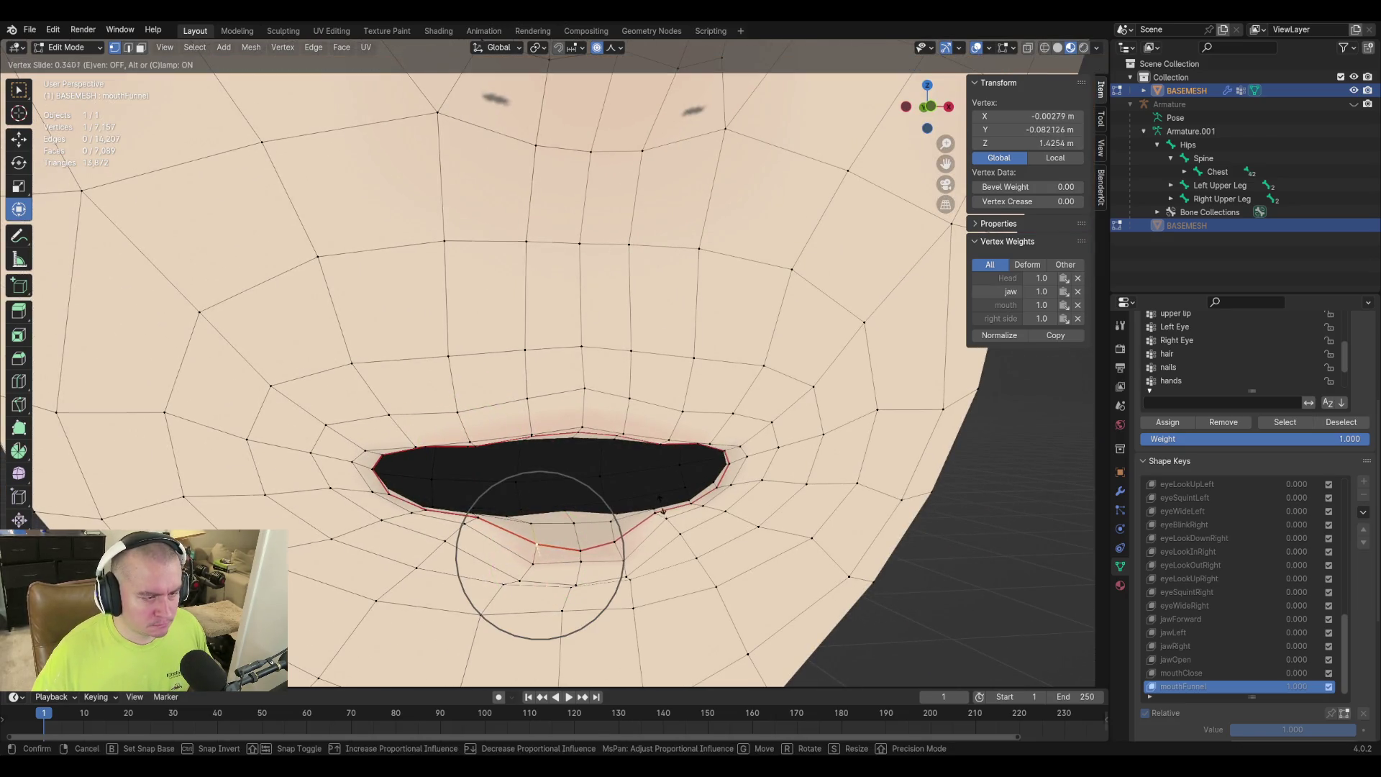
left_click(661, 501)
left_click(575, 544)
key("shift+v")
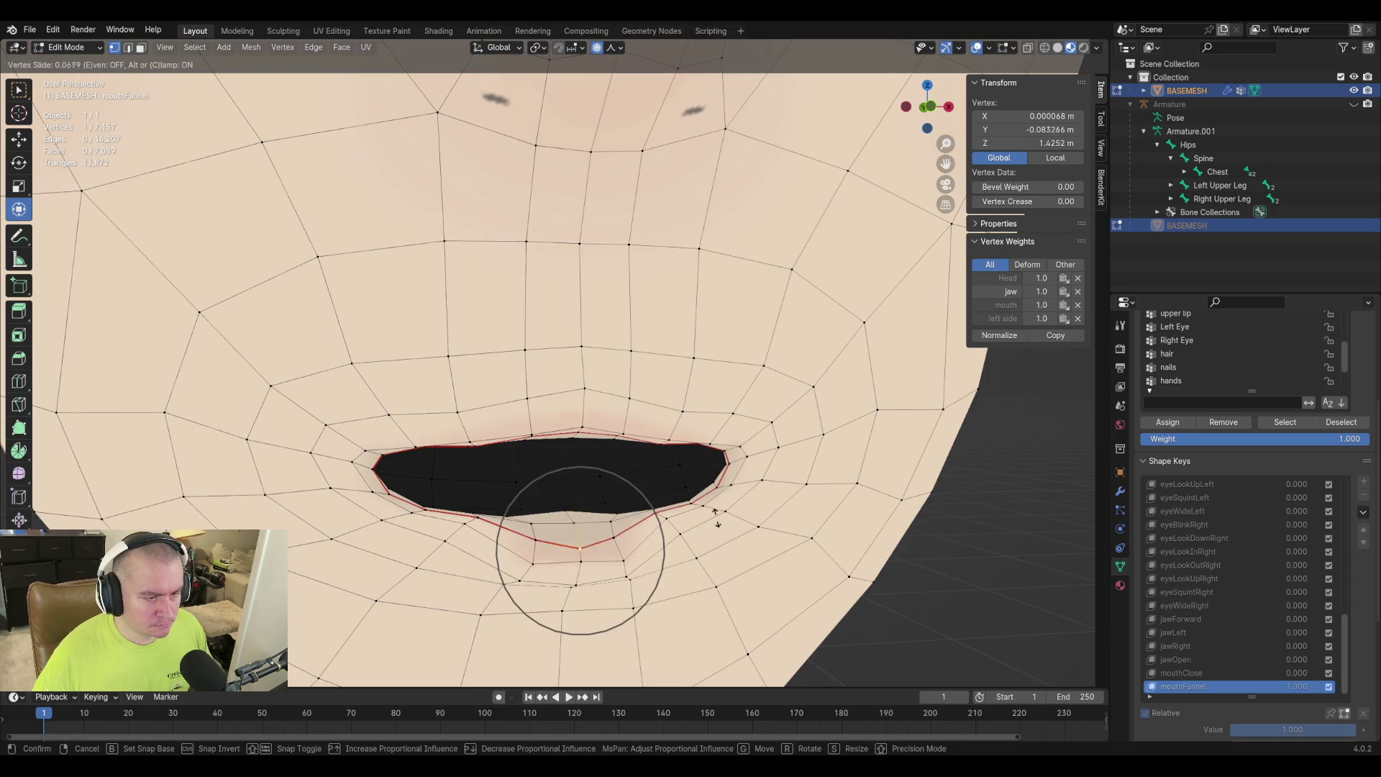
left_click(717, 510)
Nudge another lower-lip vertex slightly while viewing from under the chin.
left_click(535, 558)
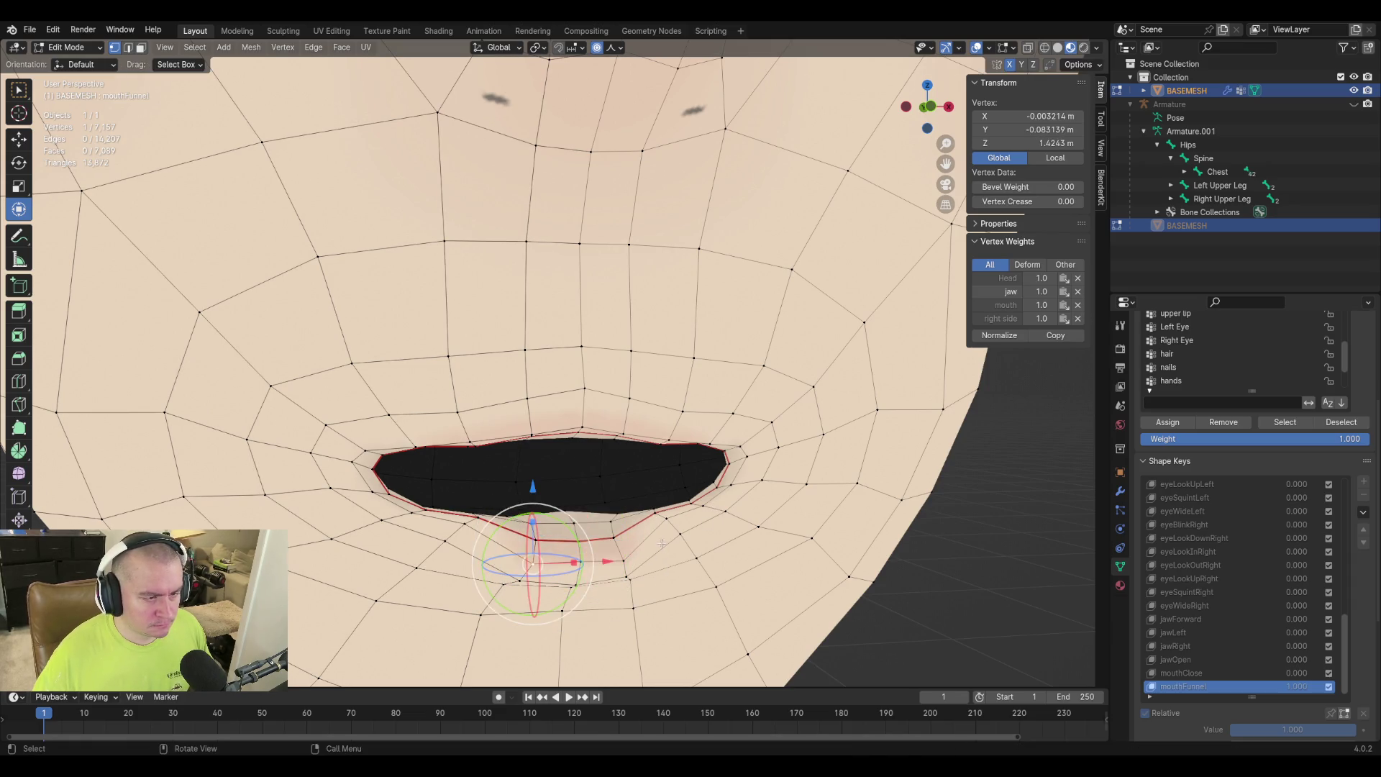
left_click(465, 523)
middle_click_drag(465, 523, 584, 614)
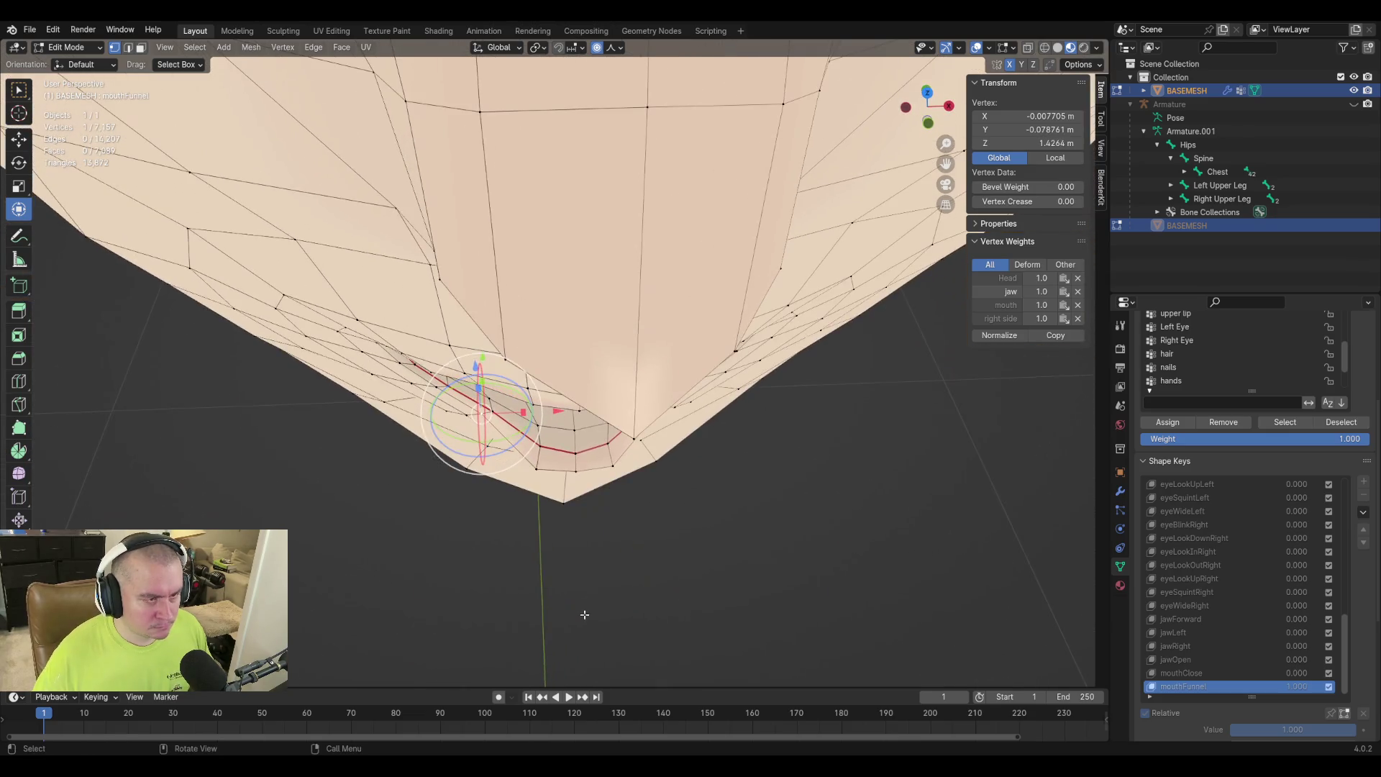
key("g")
left_click(708, 543)
mouse_move(708, 543)
middle_mouse_down()
mouse_move(822, 474)
mouse_move(774, 500)
mouse_move(659, 487)
mouse_move(715, 523)
mouse_move(656, 524)
middle_mouse_up()
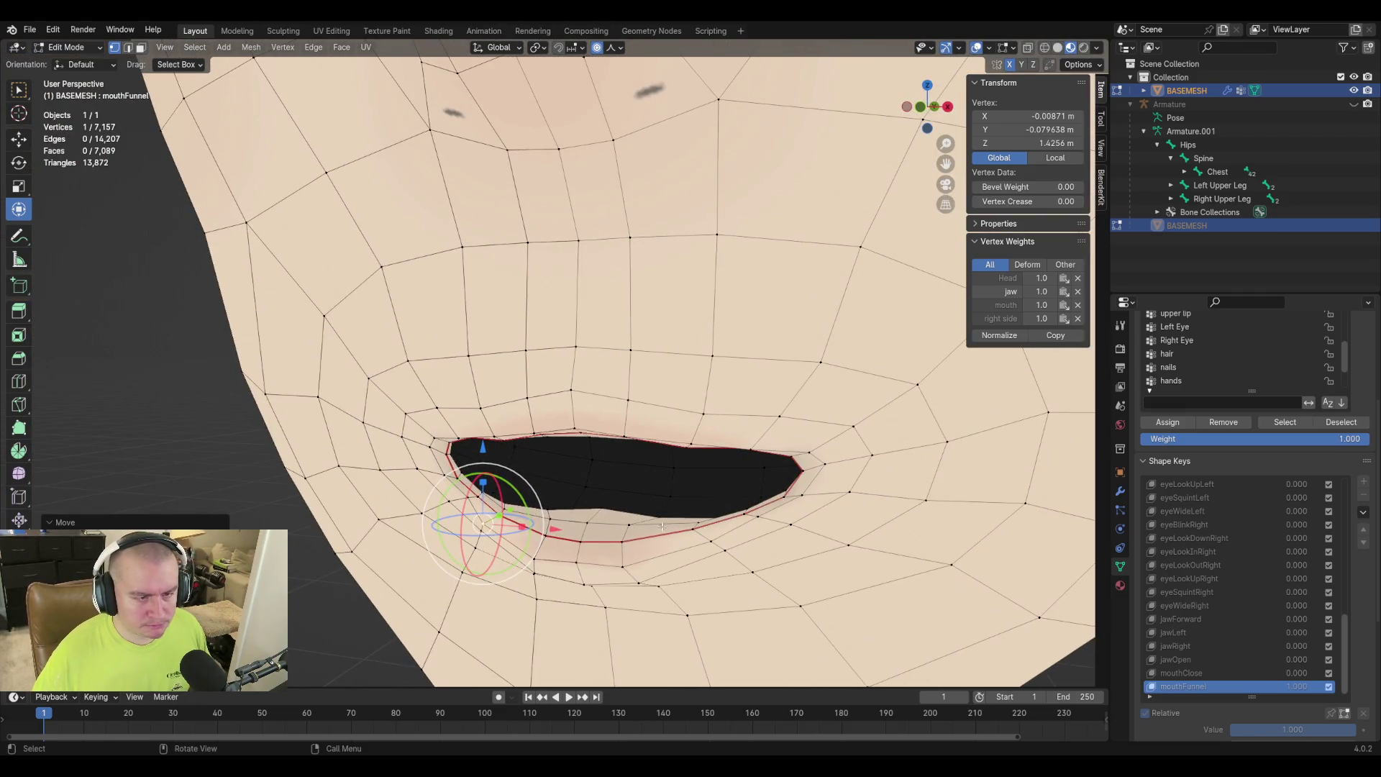
Move another lower-lip vertex vertically only, constrained to Z.
left_click(661, 516)
key("g")
key("z")
left_click(779, 484)
mouse_move(779, 484)
middle_mouse_down()
mouse_move(587, 427)
mouse_move(928, 435)
mouse_move(743, 456)
mouse_move(659, 438)
mouse_move(612, 509)
middle_mouse_up()
Select an upper-lip vertex, snap to front view and select the right mouth-corner vertices.
left_click(532, 434)
middle_click_drag(560, 449, 518, 444)
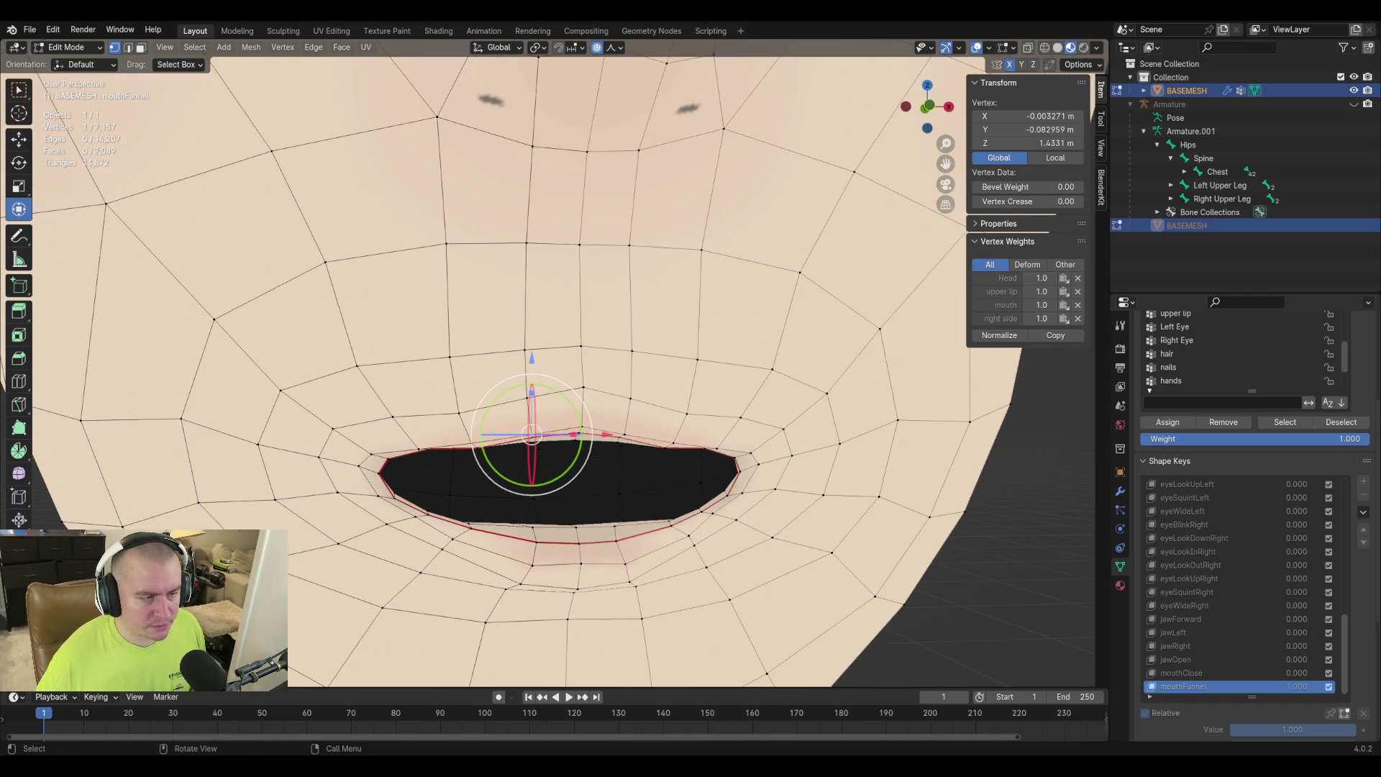
key("KP_1")
left_click(789, 477)
left_click(809, 471, "shift")
Move the right mouth-corner vertices inward and rotate them slightly.
key("g")
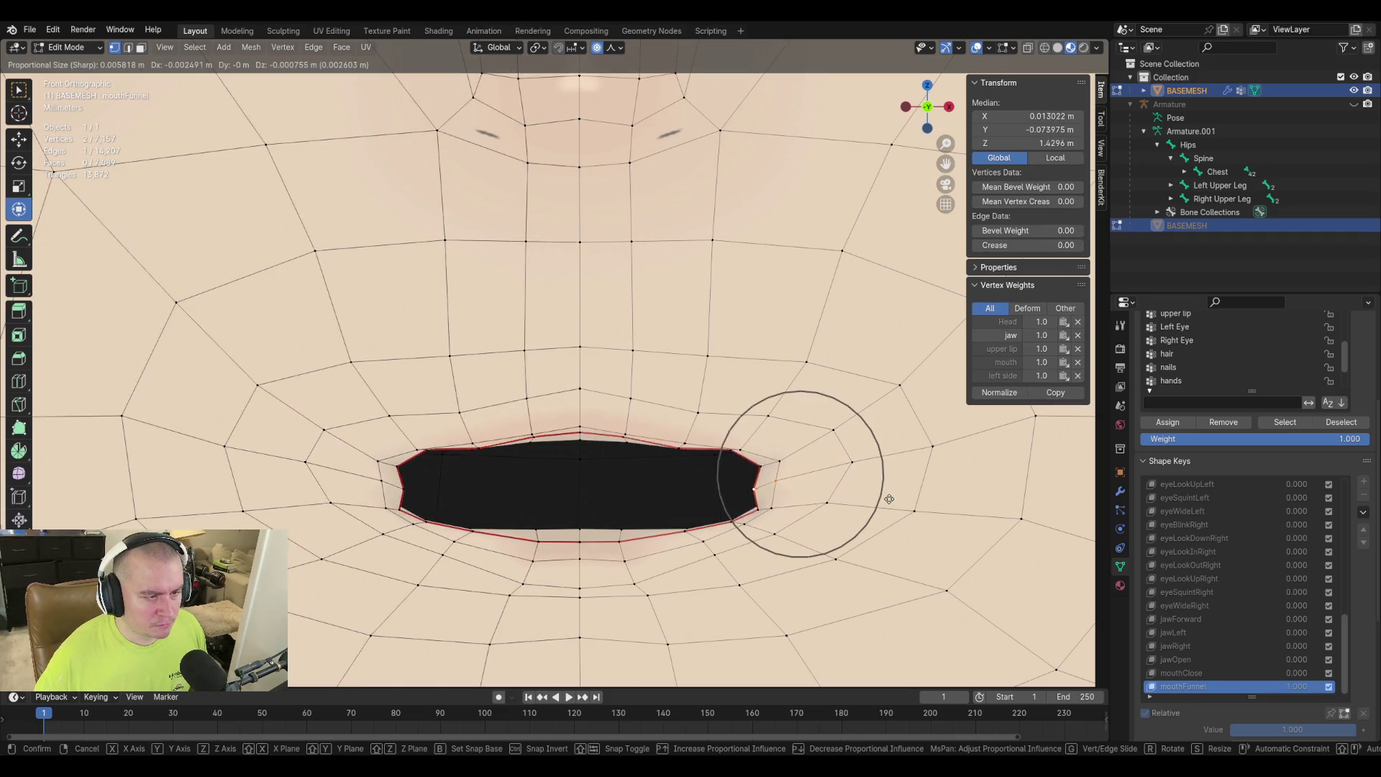
left_click(890, 498)
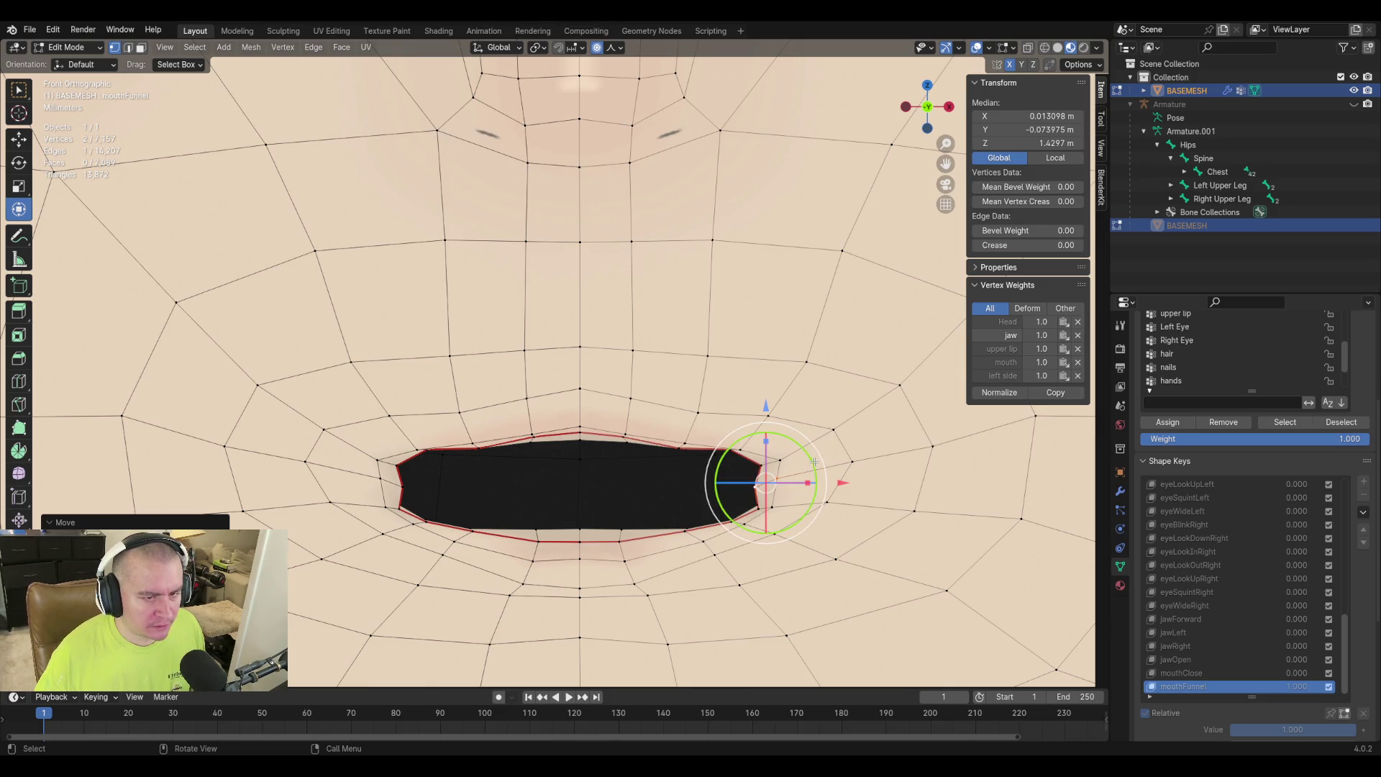
mouse_move(815, 462)
left_mouse_down()
mouse_move(769, 471)
mouse_move(826, 468)
mouse_move(765, 468)
left_mouse_up()
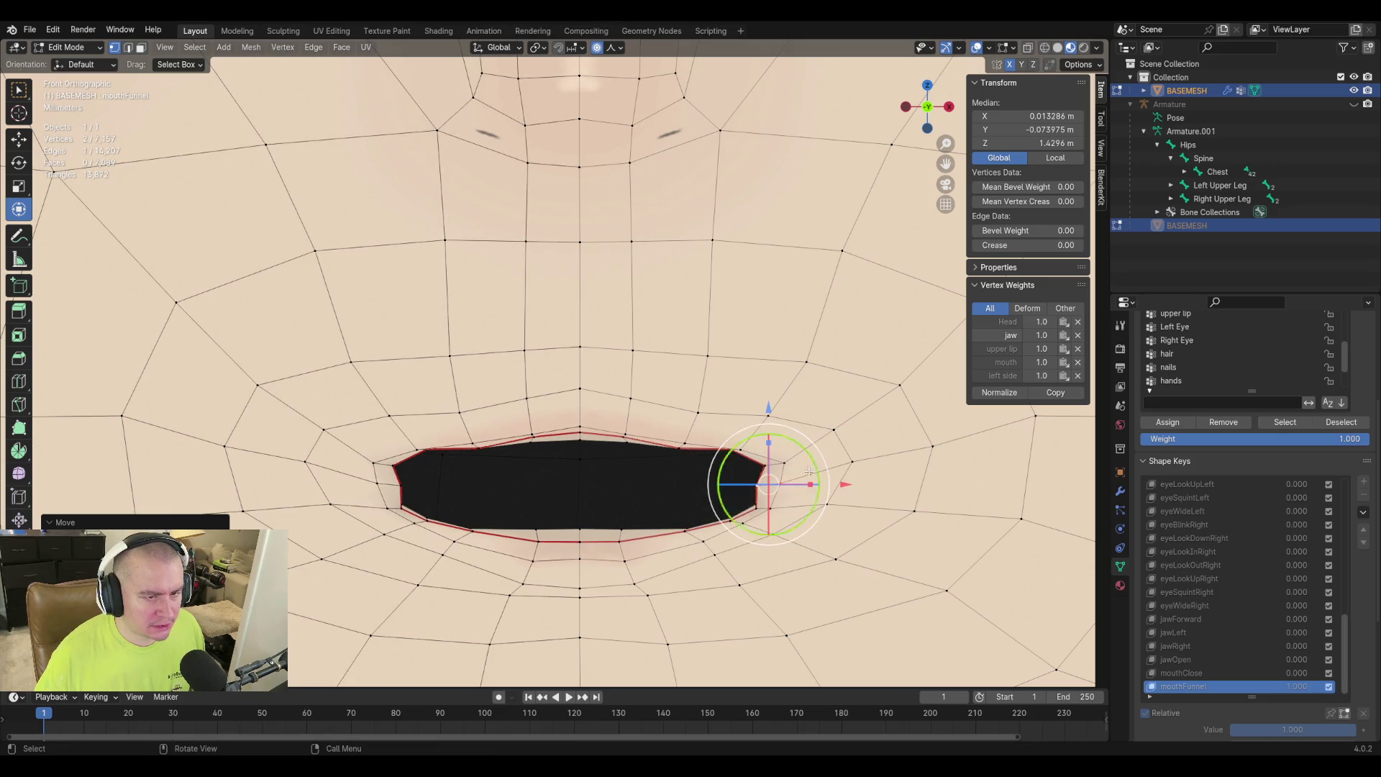
Reposition the single mouth-corner vertex so the corner tapers more tightly.
left_click(761, 466)
key("g")
scroll(862, 448, "up", 7)
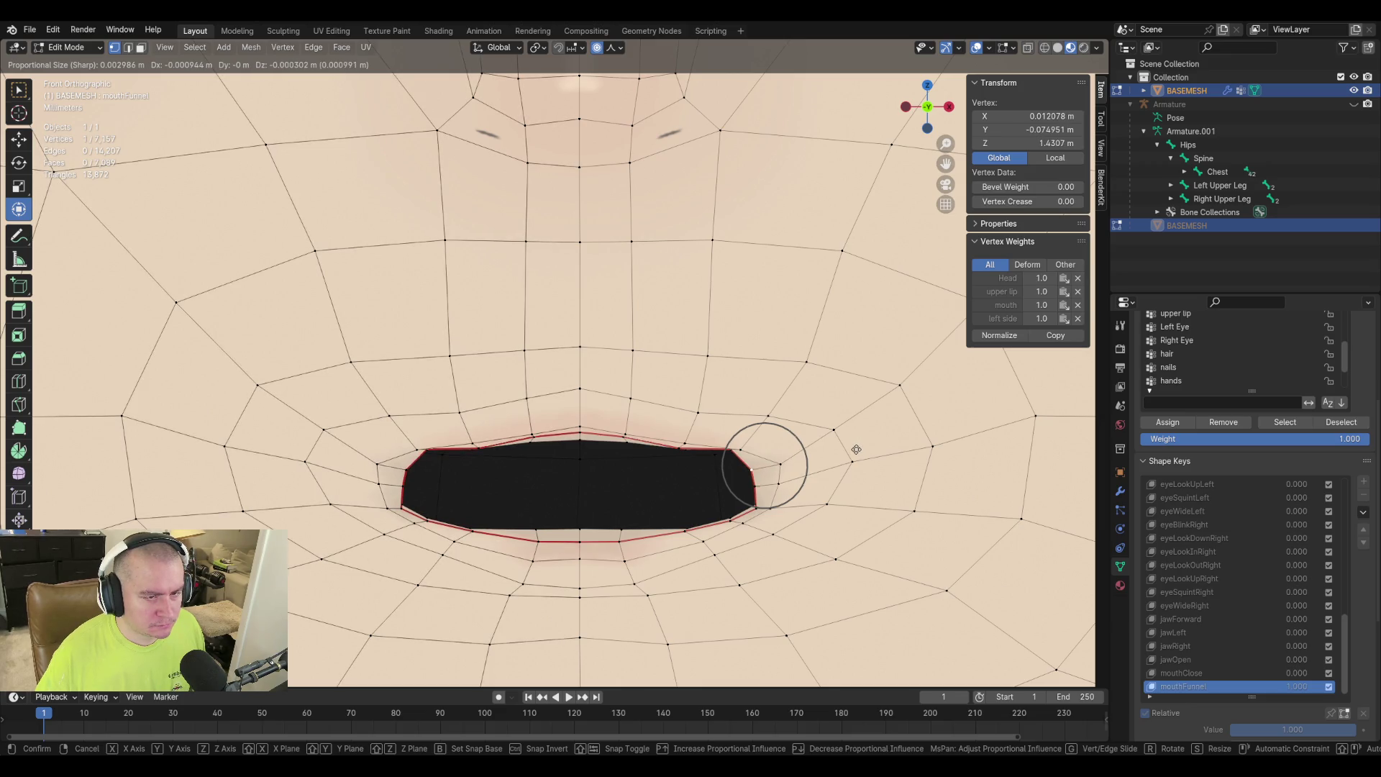
left_click(859, 452)
middle_click_drag(860, 452, 851, 450)
Zoom in on the mouth corner and select its vertices, cancelling a trial move on the lower one.
scroll(791, 486, "up", 3)
scroll(749, 502, "up", 2)
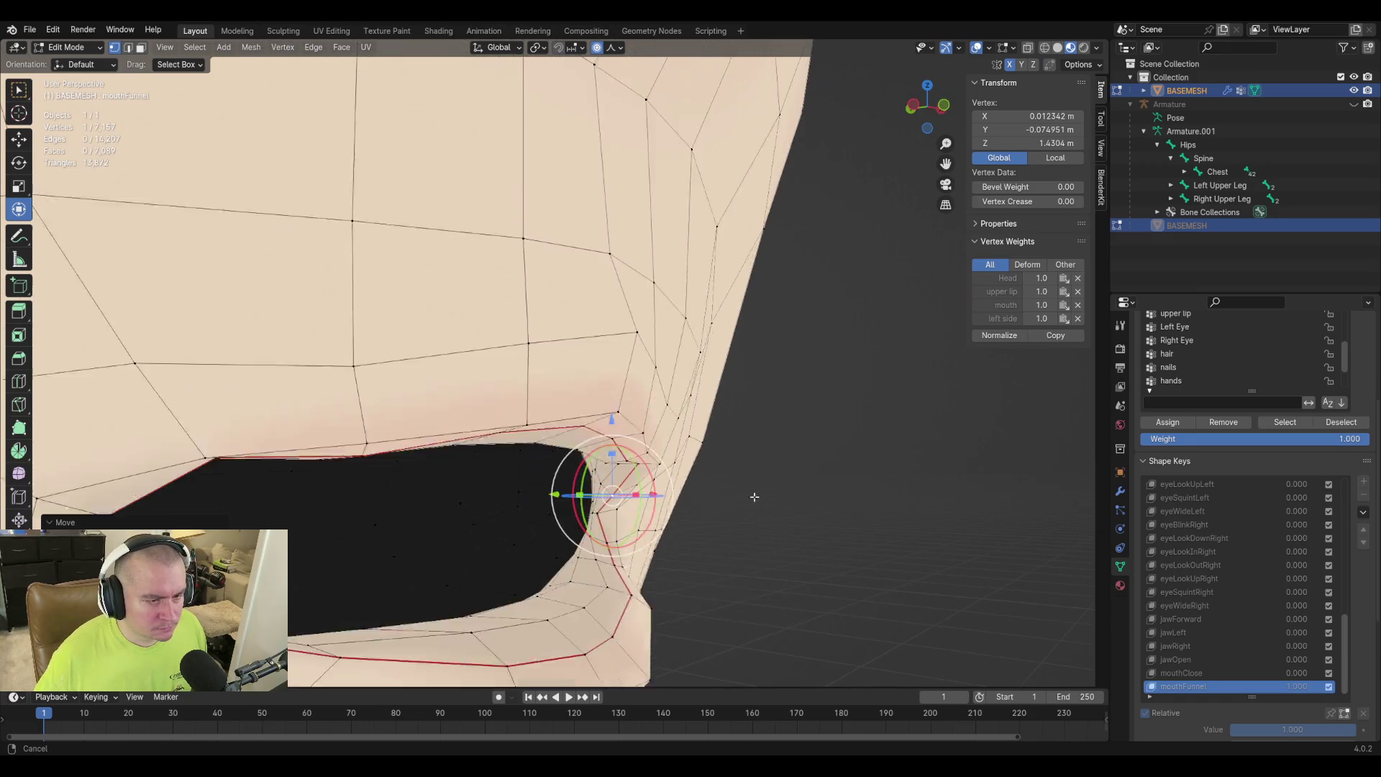
left_click(590, 482)
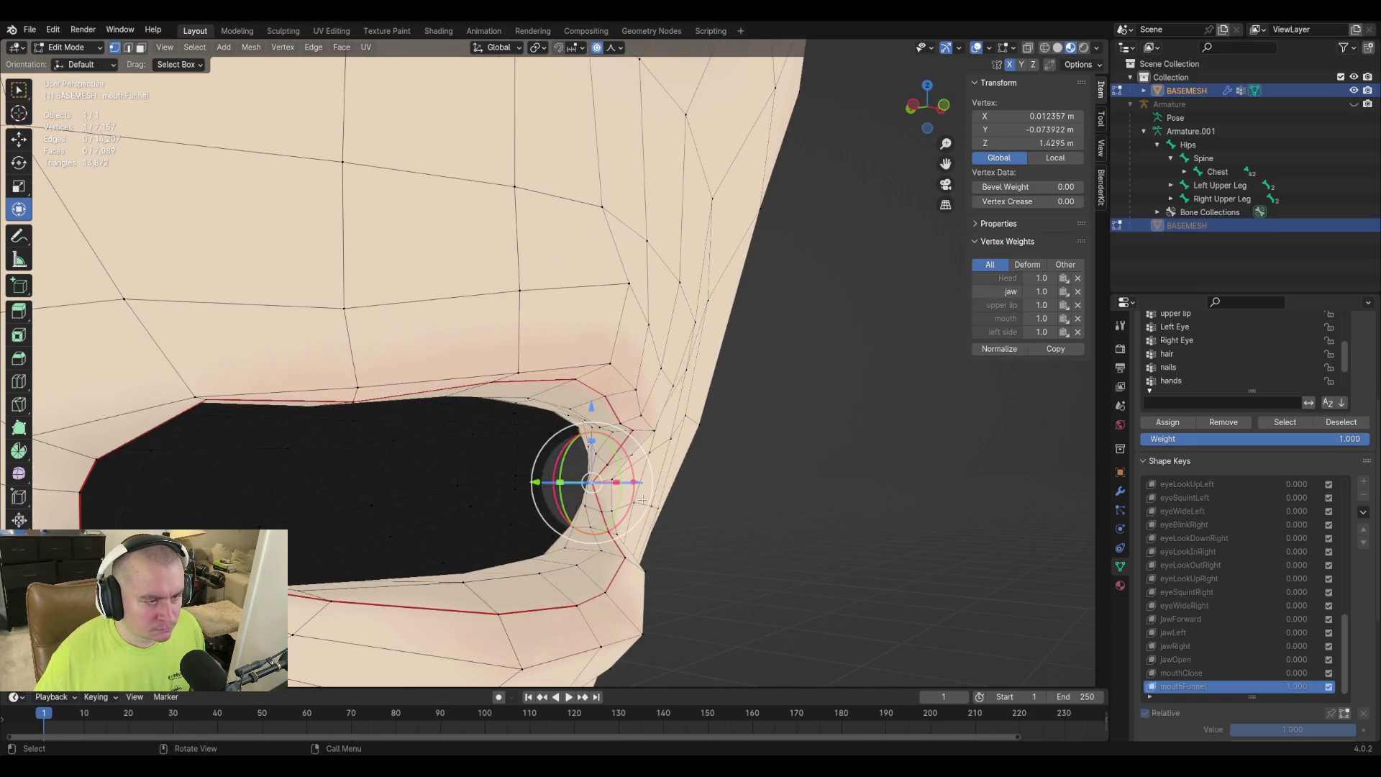
left_click(615, 458)
mouse_move(619, 460)
middle_mouse_down()
mouse_move(719, 503)
mouse_move(717, 588)
middle_mouse_up()
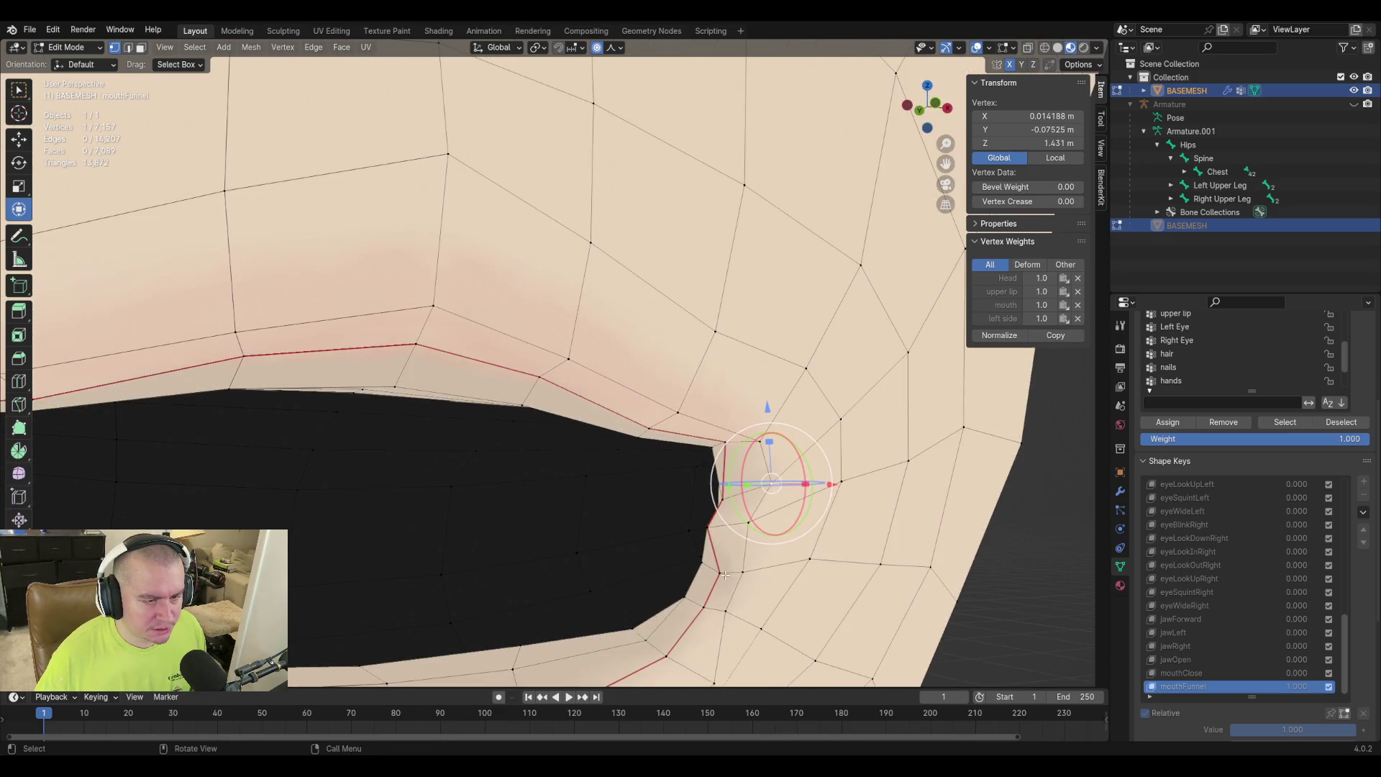
left_click(723, 574)
key("g")
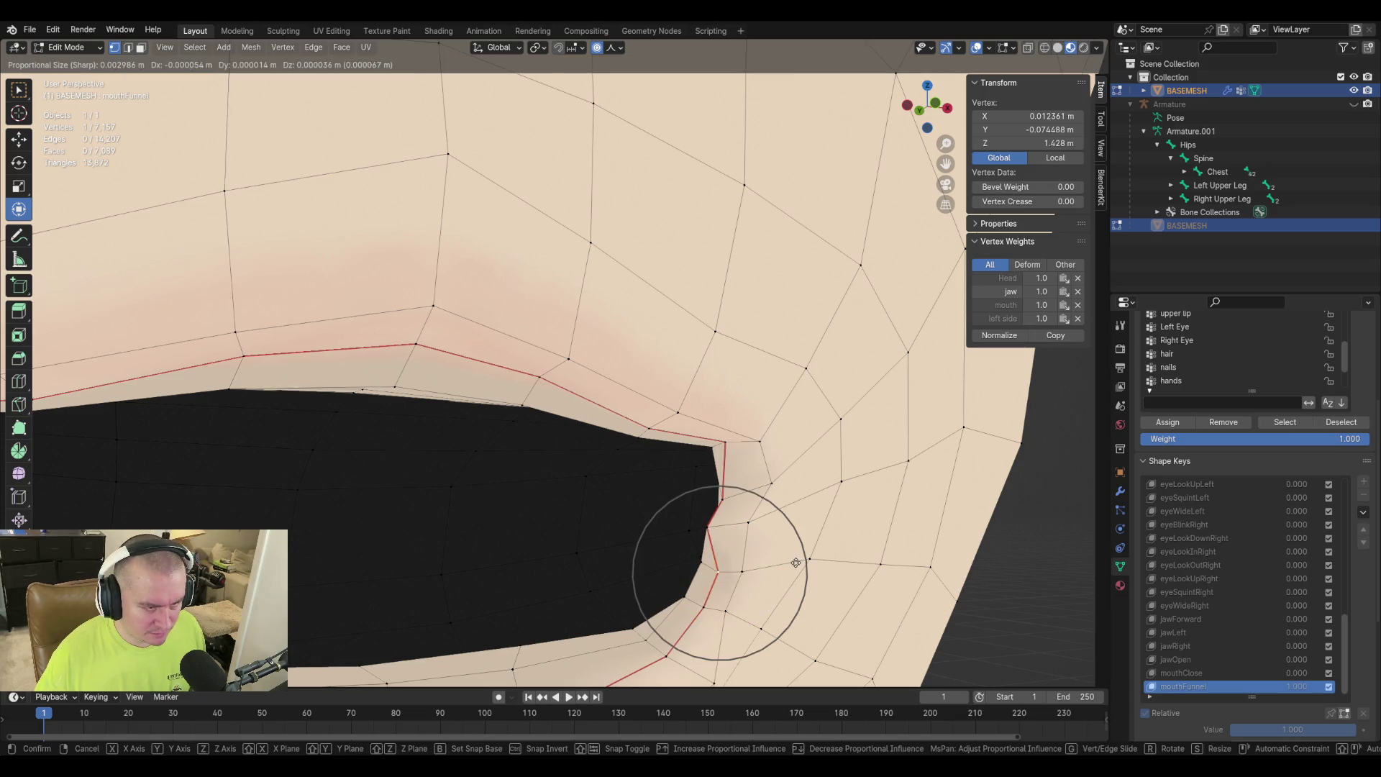
key("Escape")
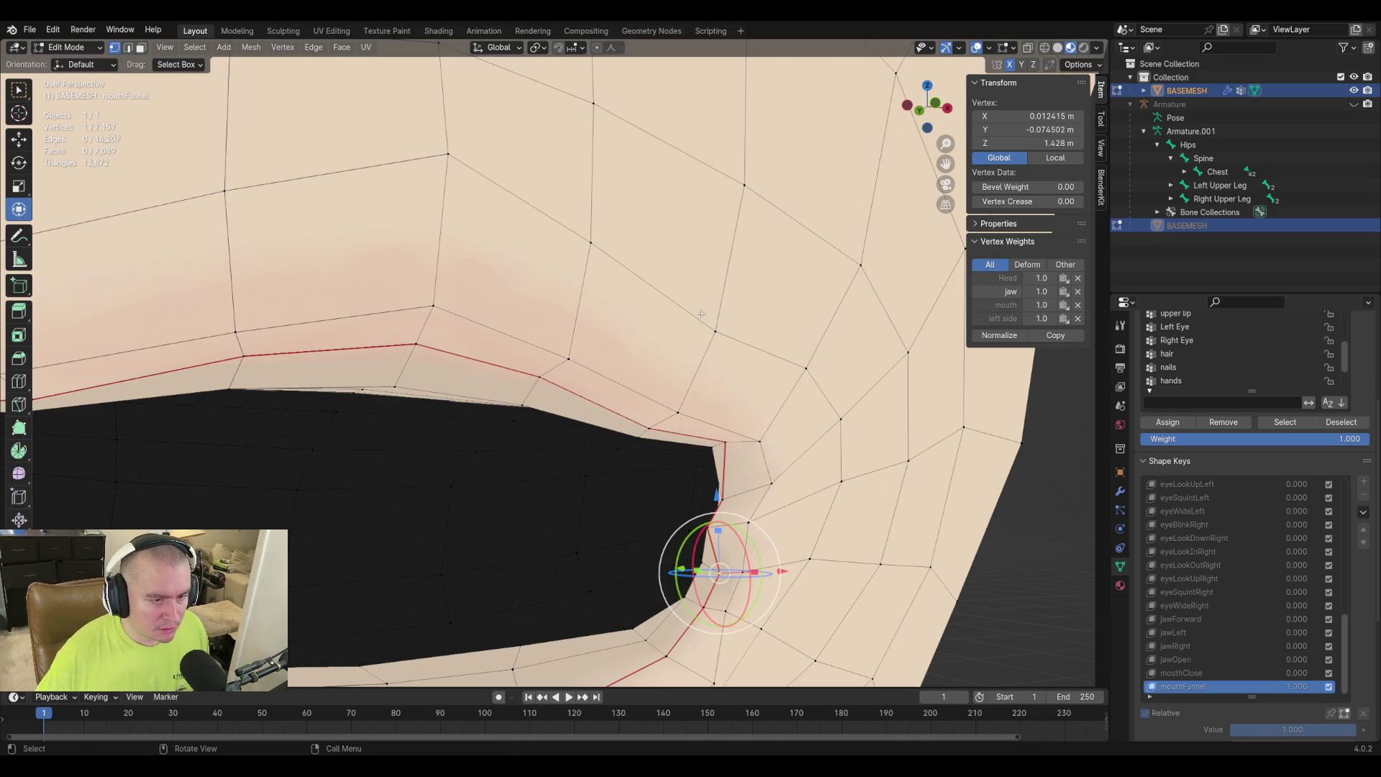
mouse_move(678, 522)
middle_mouse_down()
mouse_move(559, 495)
mouse_move(584, 422)
mouse_move(584, 215)
mouse_move(600, 246)
middle_mouse_up()
middle_click_drag(605, 353, 641, 496)
Move a higher mouth-corner vertex and select the next vertices along the corner.
left_click(550, 349)
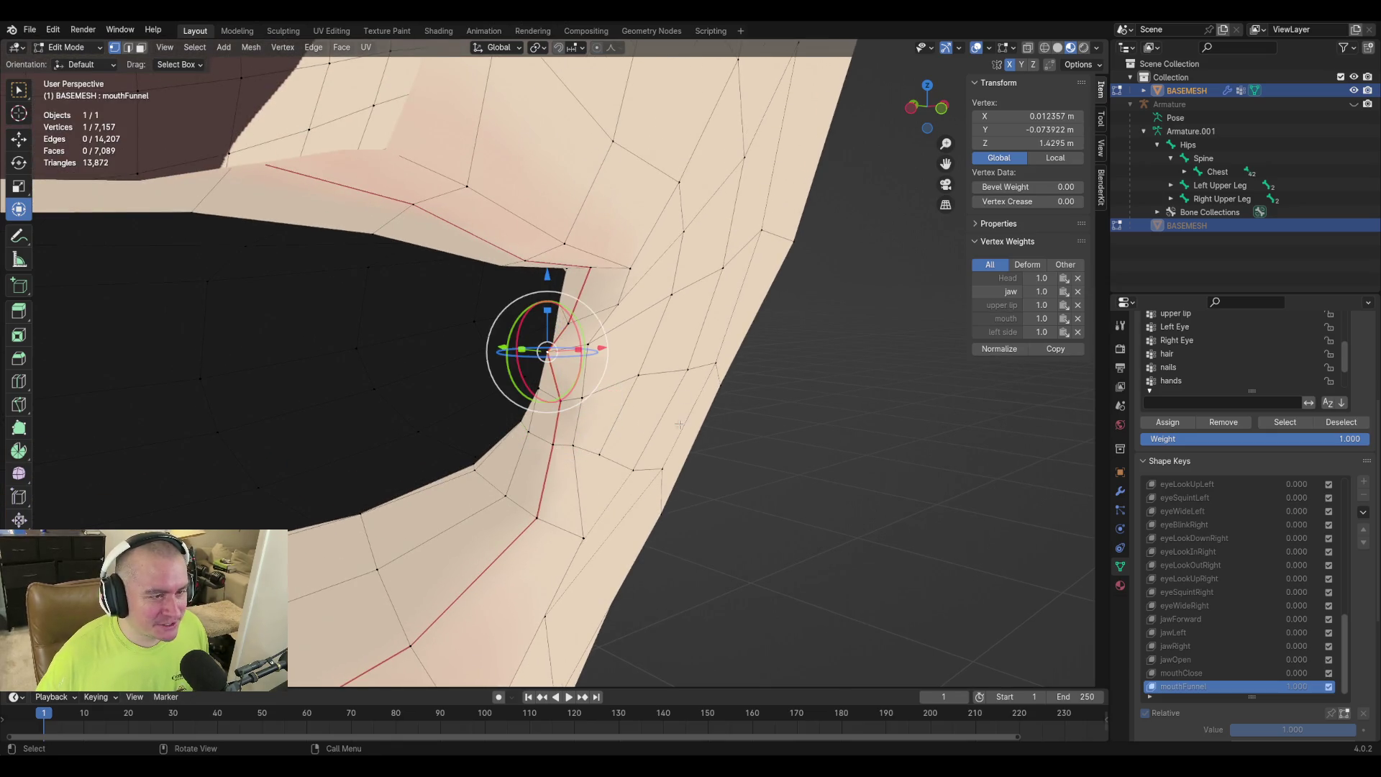
left_click(564, 322)
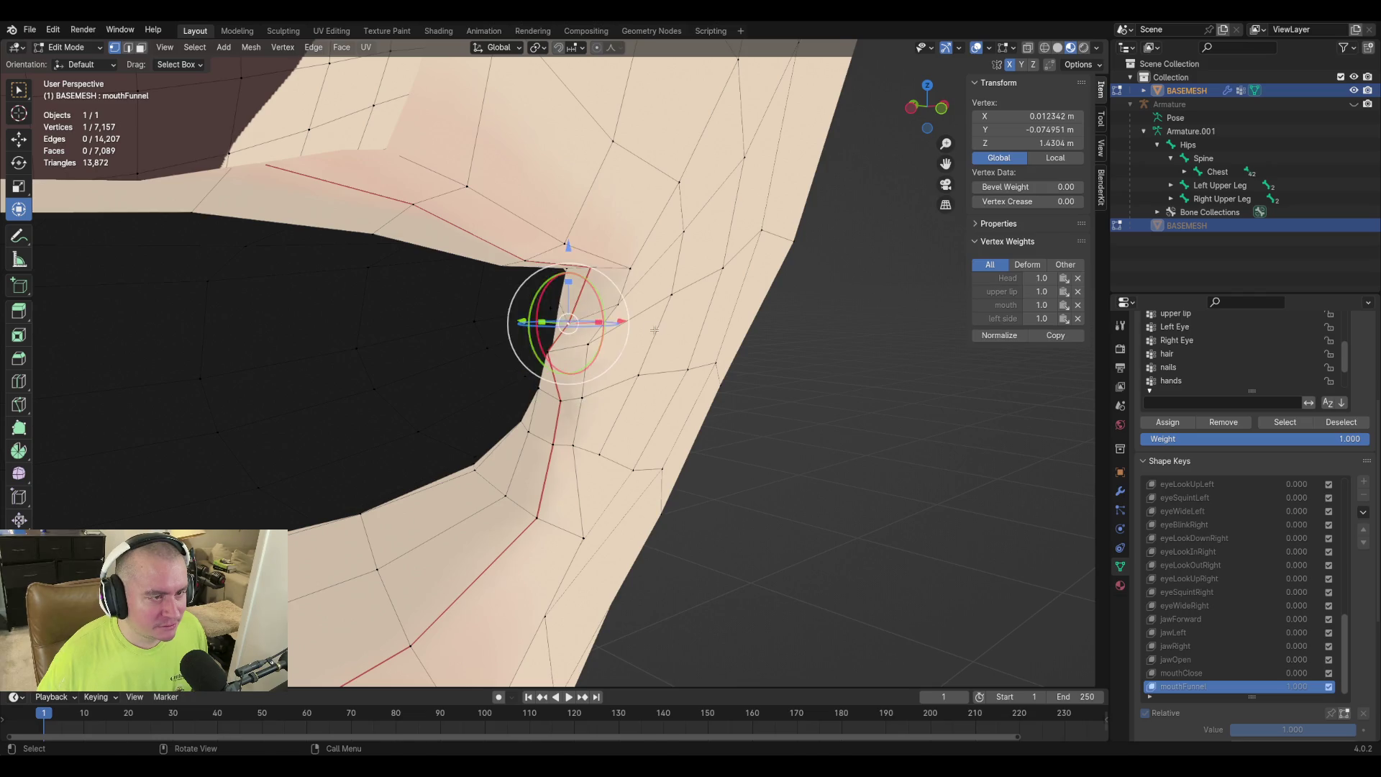
key("g")
left_click(639, 341)
left_click(615, 305)
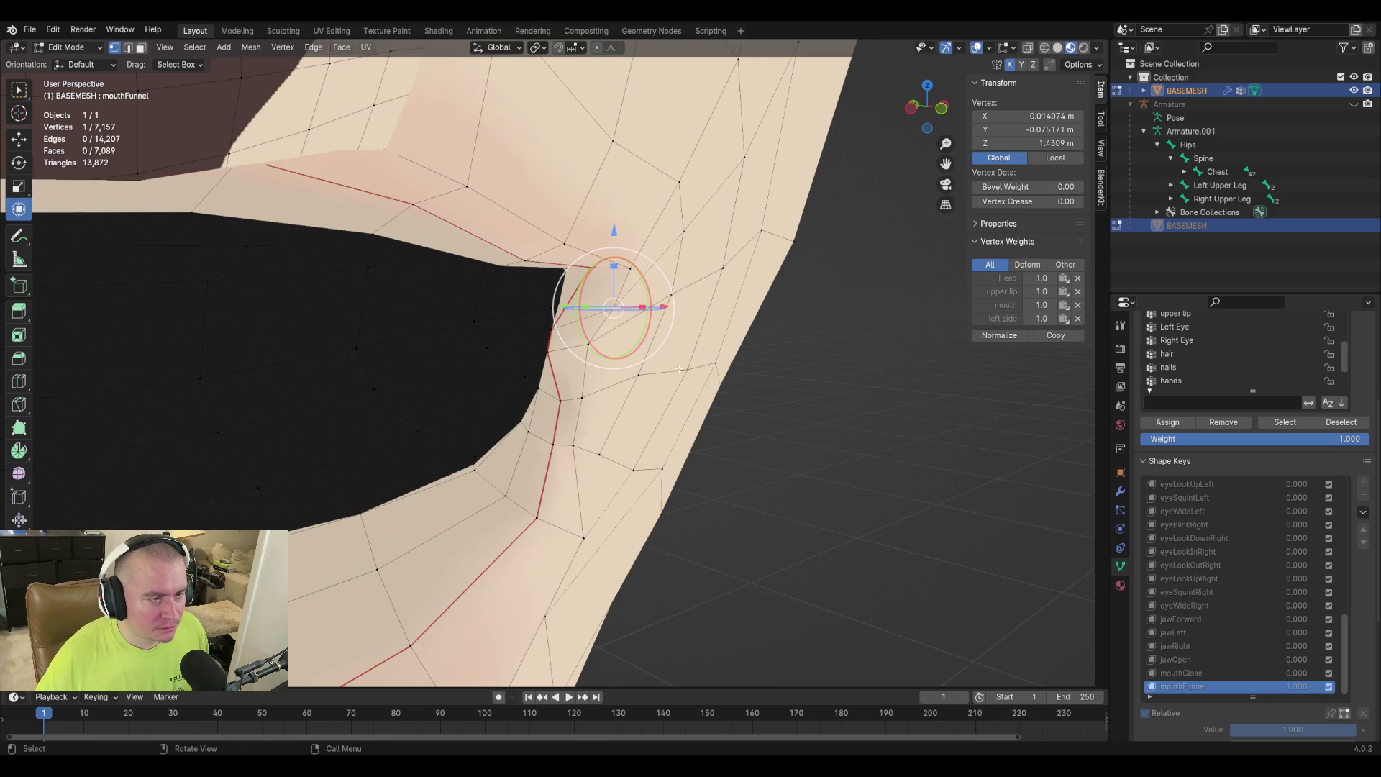
scroll(684, 370, "up", 2)
middle_click_drag(684, 369, 684, 382)
scroll(638, 410, "up", 3)
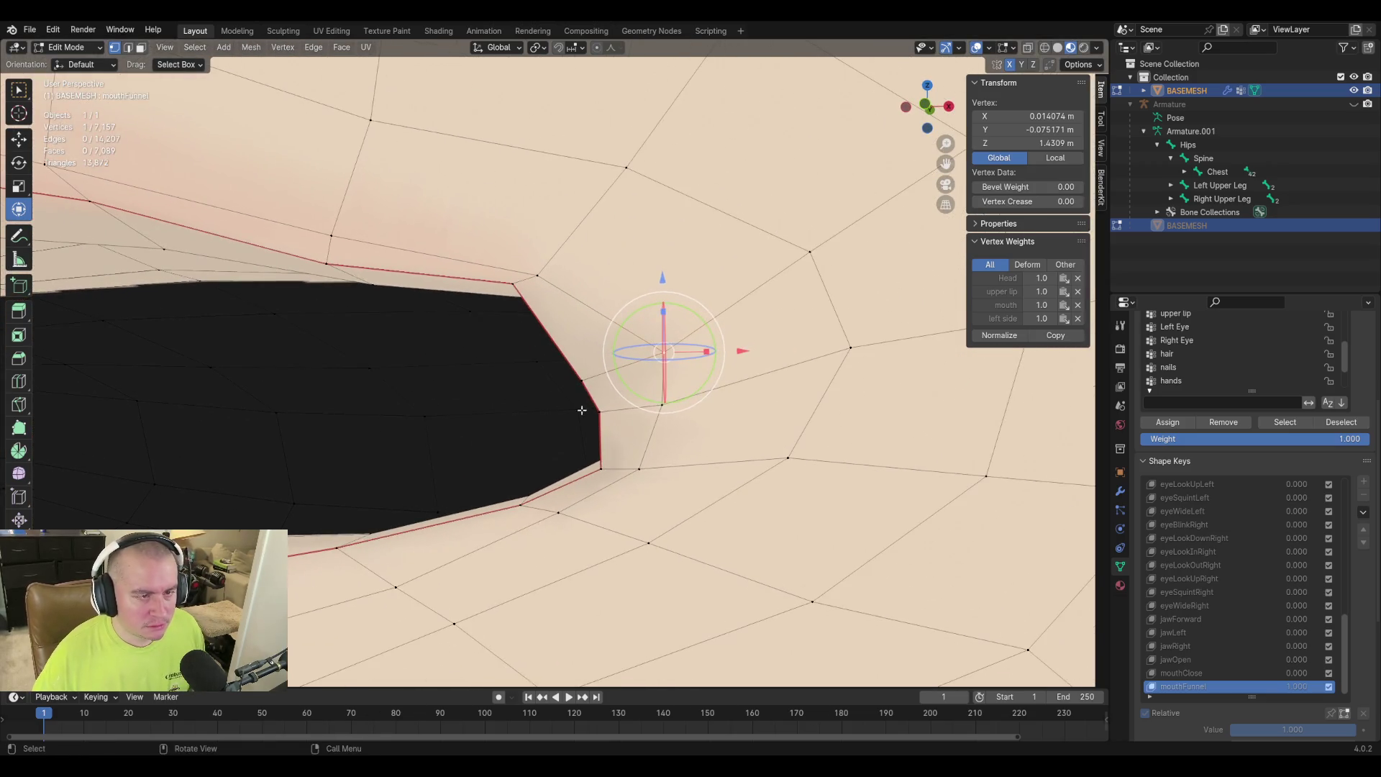
left_click(586, 381)
mouse_move(586, 380)
middle_mouse_down()
mouse_move(249, 422)
mouse_move(392, 425)
middle_mouse_up()
Move the selected lip vertex vertically, constrained to the Z axis.
key("g")
key("y")
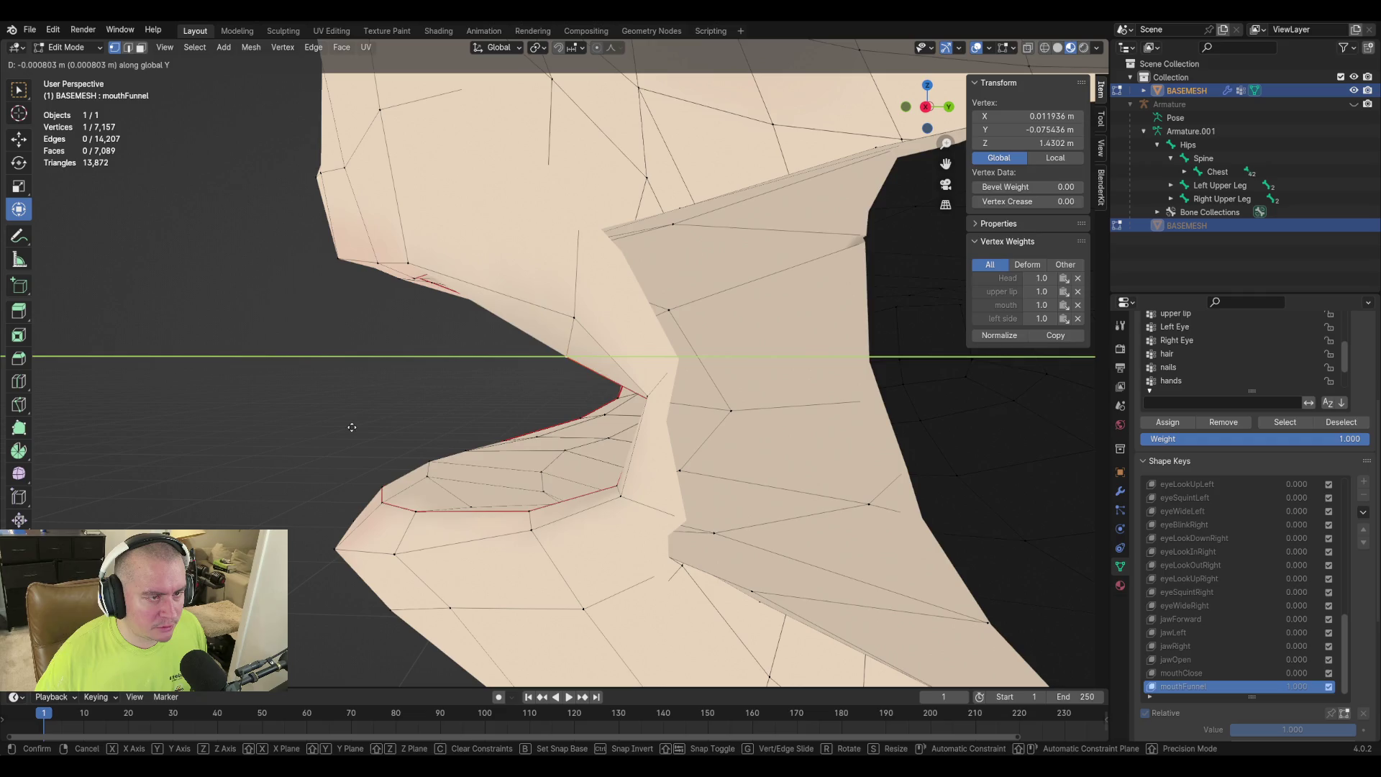
key("z")
scroll(468, 444, "up", 3)
middle_click_drag(468, 443, 463, 441)
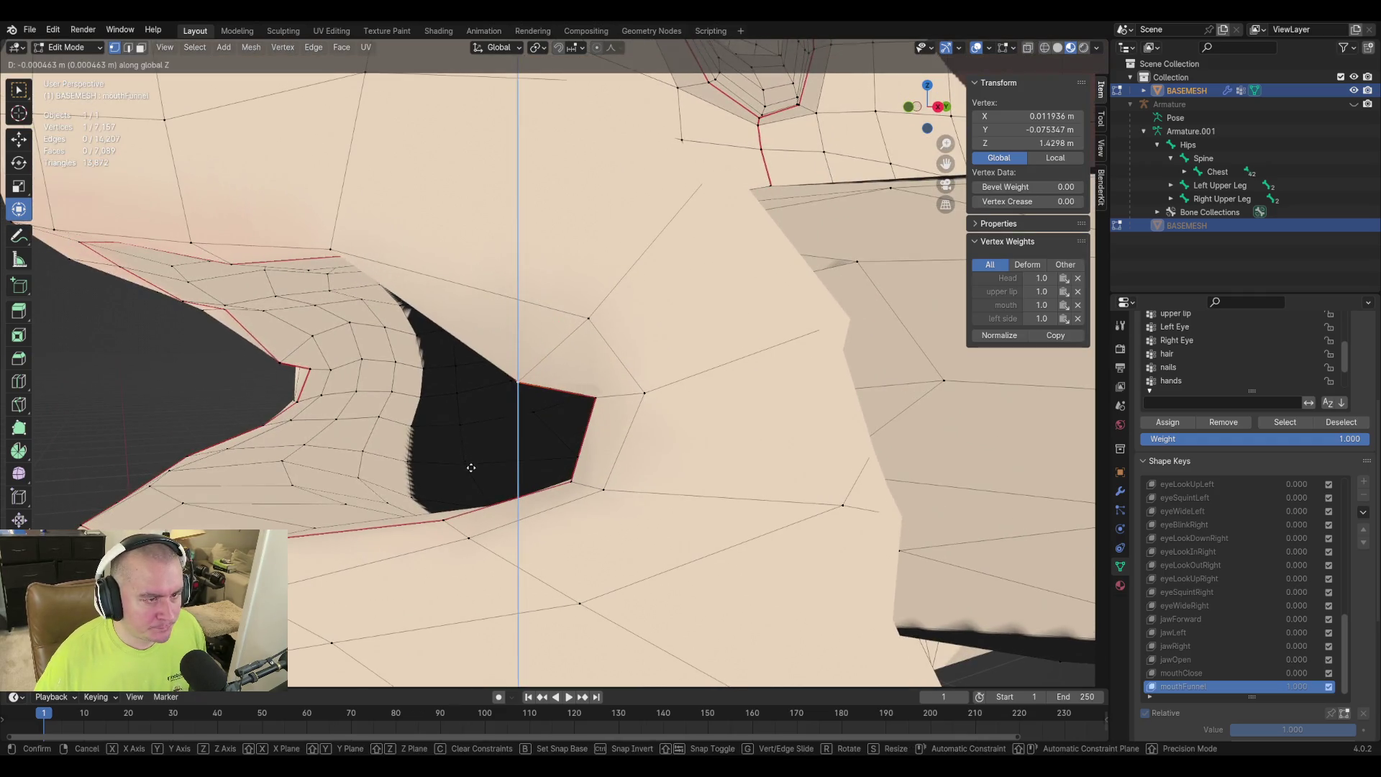
left_click(469, 461)
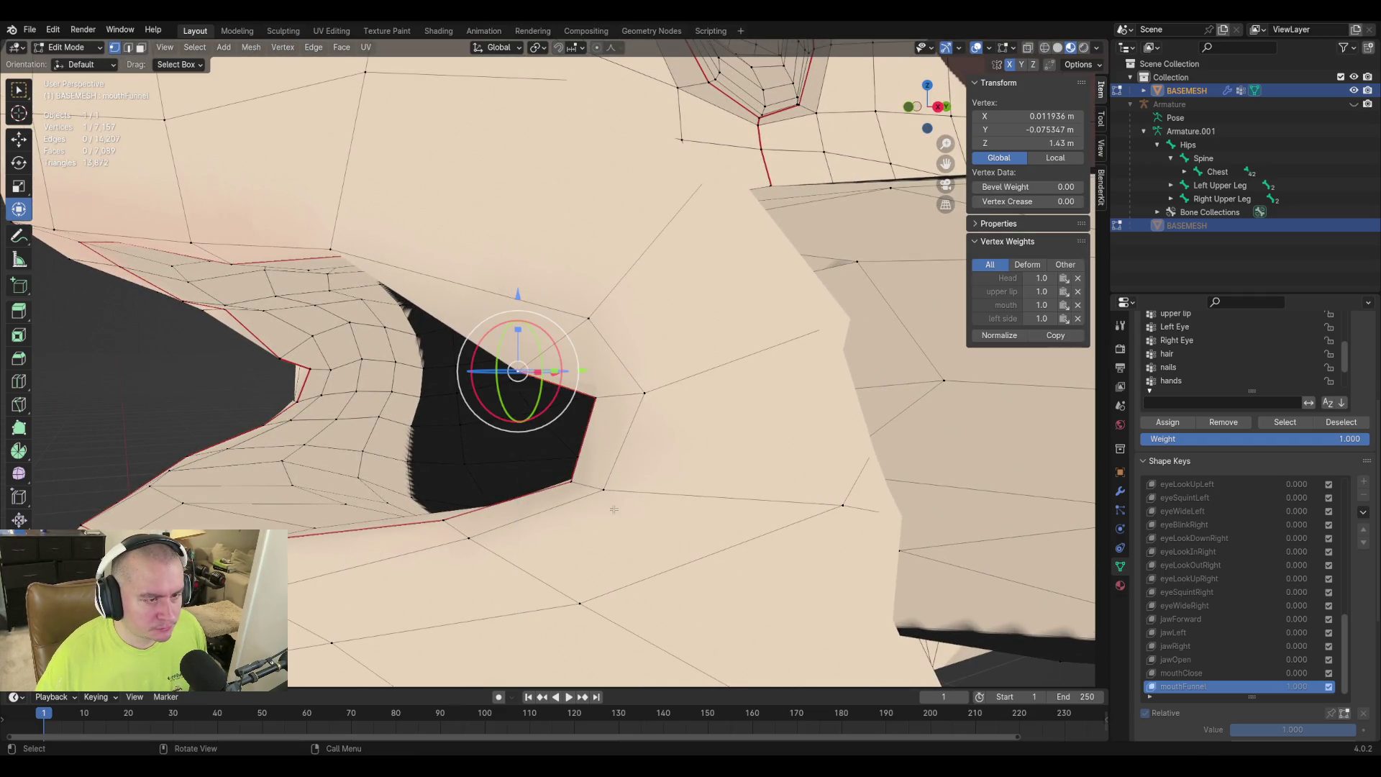
Move the mouth-corner vertex inward and forward in two adjustments.
left_click(567, 479)
key("g")
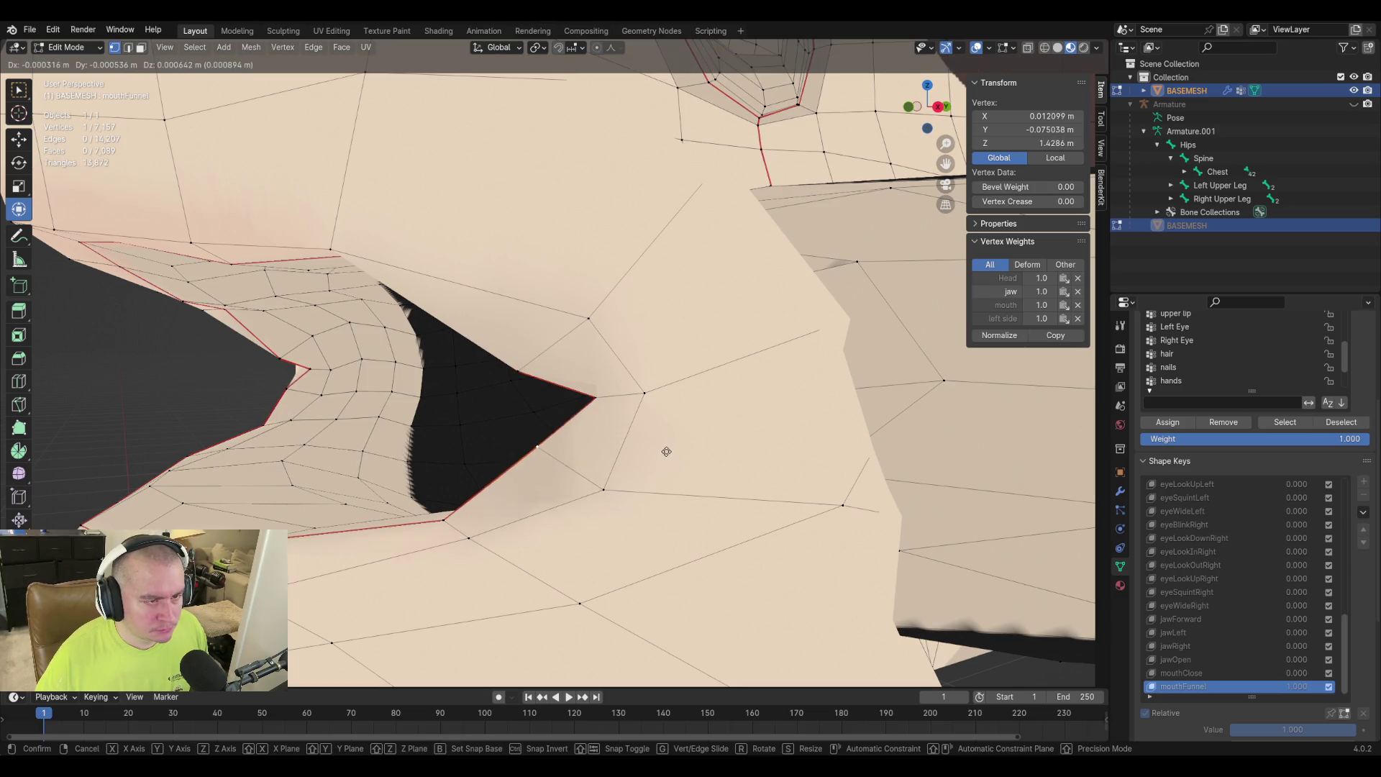
left_click(658, 437)
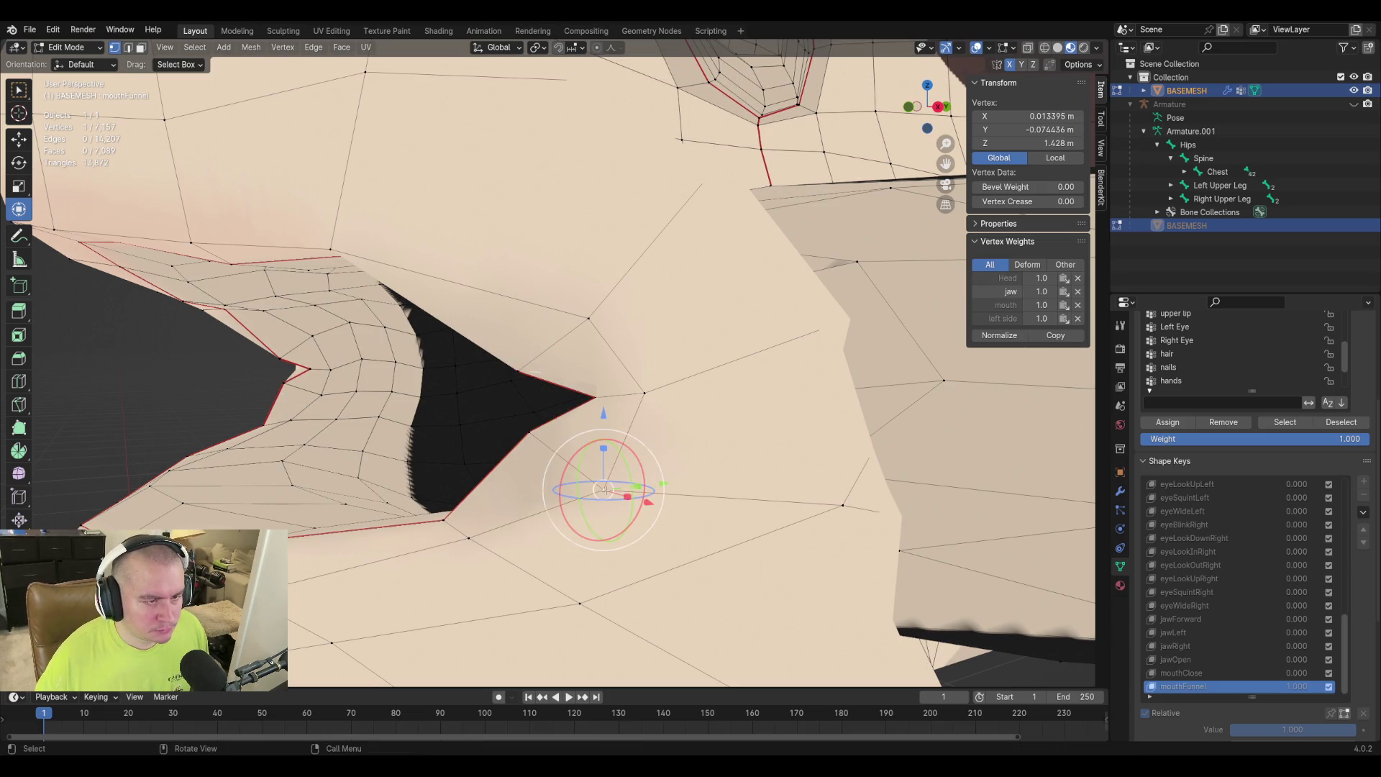
scroll(601, 490, "up", 5)
key("g")
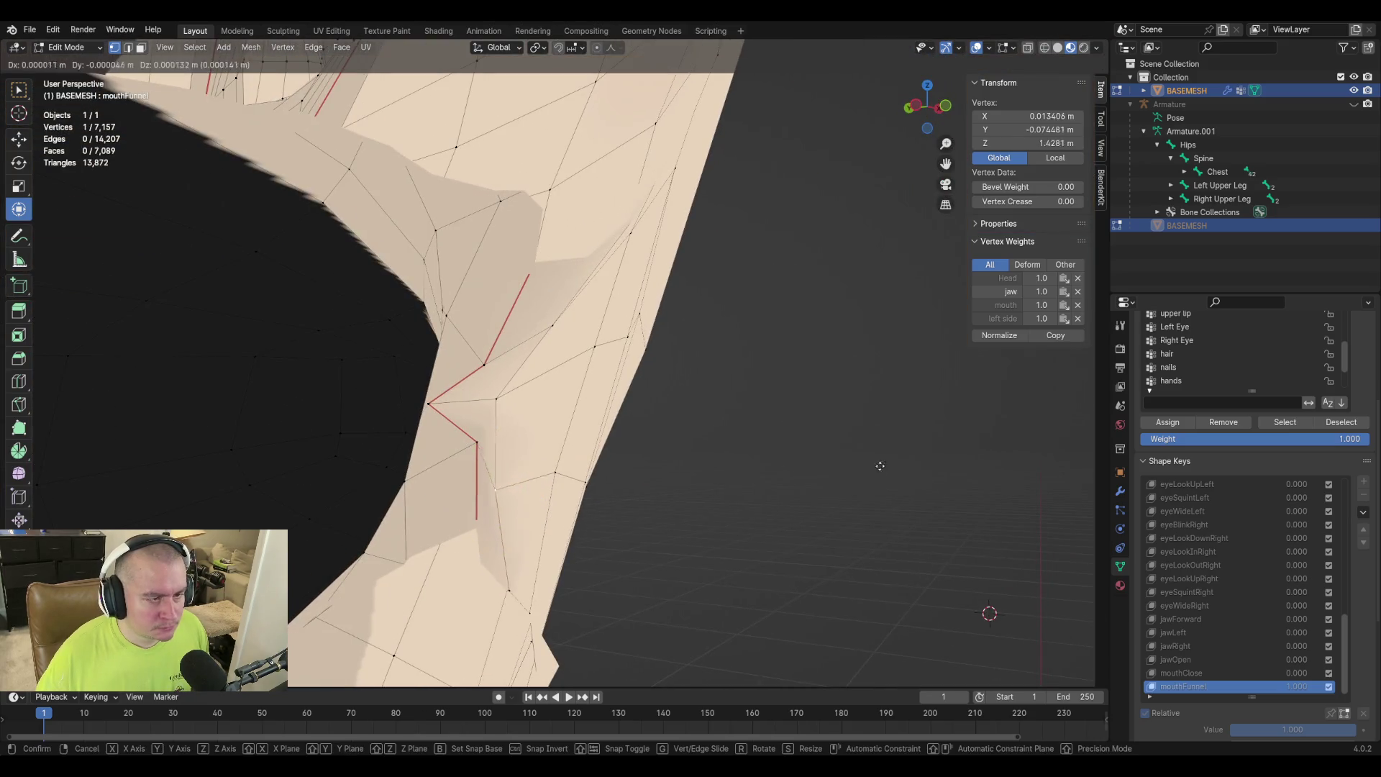
left_click(890, 428)
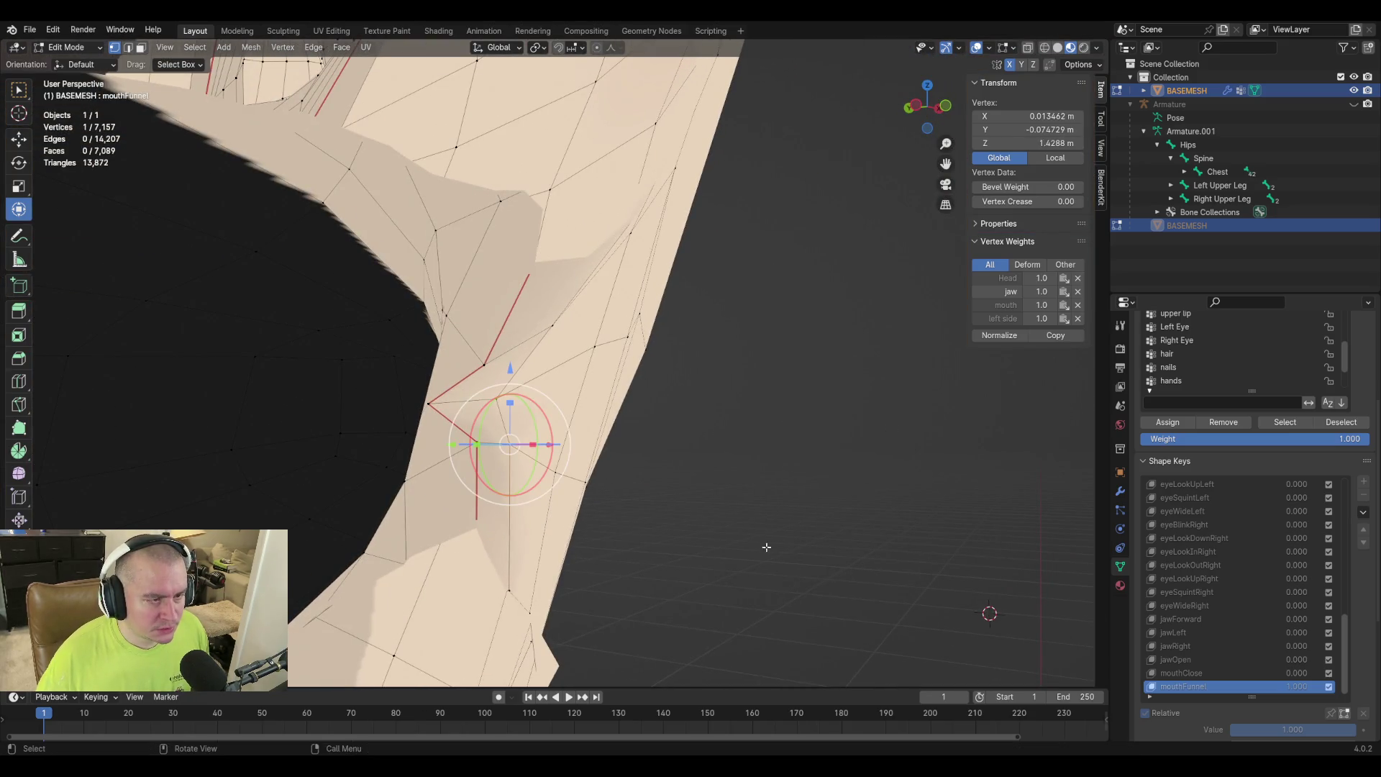
scroll(532, 535, "up", 4)
Pull a nearby lip vertex up and inward, then nudge it slightly.
left_click(487, 520)
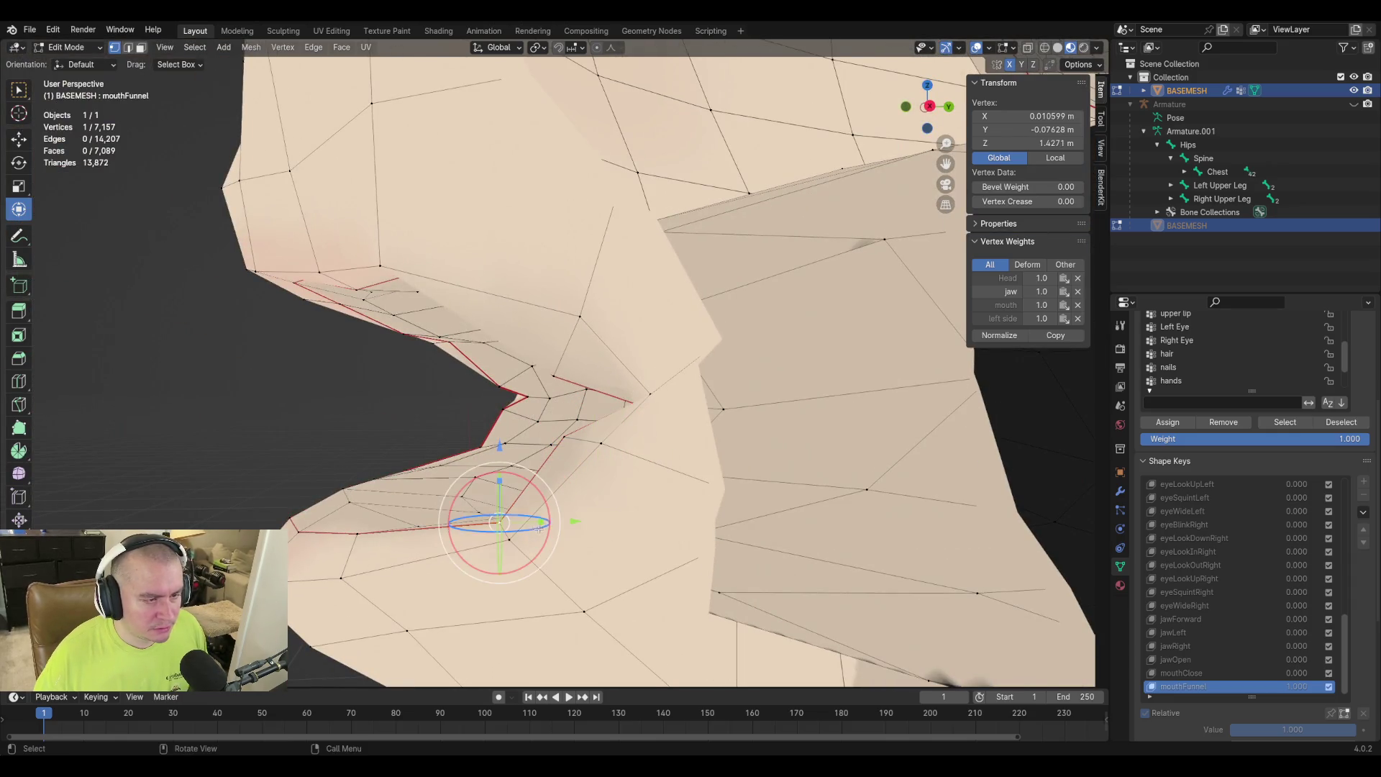
key("g")
left_click(528, 527)
mouse_move(527, 527)
middle_mouse_down()
mouse_move(519, 543)
mouse_move(647, 503)
mouse_move(569, 464)
middle_mouse_up()
key("g")
left_click(520, 542)
key("g")
left_click(647, 483)
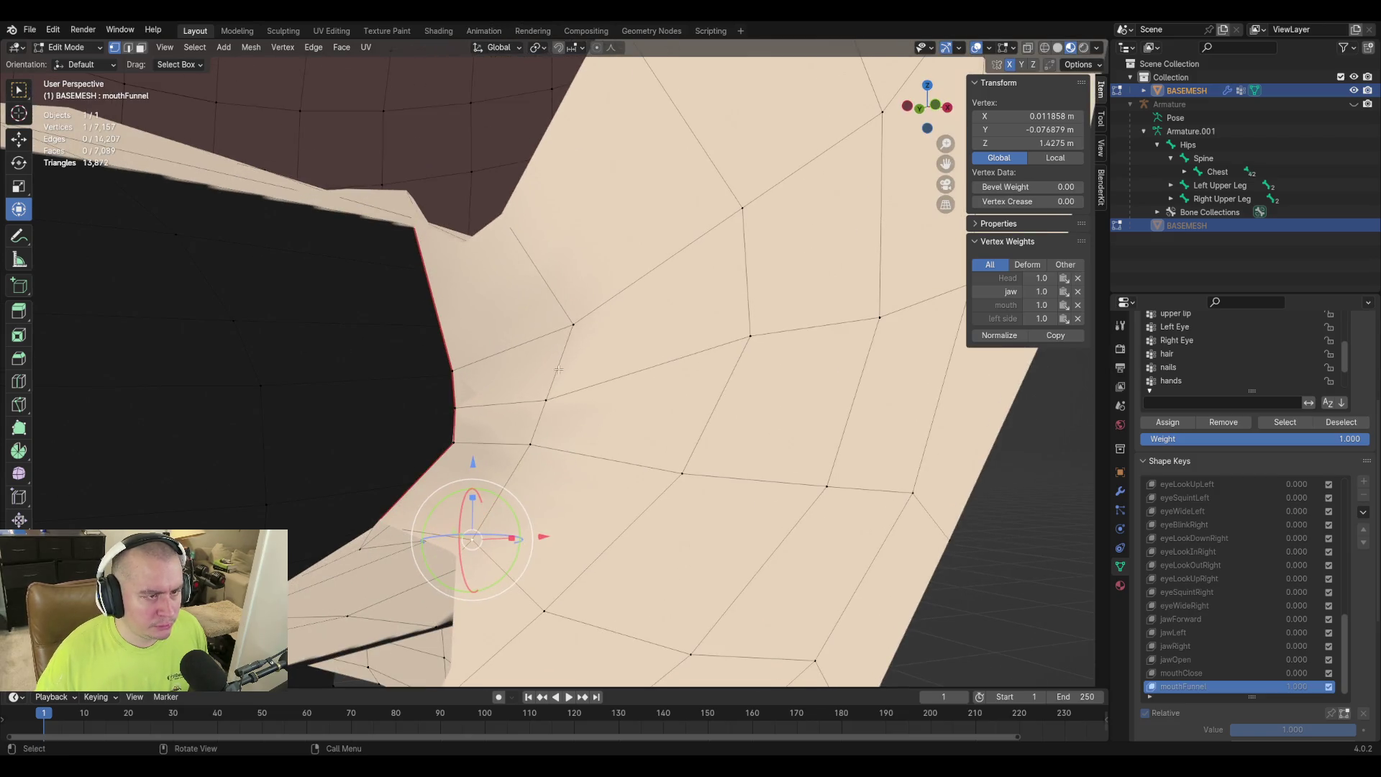
Refine the lip vertex's position with several more moves around the corner.
mouse_move(575, 318)
middle_mouse_down()
mouse_move(672, 354)
mouse_move(502, 430)
middle_mouse_up()
key("g")
left_click(666, 382)
key("g")
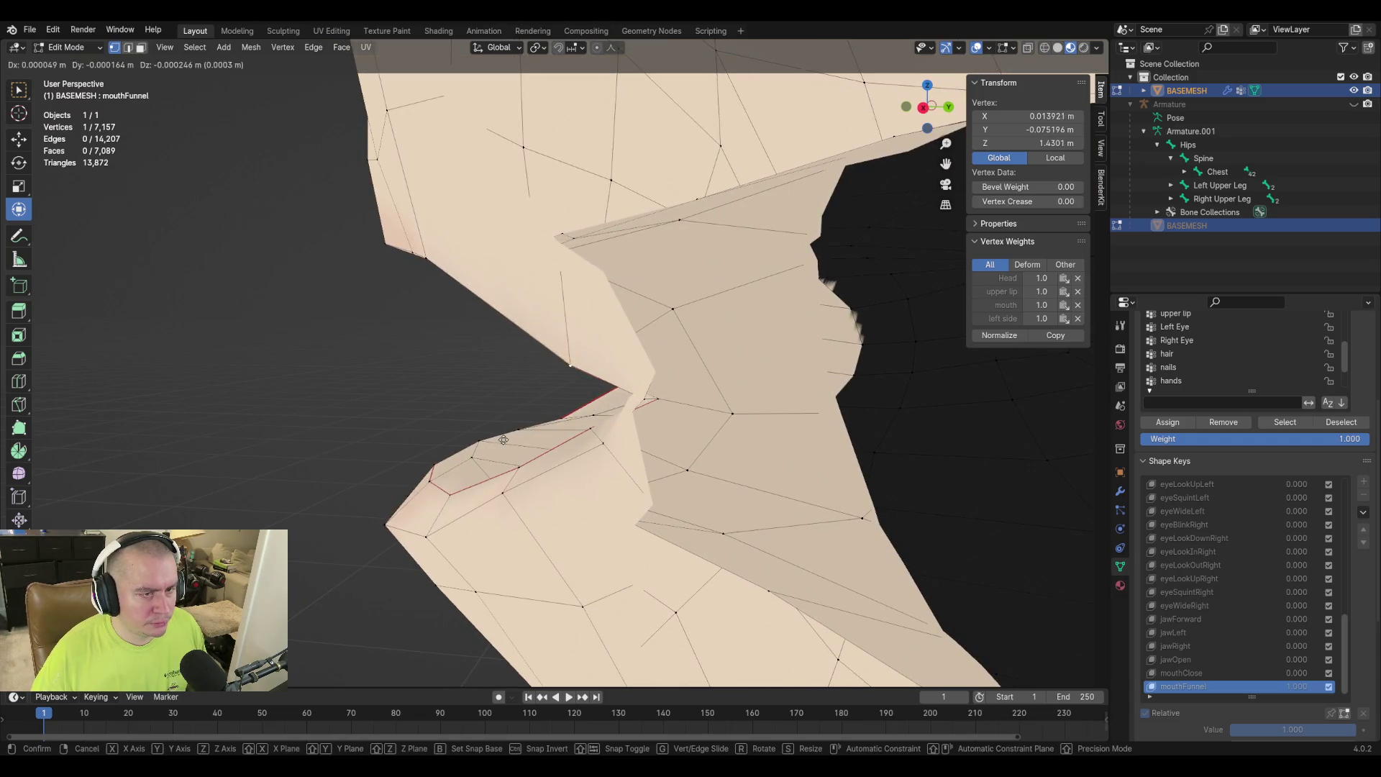
left_click(504, 445)
key("g")
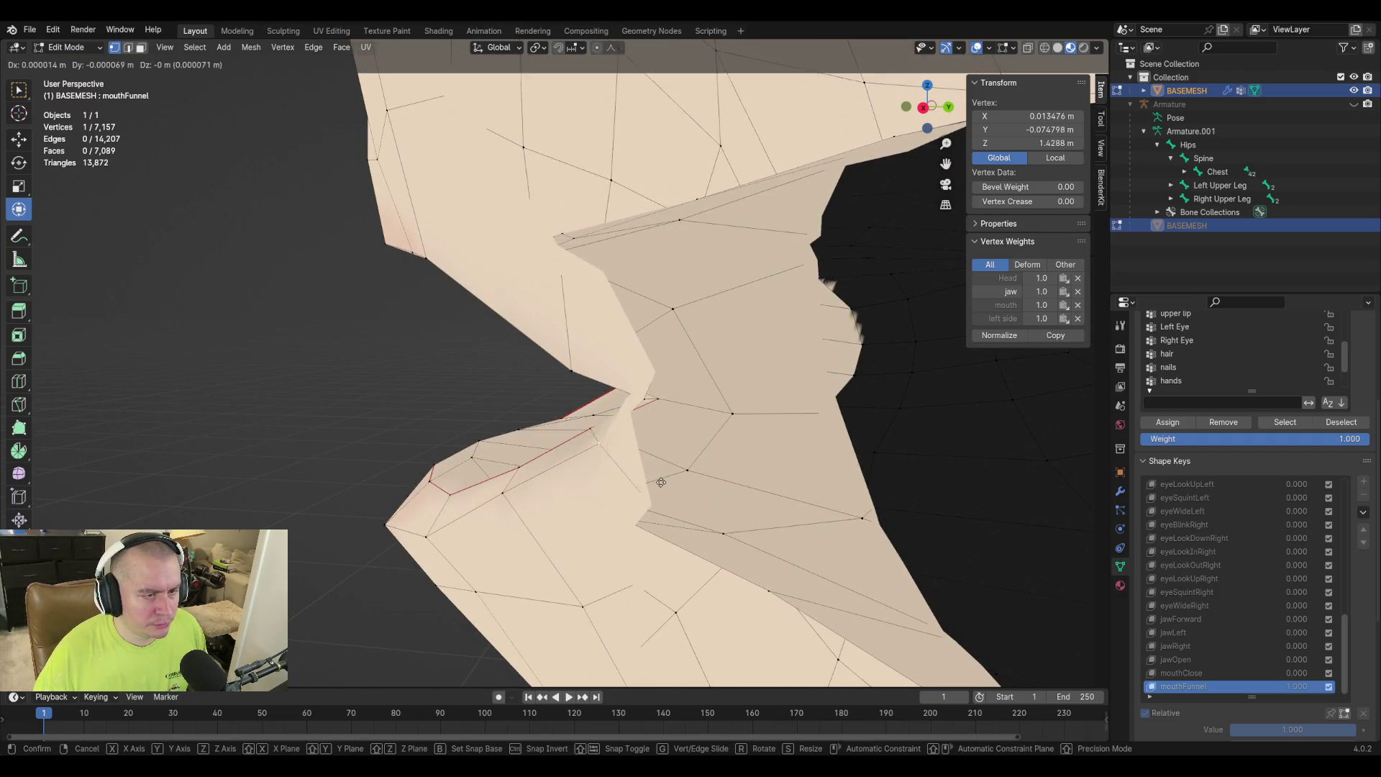
left_click(662, 469)
scroll(660, 475, "up", 4)
mouse_move(661, 475)
middle_mouse_down()
mouse_move(652, 507)
mouse_move(591, 359)
middle_mouse_up()
mouse_move(367, 380)
middle_mouse_down()
mouse_move(410, 348)
mouse_move(446, 359)
mouse_move(472, 345)
mouse_move(474, 423)
mouse_move(440, 416)
mouse_move(973, 356)
mouse_move(328, 434)
mouse_move(348, 400)
mouse_move(381, 394)
middle_mouse_up()
Move and nudge another lip vertex to tighten the corner's taper.
left_click(440, 416)
key("g")
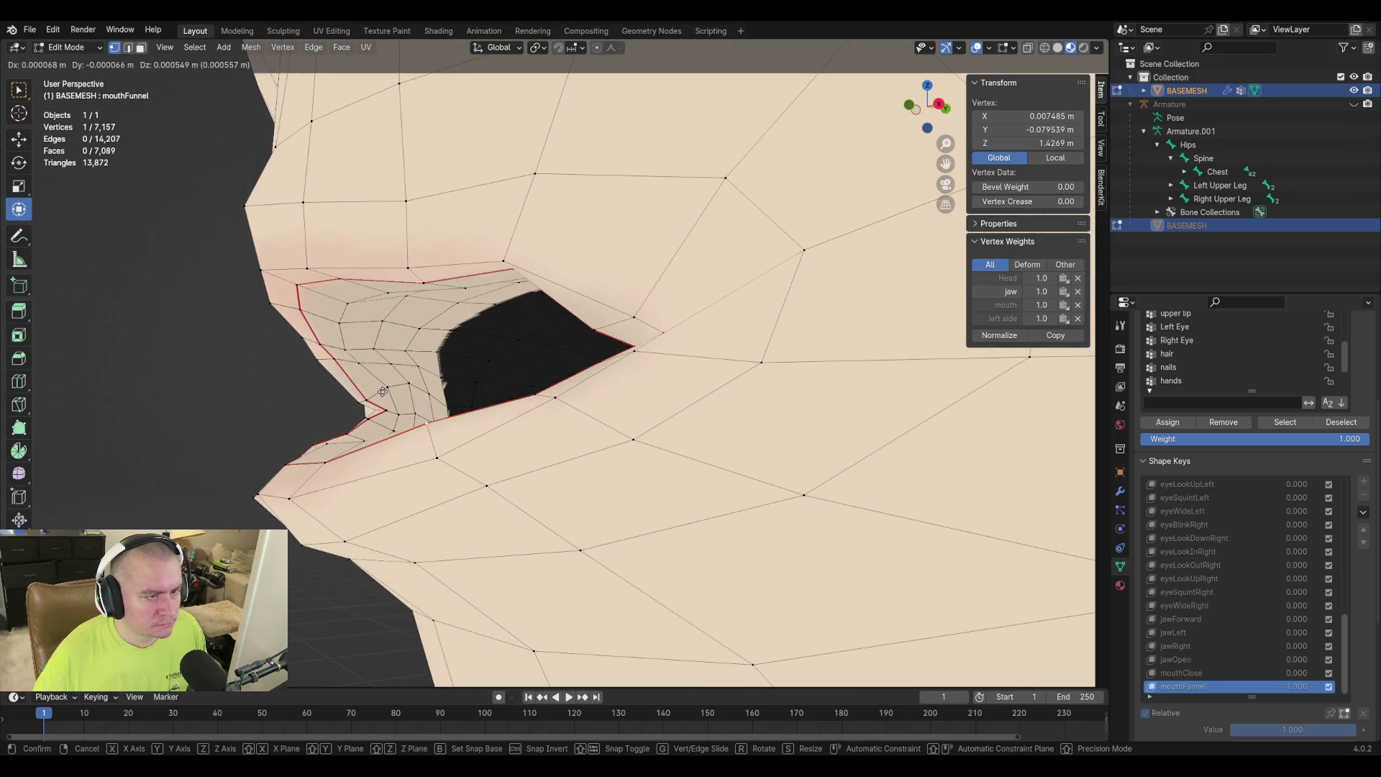
left_click(385, 395)
key("g")
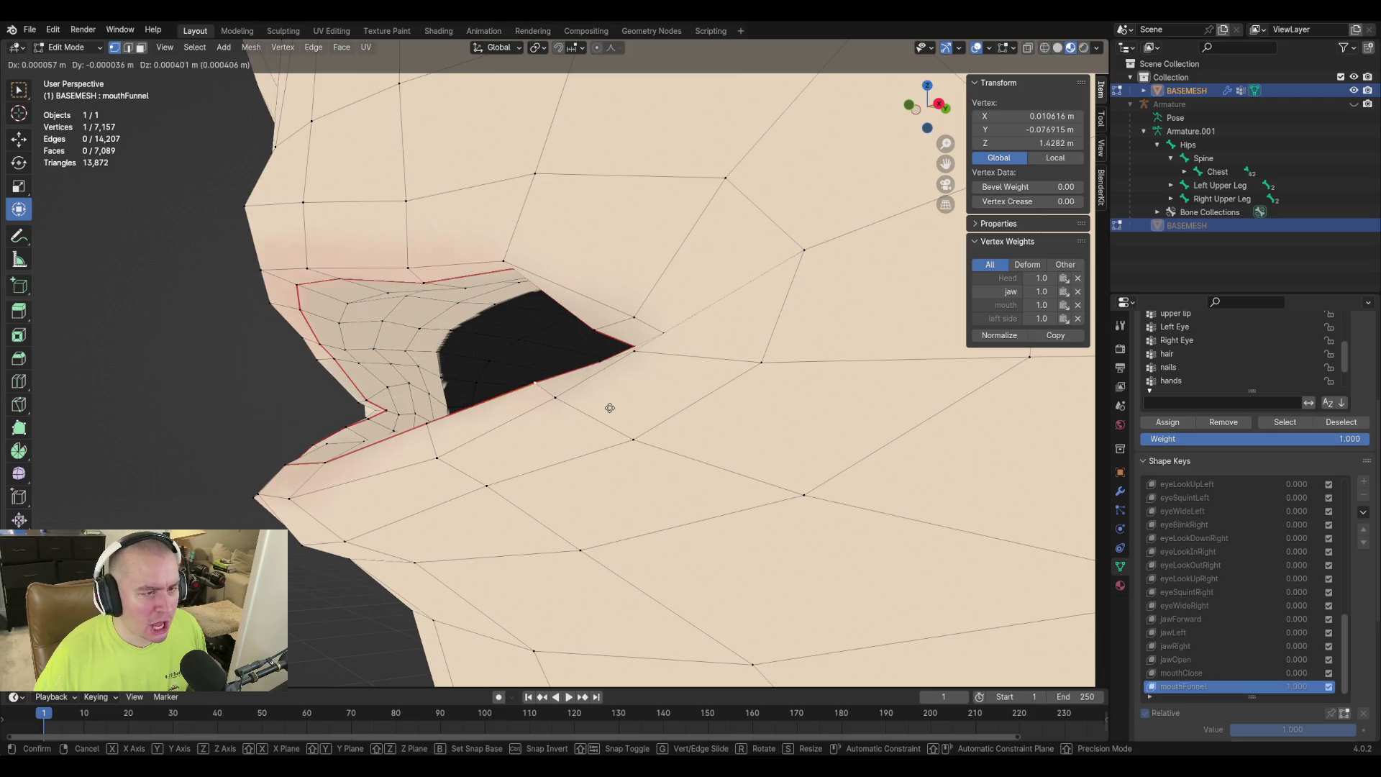
left_click(611, 403)
mouse_move(611, 404)
middle_mouse_down()
mouse_move(519, 435)
mouse_move(507, 421)
mouse_move(496, 453)
mouse_move(521, 403)
middle_mouse_up()
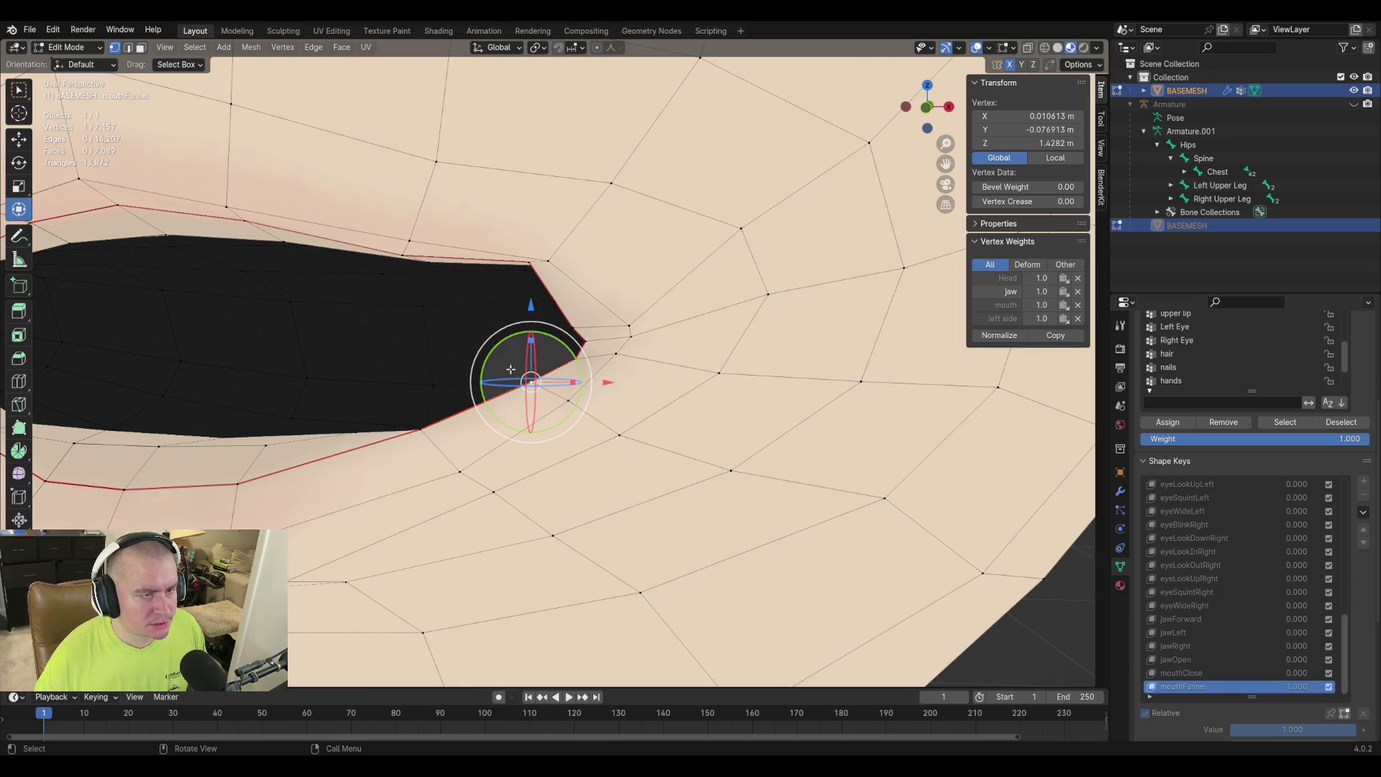
left_click(409, 238)
Adjust a single upper-lip vertex from a frontal view.
mouse_move(409, 238)
middle_mouse_down()
mouse_move(410, 404)
mouse_move(524, 410)
mouse_move(476, 397)
mouse_move(618, 365)
middle_mouse_up()
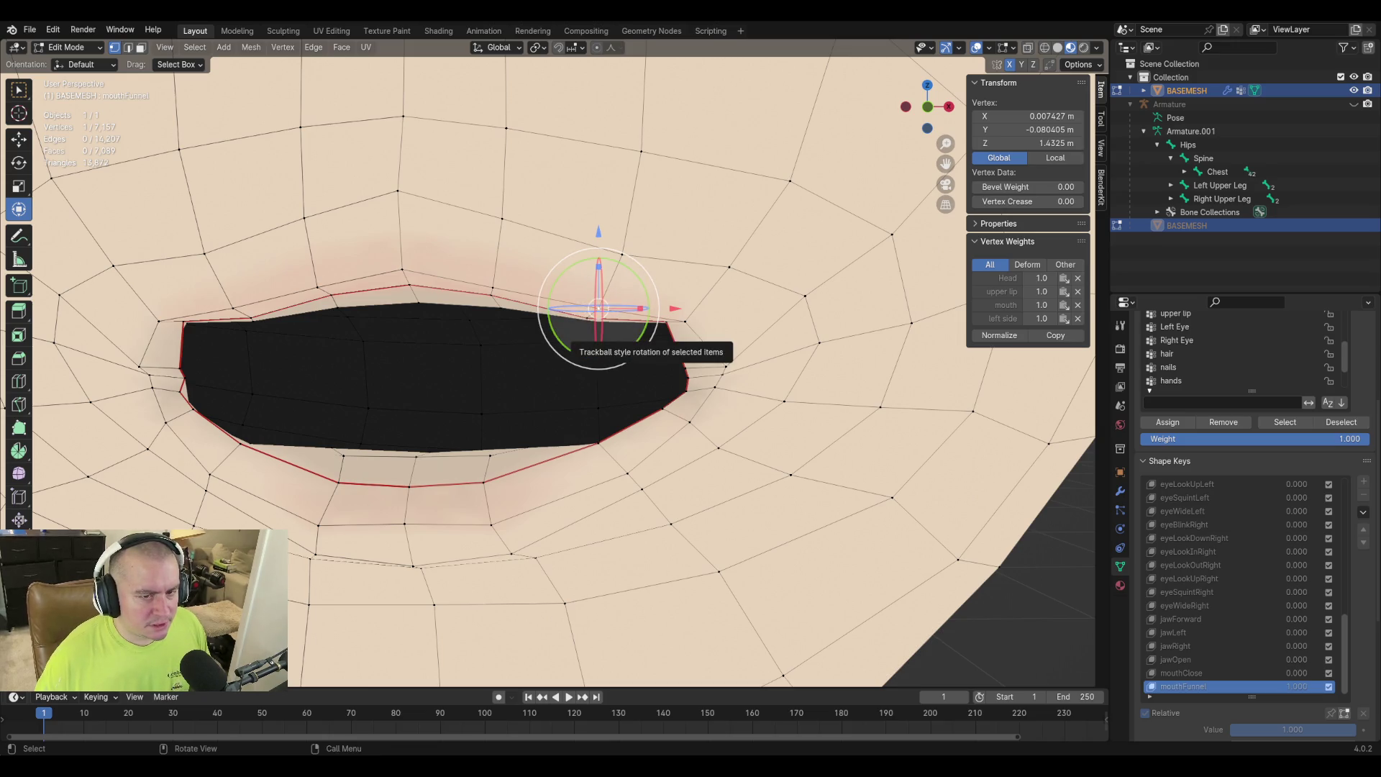
left_click(598, 310, "shift")
left_click_drag(608, 360, 613, 364)
middle_click_drag(613, 364, 591, 295)
left_click(589, 289)
key("g")
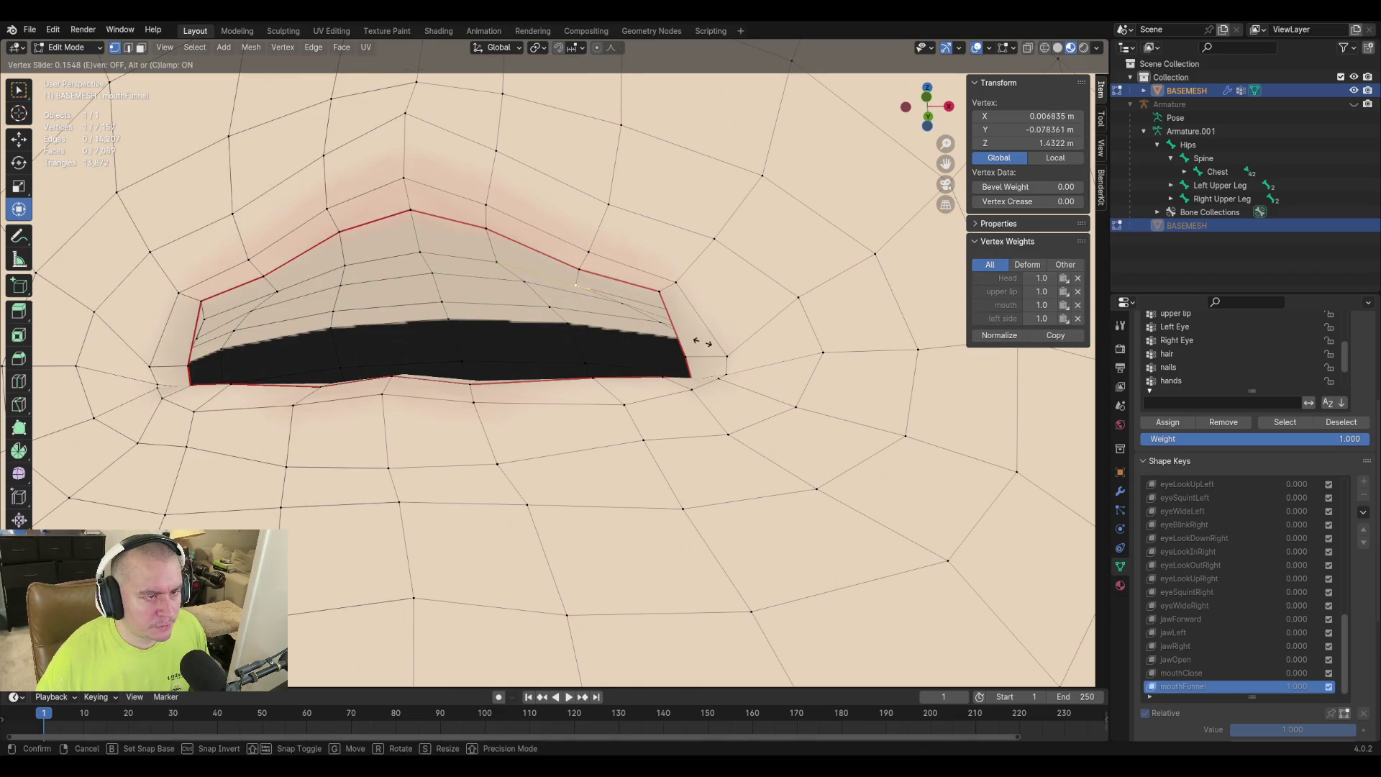
left_click(608, 277)
Raise a group of three upper-lip vertices together.
left_click(589, 255)
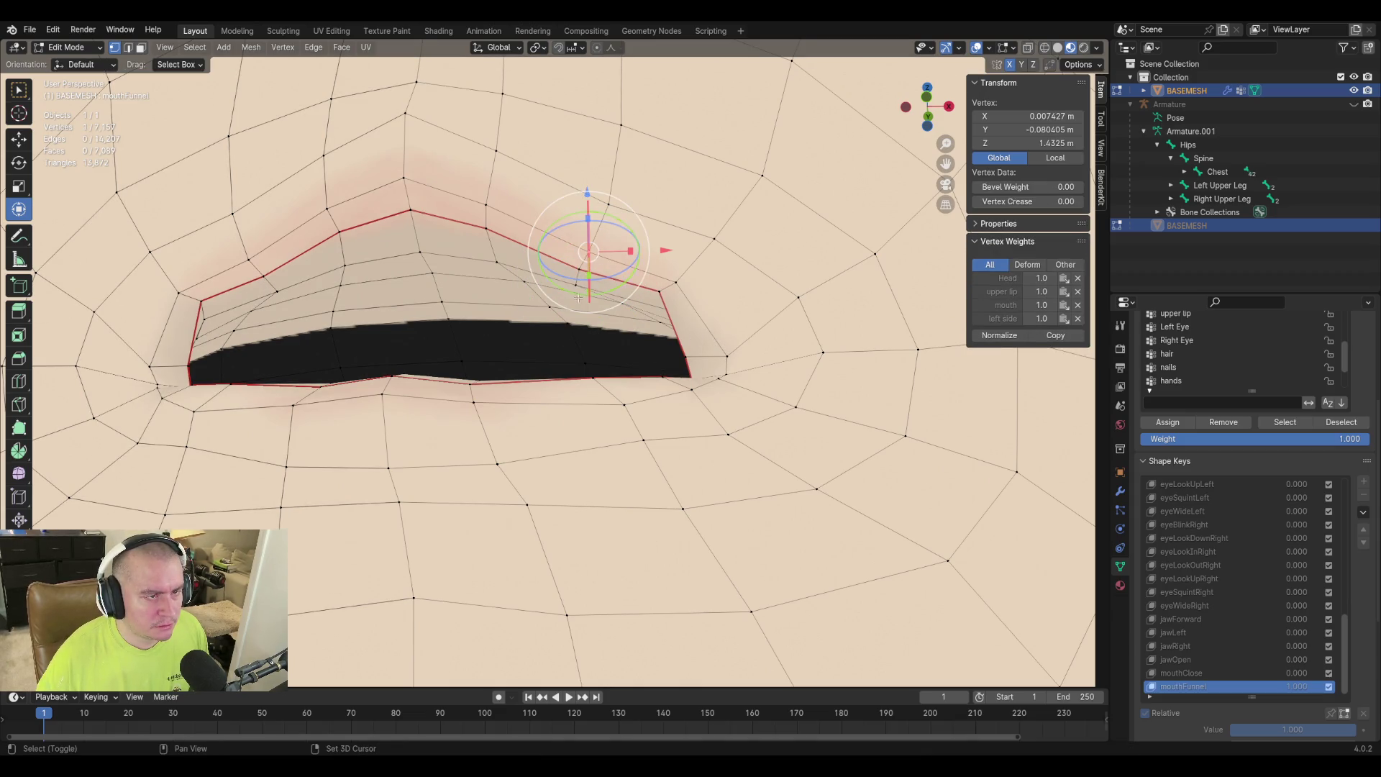
left_click(568, 242, "shift")
left_click(608, 278, "shift")
middle_click_drag(608, 278, 624, 316)
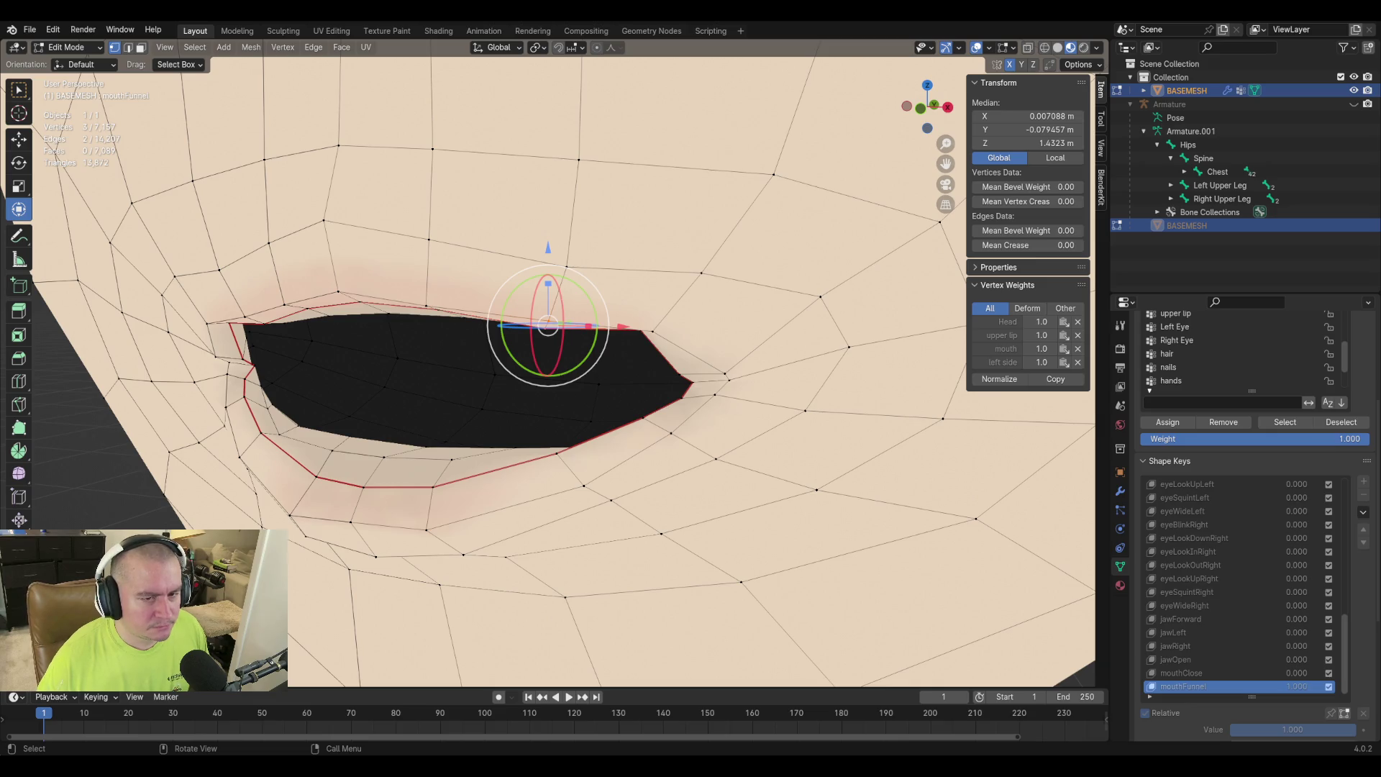
middle_click_drag(625, 316, 670, 296)
key("g")
left_click(672, 283)
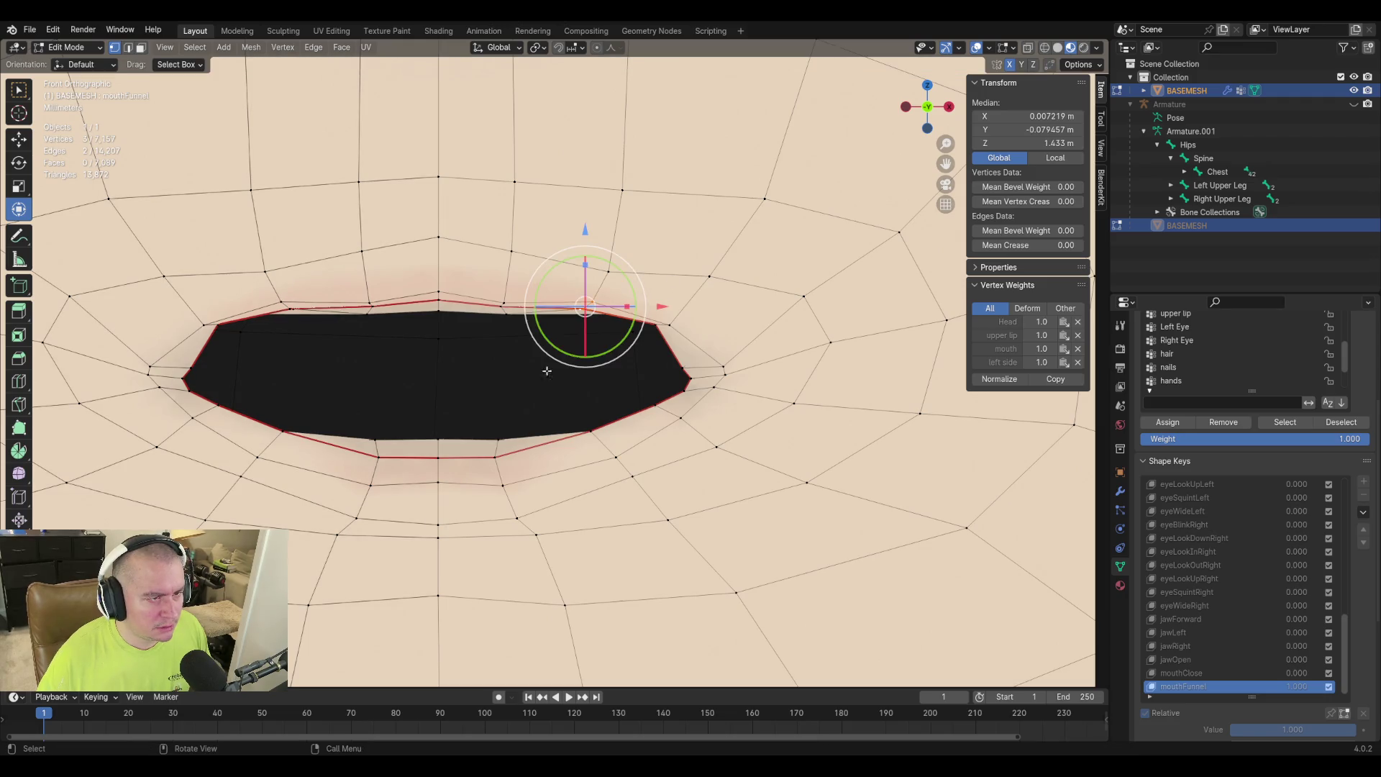
Select three neighbouring upper-lip vertices and pull them down.
left_click(504, 306)
left_click(503, 308, "shift")
left_click(502, 309, "shift")
left_click(502, 310, "shift")
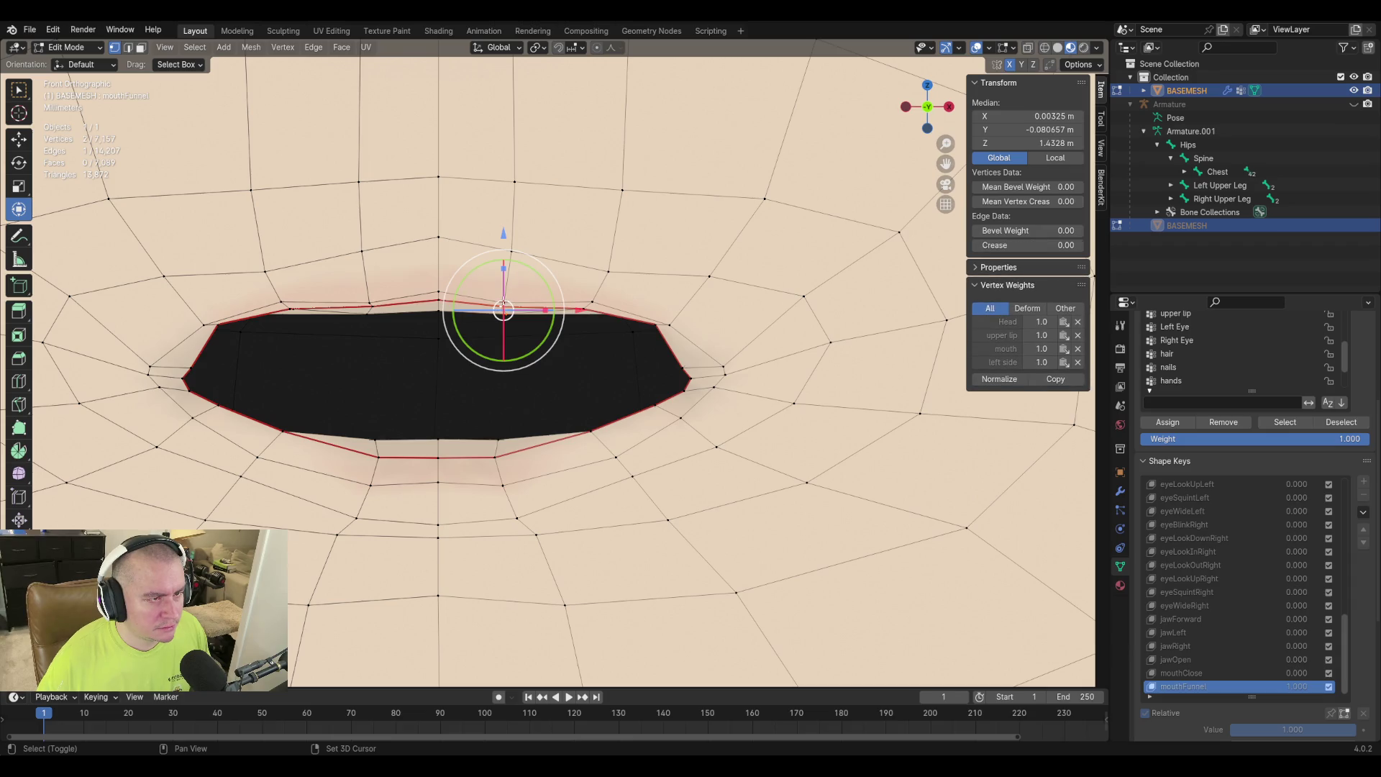
left_click(507, 303, "shift")
left_click_drag(507, 304, 506, 327)
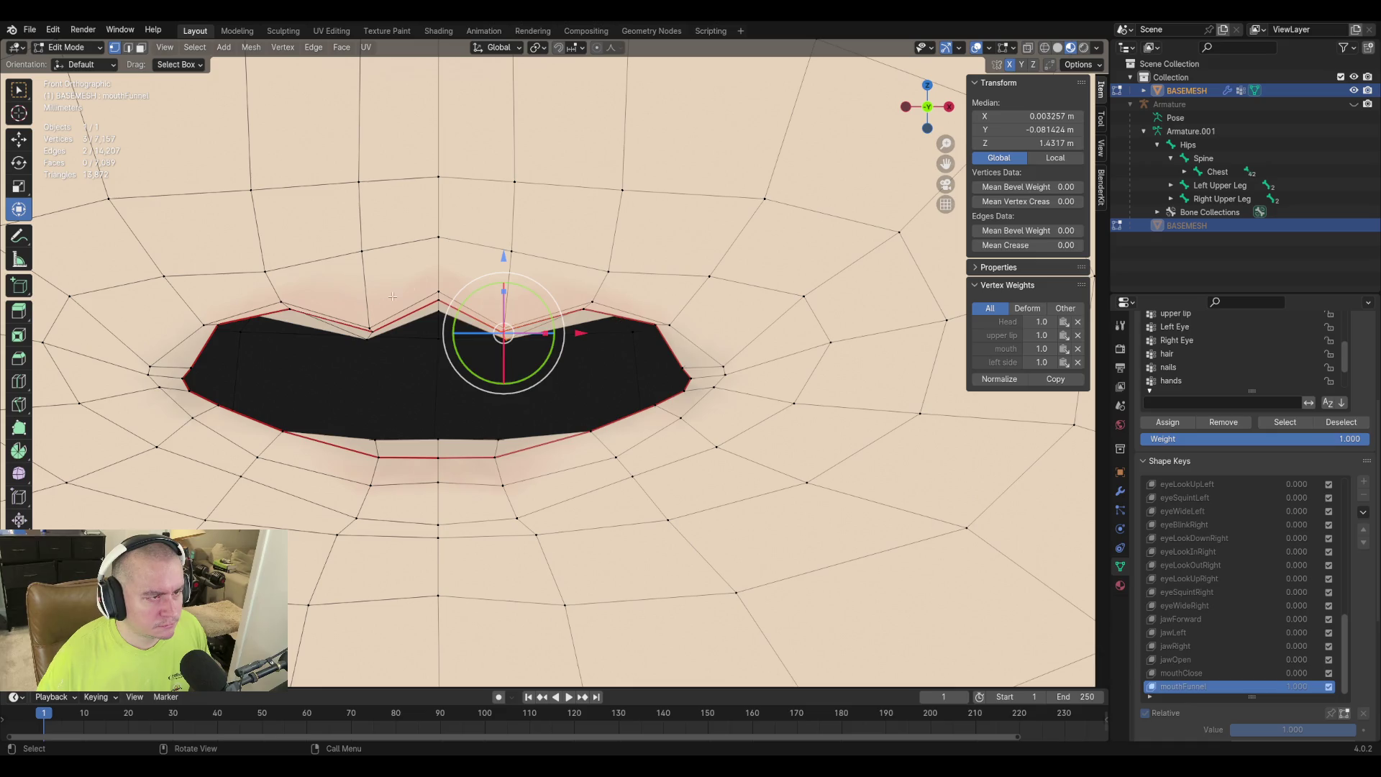
Lower the centre upper-lip vertex along Z to form the bow's point.
left_click(440, 293)
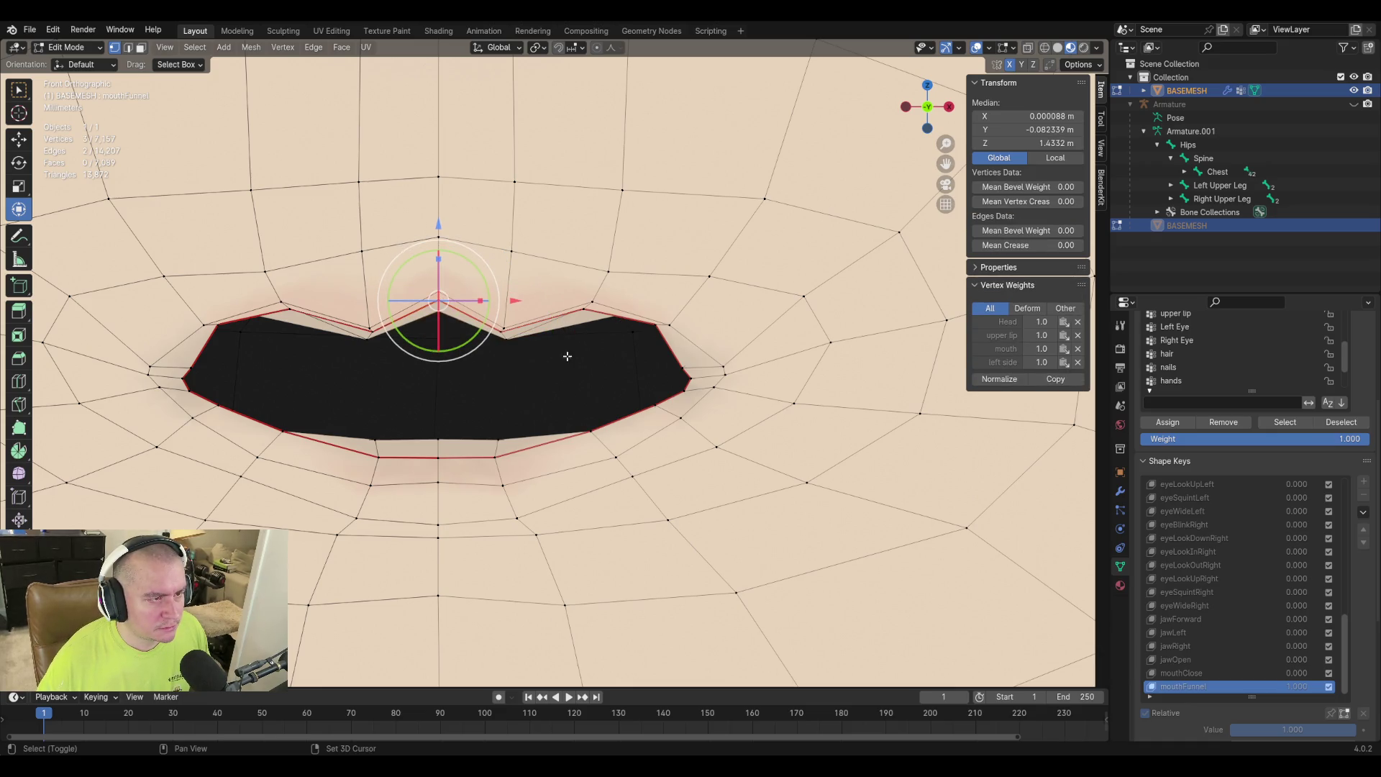
key("g")
key("z")
left_click(613, 336)
mouse_move(613, 335)
middle_mouse_down()
mouse_move(557, 397)
mouse_move(684, 422)
mouse_move(468, 392)
mouse_move(425, 355)
mouse_move(302, 401)
mouse_move(343, 401)
mouse_move(372, 329)
middle_mouse_up()
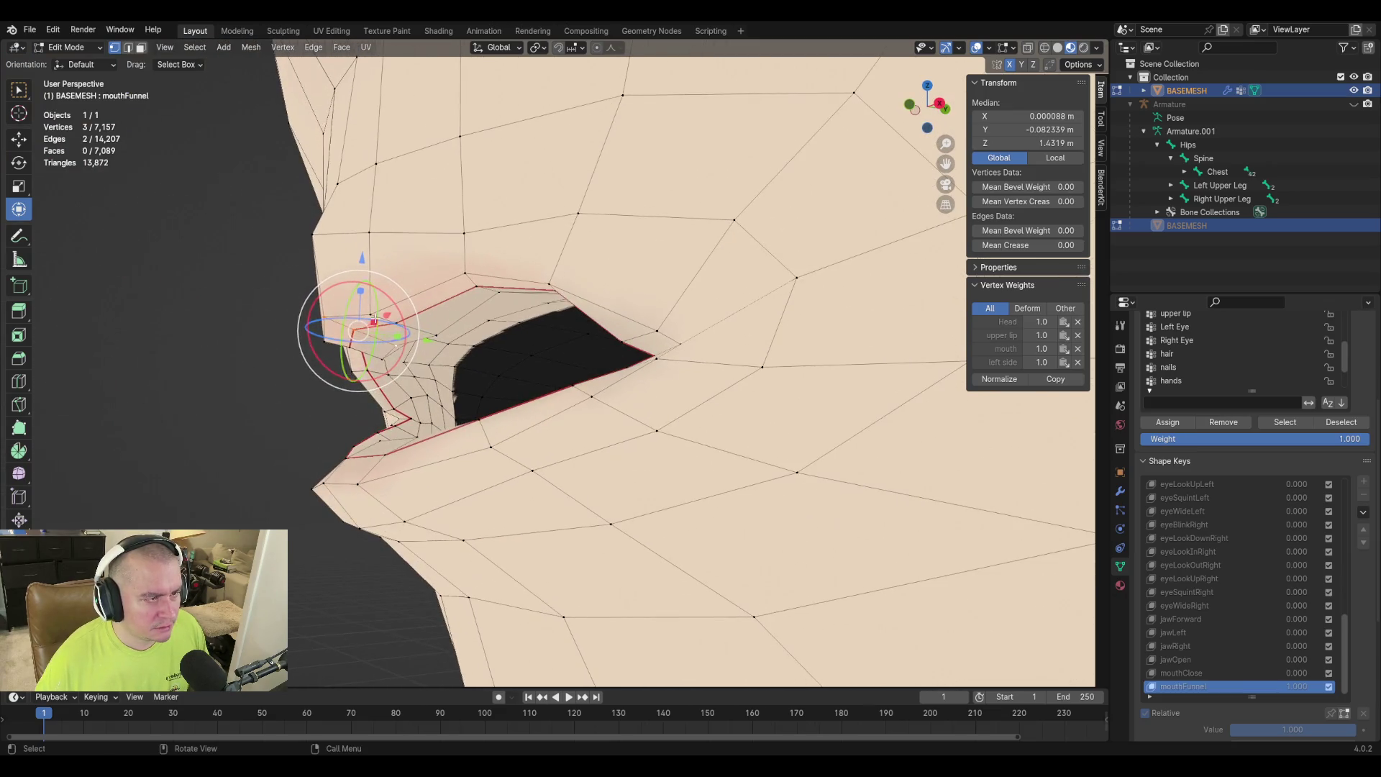
left_click(572, 305)
Cancel a vertical move of the lip-corner vertex and reframe the mouth from the front.
key("g")
key("z")
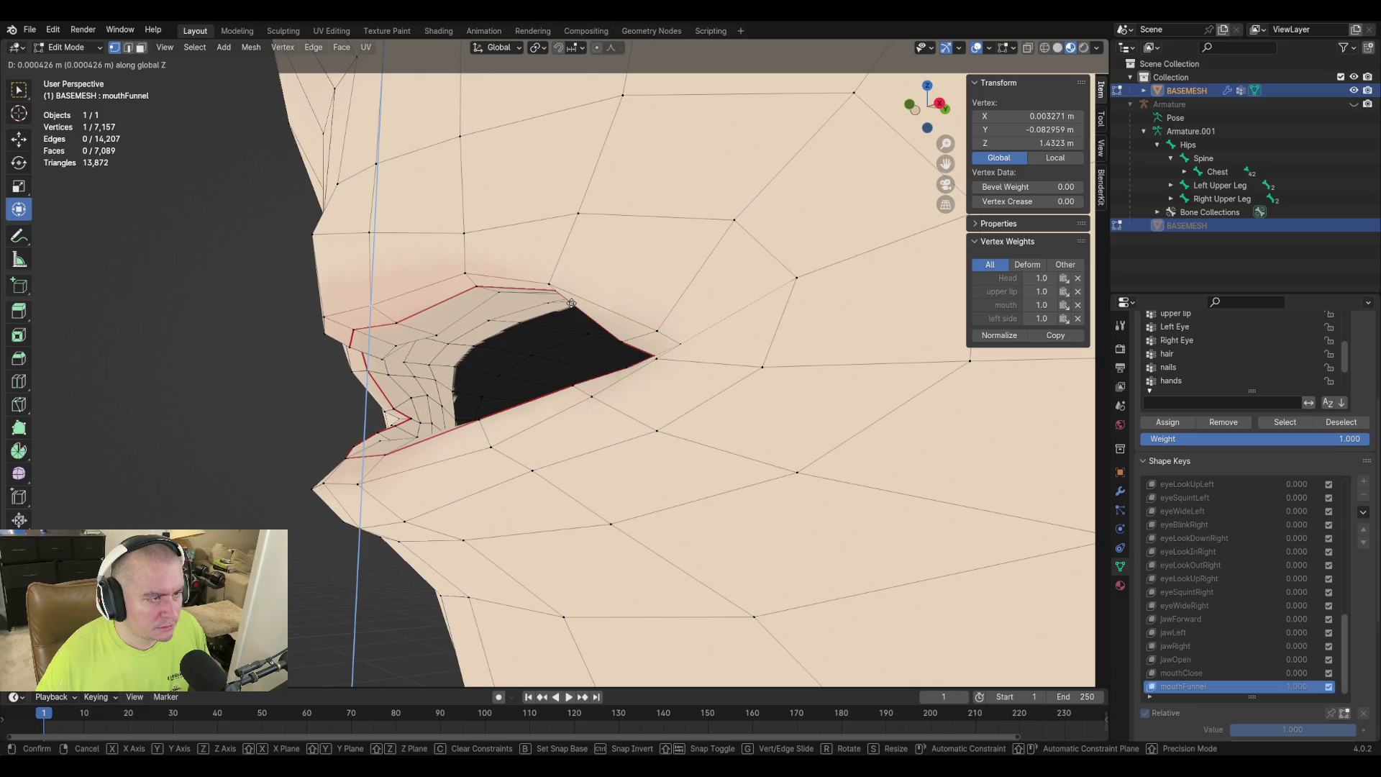
key("Escape")
mouse_move(572, 303)
middle_mouse_down()
mouse_move(566, 334)
mouse_move(740, 438)
mouse_move(1017, 487)
middle_mouse_up()
scroll(565, 334, "down", 5)
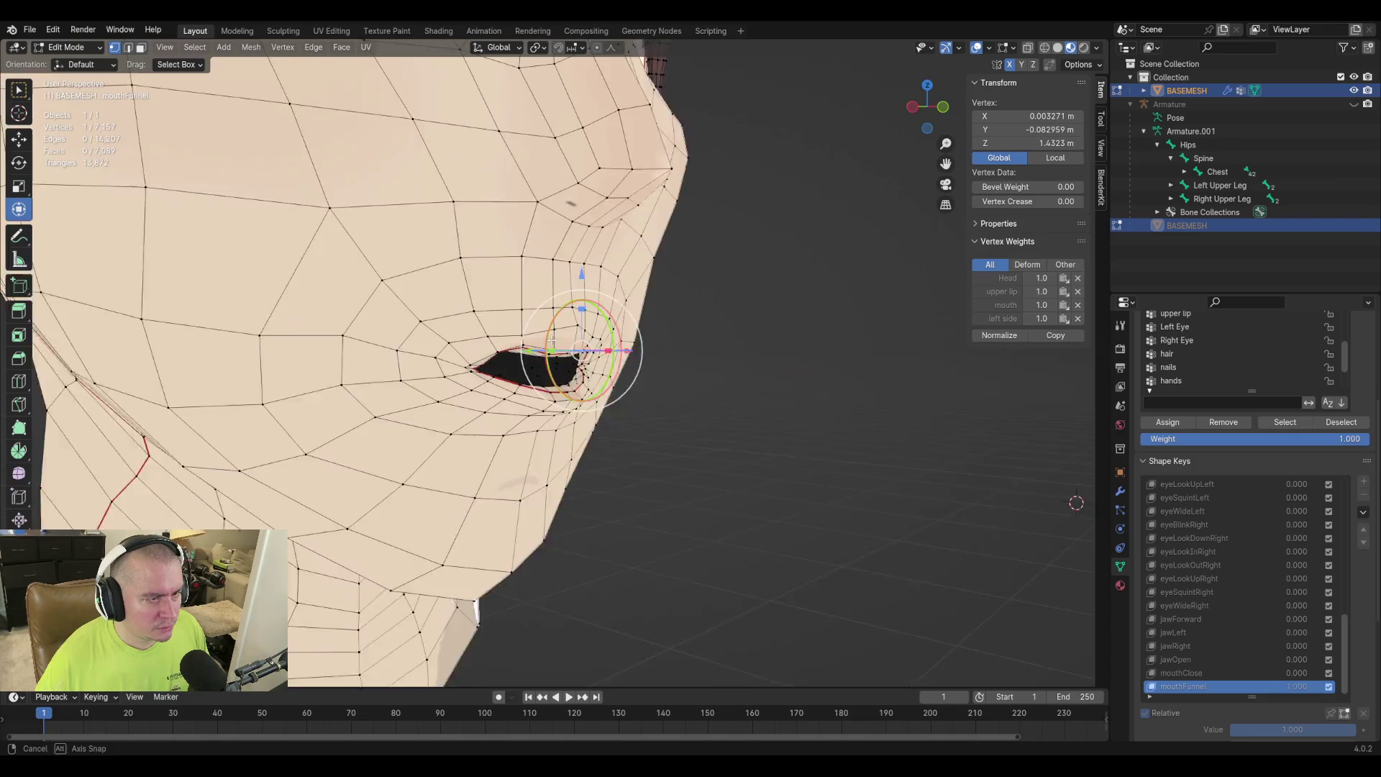
scroll(482, 361, "up", 5)
mouse_move(407, 337)
middle_mouse_down()
mouse_move(369, 333)
mouse_move(540, 339)
mouse_move(530, 348)
middle_mouse_up()
scroll(518, 332, "up", 4)
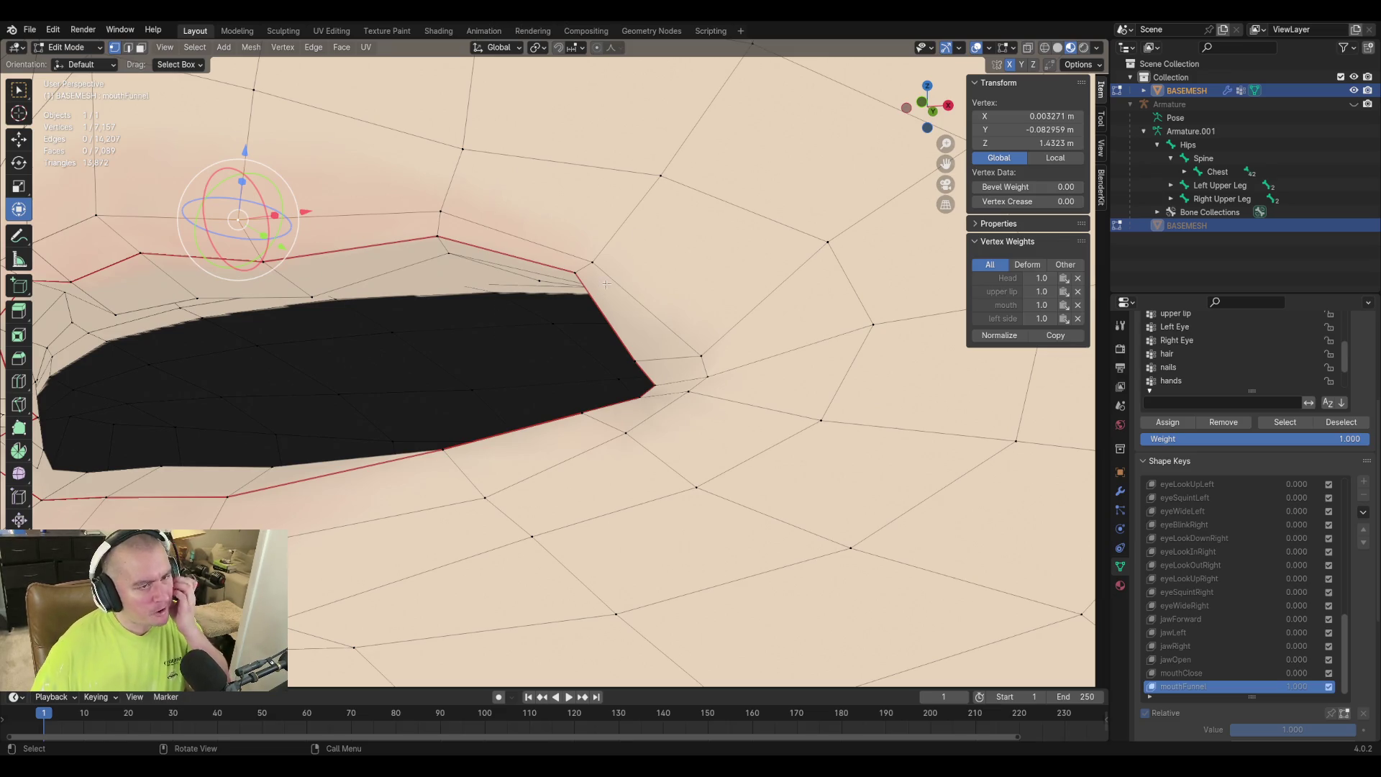
Select a group of upper-lip vertices near the mouth corner.
left_click(580, 272)
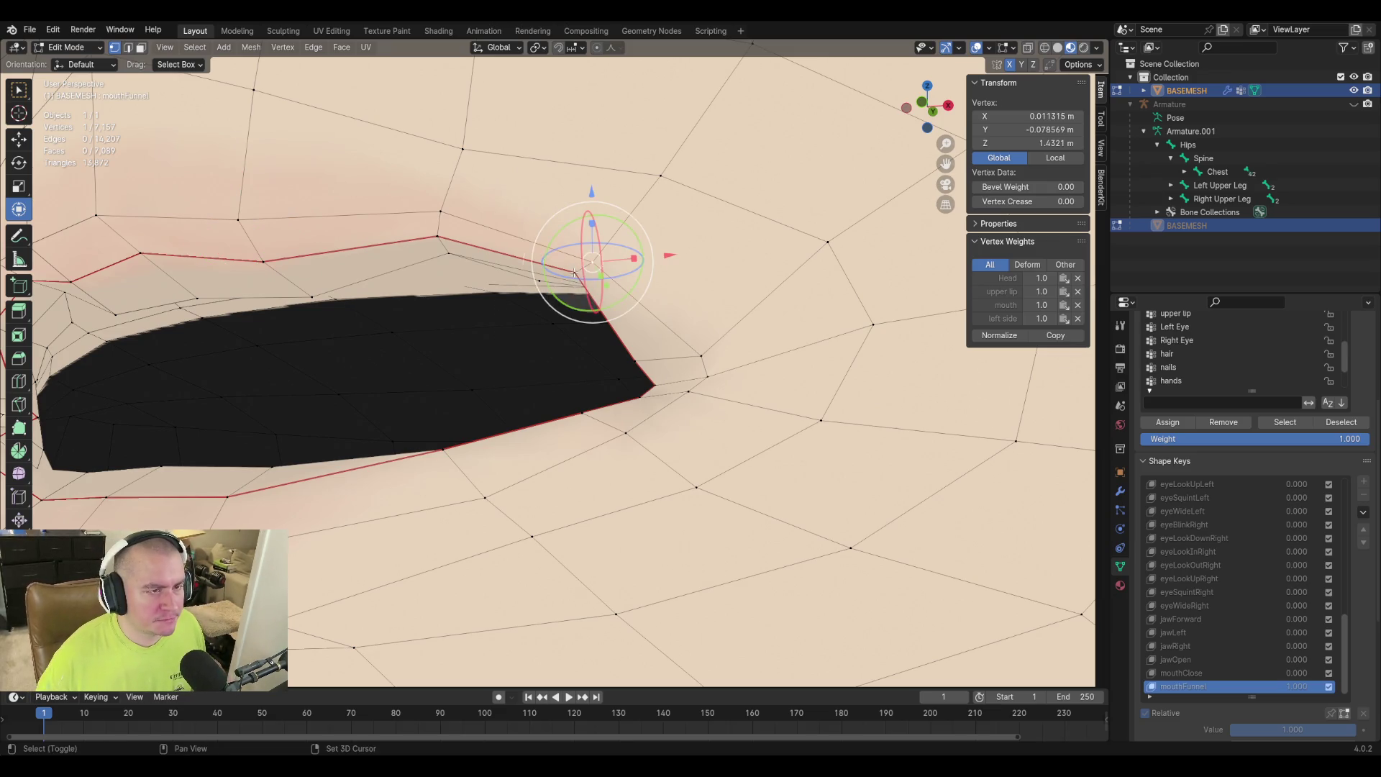
left_click(568, 268, "shift")
mouse_move(568, 267)
middle_mouse_down()
mouse_move(586, 288)
mouse_move(559, 324)
mouse_move(555, 303)
mouse_move(571, 295)
middle_mouse_up()
scroll(442, 310, "down", 3)
middle_click_drag(431, 310, 504, 339, "shift")
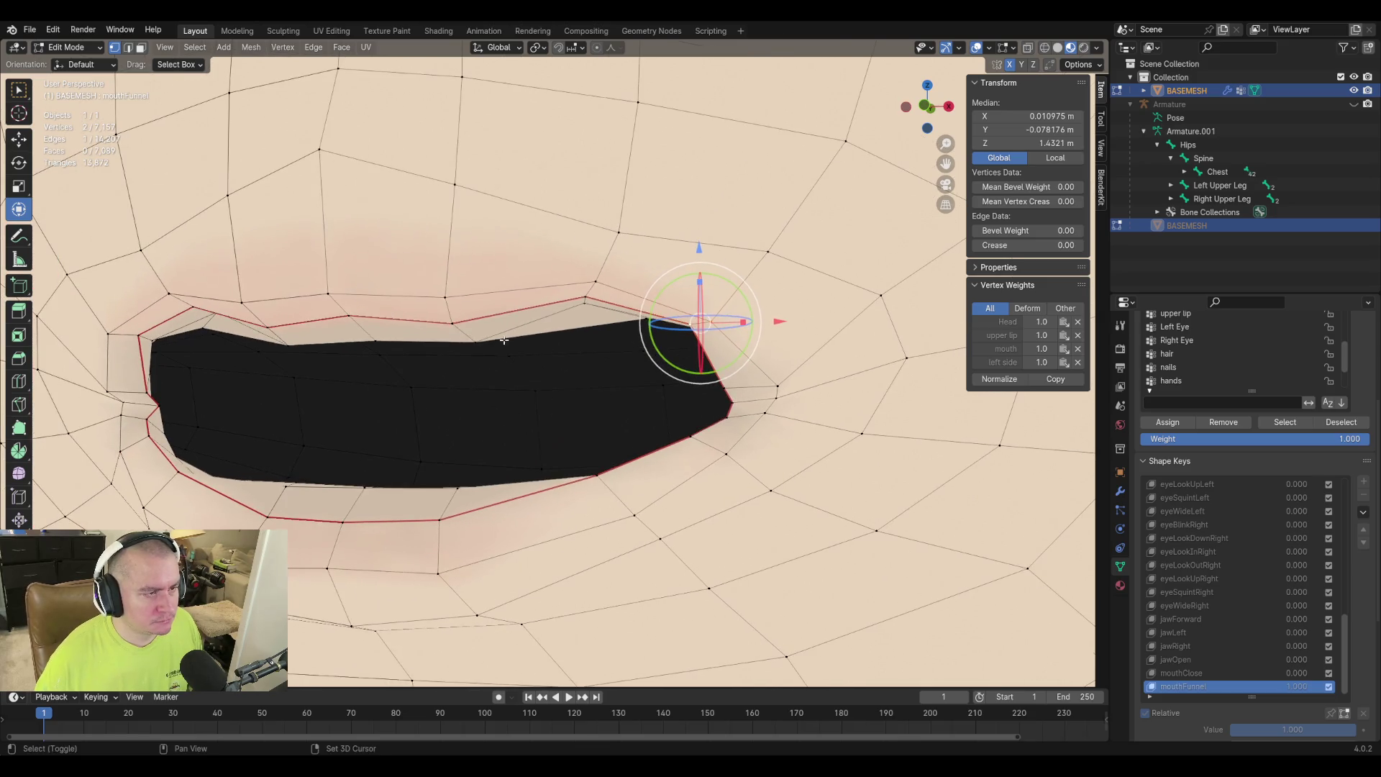
left_click(445, 297)
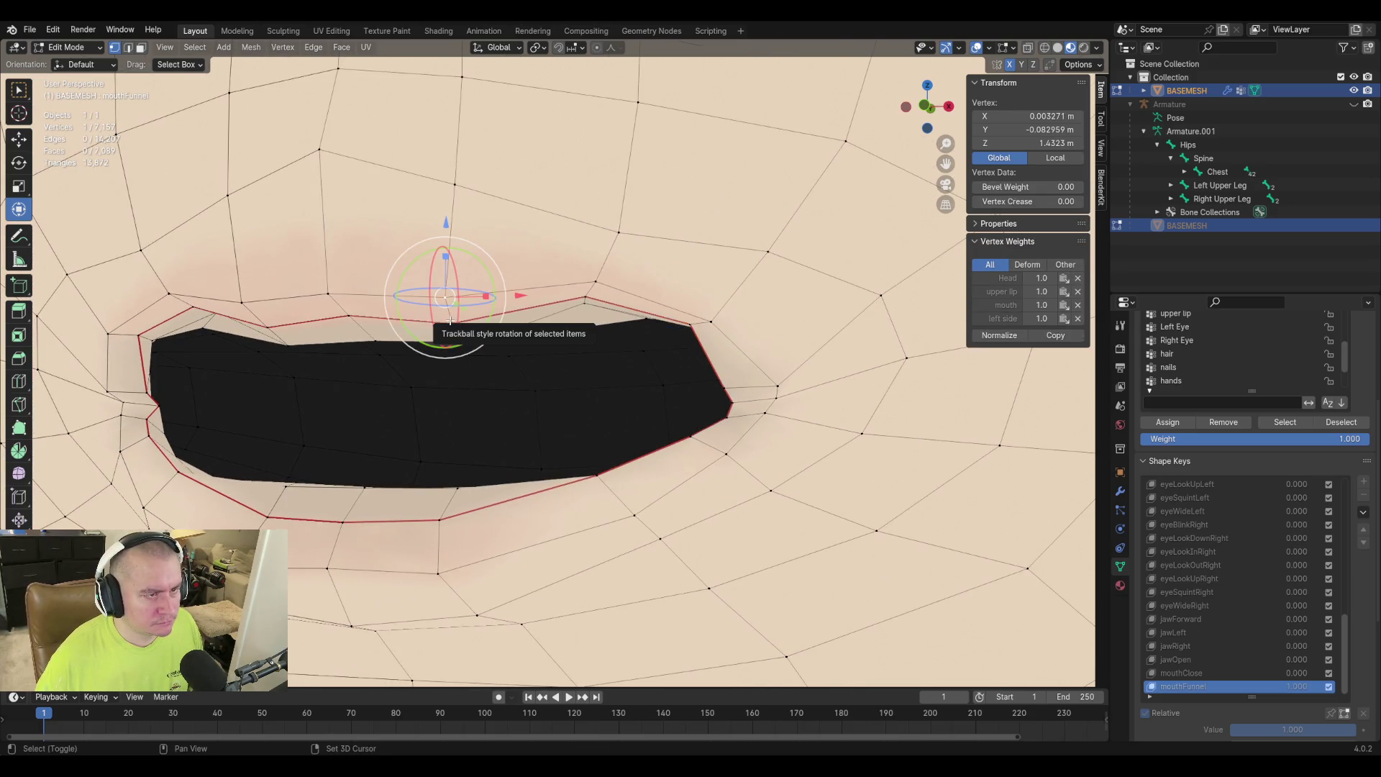
left_click(475, 340, "shift")
left_click(602, 280, "shift")
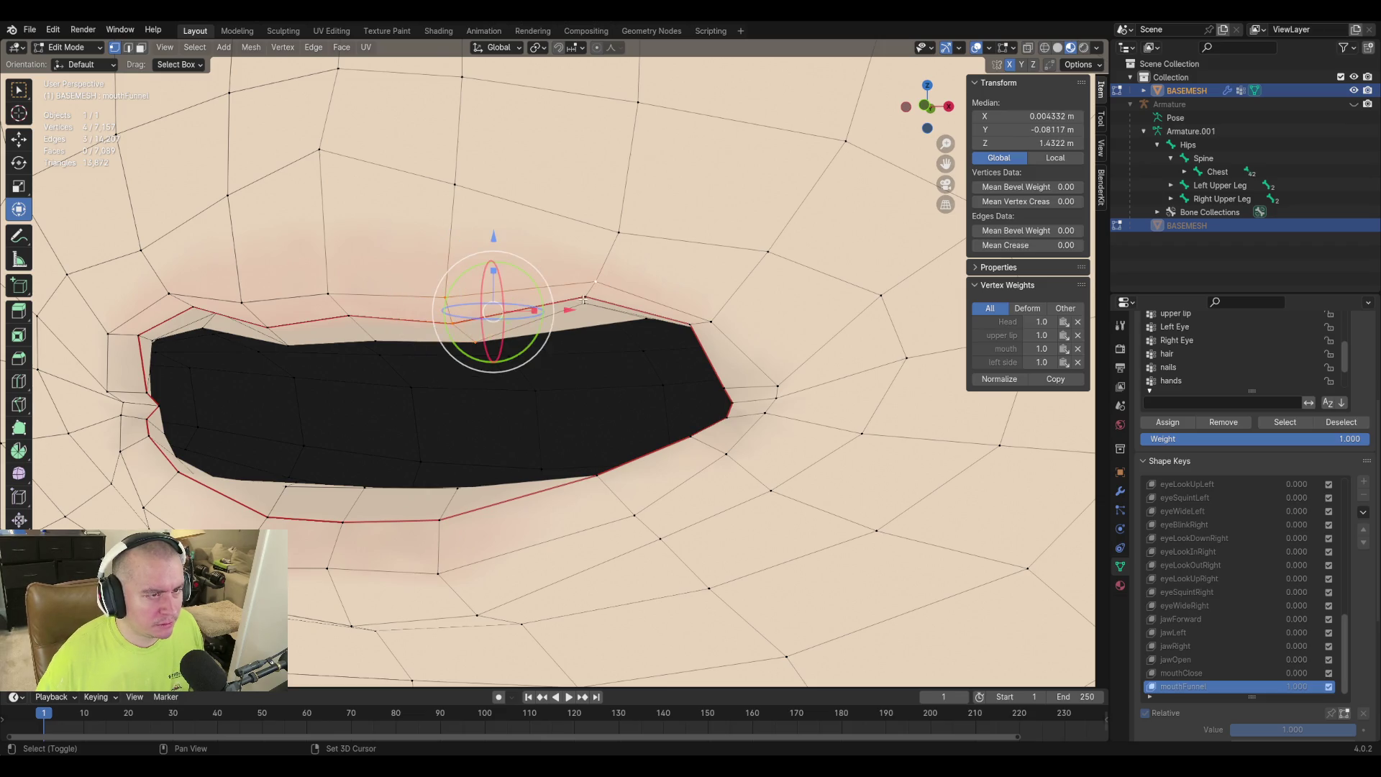
mouse_move(601, 280)
middle_mouse_down()
mouse_move(536, 322)
mouse_move(569, 332)
mouse_move(623, 315)
mouse_move(570, 305)
mouse_move(618, 367)
mouse_move(671, 301)
mouse_move(669, 324)
mouse_move(701, 321)
mouse_move(679, 317)
mouse_move(667, 268)
middle_mouse_up()
Nudge the selected upper-lip vertices along Z, lowering then slightly raising them.
key("g")
key("z")
left_click(547, 340)
key("g")
key("z")
left_click(563, 300)
Slide upper-lip corner vertices inward along their edges with vertex slide.
left_click(701, 321)
key("g")
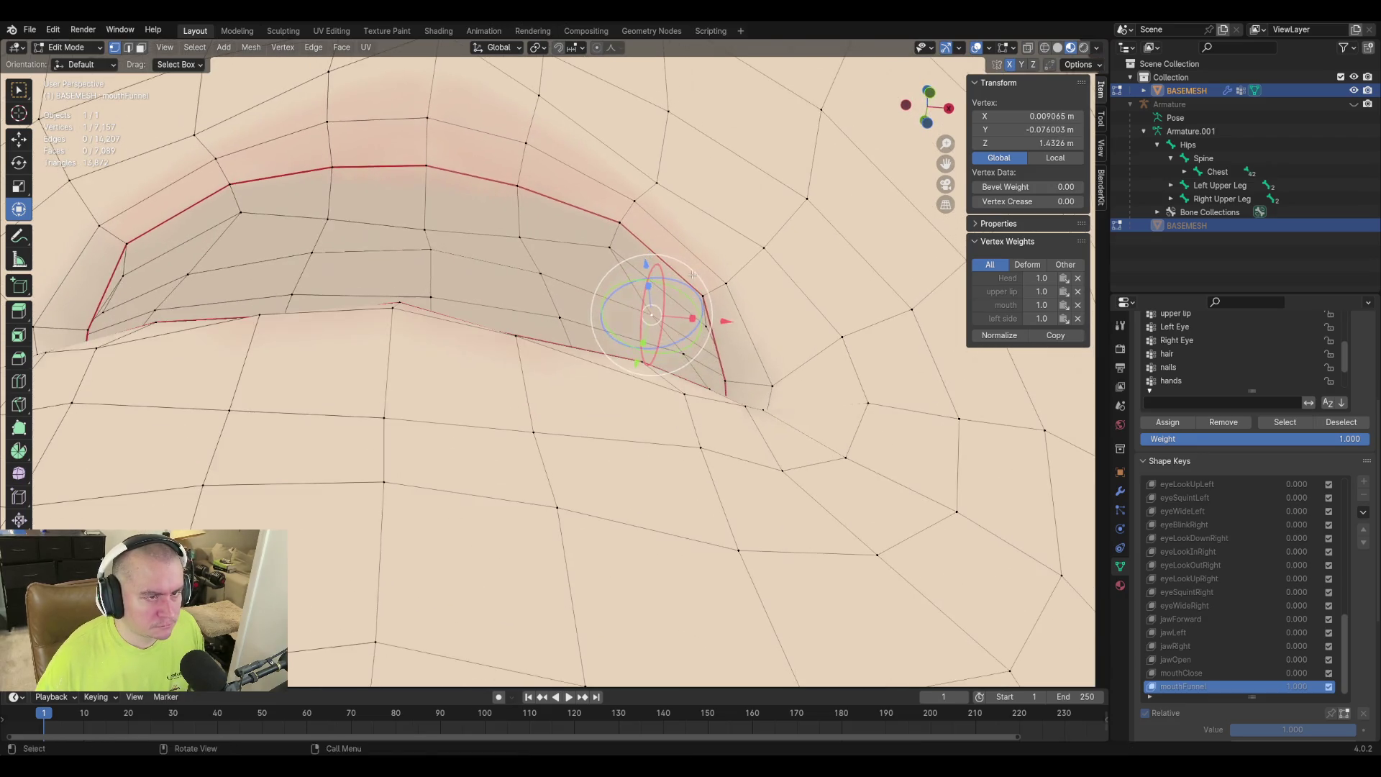
key("g")
left_click(642, 259)
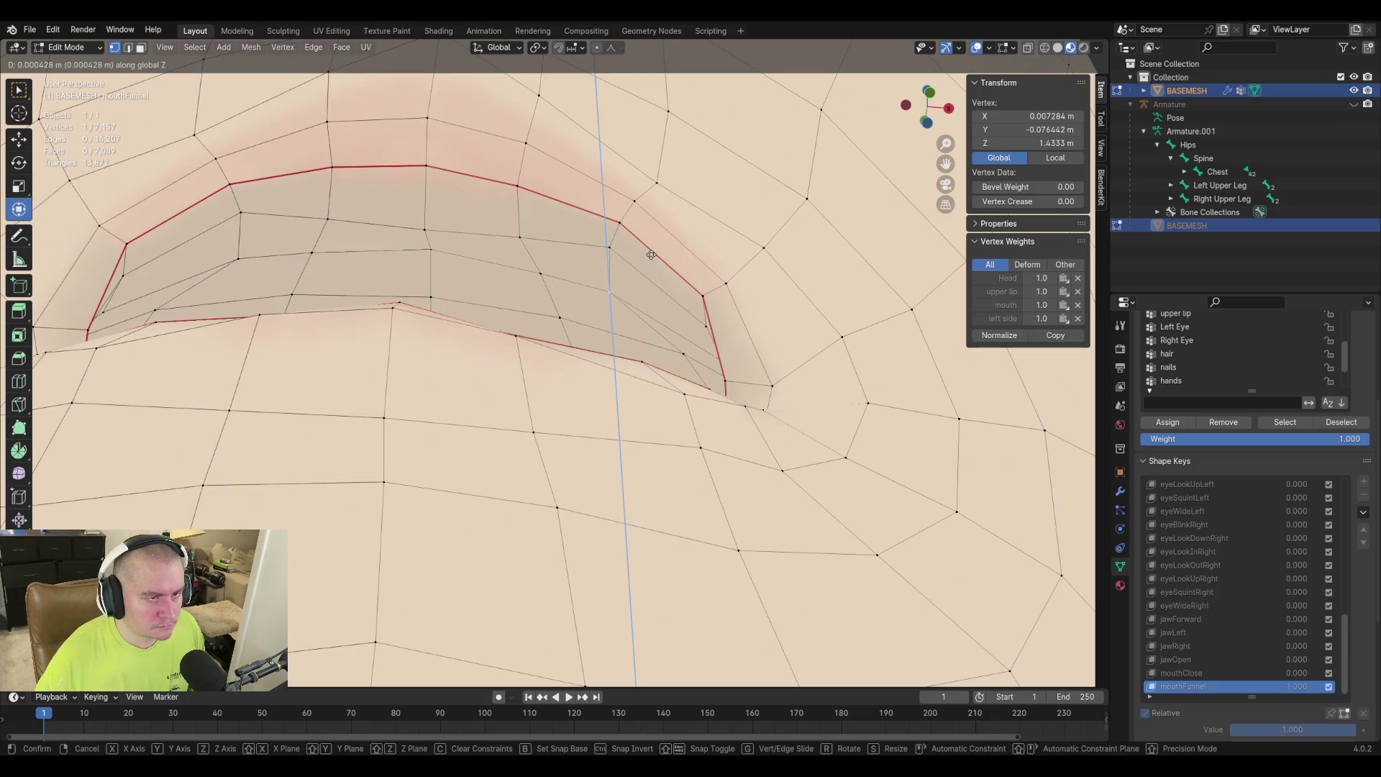
mouse_move(604, 295)
middle_mouse_down()
mouse_move(590, 338)
mouse_move(502, 361)
middle_mouse_up()
middle_click_drag(449, 358, 648, 323)
key("shift+v")
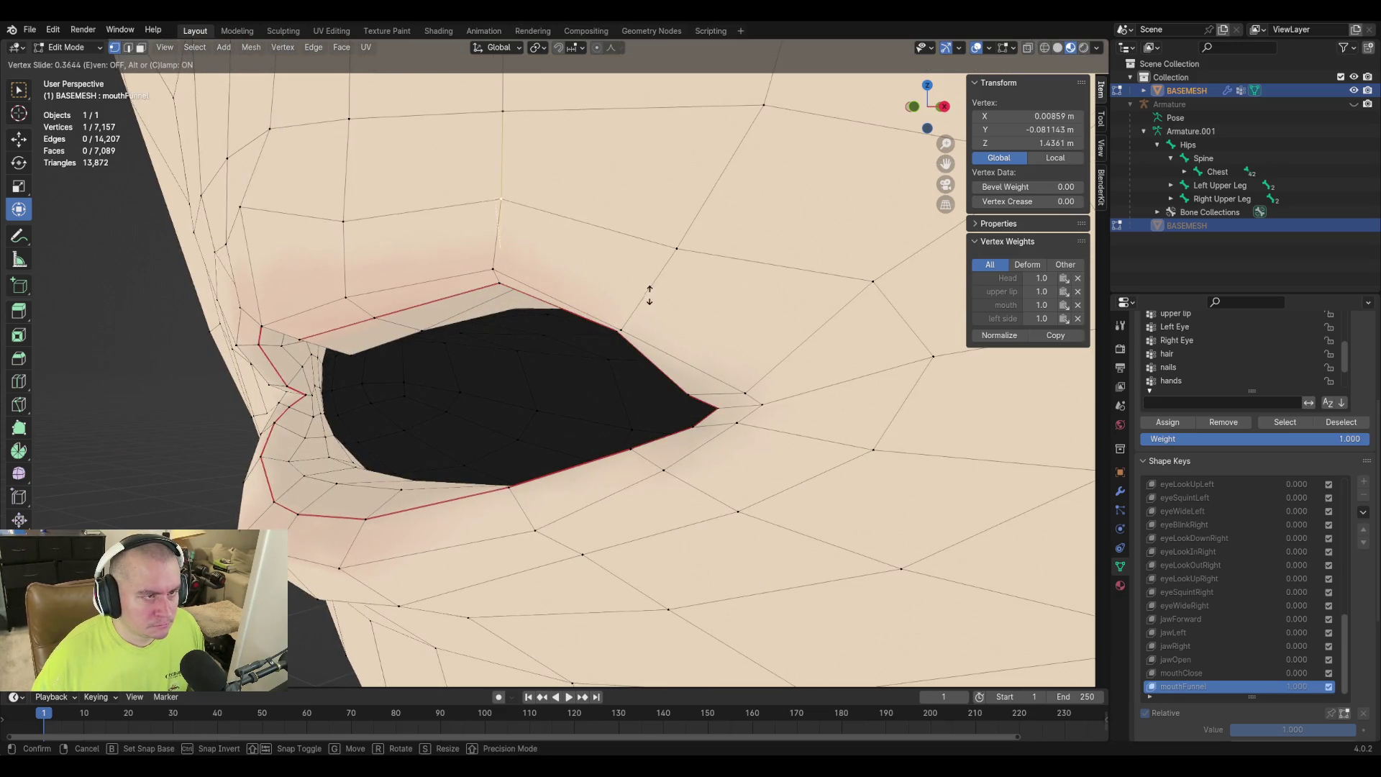
left_click(617, 336)
key("shift+v")
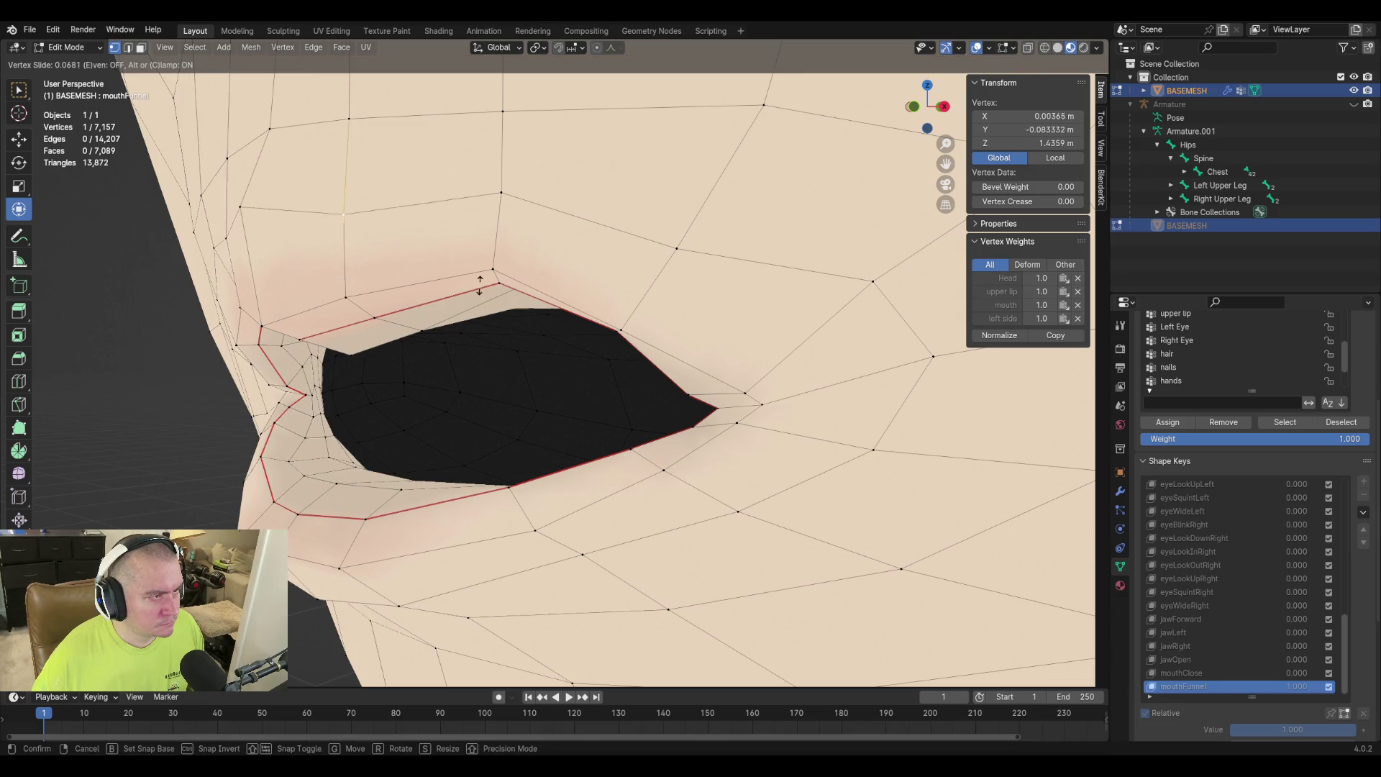
left_click(335, 203)
mouse_move(335, 203)
middle_mouse_down()
mouse_move(481, 339)
mouse_move(601, 299)
mouse_move(484, 278)
mouse_move(466, 320)
mouse_move(445, 300)
middle_mouse_up()
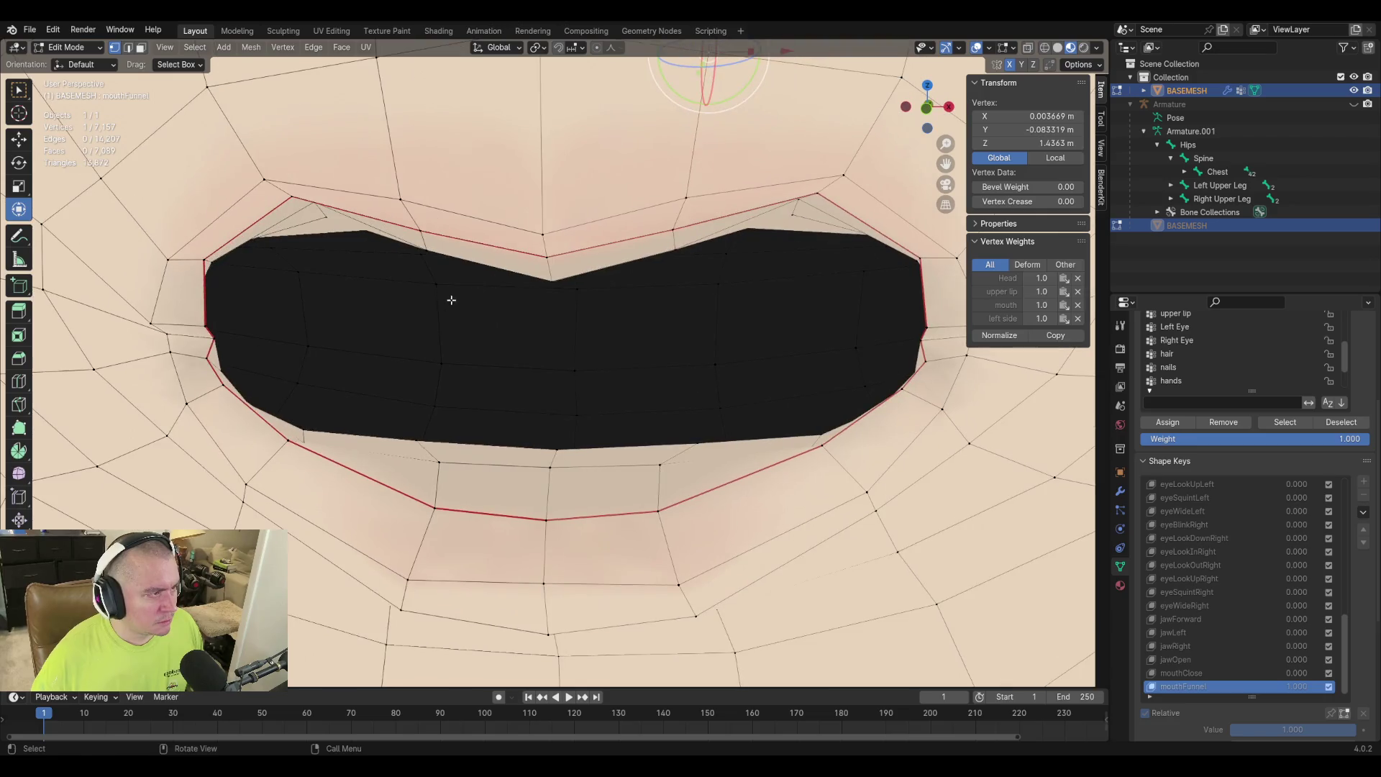
Select three mouth-corner vertices and move them inward to tighten the corner.
left_click(543, 233)
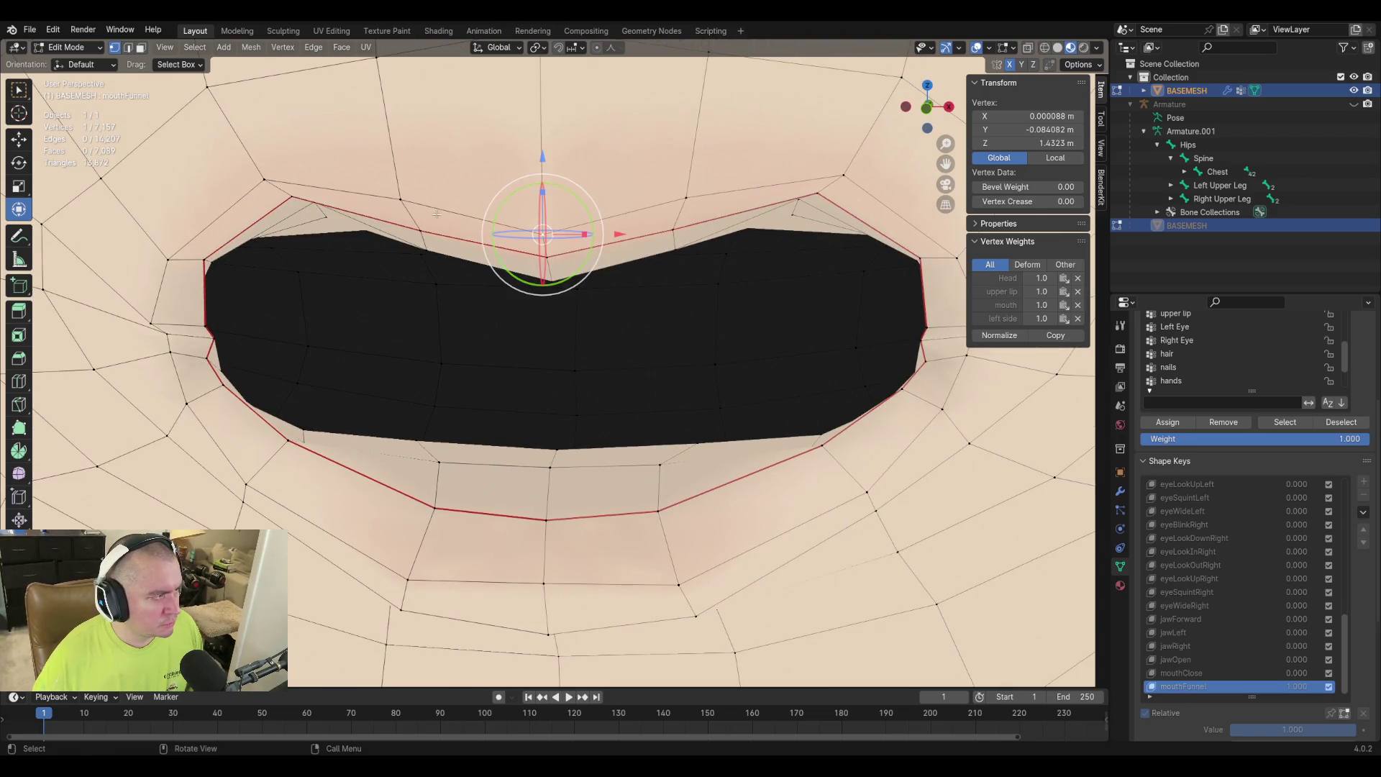
mouse_move(297, 264)
middle_mouse_down()
mouse_move(395, 247)
mouse_move(380, 244)
mouse_move(669, 327)
mouse_move(632, 358)
mouse_move(619, 399)
mouse_move(552, 379)
middle_mouse_up()
left_click(626, 269)
mouse_move(627, 269)
middle_mouse_down()
mouse_move(701, 237)
mouse_move(712, 285)
middle_mouse_up()
scroll(719, 280, "up", 2)
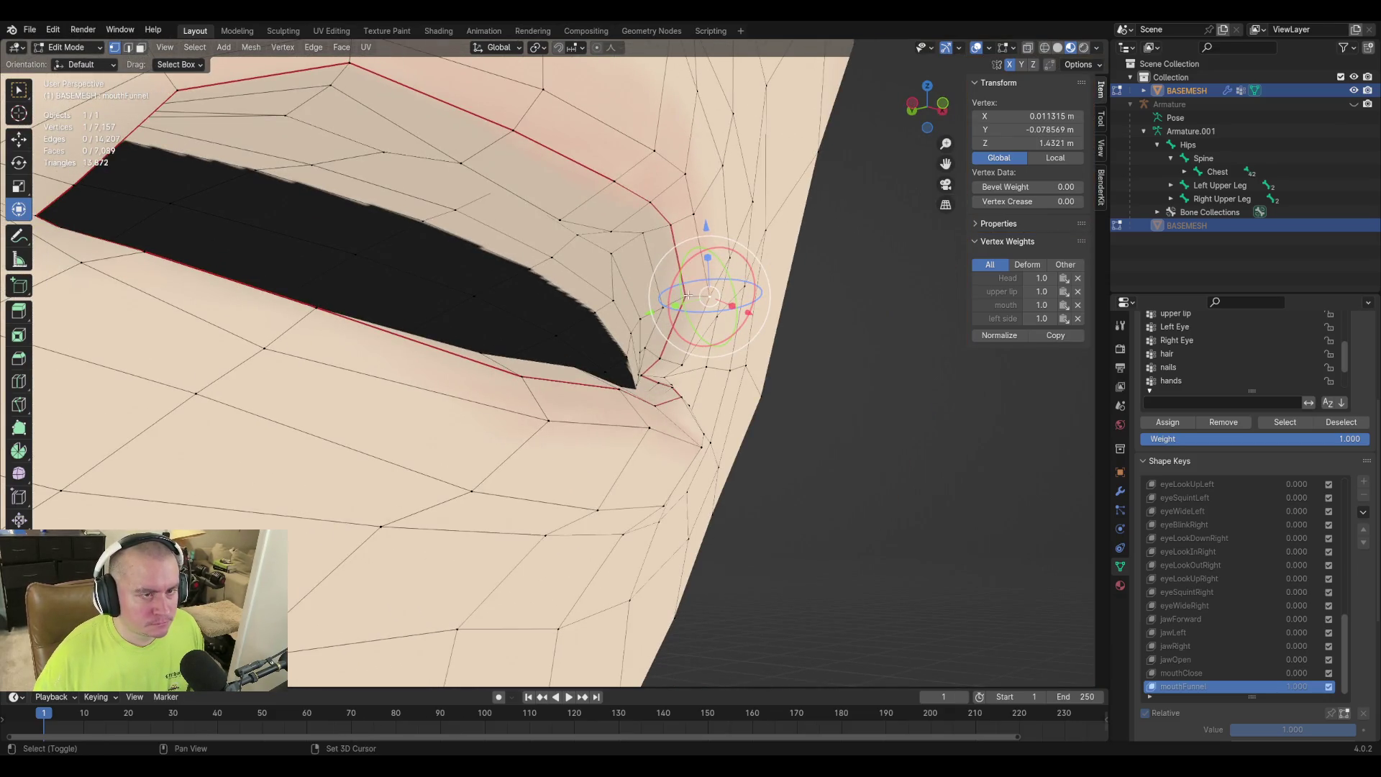
left_click(681, 316, "shift")
left_click(661, 308, "shift")
scroll(811, 272, "down", 3)
middle_click_drag(741, 288, 669, 305)
key("g")
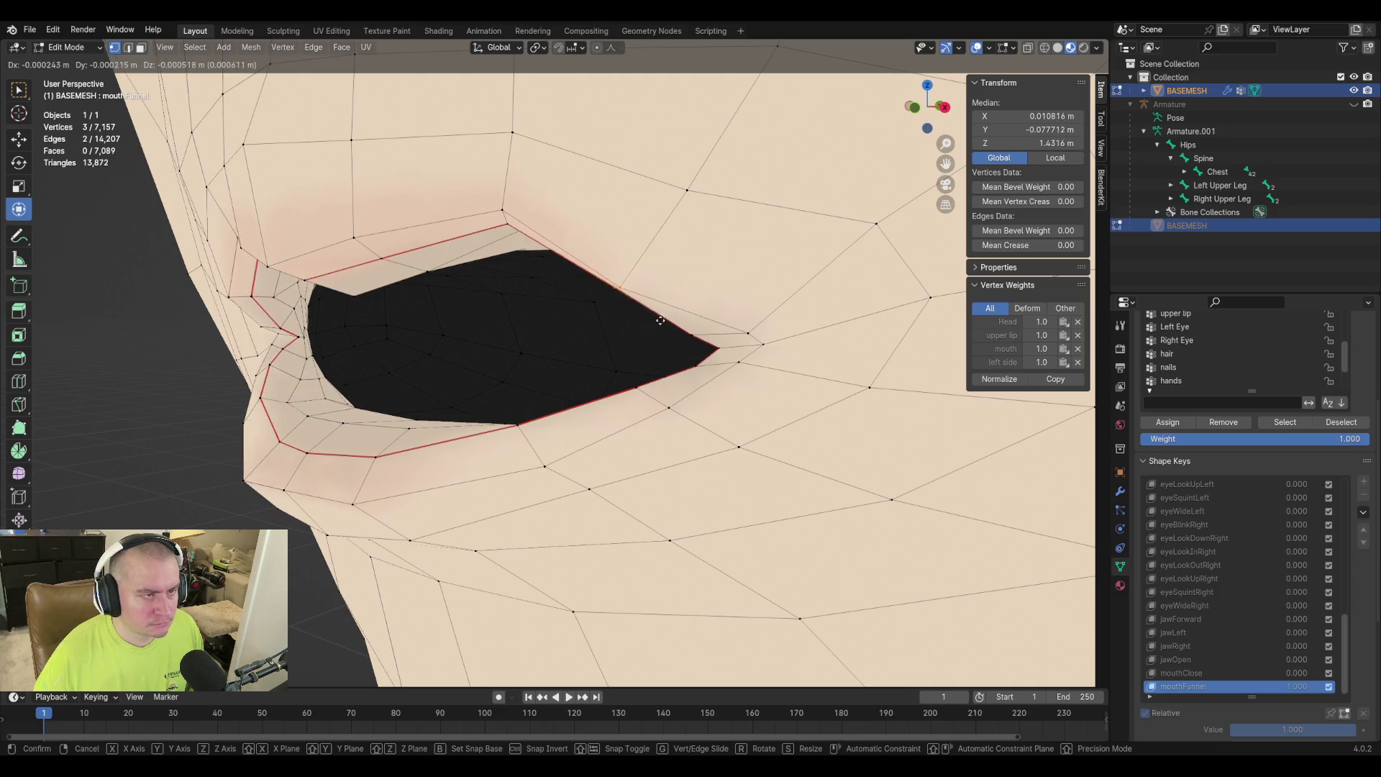
left_click(669, 328)
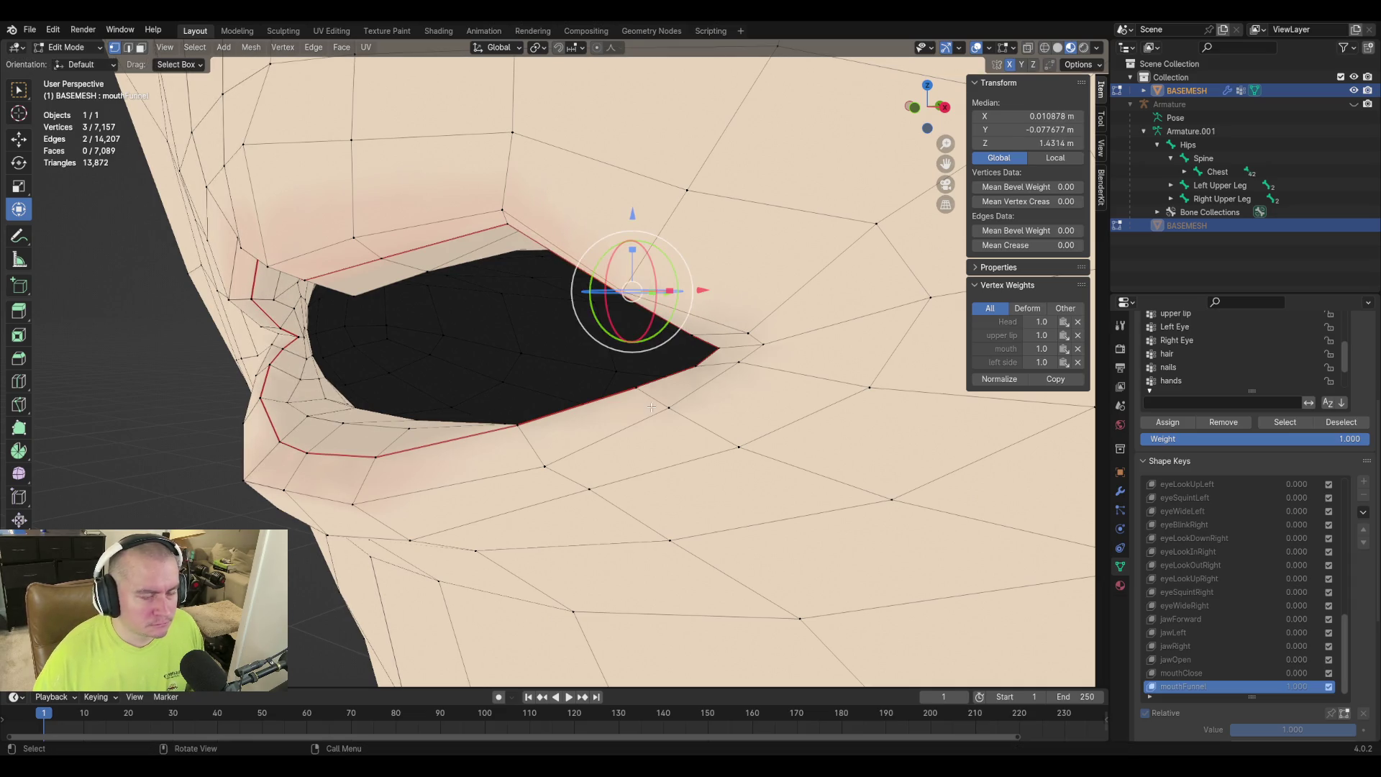
Drop one vertex from the selection and shift the remaining two corner vertices slightly.
mouse_move(633, 302)
middle_mouse_down()
mouse_move(729, 448)
mouse_move(681, 453)
mouse_move(694, 357)
mouse_move(659, 313)
mouse_move(650, 240)
mouse_move(688, 288)
mouse_move(666, 300)
mouse_move(653, 273)
middle_mouse_up()
key("g")
key("Escape")
left_click(637, 237, "shift")
key("g")
left_click(669, 283)
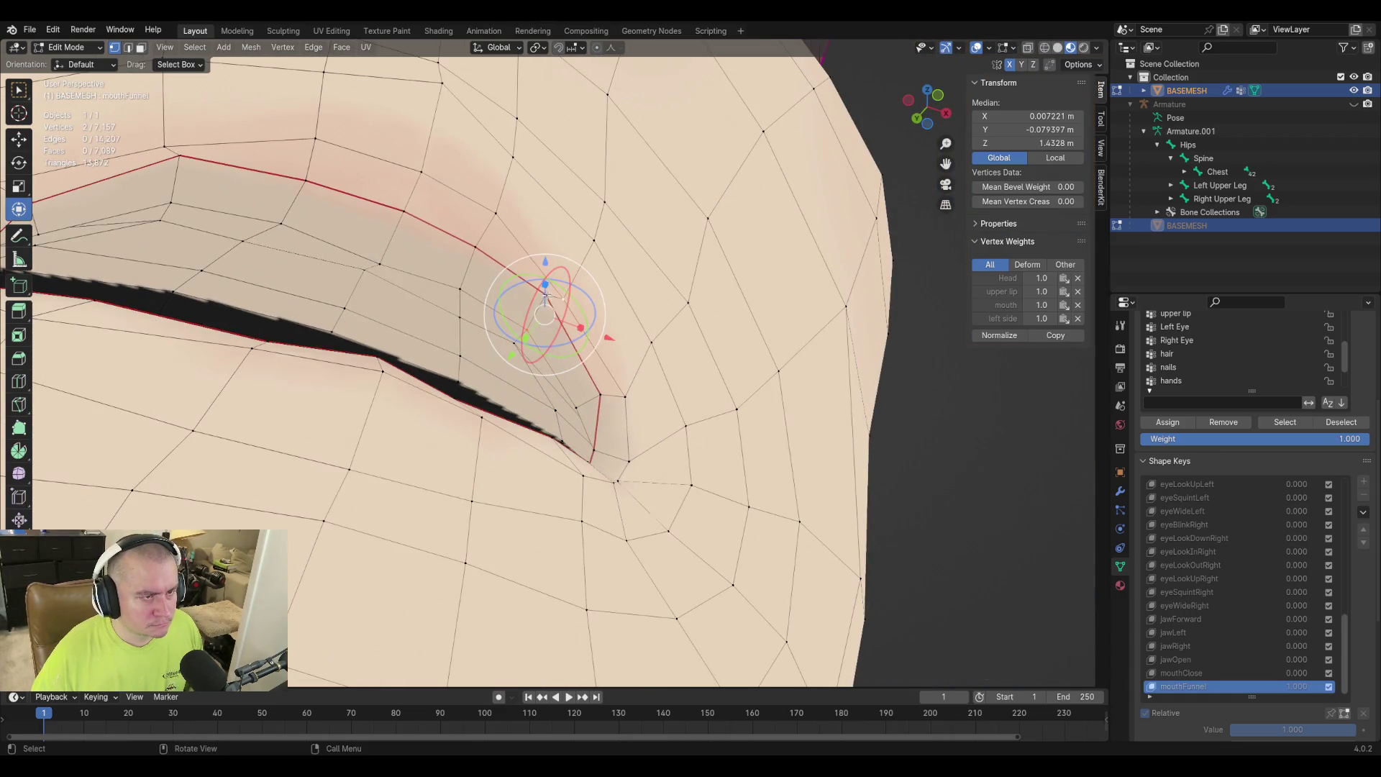
In front view, move a single mouth-corner vertex vertically along Z.
left_click(547, 296)
left_click(19, 92)
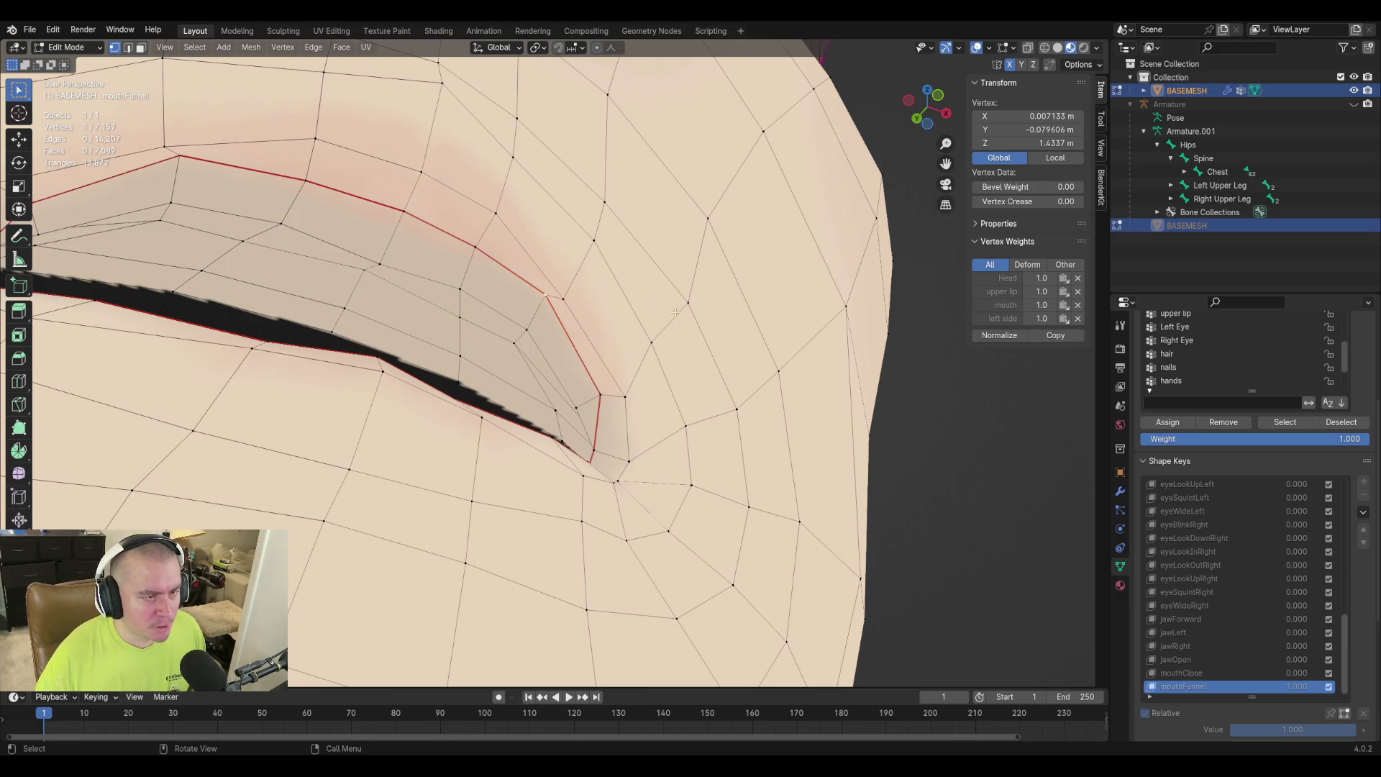
key("KP_1")
key("g")
key("z")
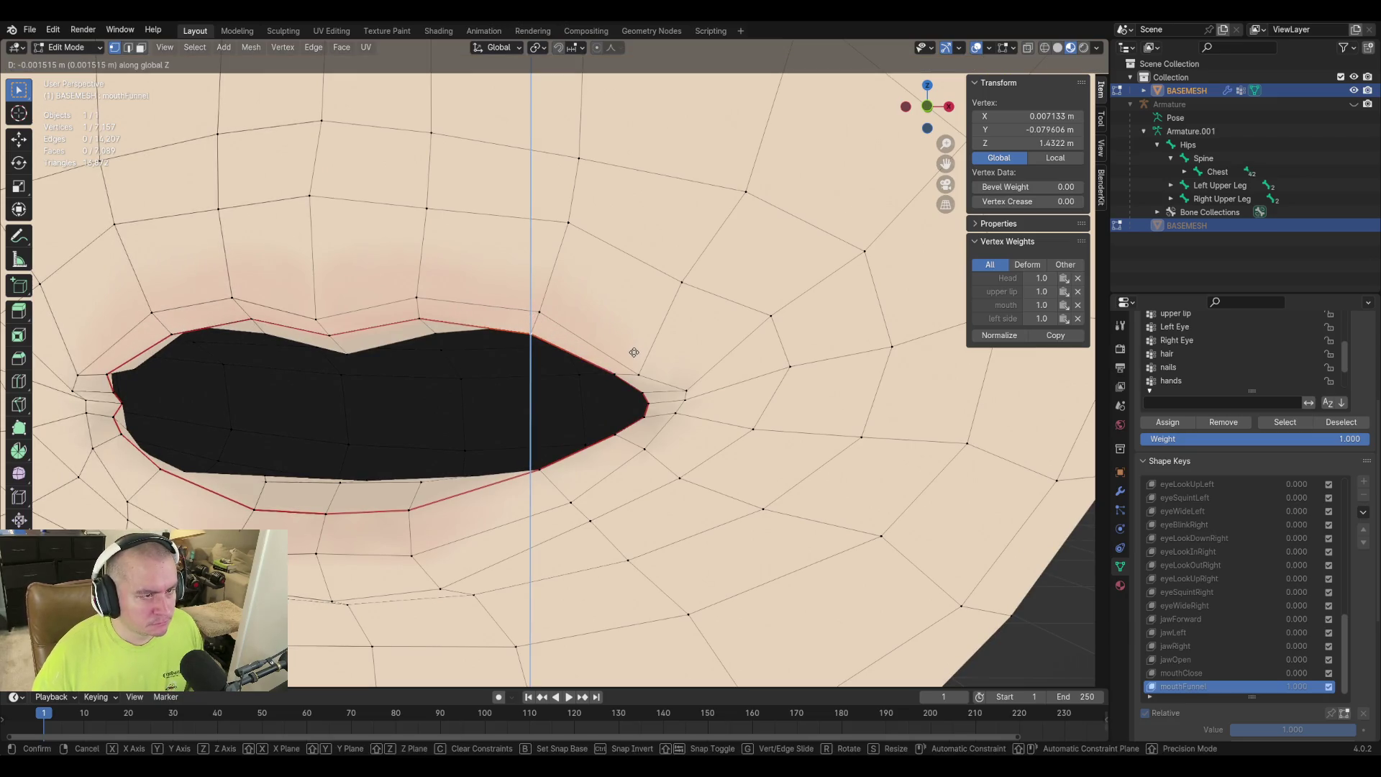
left_click(634, 351)
mouse_move(634, 351)
middle_mouse_down()
mouse_move(576, 381)
mouse_move(595, 385)
mouse_move(494, 377)
middle_mouse_up()
middle_click_drag(386, 374, 425, 380)
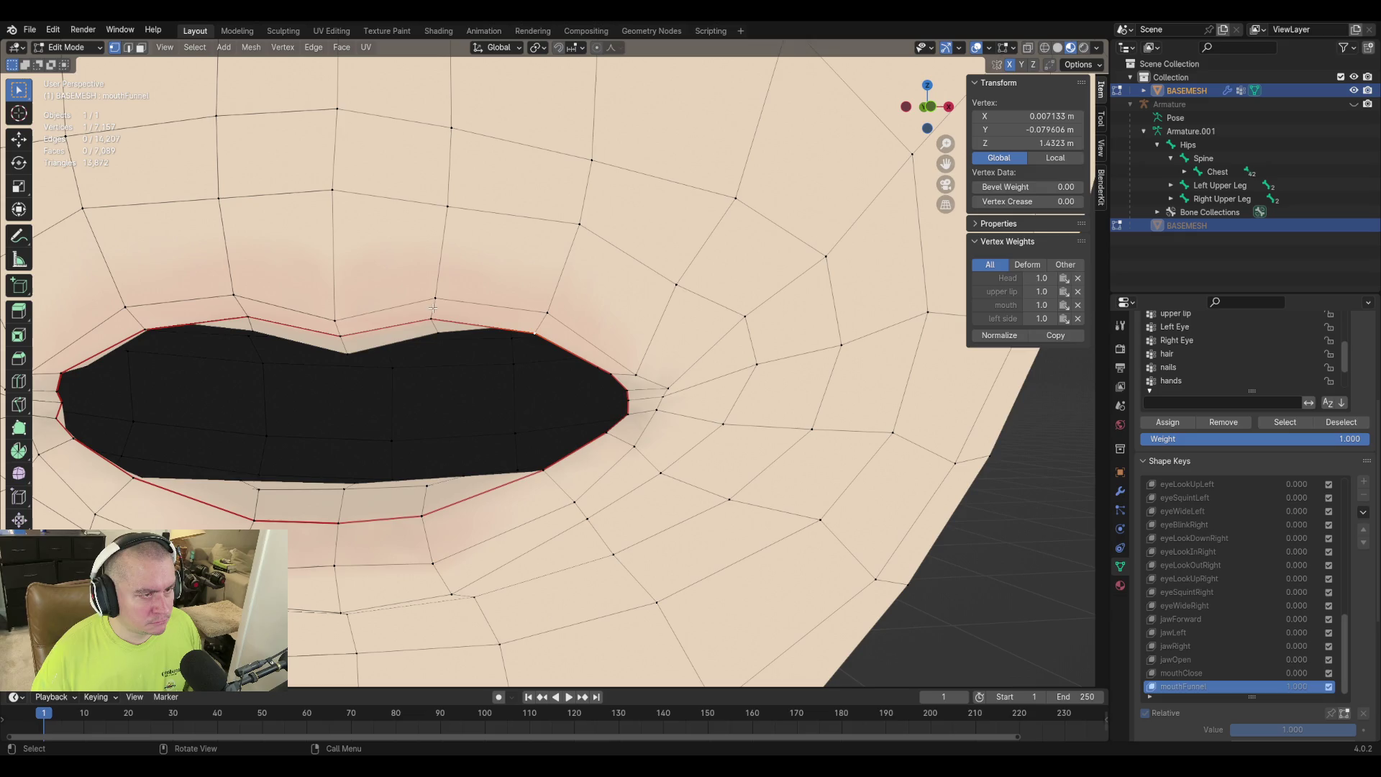
Shift the selected upper-lip vertices, then lower them slightly along Z.
left_click(433, 331, "ctrl")
mouse_move(435, 333)
middle_mouse_down()
mouse_move(511, 348)
mouse_move(512, 333)
middle_mouse_up()
key("g")
left_click(523, 332)
key("g")
key("z")
left_click(523, 333)
scroll(503, 345, "up", 3)
mouse_move(484, 373)
middle_mouse_down()
mouse_move(465, 406)
mouse_move(453, 388)
mouse_move(385, 387)
middle_mouse_up()
Move one upper-lip vertex vertically, then raise it slightly to even the lip line.
left_click(348, 339)
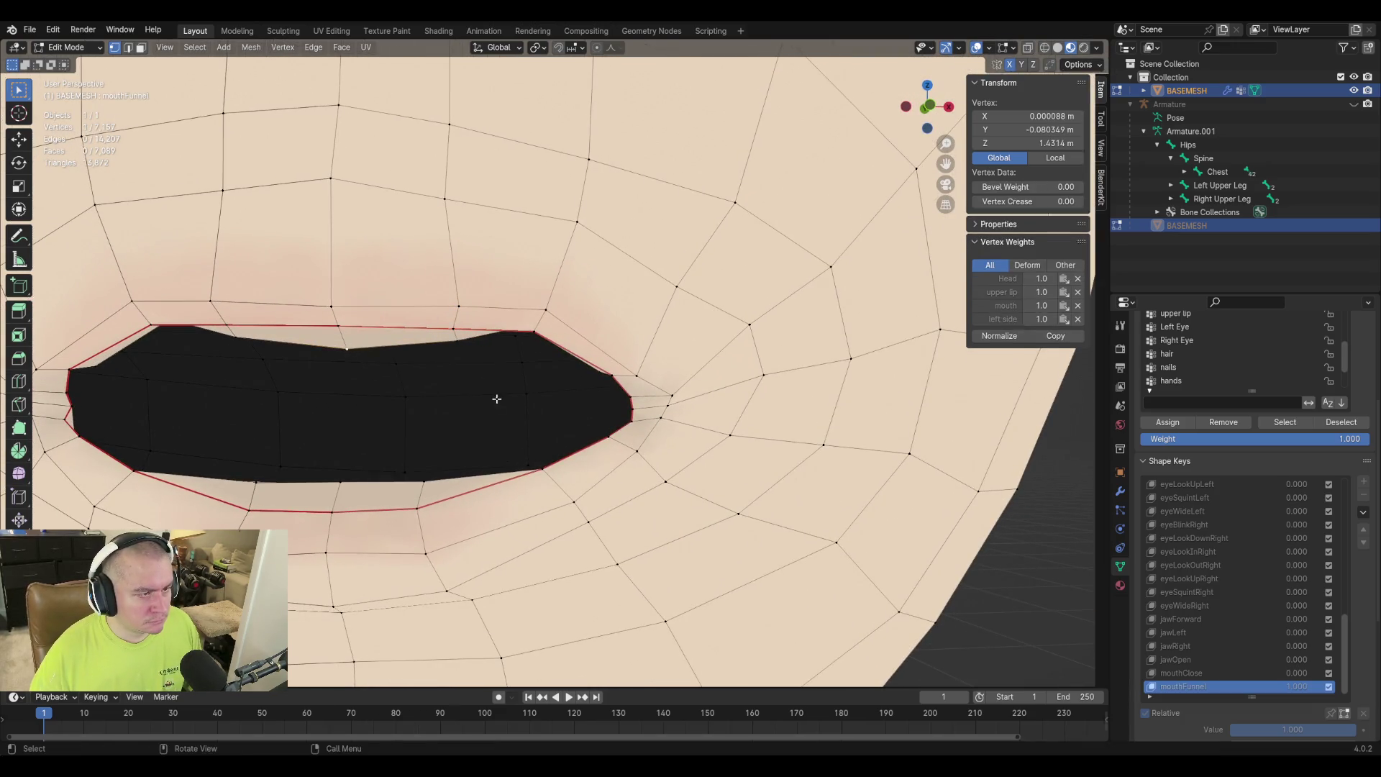
key("g")
key("z")
left_click(492, 387)
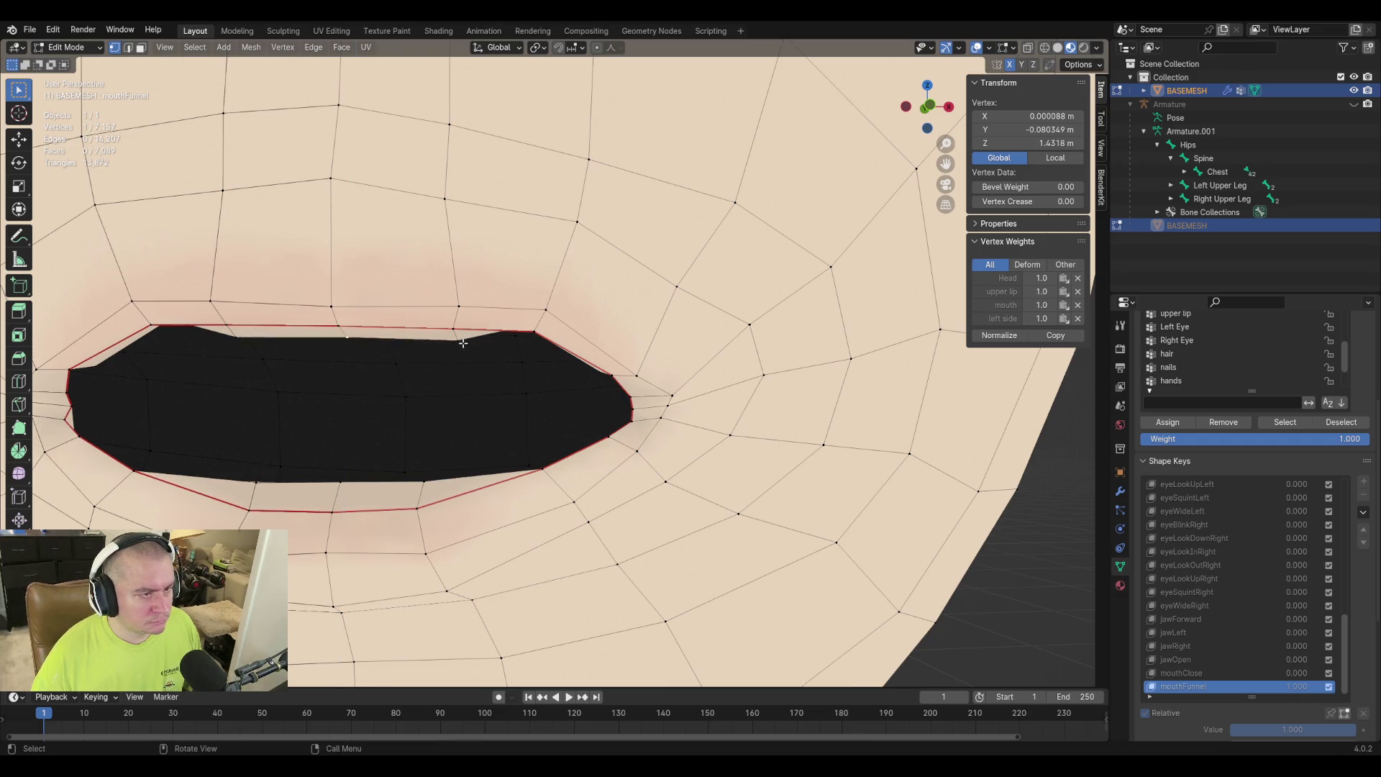
key("g")
key("z")
left_click(573, 395)
mouse_move(574, 395)
middle_mouse_down()
mouse_move(483, 399)
mouse_move(842, 512)
mouse_move(662, 461)
mouse_move(454, 375)
mouse_move(525, 401)
middle_mouse_up()
scroll(524, 401, "up", 3)
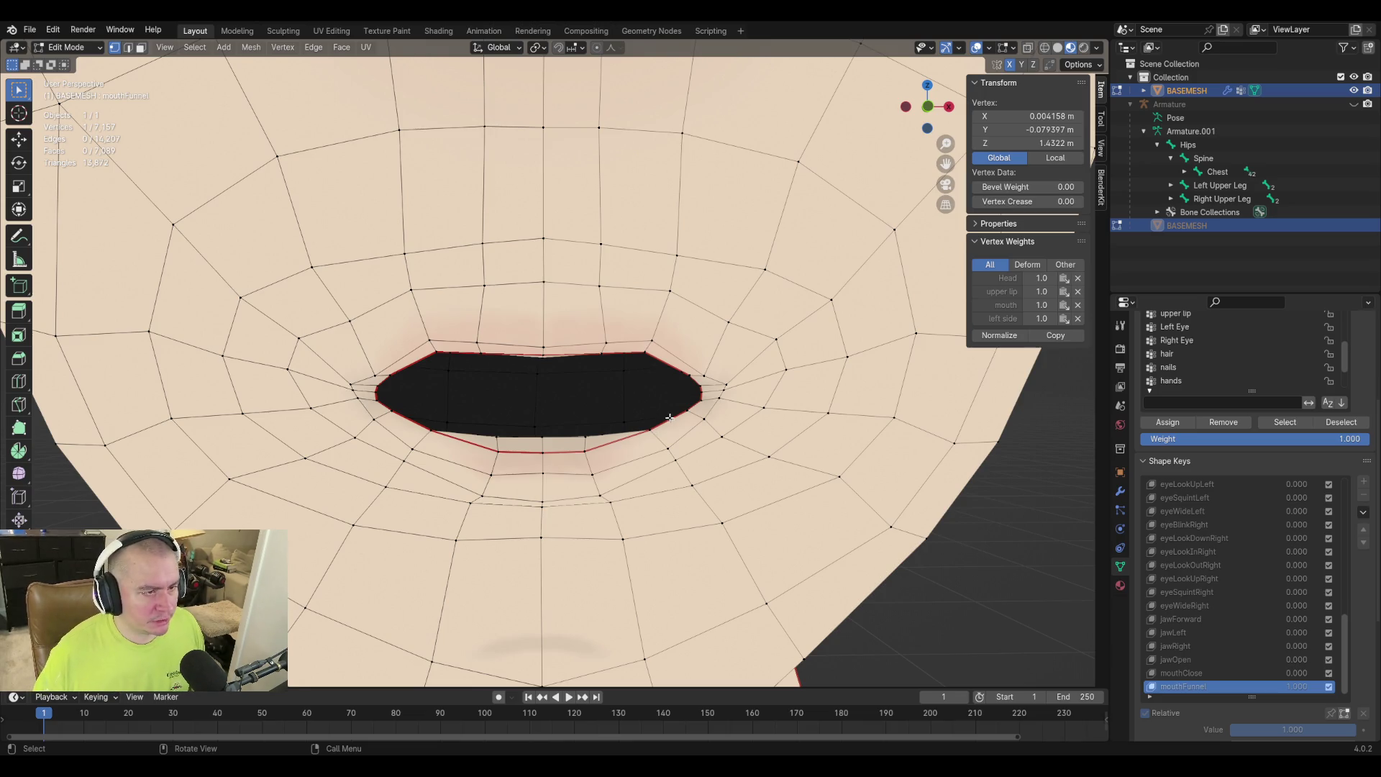
Reposition a right-side and a left-side lower-lip vertex to follow the funnel shape.
middle_click_drag(669, 418, 684, 425)
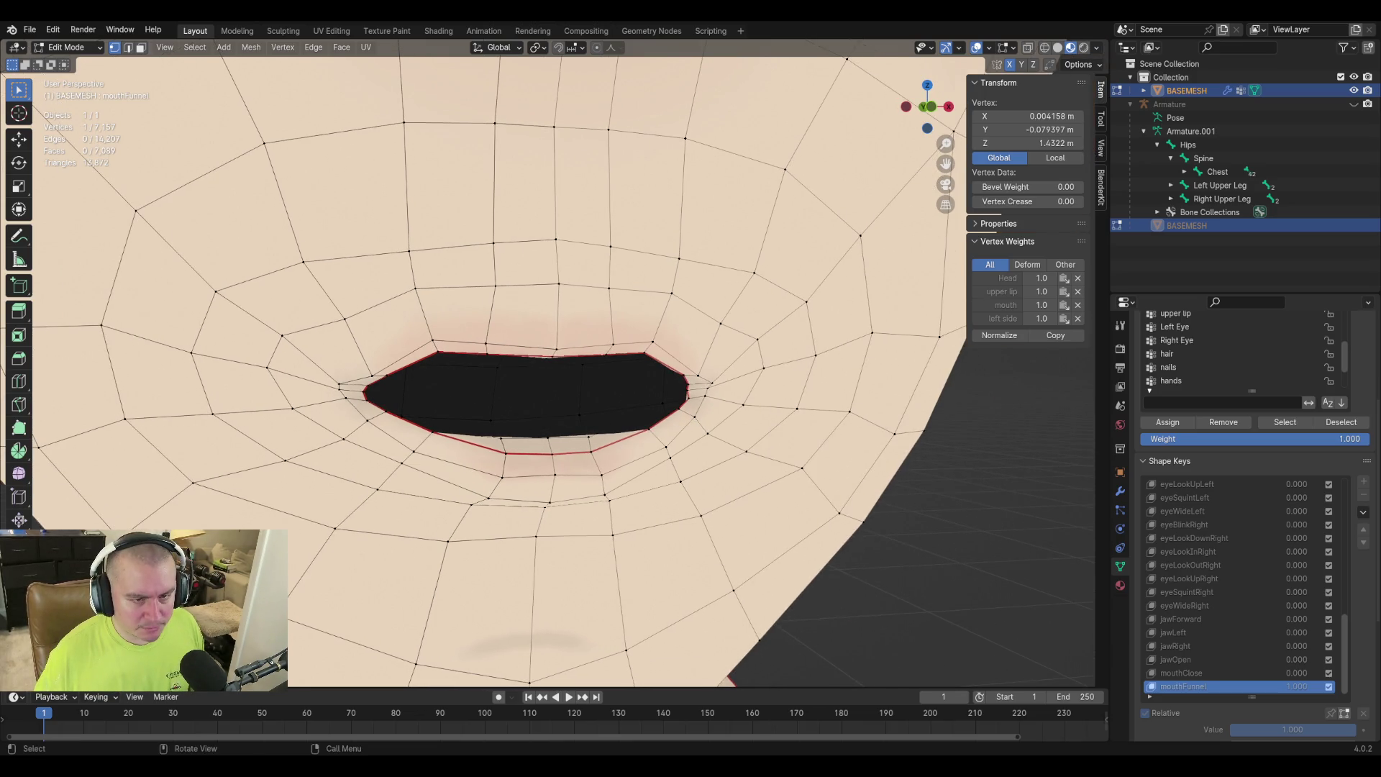
middle_click_drag(692, 426, 376, 373)
left_click(412, 392)
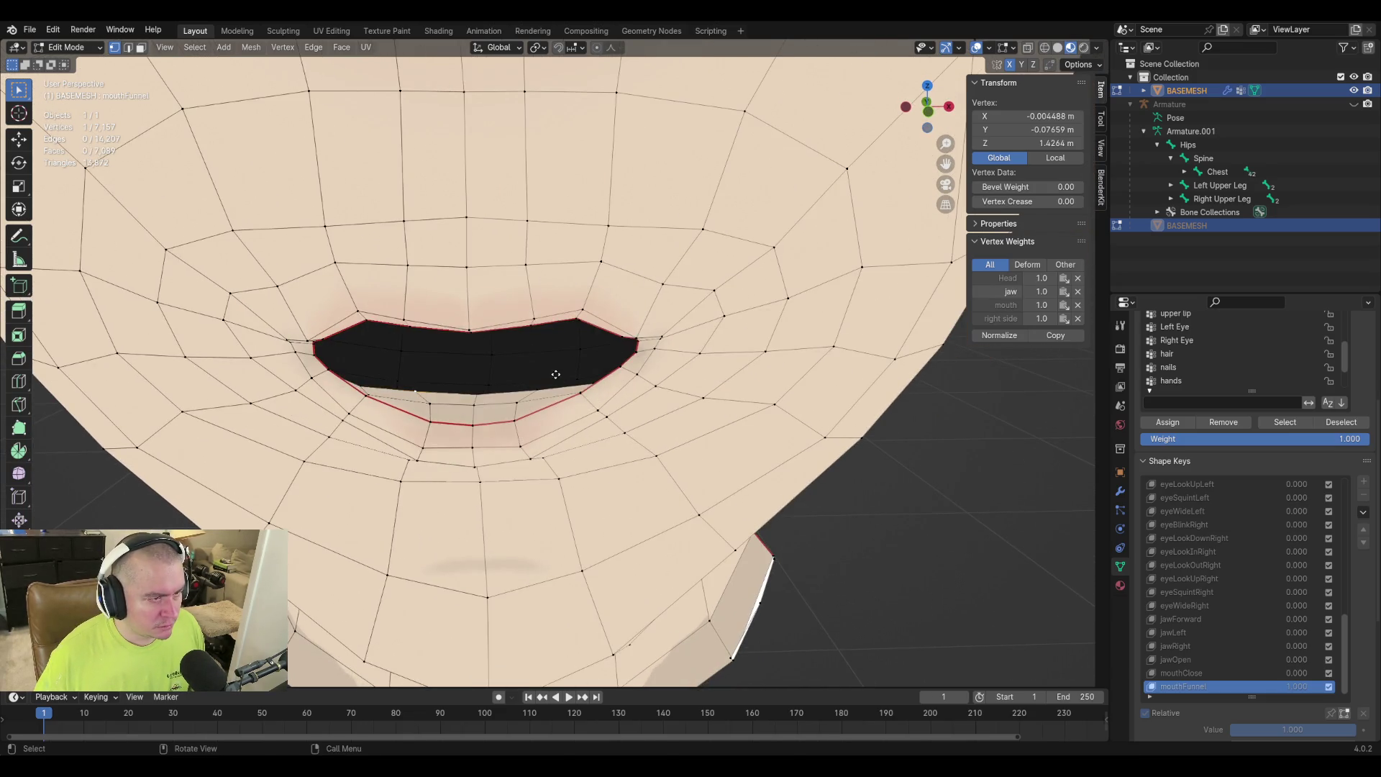
key("g")
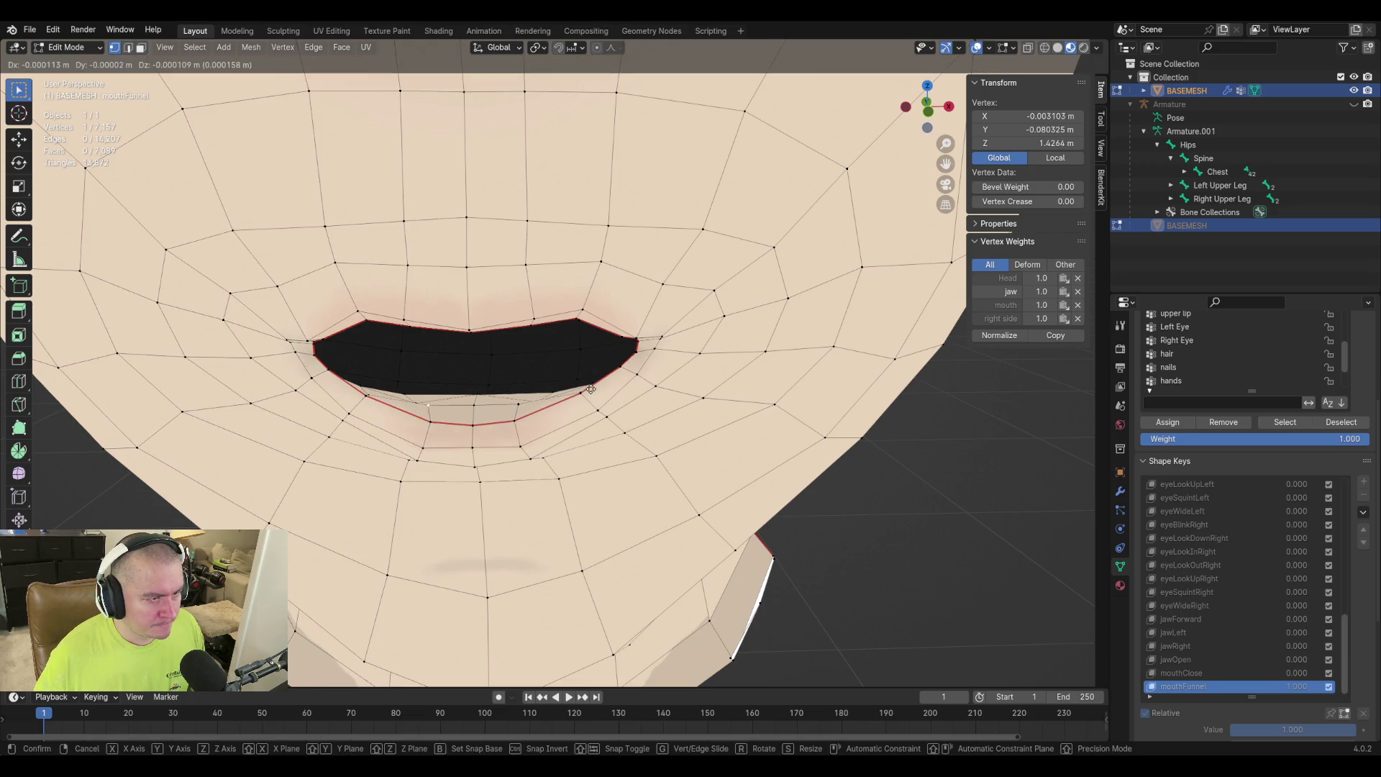
left_click(586, 394)
left_click(475, 392)
key("g")
left_click(475, 408)
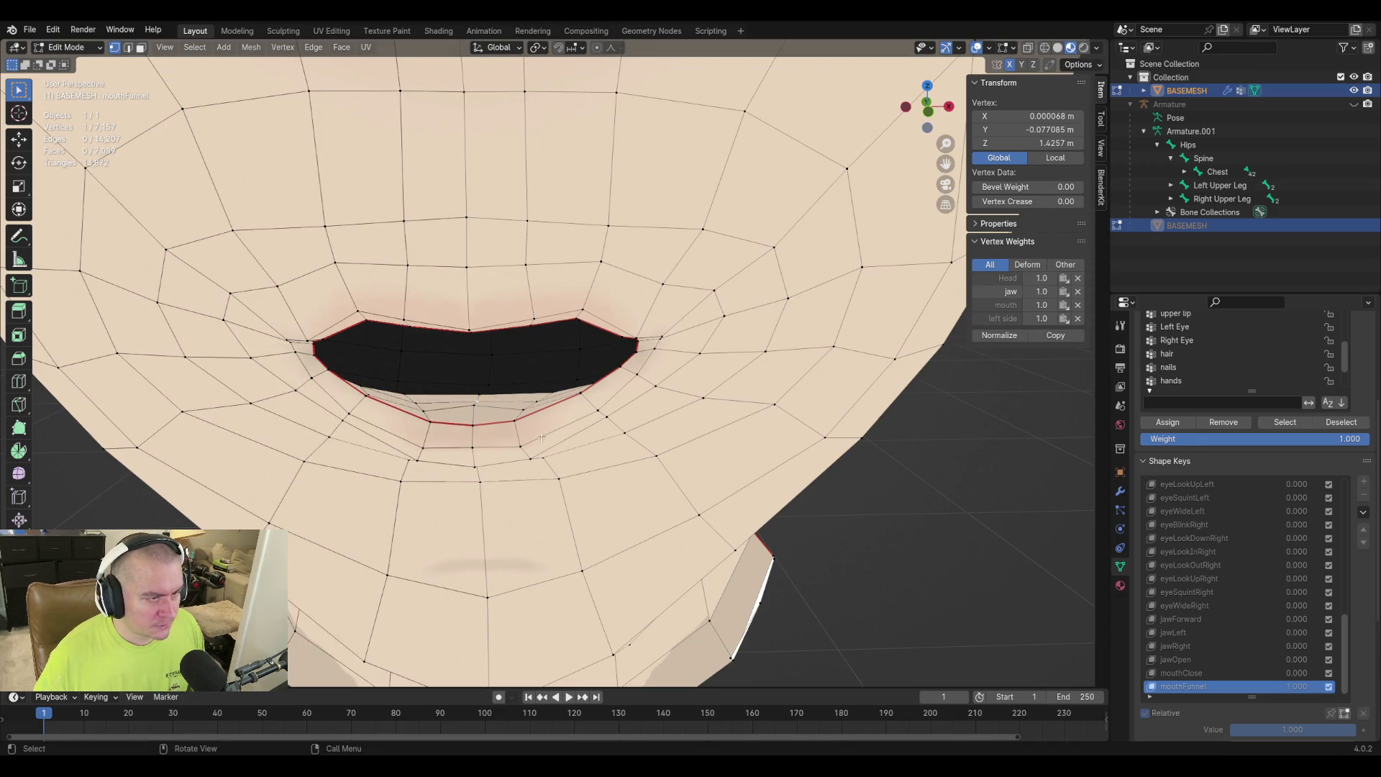
key("g")
left_click(650, 410)
Slide the lower-lip vertex along its edge to refine the oval's lower rim.
mouse_move(650, 410)
middle_mouse_down()
mouse_move(566, 448)
mouse_move(565, 466)
mouse_move(562, 444)
mouse_move(647, 446)
mouse_move(561, 444)
mouse_move(570, 431)
mouse_move(558, 441)
mouse_move(679, 430)
middle_mouse_up()
key("g")
key("z")
key("Escape")
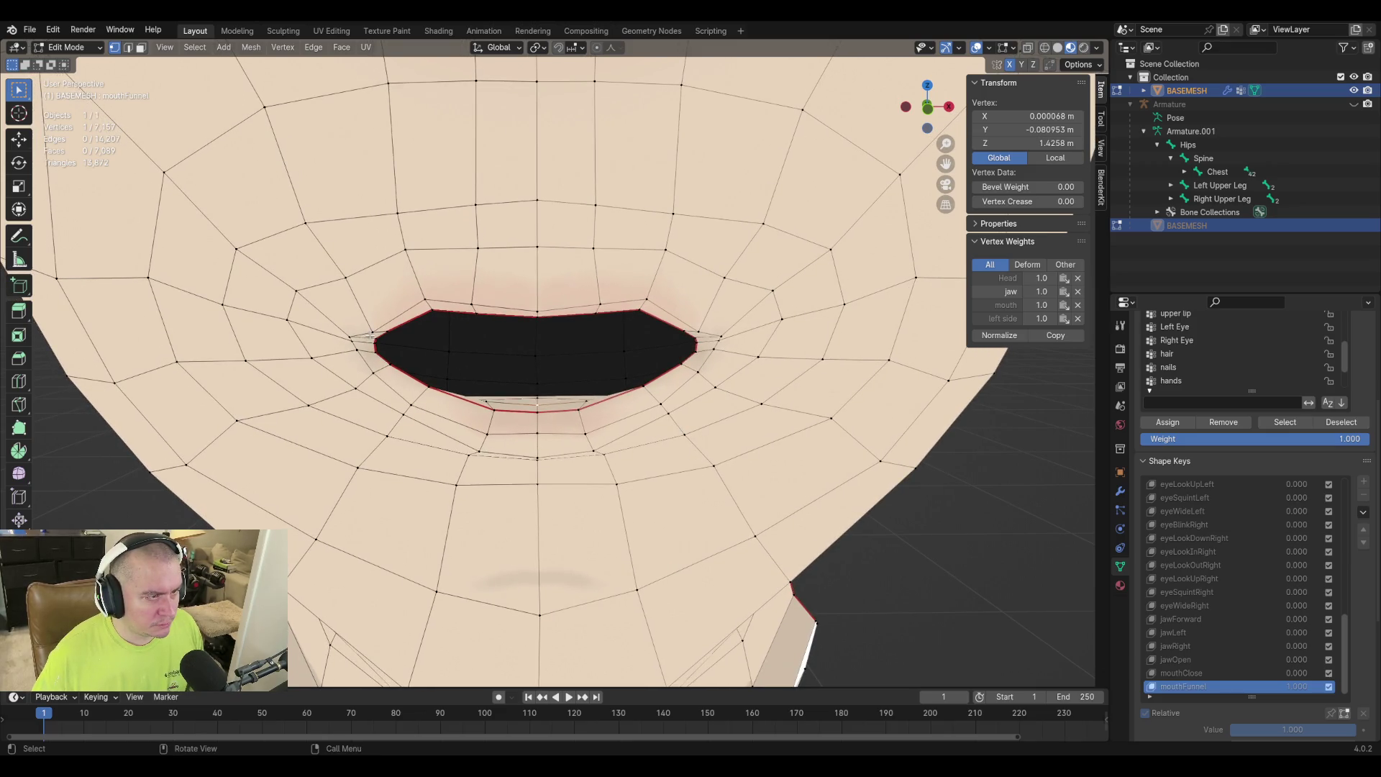
key("g")
key("g")
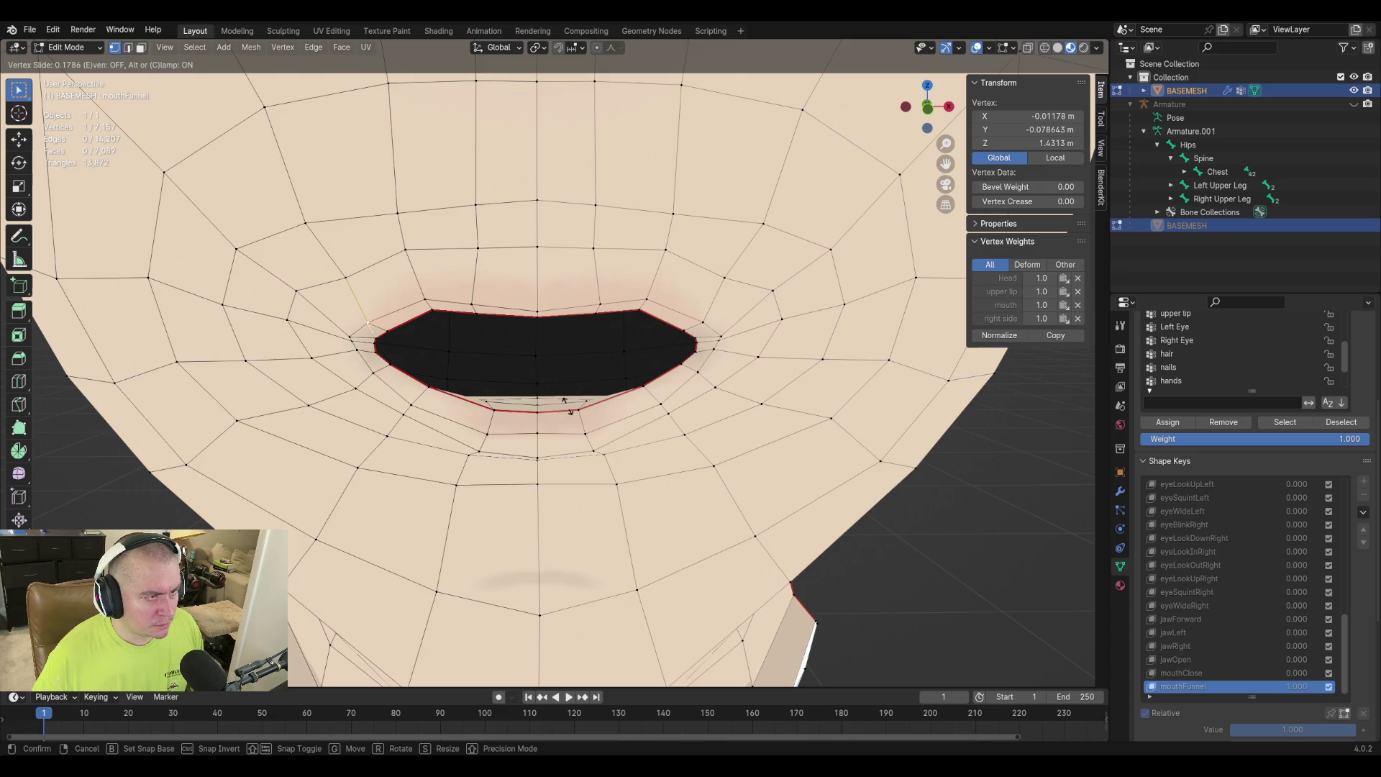
left_click(550, 384)
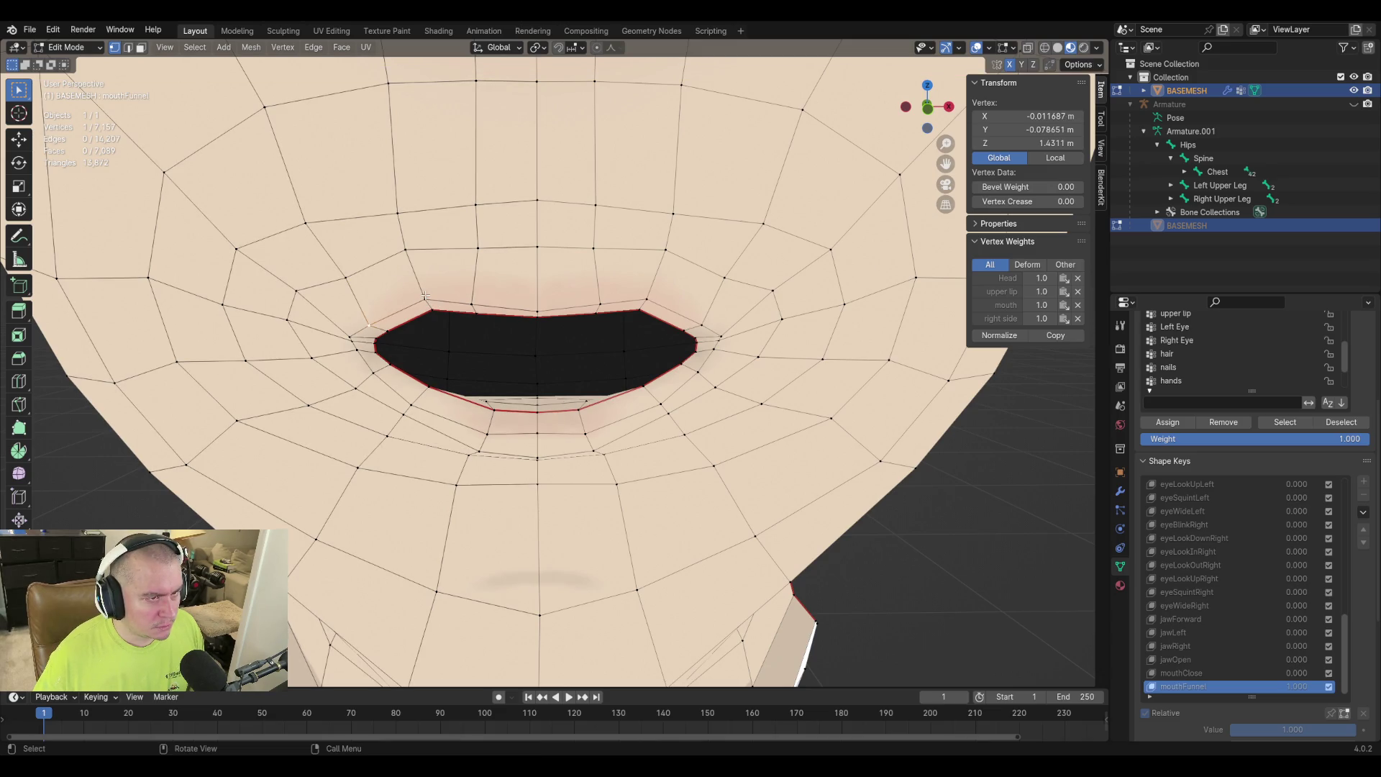
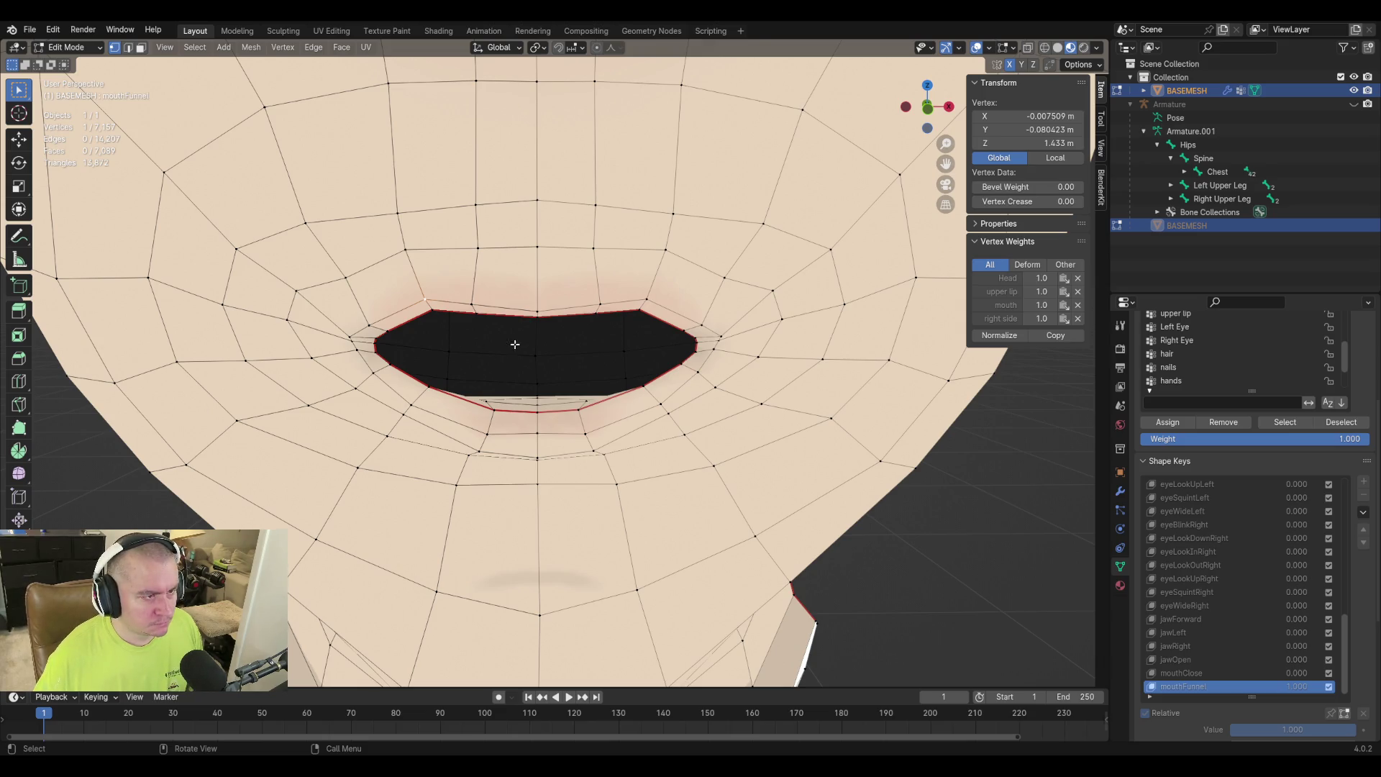
Select a run of vertices along the upper lip's edge.
left_click(423, 308, "shift")
left_click(427, 300)
left_click(435, 308, "shift")
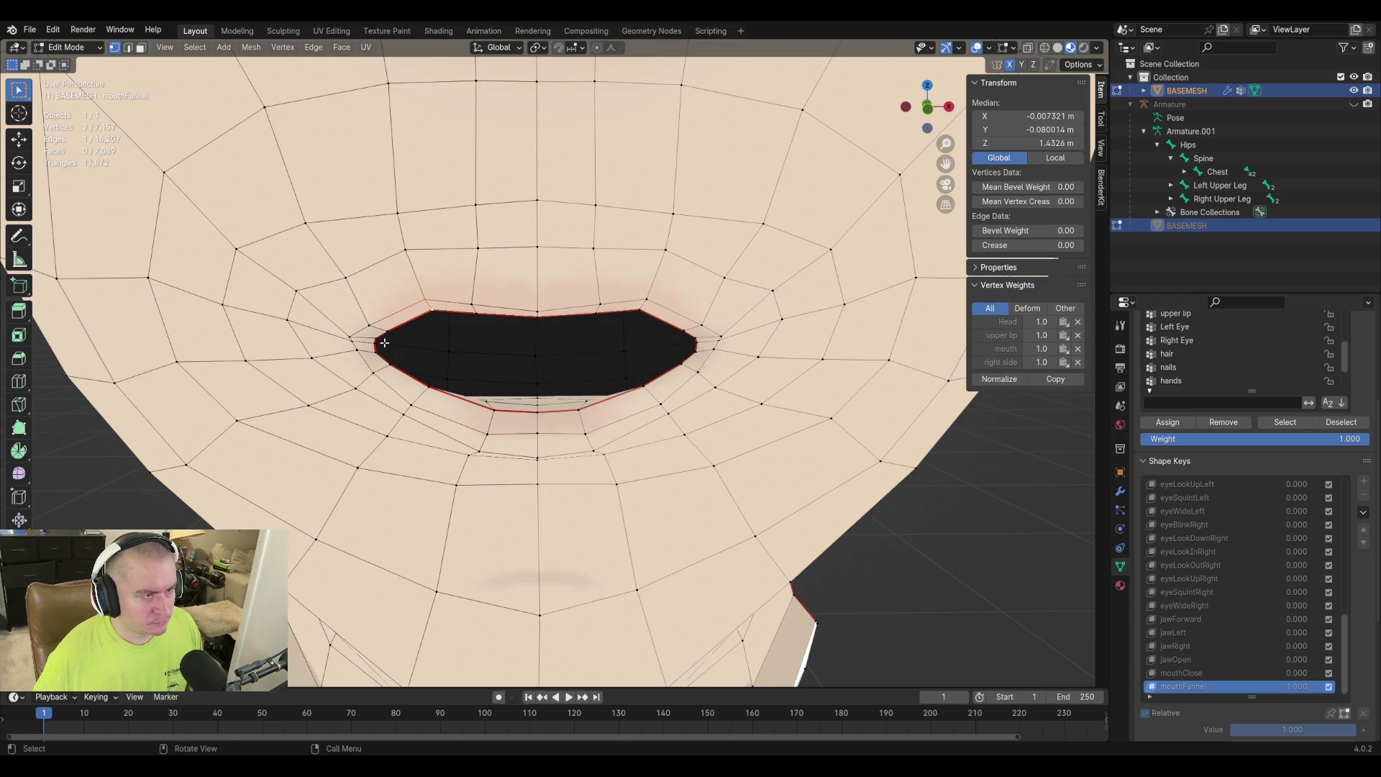
scroll(384, 343, "up", 2)
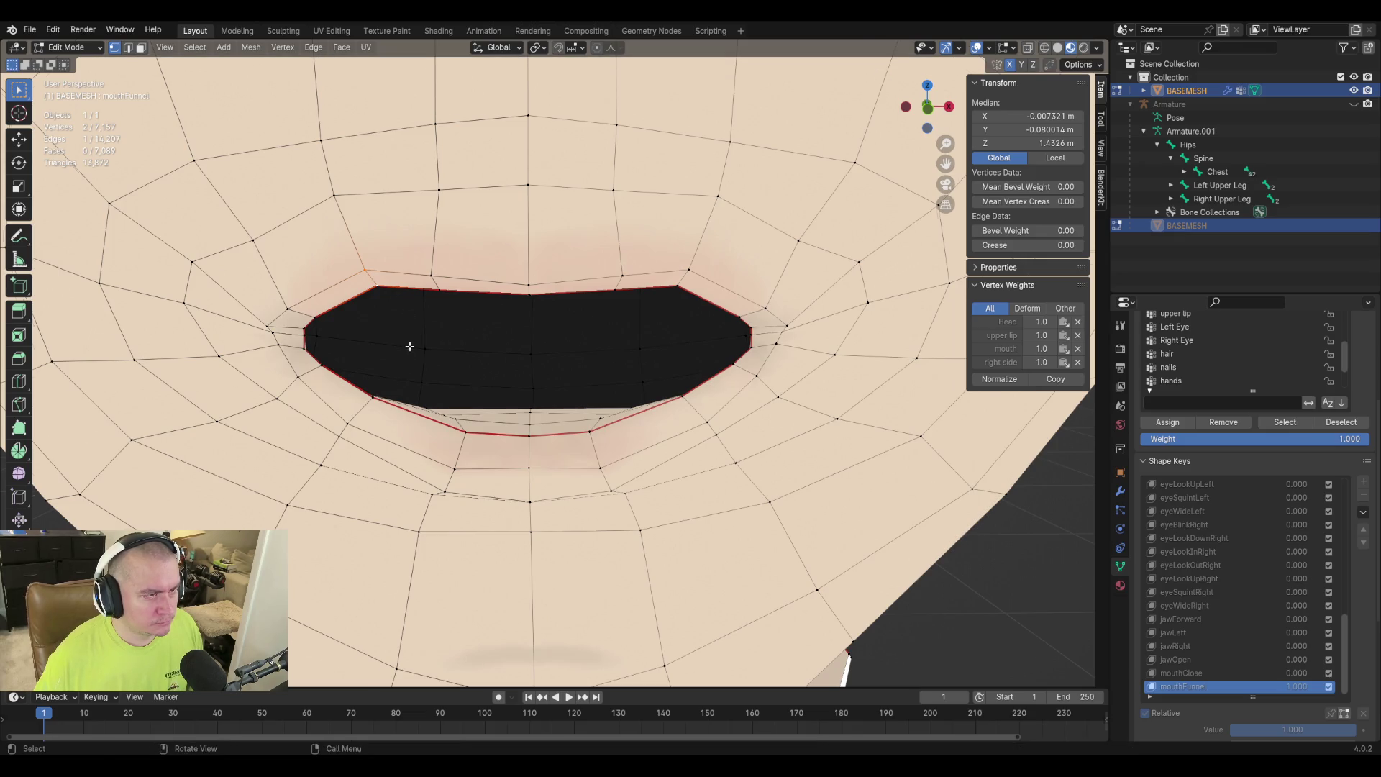
middle_click_drag(409, 346, 406, 283)
left_click(398, 305)
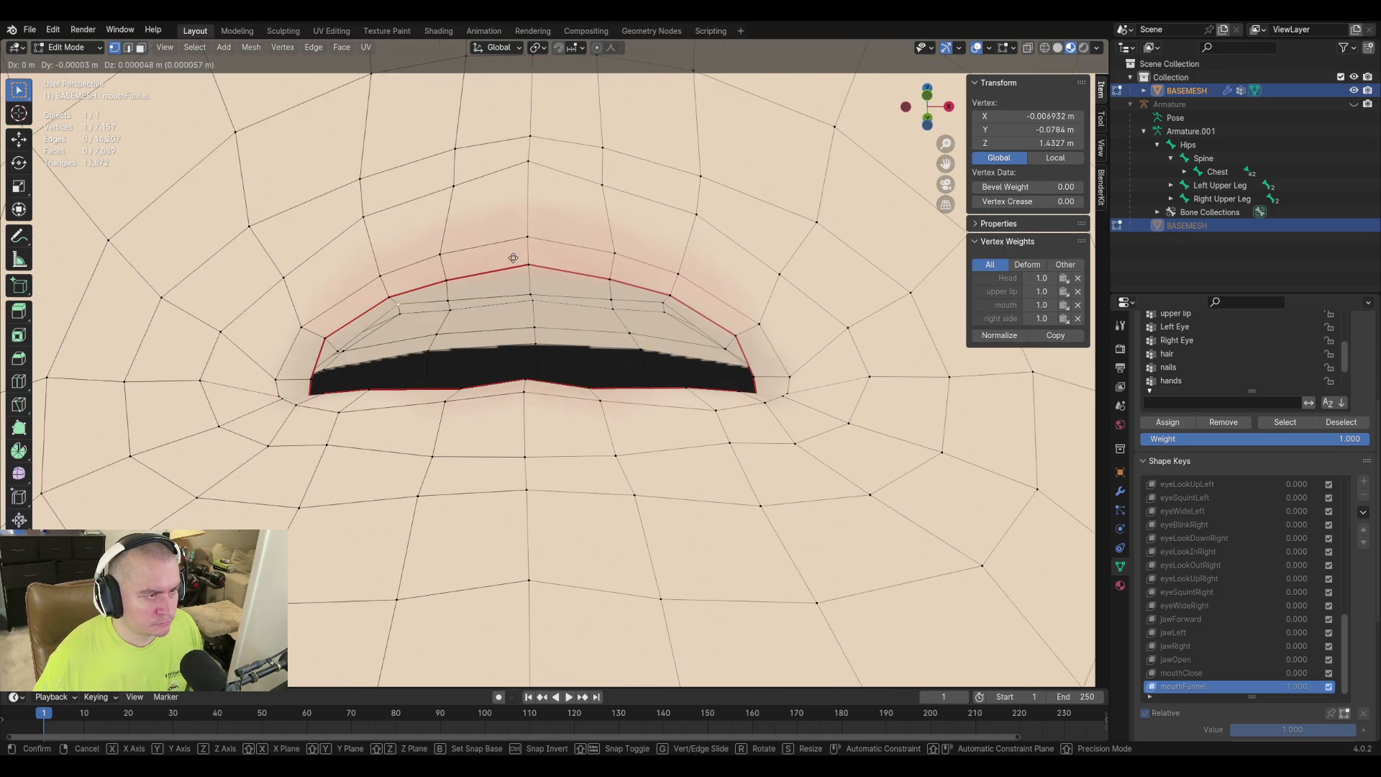
left_click(360, 289, "ctrl")
Edge-slide the selected upper lip vertices to reshape the mouth's top edge.
key("g")
key("g")
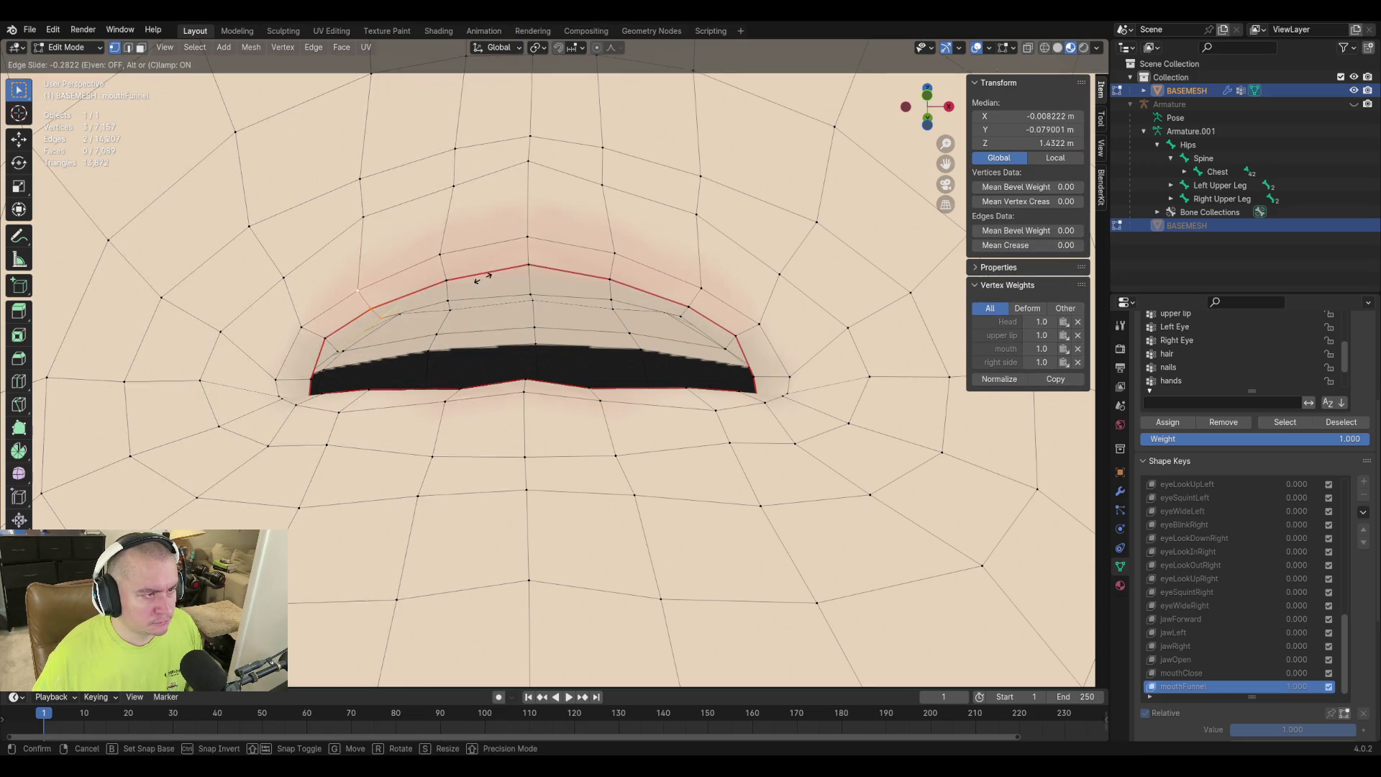
left_click(483, 276)
middle_click_drag(474, 310, 458, 359)
mouse_move(671, 416)
middle_mouse_down()
mouse_move(658, 397)
mouse_move(655, 408)
middle_mouse_up()
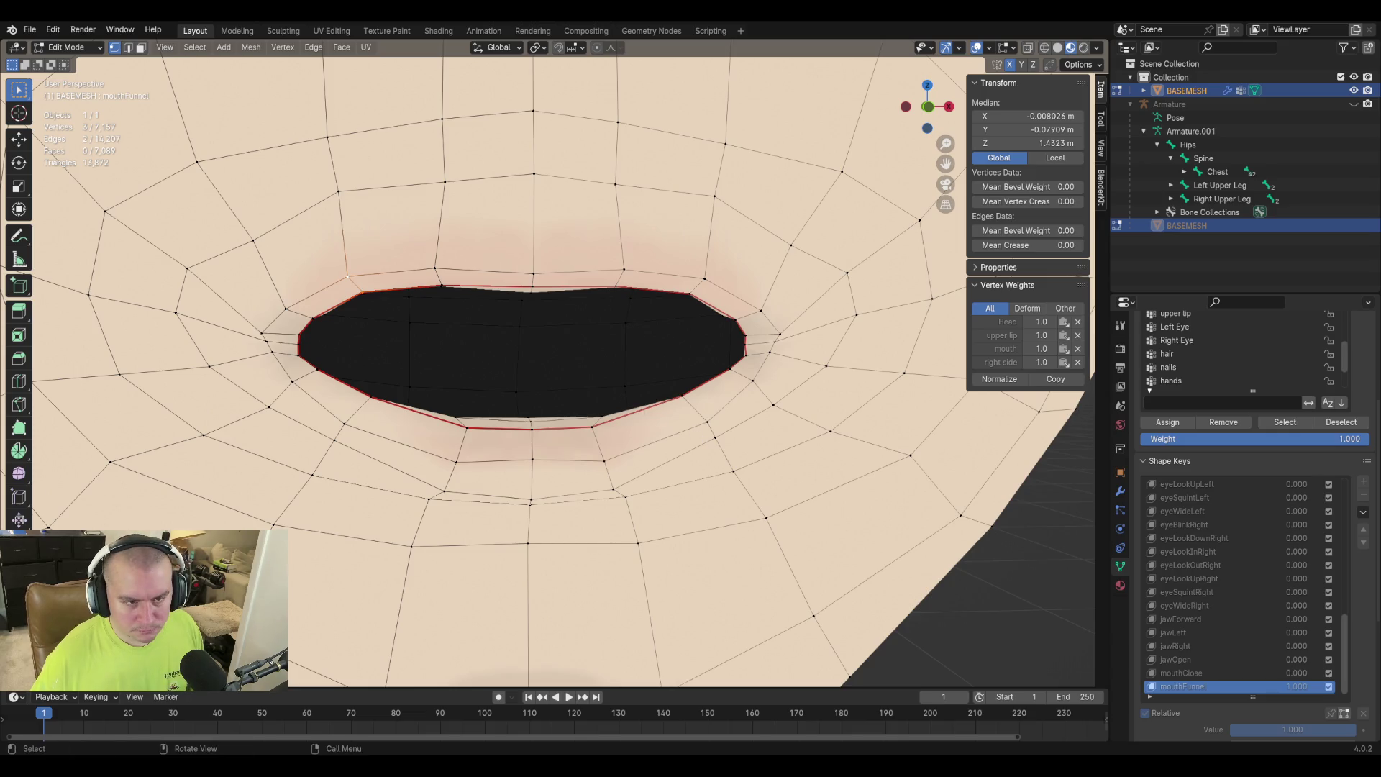
left_click(318, 318)
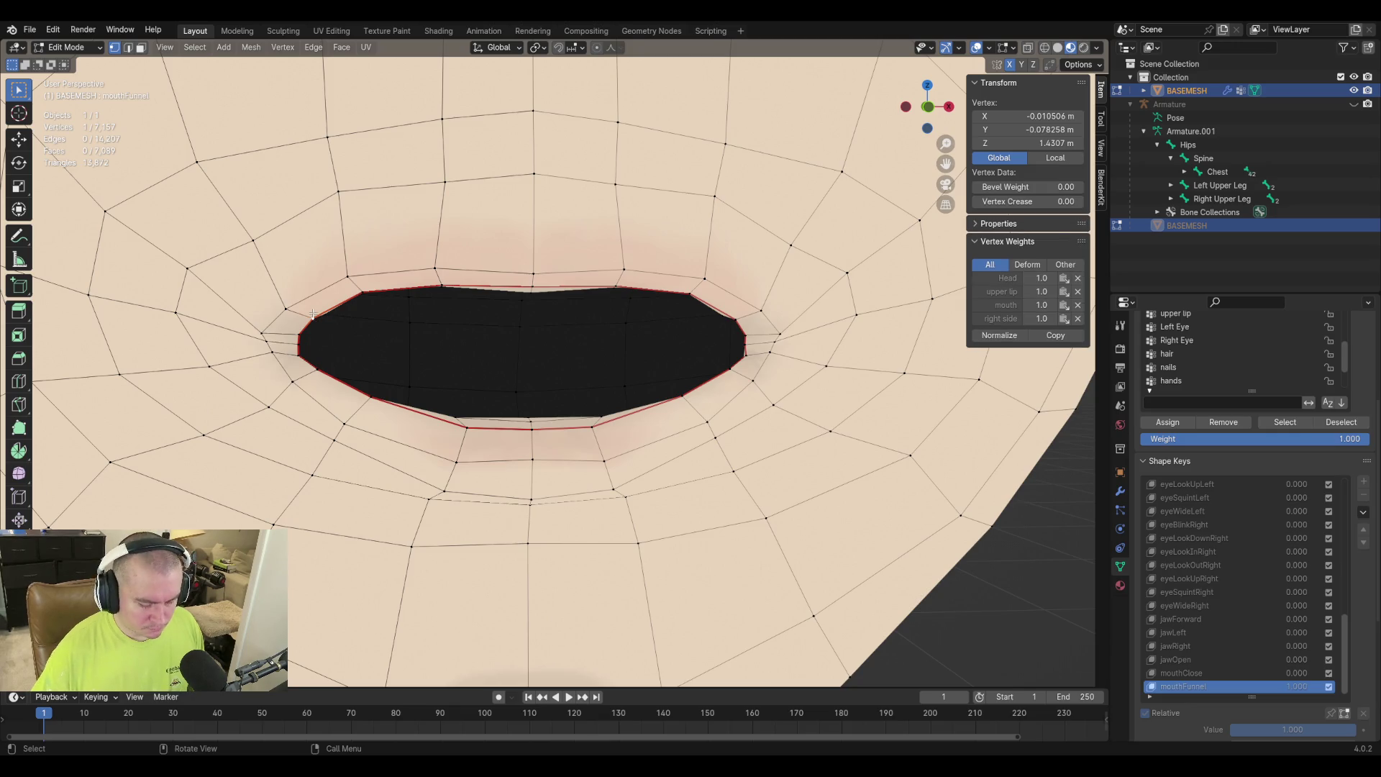
Nudge the lip-corner vertex with proportional falloff, cancelling a second attempt.
key("g")
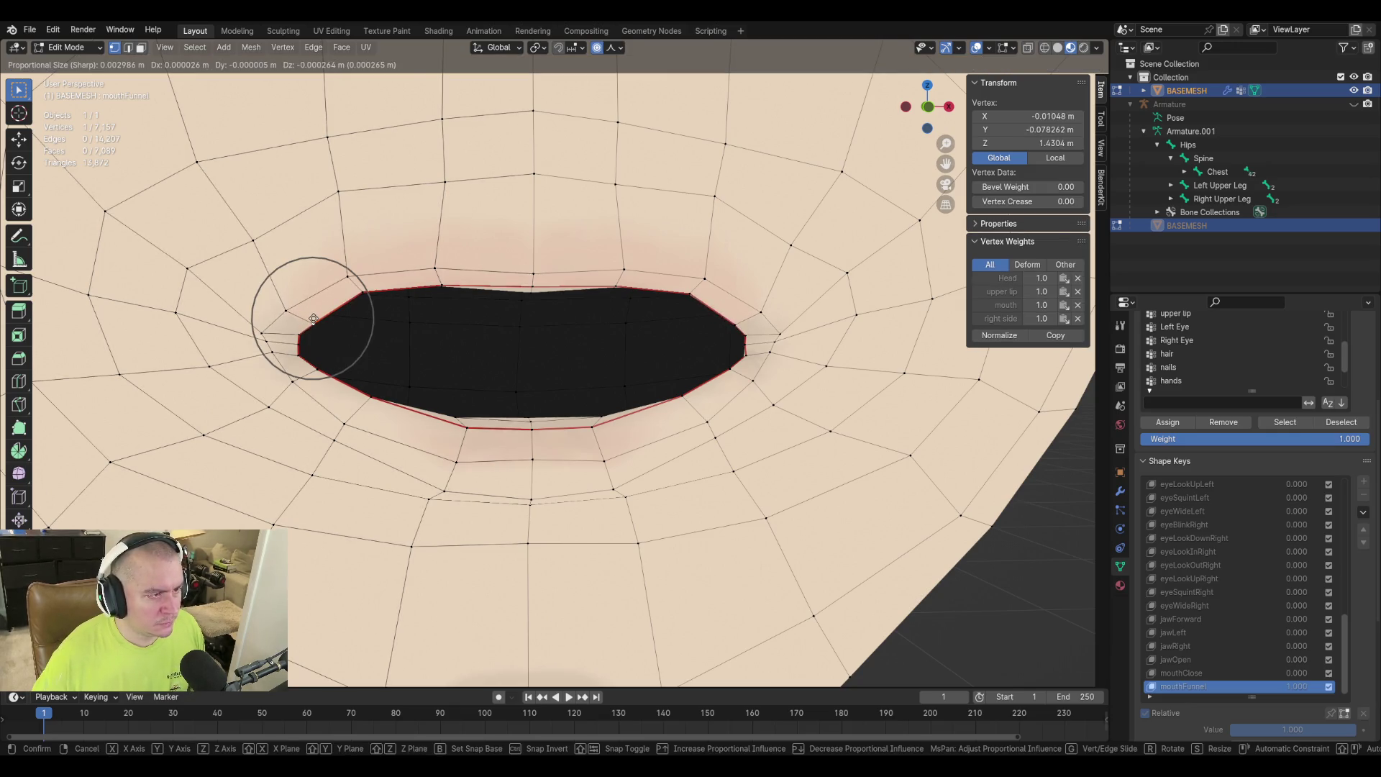
scroll(322, 313, "down", 1)
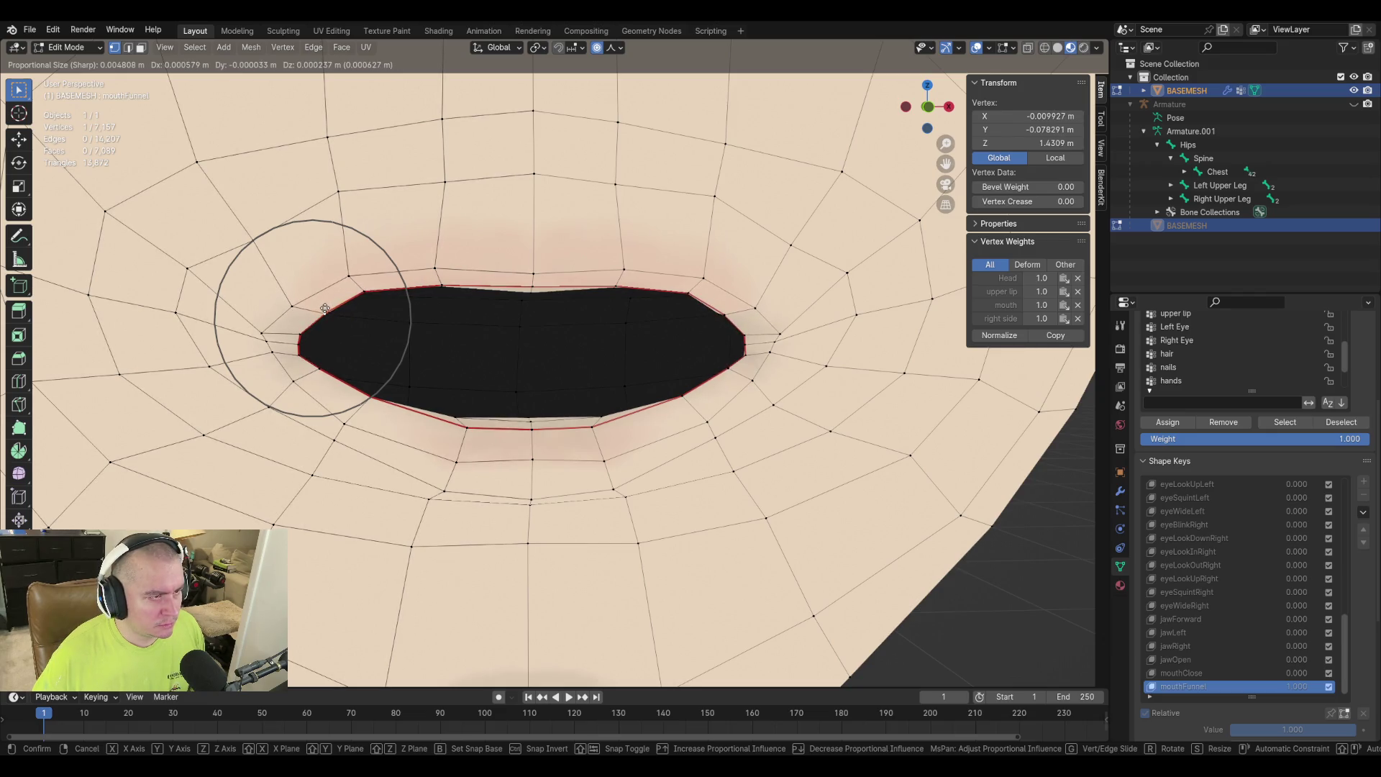
left_click(325, 309)
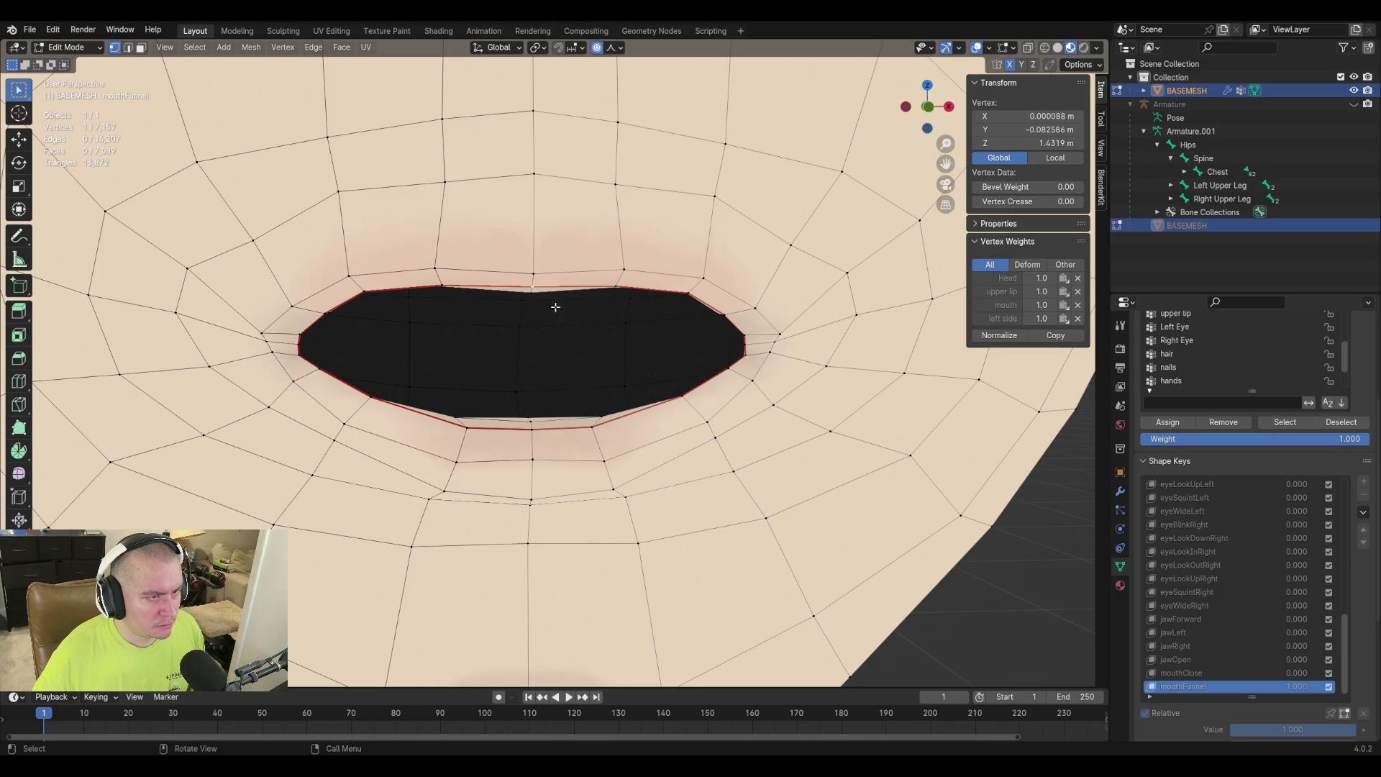
key("g")
key("Escape")
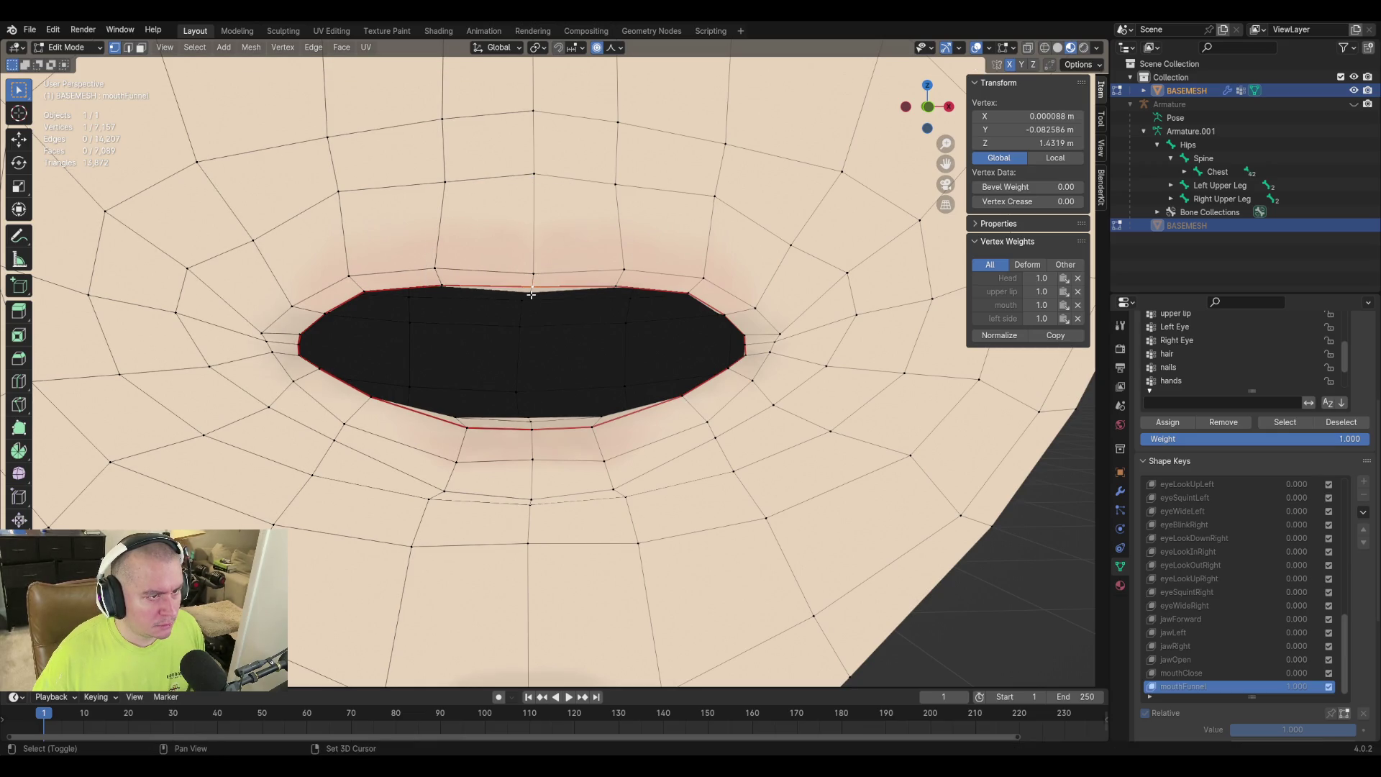
Add the top centre lip vertex and raise the upper lip vertices along Z.
left_click(531, 295, "shift")
key("g")
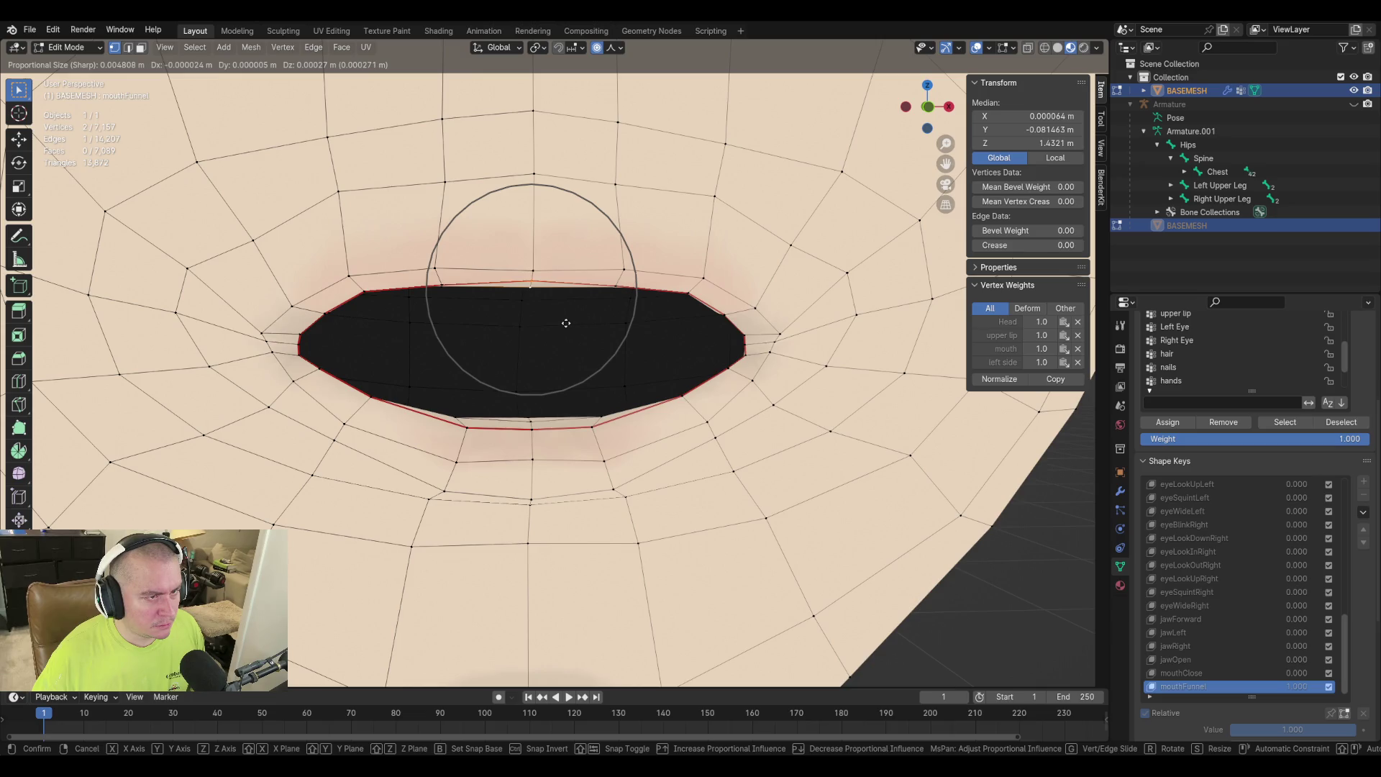
key("z")
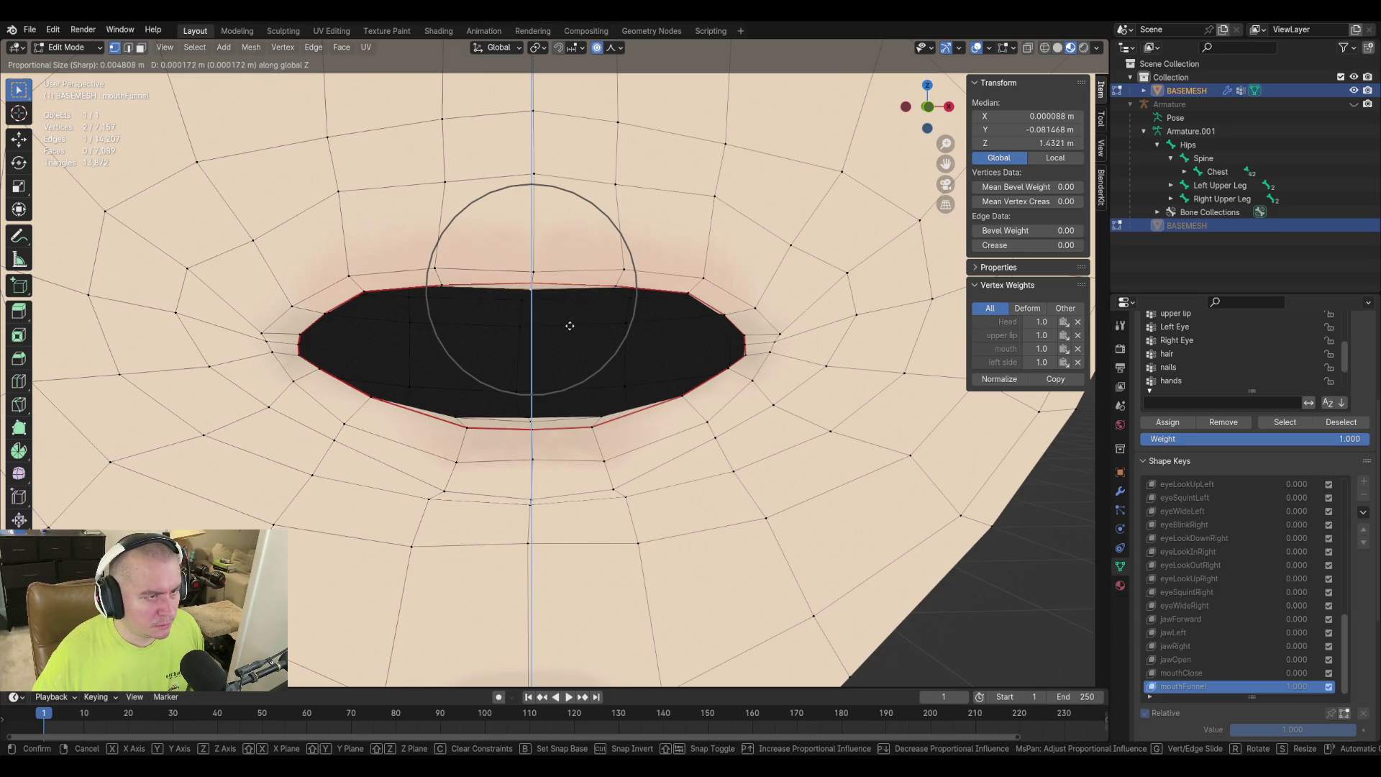
left_click(565, 321)
mouse_move(558, 318)
middle_mouse_down()
mouse_move(550, 336)
mouse_move(438, 320)
mouse_move(731, 327)
mouse_move(453, 330)
mouse_move(409, 279)
mouse_move(478, 314)
middle_mouse_up()
Adjust a second run of upper lip vertices vertically along Z.
left_click(421, 299)
left_click(410, 272, "ctrl")
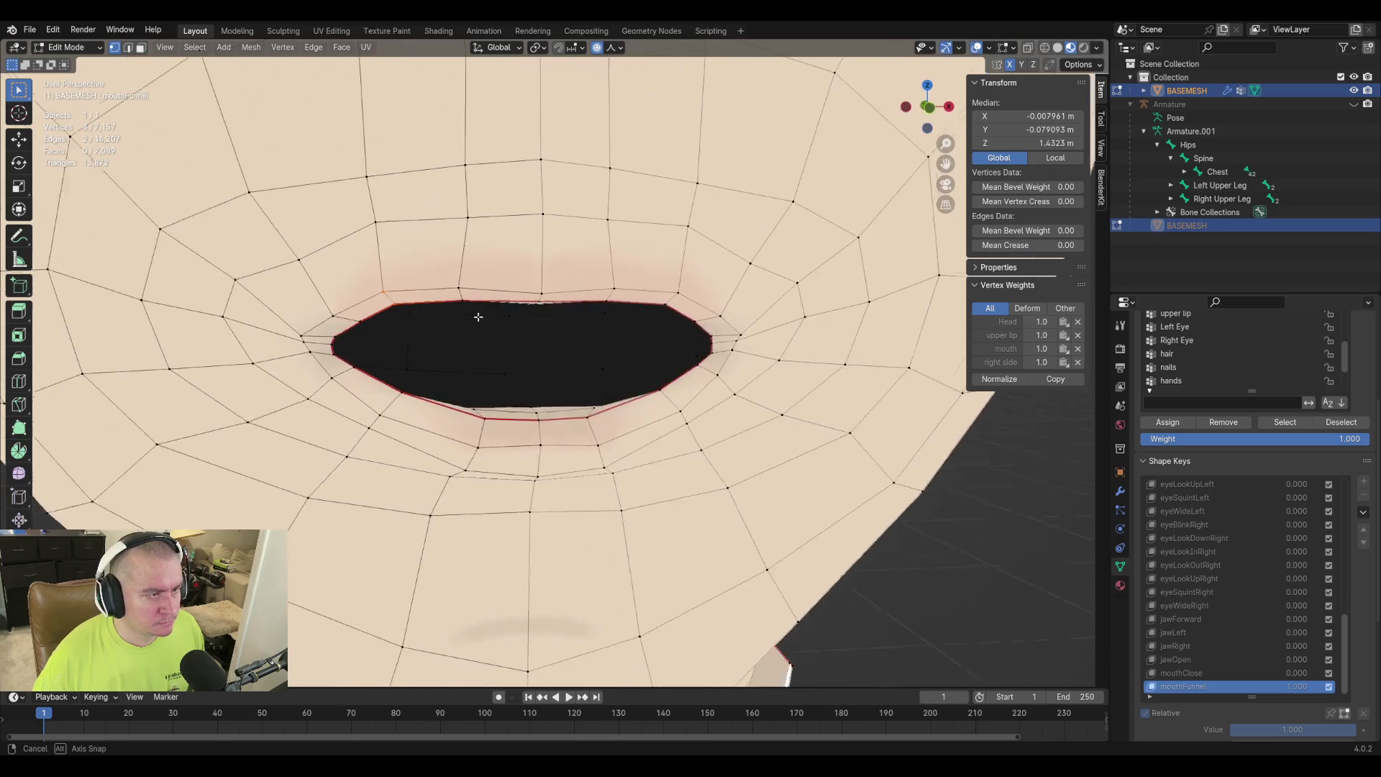
key("g")
key("z")
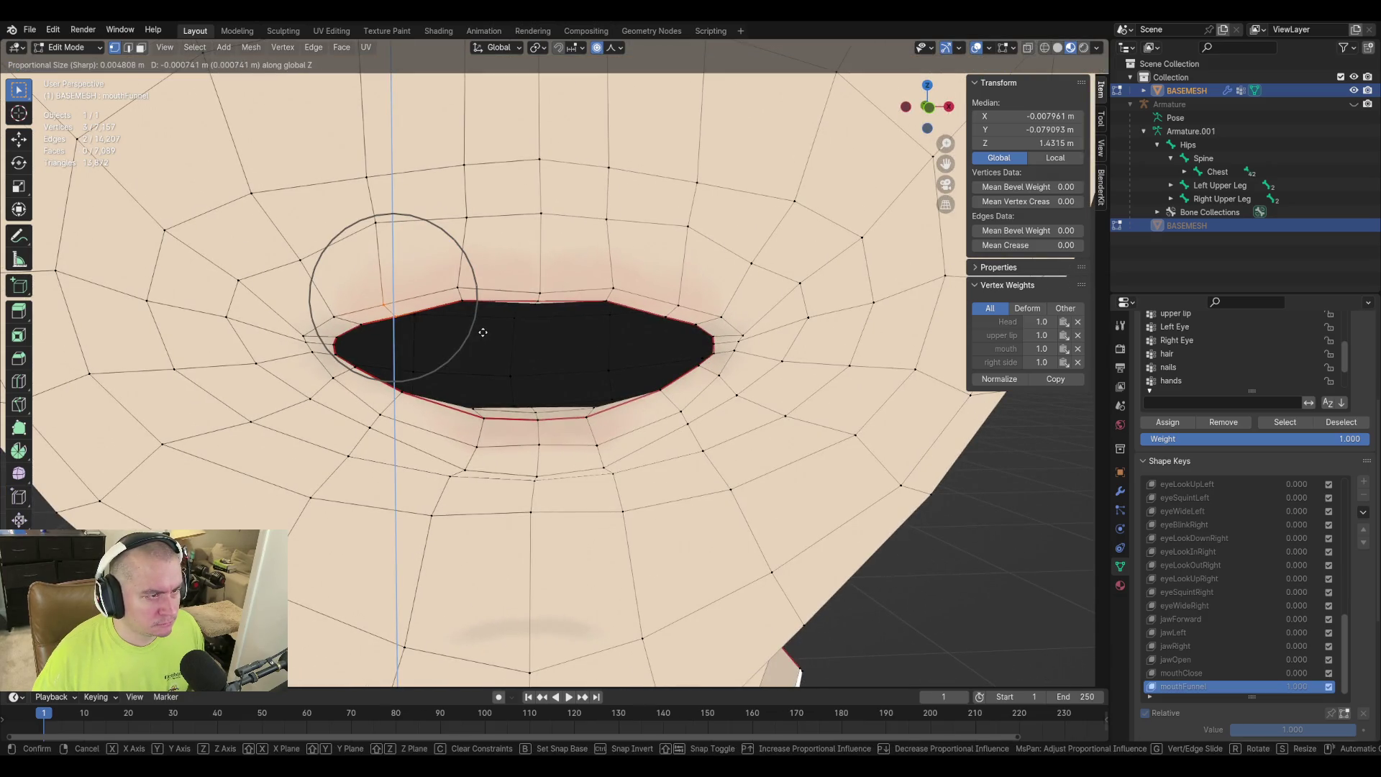
left_click(477, 320)
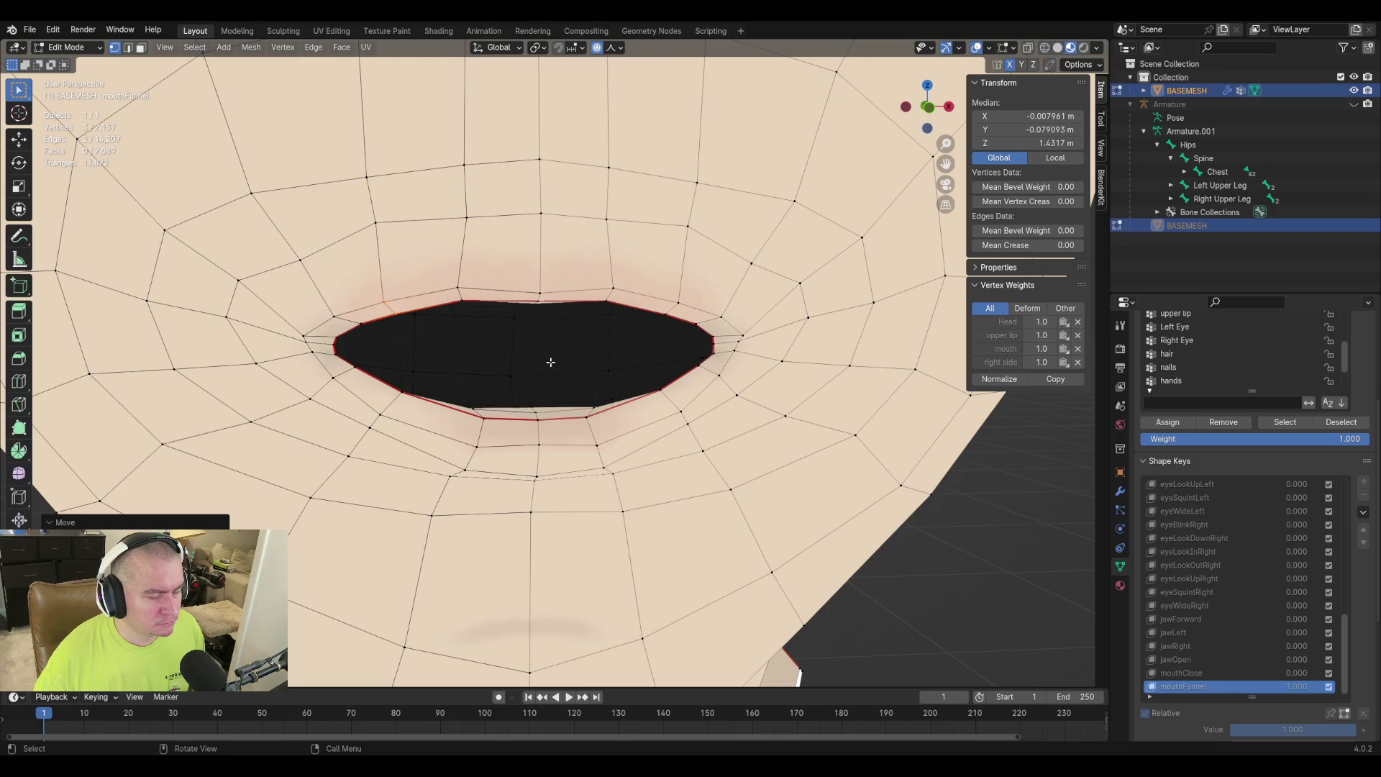
middle_click_drag(532, 348, 601, 348)
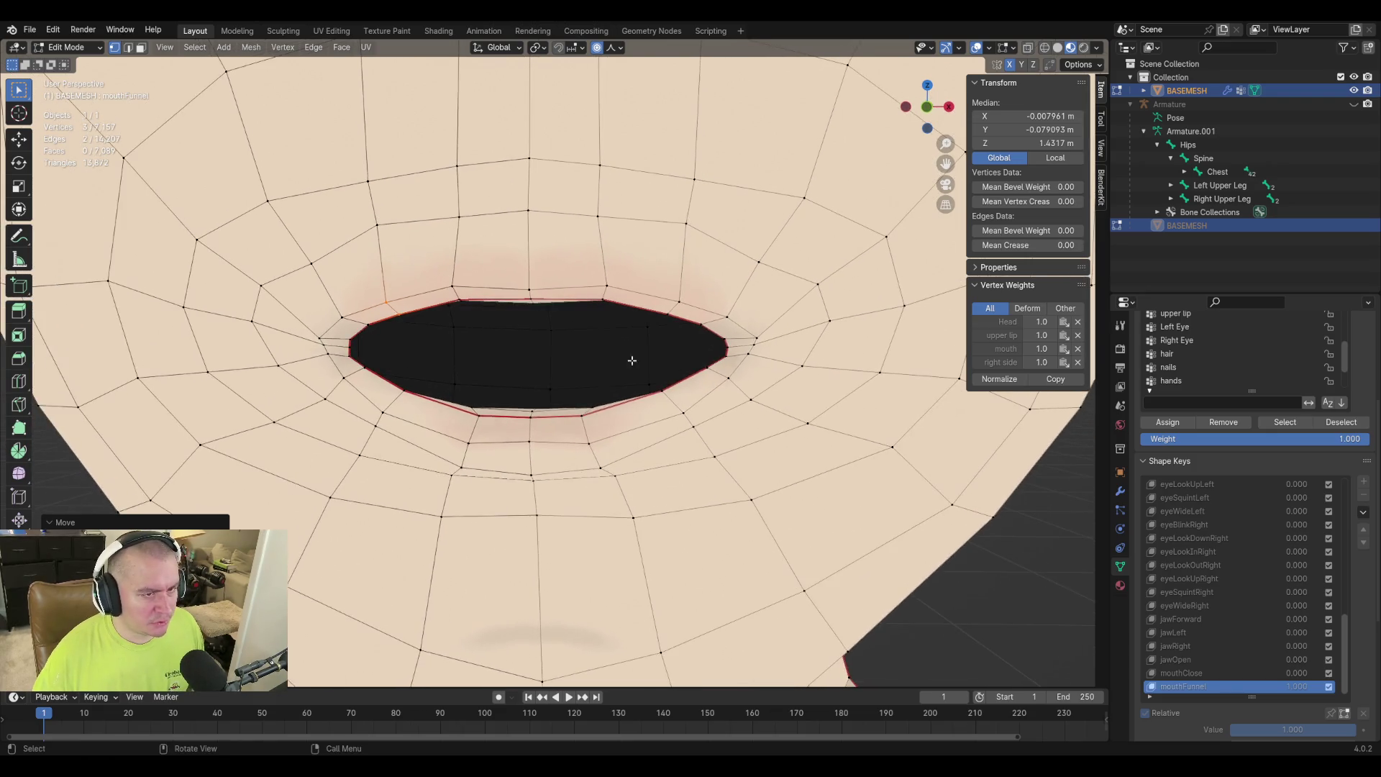
Pull the small mouth-corner face inward along X with proportional falloff.
key("alt+a")
left_click(734, 350, "shift")
key("g")
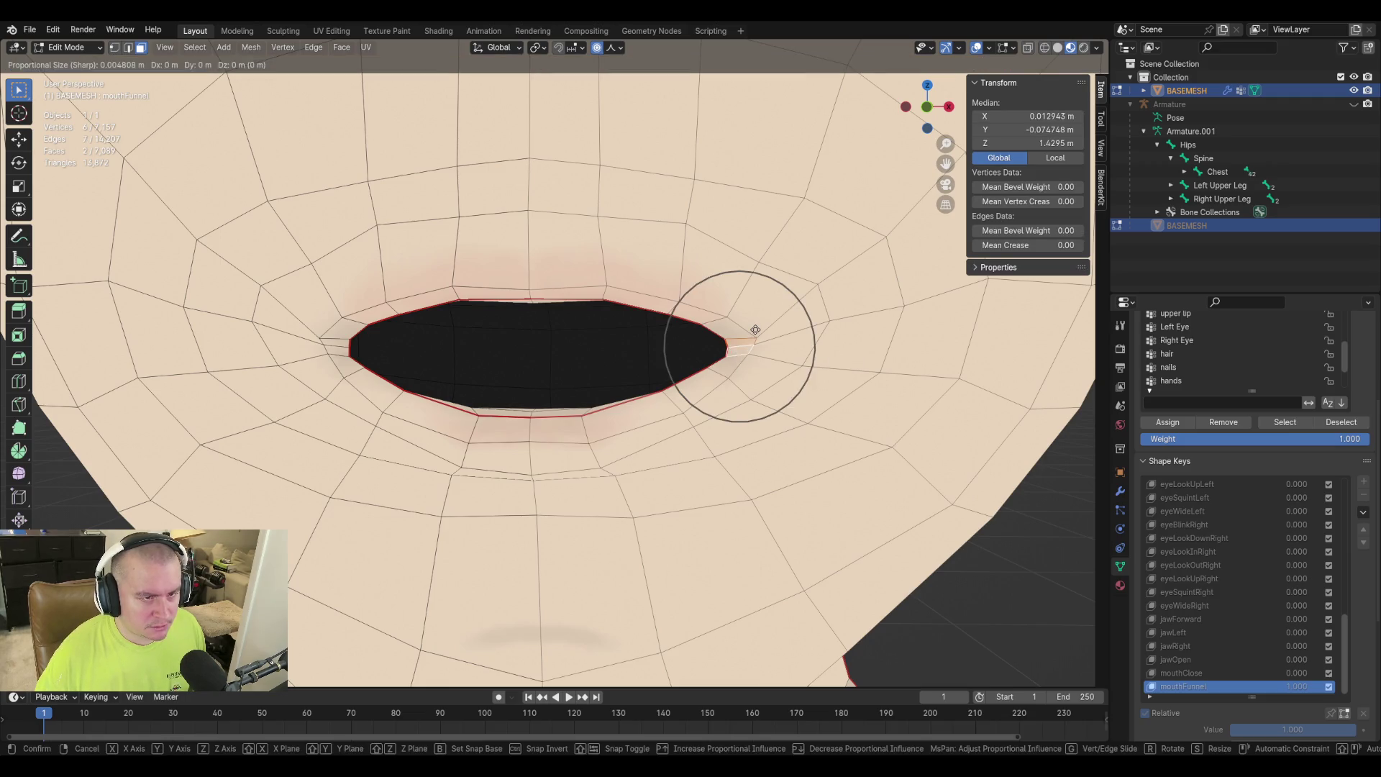
key("x")
scroll(748, 328, "down", 4)
scroll(741, 327, "down", 1)
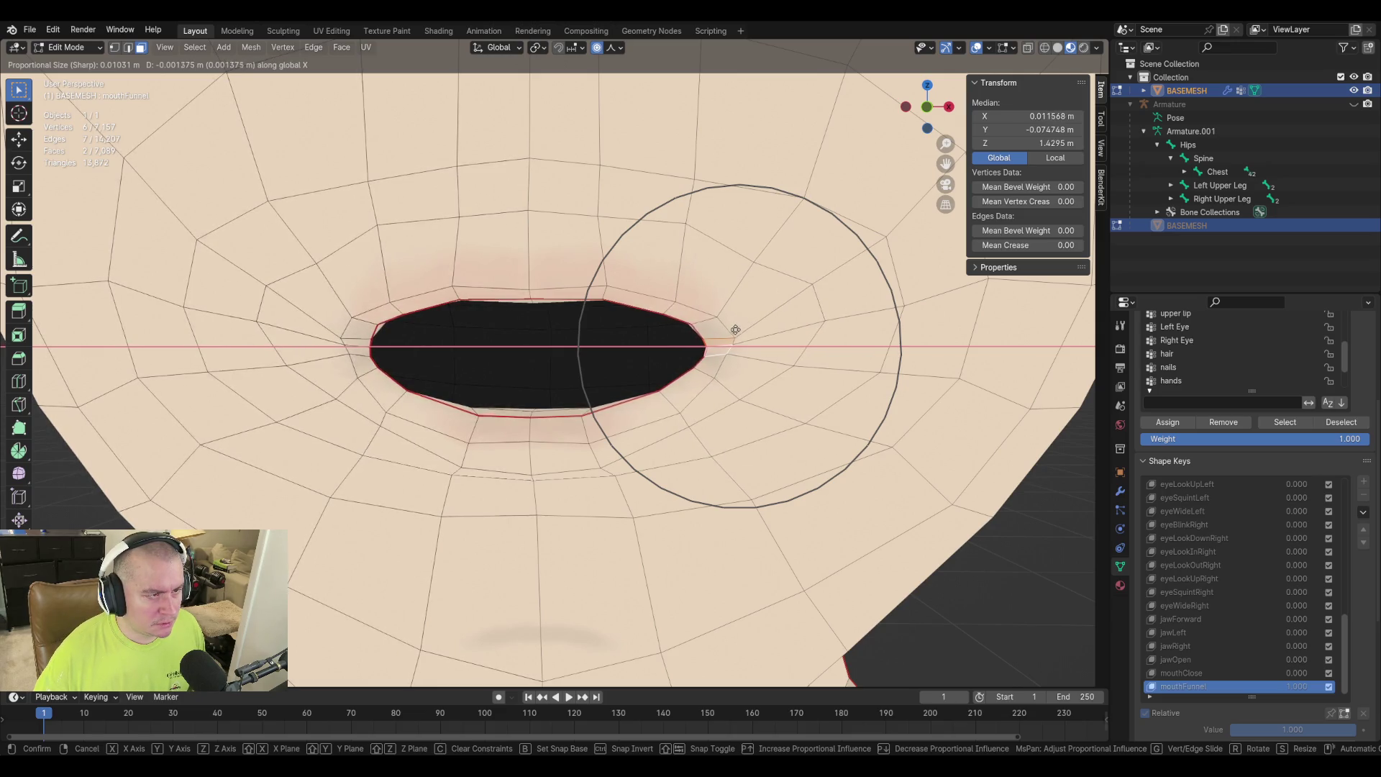
left_click(739, 332)
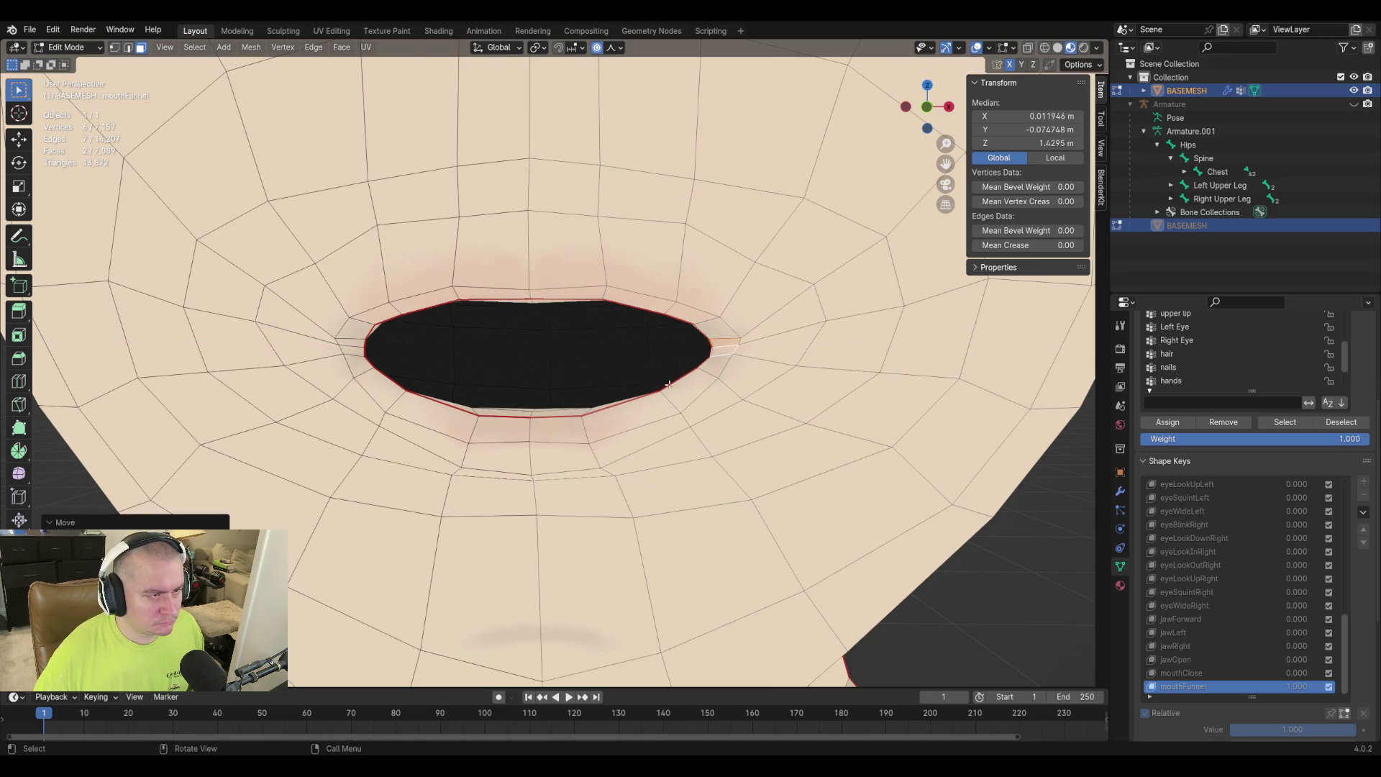
mouse_move(584, 364)
middle_mouse_down()
mouse_move(595, 370)
mouse_move(558, 364)
mouse_move(578, 338)
middle_mouse_up()
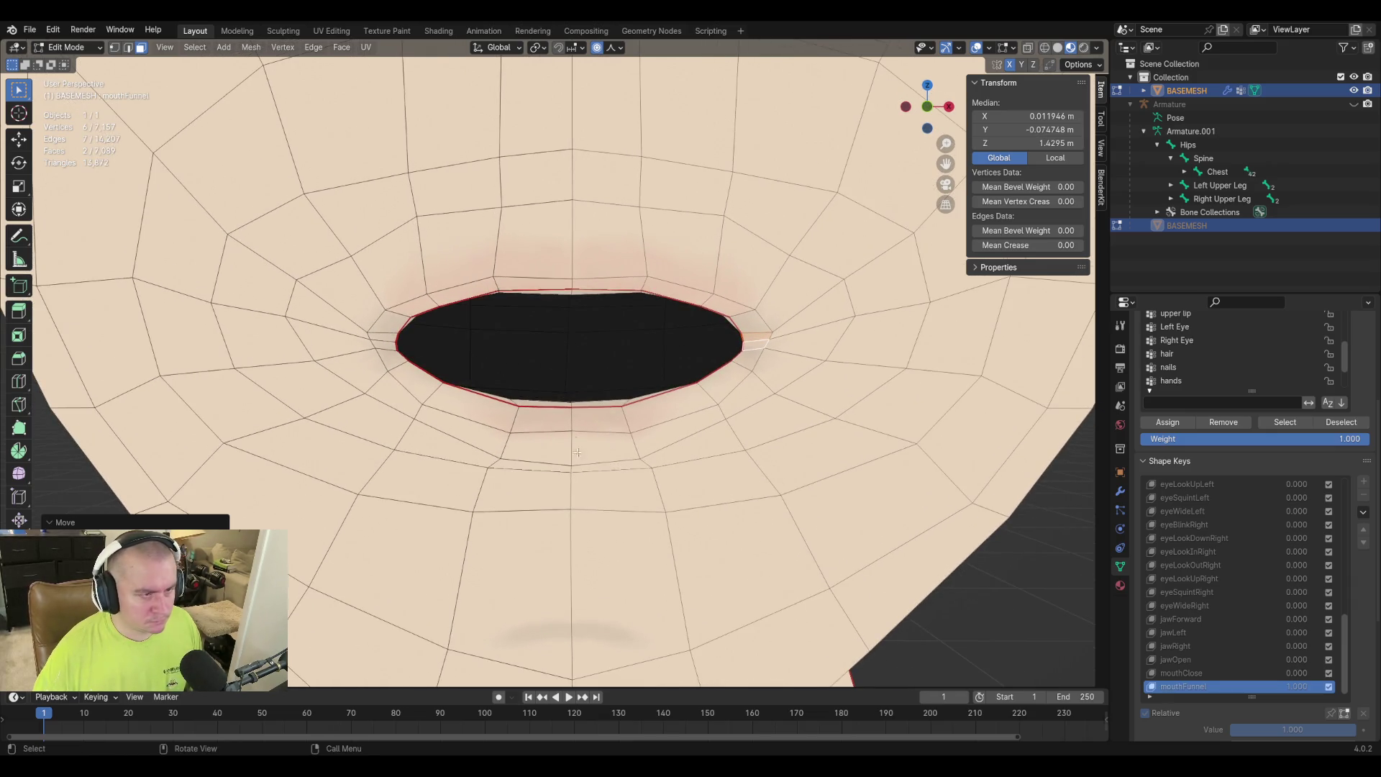
left_click(438, 379)
Reposition the mouth-corner vertex, then undo an attempt to lower the lower lip.
key("g")
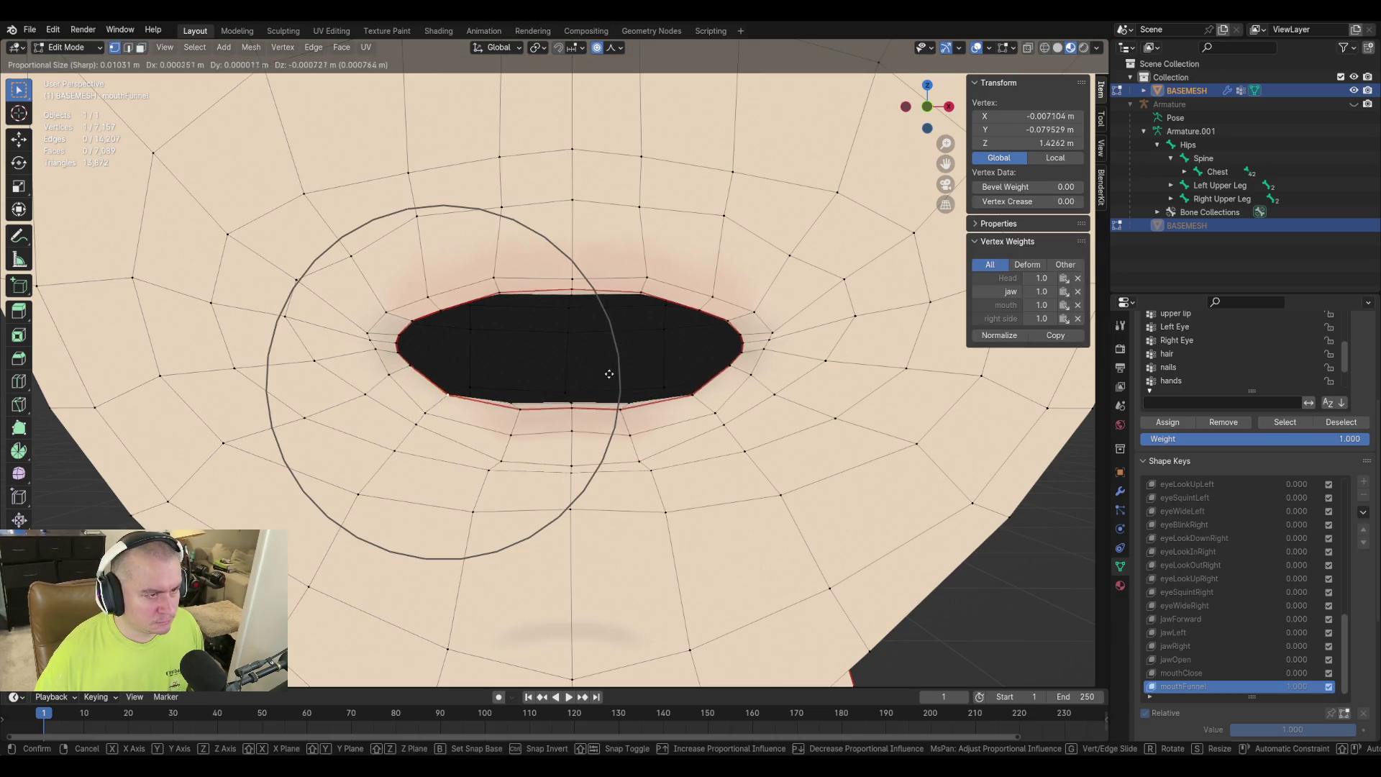
left_click(603, 377)
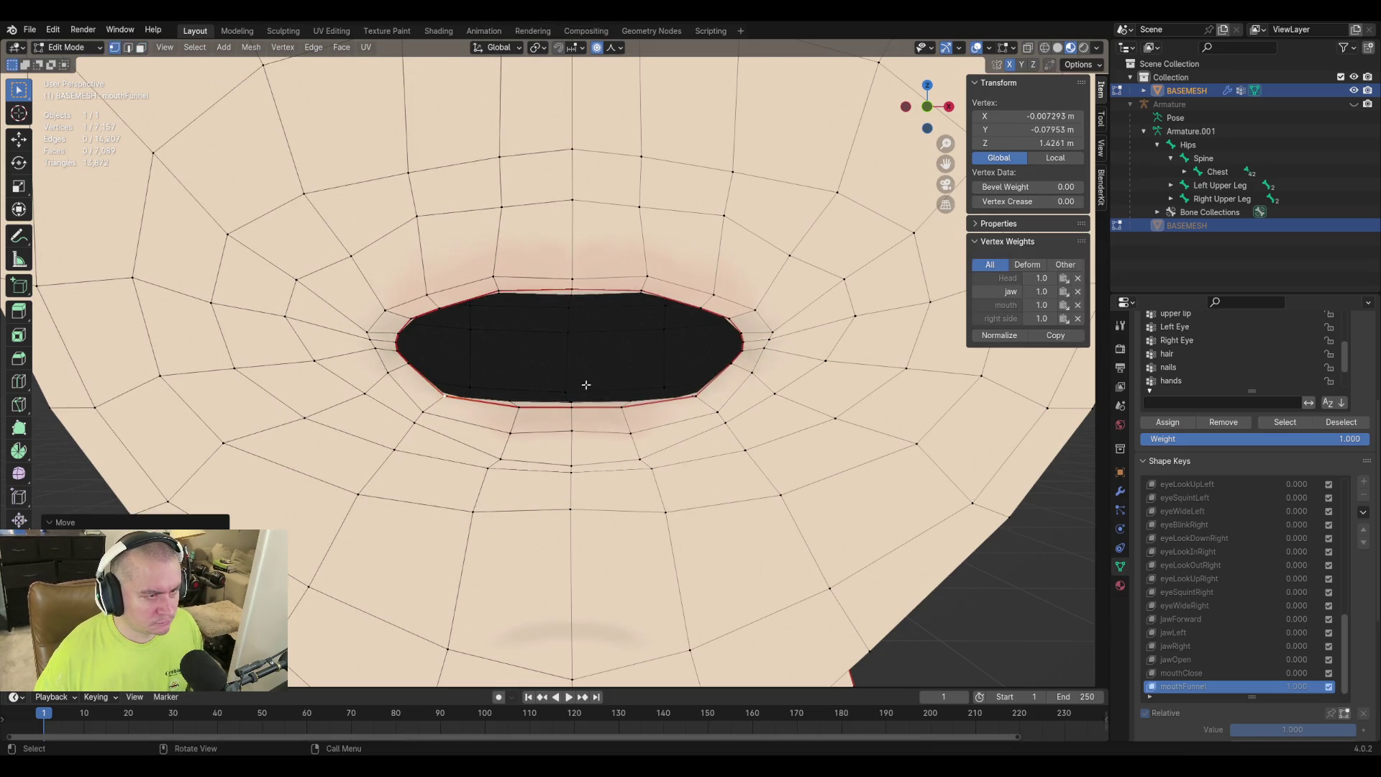
key("g")
left_click(613, 410)
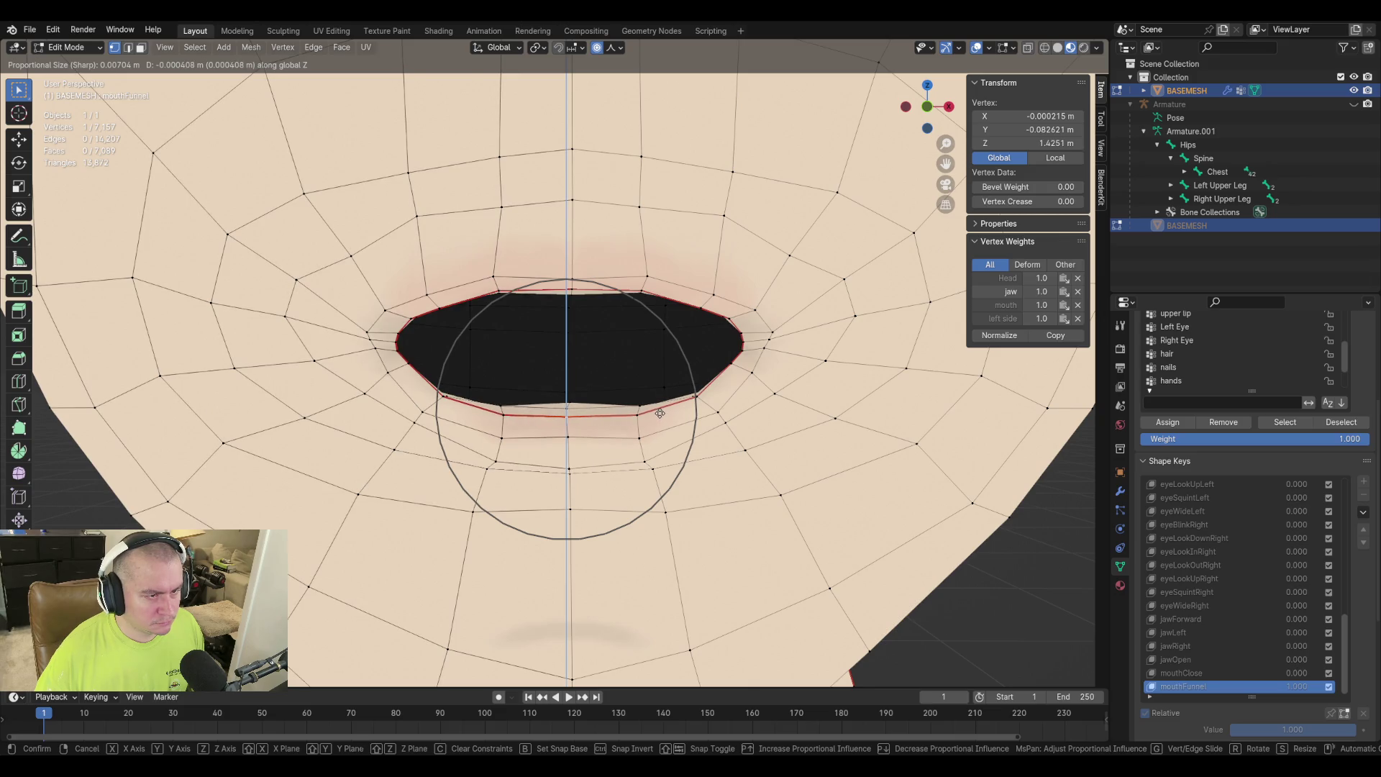
left_click(566, 400)
key("ctrl+z")
Select the shortest vertex path down the centre of the lips.
mouse_move(676, 388)
middle_mouse_down()
mouse_move(597, 373)
mouse_move(599, 396)
mouse_move(632, 360)
mouse_move(589, 369)
middle_mouse_up()
left_click(560, 351, "ctrl")
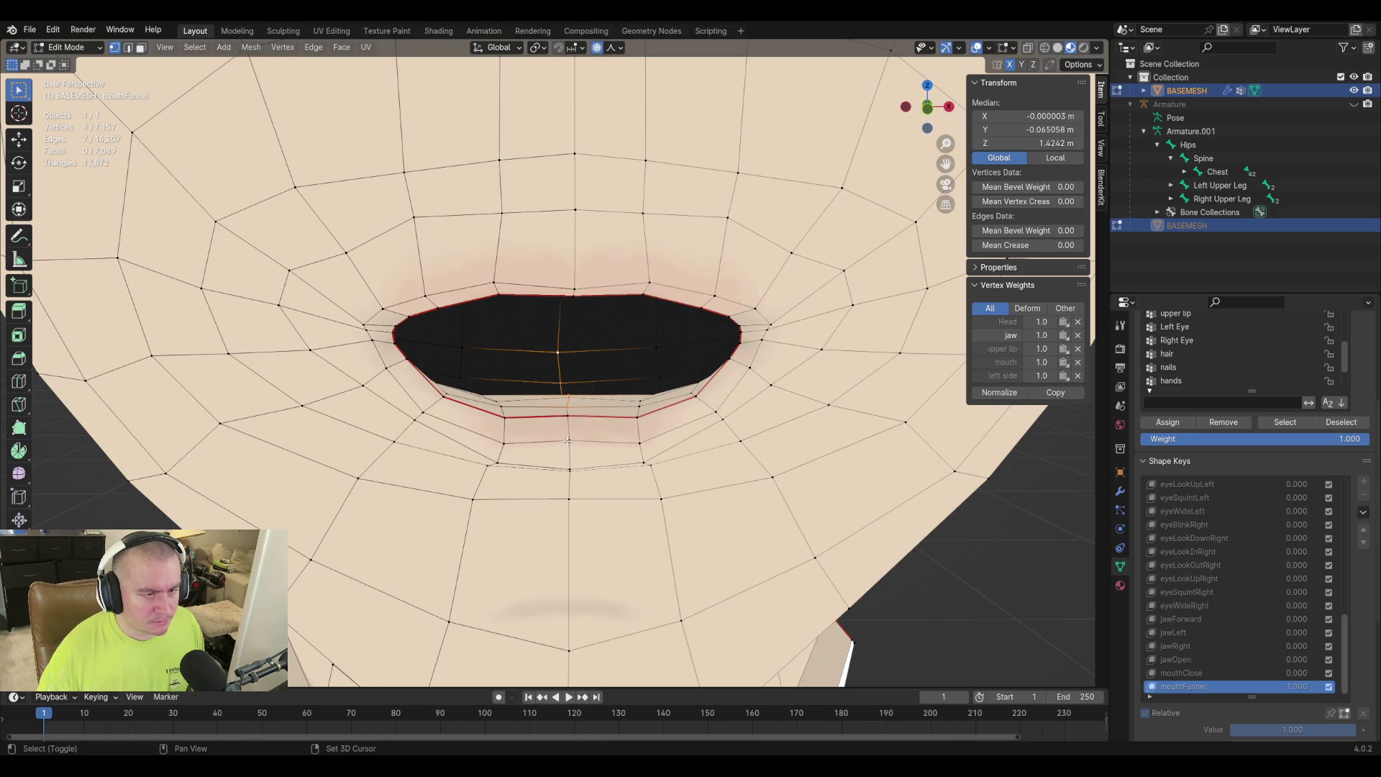
left_click(568, 440, "shift")
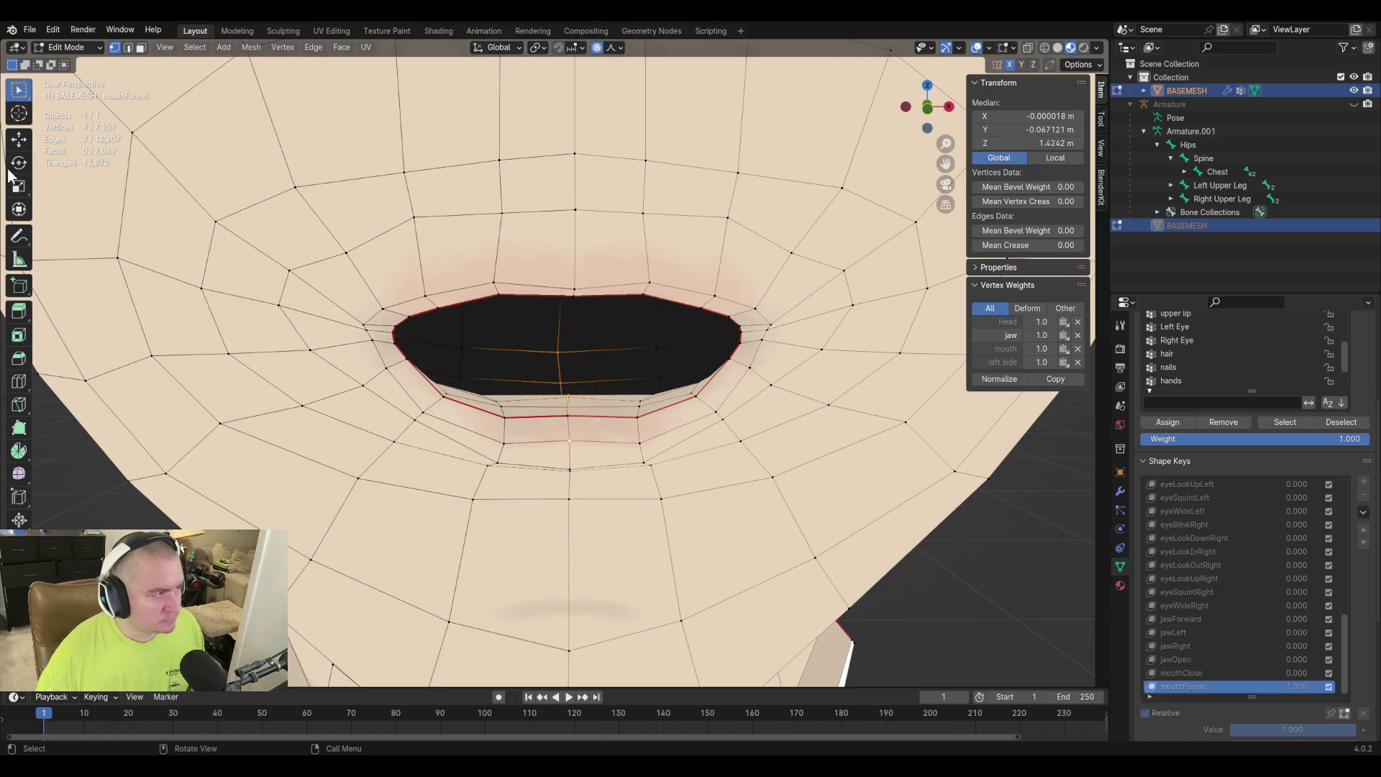
left_click(16, 214)
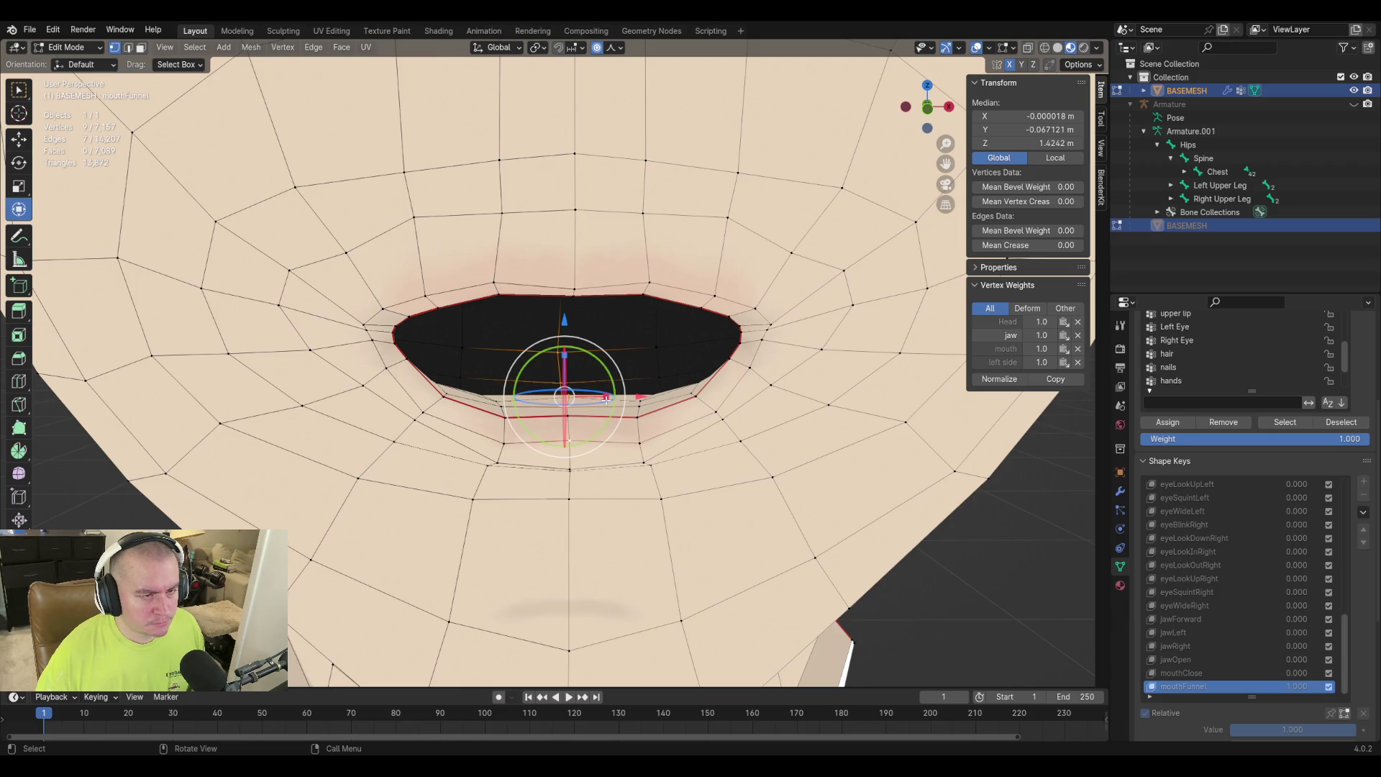
Try scaling the centre lip vertices sideways and edit their X position.
mouse_move(606, 398)
left_mouse_down()
mouse_move(580, 394)
mouse_move(629, 411)
left_mouse_up()
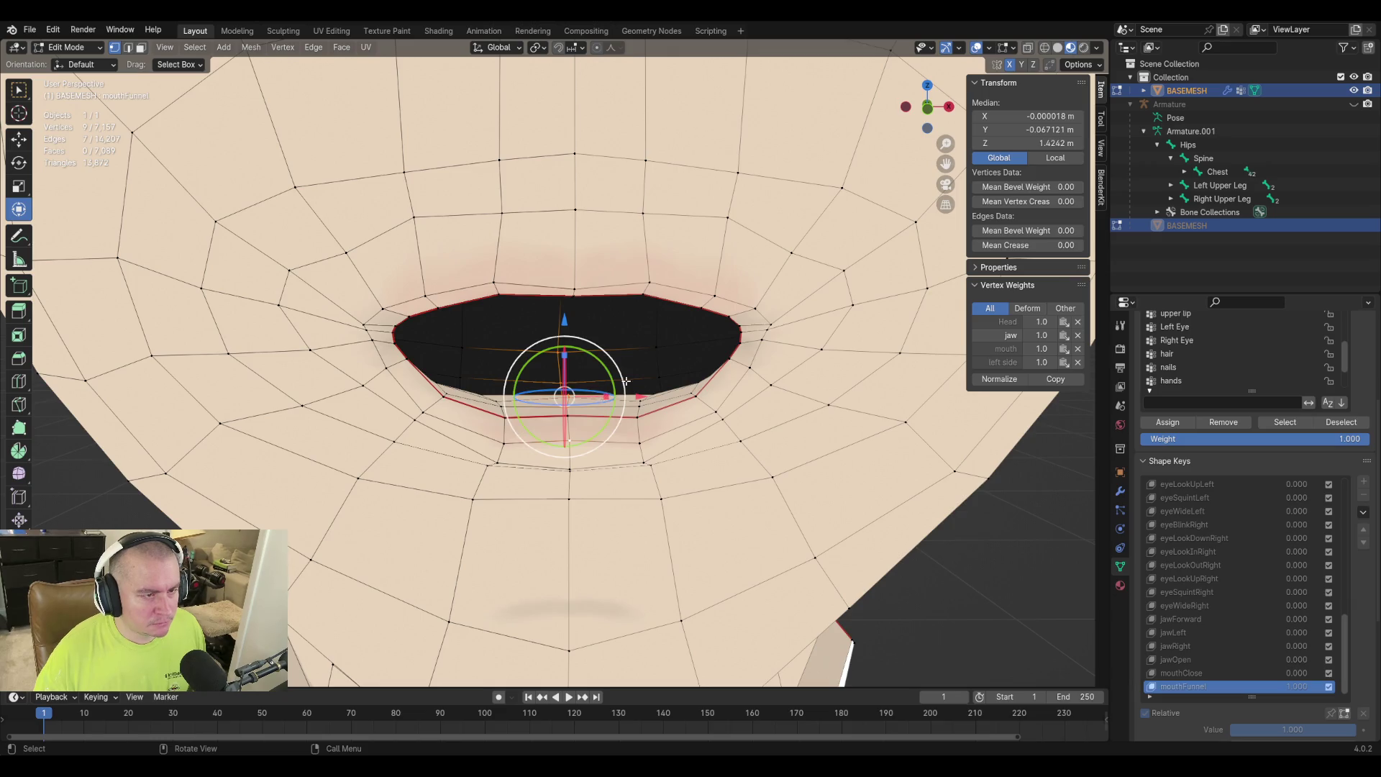
middle_click_drag(631, 417, 634, 392)
left_click_drag(605, 352, 605, 352)
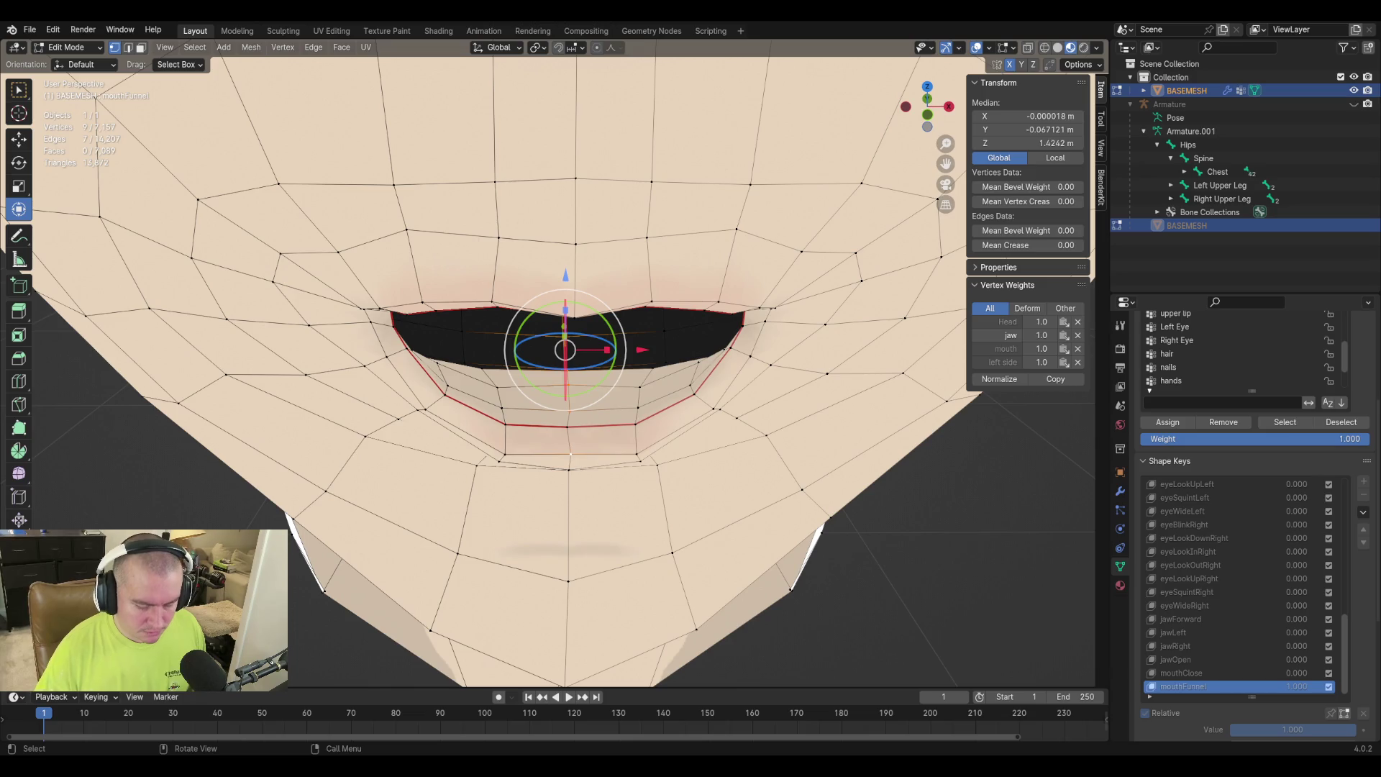
left_click(1031, 117)
type("0")
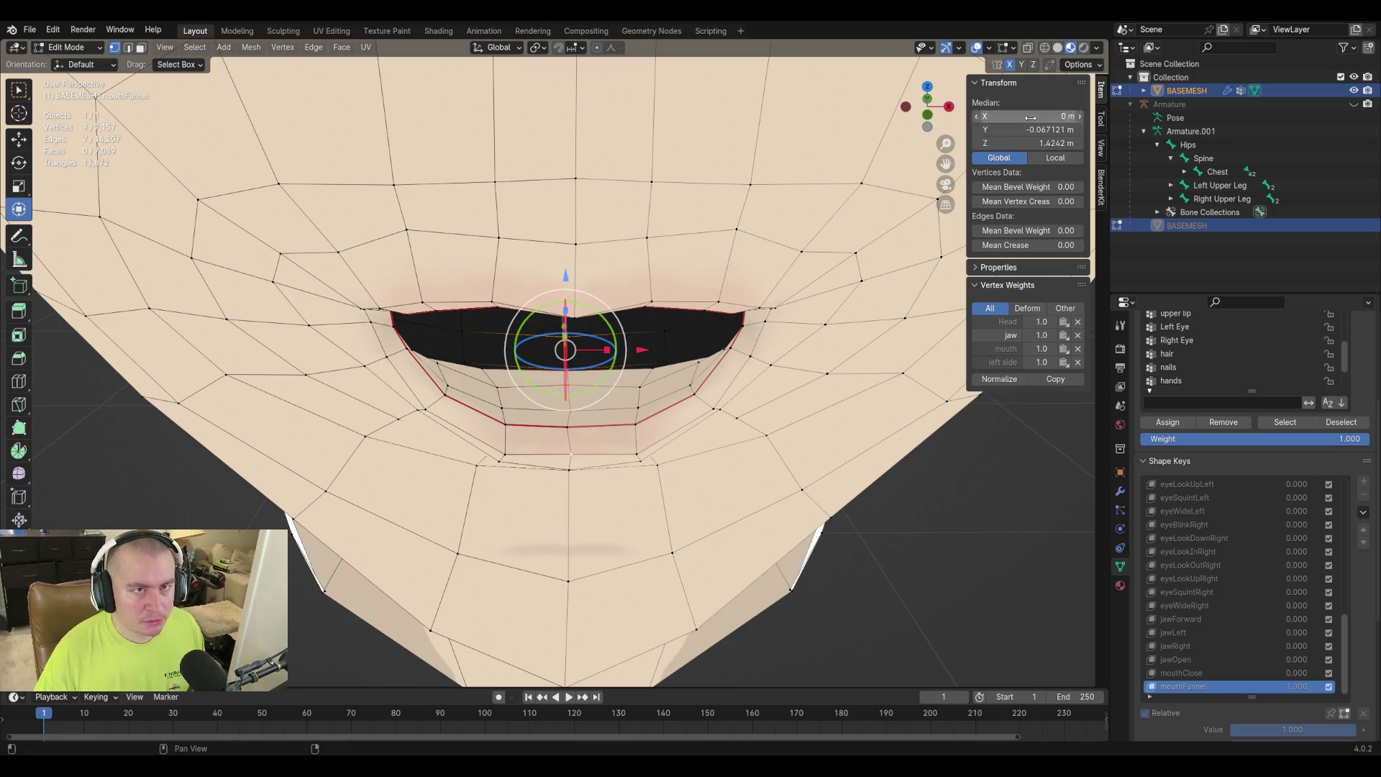
mouse_move(762, 216)
middle_mouse_down()
mouse_move(735, 169)
mouse_move(744, 277)
middle_mouse_up()
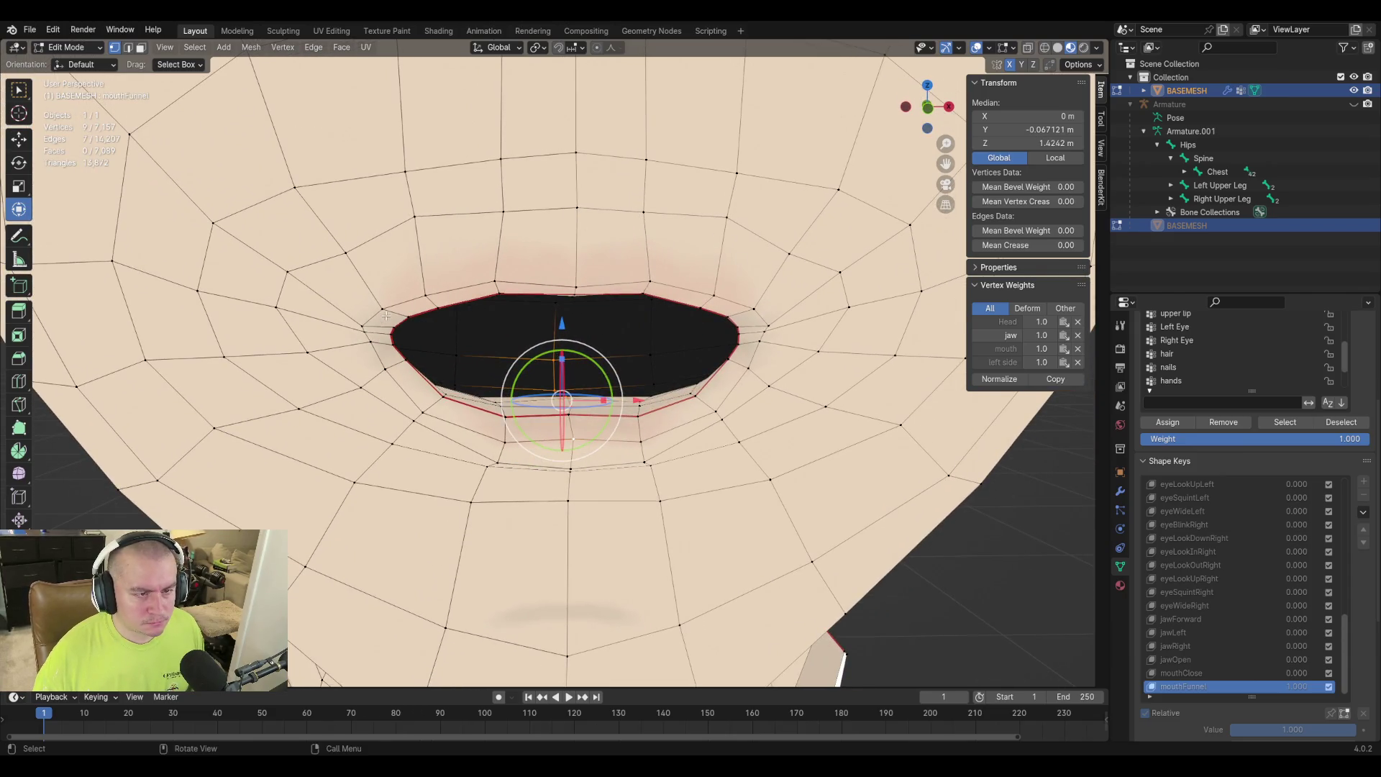
Select a lower-lip vertex and enable proportional editing, viewing the face in profile.
left_click(639, 405)
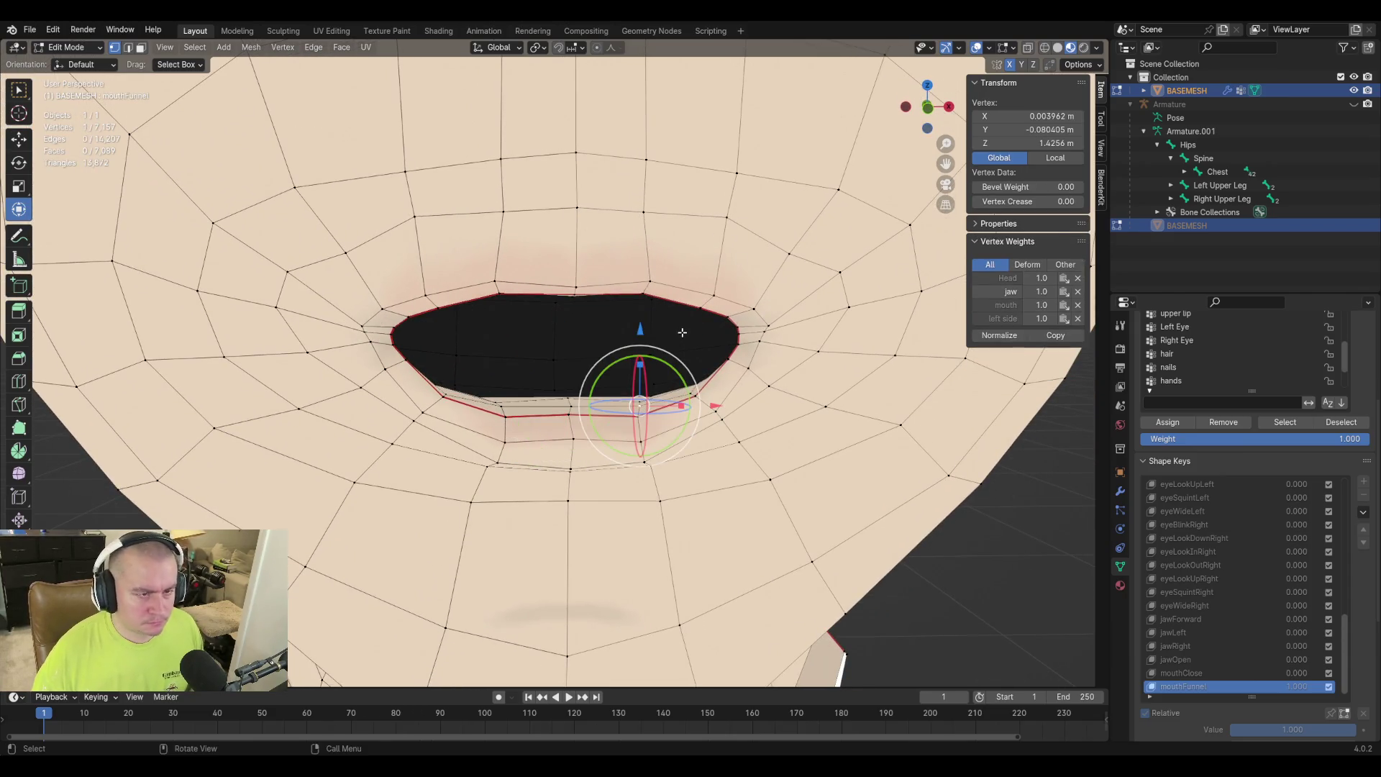
key("o")
middle_click_drag(637, 407, 597, 404)
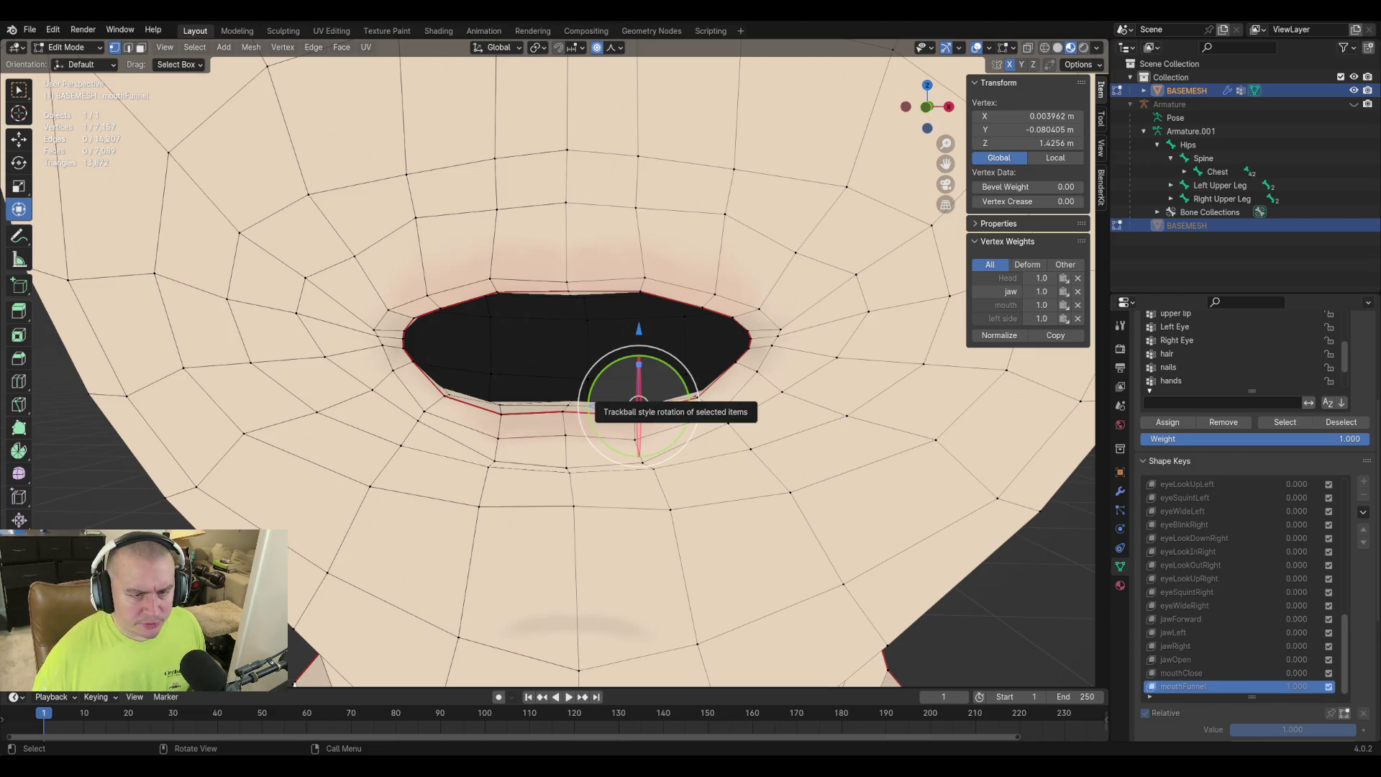
middle_click_drag(597, 405, 555, 370)
Push several lower-lip vertices forward with proportional falloff.
left_click(523, 400)
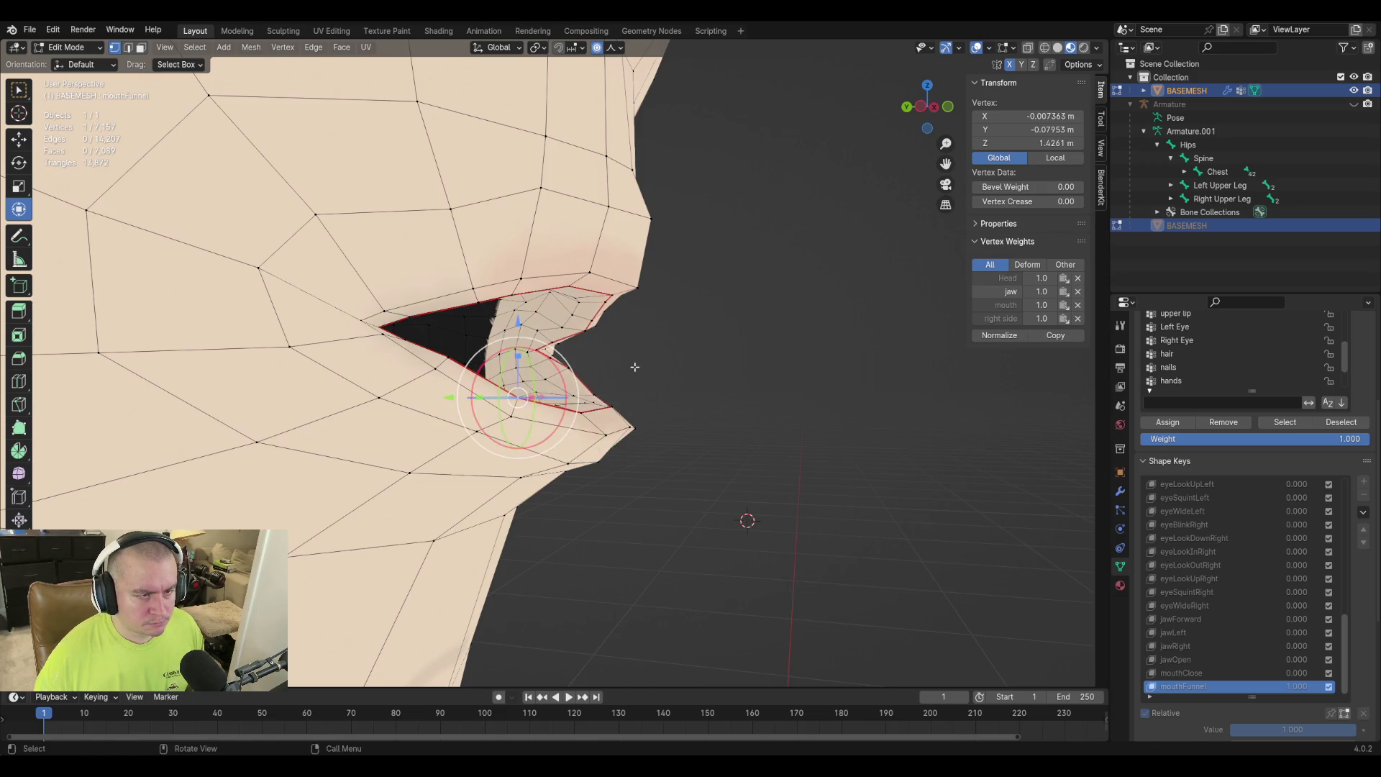
key("g")
left_click(658, 362)
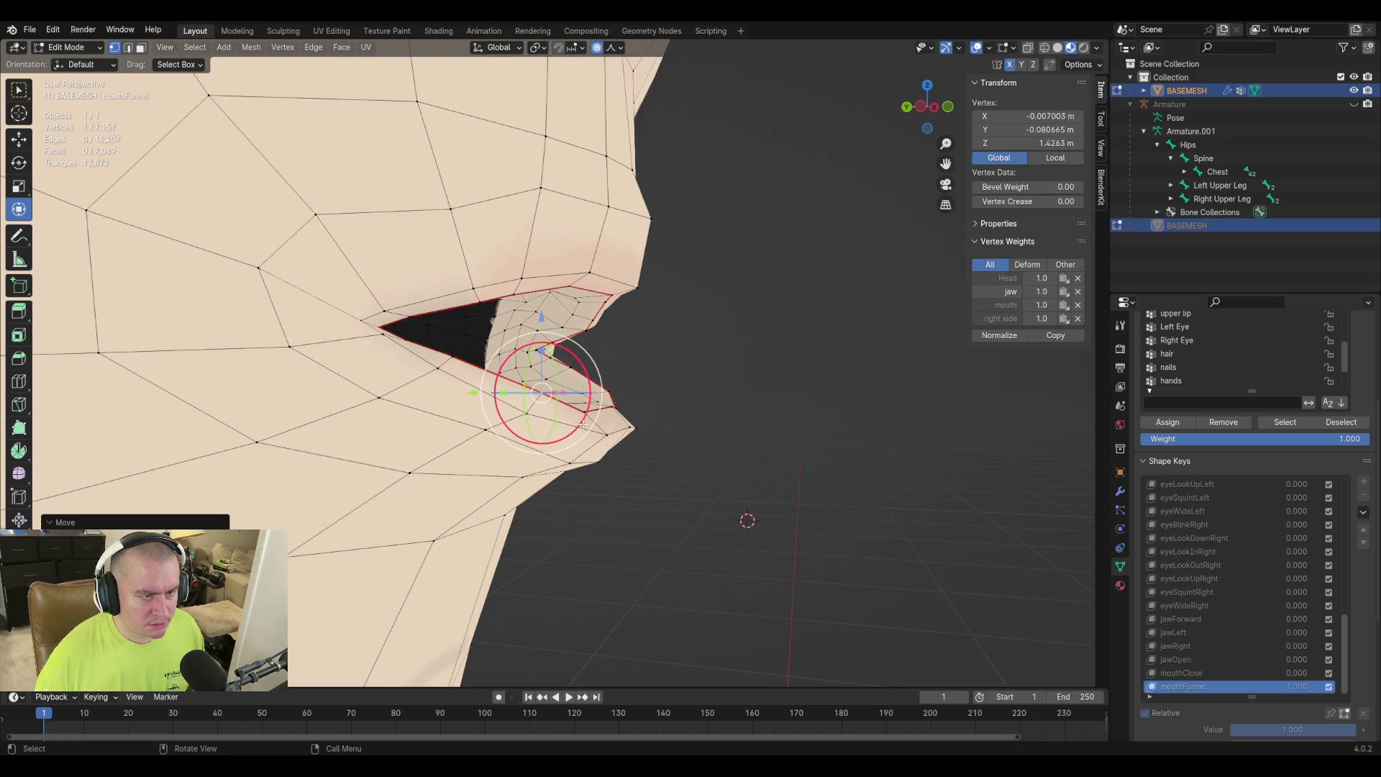
key("g")
left_click(738, 420)
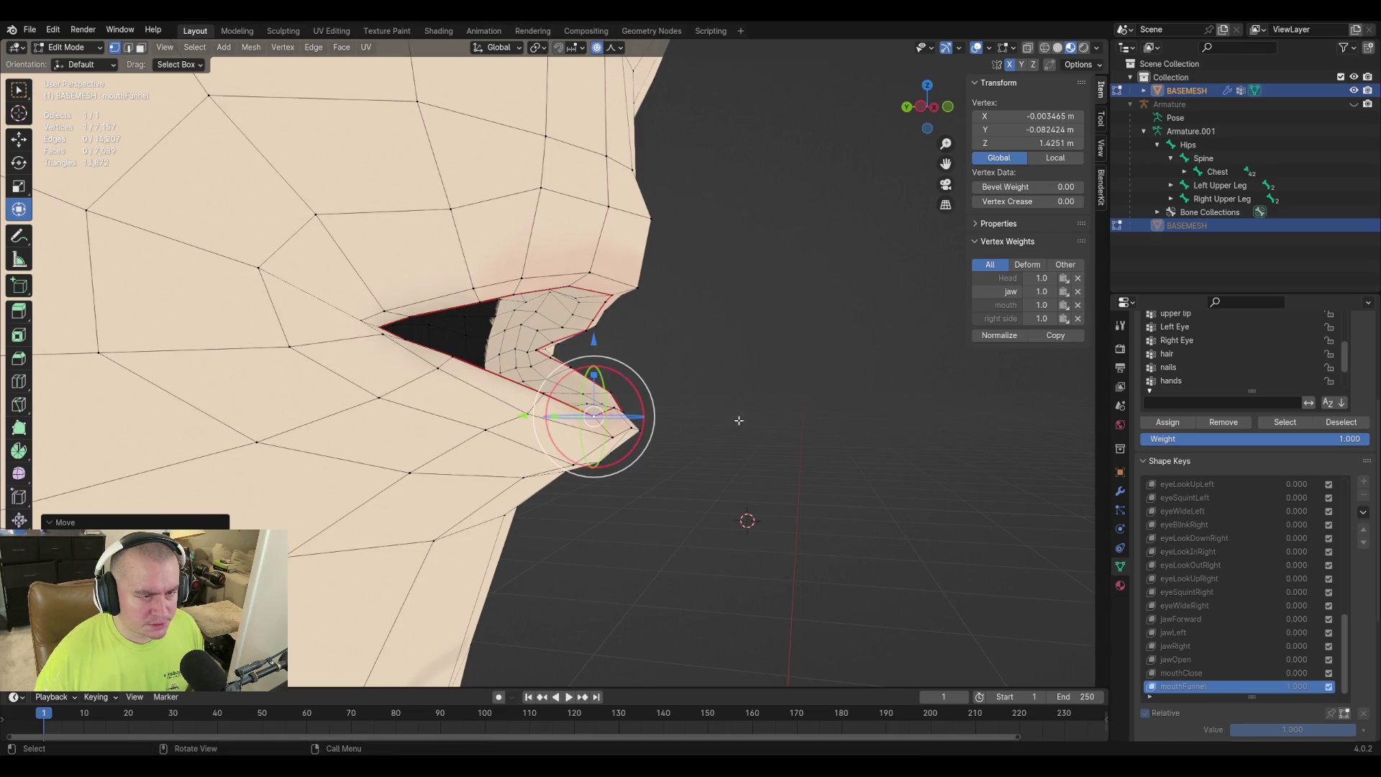
left_click(613, 408)
key("g")
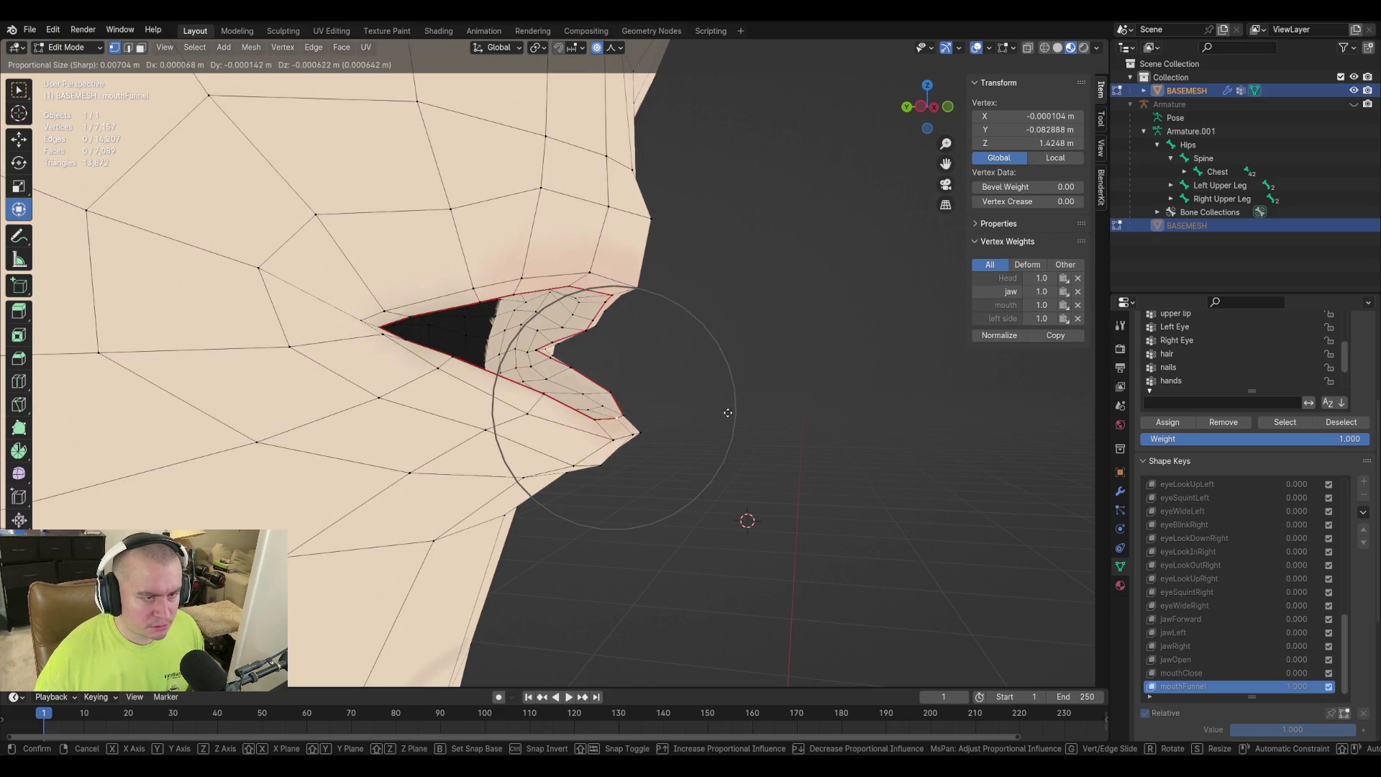
left_click(728, 412)
Move the middle lower-lip vertex to the mouth centre at X 0.
mouse_move(651, 439)
middle_mouse_down()
mouse_move(641, 524)
mouse_move(516, 469)
middle_mouse_up()
left_click_drag(566, 447, 487, 451)
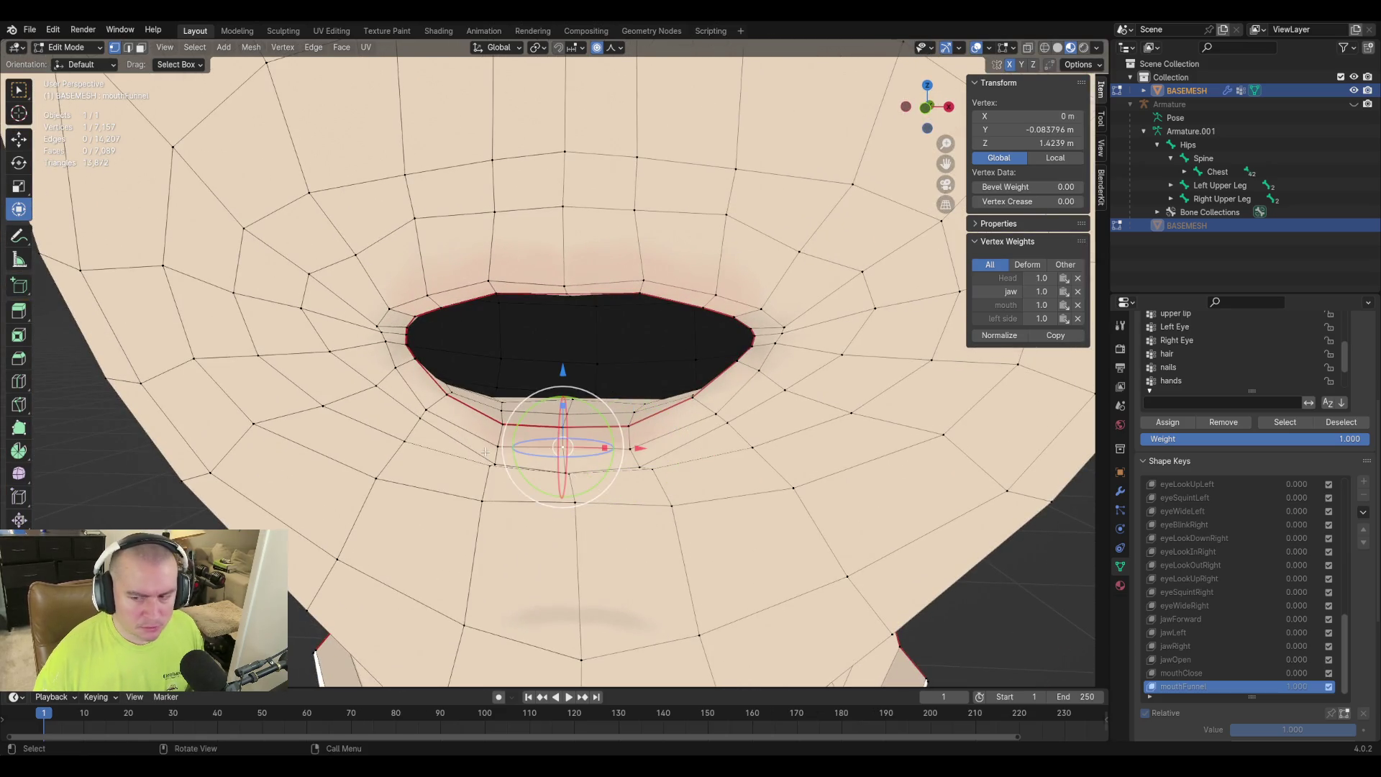
mouse_move(513, 407)
middle_mouse_down("alt")
mouse_move(618, 431)
mouse_move(669, 460)
middle_mouse_up("alt")
scroll(662, 401, "up", 4)
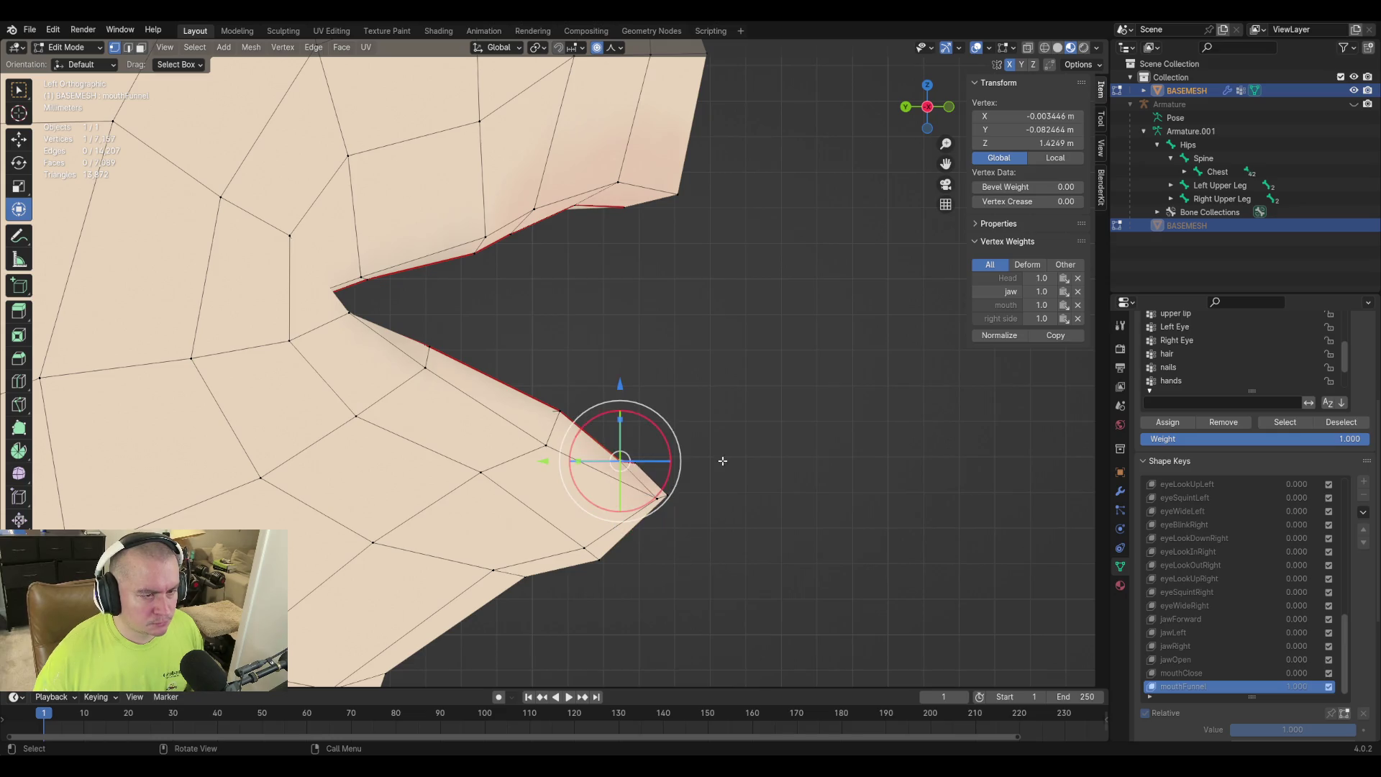
Pull the upper and lower lip vertices forward with proportional falloff.
key("g")
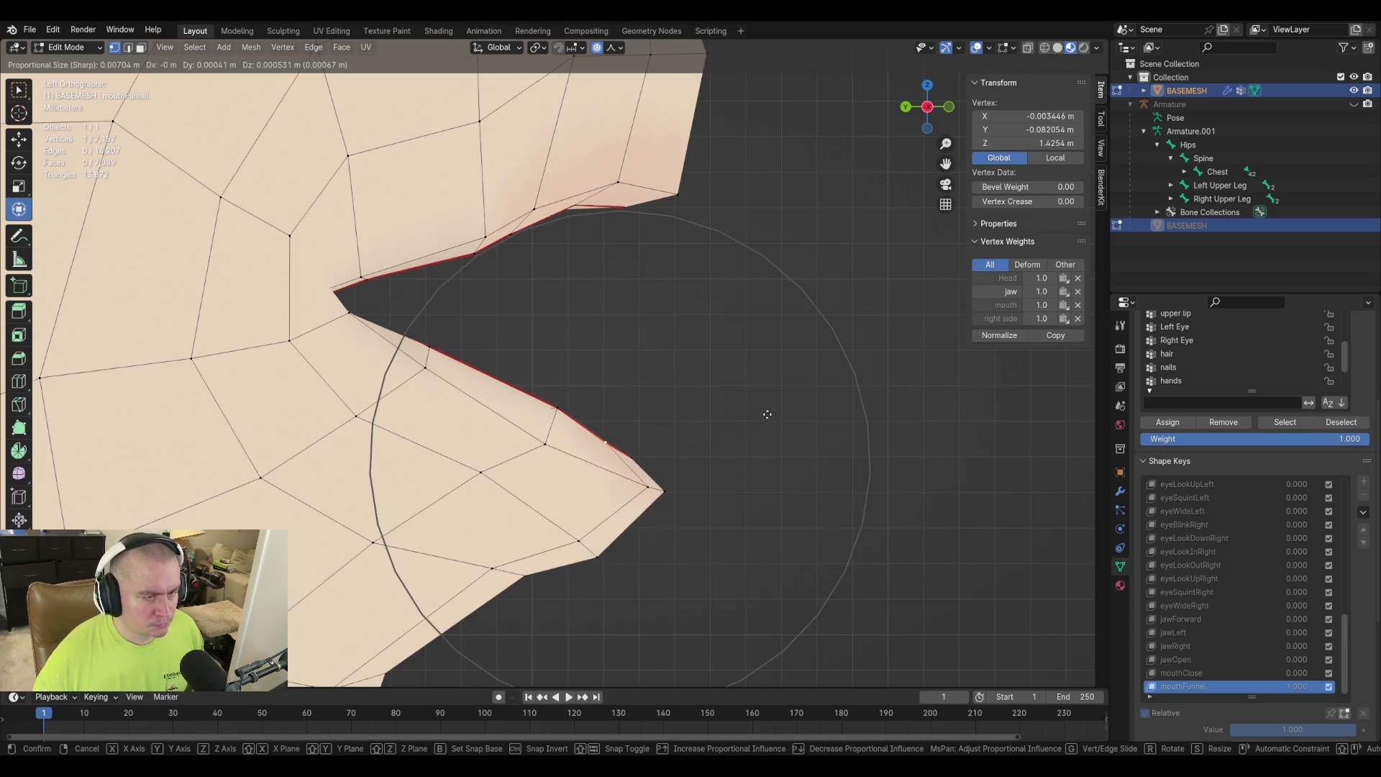
left_click(766, 415)
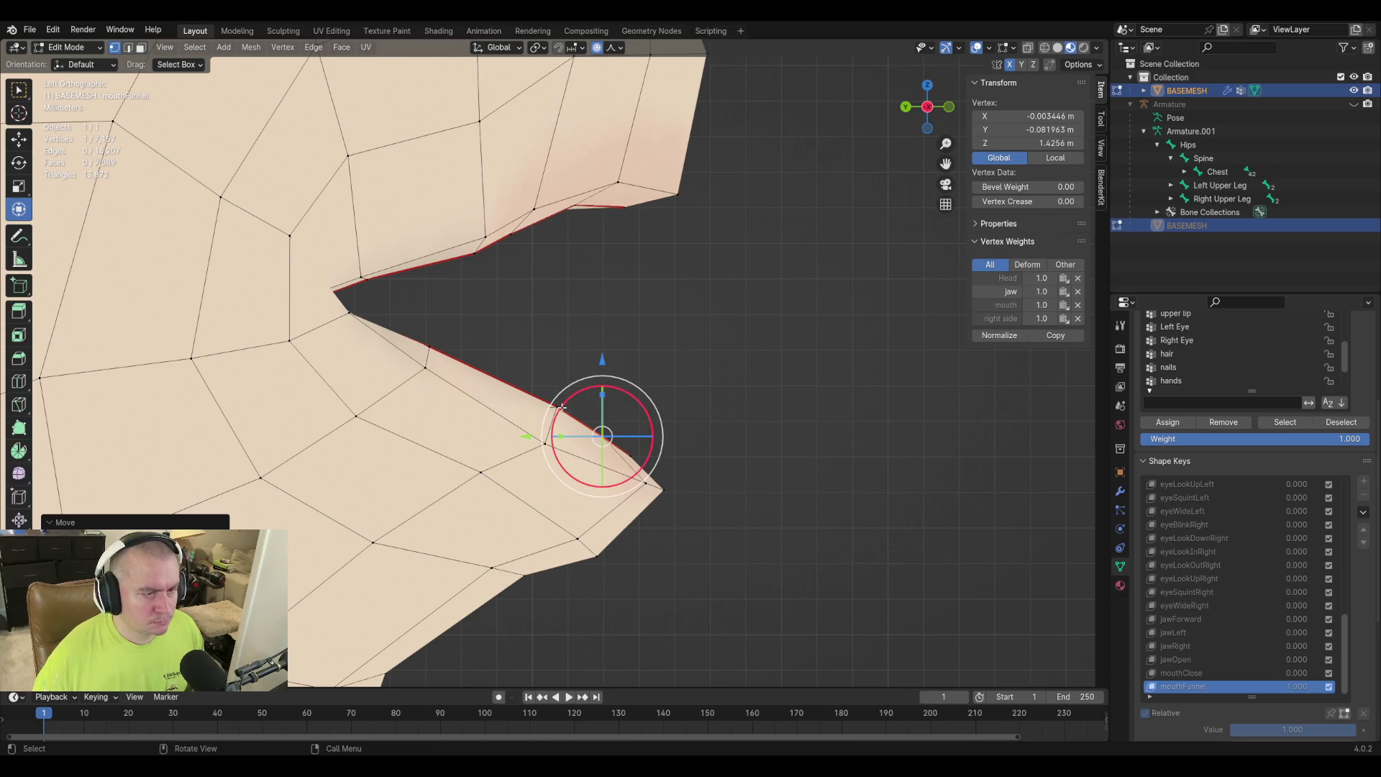
key("g")
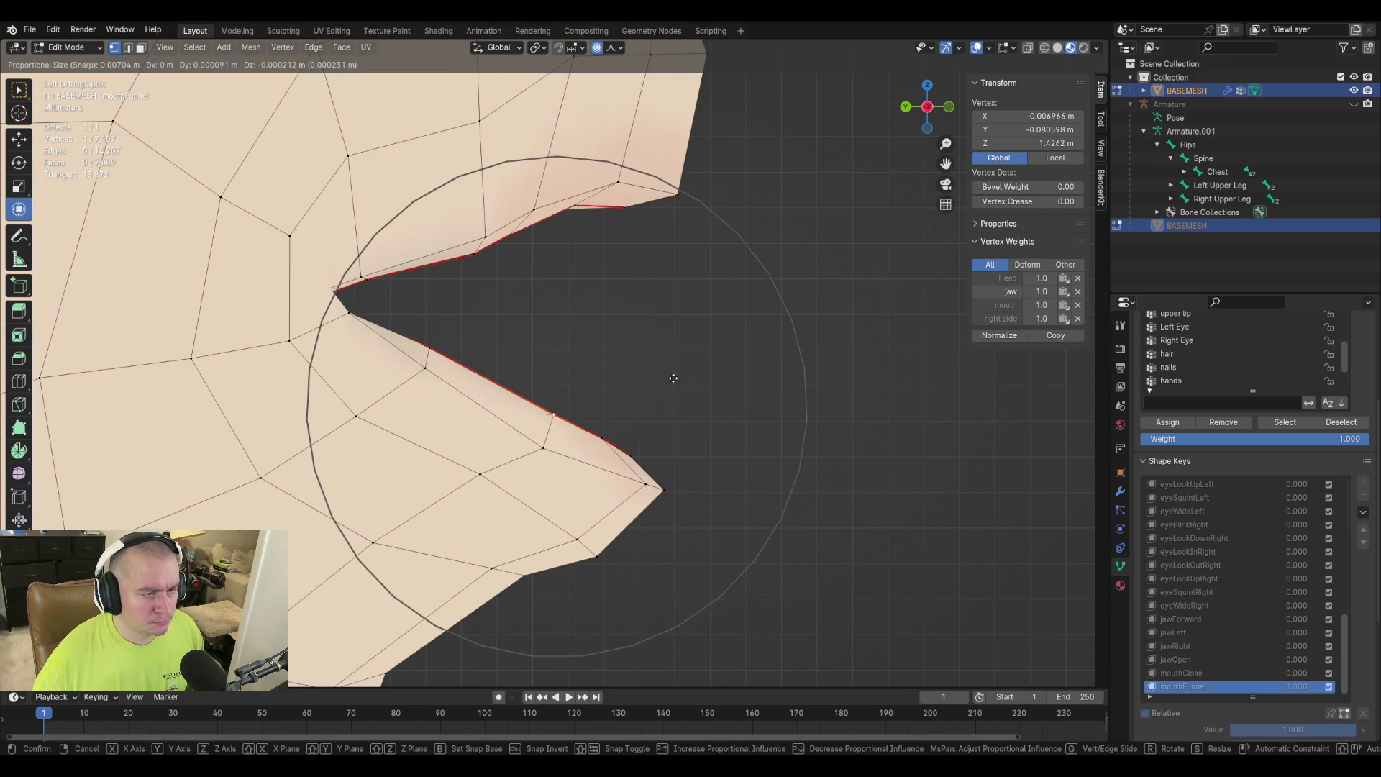
left_click(673, 378)
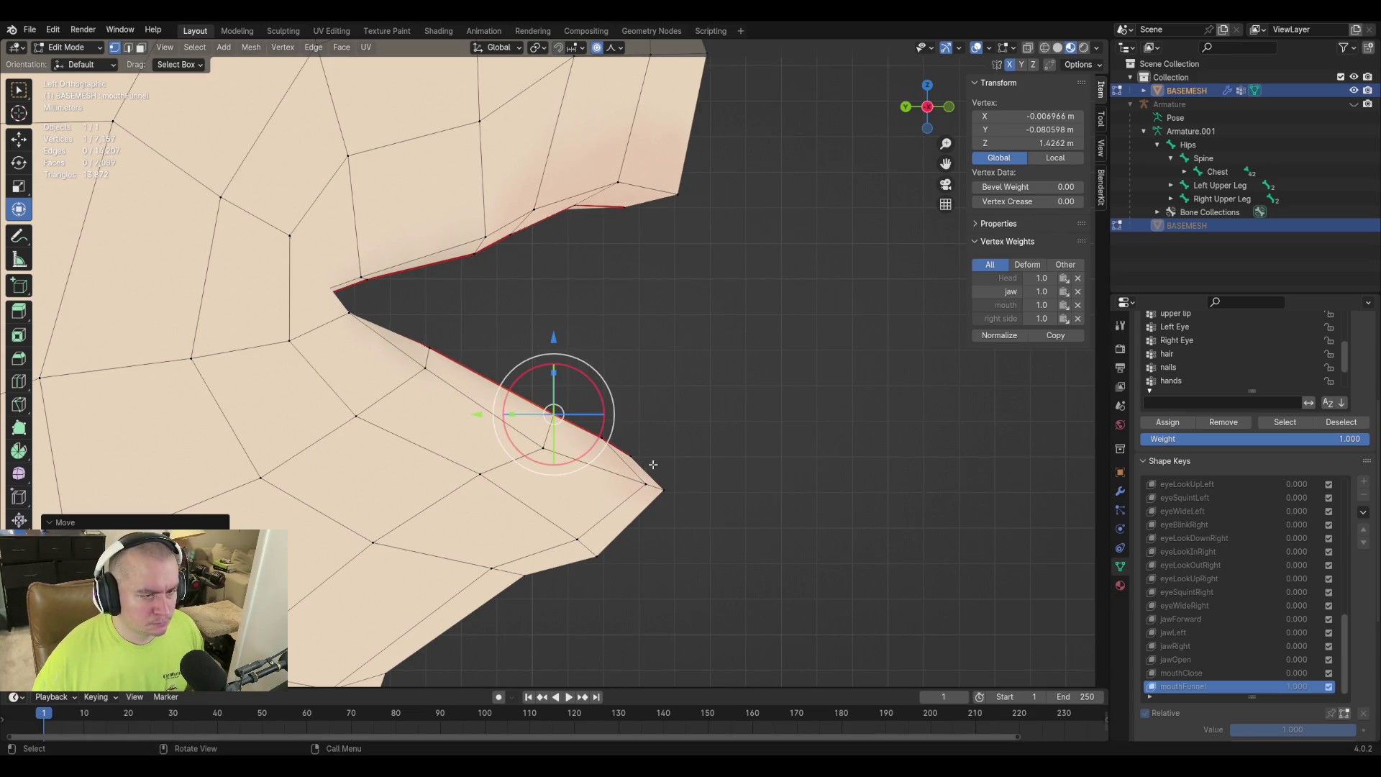
left_click(582, 202)
key("g")
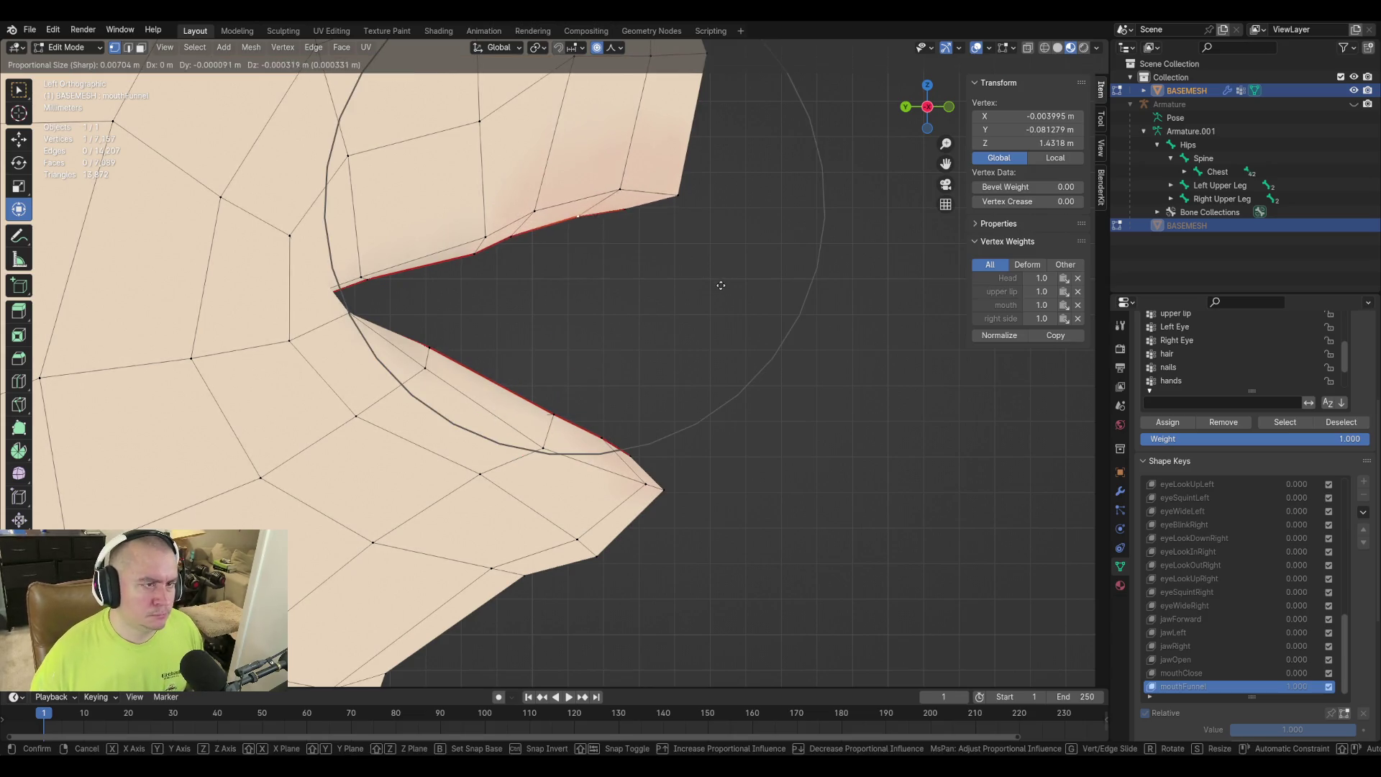
left_click(720, 285)
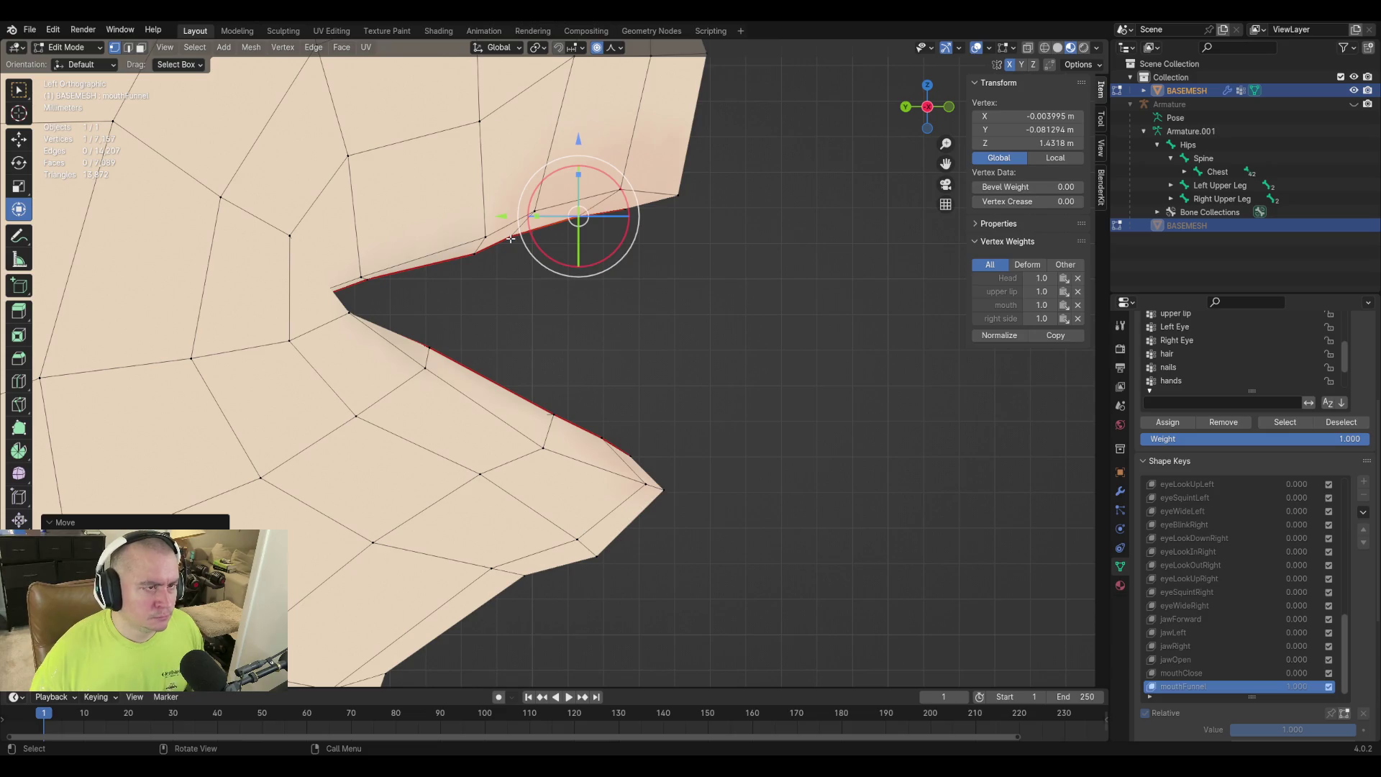
left_click(511, 238)
left_click(471, 251)
key("g")
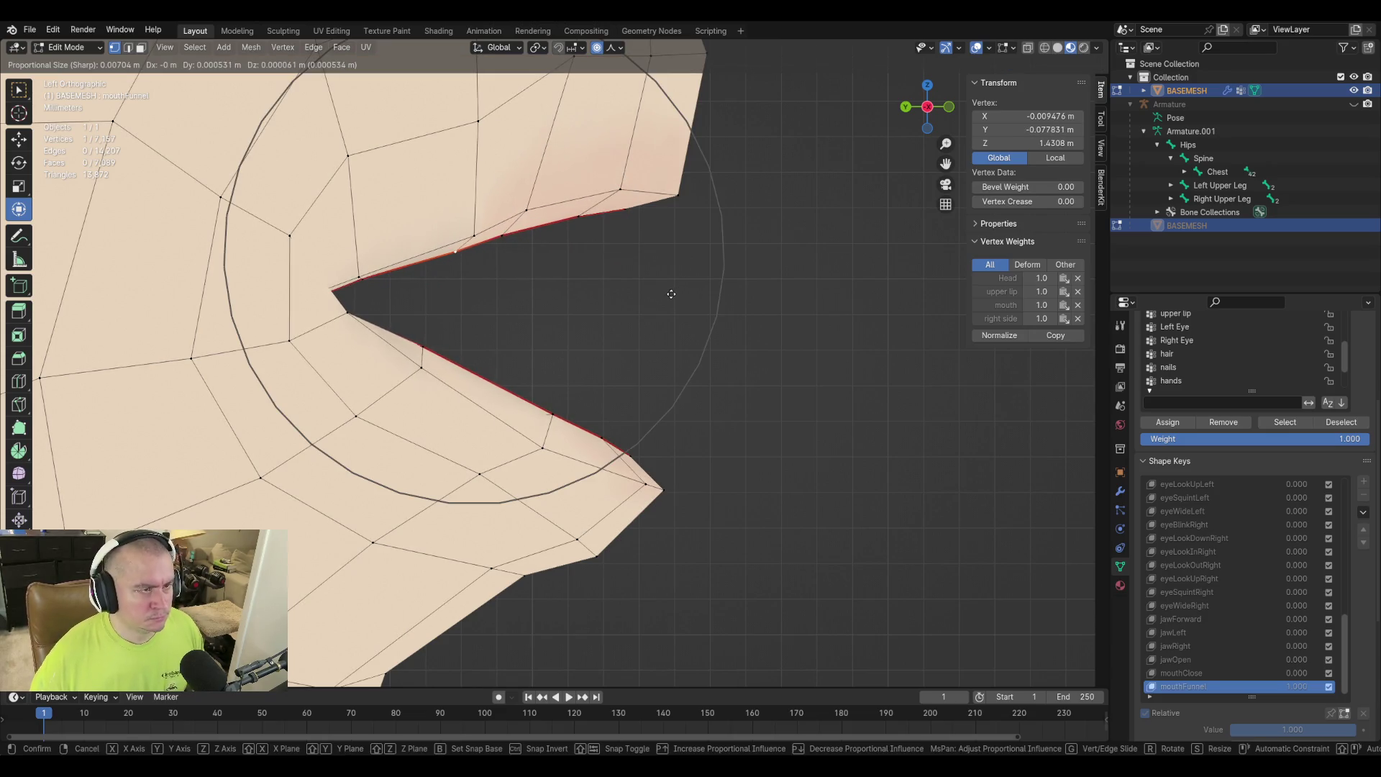
left_click(672, 293)
Push two more lip vertices forward to narrow the pucker's point.
left_click(462, 238)
key("g")
left_click(728, 283)
left_click(523, 211)
key("g")
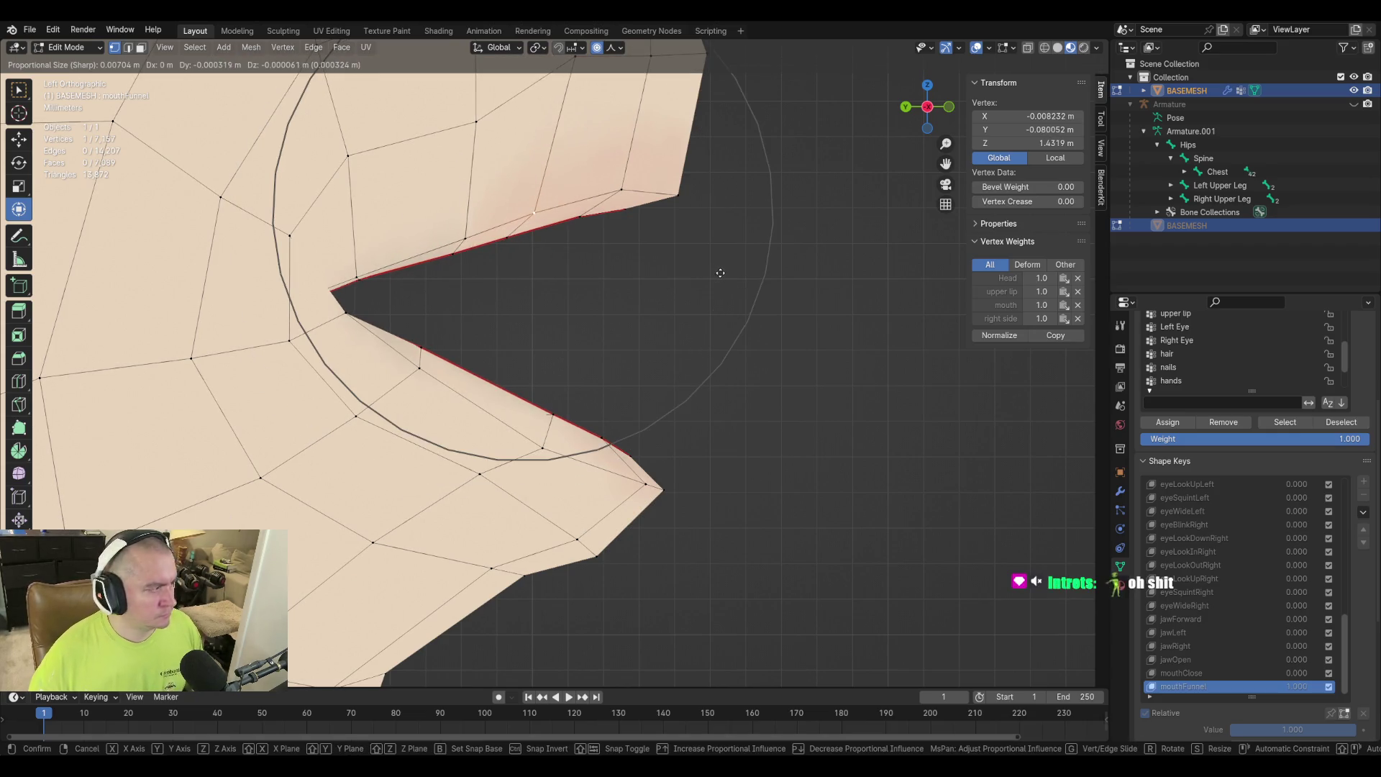
left_click(719, 272)
In Object Mode, preview mouthFunnel at 0, full and partial strength.
mouse_move(776, 367)
middle_mouse_down()
mouse_move(628, 376)
mouse_move(612, 417)
mouse_move(599, 357)
middle_mouse_up()
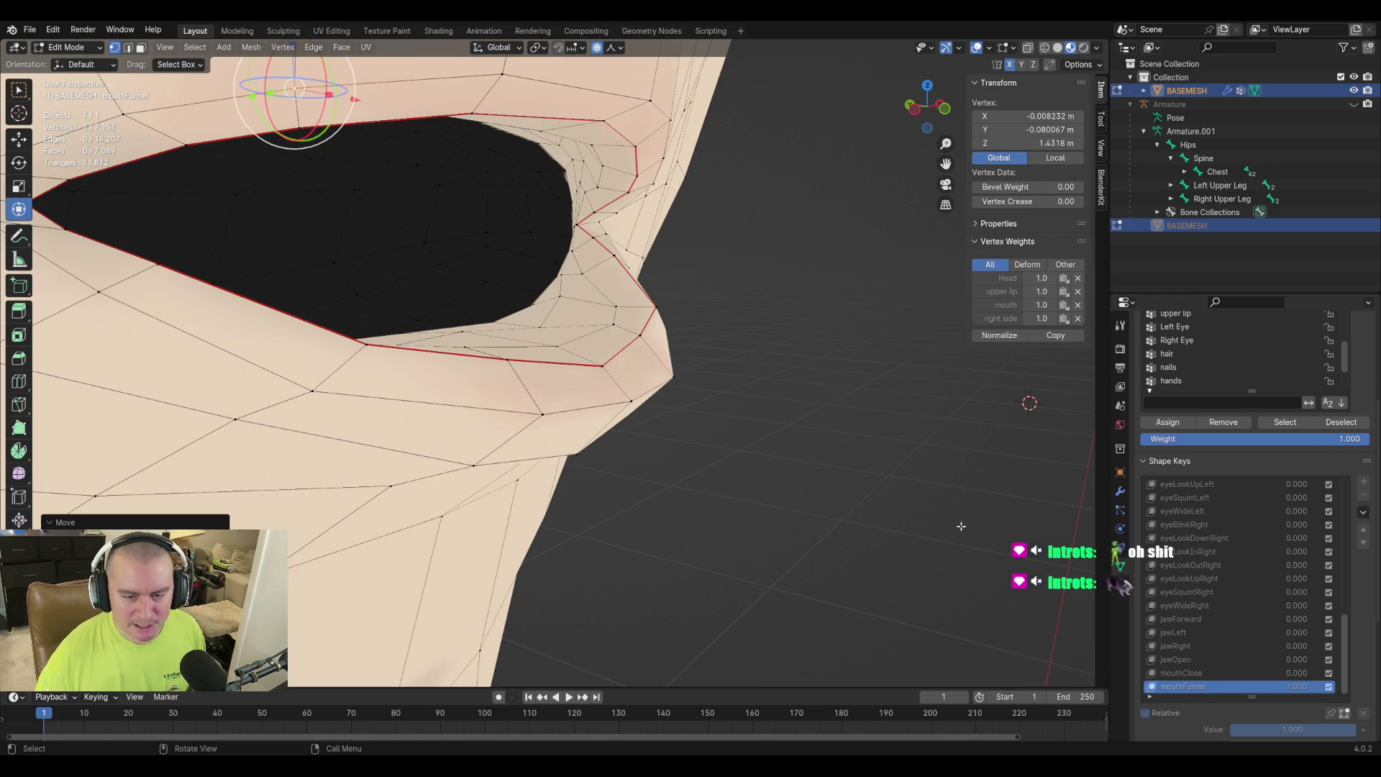
key("Tab")
left_click_drag(1280, 696, 1237, 696)
key("ctrl+z")
mouse_move(1065, 606)
middle_mouse_down()
mouse_move(898, 507)
mouse_move(647, 490)
mouse_move(750, 510)
mouse_move(747, 481)
mouse_move(827, 525)
middle_mouse_up()
mouse_move(1322, 694)
left_mouse_down()
mouse_move(1209, 695)
mouse_move(1356, 695)
left_mouse_up()
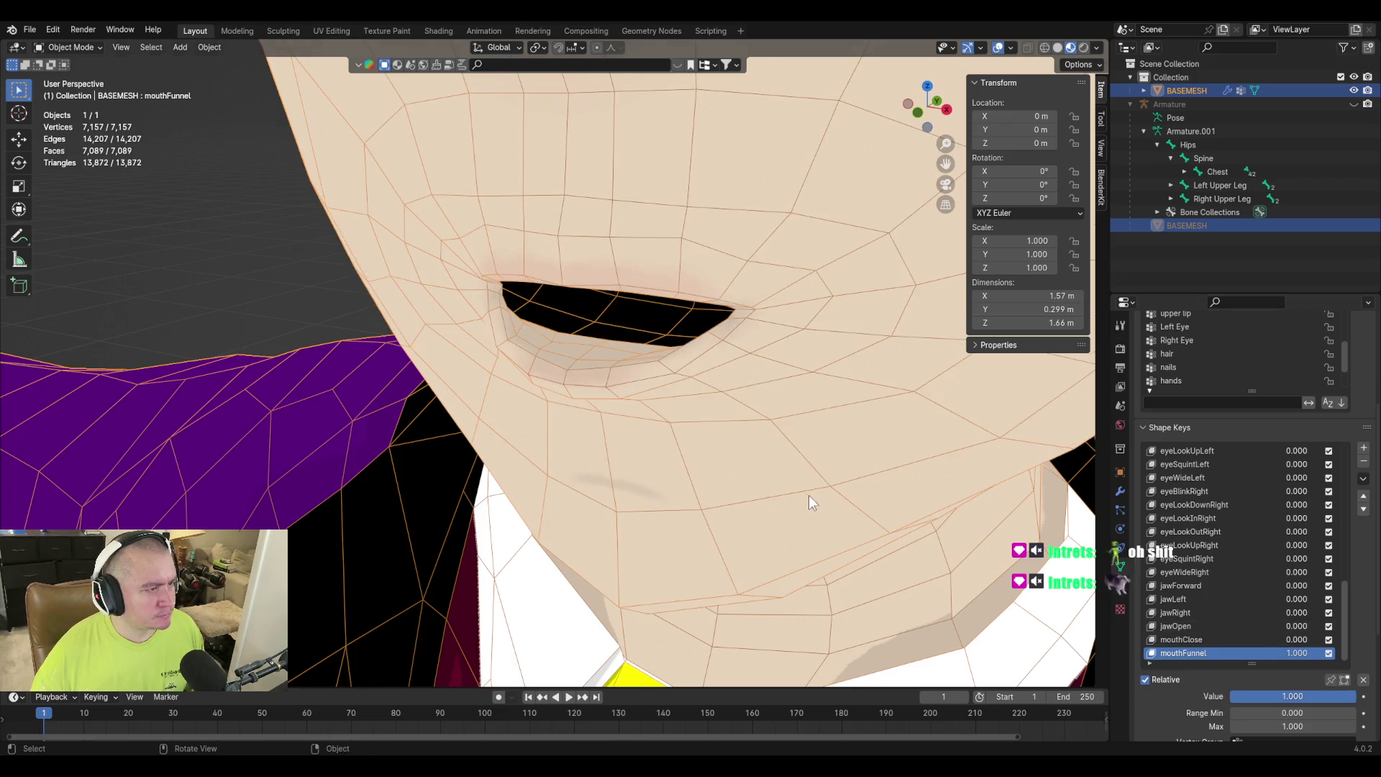
Back in Edit Mode, lower the vertex above the mouth corner and slide it along its edge.
key("Tab")
middle_click_drag(820, 508, 622, 339)
left_click(623, 339)
key("g")
left_click(866, 363)
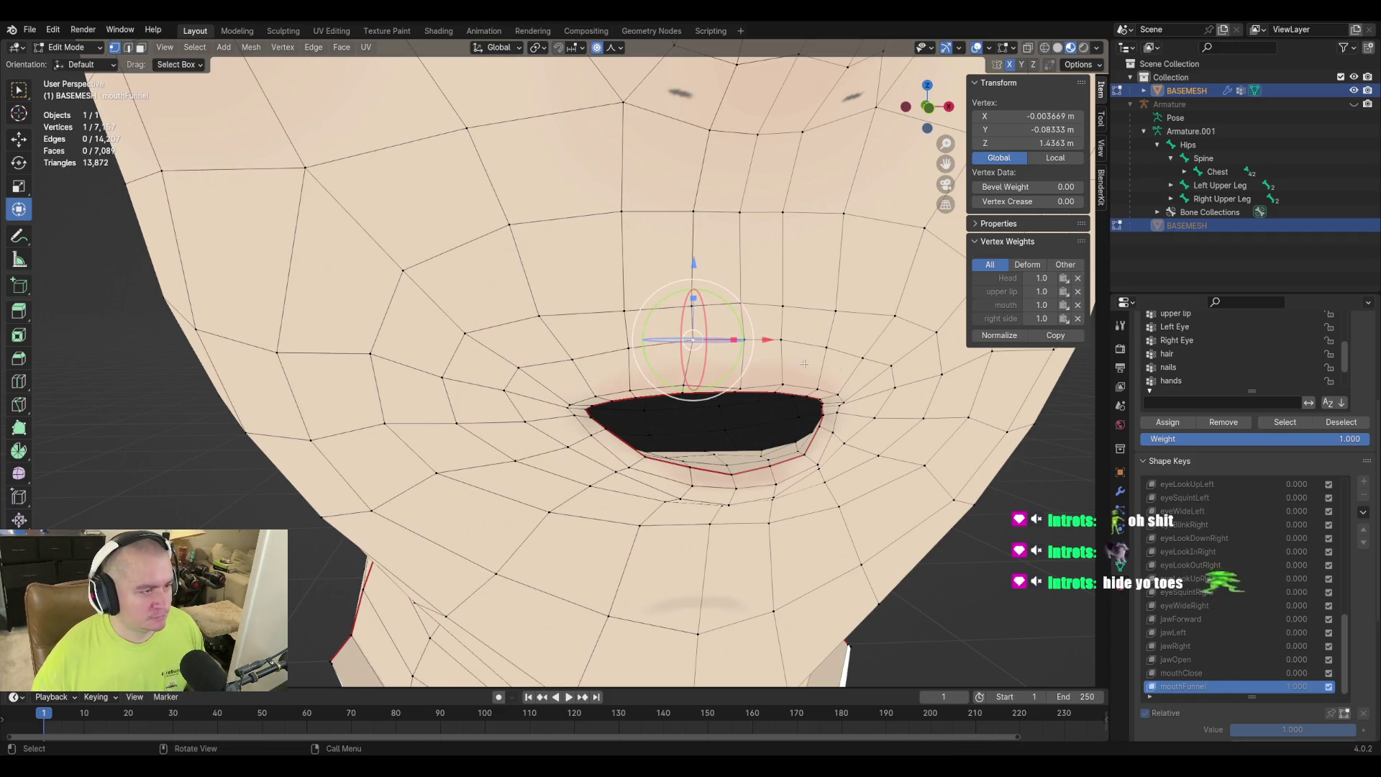
key("g")
key("g")
left_click(868, 367)
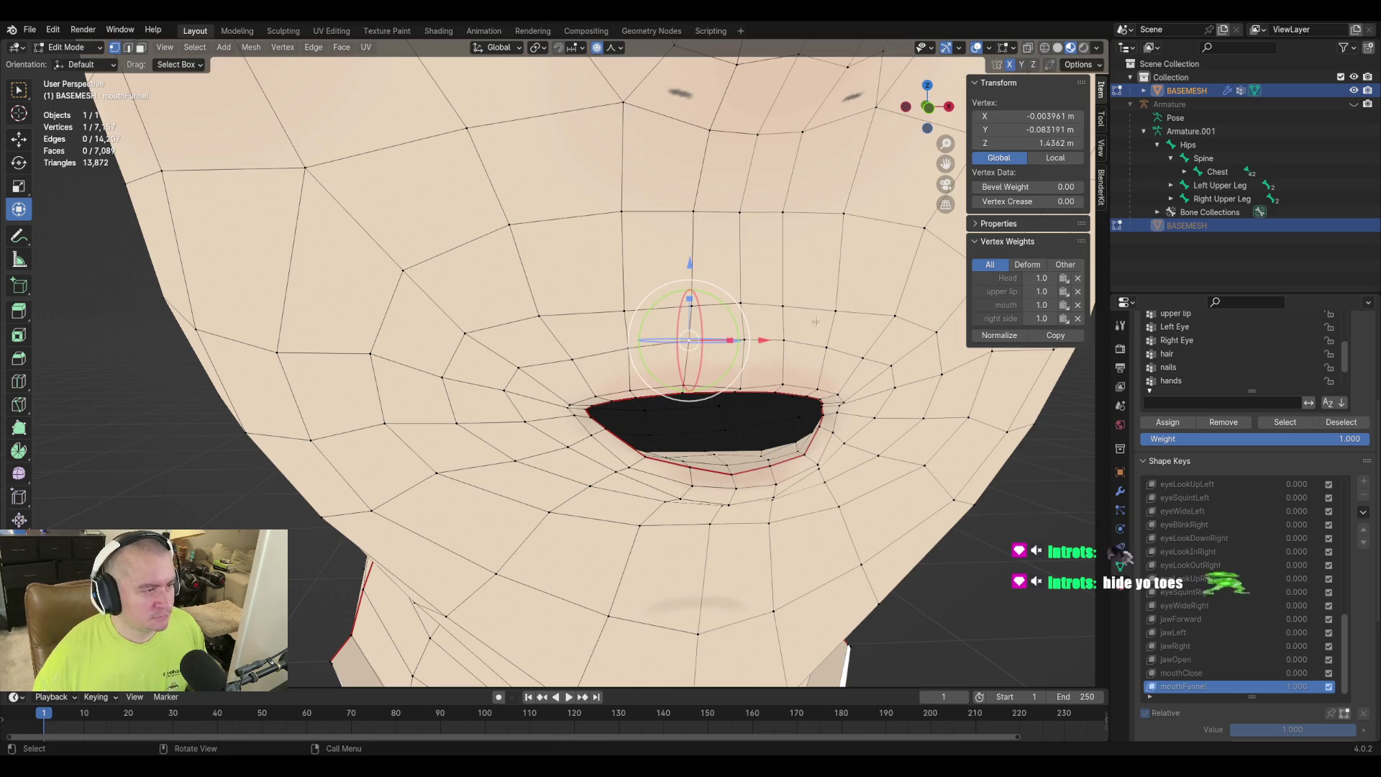
key("g")
key("g")
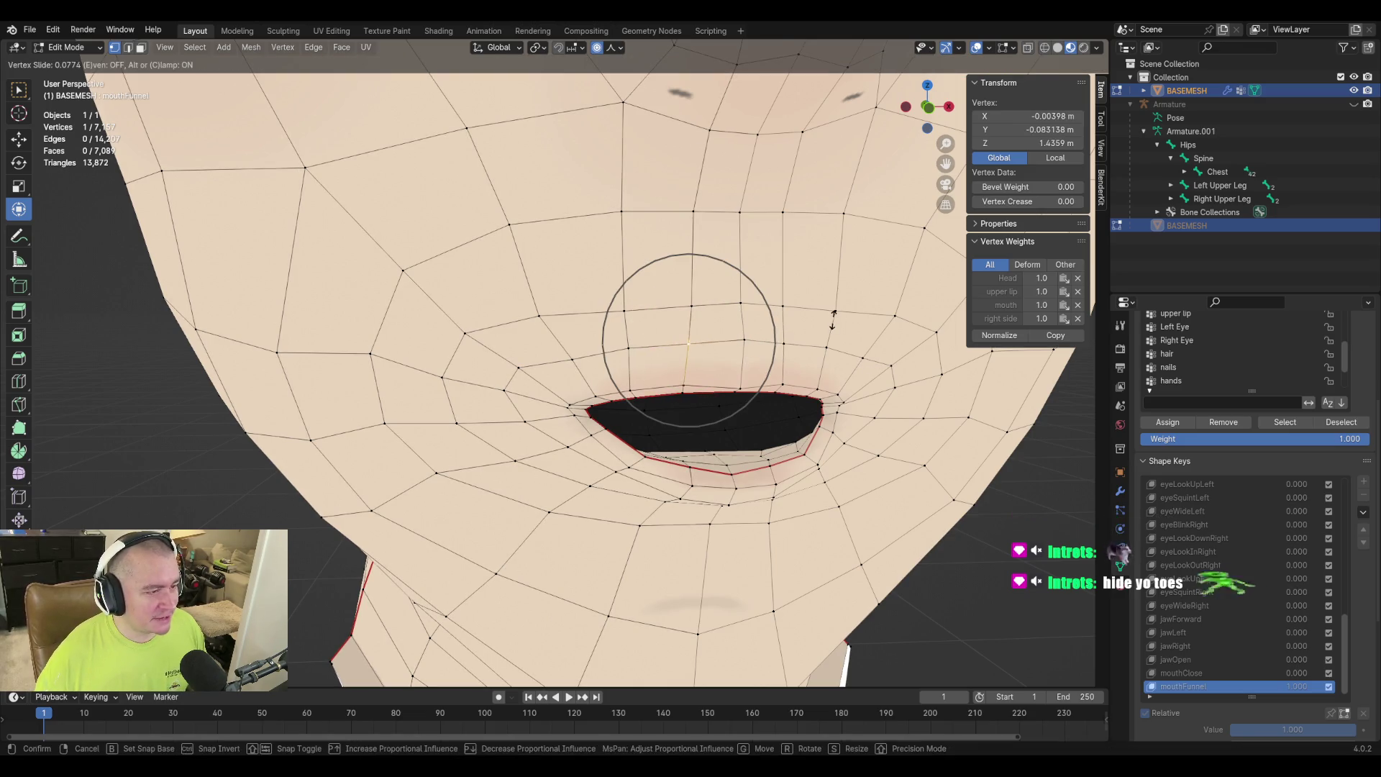
left_click(833, 318)
Nudge a vertex near the lower lip slightly with proportional falloff.
middle_click_drag(833, 364, 818, 348)
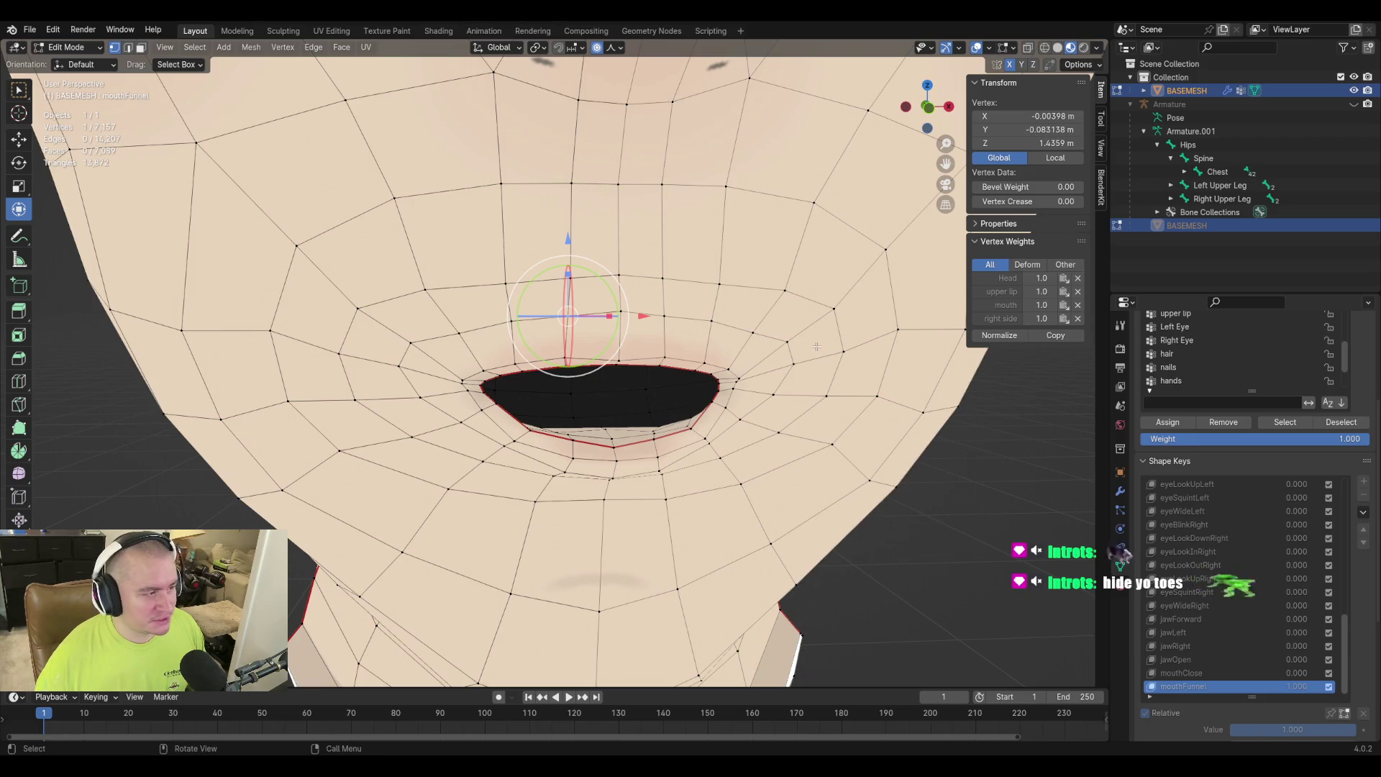
mouse_move(494, 346)
middle_mouse_down()
mouse_move(439, 353)
mouse_move(554, 355)
middle_mouse_up()
left_click(455, 326)
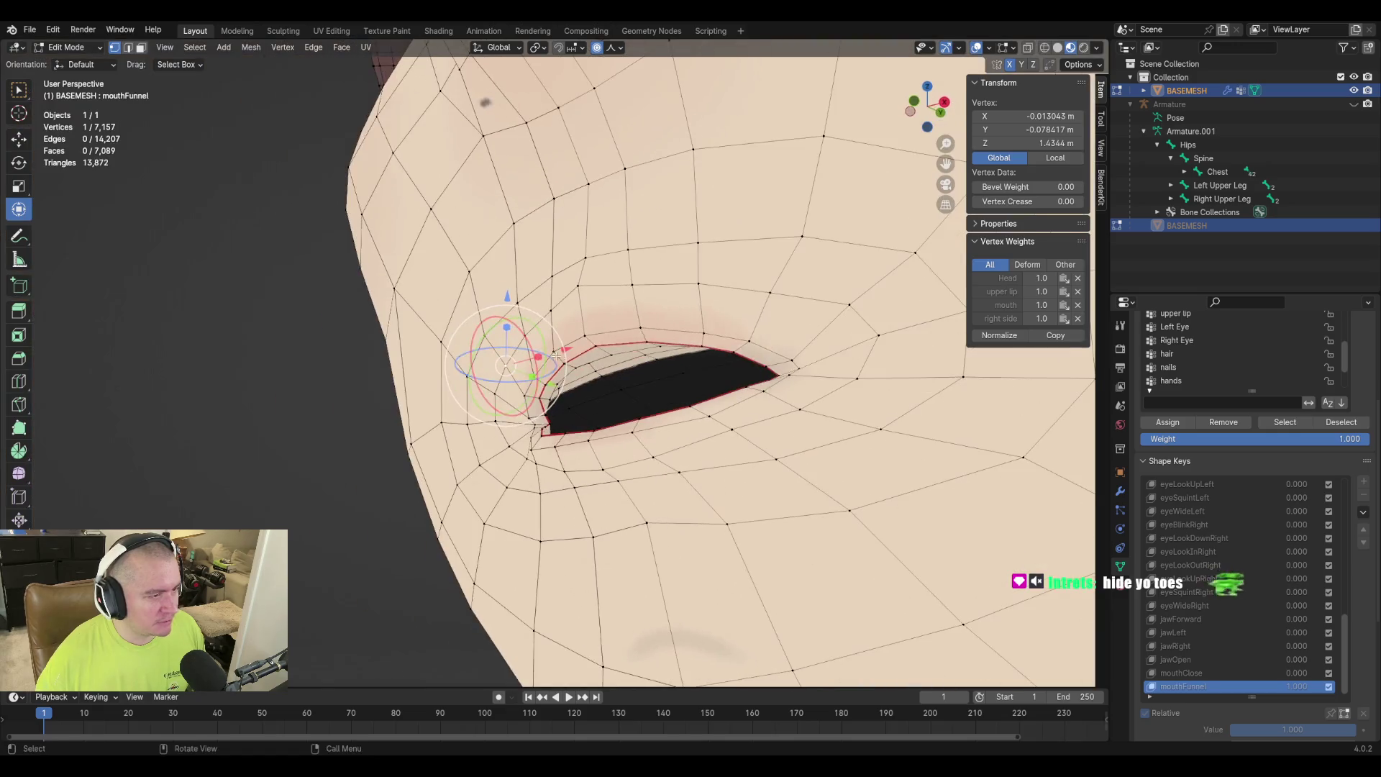
middle_click_drag(676, 345, 680, 452)
left_click(645, 428)
mouse_move(741, 413)
middle_mouse_down()
mouse_move(729, 348)
mouse_move(633, 366)
middle_mouse_up()
key("g")
left_click(719, 350)
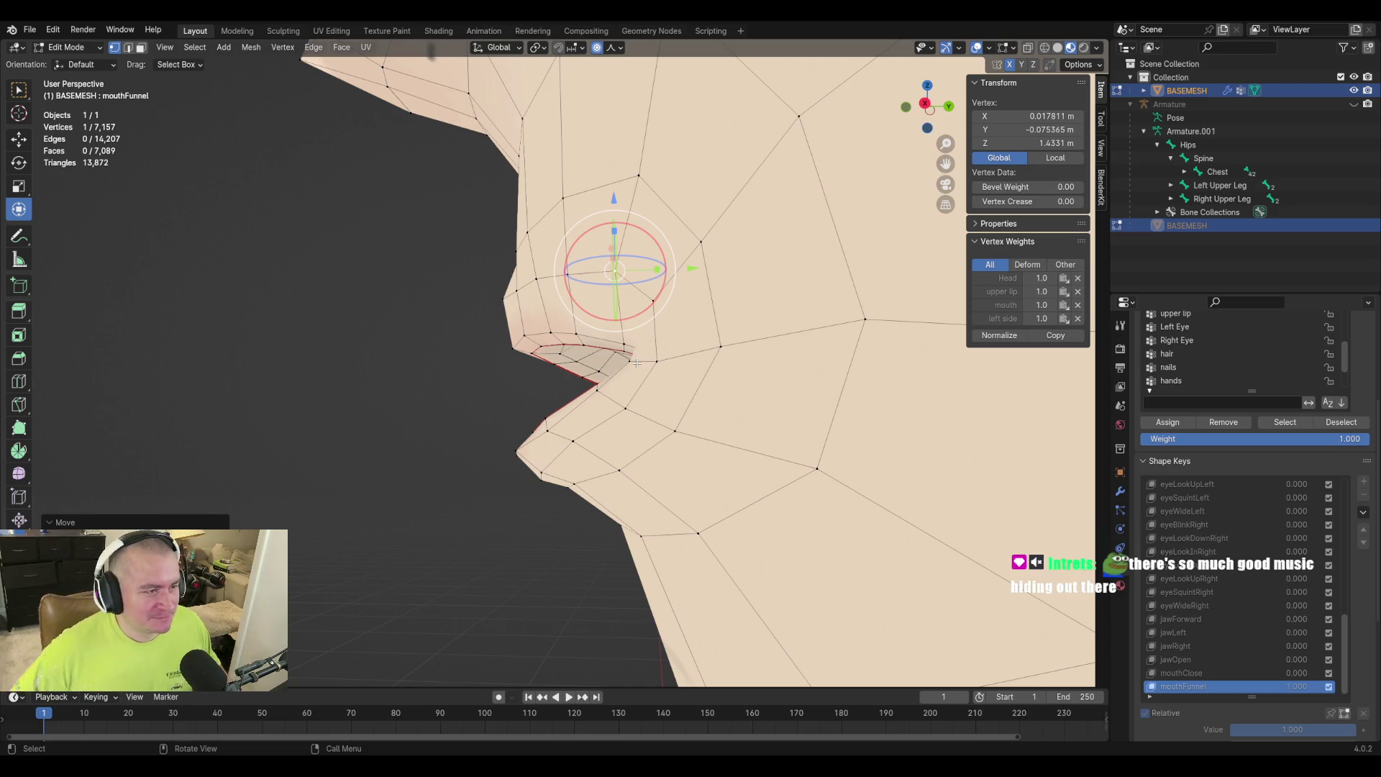
Push the vertex below the nose forward along Y with proportional falloff.
mouse_move(538, 326)
middle_mouse_down()
mouse_move(503, 338)
mouse_move(487, 364)
mouse_move(450, 370)
mouse_move(434, 354)
mouse_move(453, 317)
mouse_move(467, 362)
mouse_move(450, 360)
mouse_move(524, 258)
middle_mouse_up()
left_click(525, 272)
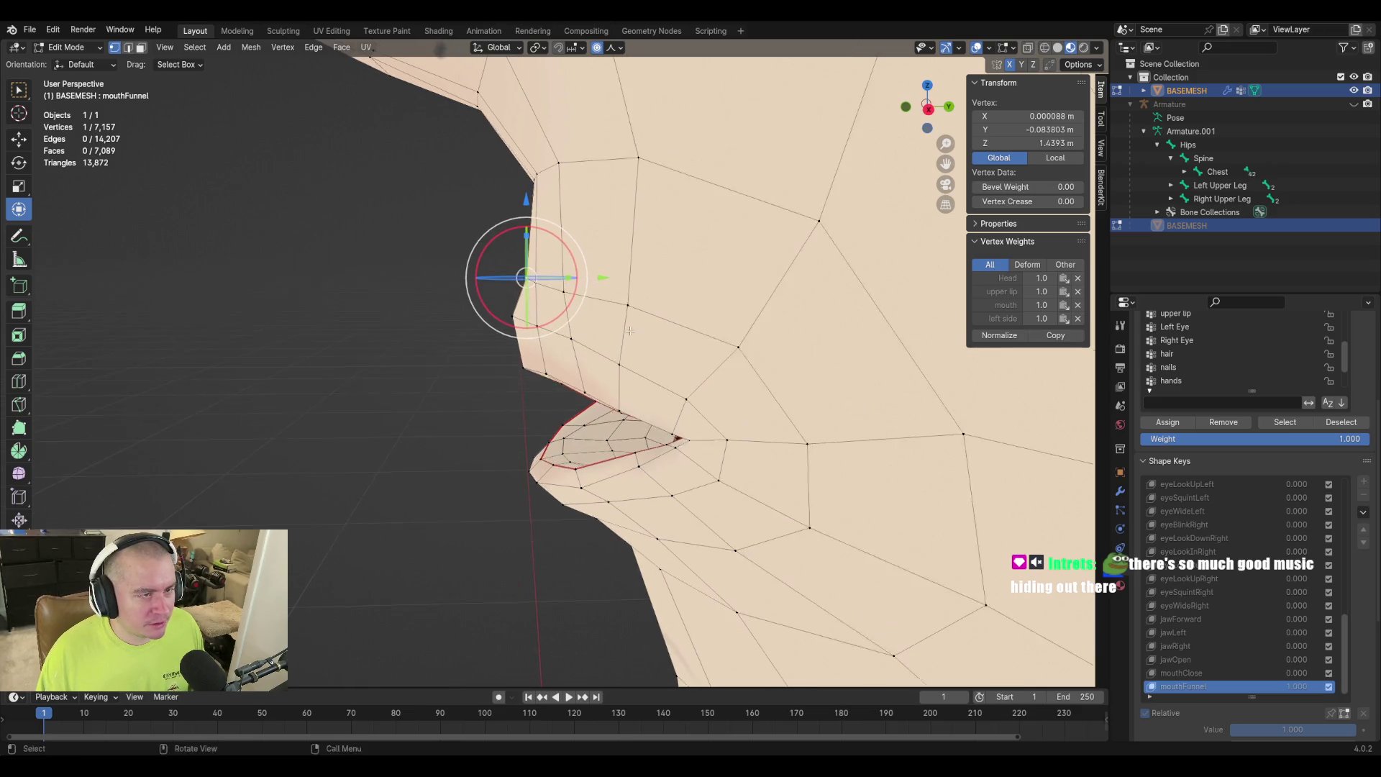
key("g")
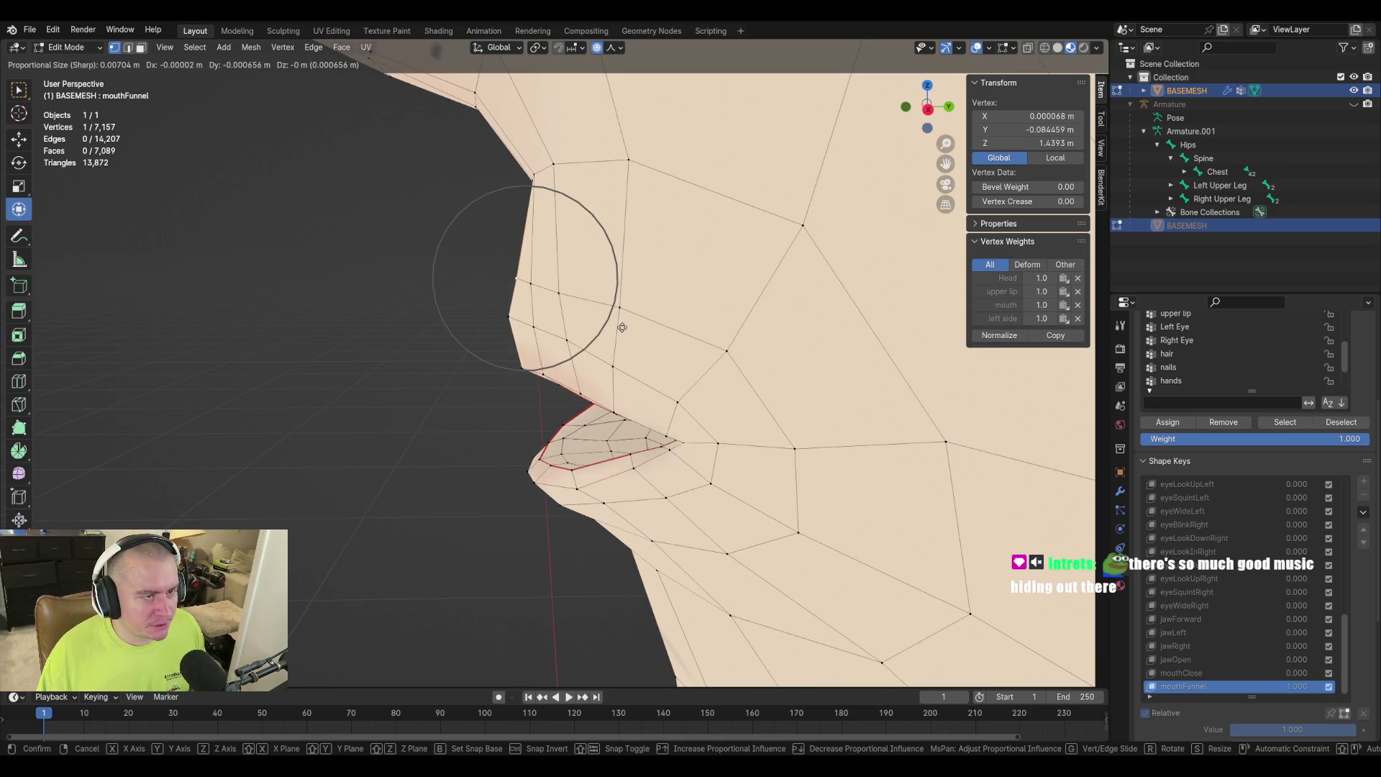
left_click(622, 327)
mouse_move(622, 327)
middle_mouse_down()
mouse_move(683, 345)
mouse_move(618, 332)
middle_mouse_up()
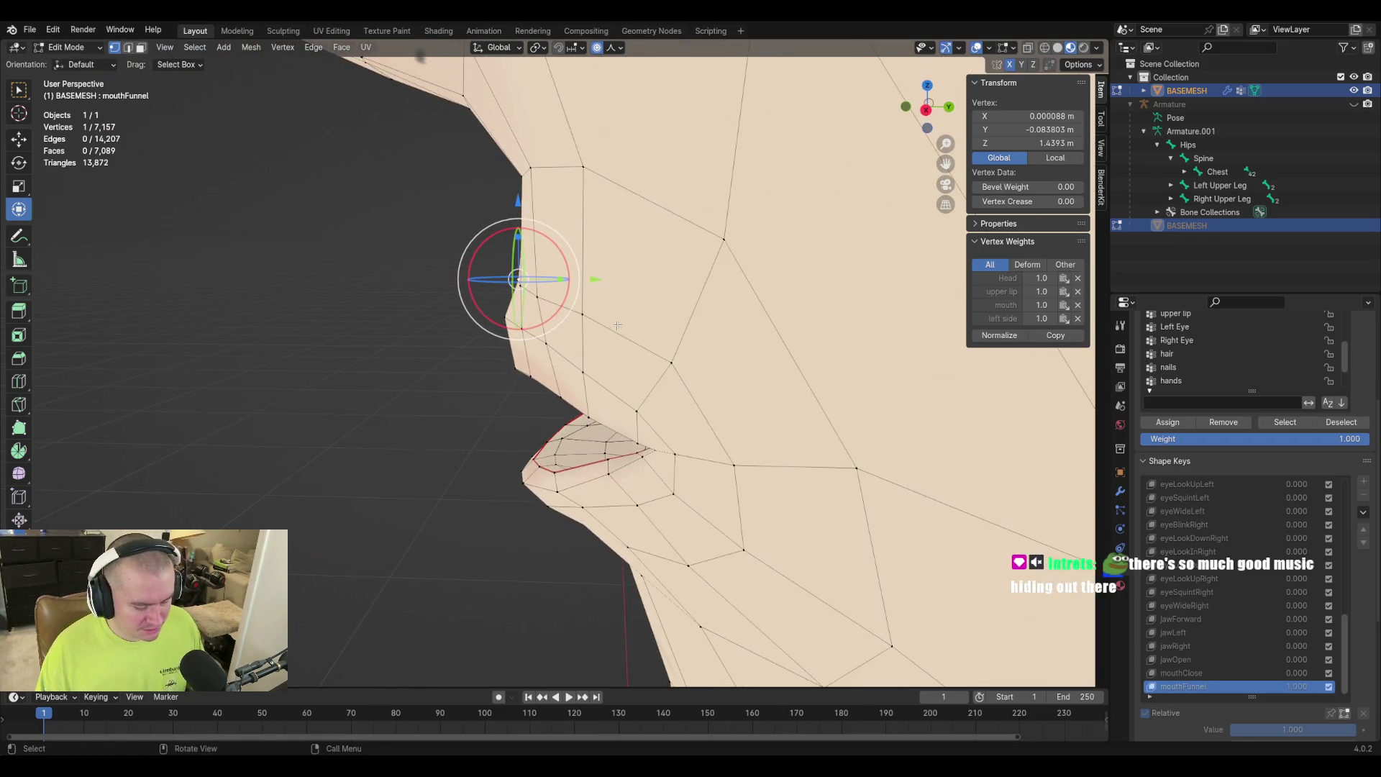
key("g")
key("y")
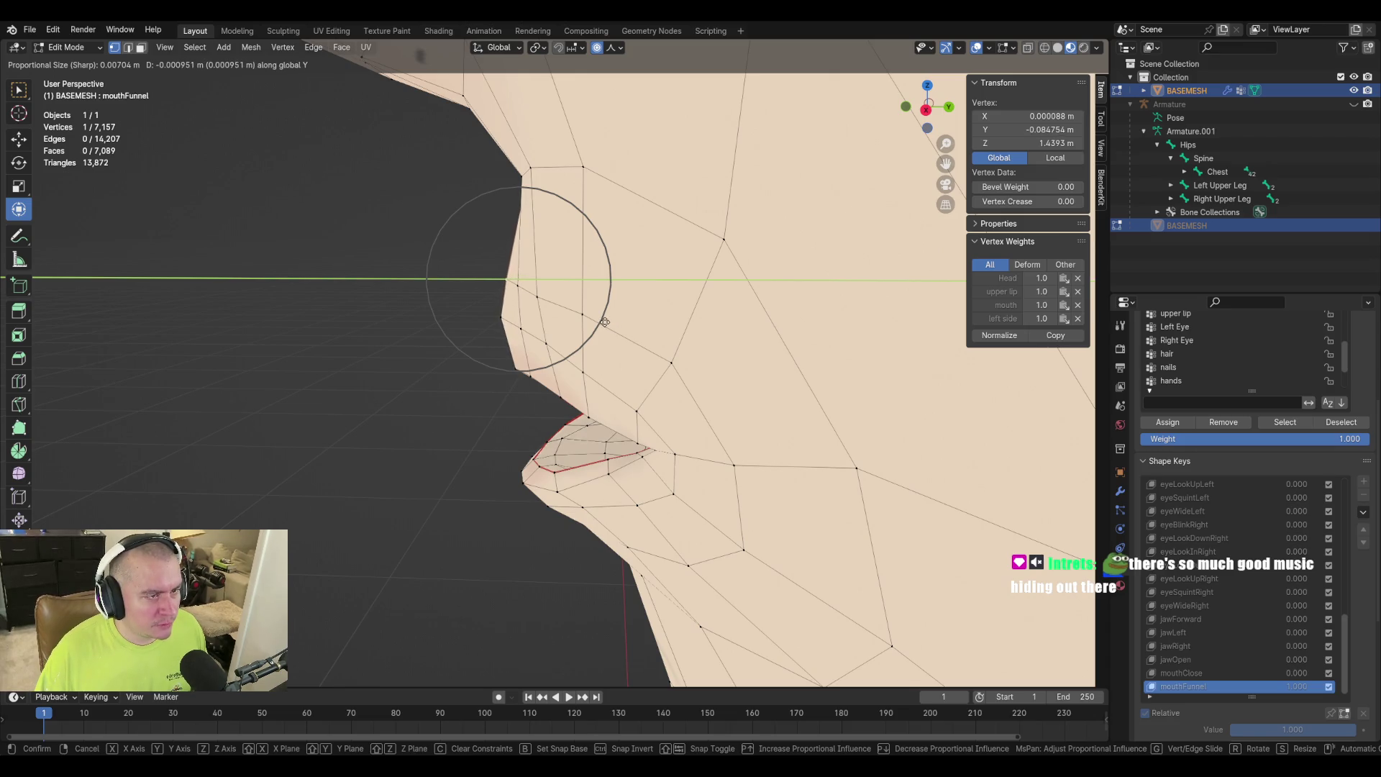
left_click(603, 323)
mouse_move(603, 323)
middle_mouse_down()
mouse_move(855, 369)
mouse_move(623, 395)
mouse_move(667, 368)
mouse_move(667, 431)
mouse_move(655, 400)
middle_mouse_up()
Nudge a lip vertex with proportional falloff, viewed from below the mouth.
middle_click_drag(557, 335, 590, 423)
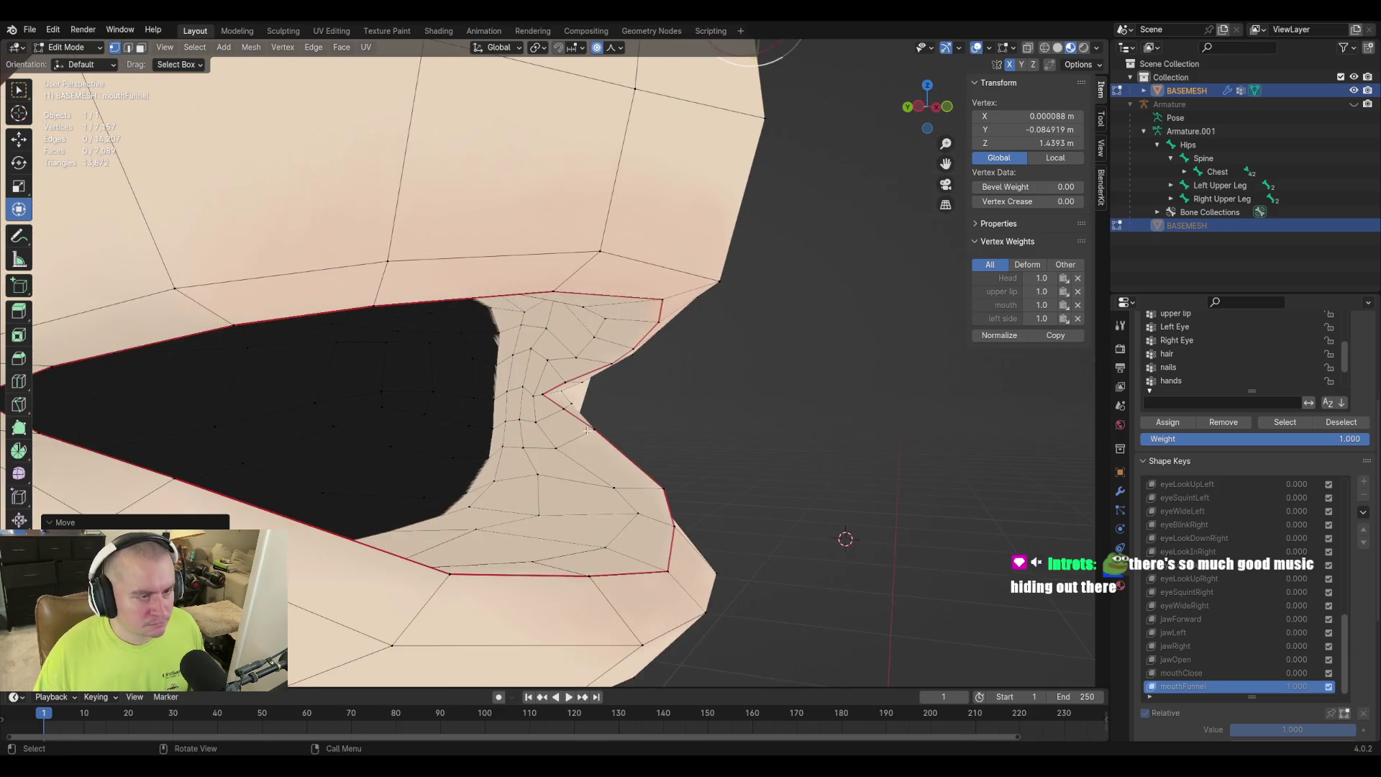
left_click(540, 477)
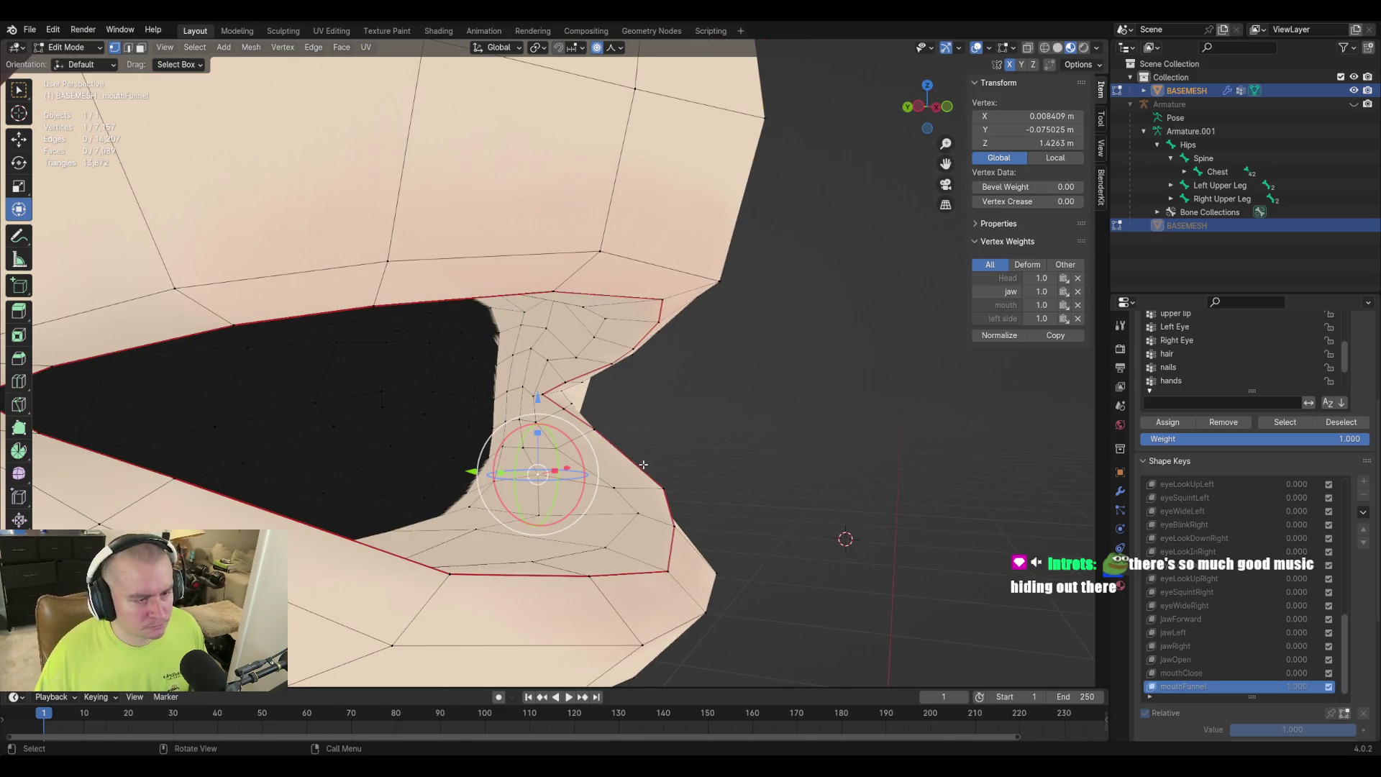
mouse_move(615, 491)
middle_mouse_down()
mouse_move(608, 519)
mouse_move(570, 494)
middle_mouse_up()
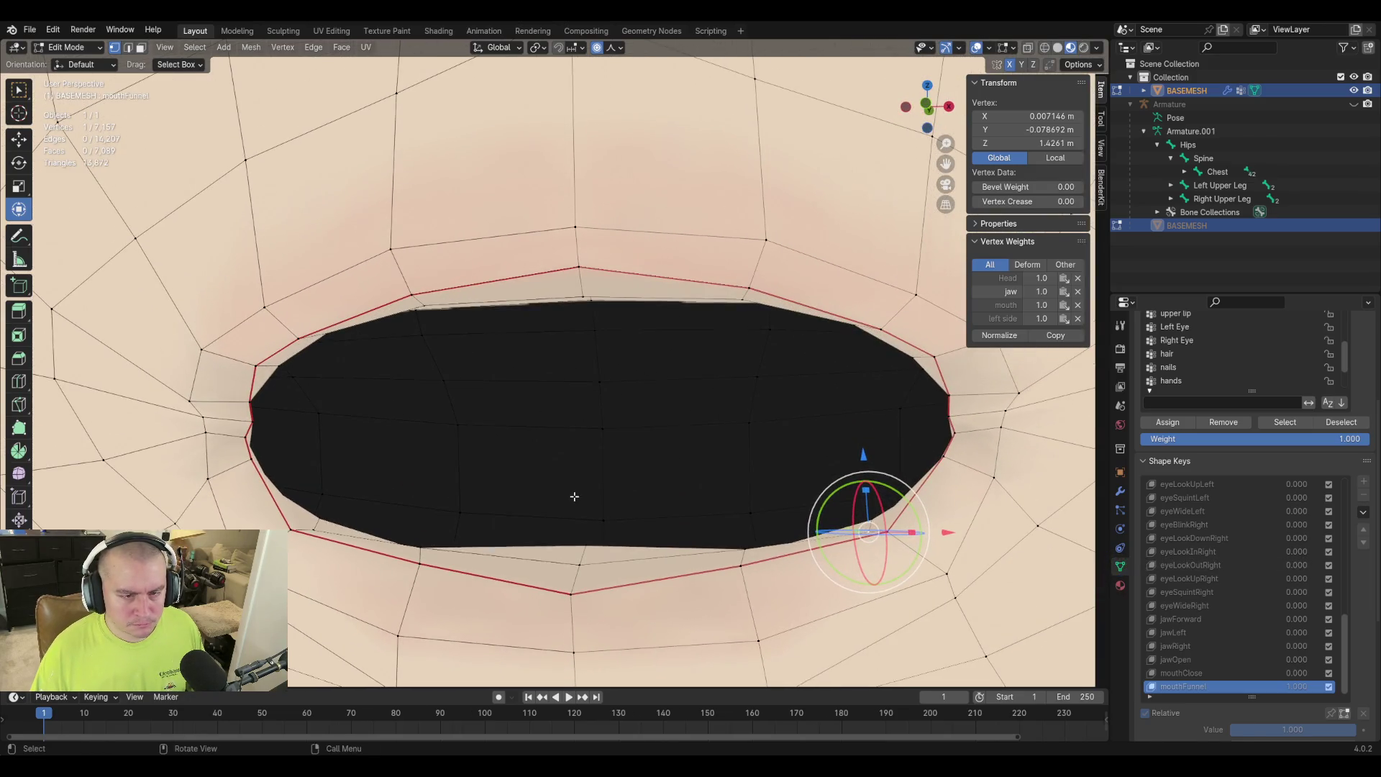
key("g")
left_click(561, 487)
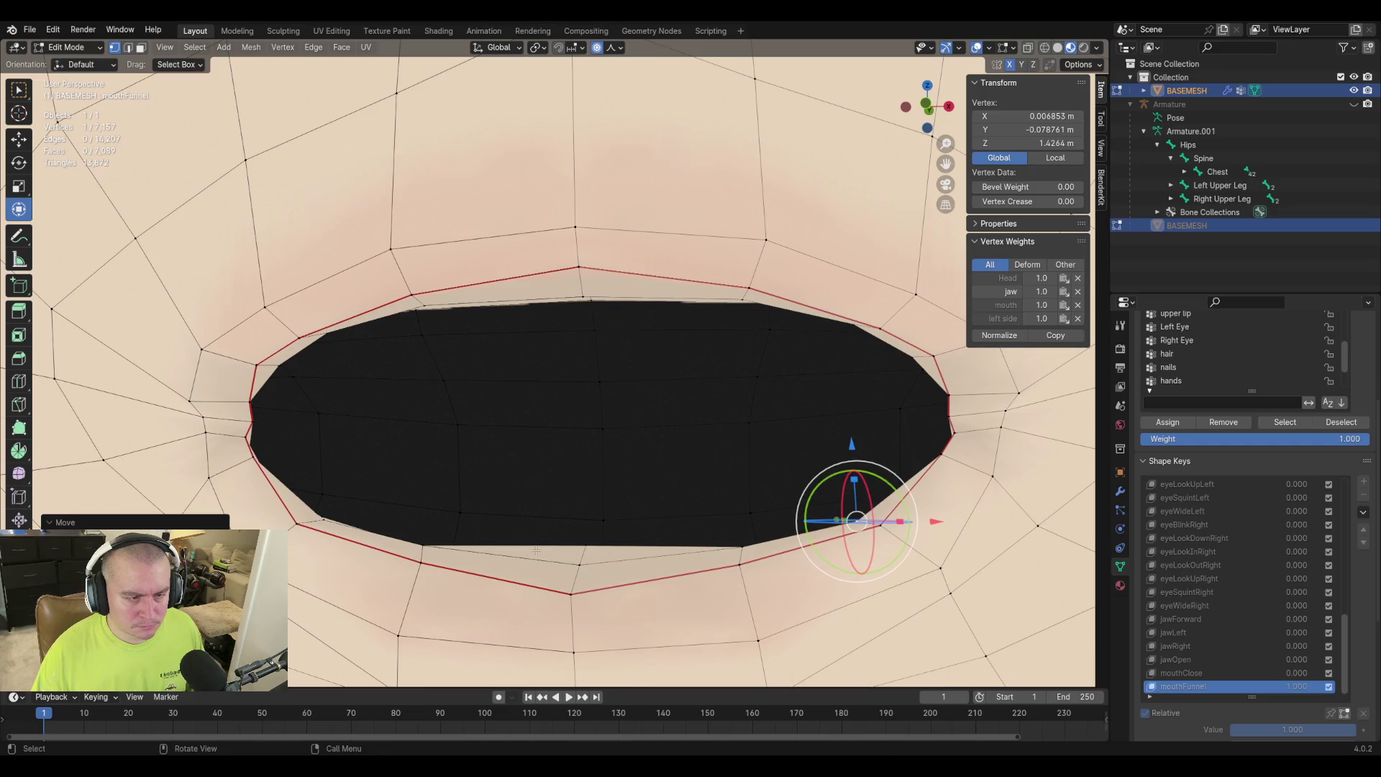
Move the bottom-centre lower-lip vertex and its neighbour vertically along Z.
left_click(579, 581)
key("g")
key("z")
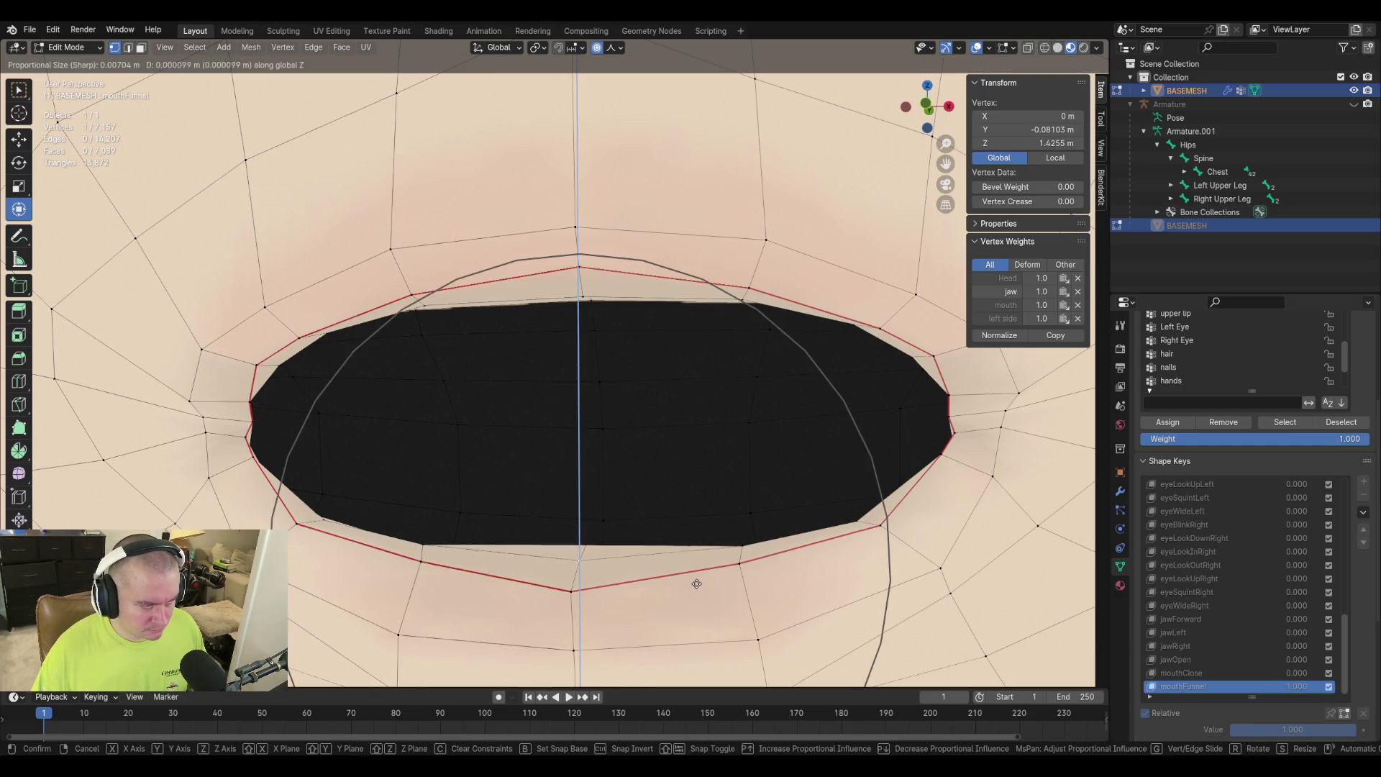
left_click(697, 576)
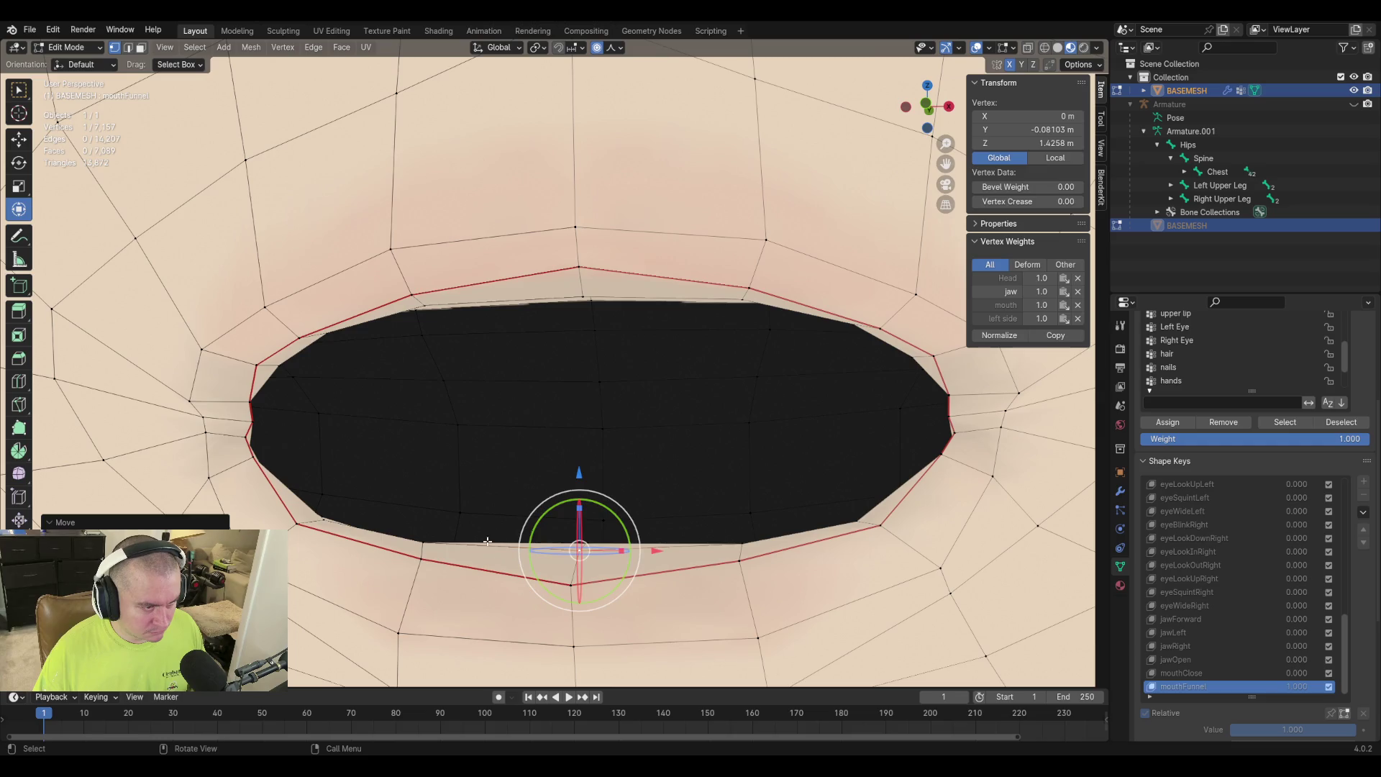
left_click(572, 580)
key("g")
key("z")
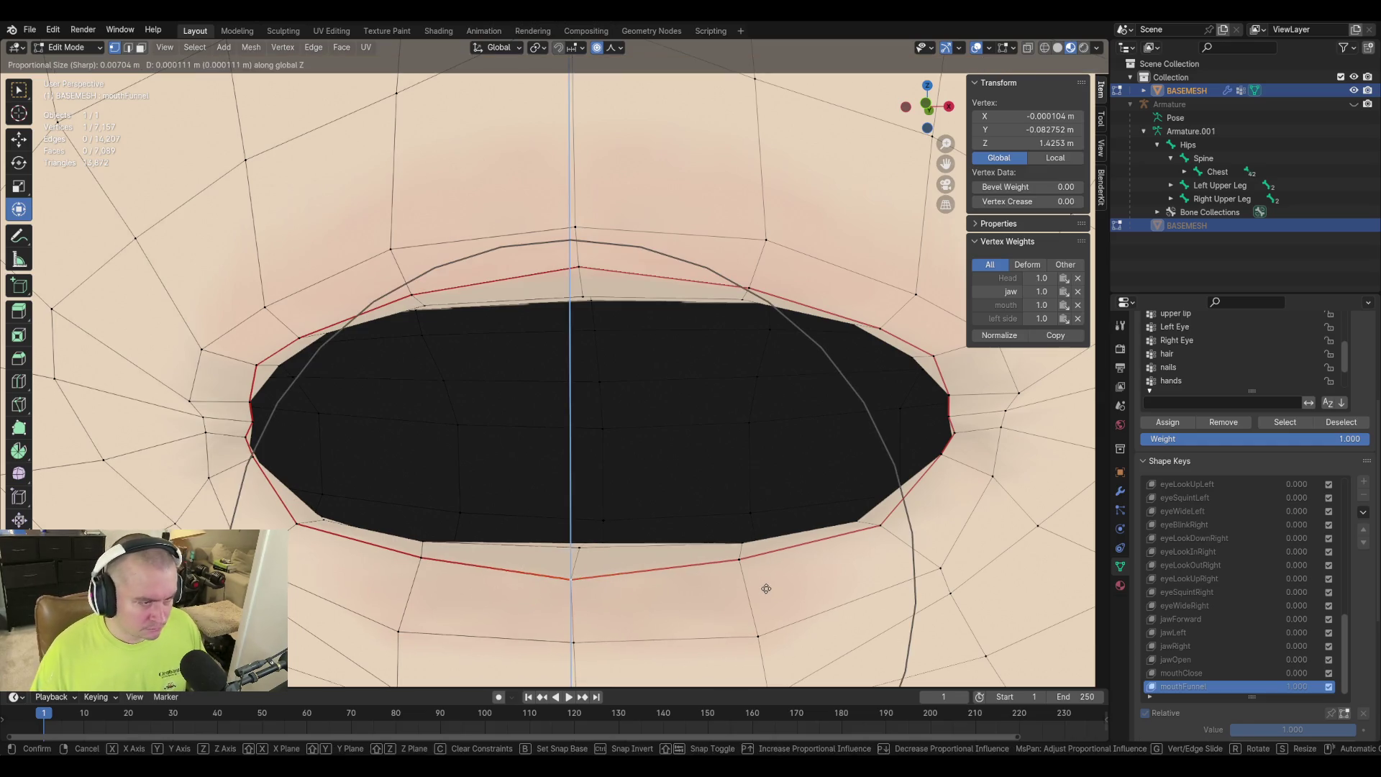
left_click(768, 586)
Slide a side lip vertex and a lower-lip vertex along their edges.
mouse_move(768, 586)
middle_mouse_down()
mouse_move(742, 515)
mouse_move(650, 527)
middle_mouse_up()
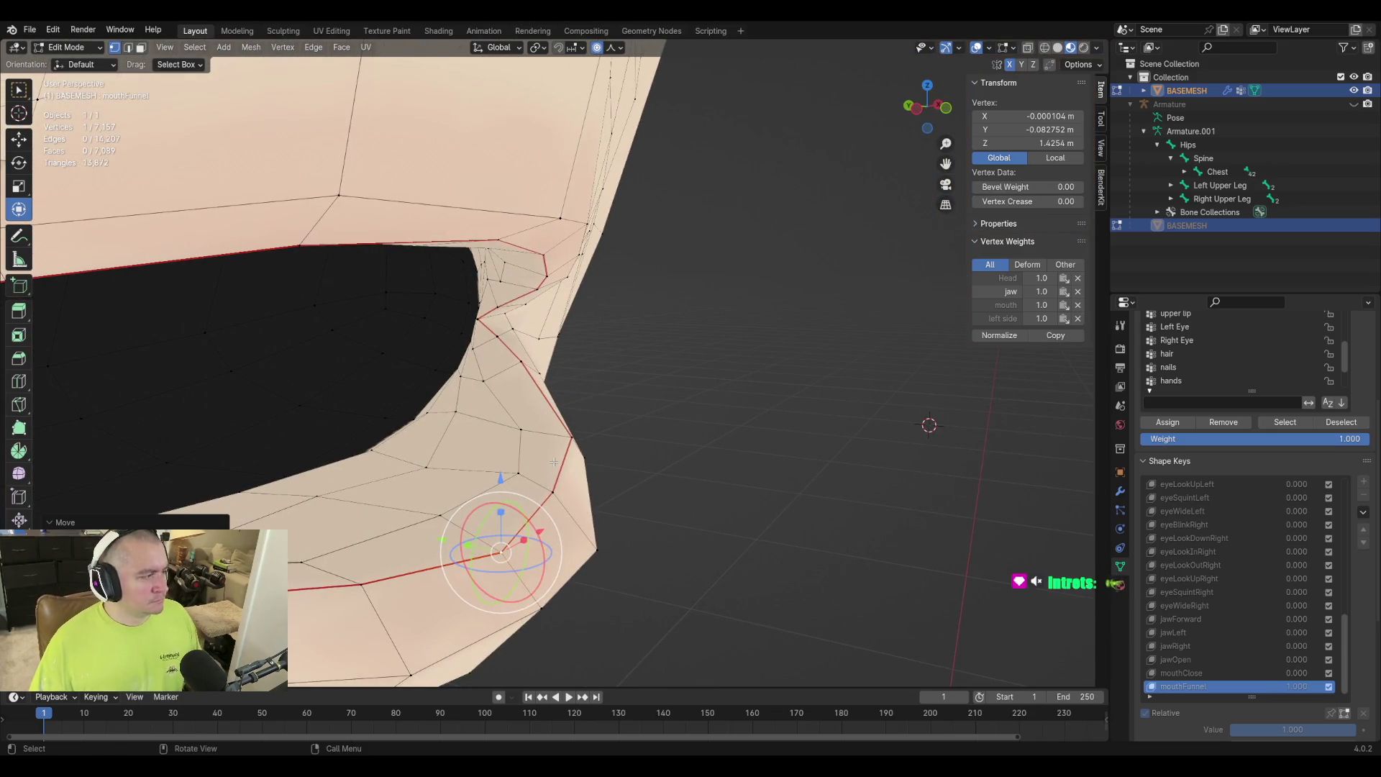
left_click(494, 437)
key("g")
key("g")
left_click(651, 452)
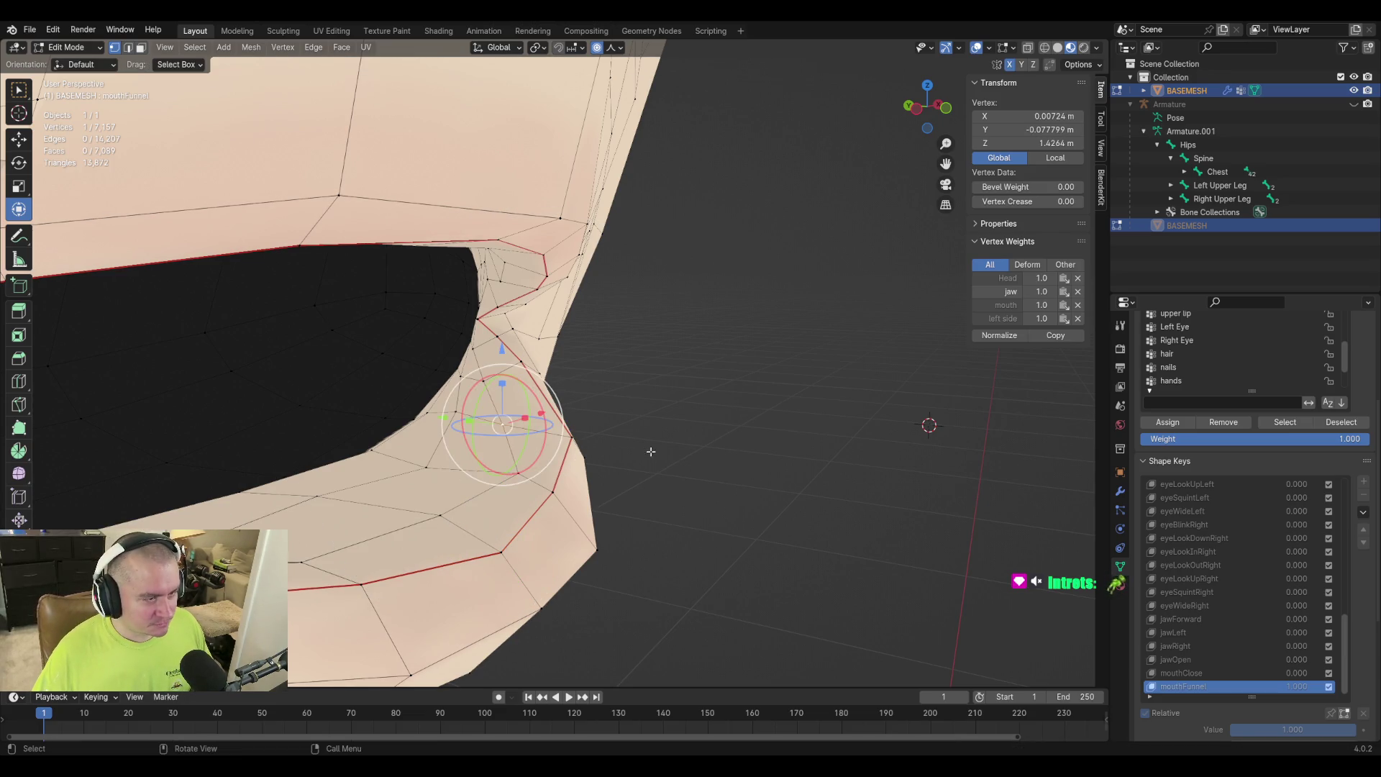
left_click(425, 467)
middle_click_drag(426, 467, 453, 463)
left_click(538, 389)
key("g")
key("g")
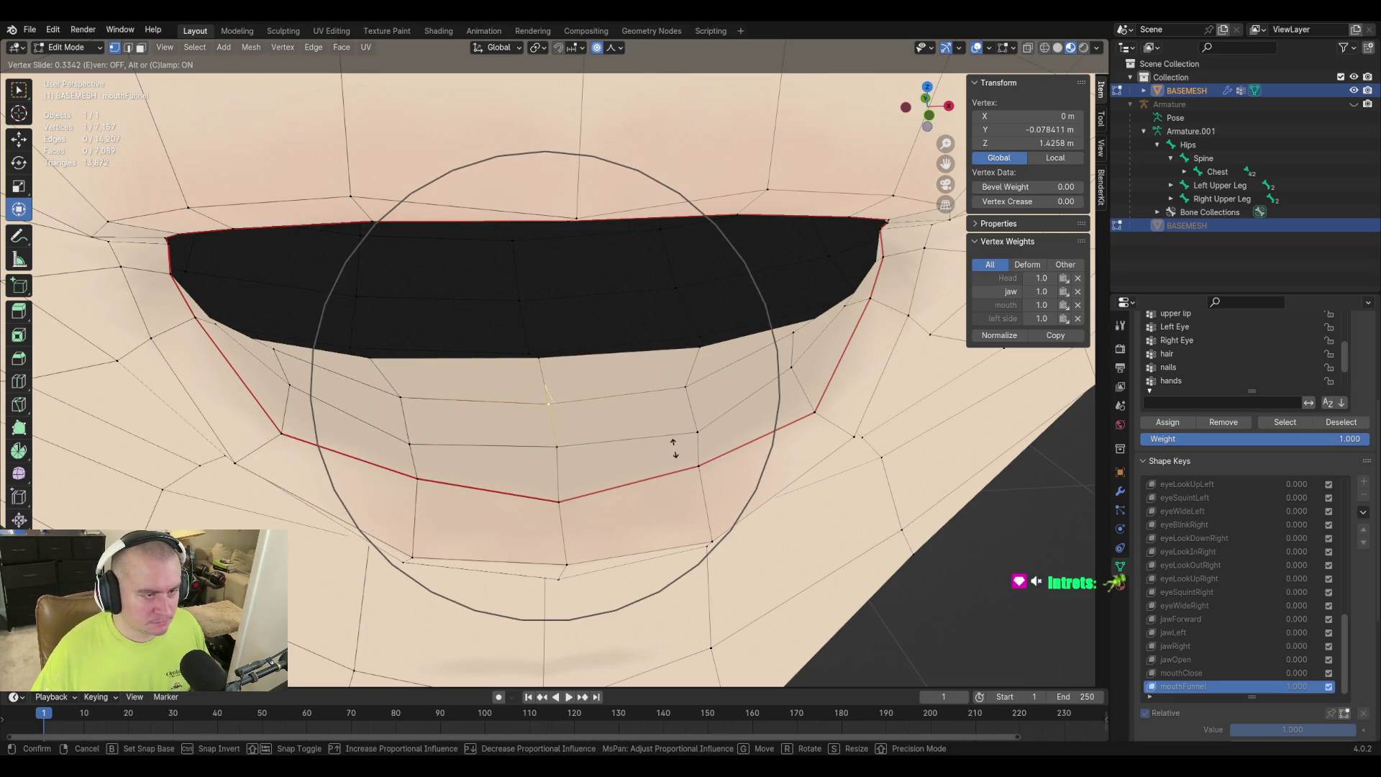
left_click(674, 447)
Slide another lip vertex and the centre lip vertex along their edges.
middle_click_drag(674, 448, 638, 462)
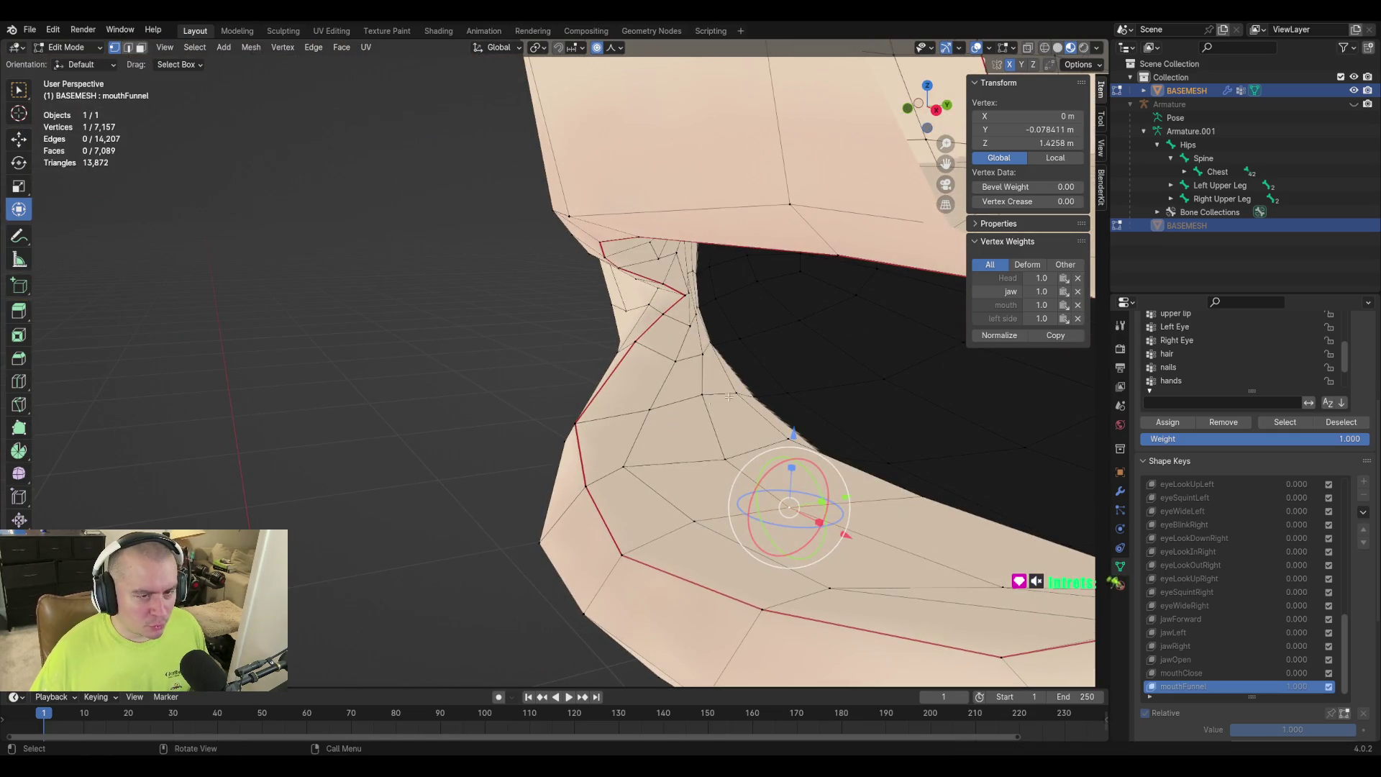
left_click(783, 438)
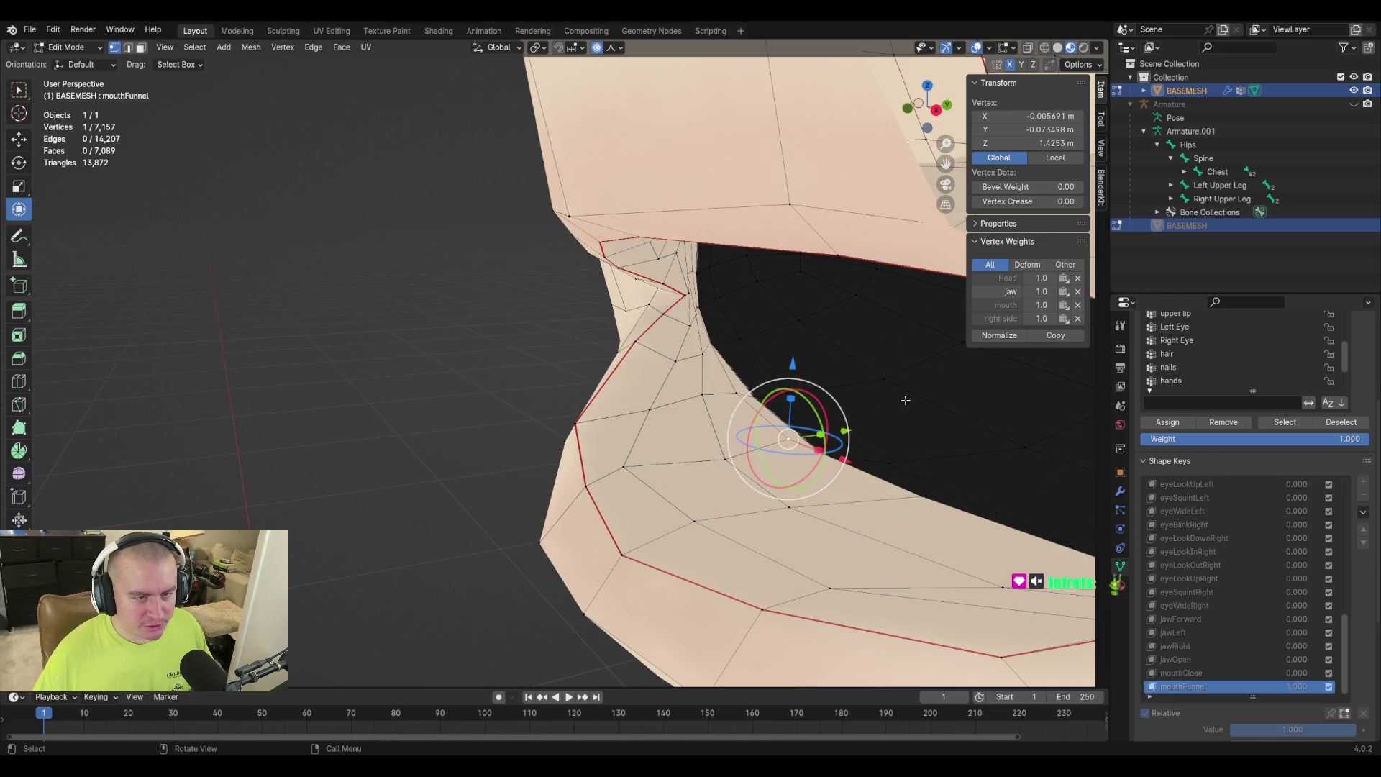
key("g")
key("g")
left_click(890, 413)
middle_click_drag(890, 413, 813, 481)
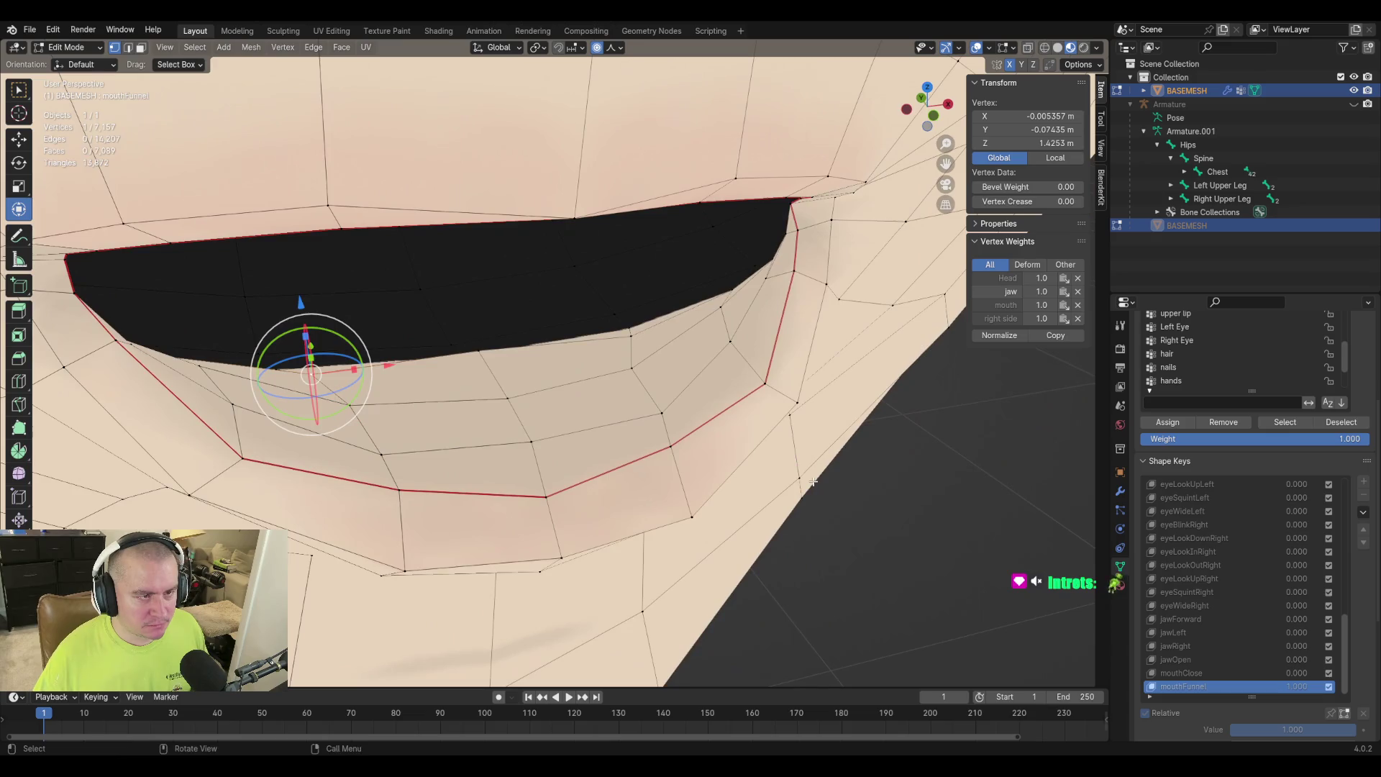
left_click(477, 352)
key("g")
key("g")
left_click(722, 378)
Slide two more lip vertices and nudge one slightly to tighten the funnel curve.
middle_click_drag(722, 378, 621, 519)
middle_click_drag(507, 421, 348, 345)
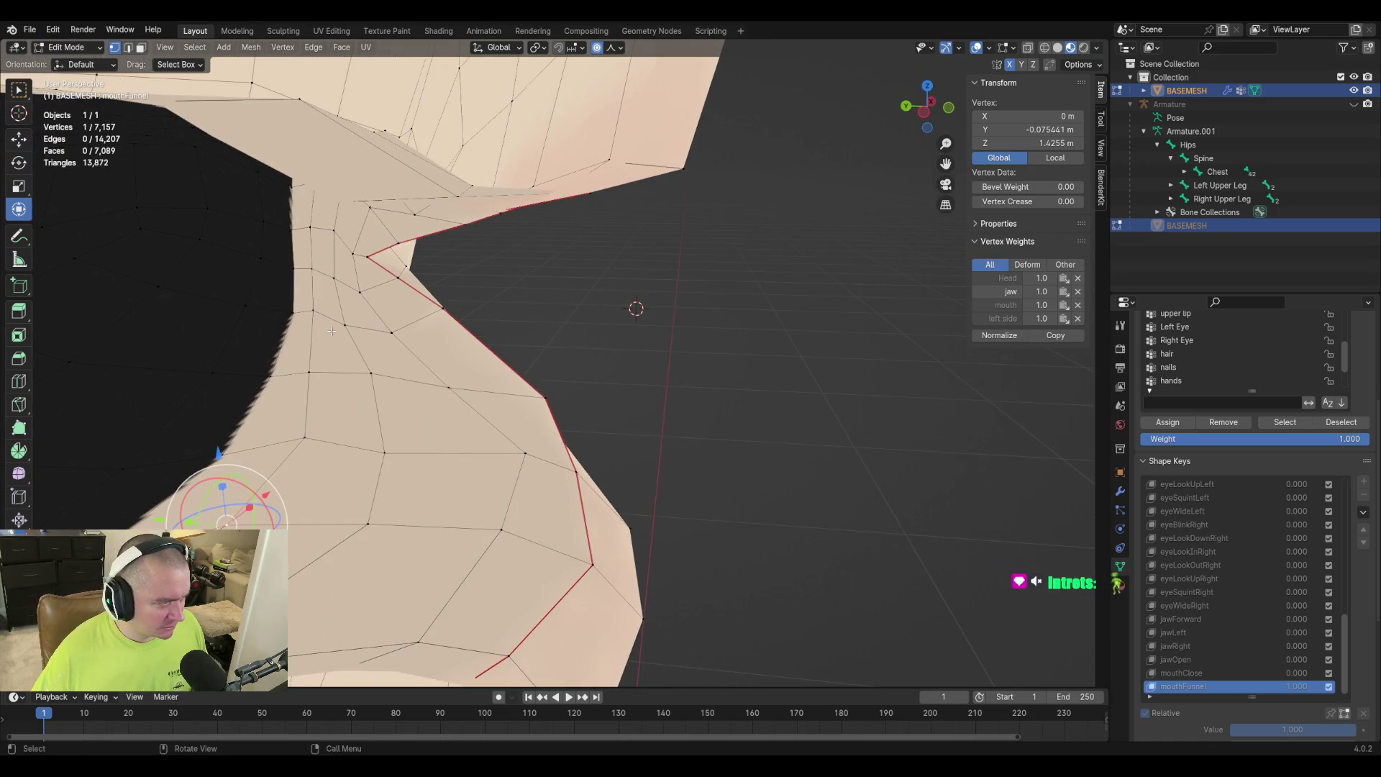
key("g")
key("g")
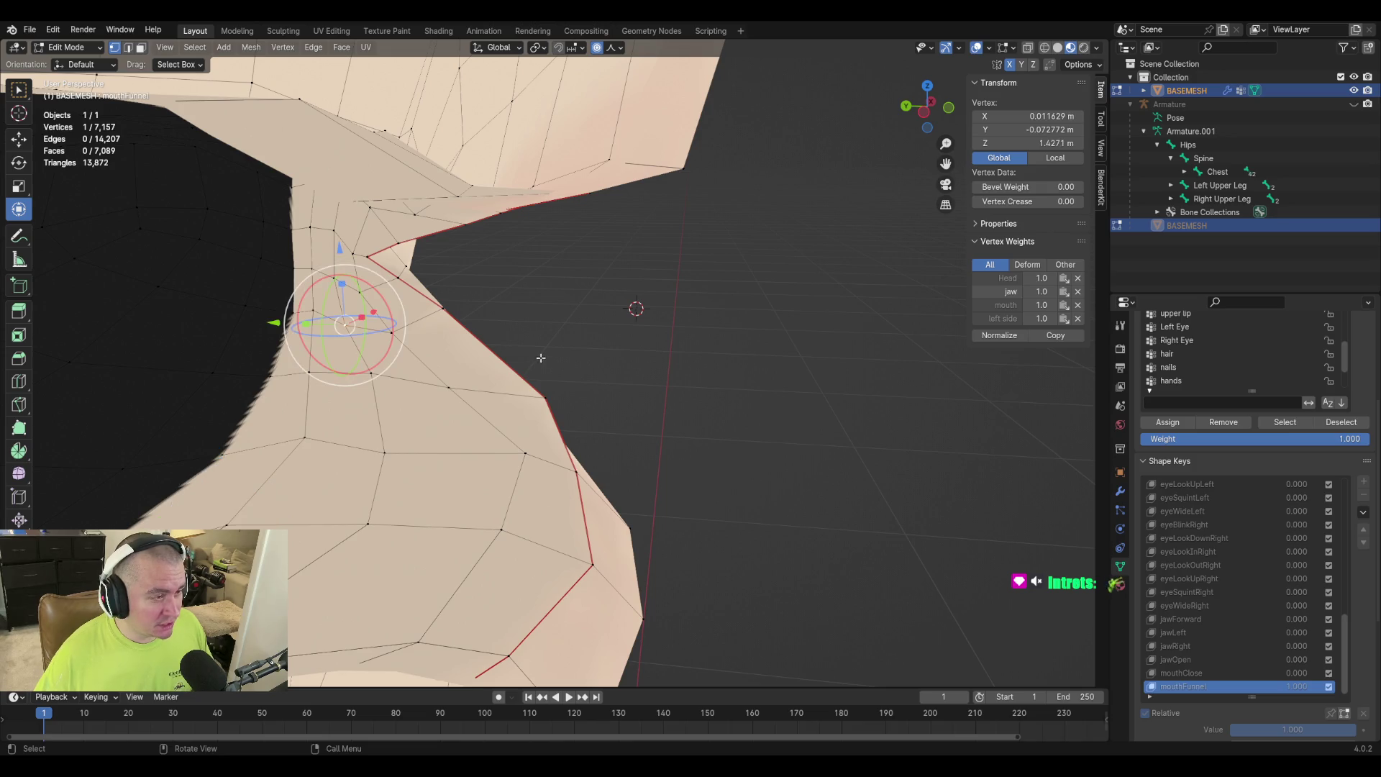
left_click(547, 354)
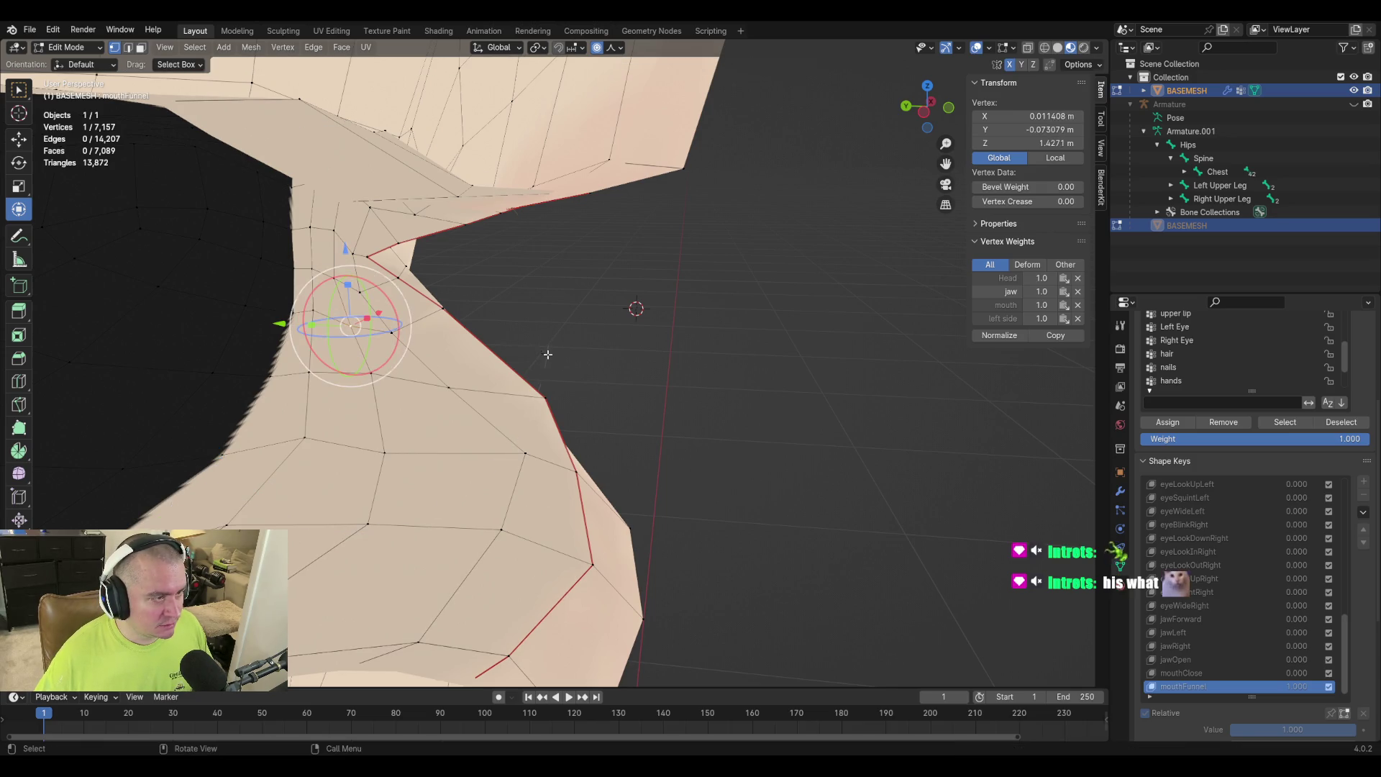
mouse_move(546, 354)
middle_mouse_down()
mouse_move(617, 394)
mouse_move(740, 416)
middle_mouse_up()
left_click(668, 402)
key("g")
key("g")
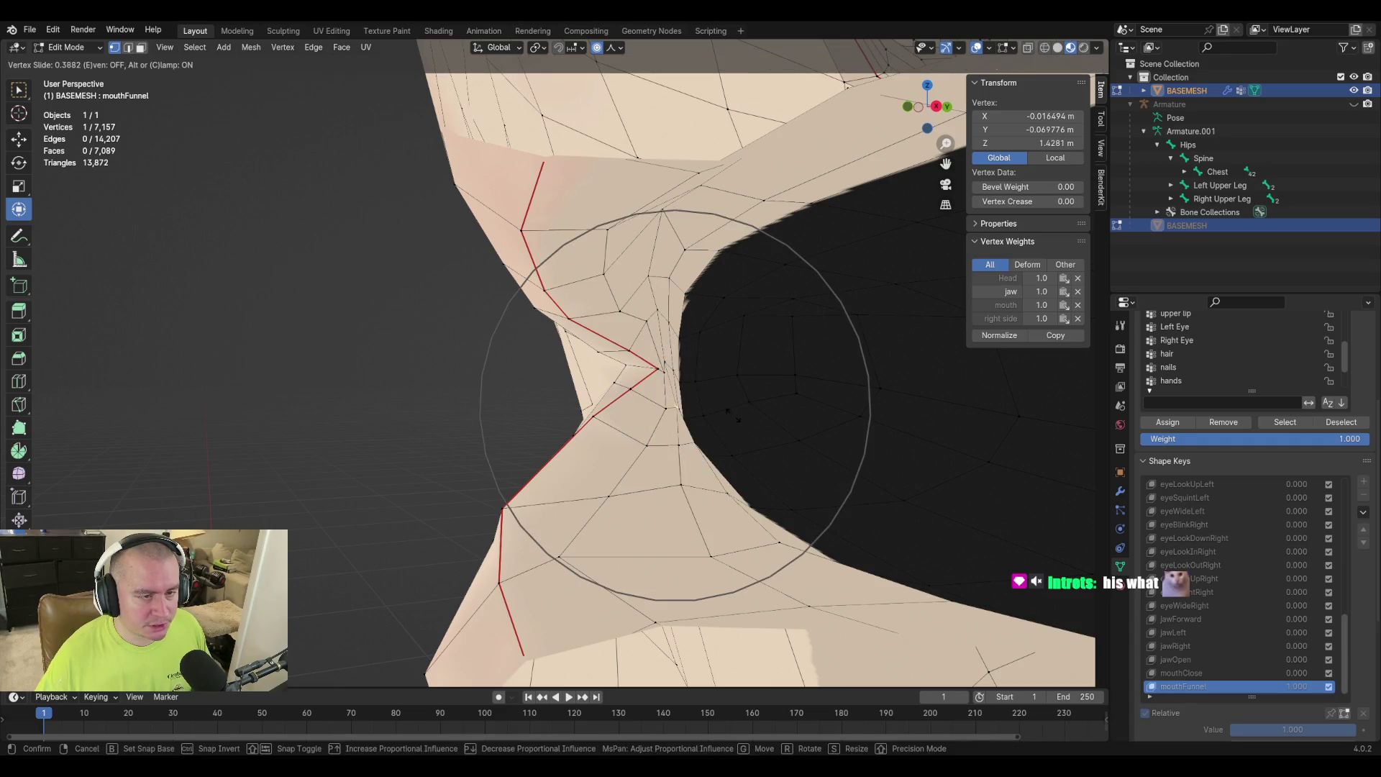
left_click(638, 468)
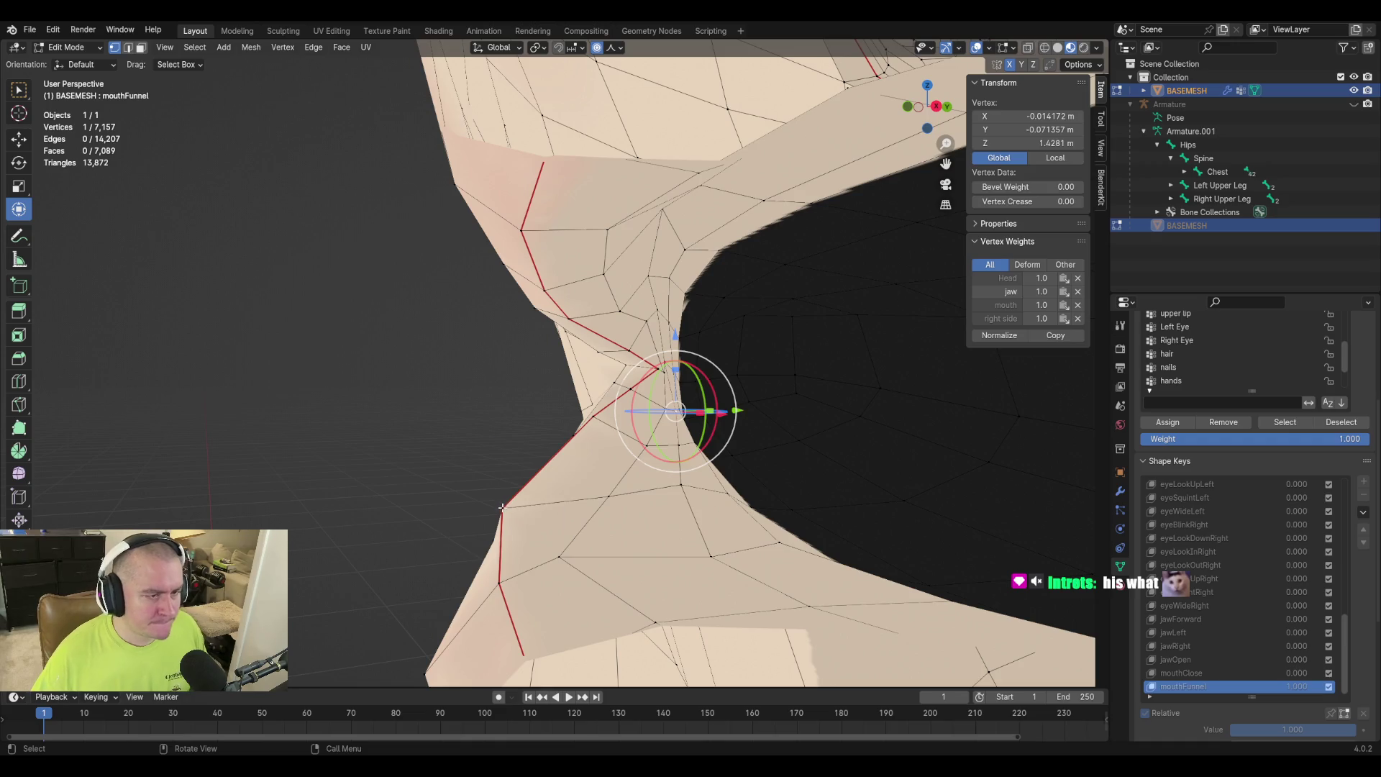
key("g")
left_click(514, 489)
middle_click_drag(515, 489, 743, 499)
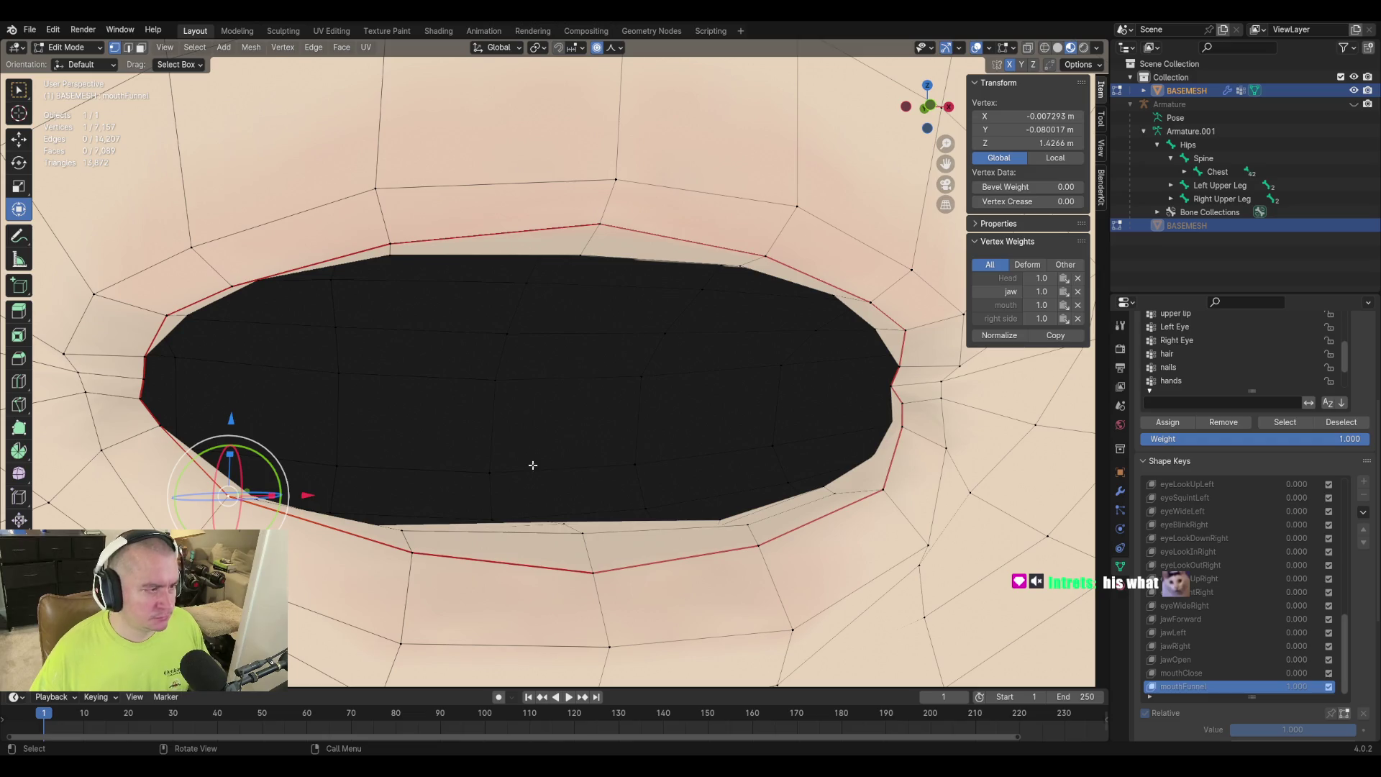
Move two vertices near the left mouth corner with soft falloff.
scroll(173, 440, "up", 3)
middle_click_drag(173, 440, 414, 442)
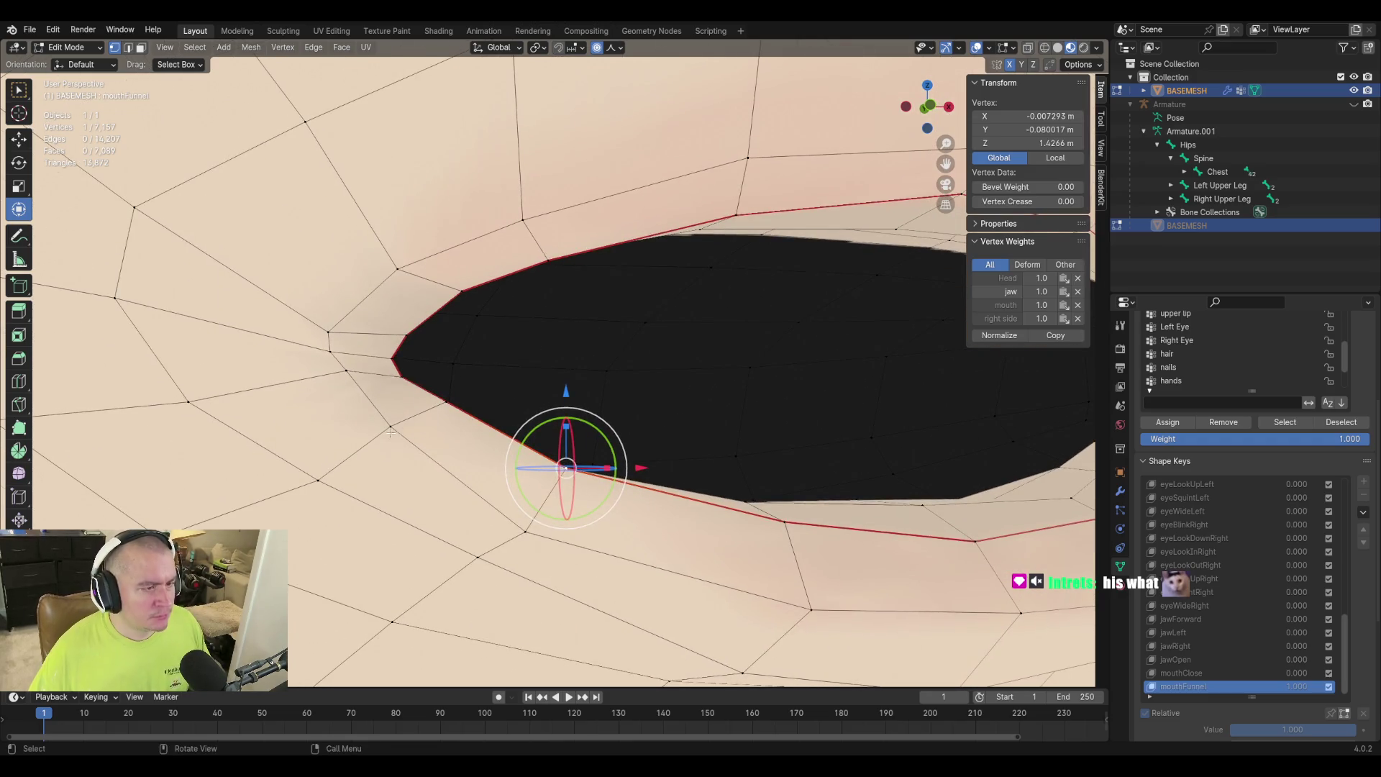
left_click(388, 420)
key("g")
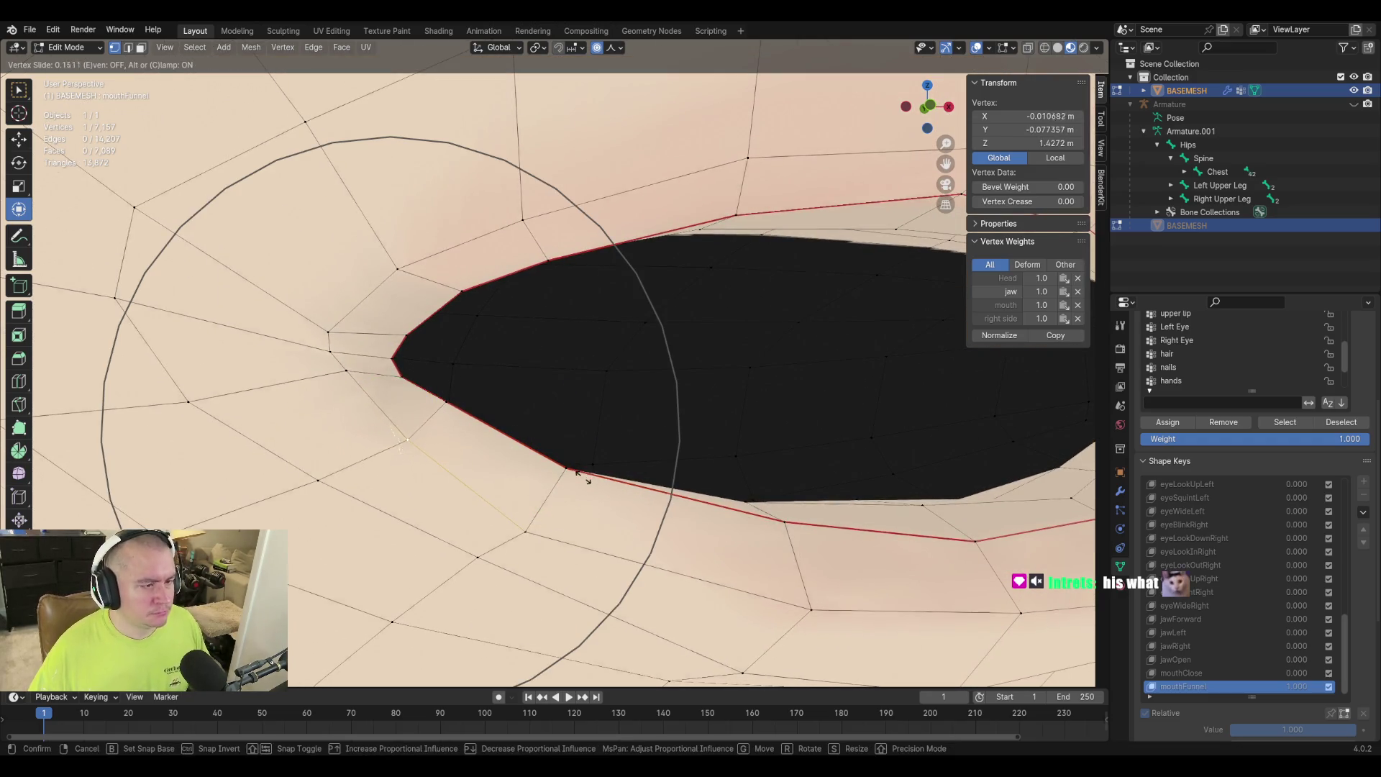
left_click(579, 477)
left_click(446, 400)
key("g")
left_click(620, 438)
Slide the left mouth-corner vertex and move the adjacent upper-lip vertex.
left_click(346, 371)
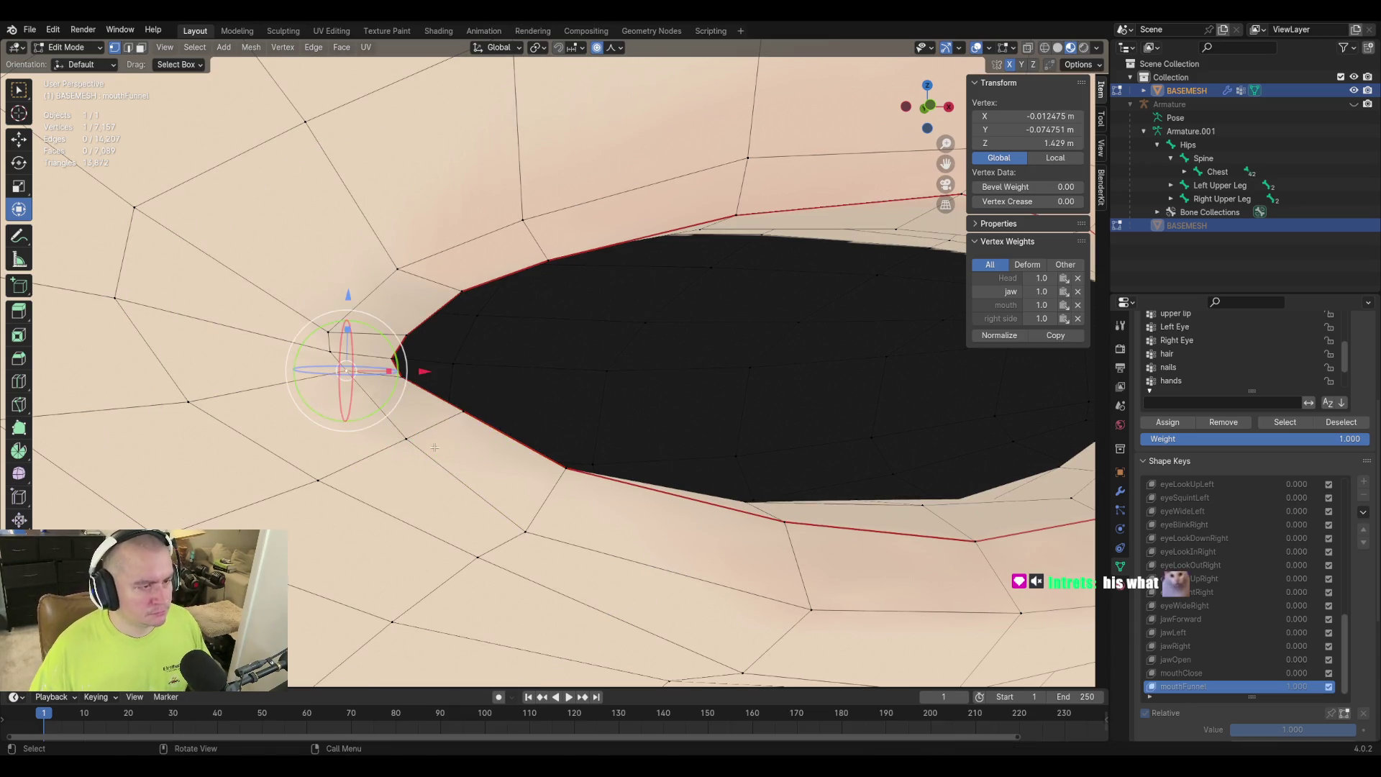
key("g")
key("g")
left_click(440, 466)
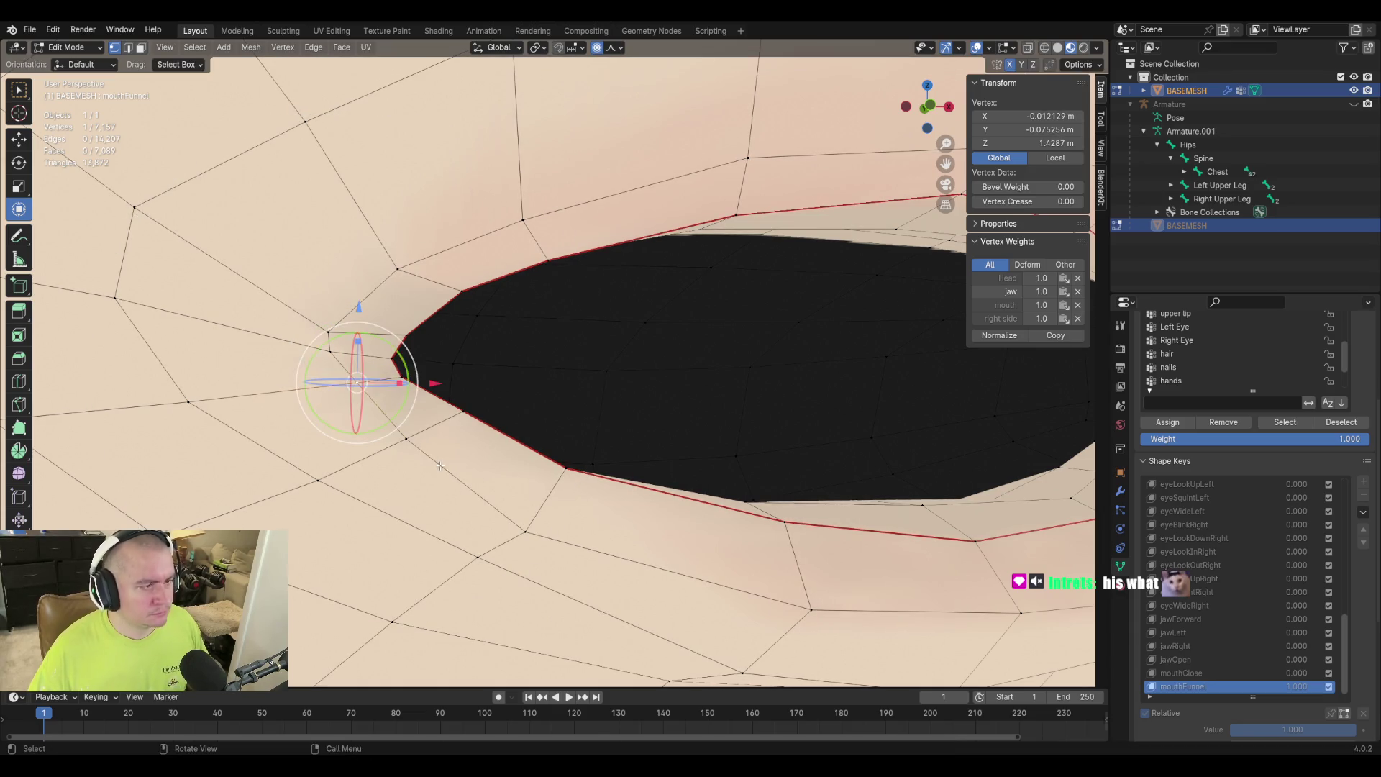
left_click(332, 325)
key("g")
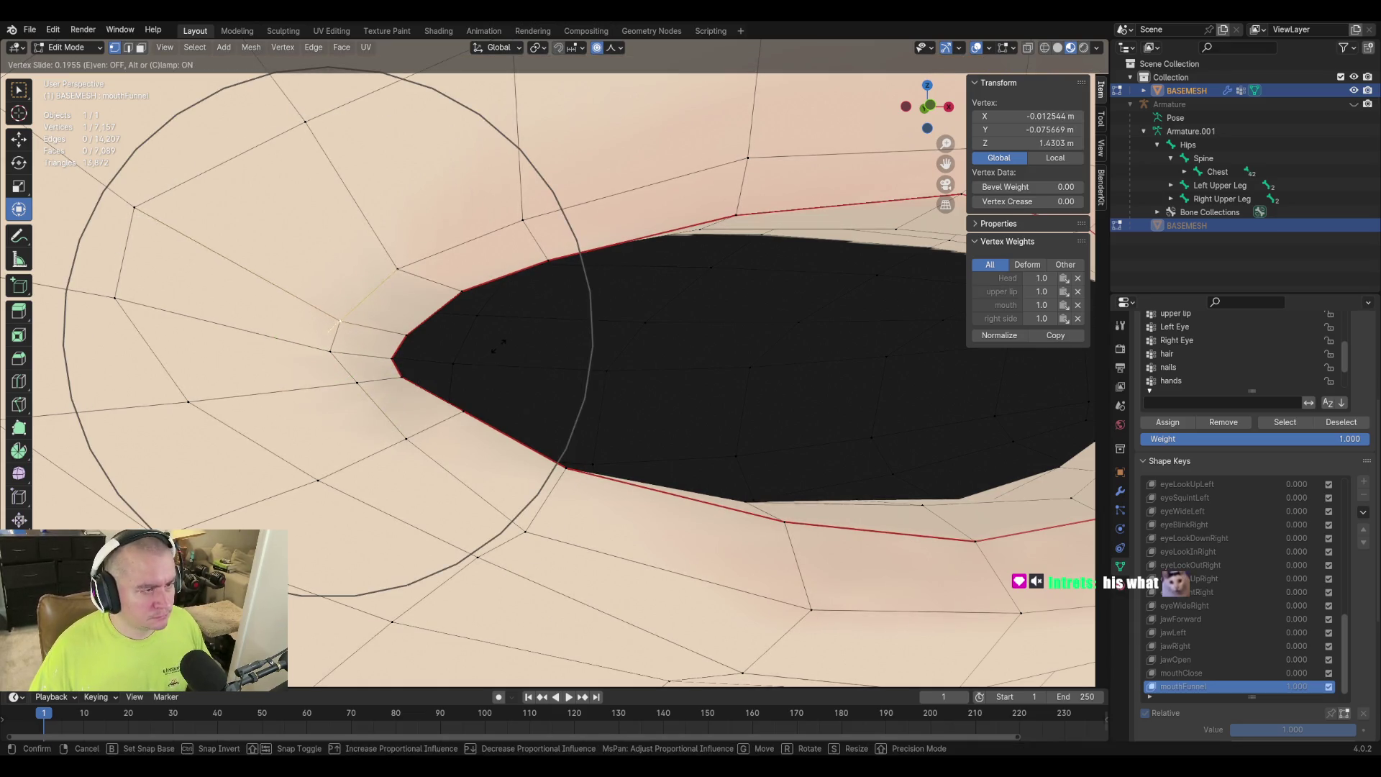
left_click(521, 371)
Pull the mouth-corner vertex outward with proportional falloff.
scroll(667, 412, "down", 3)
mouse_move(705, 453)
middle_mouse_down("shift")
mouse_move(482, 456)
mouse_move(705, 456)
mouse_move(778, 407)
middle_mouse_up("shift")
key("g")
key("Escape")
key("g")
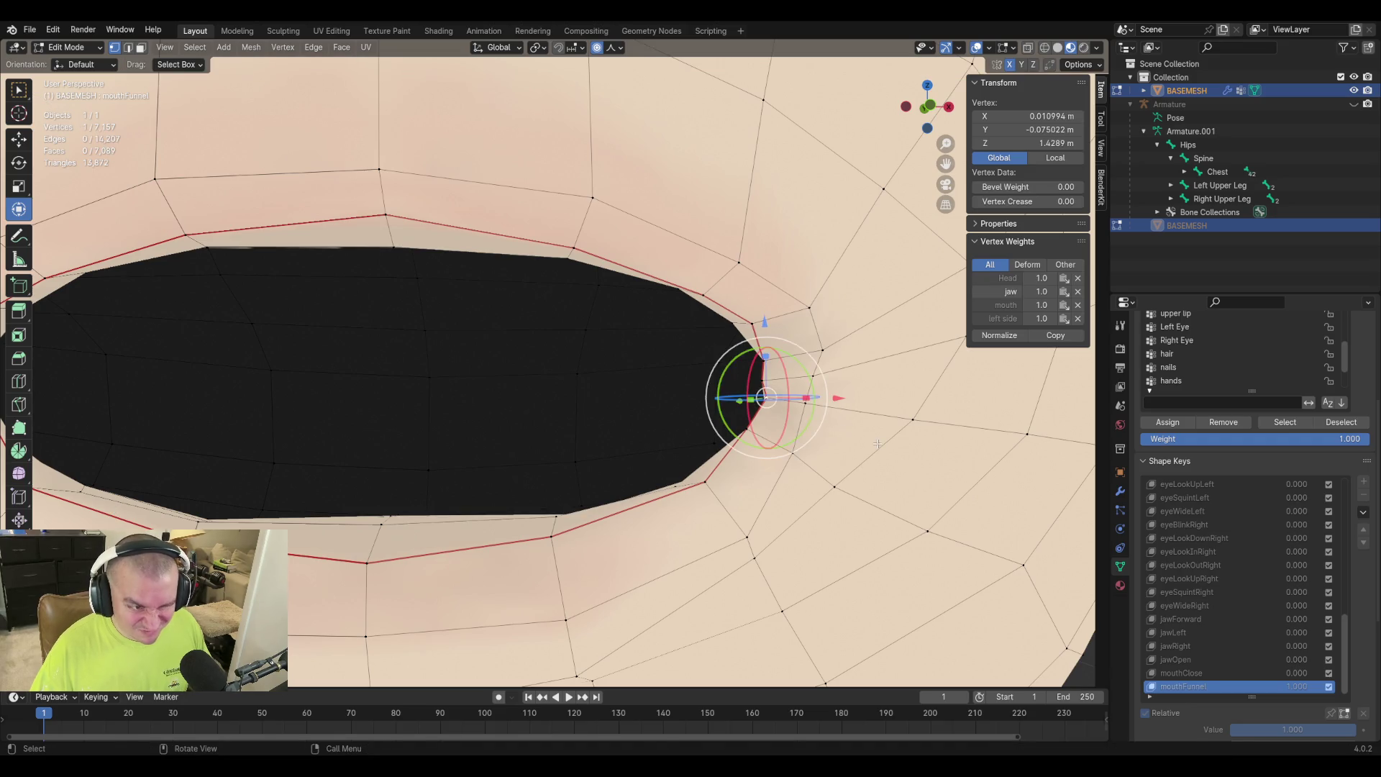
scroll(878, 441, "down", 5)
scroll(872, 445, "up", 3)
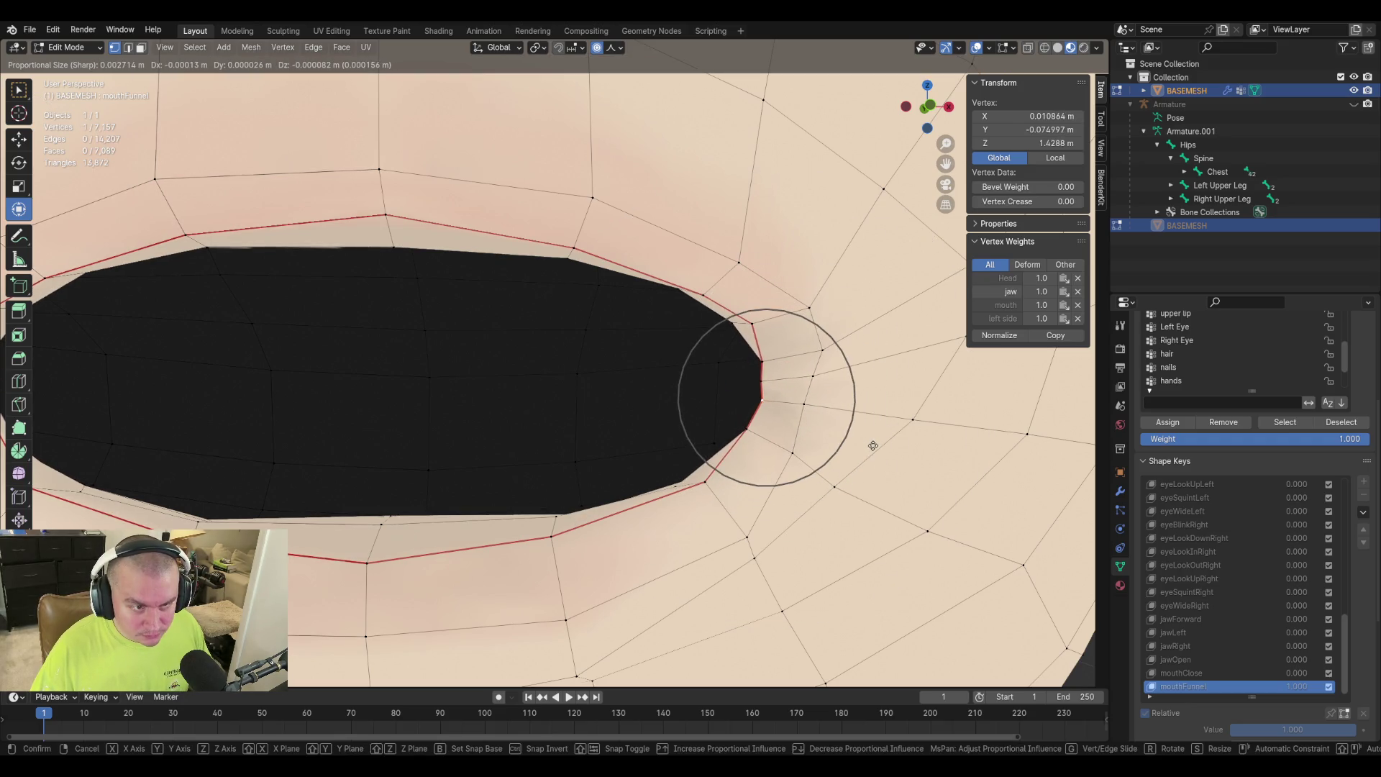
left_click(870, 444)
Raise the top-centre upper-lip vertex along Z.
mouse_move(849, 432)
middle_mouse_down()
mouse_move(726, 328)
mouse_move(723, 304)
mouse_move(605, 342)
mouse_move(595, 326)
mouse_move(727, 335)
mouse_move(651, 459)
mouse_move(676, 403)
middle_mouse_up()
scroll(727, 335, "down", 5)
middle_click_drag(491, 366, 558, 423)
scroll(559, 423, "up", 4)
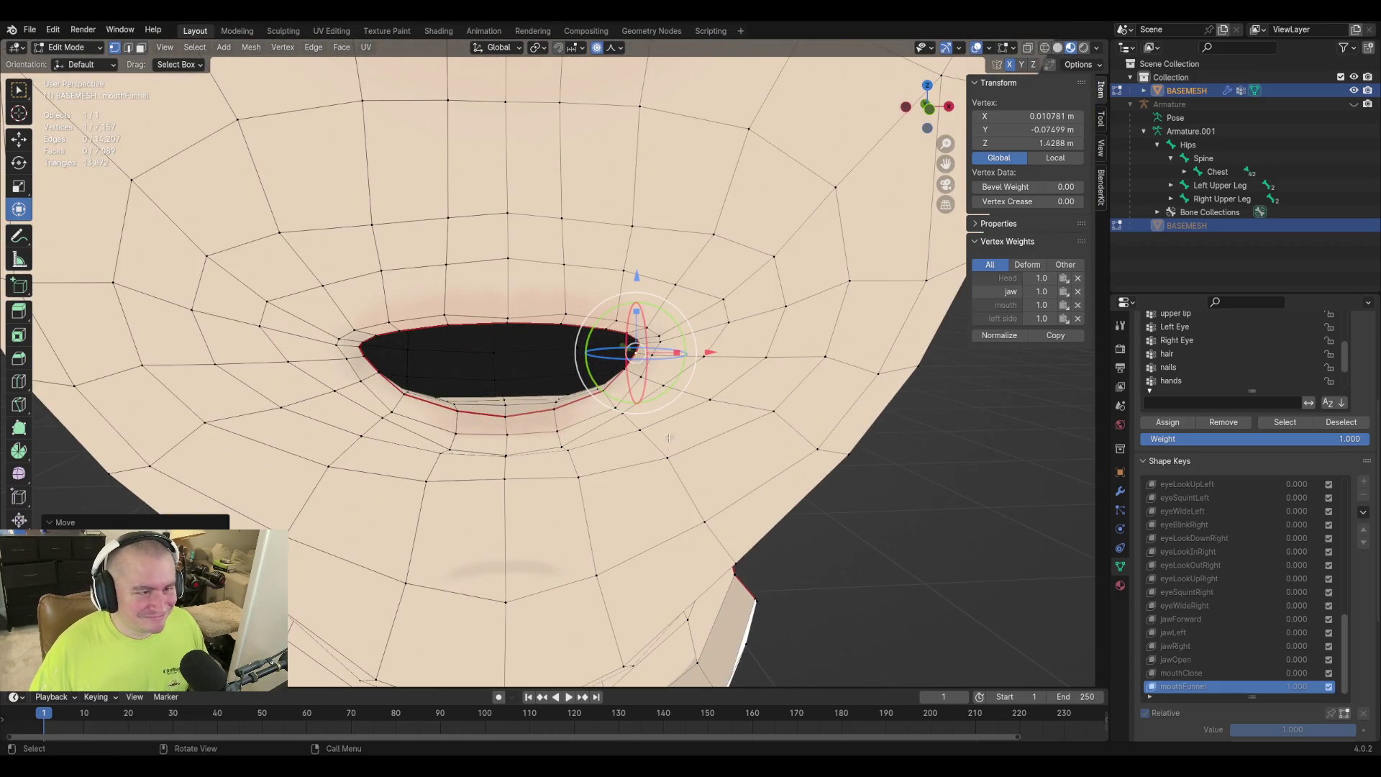
left_click(506, 316)
key("g")
key("z")
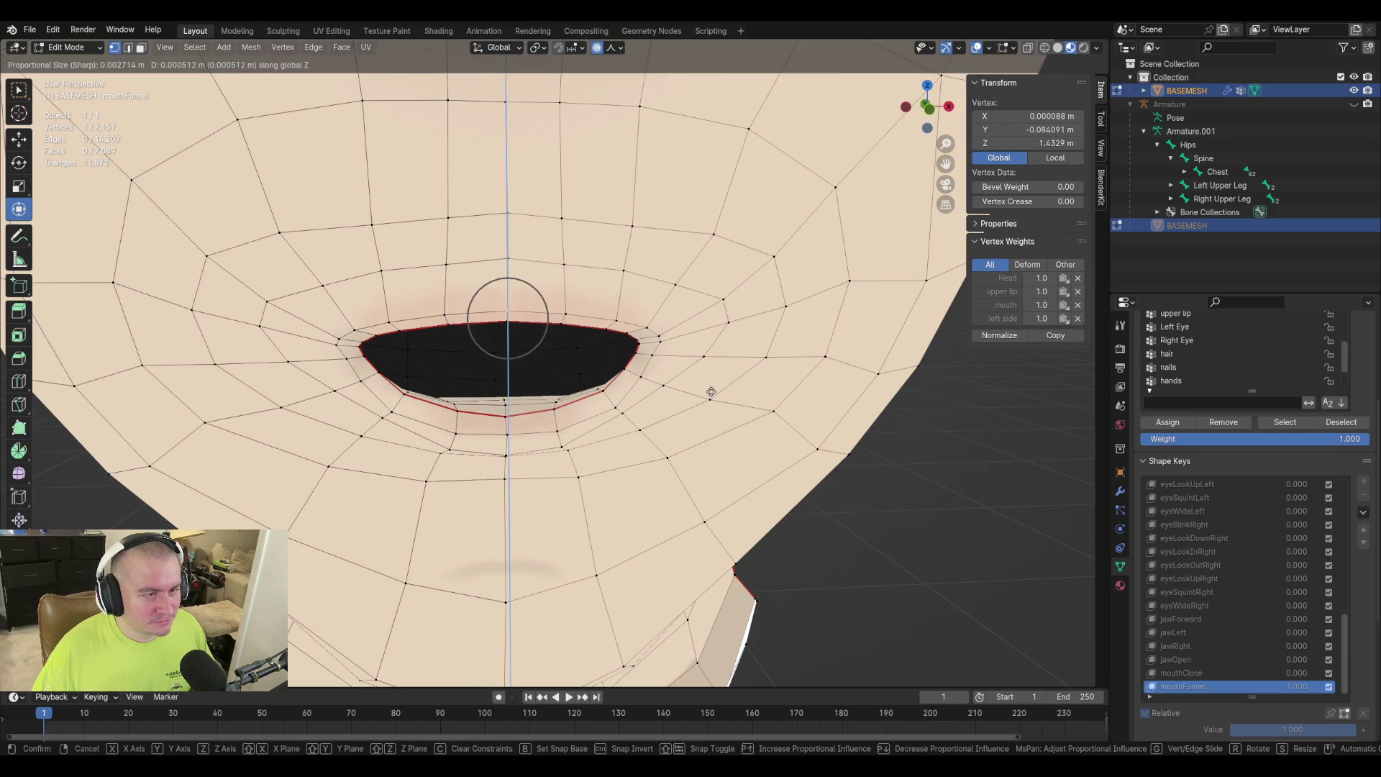
left_click(712, 392)
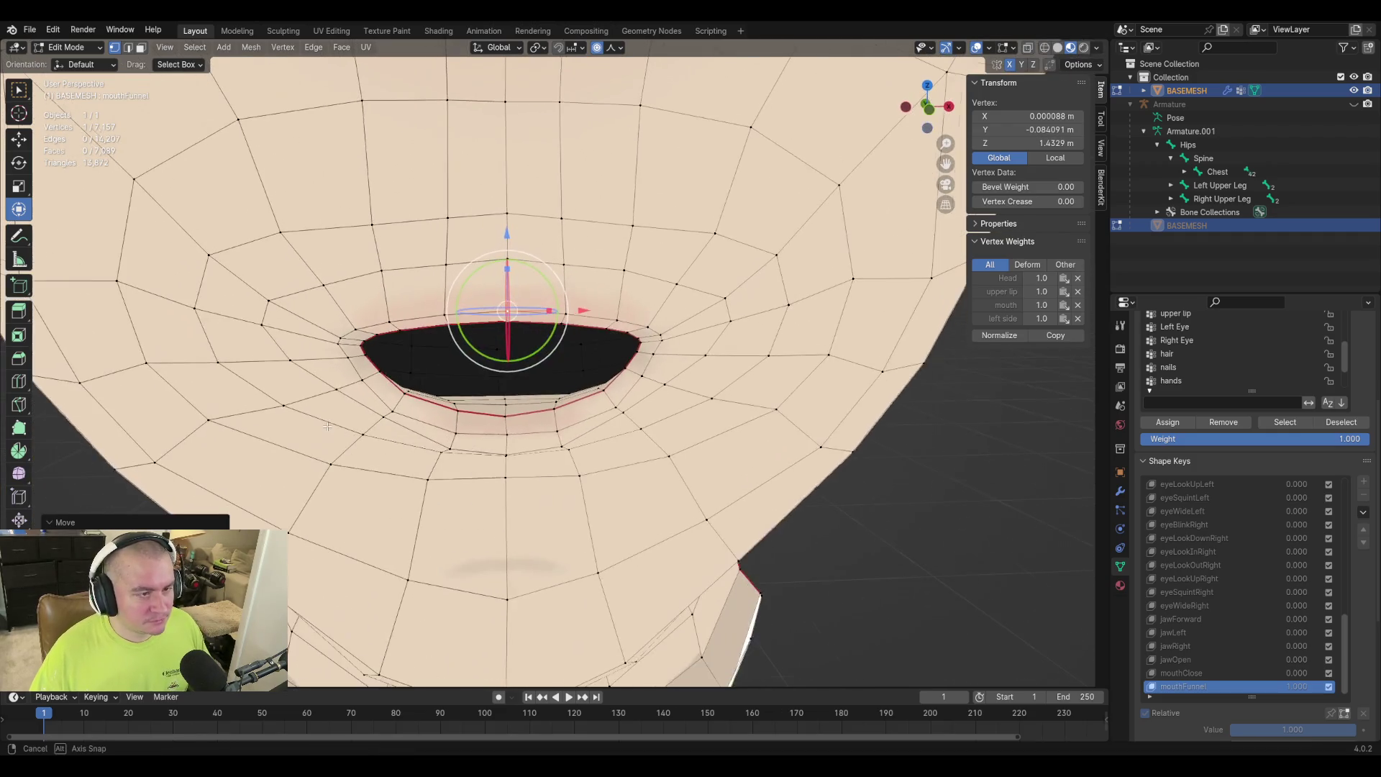
Inspect the pucker and reposition the lower-left mouth-corner vertex.
scroll(321, 452, "down", 10)
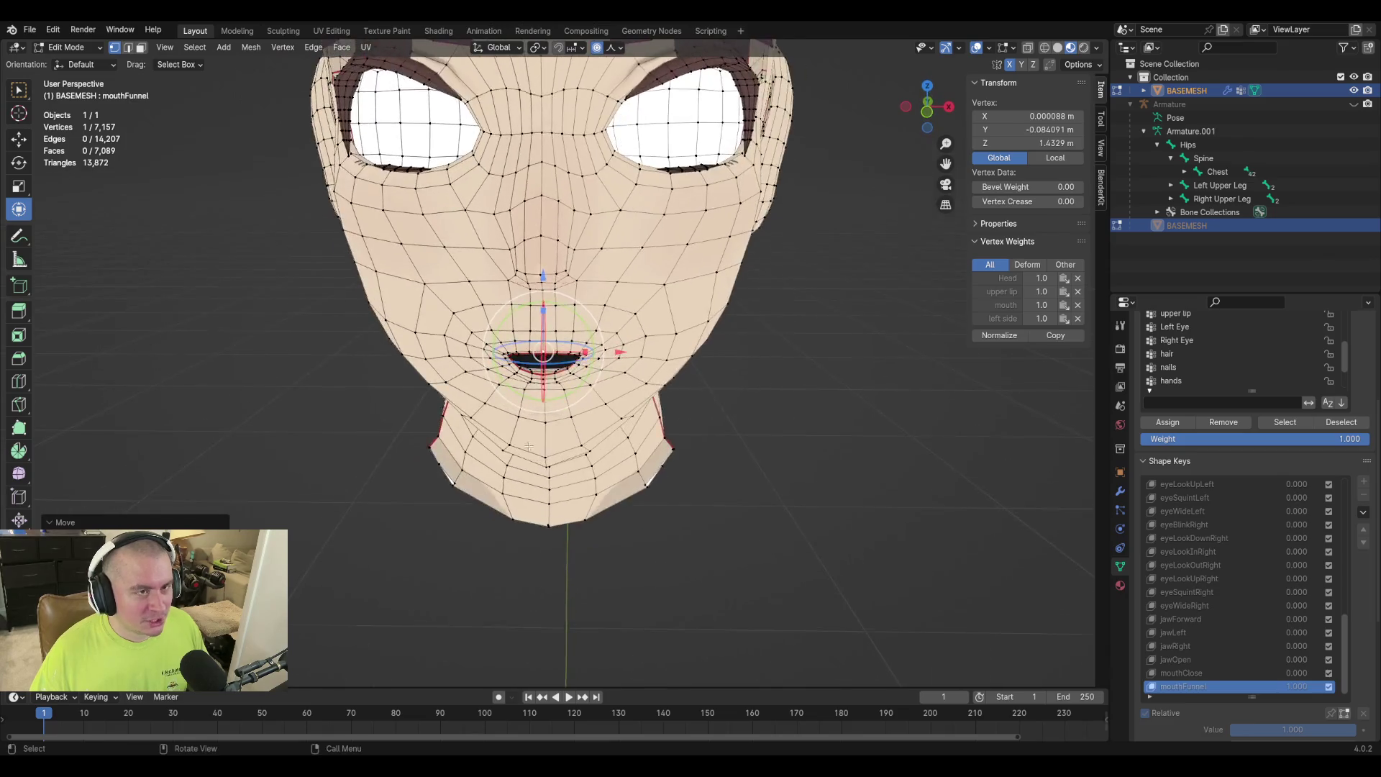
scroll(531, 431, "up", 3)
mouse_move(531, 431)
middle_mouse_down()
mouse_move(504, 446)
mouse_move(532, 467)
mouse_move(511, 487)
middle_mouse_up()
scroll(511, 486, "up", 5)
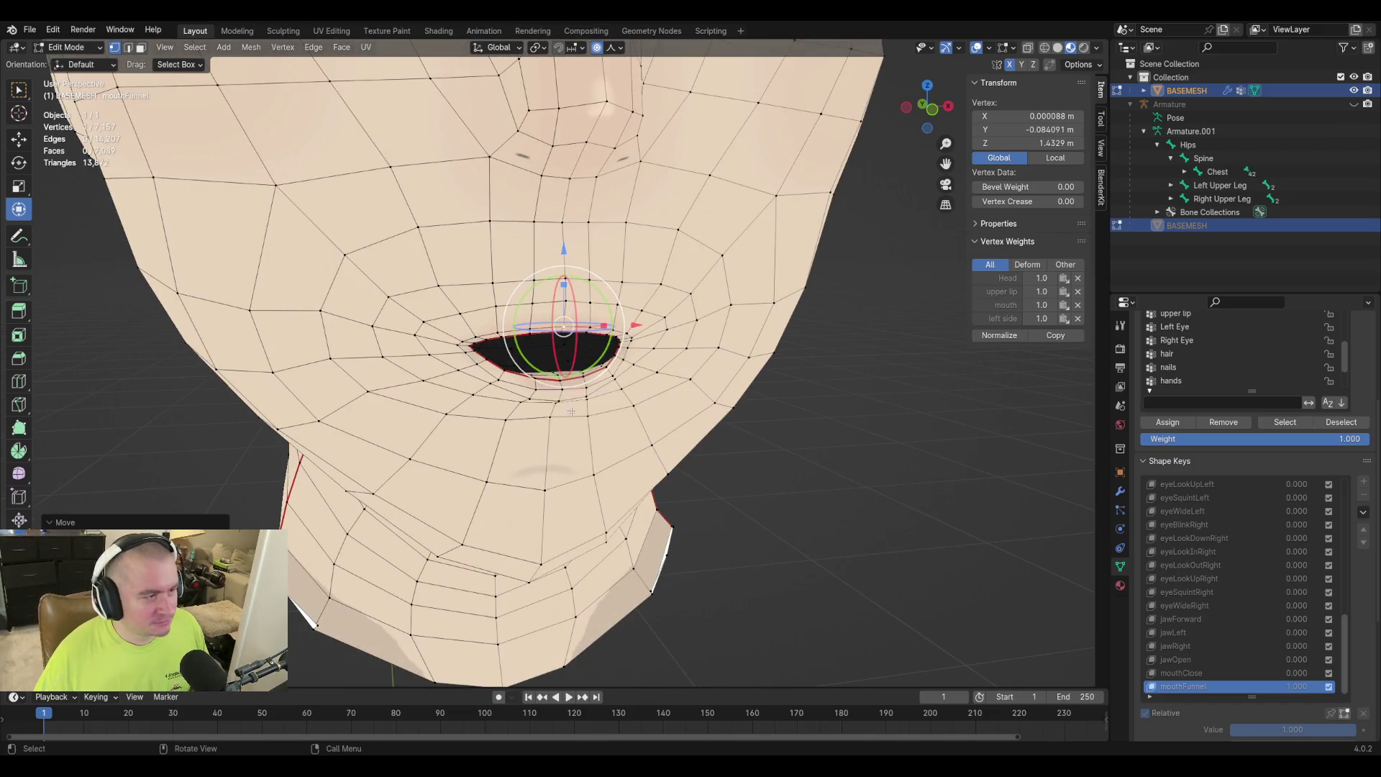
scroll(641, 372, "up", 2)
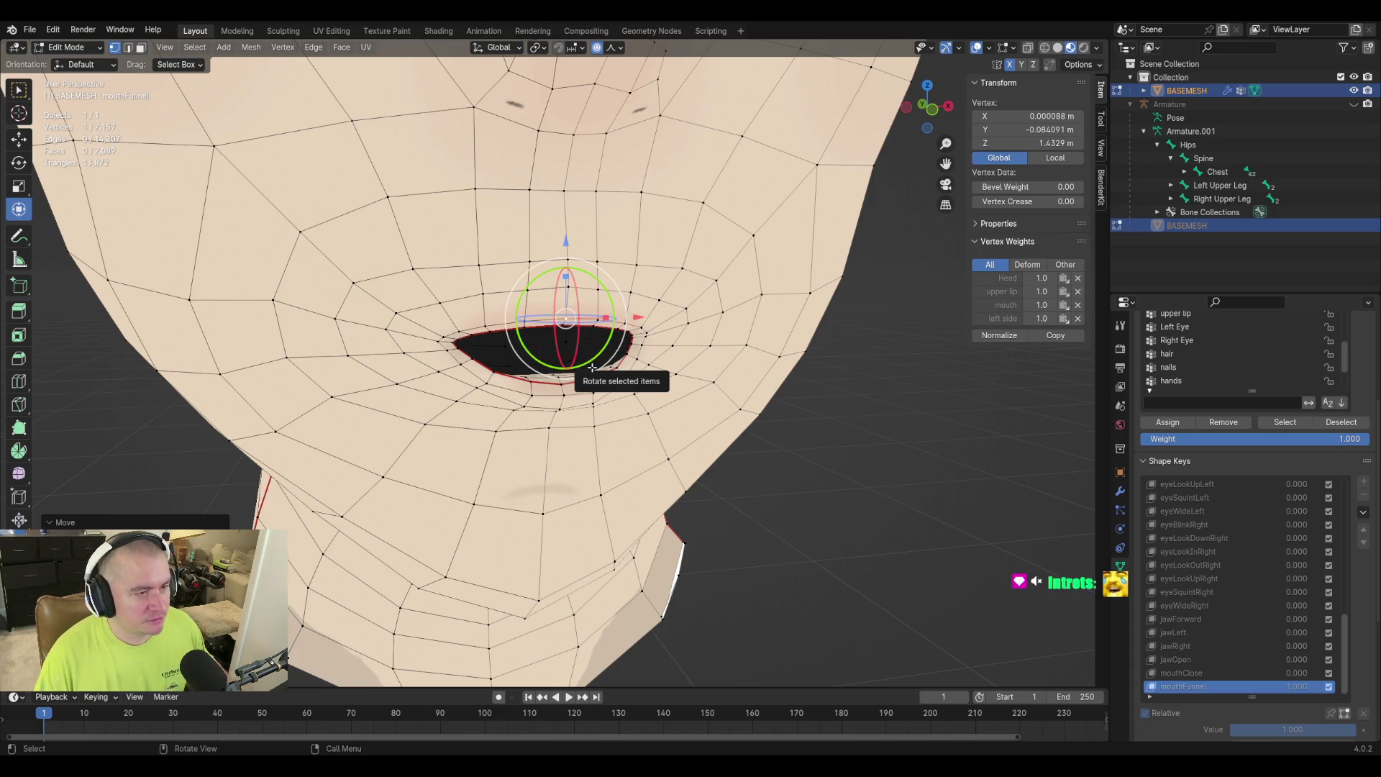
scroll(554, 454, "up", 3)
middle_click_drag(577, 409, 449, 368)
left_click(441, 375)
key("g")
left_click(623, 418)
Mirror-select the matching opposite corner vertex and slide it along the rim.
mouse_move(707, 409)
middle_mouse_down()
mouse_move(658, 408)
mouse_move(696, 429)
middle_mouse_up()
key("shift+ctrl+m")
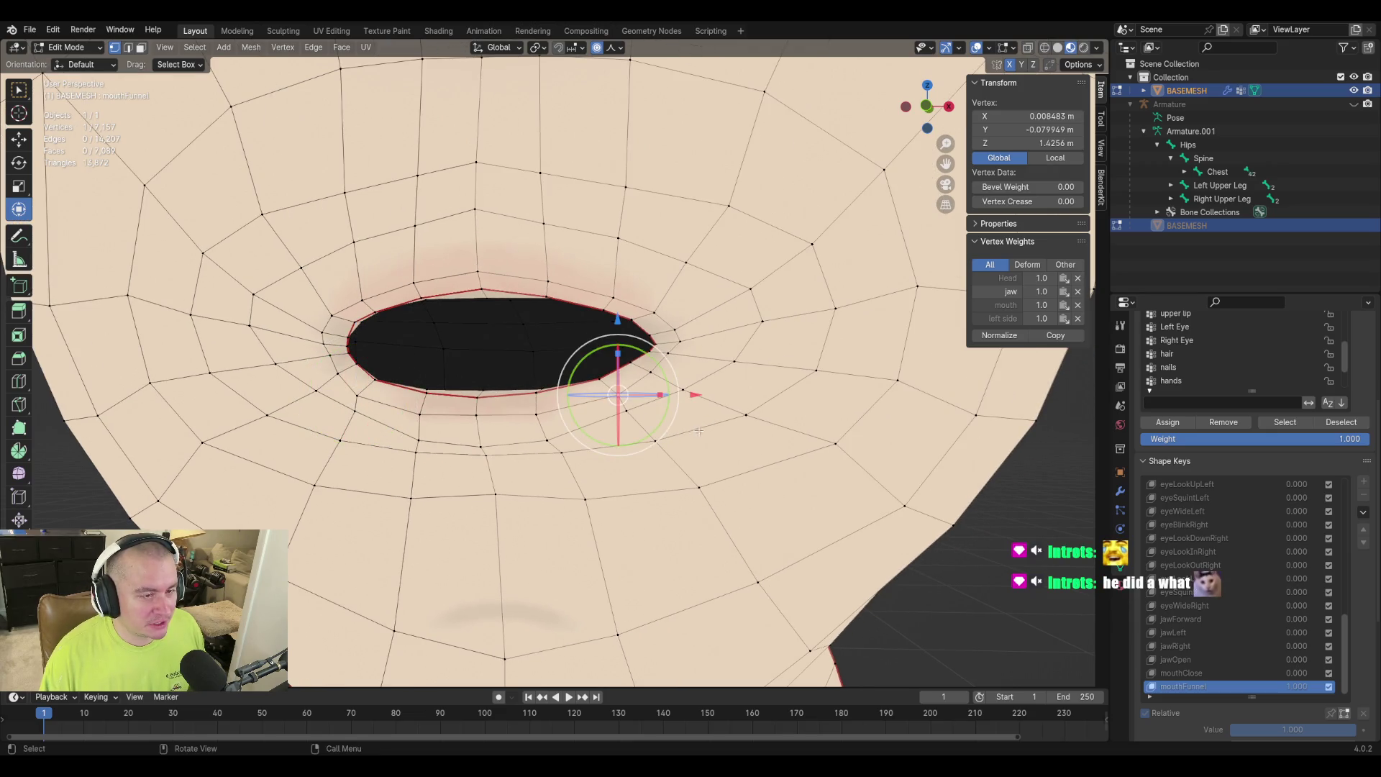
key("g")
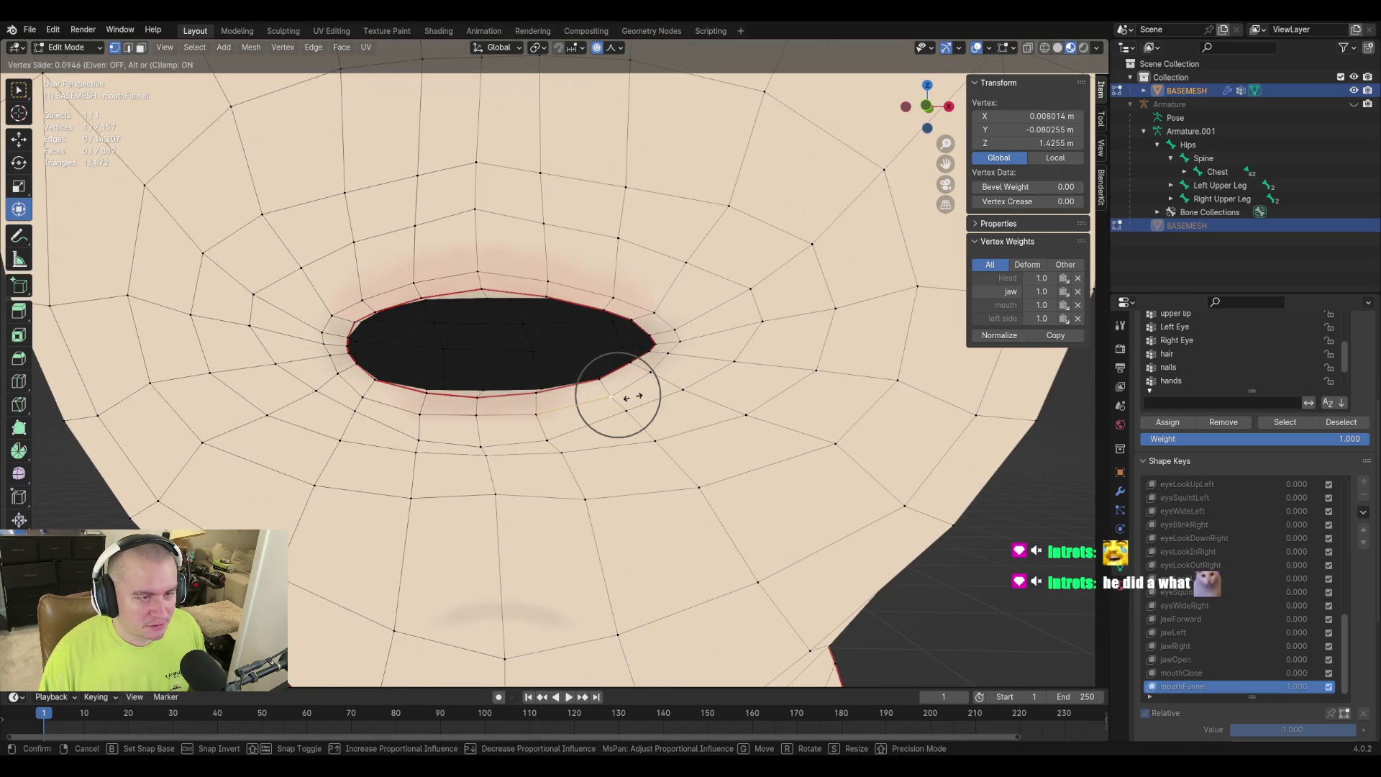
left_click(631, 397)
left_click_drag(630, 397, 644, 412)
key("g")
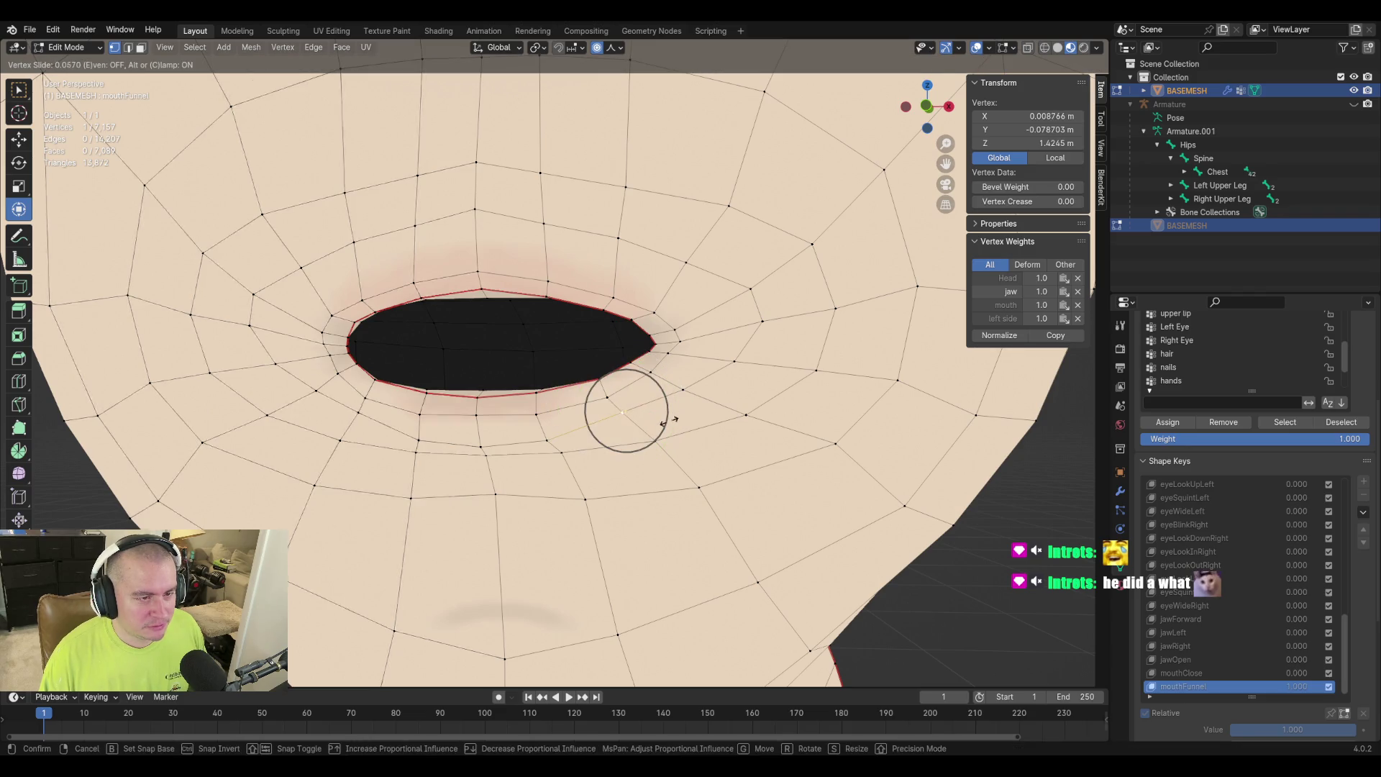
left_click(667, 423)
Slide the other mouth-corner vertex along its edge, leaving the upper lip unchanged.
middle_click_drag(477, 447, 449, 427)
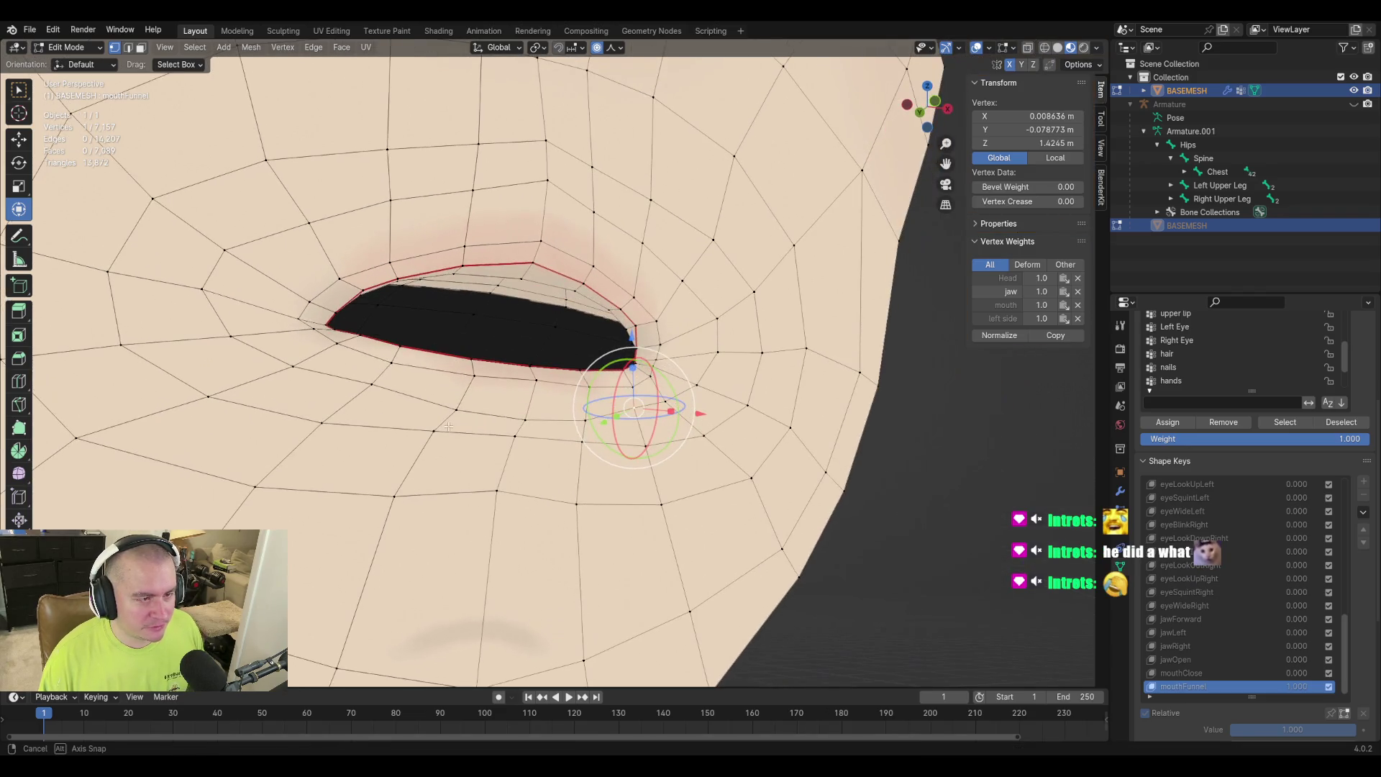
left_click(366, 388)
key("g")
key("g")
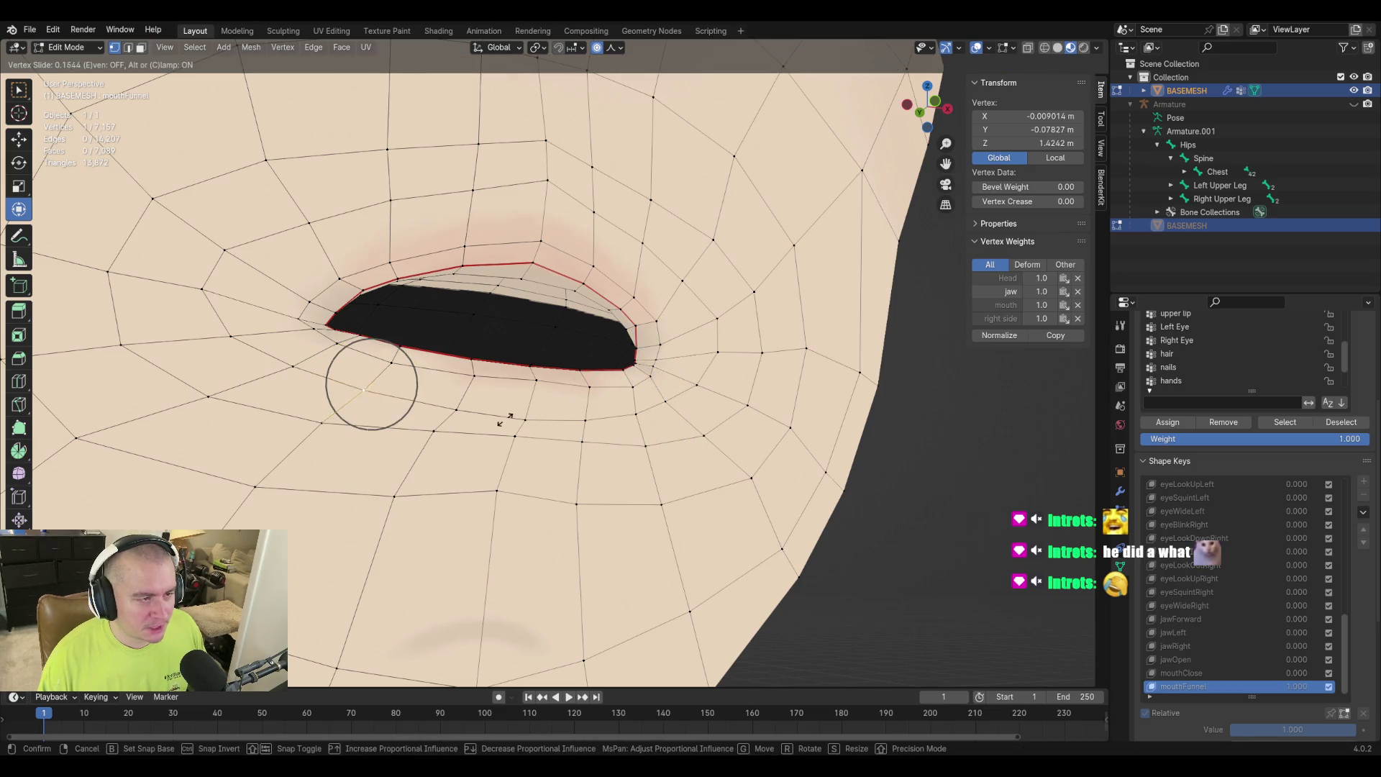
left_click(503, 421)
middle_click_drag(504, 420, 554, 366)
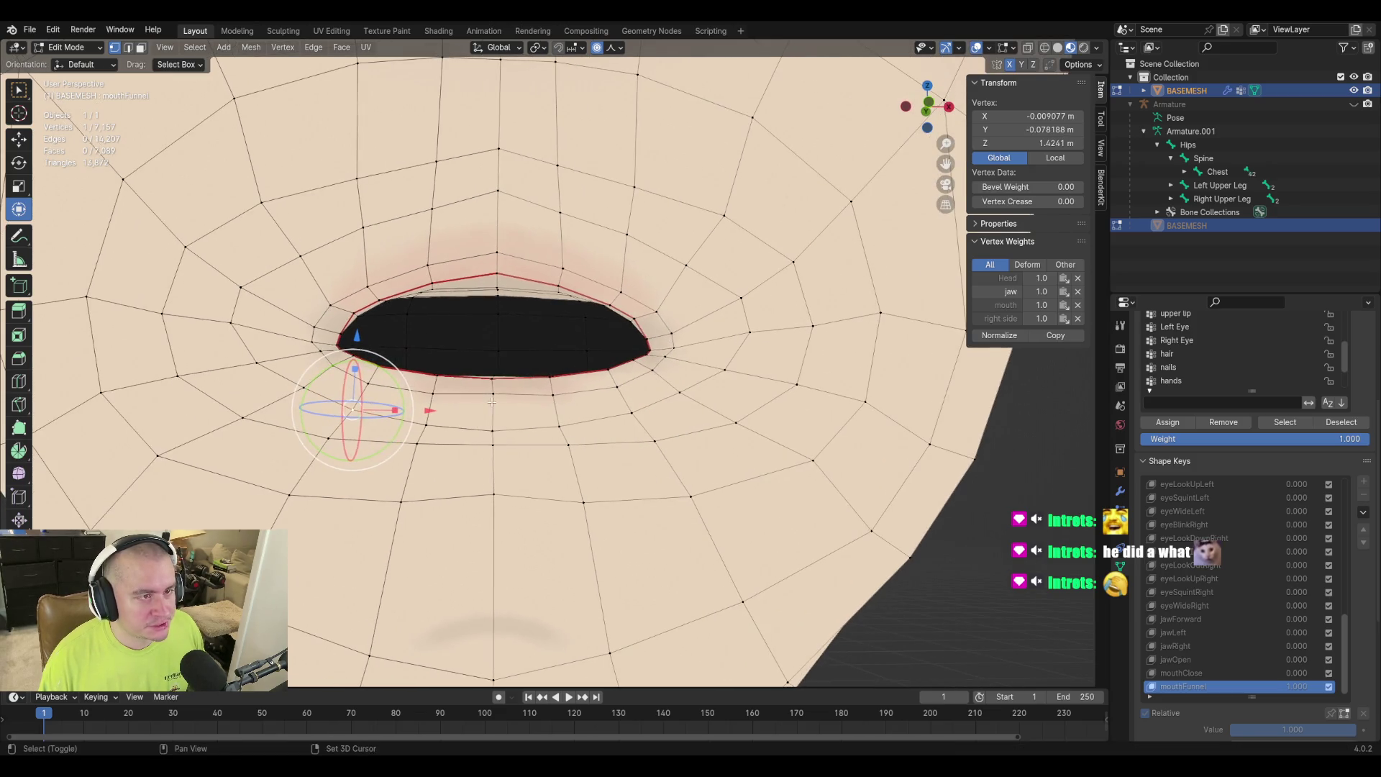
scroll(554, 366, "up", 2)
left_click(529, 324)
key("g")
key("g")
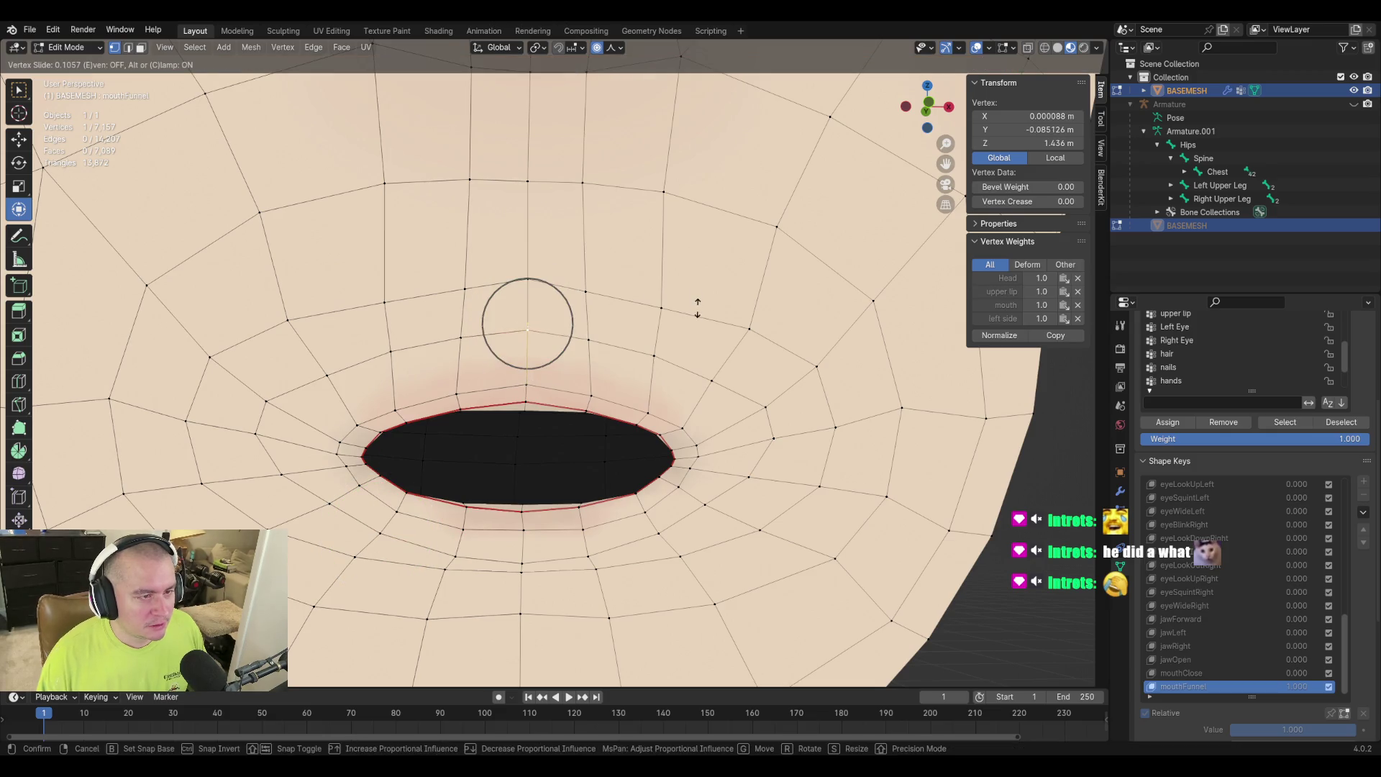
key("Escape")
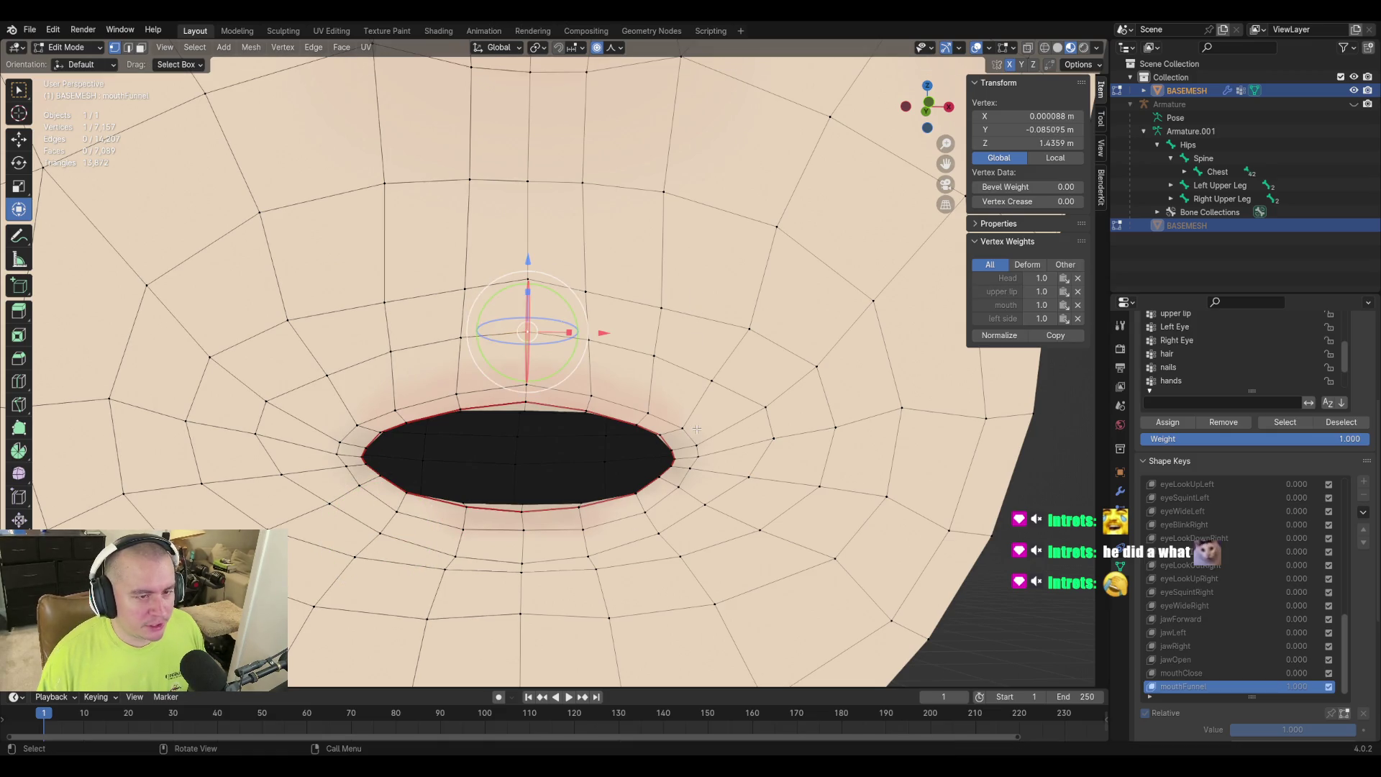
Move two vertices beside the right mouth corner with soft falloff.
left_click(761, 406)
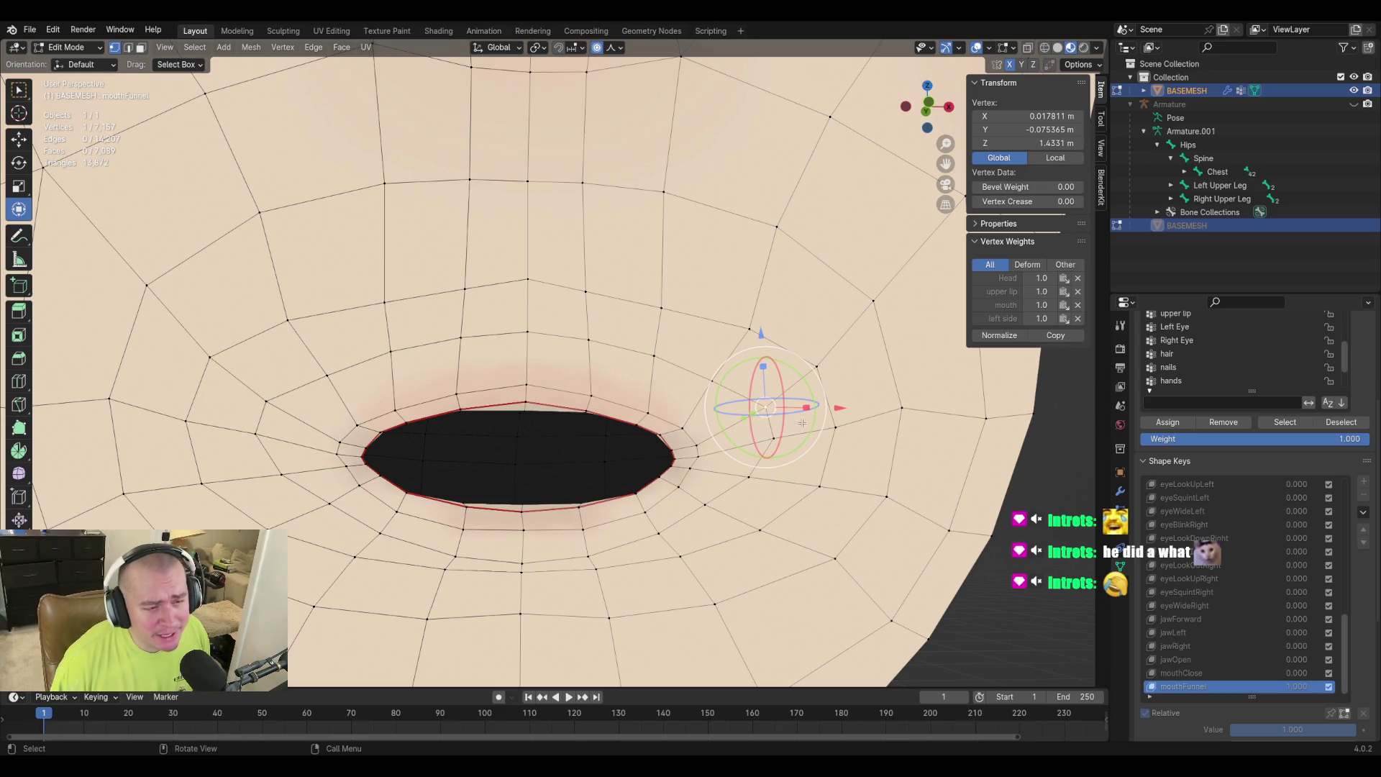
key("g")
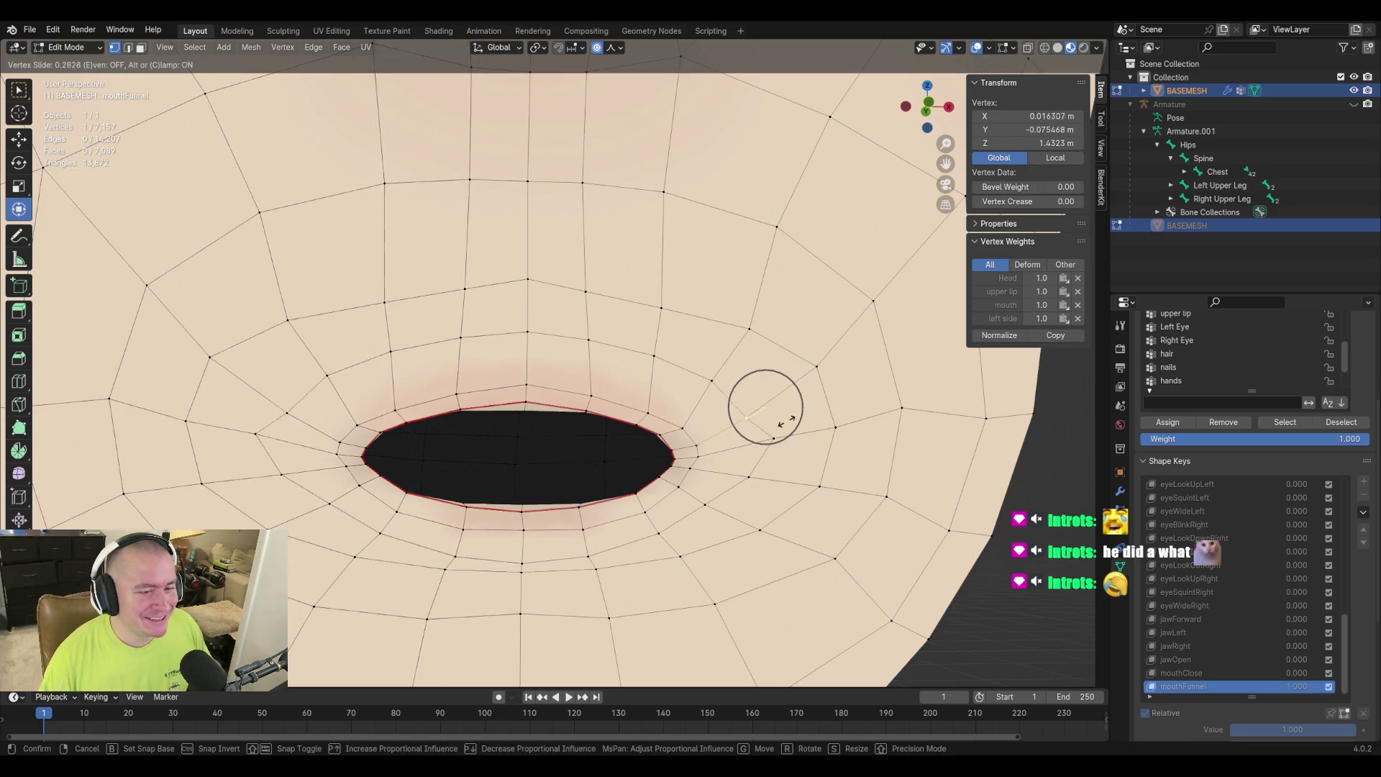
left_click(792, 427)
left_click(774, 438)
key("g")
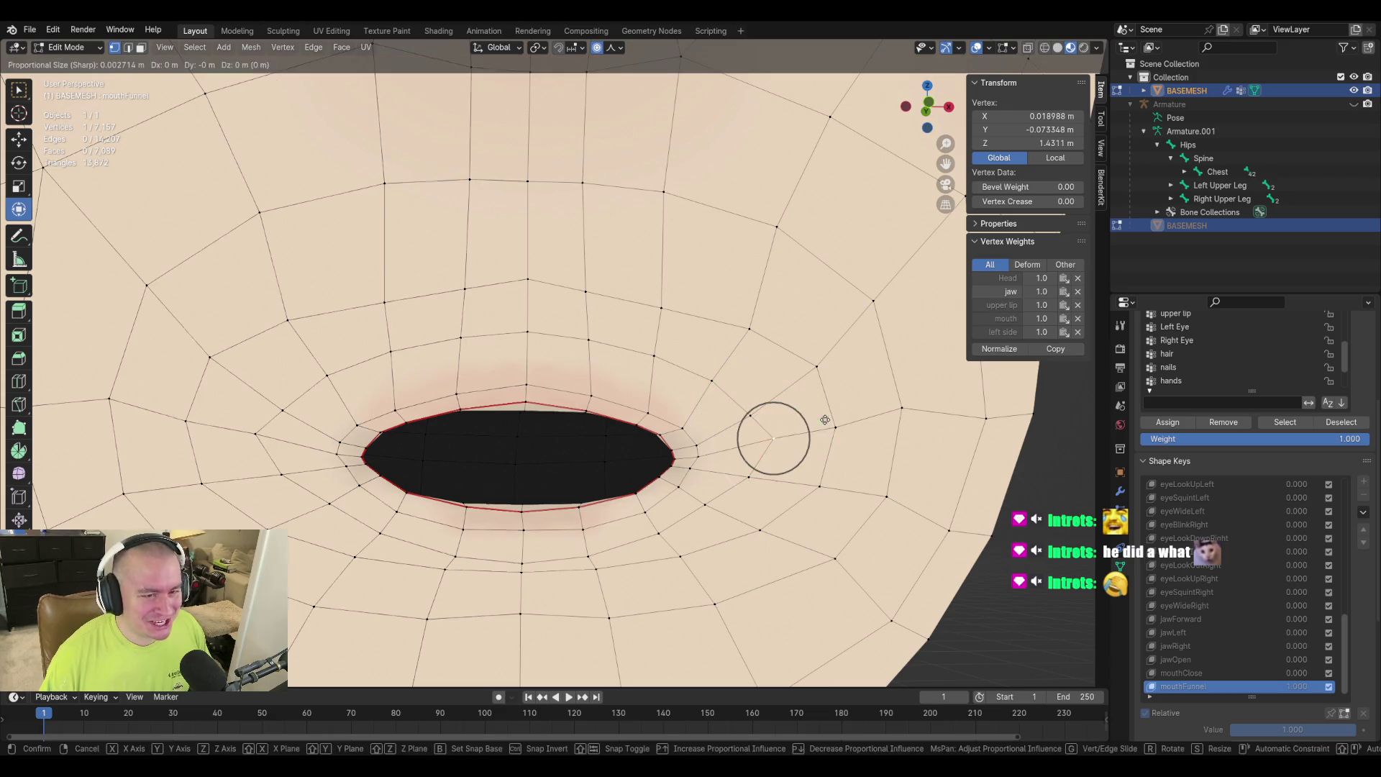
left_click(809, 427)
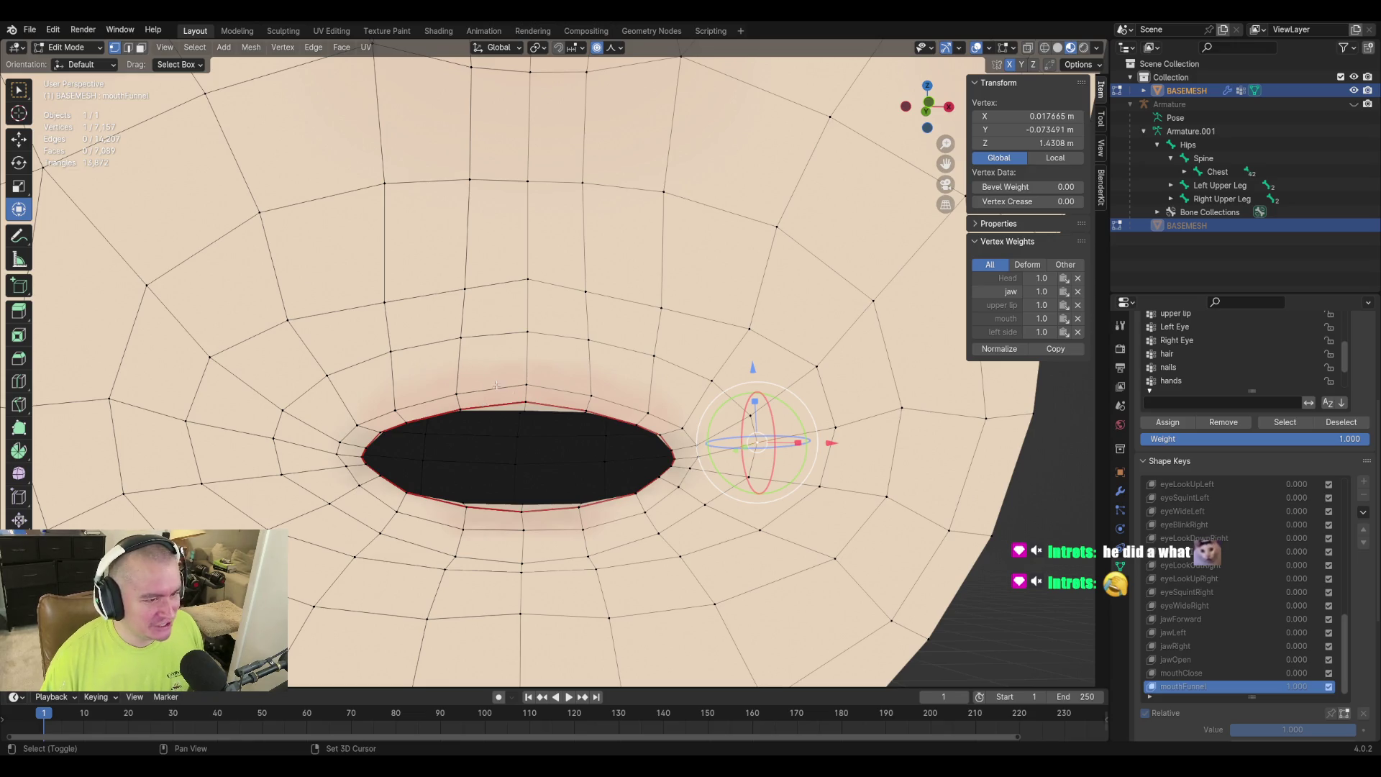
scroll(561, 429, "down", 2)
scroll(561, 428, "up", 3)
mouse_move(684, 444)
middle_mouse_down()
mouse_move(745, 431)
mouse_move(719, 439)
mouse_move(789, 450)
mouse_move(808, 438)
mouse_move(605, 453)
mouse_move(566, 441)
mouse_move(672, 410)
mouse_move(553, 372)
middle_mouse_up()
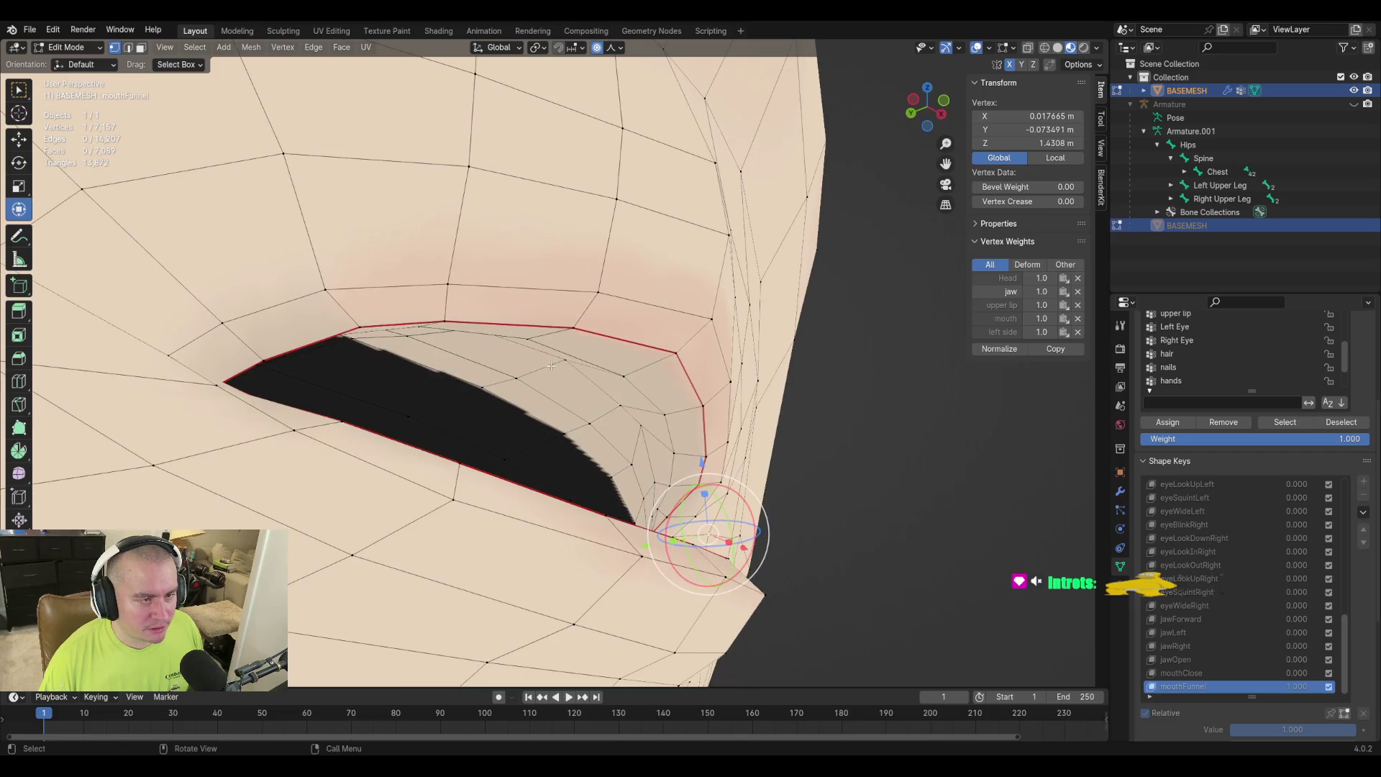
left_click(518, 376)
Raise the two selected upper-lip vertices along Z.
left_click(591, 425, "shift")
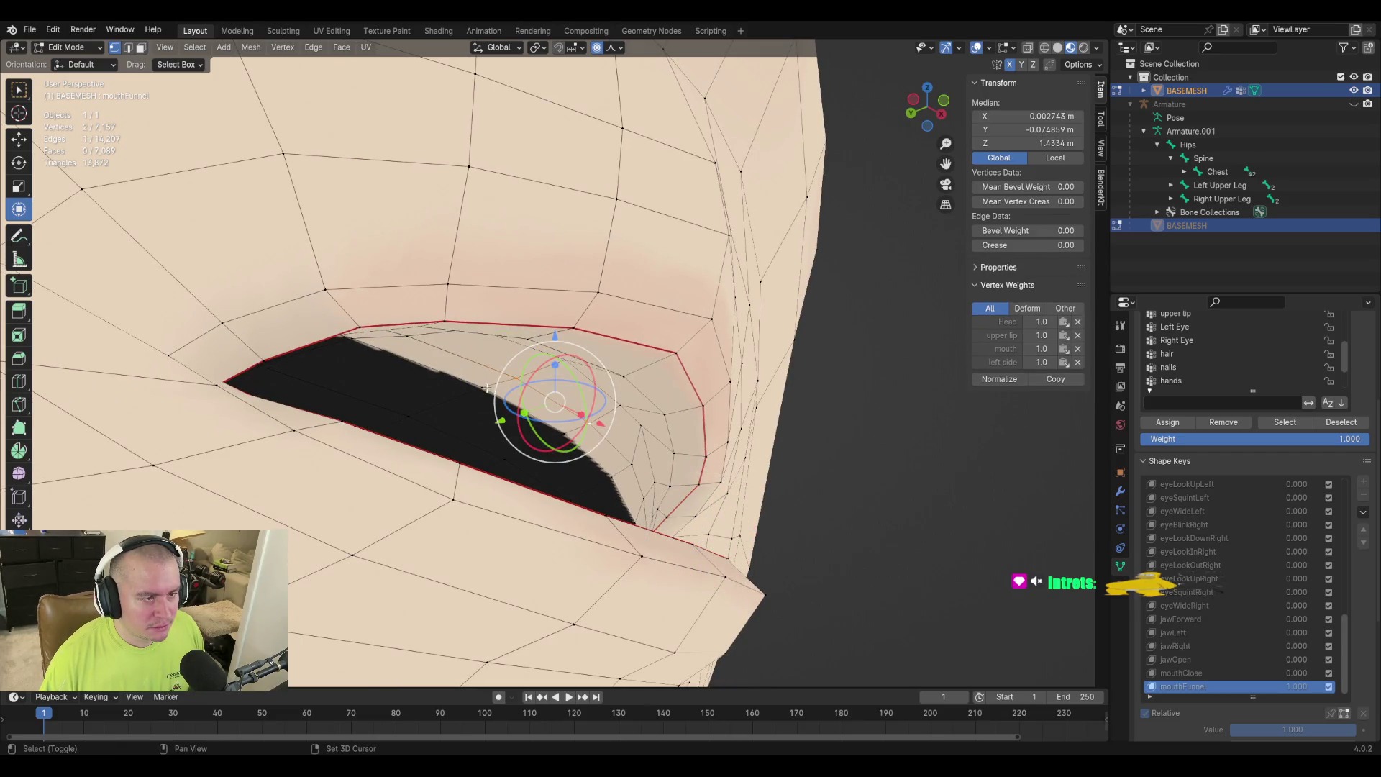
key("g")
key("z")
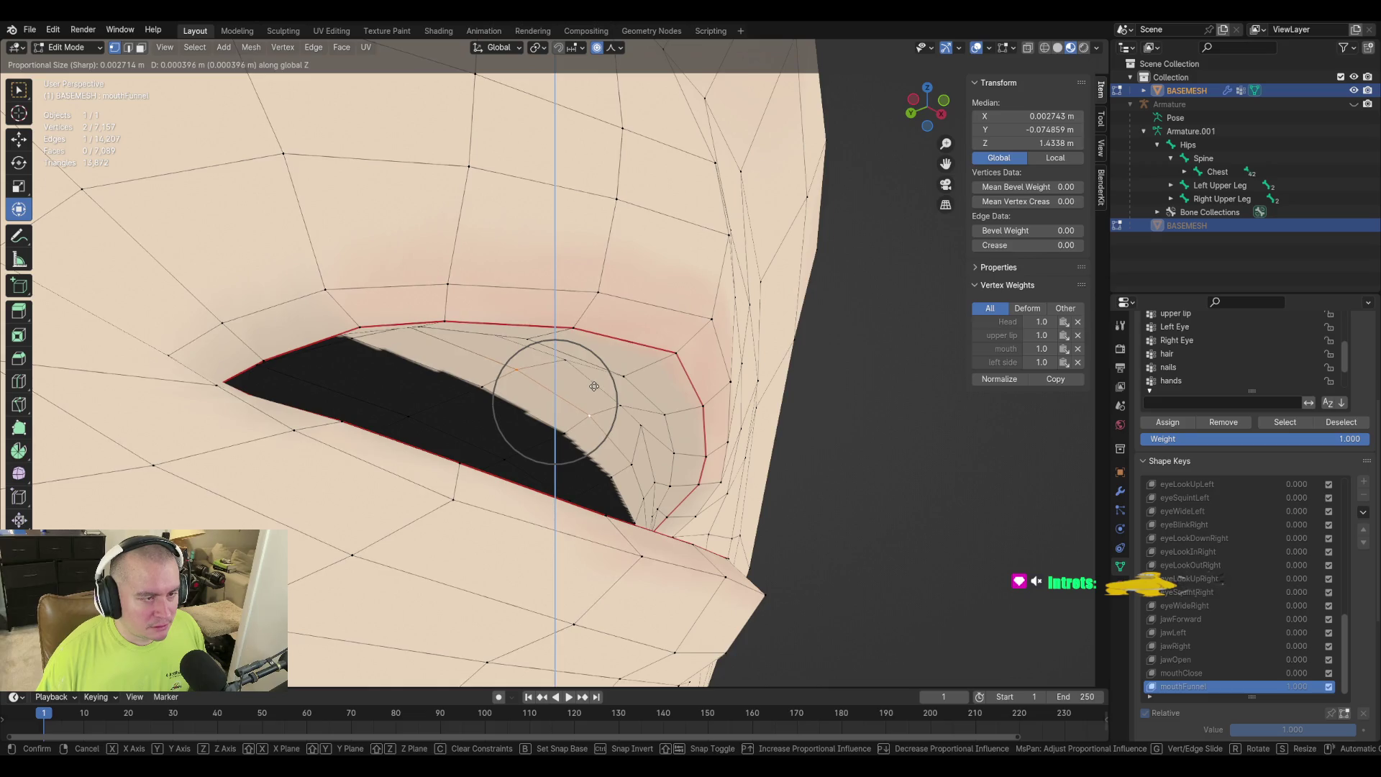
left_click(595, 384)
Vertex-slide a lip vertex and lift another near the lip underside, then deselect all.
mouse_move(595, 384)
middle_mouse_down()
mouse_move(564, 446)
mouse_move(505, 476)
middle_mouse_up()
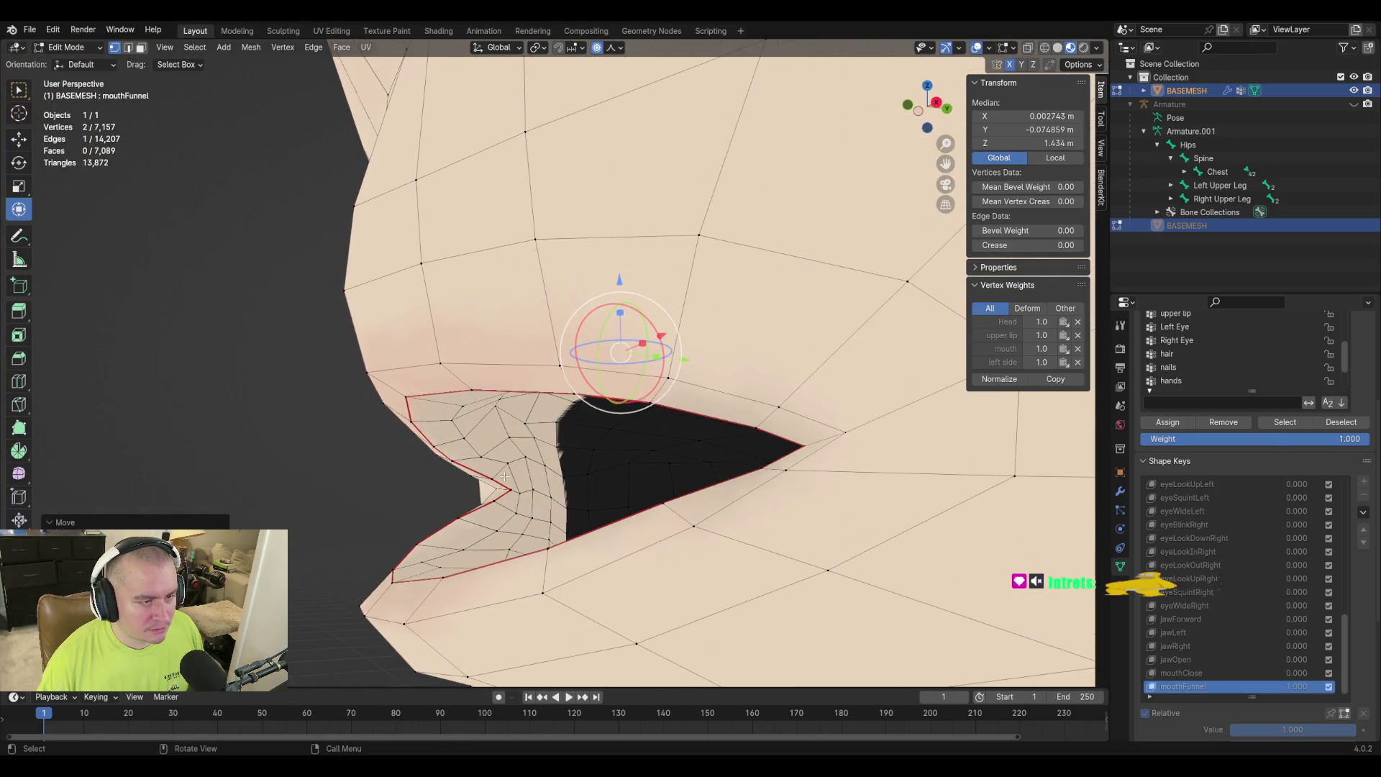
left_click(505, 463)
key("shift+v")
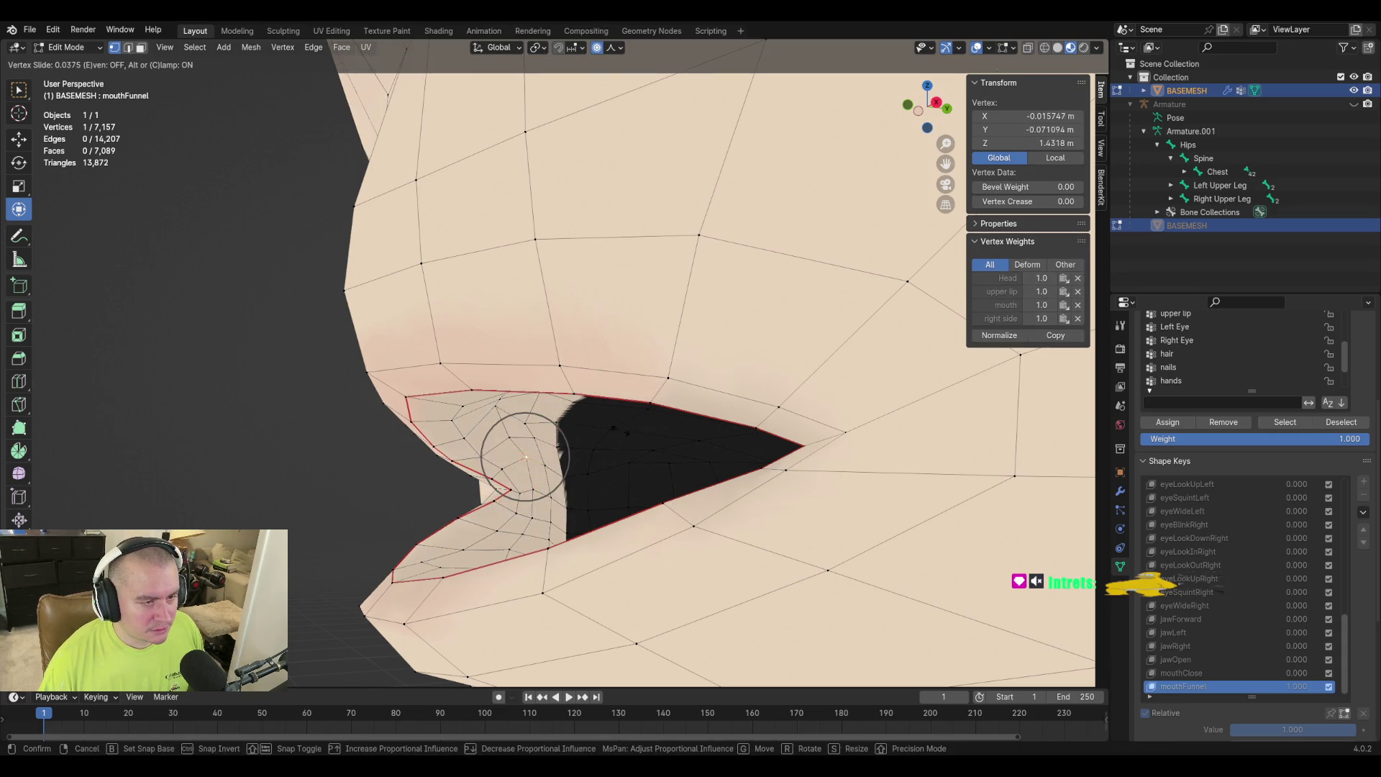
left_click(518, 460)
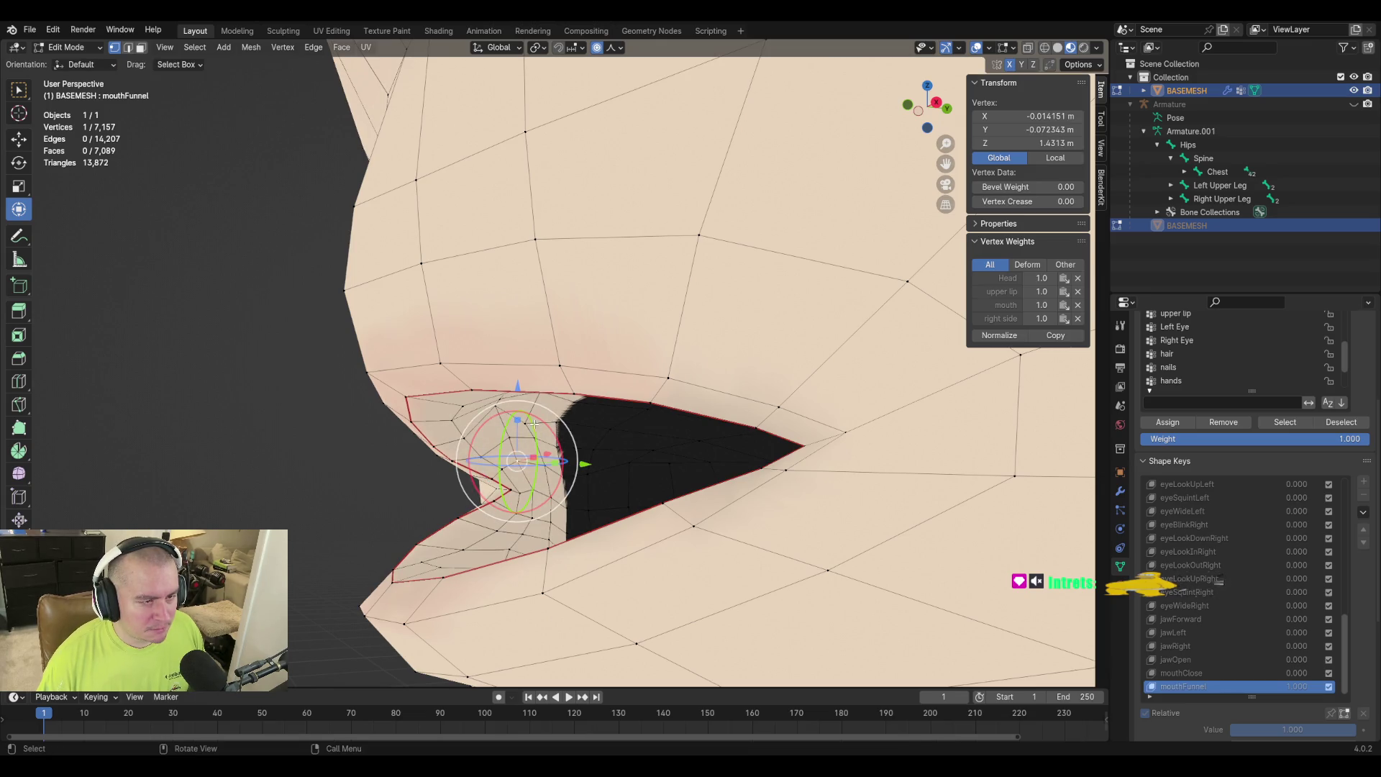
mouse_move(535, 428)
middle_mouse_down()
mouse_move(577, 472)
mouse_move(613, 439)
mouse_move(597, 496)
mouse_move(573, 503)
mouse_move(579, 519)
mouse_move(677, 523)
middle_mouse_up()
key("g")
left_click(597, 429)
left_click(677, 523)
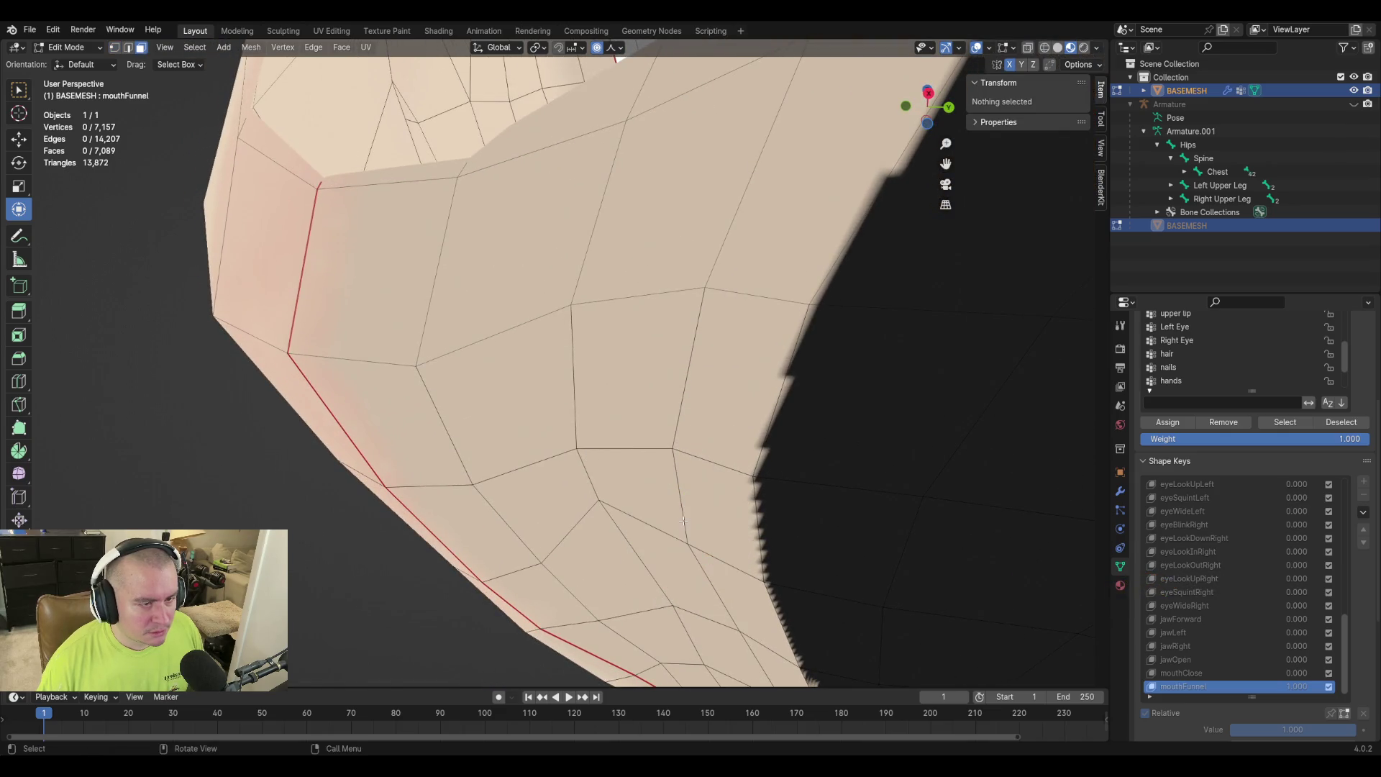
Grow a lip face selection and smooth it with the Smooth tool.
left_click(663, 575, "ctrl")
key("ctrl+KP_Add")
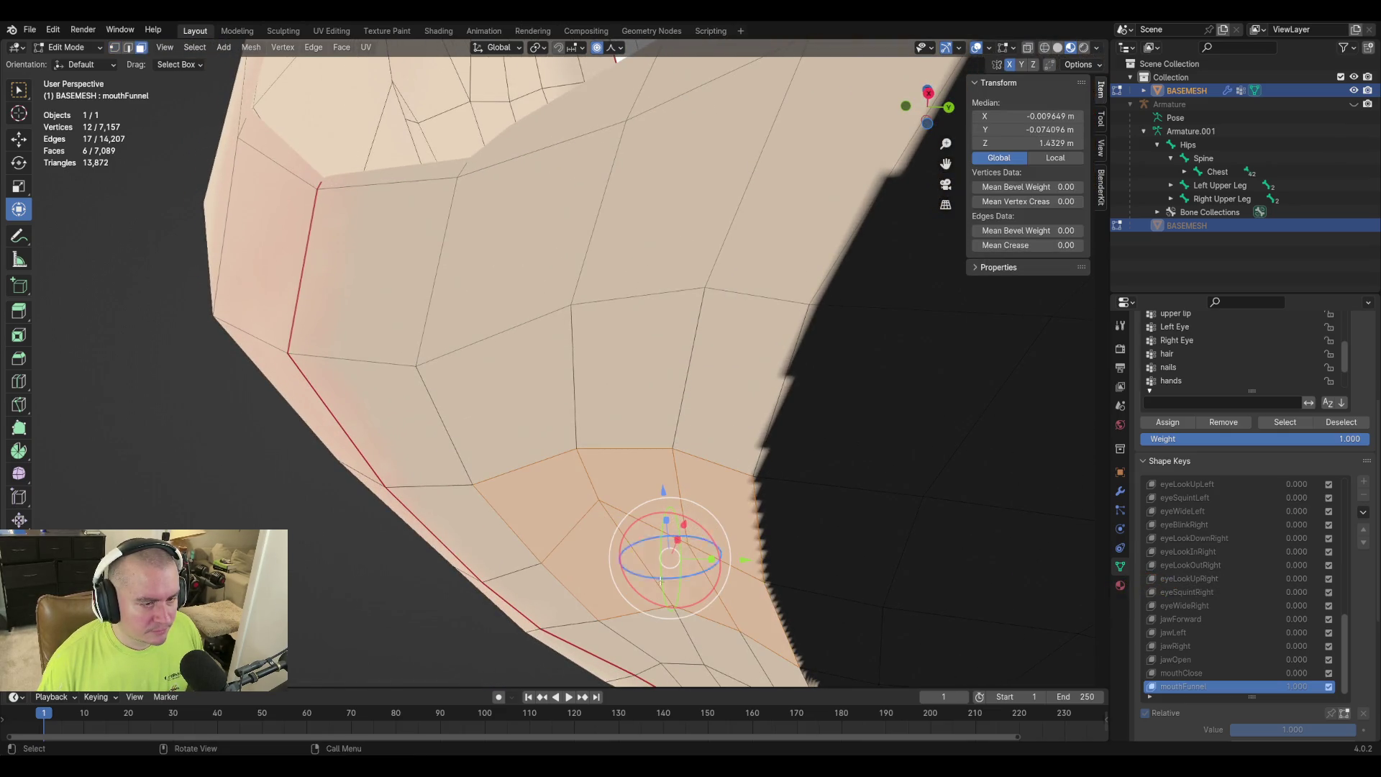
left_click(19, 474)
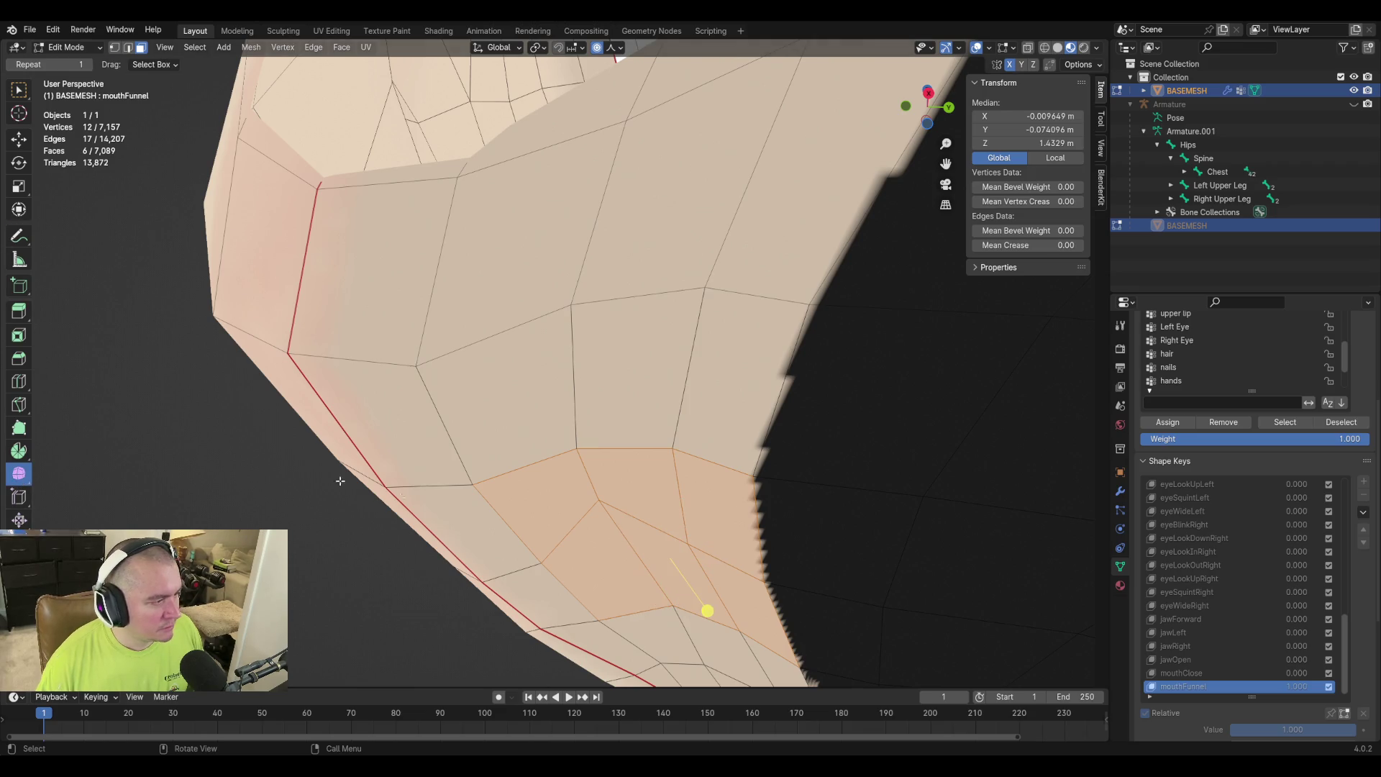
mouse_move(721, 615)
left_mouse_down()
mouse_move(925, 606)
mouse_move(912, 605)
left_mouse_up()
mouse_move(912, 605)
middle_mouse_down()
mouse_move(534, 518)
mouse_move(657, 558)
mouse_move(660, 527)
mouse_move(749, 530)
mouse_move(765, 564)
mouse_move(756, 546)
mouse_move(541, 571)
mouse_move(496, 602)
middle_mouse_up()
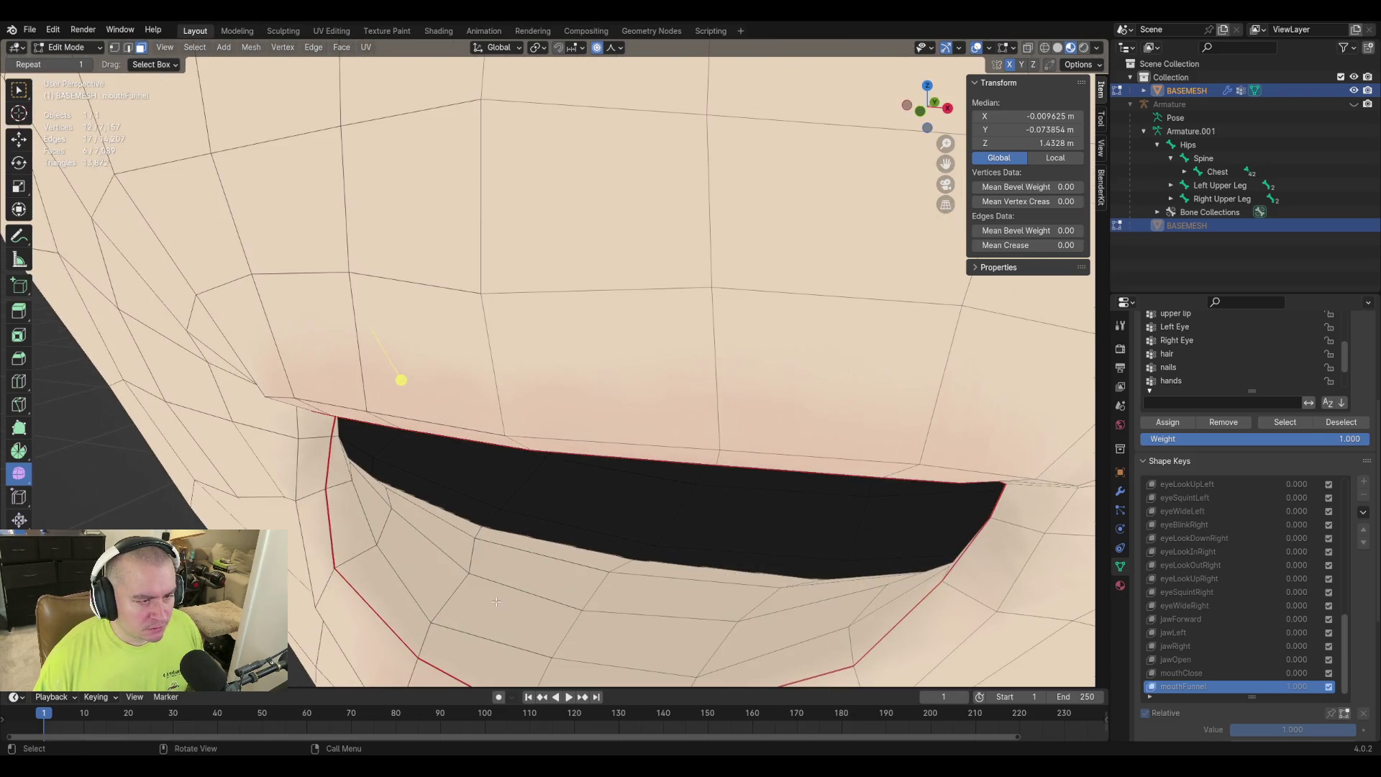
Circle-select the face row along the lower lip edge and smooth it.
left_click(597, 531)
key("c")
left_click_drag(485, 527, 662, 570)
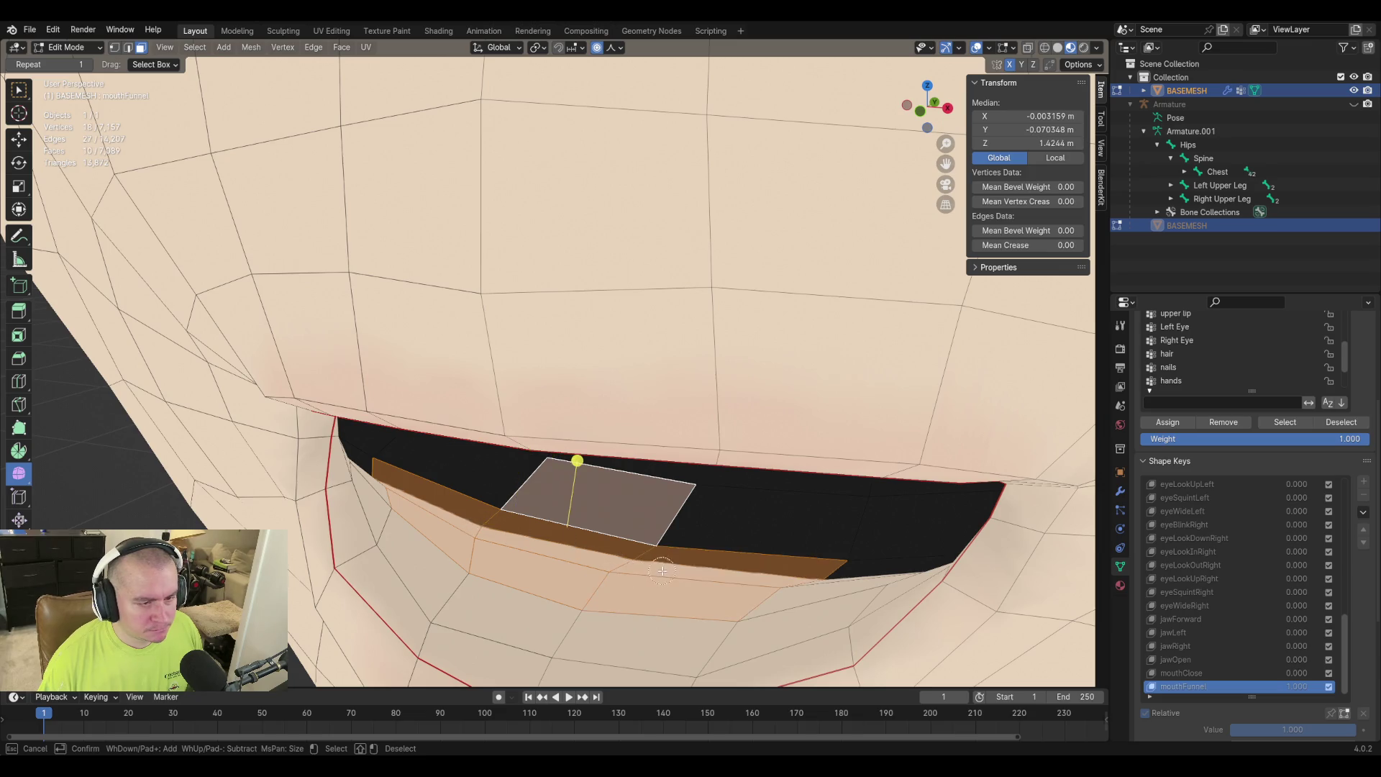
left_click_drag(794, 577, 813, 577)
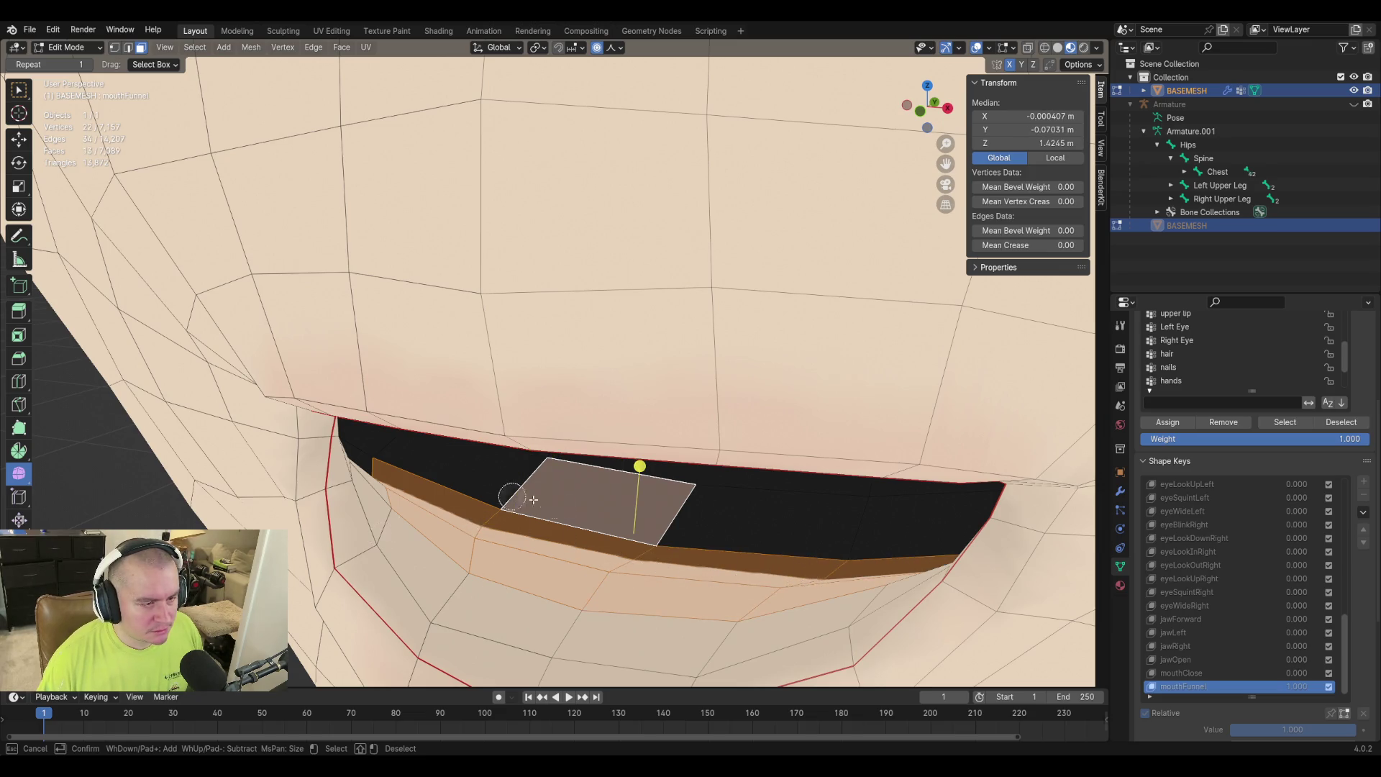
middle_click(592, 505)
right_click(690, 487)
key("s")
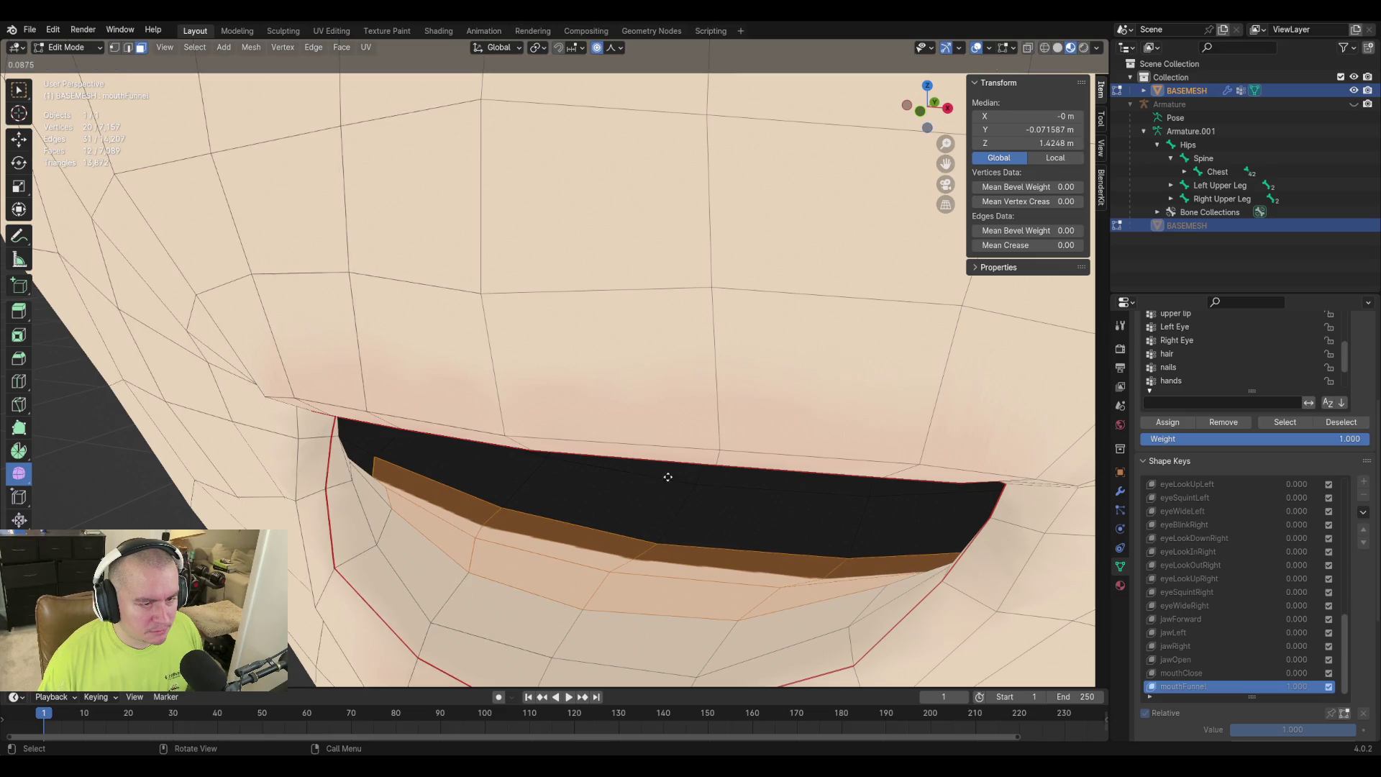
left_click_drag(711, 481, 768, 492)
scroll(607, 556, "down", 3)
mouse_move(607, 556)
middle_mouse_down()
mouse_move(691, 558)
mouse_move(722, 527)
mouse_move(719, 592)
mouse_move(740, 555)
mouse_move(539, 444)
middle_mouse_up()
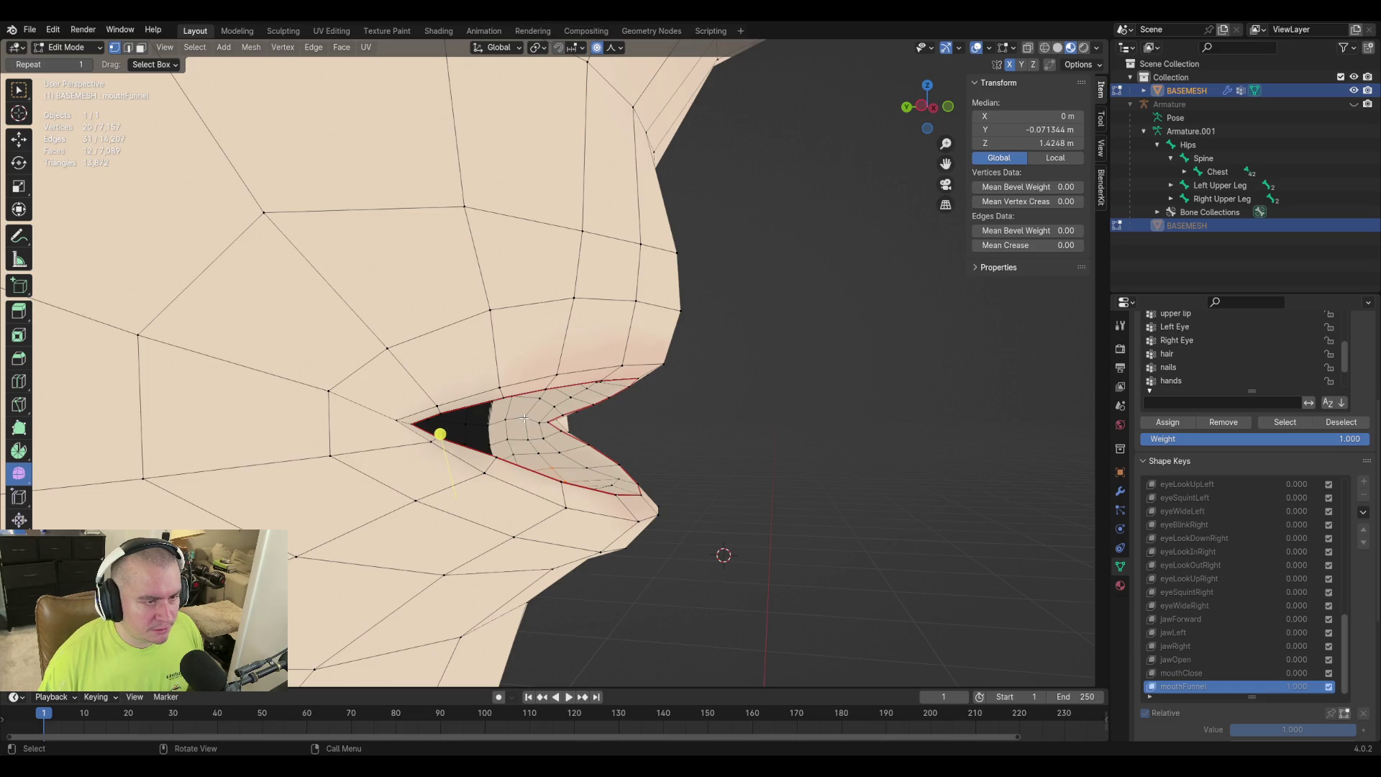
Test-slide a mouth vertex without moving it, then save the blend file.
left_click(525, 418)
key("shift+v")
key("Escape")
mouse_move(463, 410)
middle_mouse_down()
mouse_move(872, 408)
mouse_move(878, 336)
mouse_move(898, 401)
middle_mouse_up()
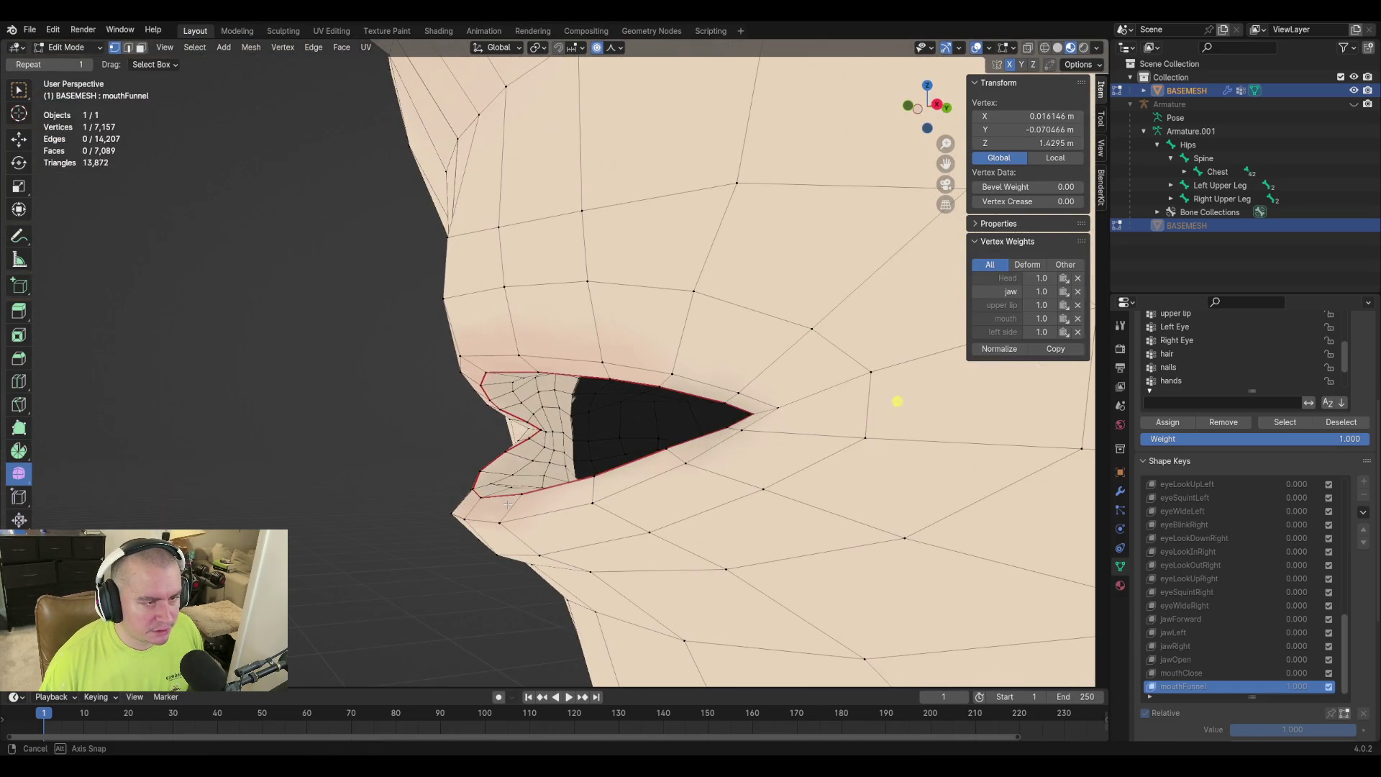
key("ctrl+s")
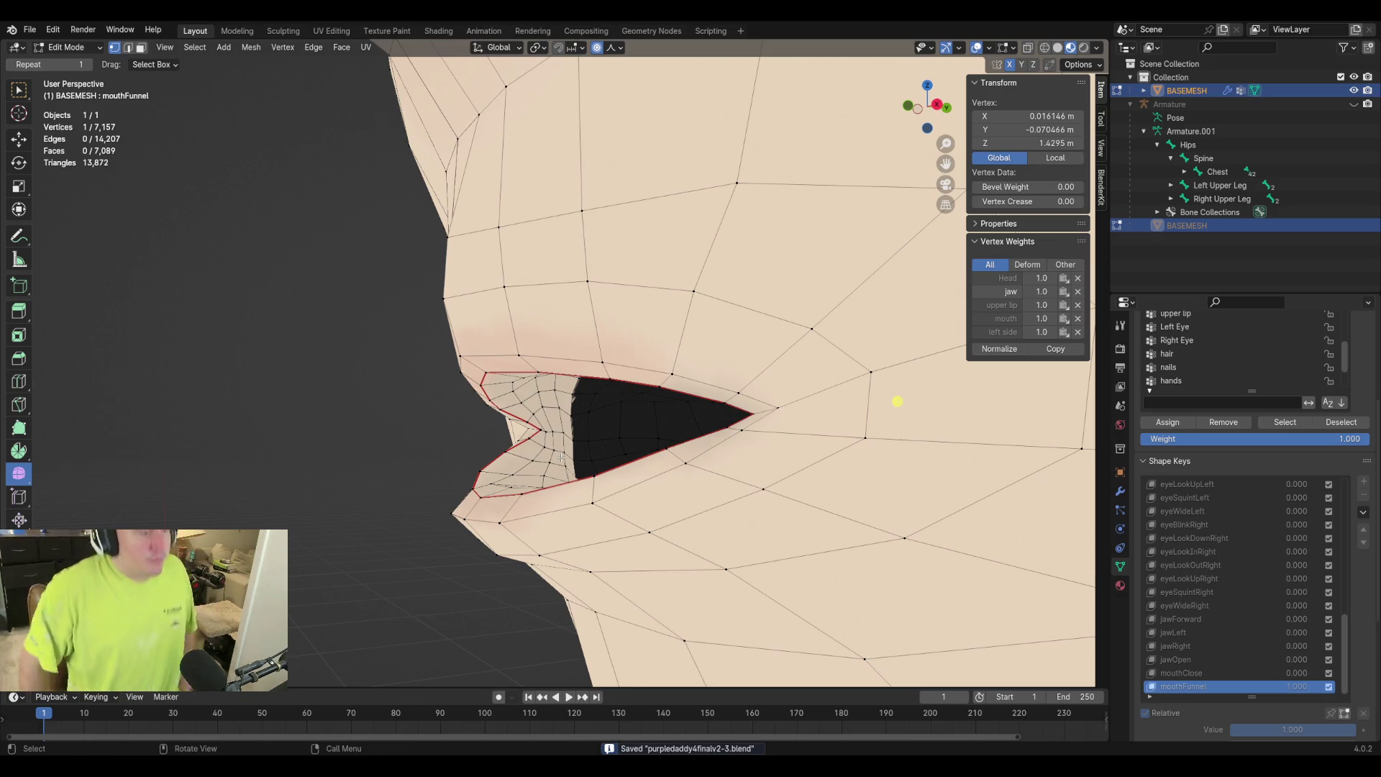
mouse_move(898, 402)
middle_mouse_down()
mouse_move(867, 401)
mouse_move(892, 371)
middle_mouse_up()
Slide the lip-corner vertex along its edge.
left_click(474, 489)
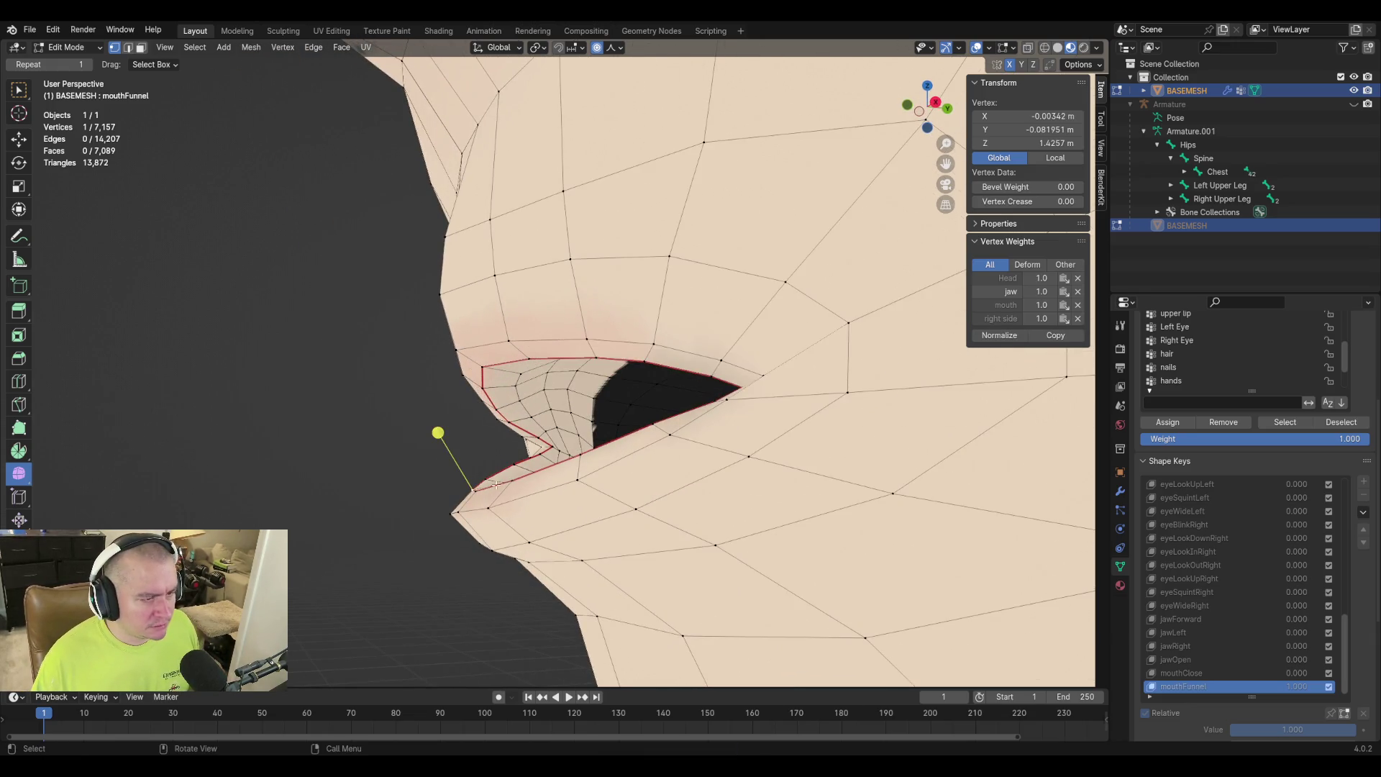
middle_click_drag(492, 434, 555, 573, "shift")
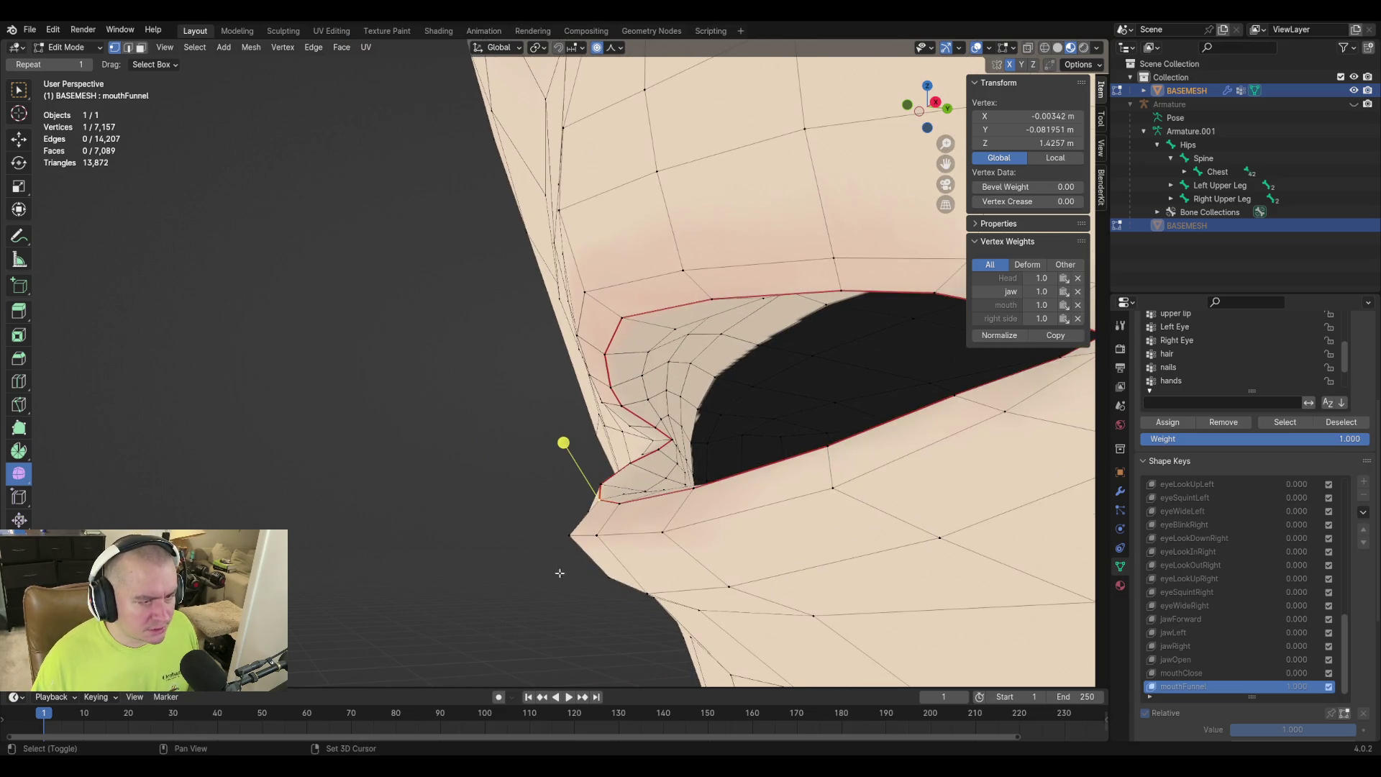
key("g")
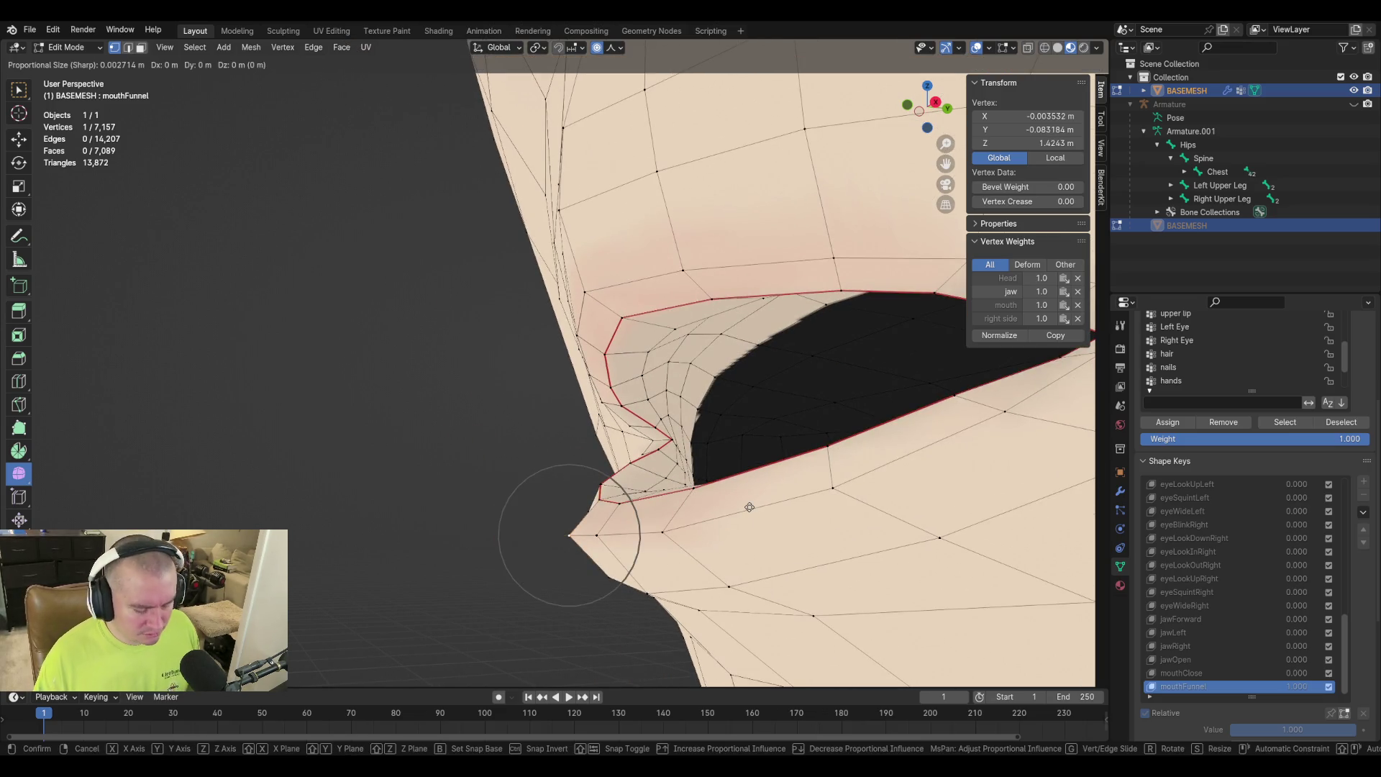
key("g")
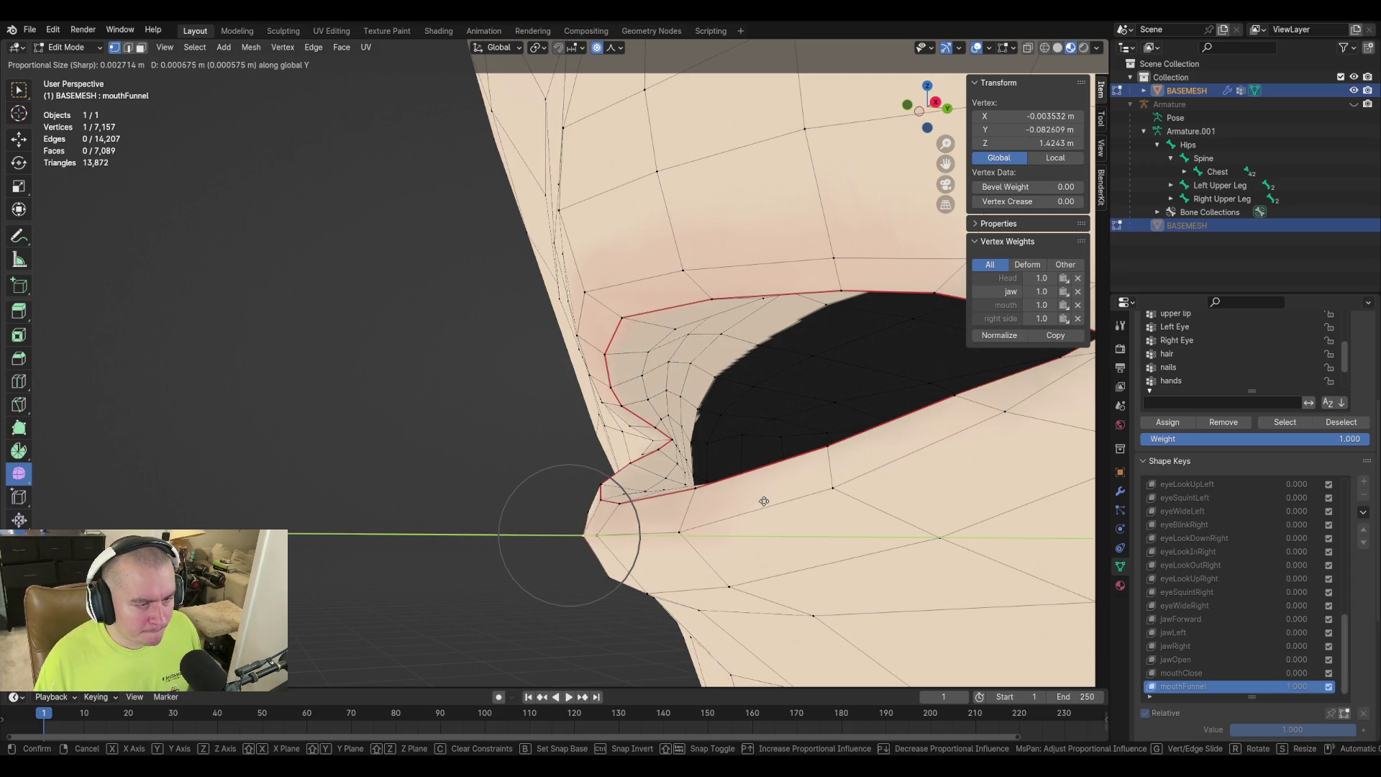
left_click(734, 518)
Move the lip corner along the Y axis, then re-adjust it with soft falloff.
middle_click_drag(598, 538, 773, 519)
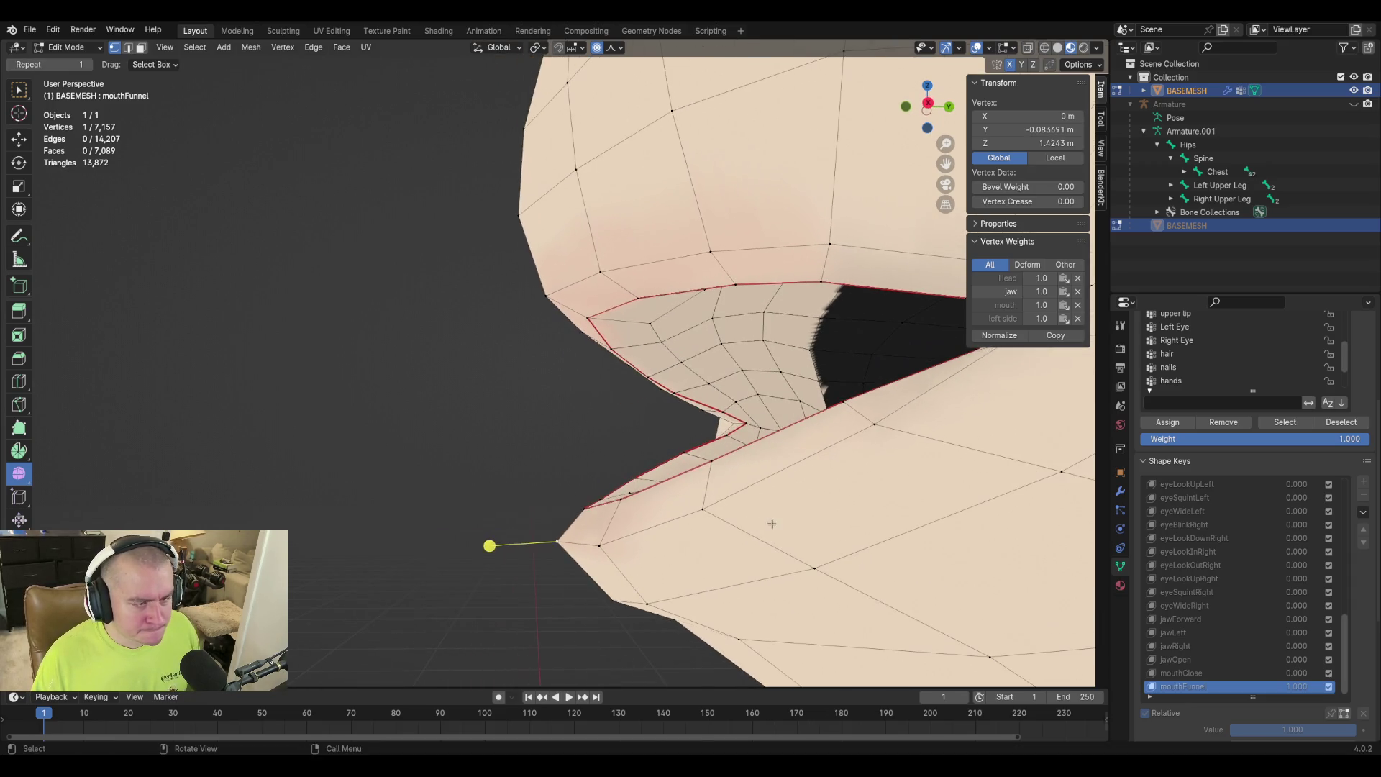
key("g")
key("y")
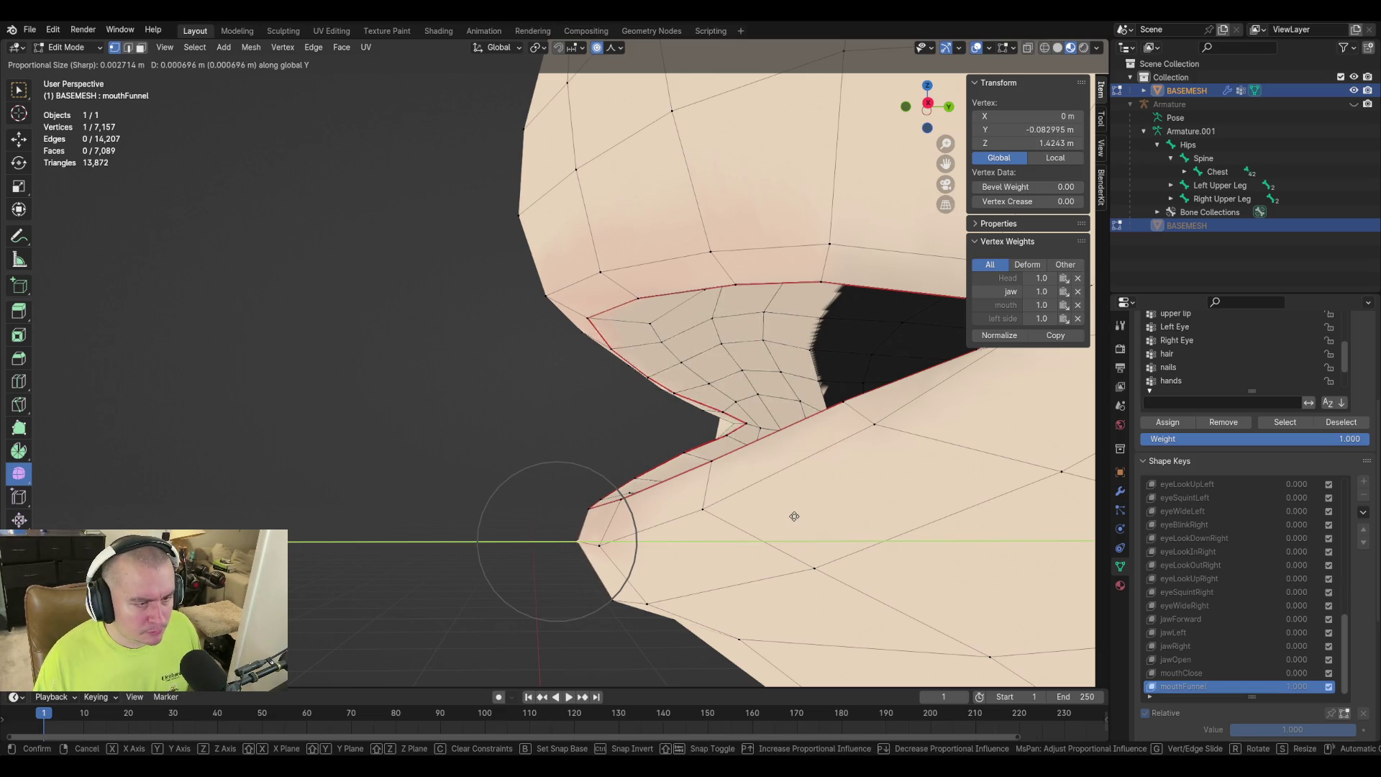
left_click(794, 516)
mouse_move(627, 495)
middle_mouse_down()
mouse_move(903, 509)
mouse_move(894, 494)
mouse_move(839, 519)
mouse_move(859, 495)
middle_mouse_up()
right_click(824, 482)
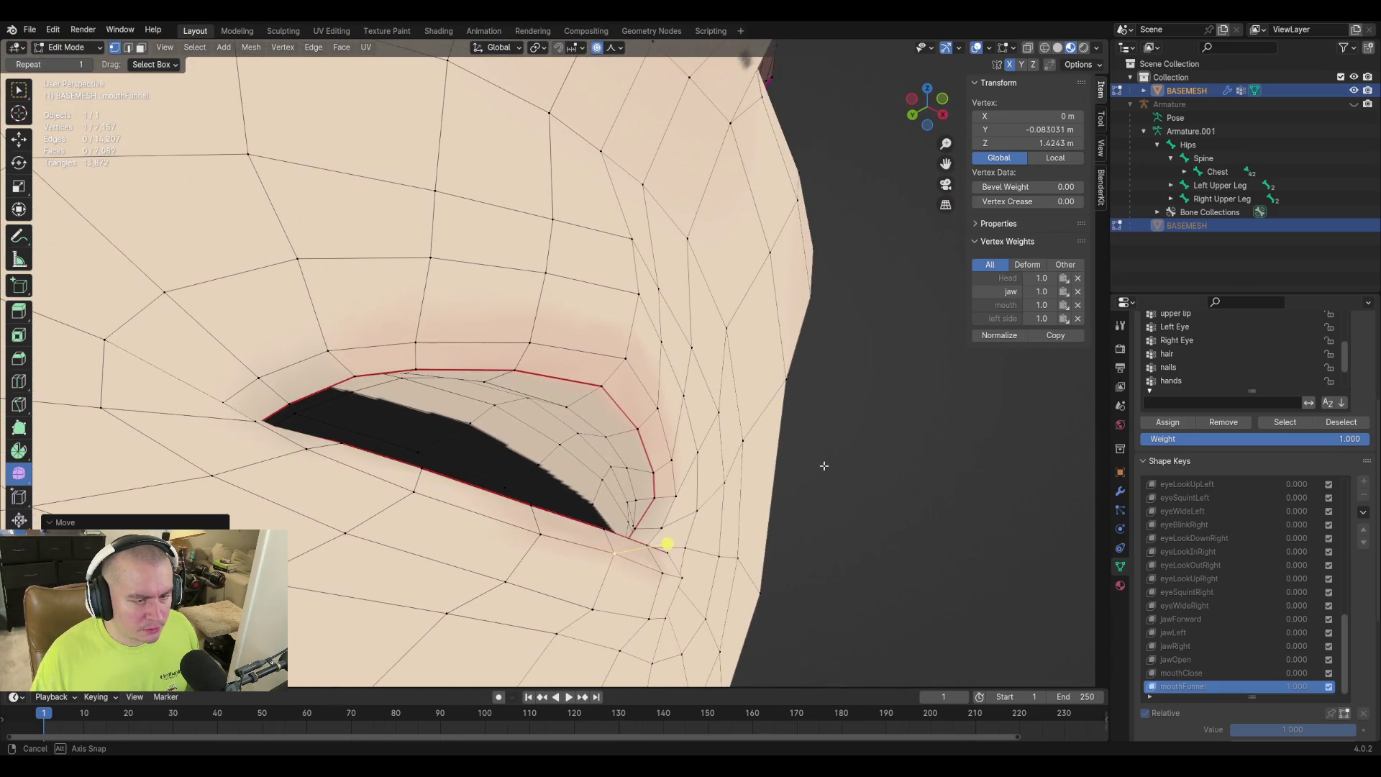
key("g")
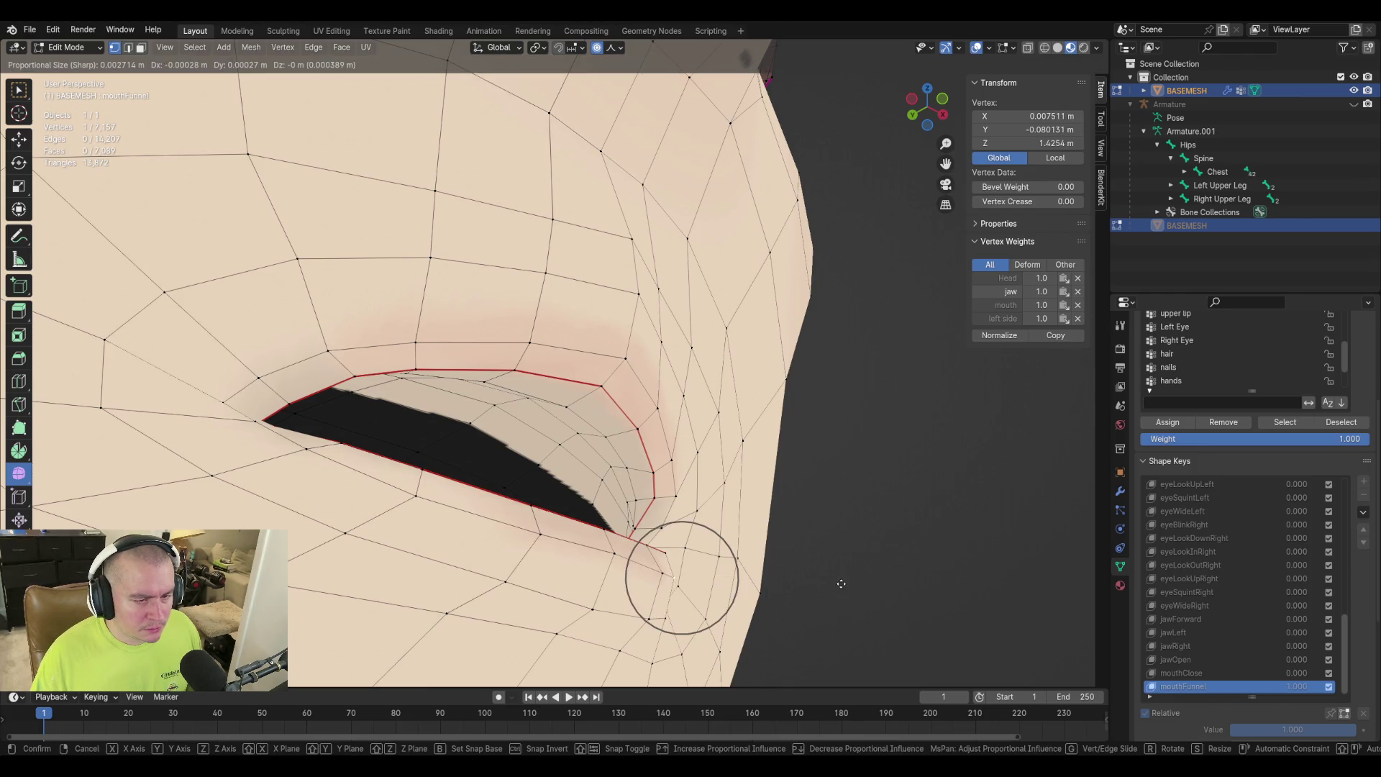
left_click(841, 580)
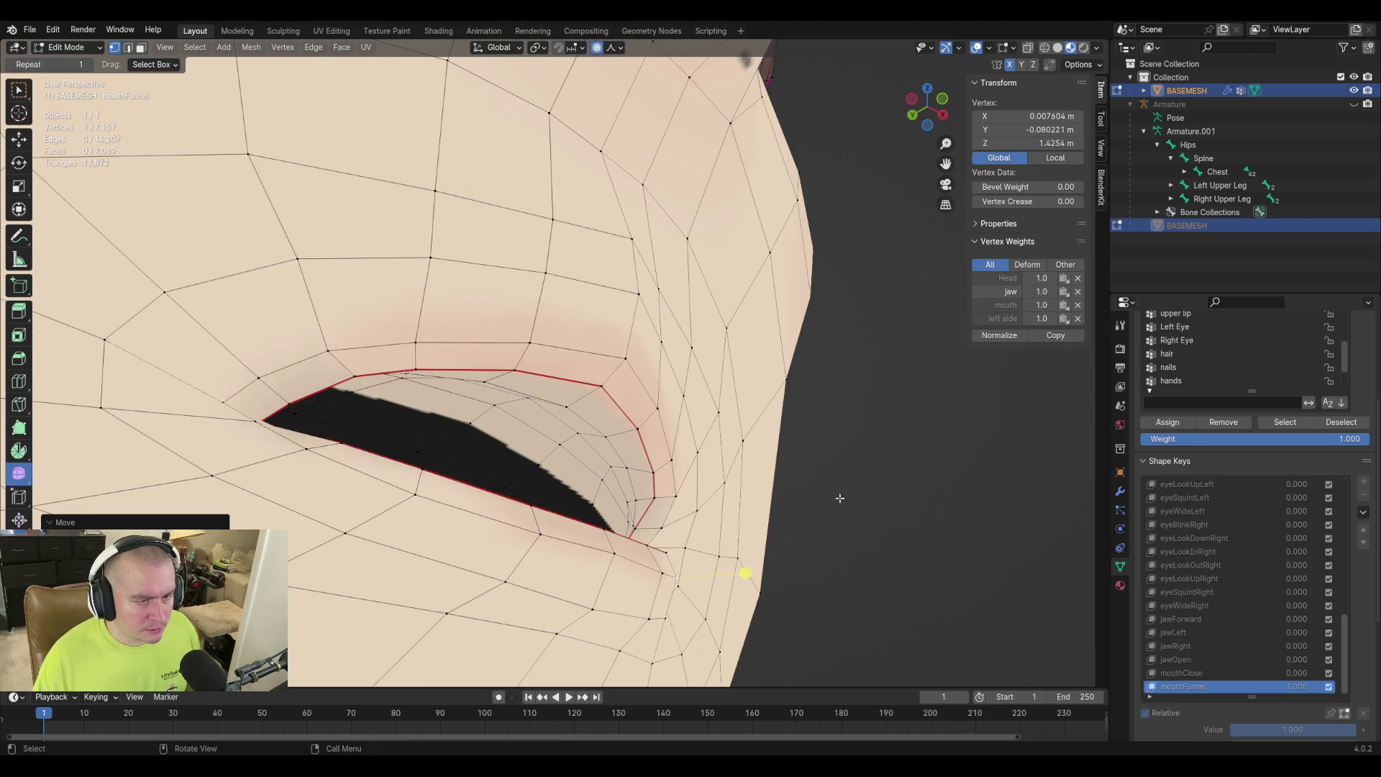
Move the other mouth-corner vertex with proportional falloff to round the corner.
middle_click_drag(658, 441, 729, 446)
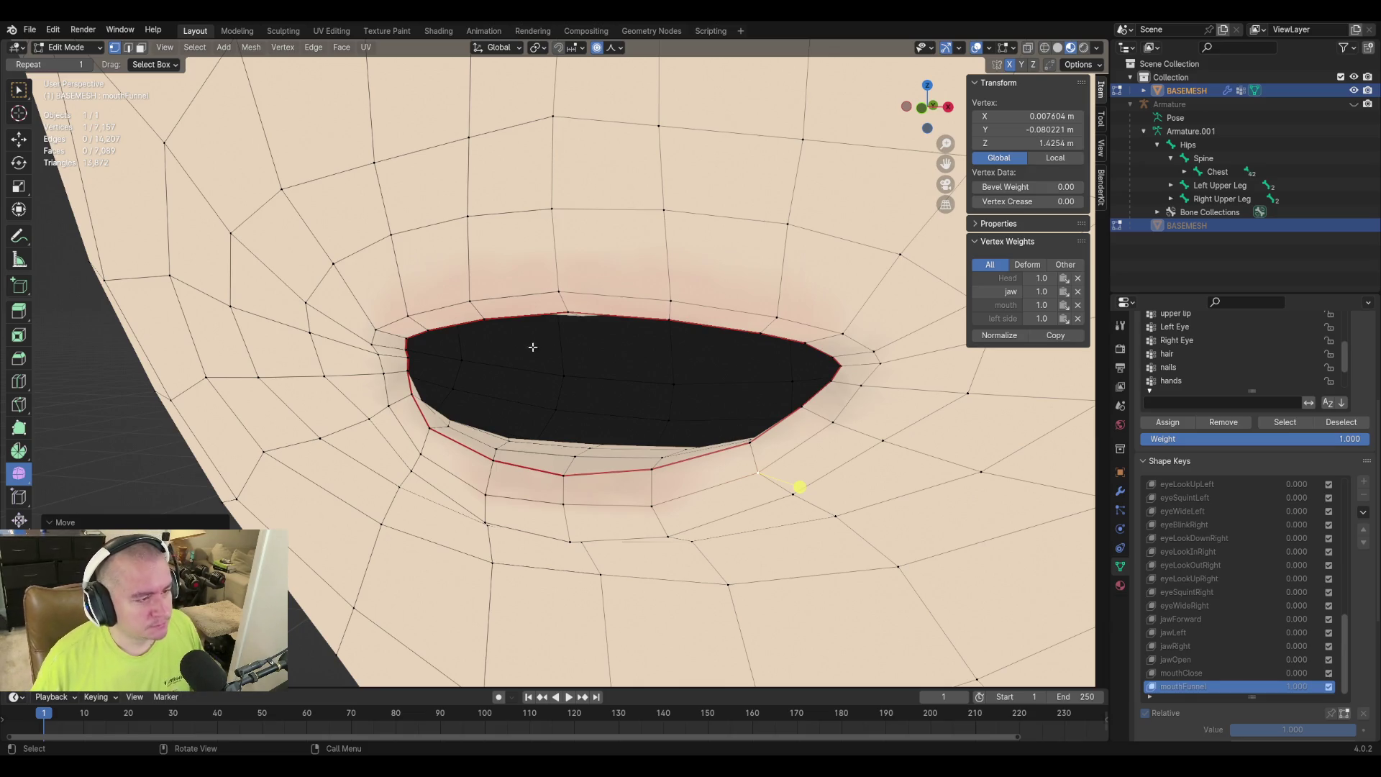
middle_click_drag(449, 385, 389, 357)
mouse_move(534, 354)
middle_mouse_down()
mouse_move(499, 358)
mouse_move(515, 407)
mouse_move(633, 391)
mouse_move(441, 357)
mouse_move(529, 410)
mouse_move(647, 396)
mouse_move(715, 410)
mouse_move(699, 347)
mouse_move(457, 359)
mouse_move(583, 377)
middle_mouse_up()
left_click(526, 389)
left_click(722, 438)
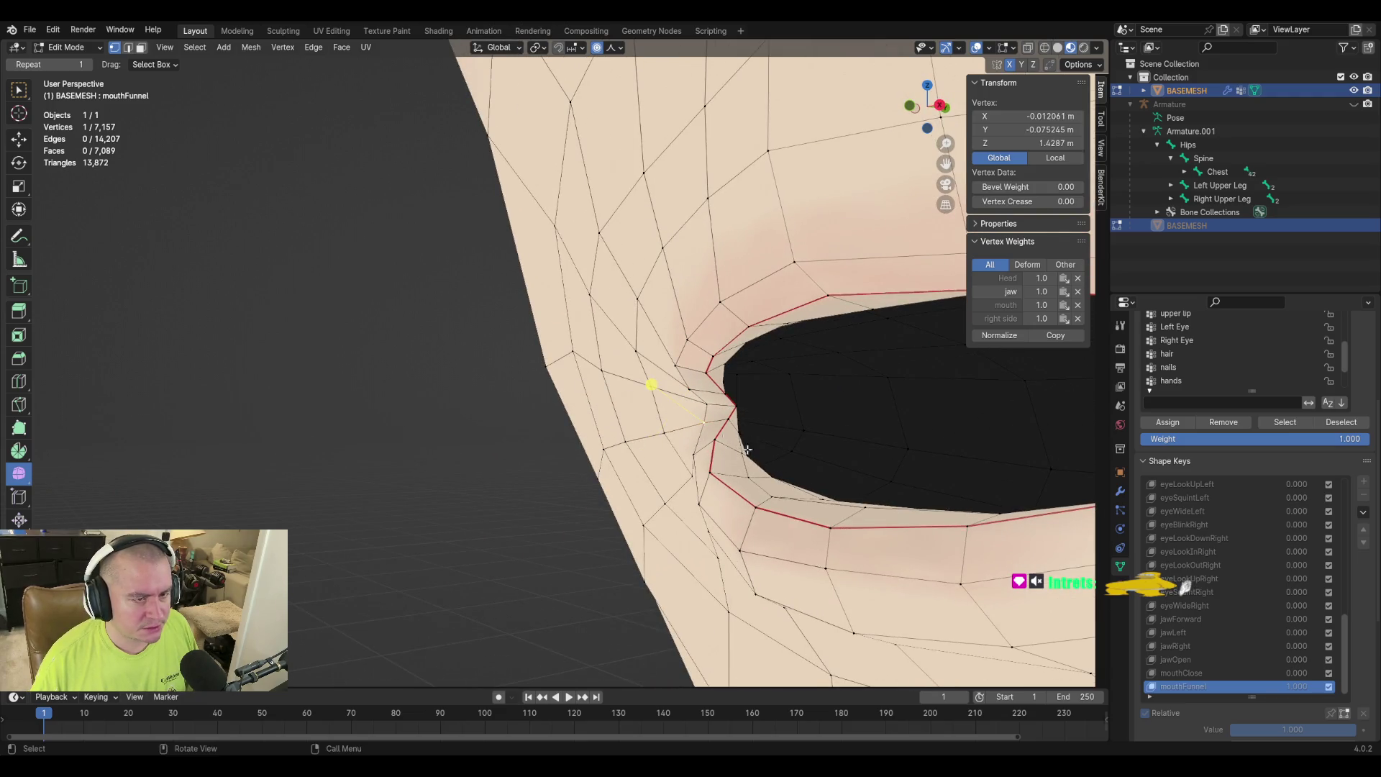
key("g")
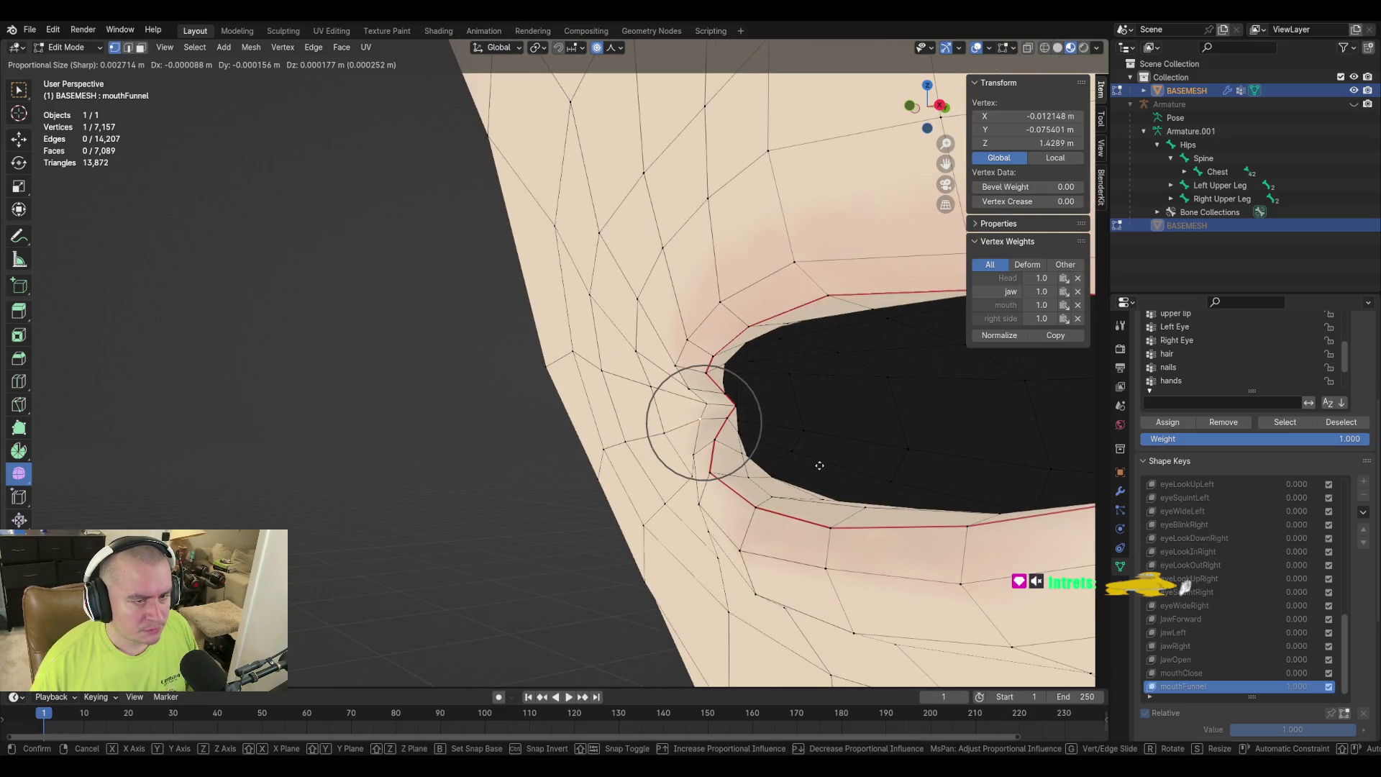
scroll(820, 465, "up", 3)
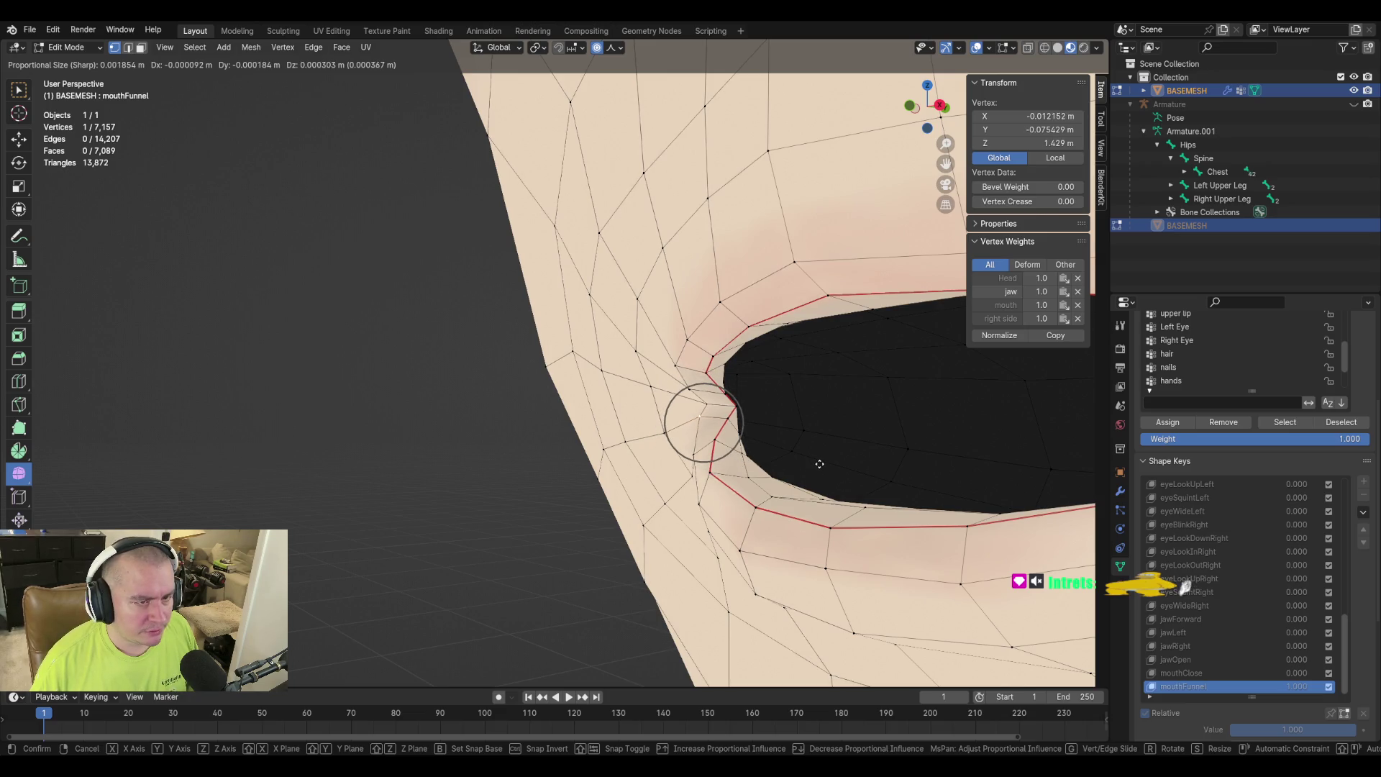
left_click(819, 462)
mouse_move(820, 463)
middle_mouse_down()
mouse_move(810, 422)
mouse_move(851, 428)
mouse_move(854, 407)
mouse_move(861, 417)
mouse_move(788, 450)
mouse_move(808, 434)
mouse_move(909, 432)
mouse_move(891, 457)
mouse_move(595, 432)
mouse_move(662, 515)
mouse_move(569, 398)
middle_mouse_up()
scroll(890, 457, "up", 5)
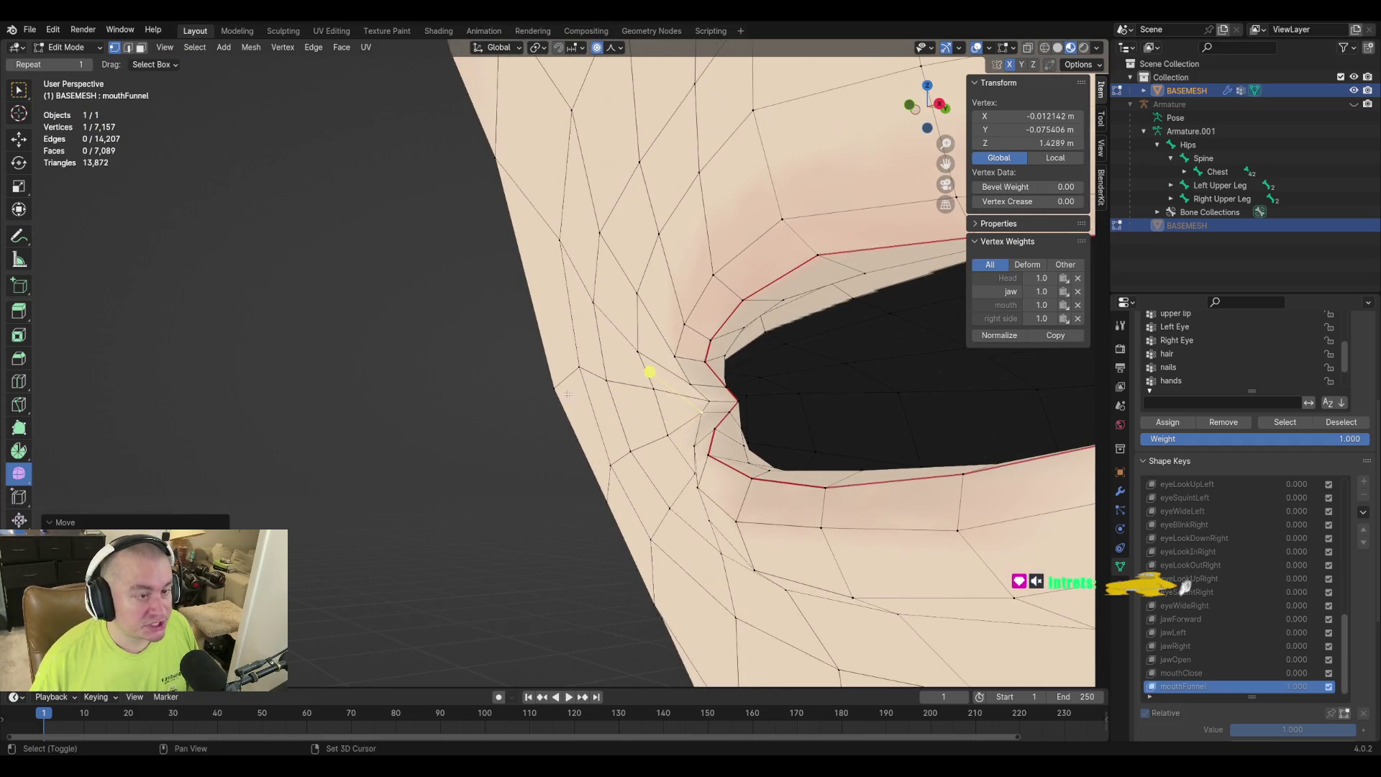
Slide the centre vertex below the lips, then return to Object Mode.
left_click(583, 371)
key("g")
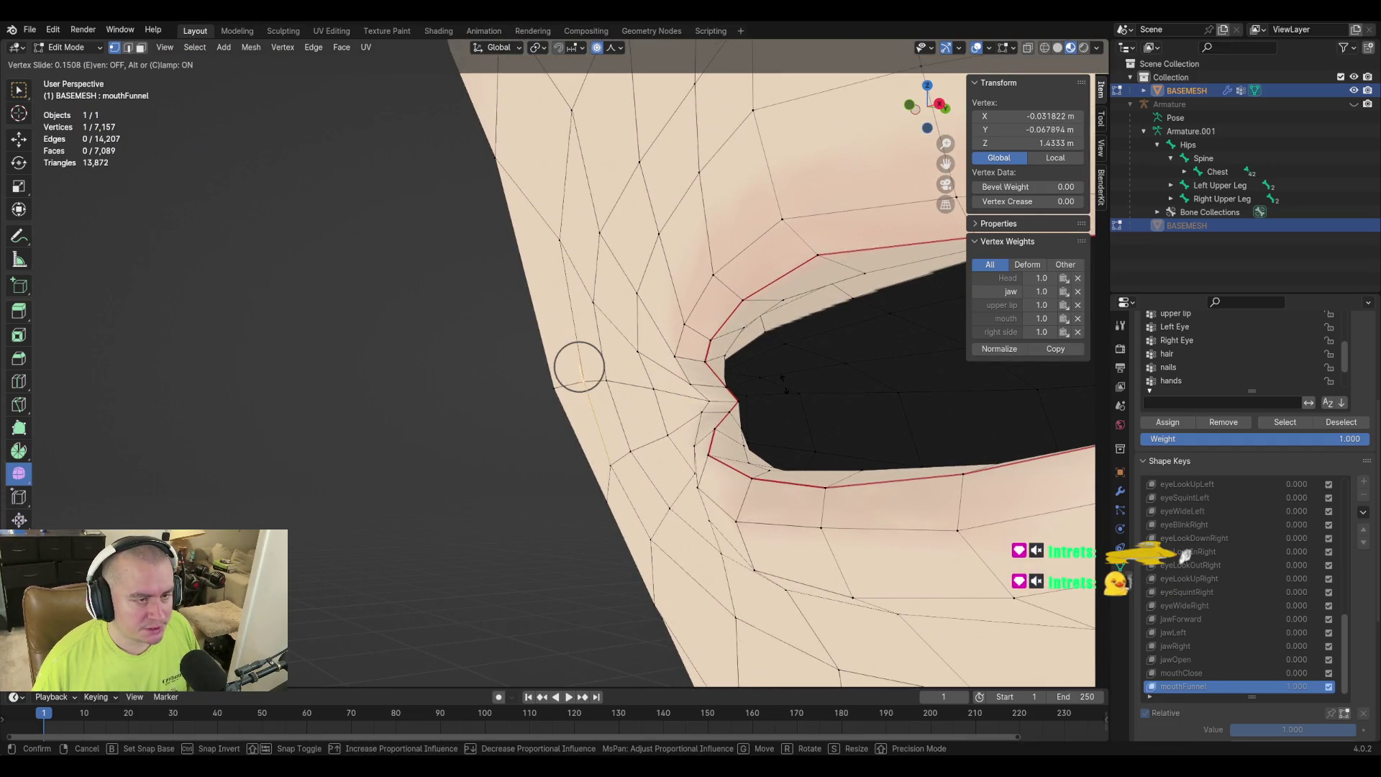
key("Escape")
middle_click_drag(587, 380, 673, 444)
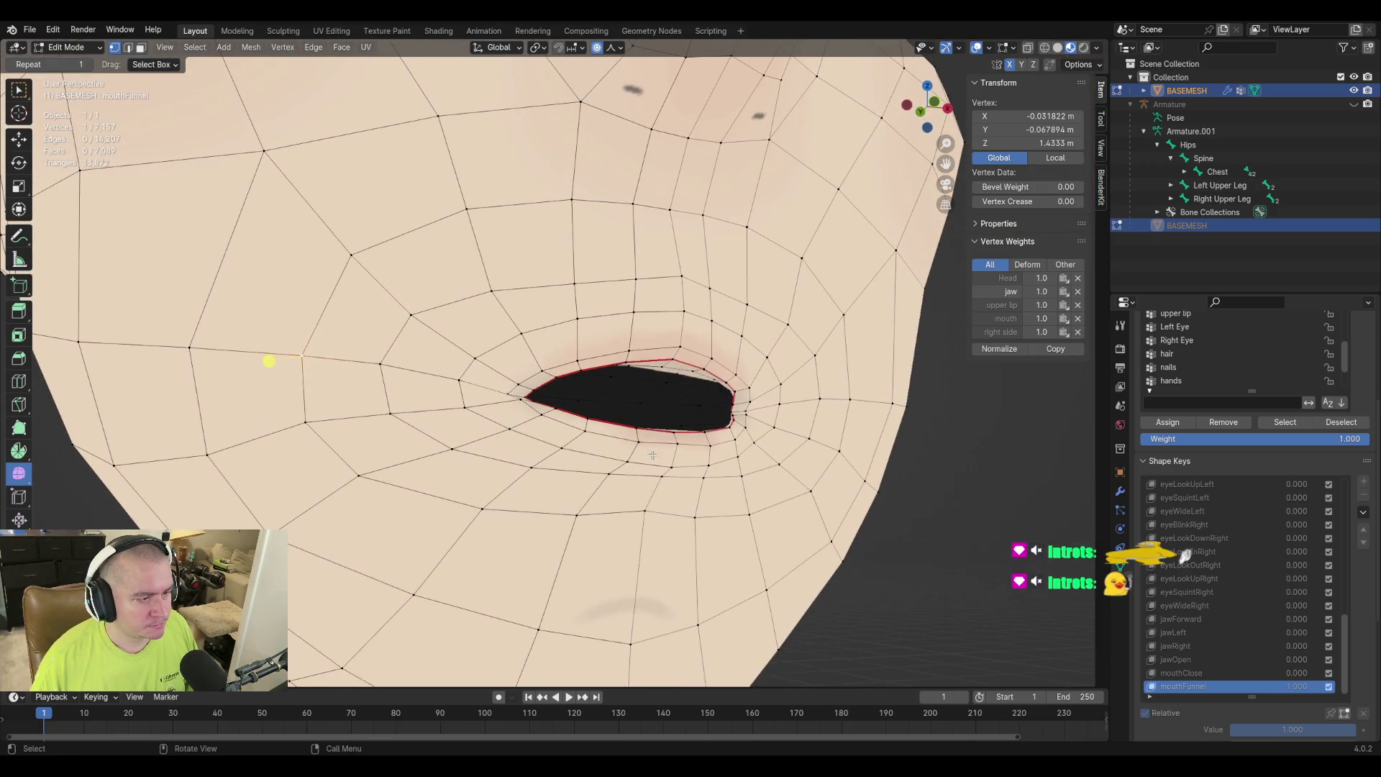
middle_click_drag(268, 360, 176, 272, "shift")
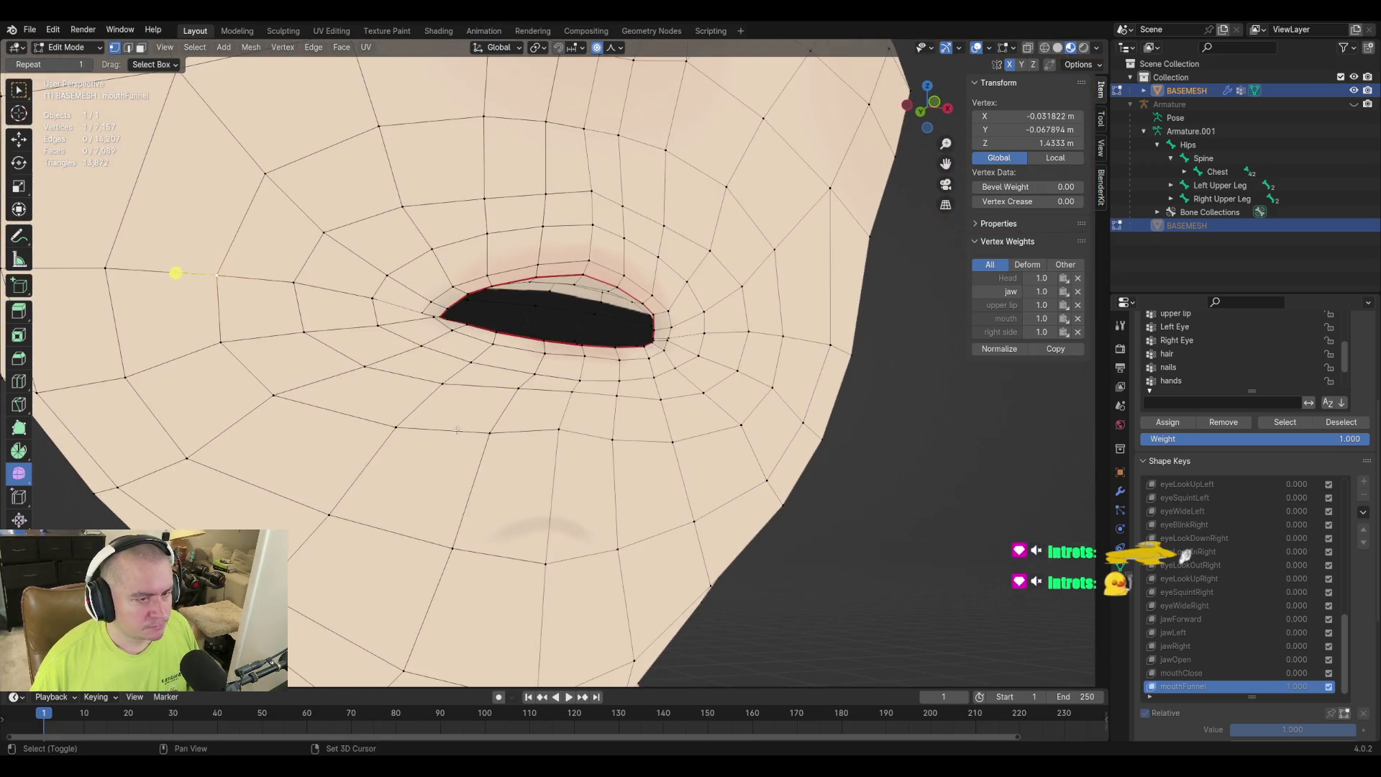
left_click(558, 429)
key("g")
key("g")
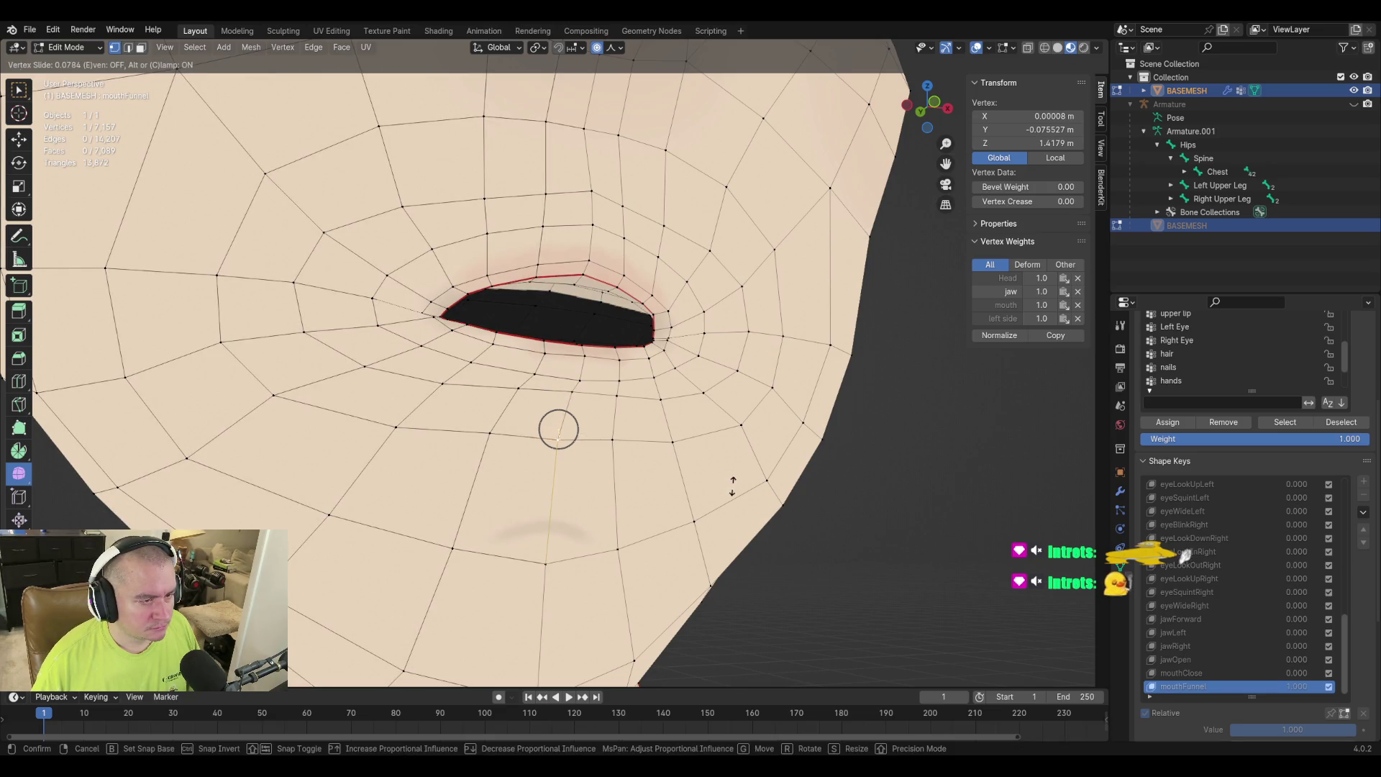
left_click(558, 430)
key("Tab")
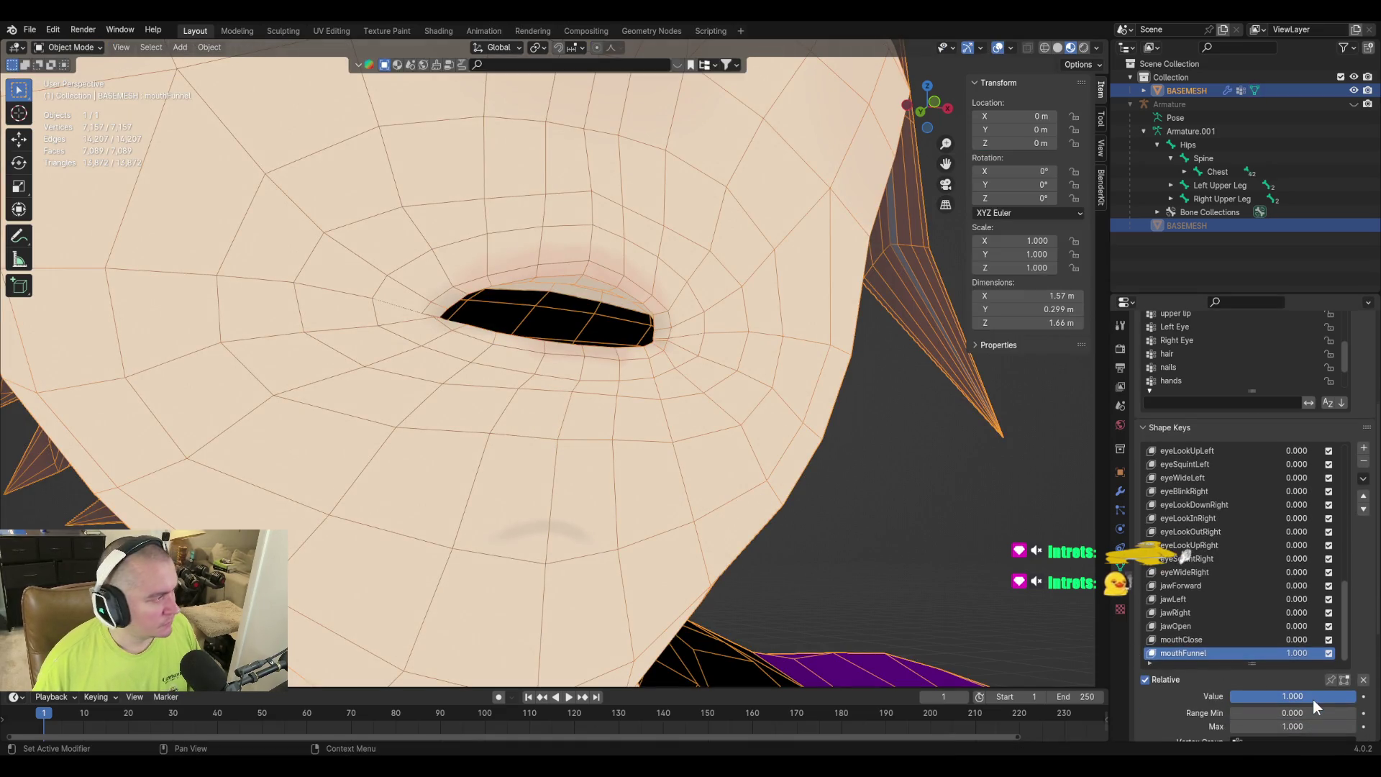
Set mouthFunnel's maximum to 2 and push its value to 1.110.
mouse_move(1313, 693)
left_mouse_down()
mouse_move(1187, 693)
mouse_move(1313, 693)
left_mouse_up()
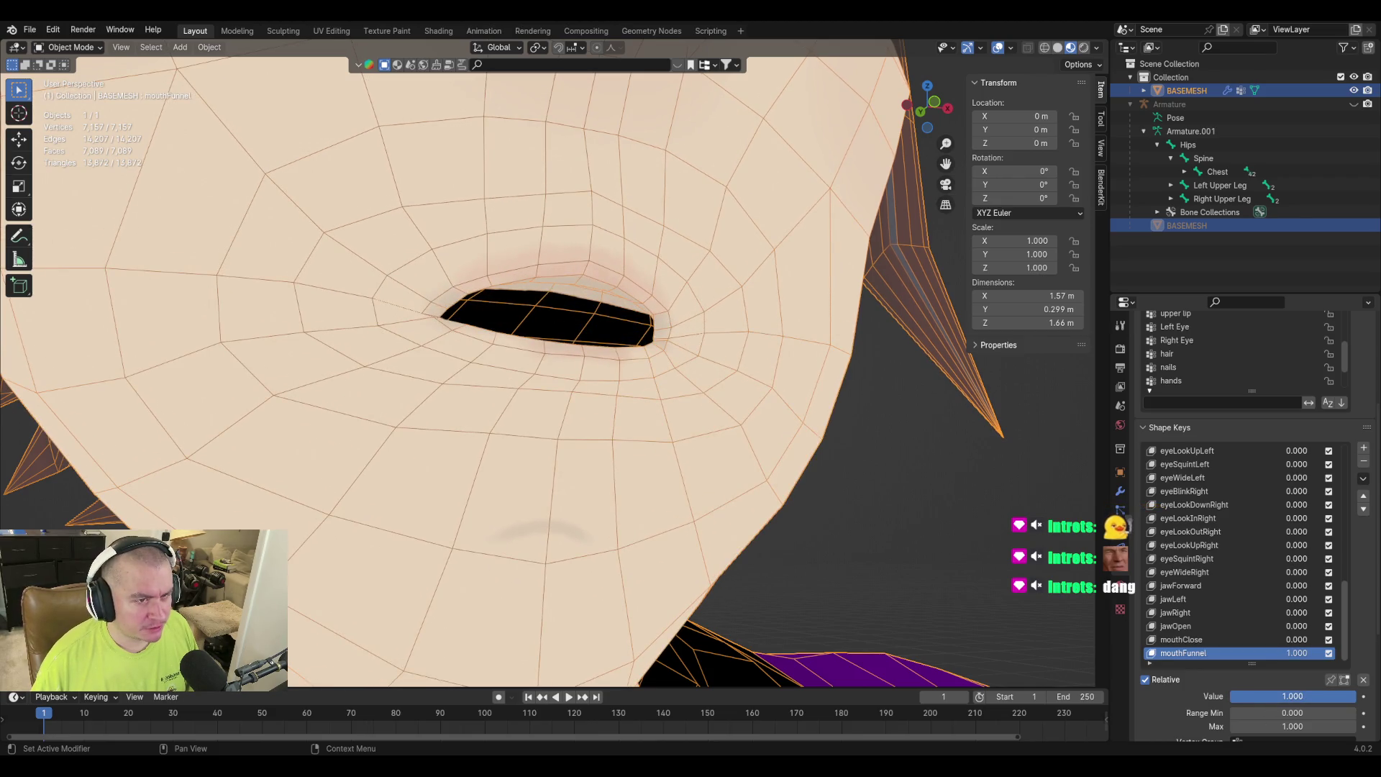
left_click(1332, 727)
type("2")
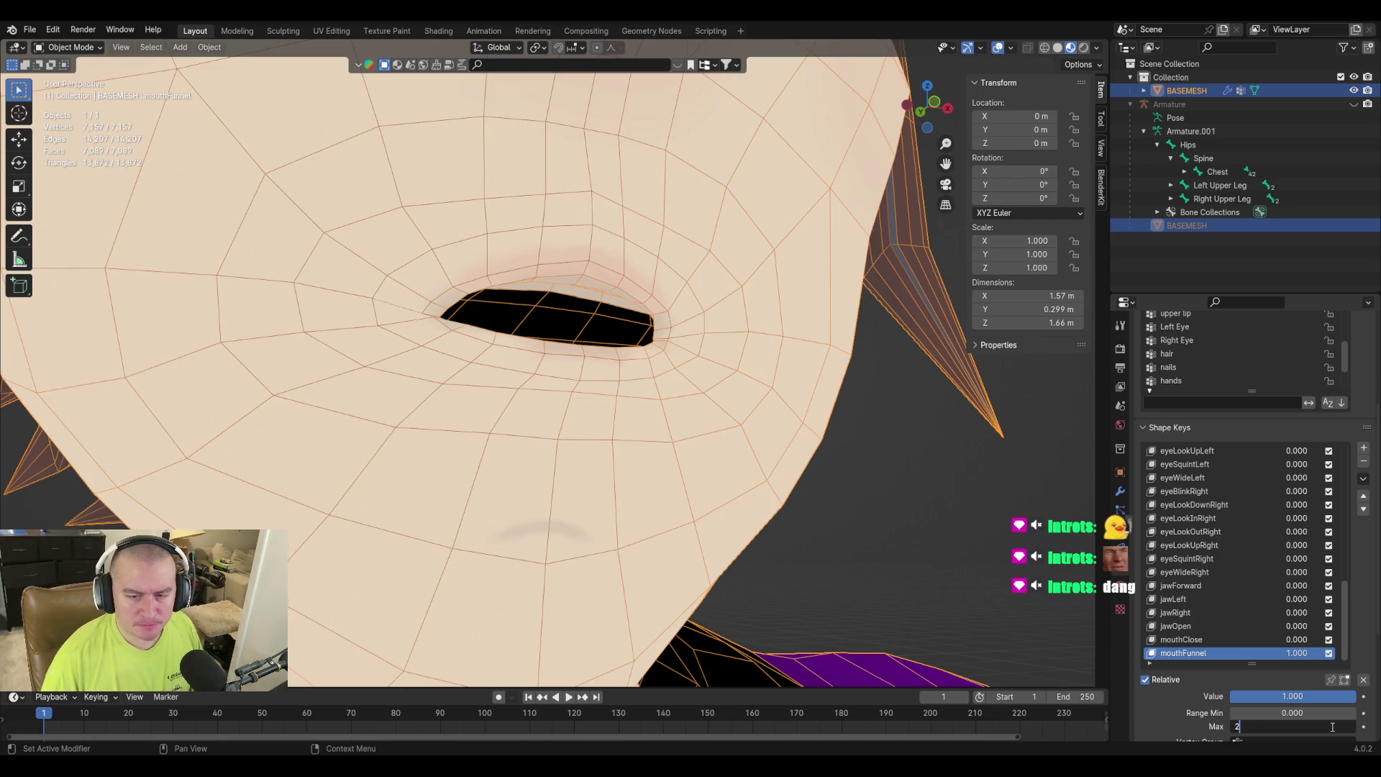
key("Return")
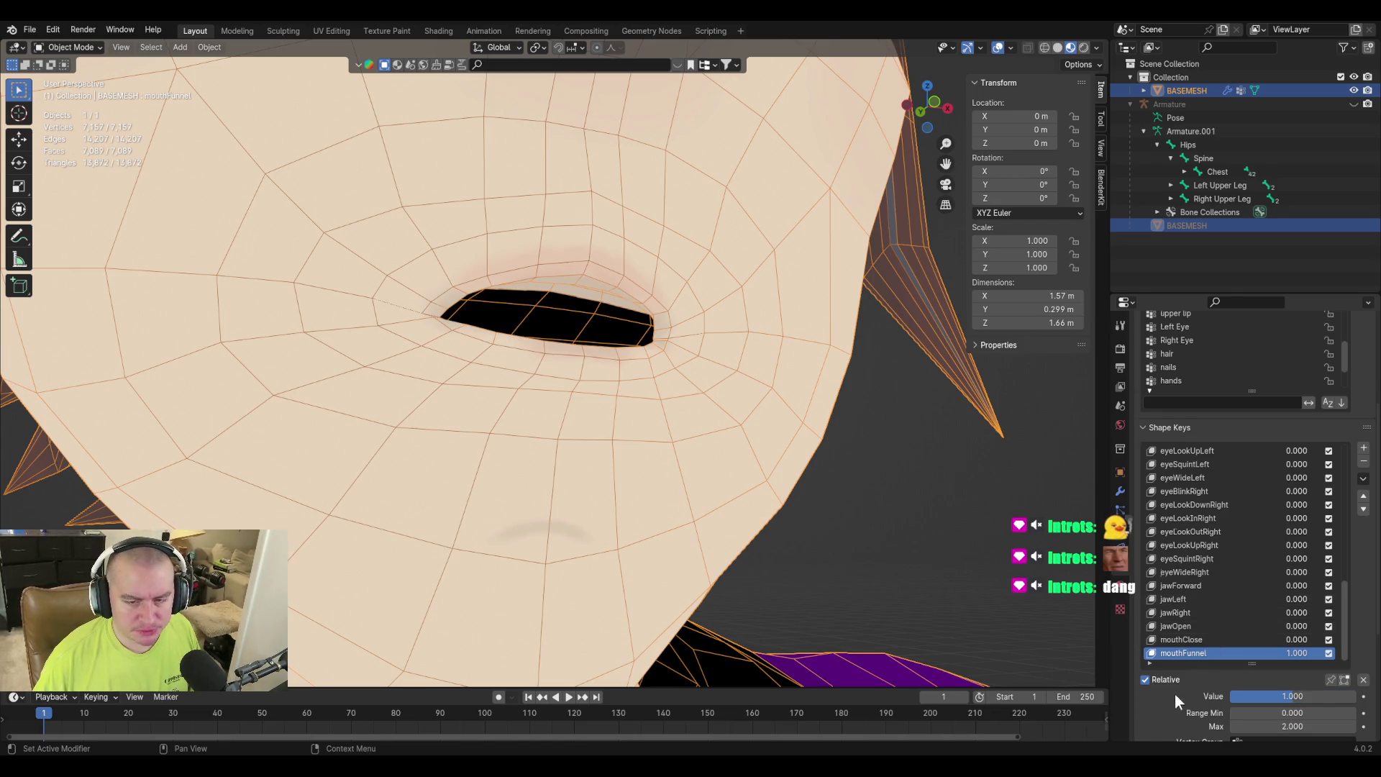
scroll(1175, 693, "down", 2)
mouse_move(1296, 644)
left_mouse_down()
mouse_move(1318, 645)
mouse_move(1302, 642)
left_mouse_up()
scroll(955, 517, "down", 5)
mouse_move(866, 391)
middle_mouse_down()
mouse_move(663, 425)
mouse_move(947, 417)
mouse_move(1005, 440)
mouse_move(887, 409)
mouse_move(795, 412)
mouse_move(839, 434)
mouse_move(904, 413)
middle_mouse_up()
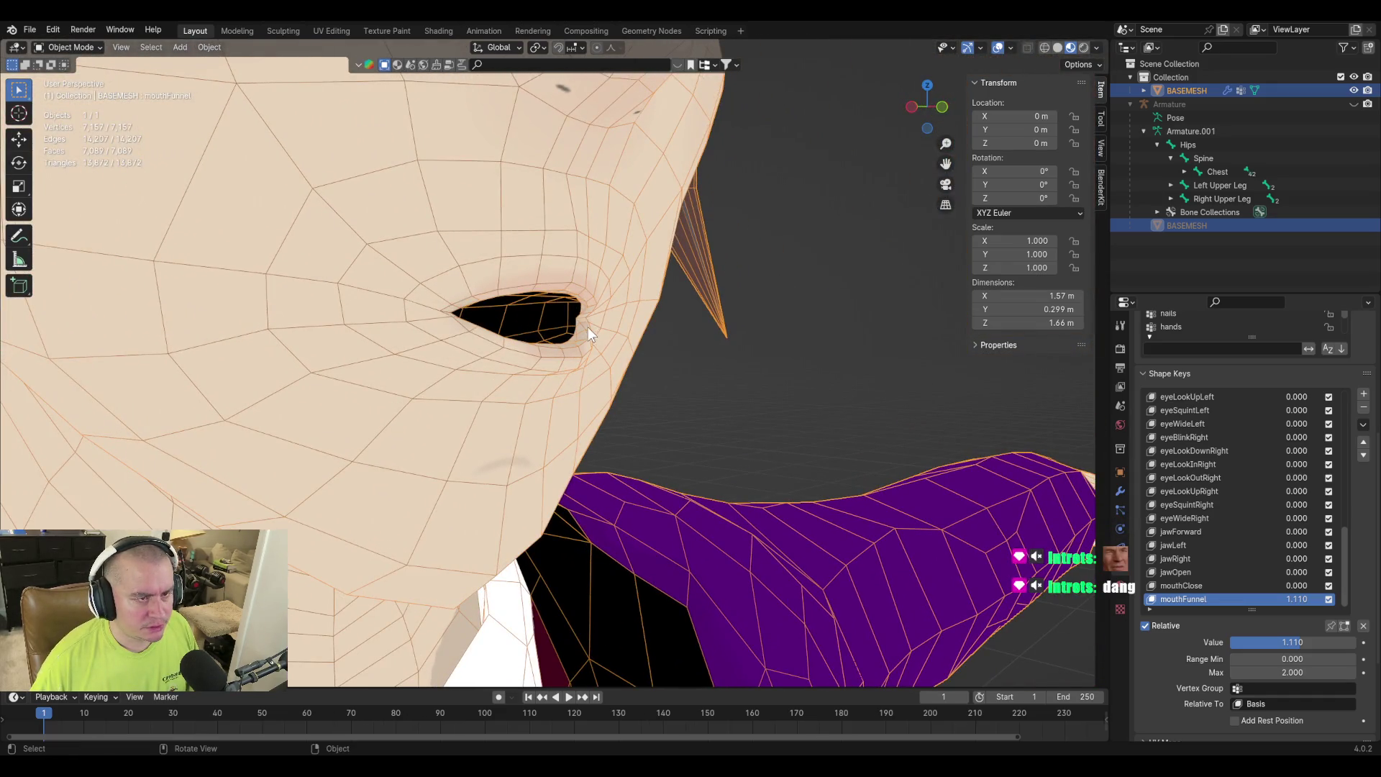
scroll(672, 364, "up", 5)
middle_click_drag(673, 364, 657, 427, "shift")
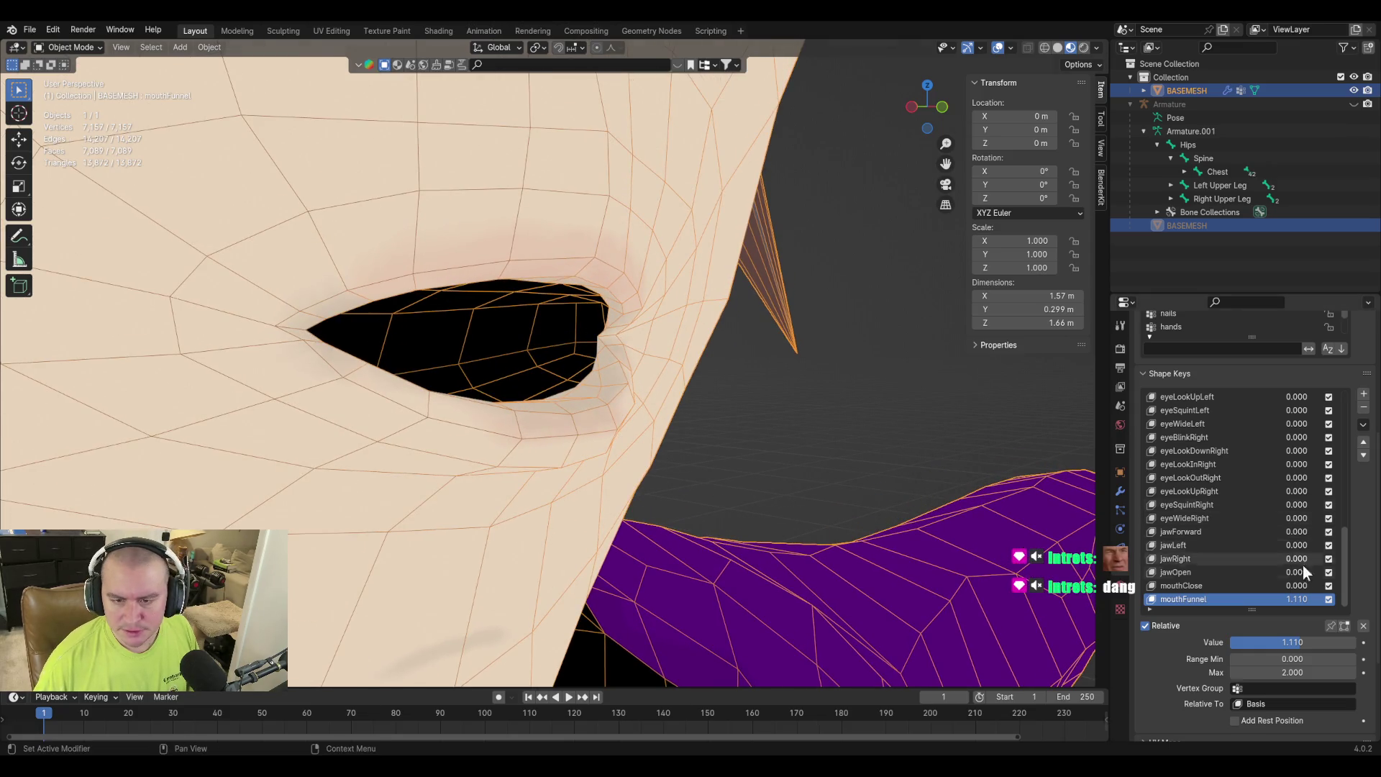
Create Key 43 as a new shape key from the current mix.
left_click(1364, 425)
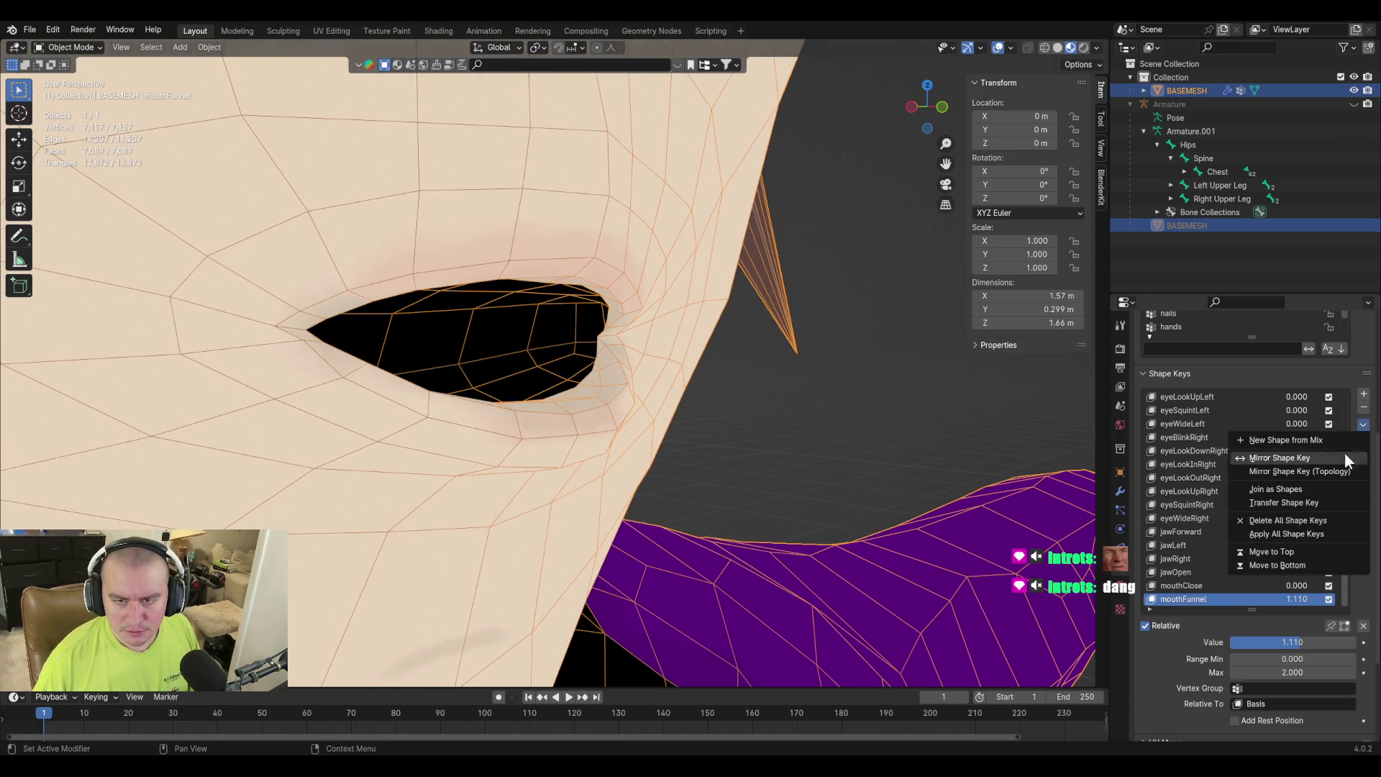
left_click(1318, 438)
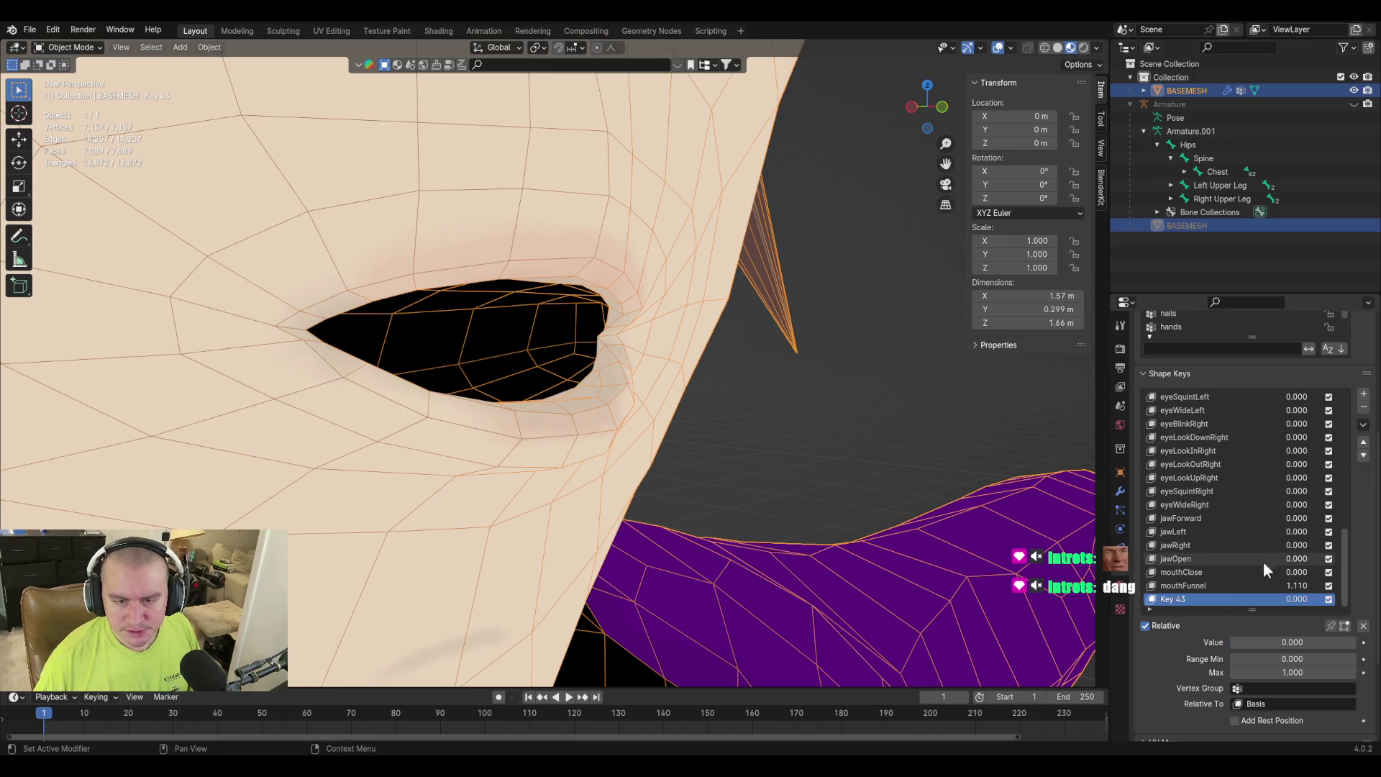
left_click(1188, 583)
left_click(1176, 598)
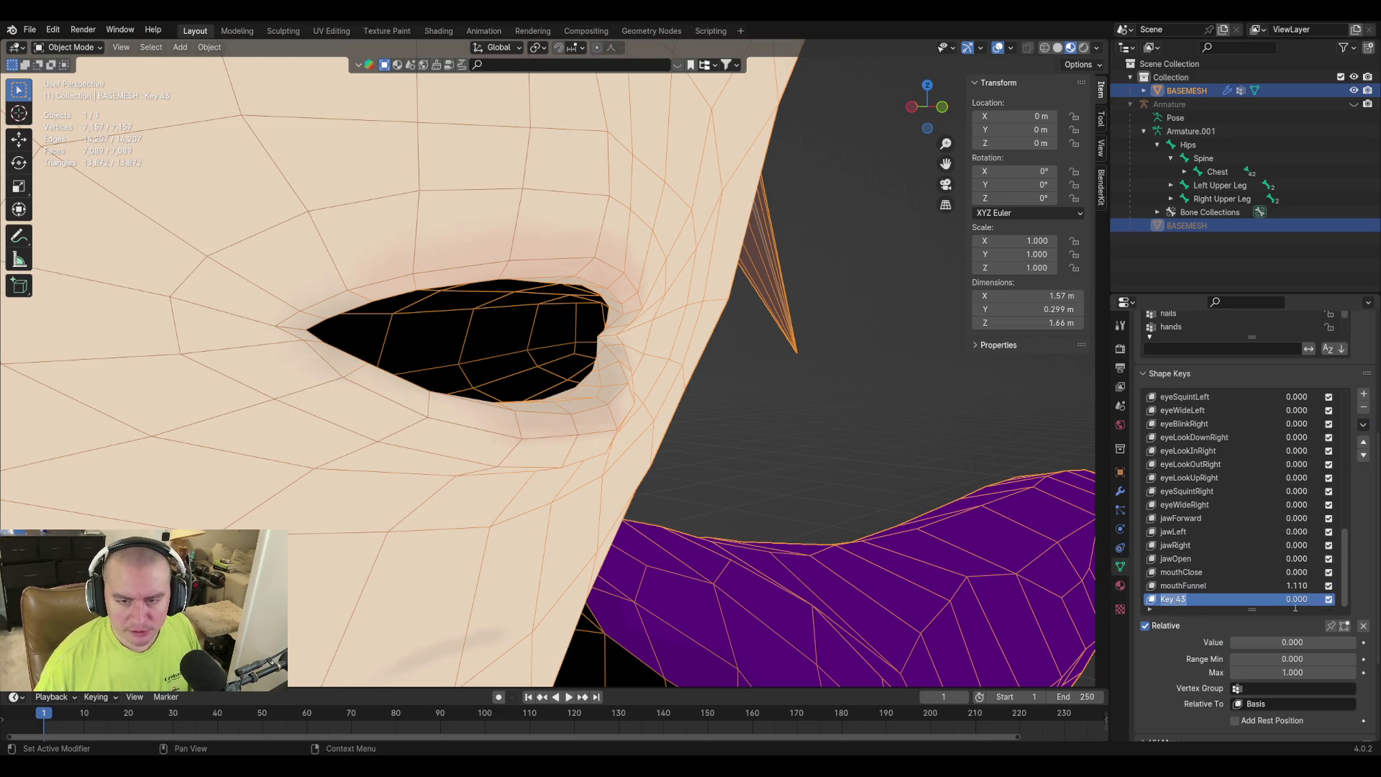
Delete the old mouthFunnel key, rename Key 43 to mouthFunnel, and set it to 1.0.
left_click(1208, 587)
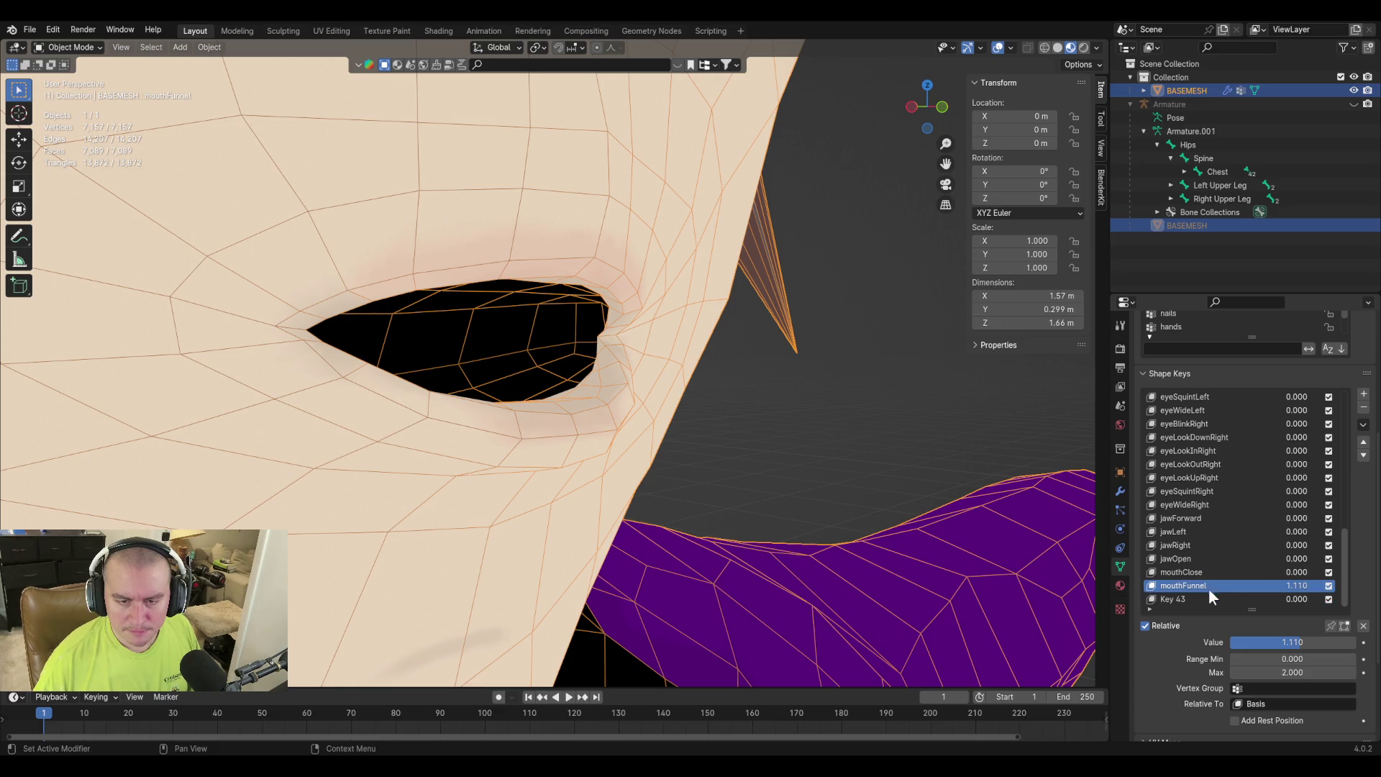
left_click(1363, 409)
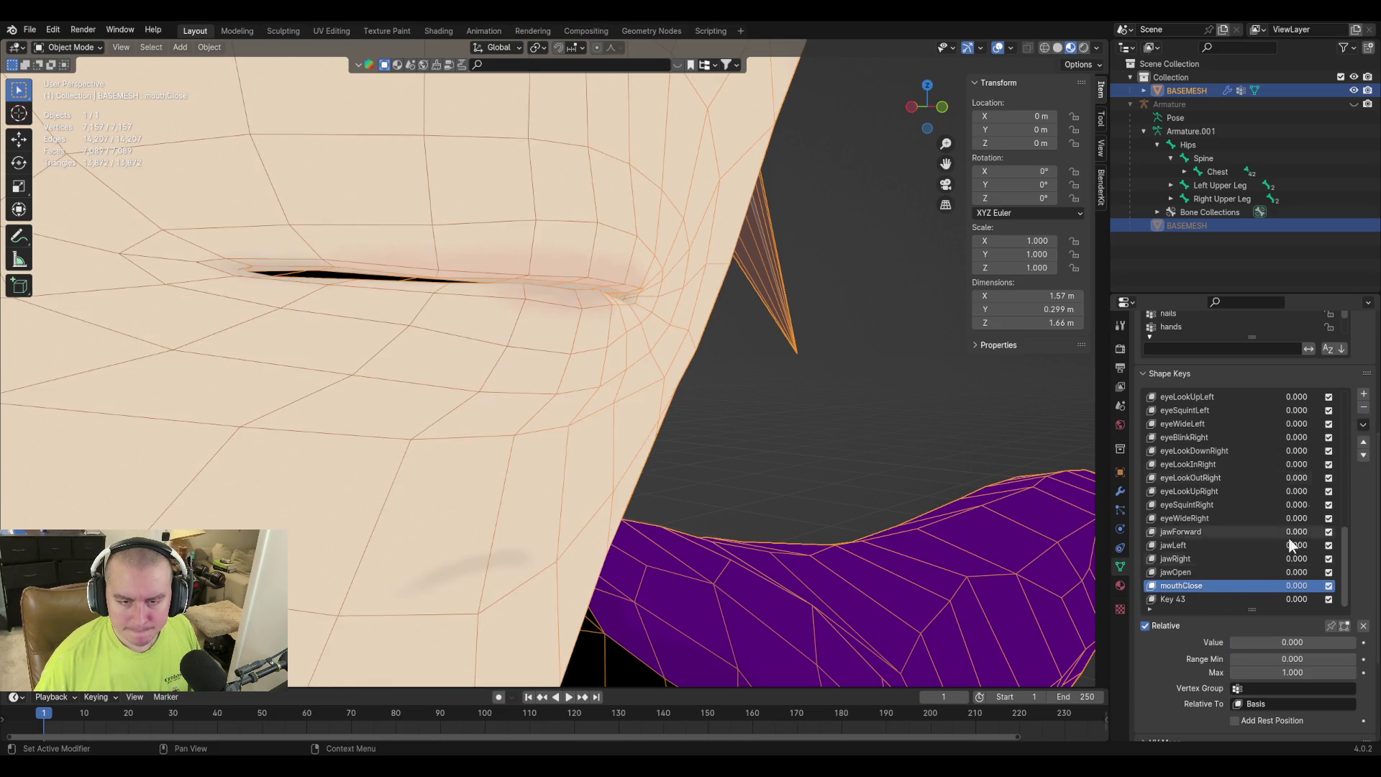
left_click(1181, 601)
double_click(1182, 600)
type("mouthFunnel")
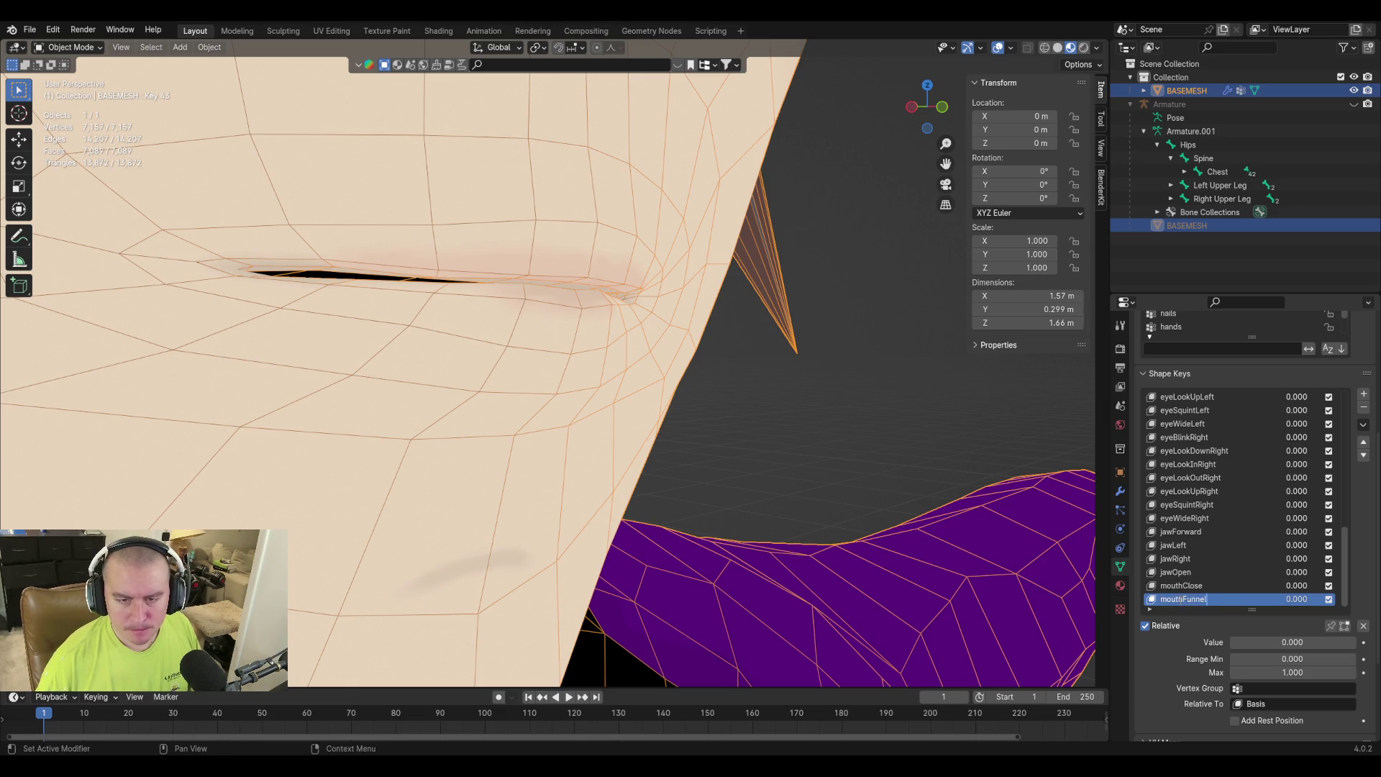
left_click_drag(1280, 642, 1352, 642)
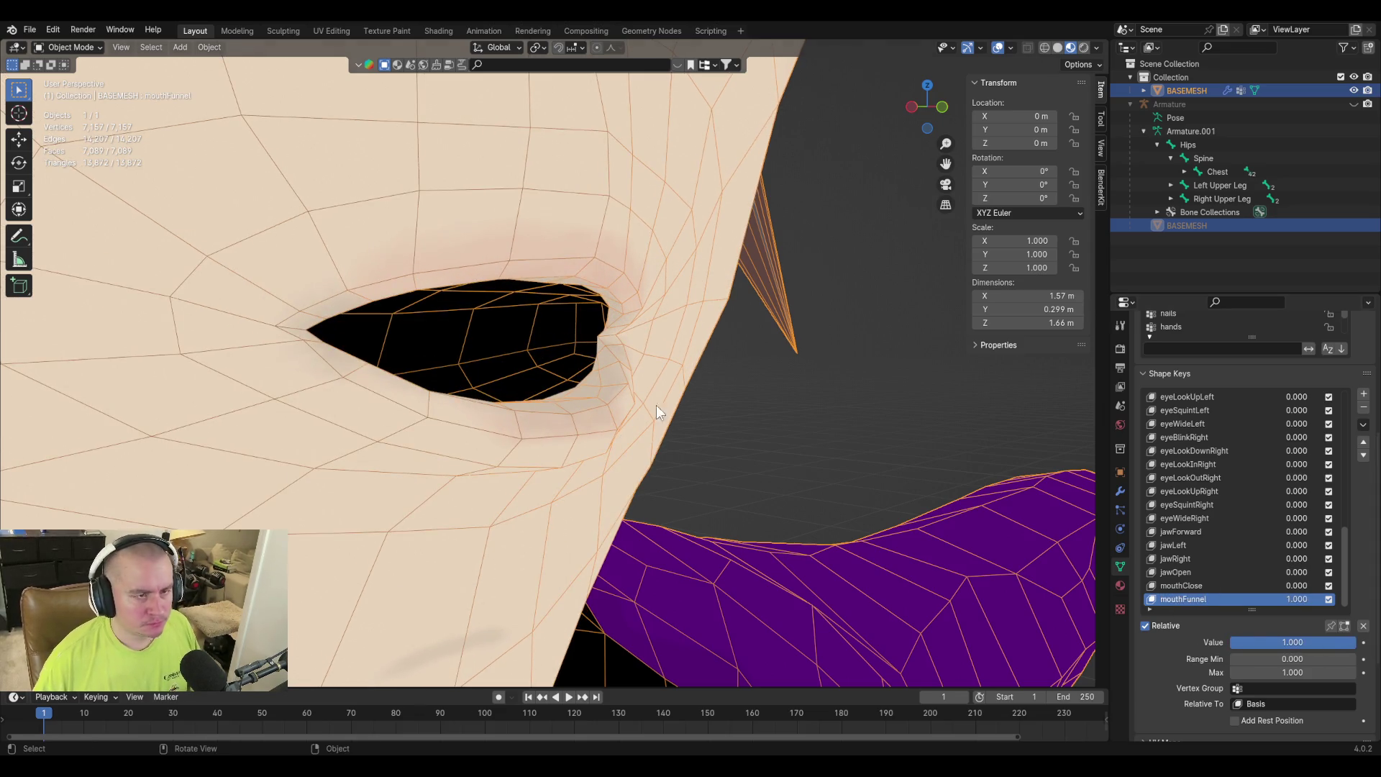
Back in Edit Mode, move three mouth-corner vertices with smooth proportional falloff.
key("Tab")
left_click(603, 337)
key("g")
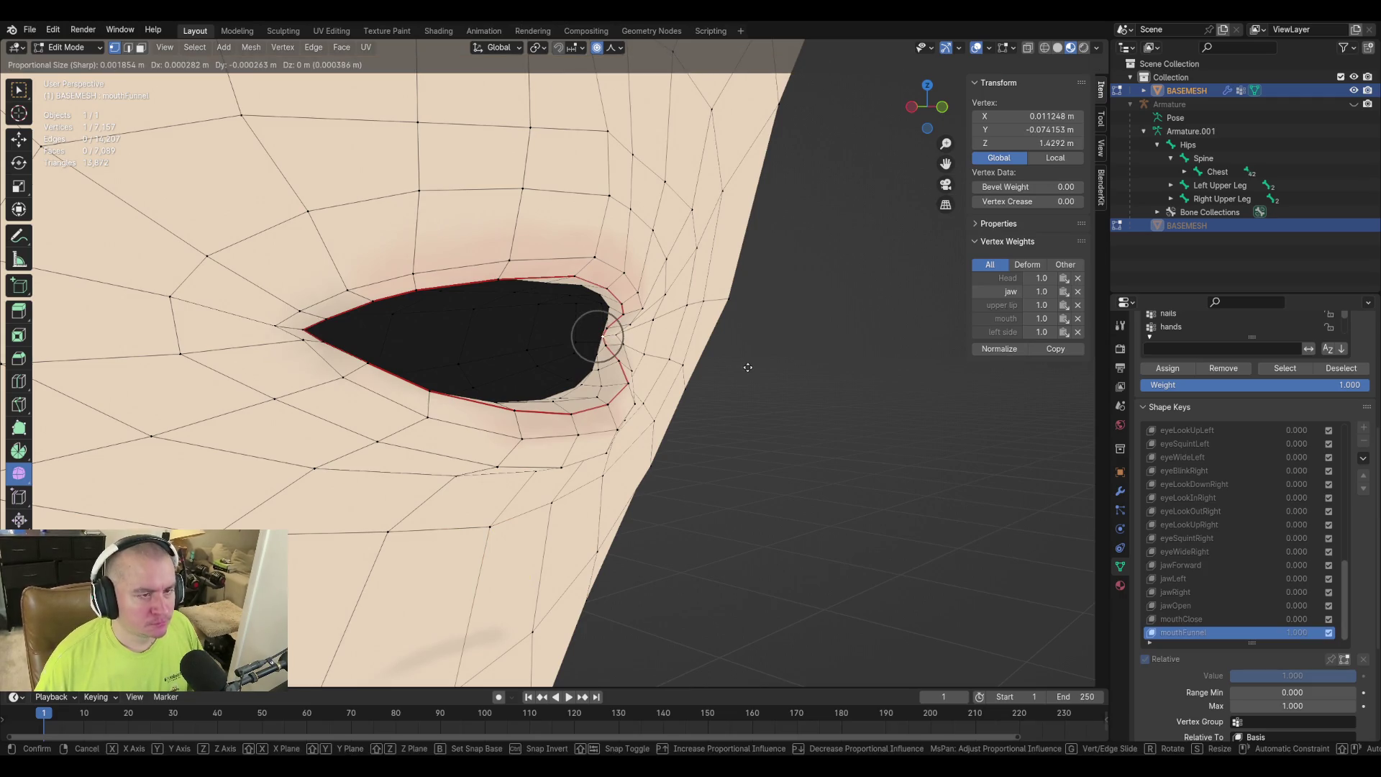
left_click(748, 368)
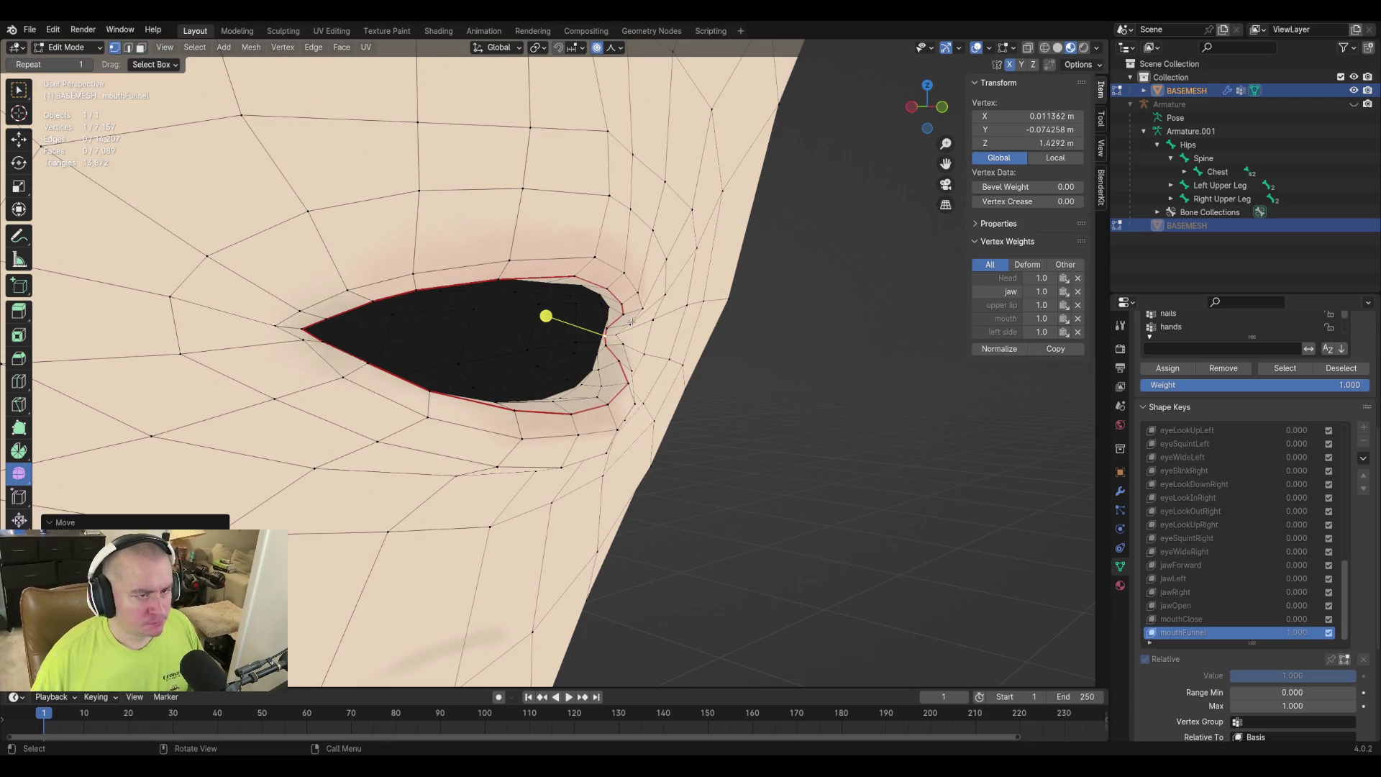
left_click(607, 330)
key("g")
left_click(742, 351)
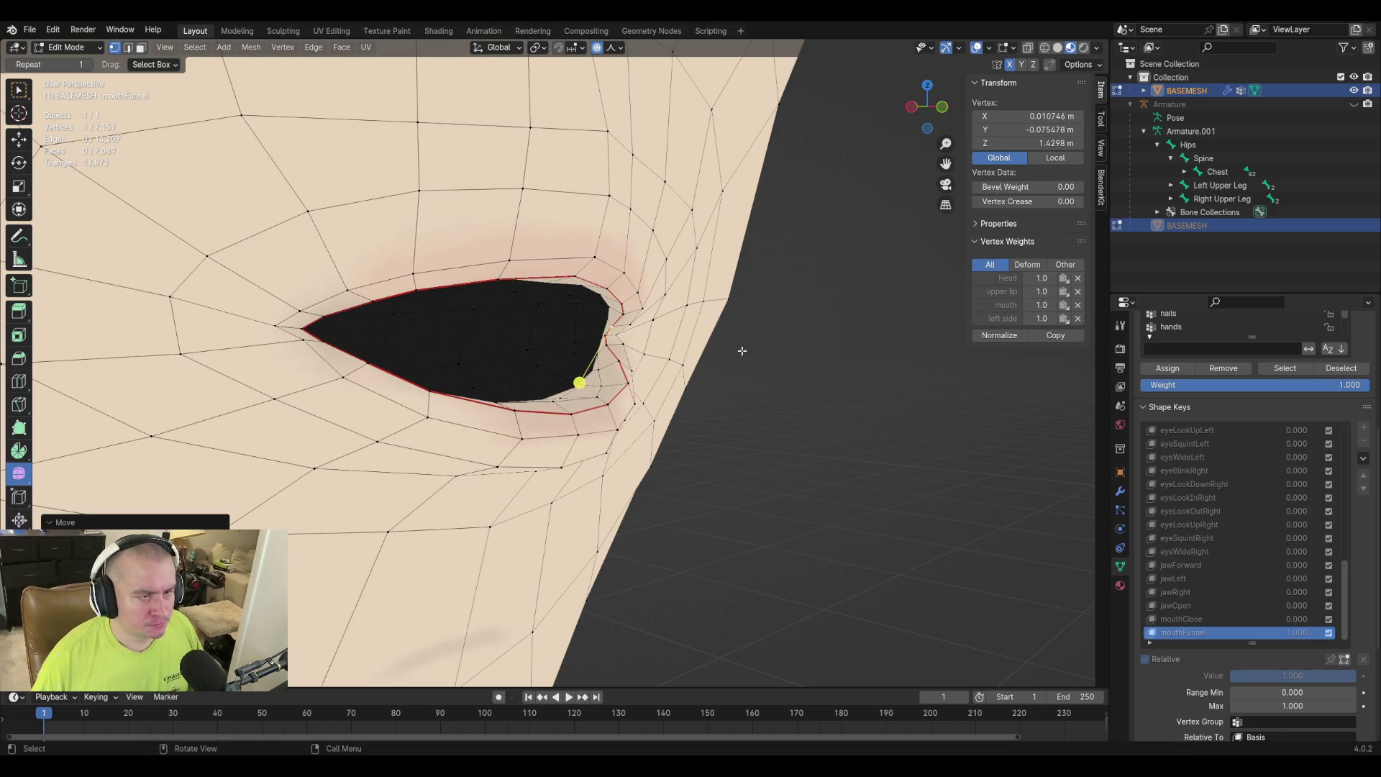
left_click(623, 313)
key("g")
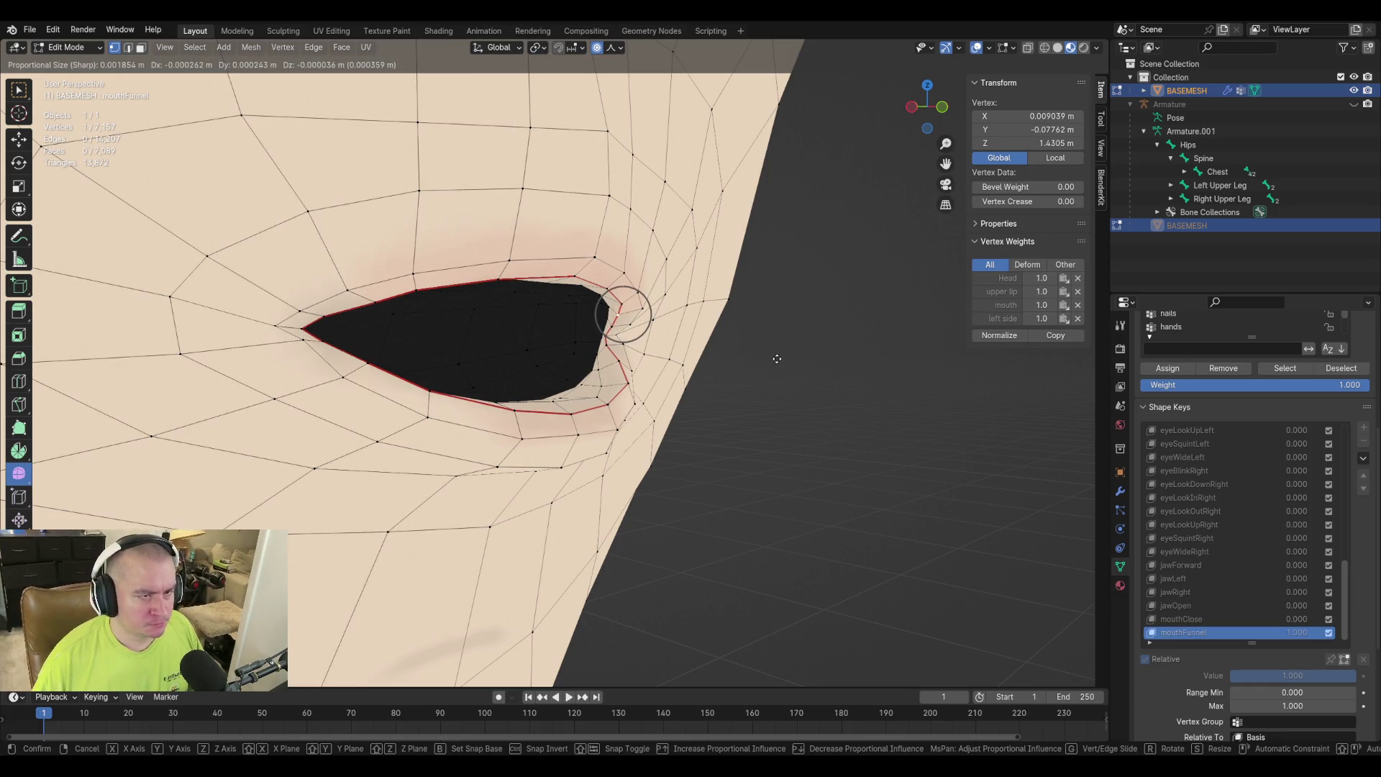
left_click(777, 359)
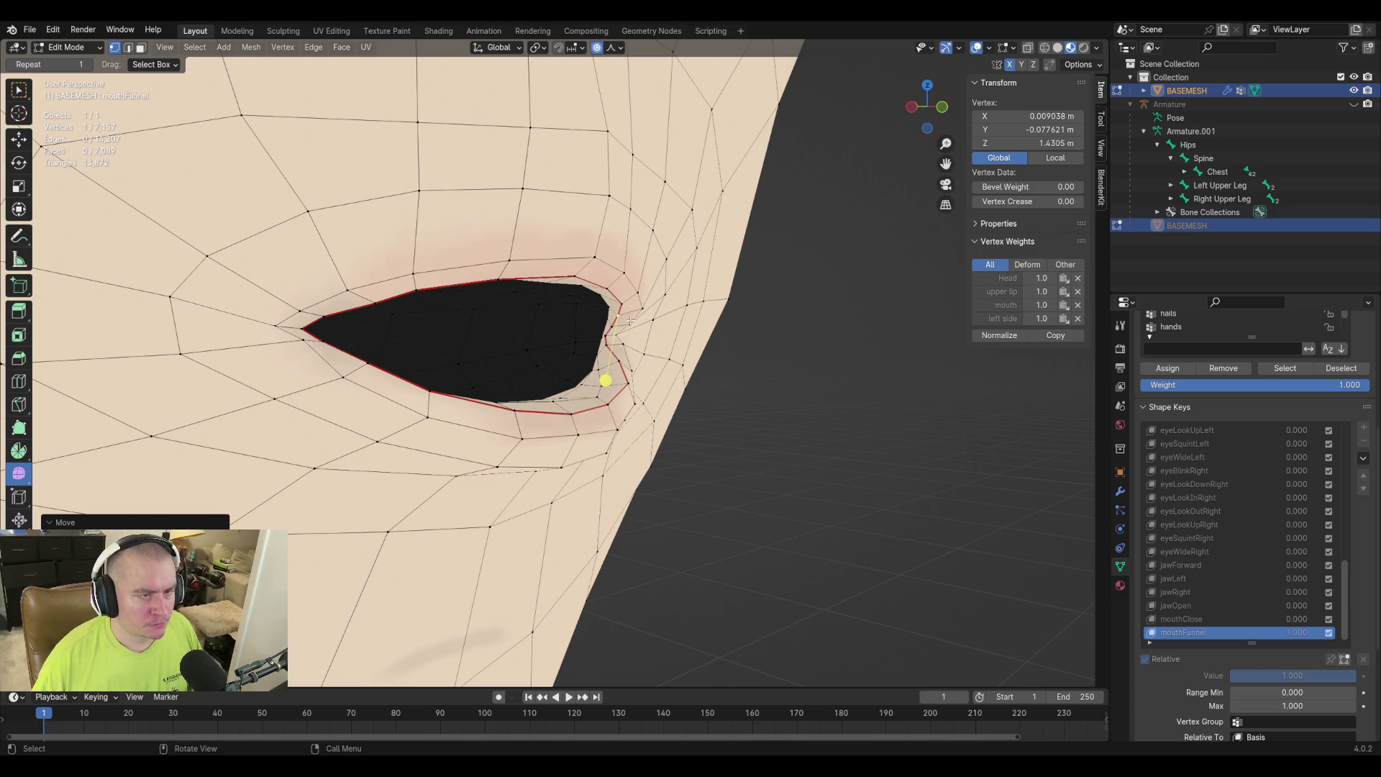
From a closer view, reshape two more vertices at the mouth corner.
scroll(672, 385, "up", 5)
middle_click_drag(672, 385, 595, 411)
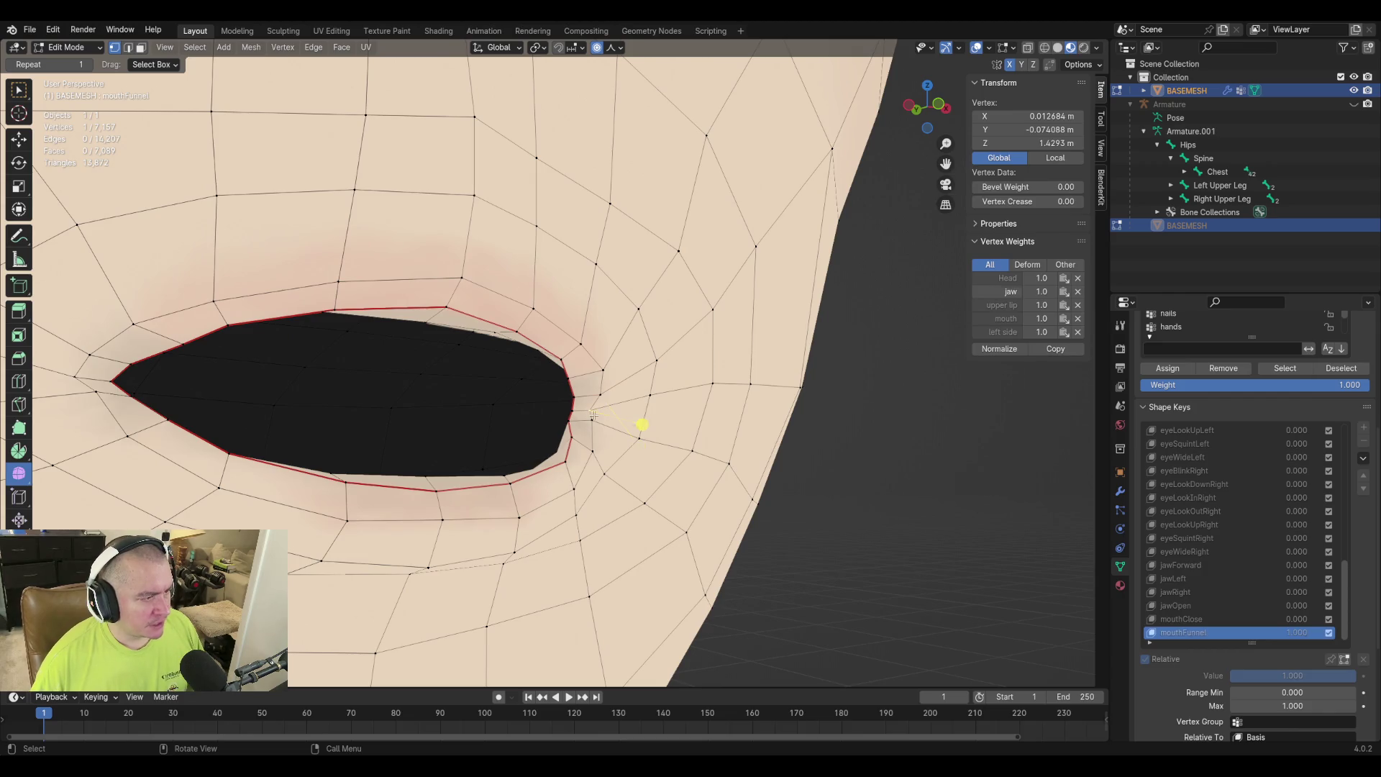
left_click(591, 412)
key("g")
left_click(618, 431)
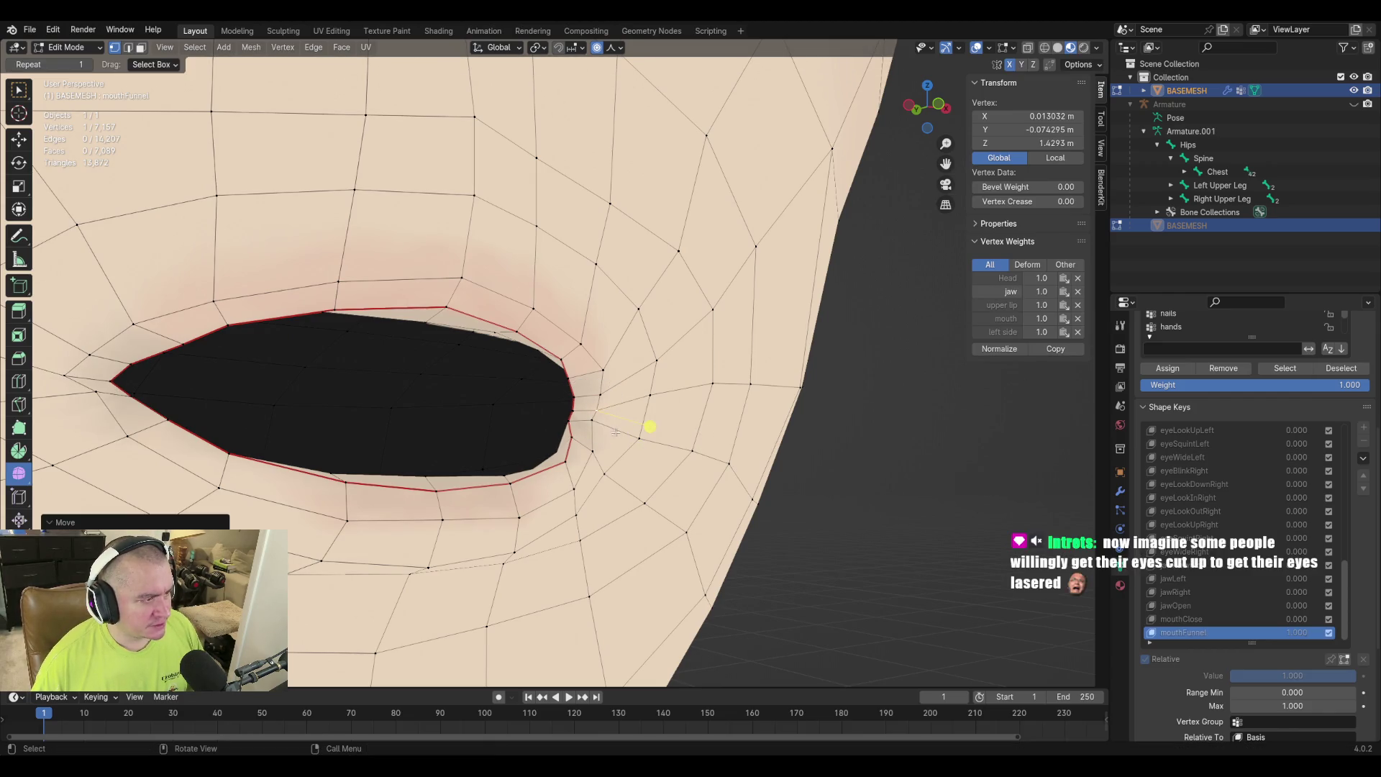
left_click(592, 420)
key("g")
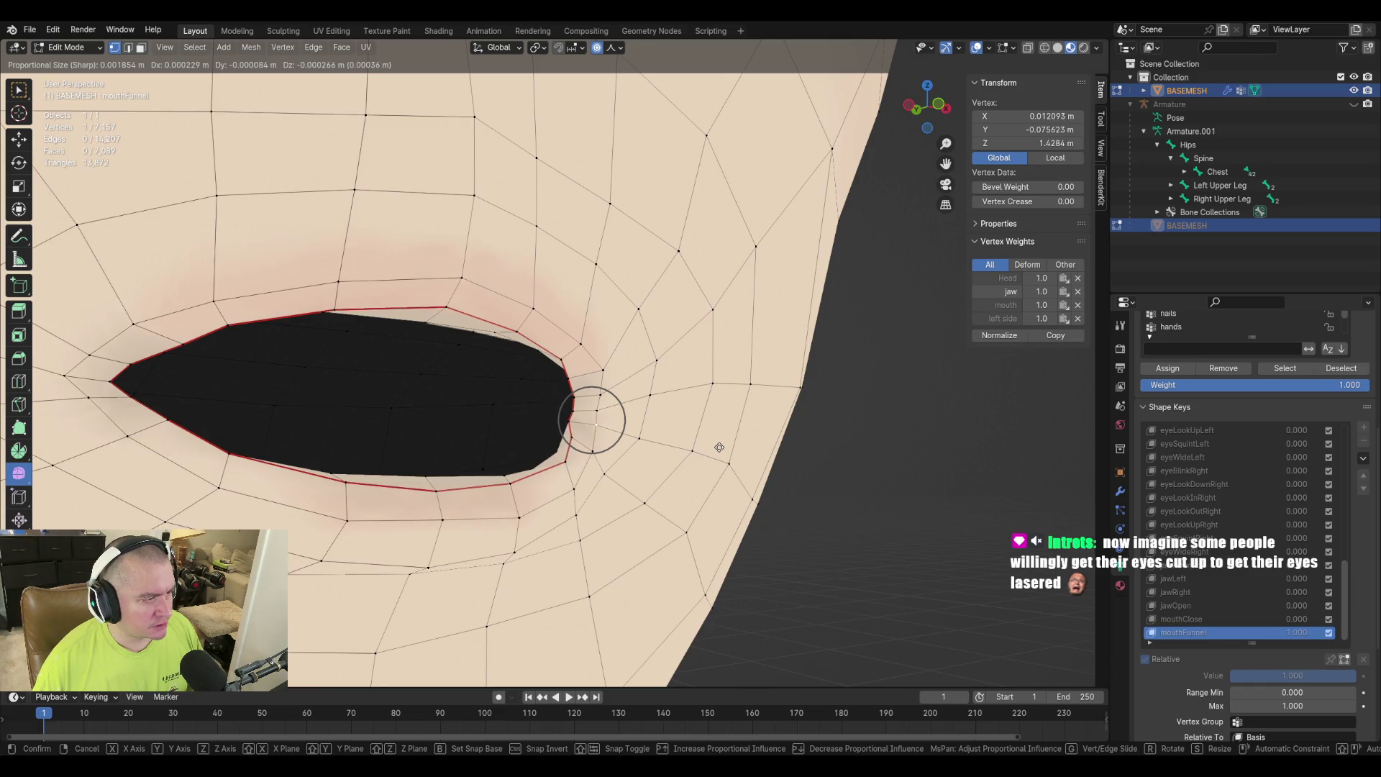
left_click(719, 448)
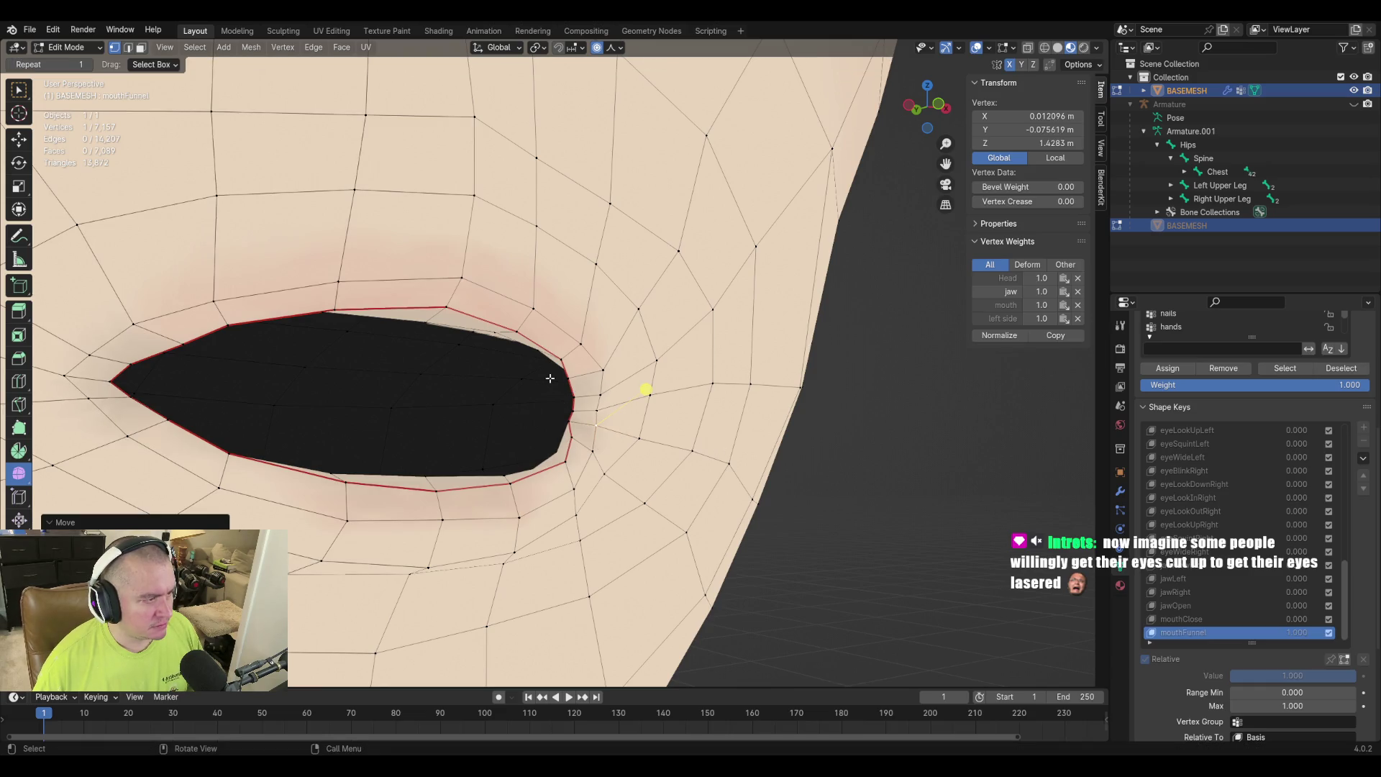
Slightly nudge the upper-lip corner vertex and the adjacent jaw vertex.
left_click(601, 395)
key("g")
left_click(631, 423)
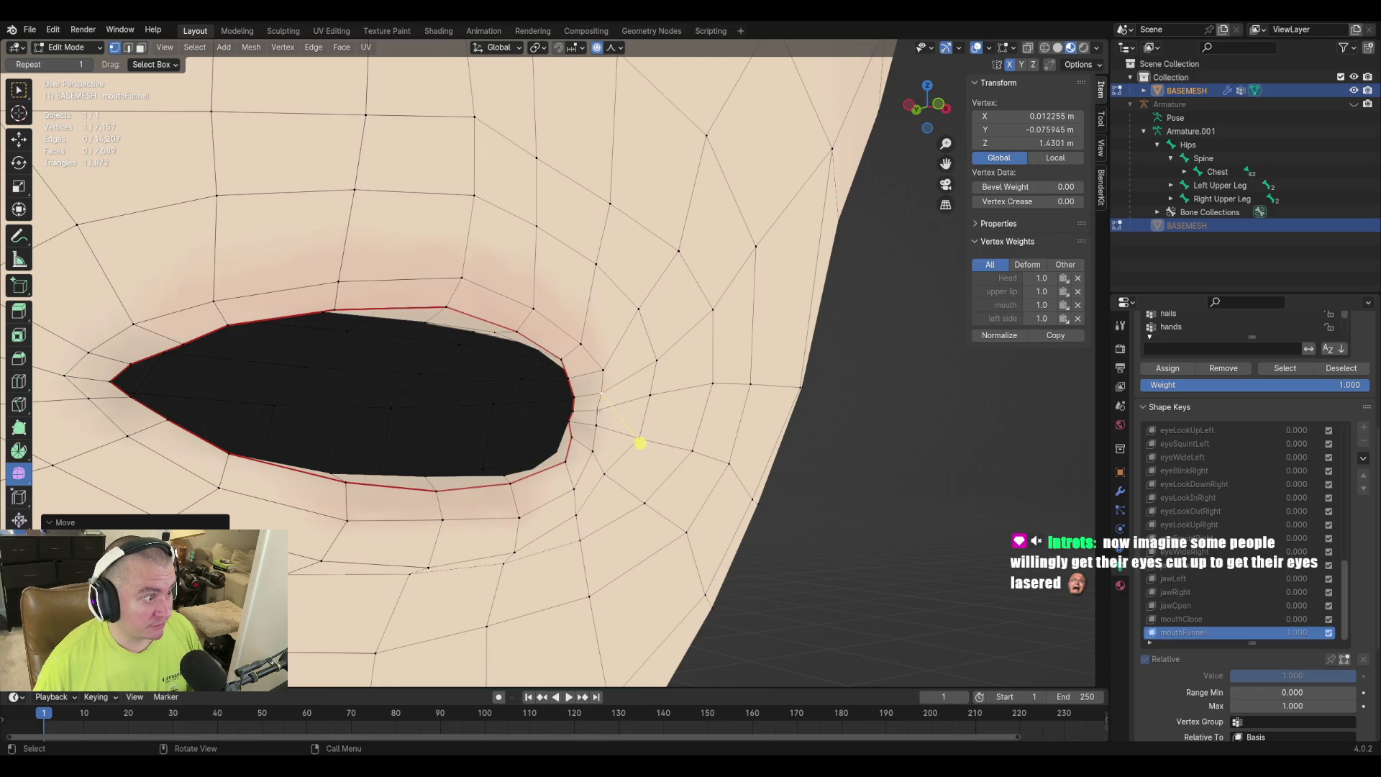
left_click(598, 411)
key("g")
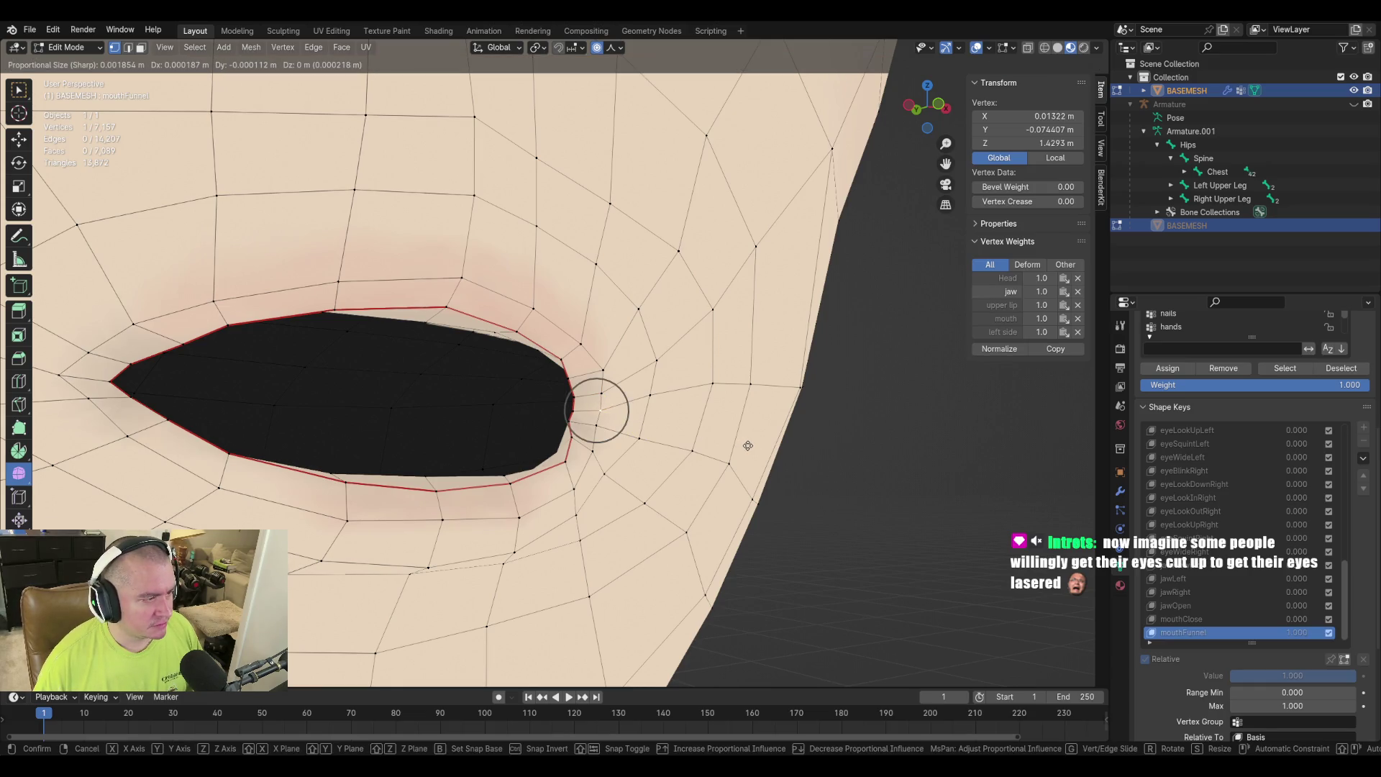
left_click(748, 446)
Inspect the reshaped corner from side and front angles and select another lip vertex.
middle_click_drag(815, 421, 647, 444)
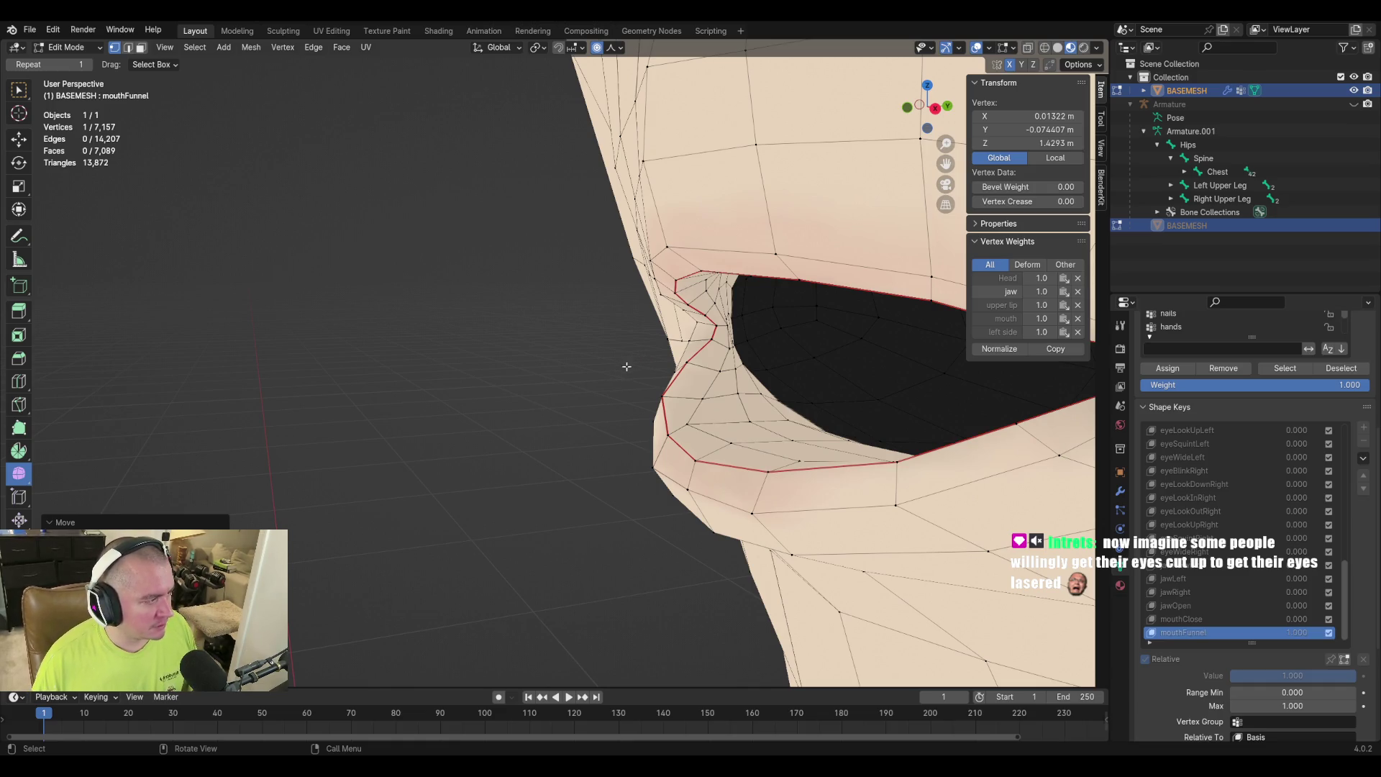
mouse_move(627, 369)
middle_mouse_down()
mouse_move(860, 355)
mouse_move(641, 373)
mouse_move(707, 381)
middle_mouse_up()
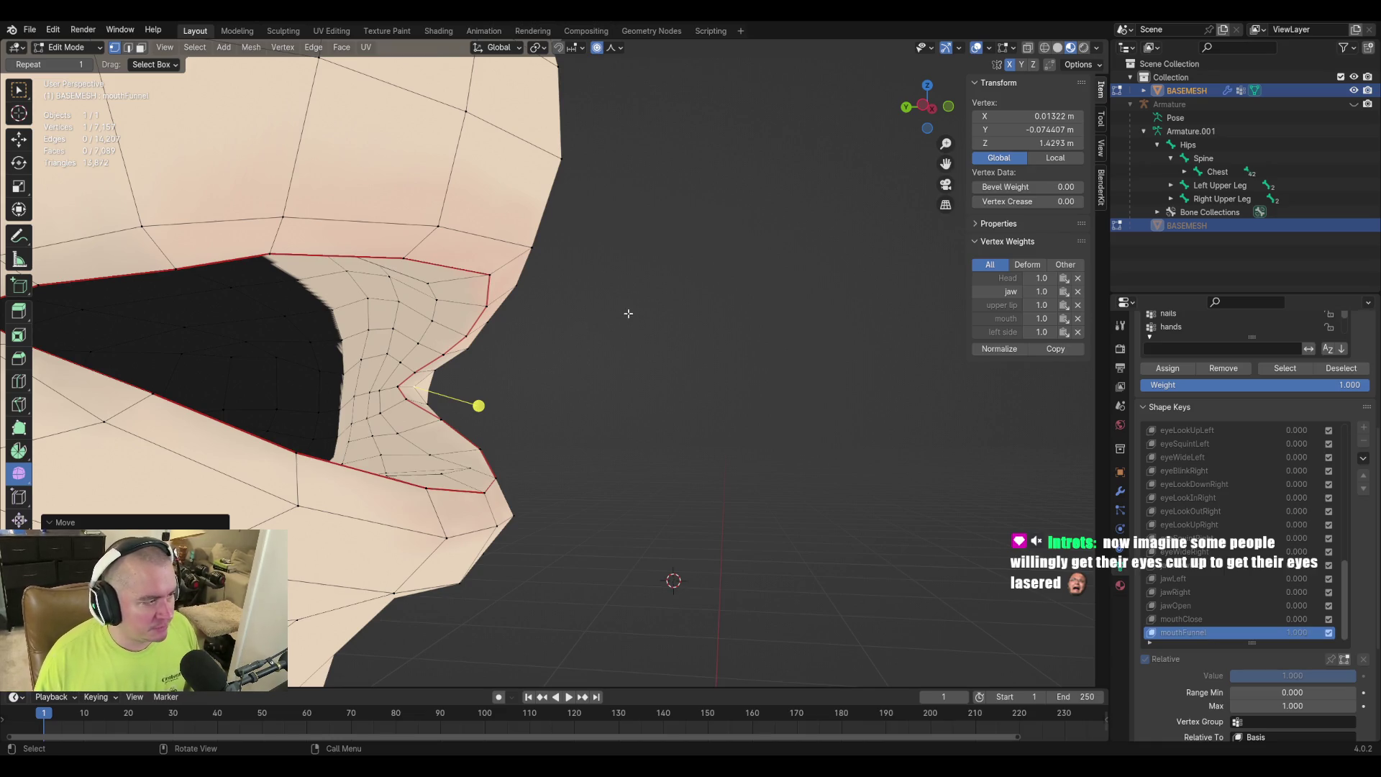
middle_click_drag(692, 326, 539, 333)
middle_click_drag(802, 357, 706, 317)
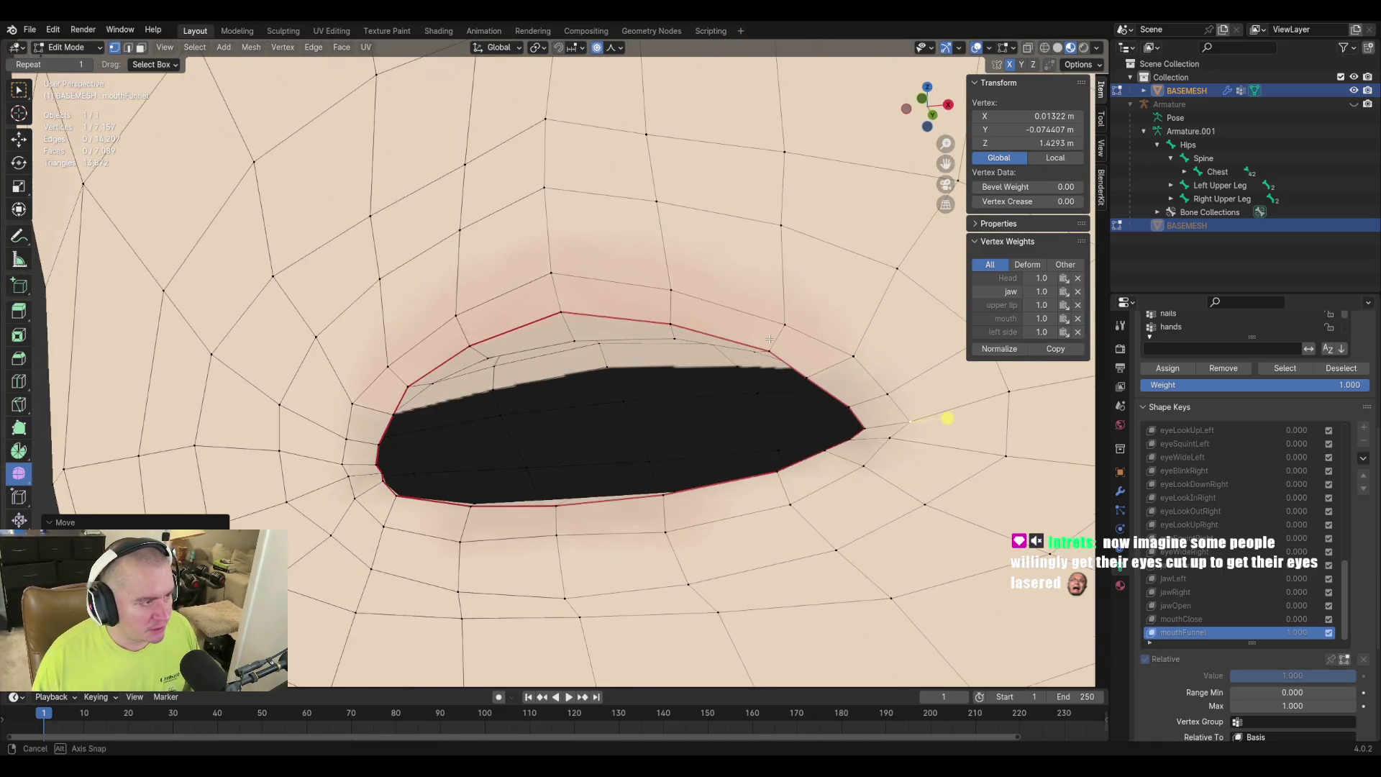
left_click(568, 355)
middle_click_drag(568, 355, 723, 366)
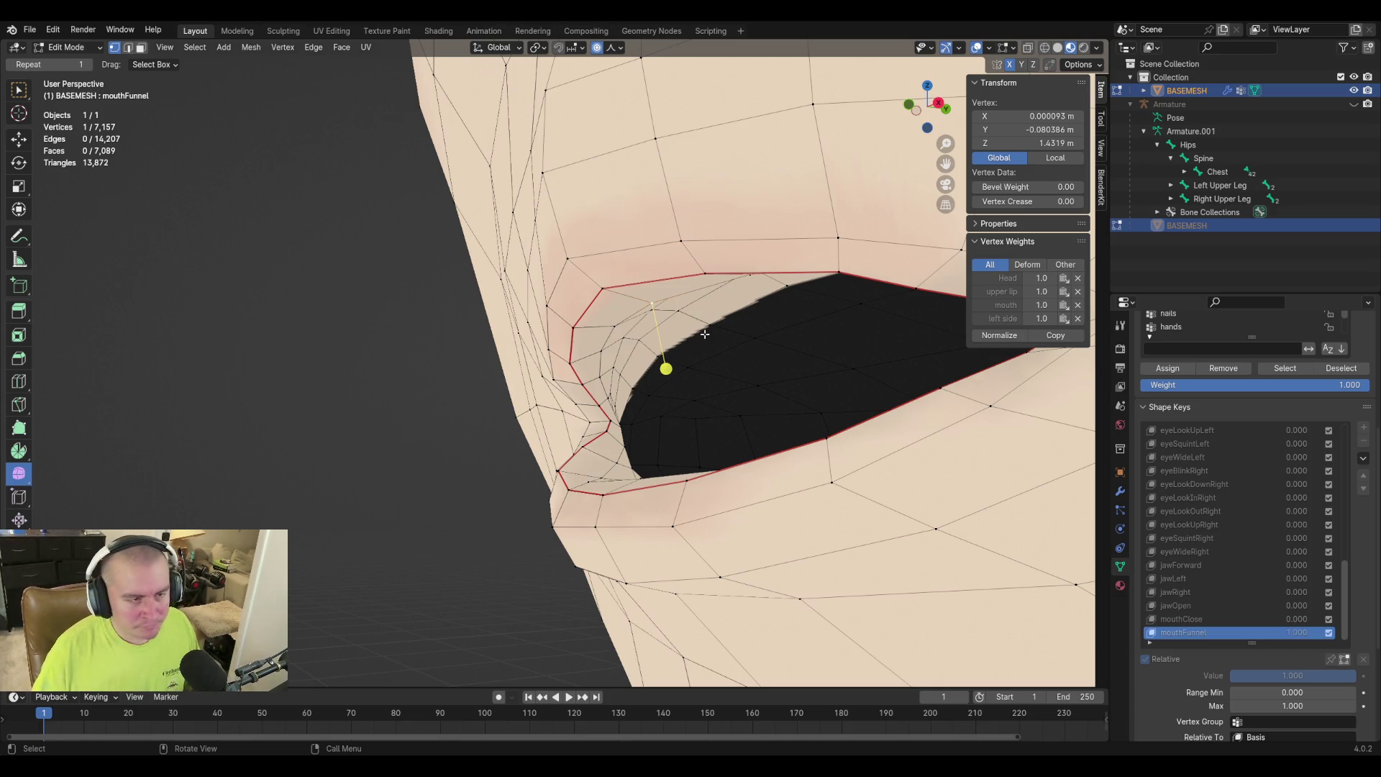
Move the selected lip vertex vertically along Z with proportional falloff.
mouse_move(732, 374)
middle_mouse_down()
mouse_move(723, 408)
mouse_move(798, 421)
mouse_move(684, 453)
mouse_move(662, 484)
mouse_move(703, 450)
mouse_move(791, 436)
mouse_move(802, 417)
middle_mouse_up()
key("g")
key("z")
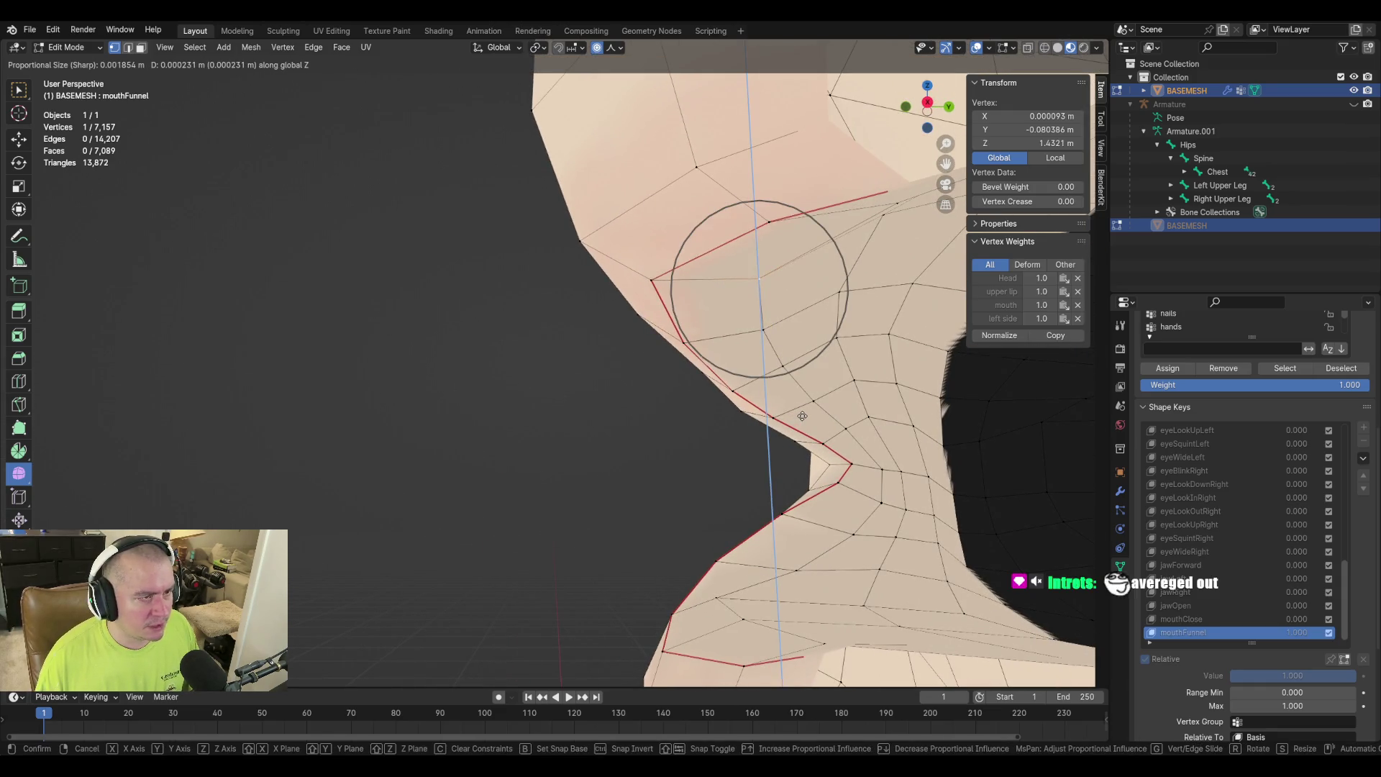
left_click(802, 416)
mouse_move(696, 432)
middle_mouse_down()
mouse_move(648, 446)
mouse_move(626, 428)
mouse_move(640, 476)
mouse_move(715, 422)
mouse_move(629, 447)
mouse_move(734, 441)
mouse_move(692, 471)
mouse_move(827, 441)
mouse_move(693, 460)
mouse_move(827, 472)
mouse_move(615, 454)
mouse_move(697, 450)
mouse_move(647, 460)
mouse_move(638, 487)
mouse_move(503, 287)
mouse_move(616, 355)
middle_mouse_up()
Select a vertex at the opposite mouth corner and nudge it vertically twice.
left_click(619, 439)
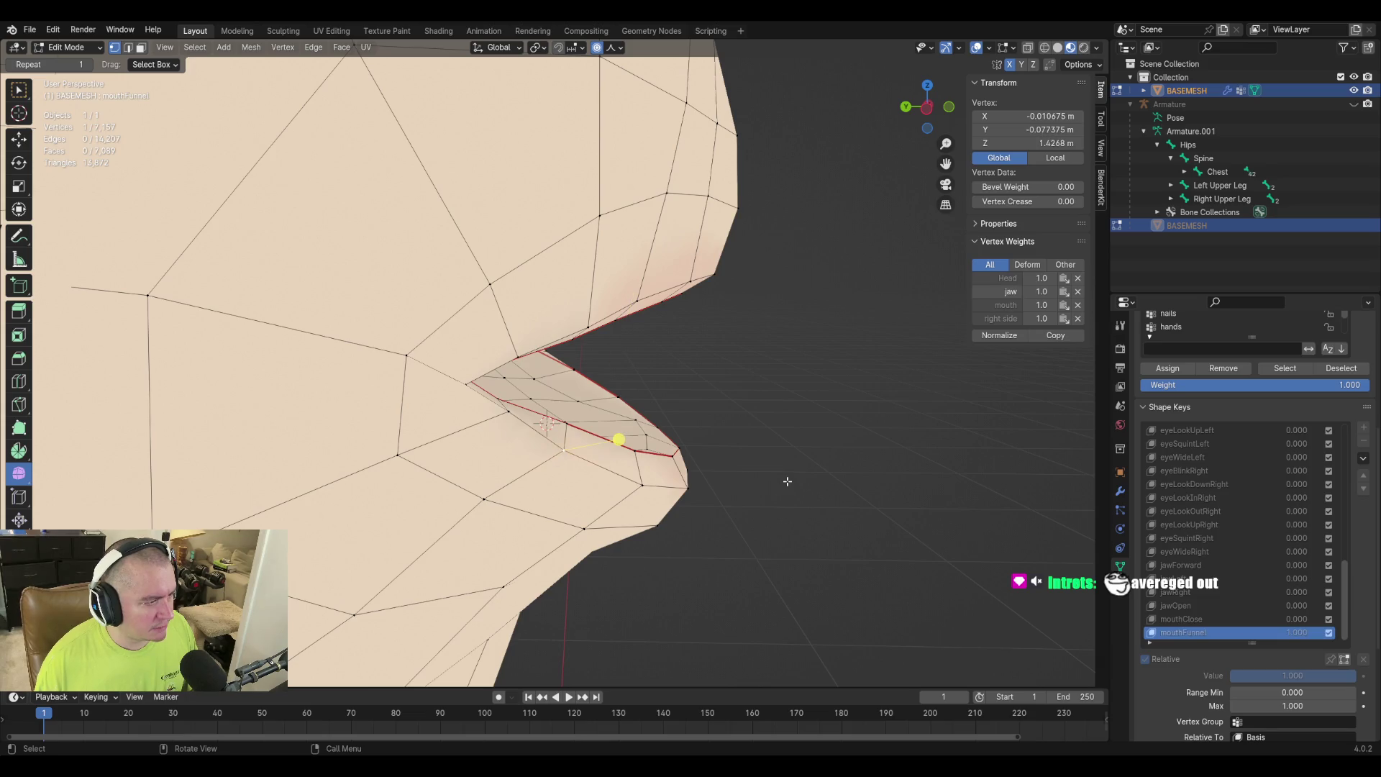
mouse_move(762, 440)
middle_mouse_down()
mouse_move(645, 391)
mouse_move(531, 422)
mouse_move(623, 431)
mouse_move(543, 407)
middle_mouse_up()
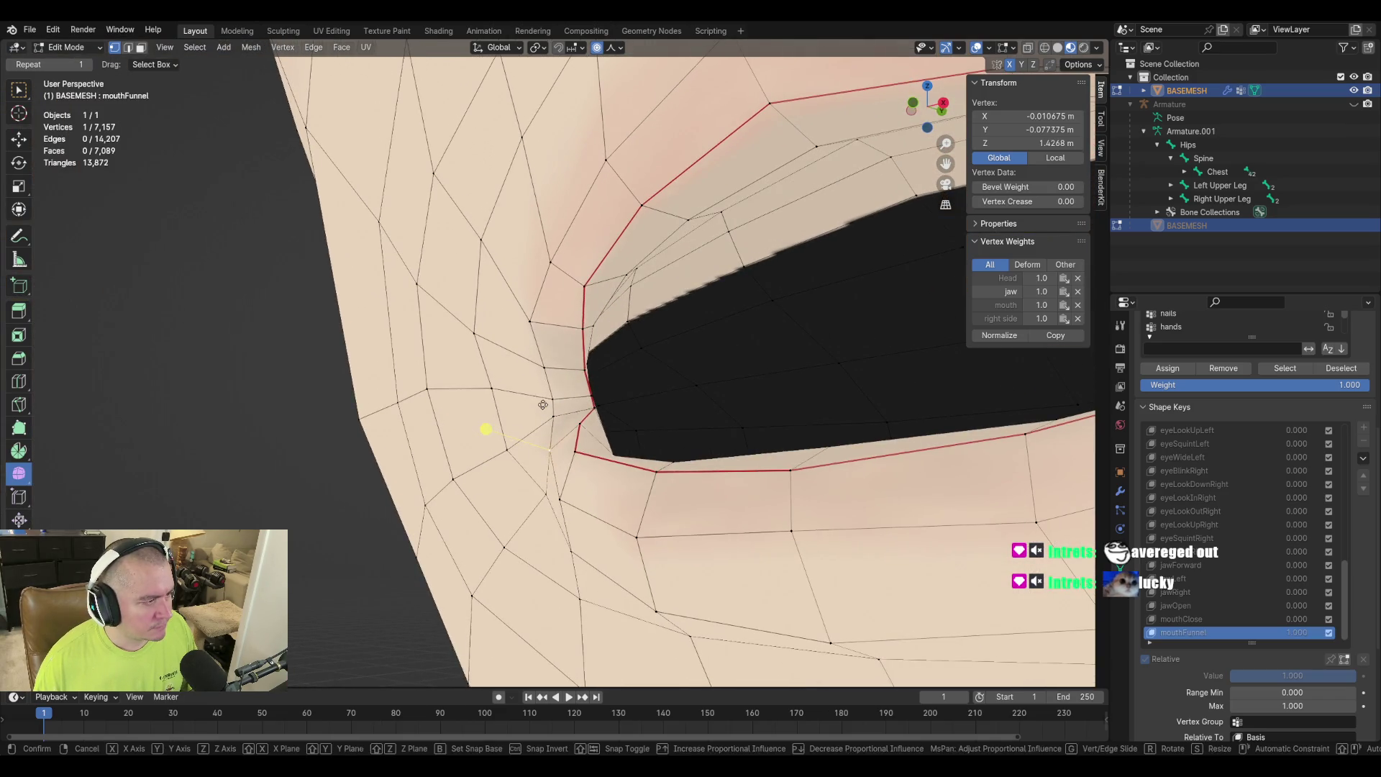
key("g")
key("z")
left_click(541, 397)
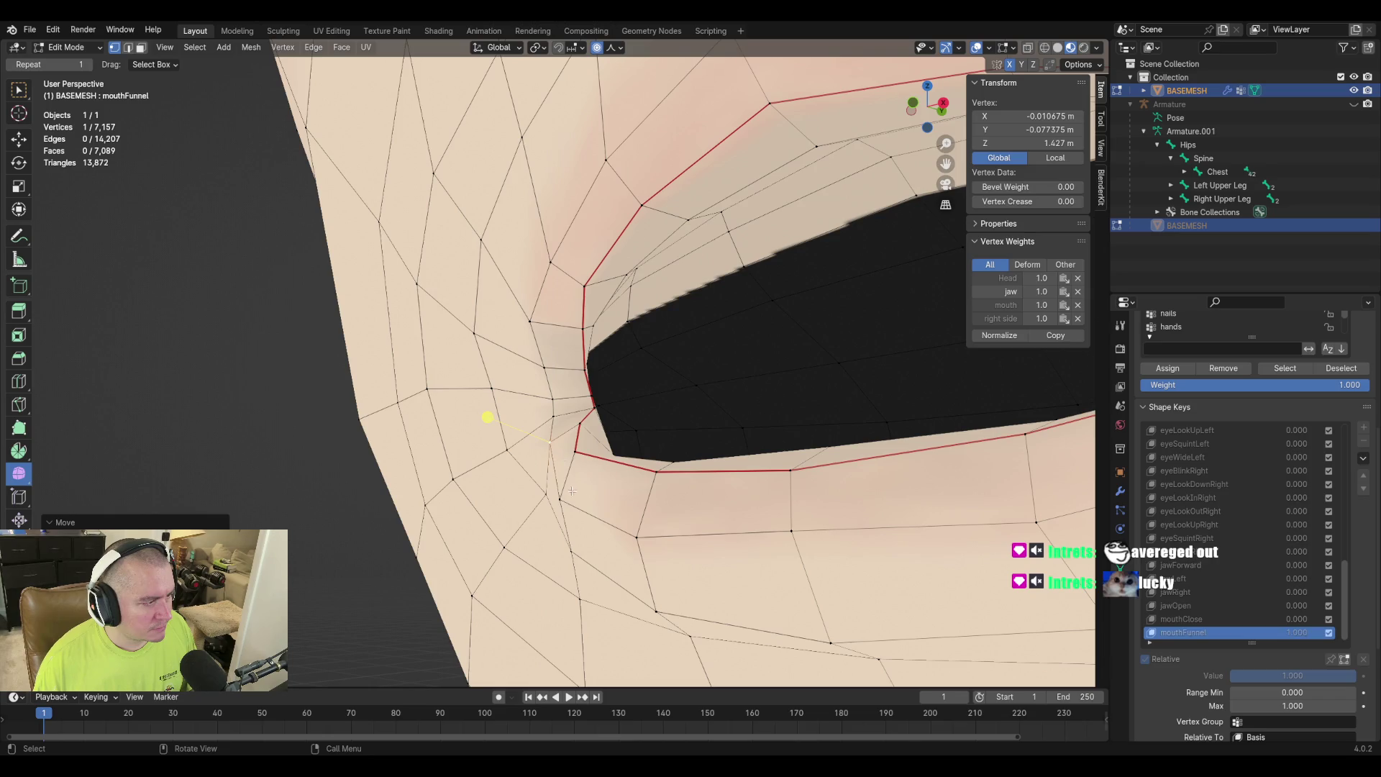
key("g")
key("z")
left_click(689, 460)
mouse_move(689, 461)
middle_mouse_down()
mouse_move(777, 441)
mouse_move(718, 451)
mouse_move(909, 499)
mouse_move(830, 486)
middle_mouse_up()
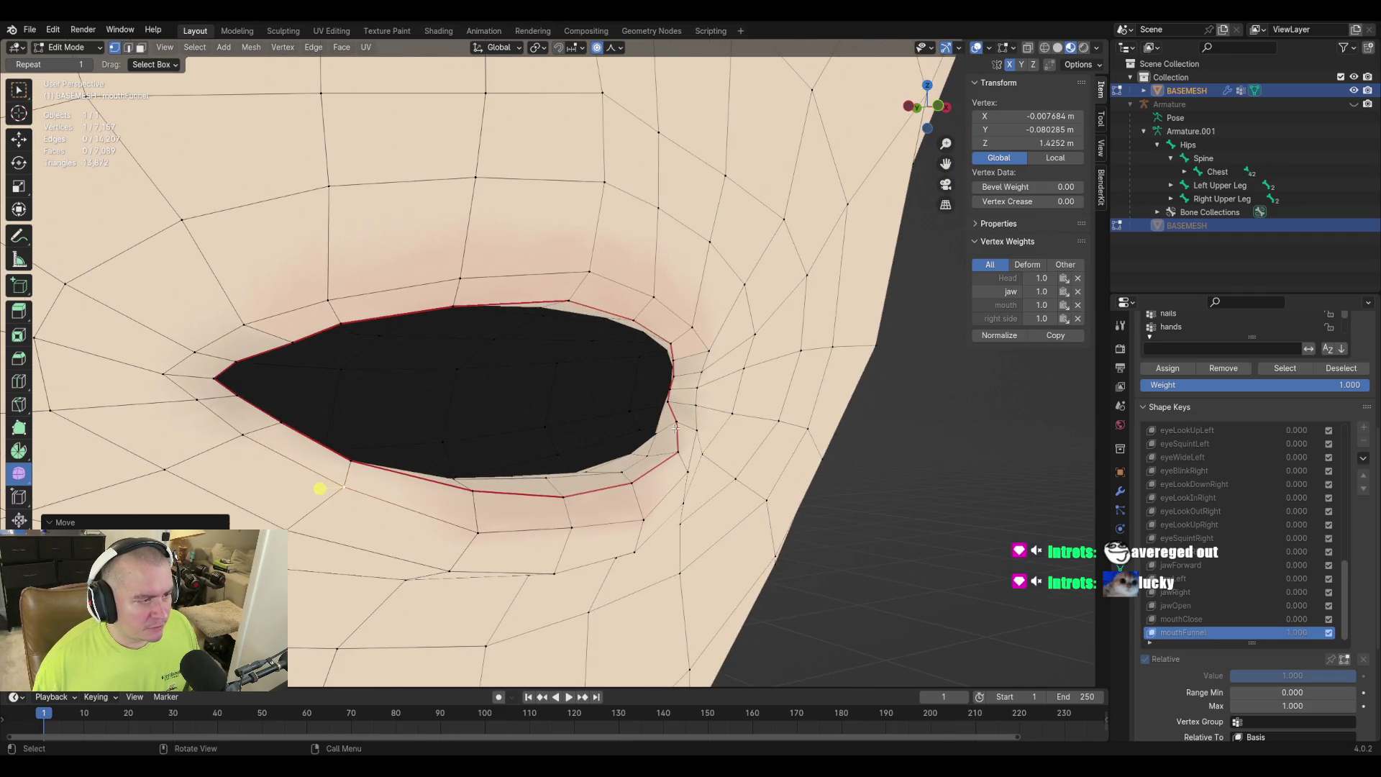
Adjust the mouth-corner vertex vertically along Z from a head-on view.
left_click(674, 358)
mouse_move(759, 422)
middle_mouse_down()
mouse_move(594, 380)
mouse_move(722, 374)
middle_mouse_up()
scroll(597, 378, "up", 5)
key("g")
key("z")
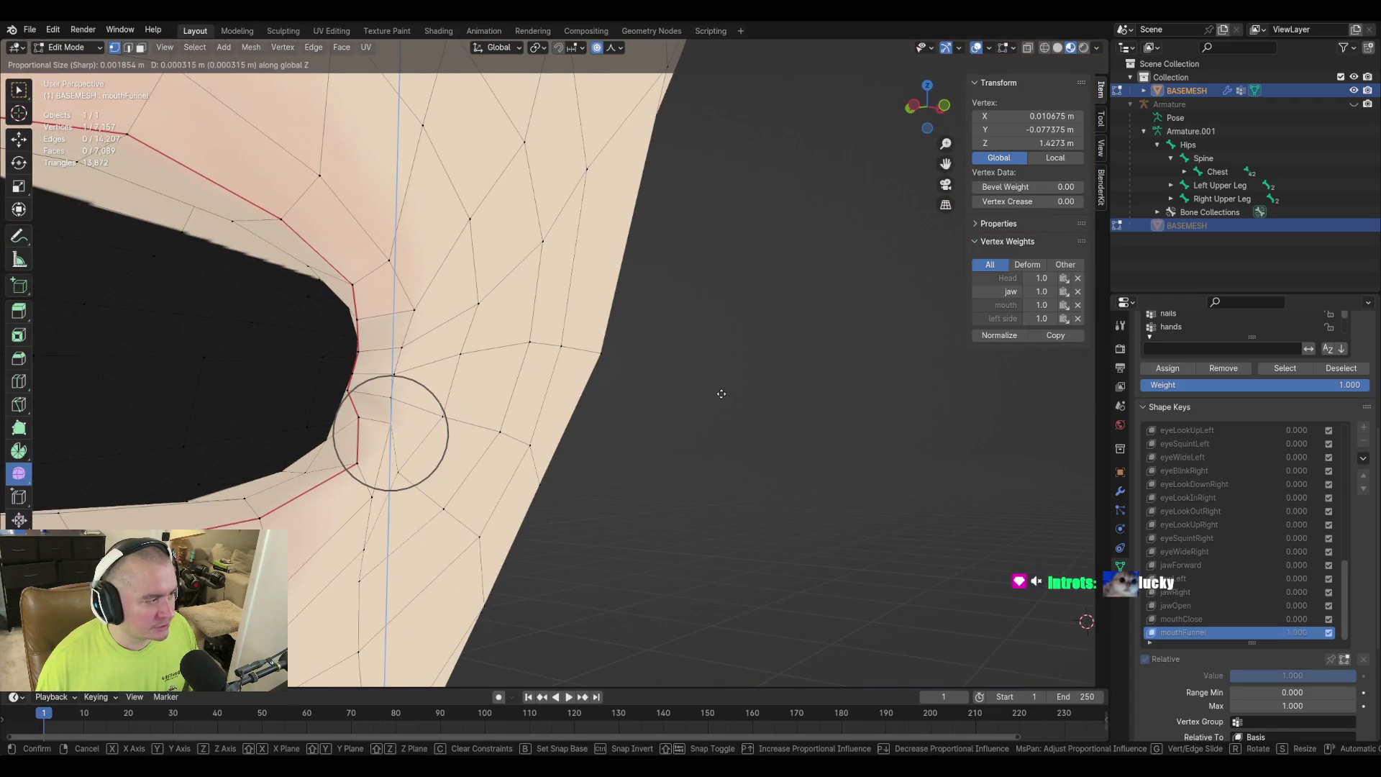
left_click(721, 395)
Move the corner vertex again with smooth falloff, then select a right upper-lip vertex.
middle_click_drag(500, 507, 539, 478)
key("g")
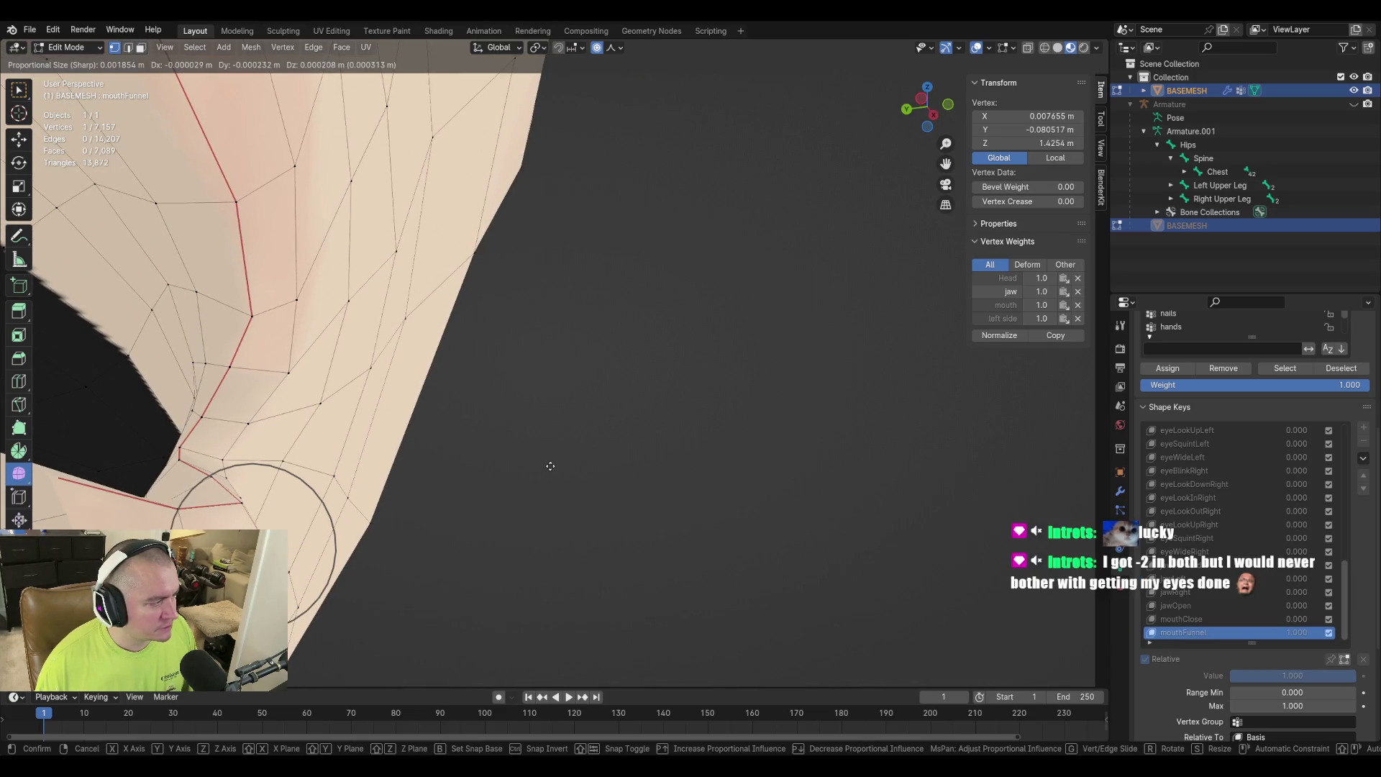
left_click(549, 466)
middle_click_drag(742, 474, 641, 504)
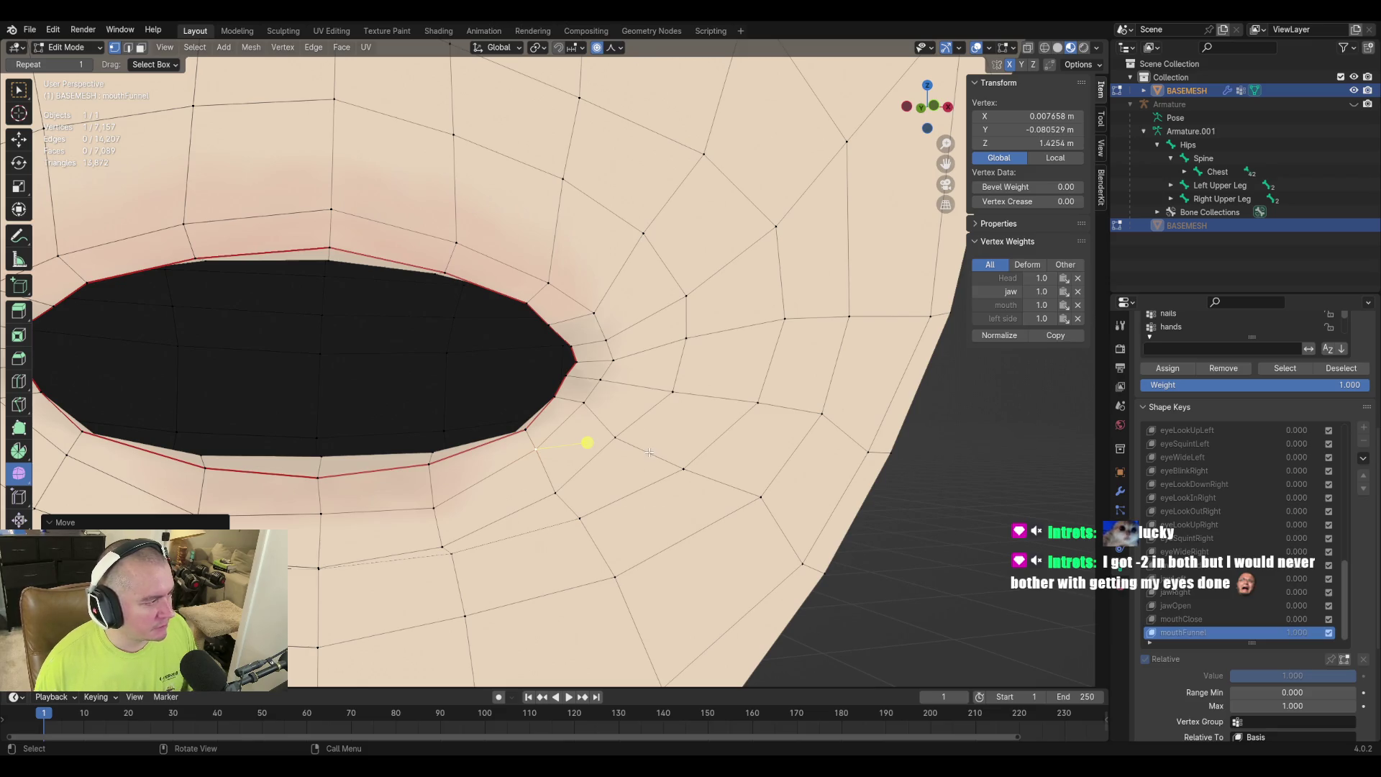
mouse_move(646, 433)
middle_mouse_down()
mouse_move(554, 410)
mouse_move(682, 454)
middle_mouse_up()
left_click(427, 383)
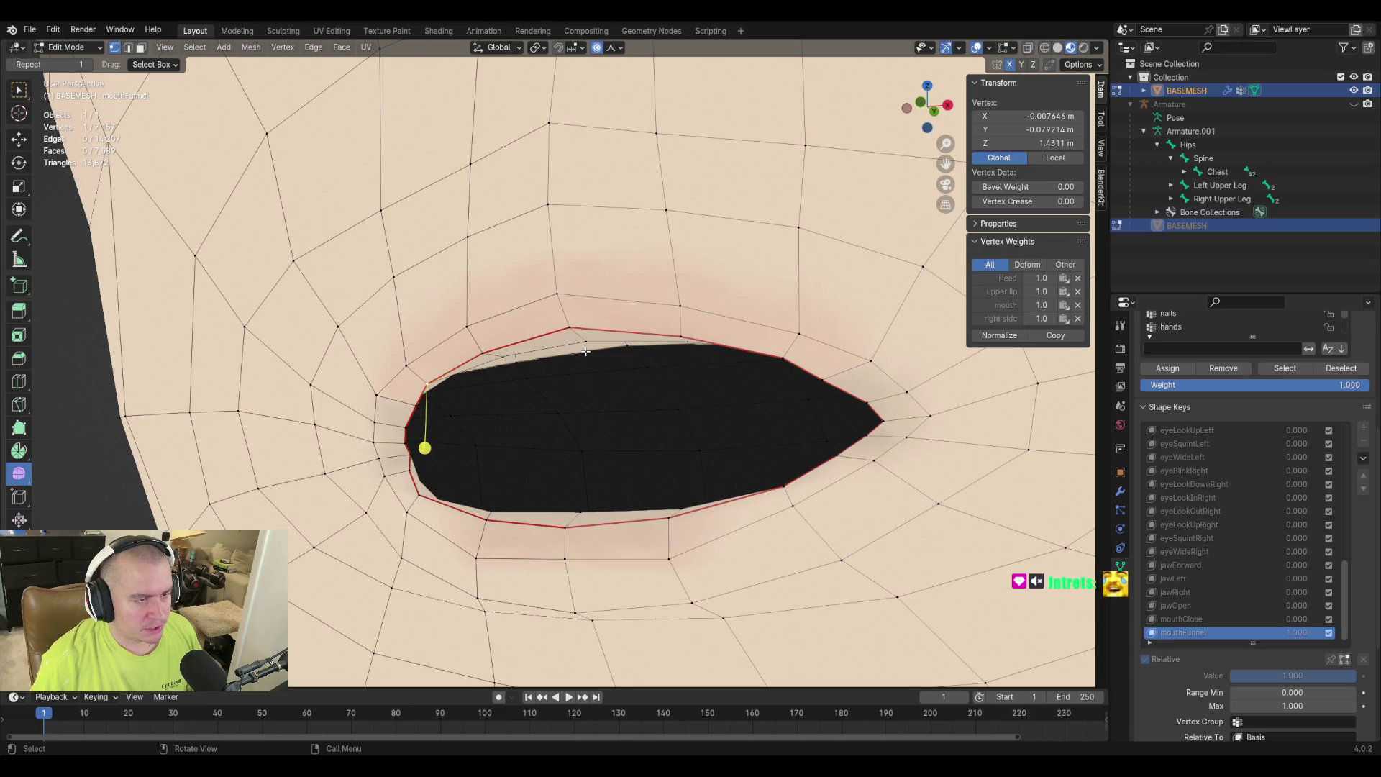
Select a vertex inside the lip corner, move it slightly and slide it along its edge.
mouse_move(591, 367)
middle_mouse_down()
mouse_move(648, 407)
mouse_move(718, 410)
mouse_move(578, 397)
middle_mouse_up()
middle_click_drag(721, 417, 718, 422)
left_click(672, 391)
key("g")
key("Escape")
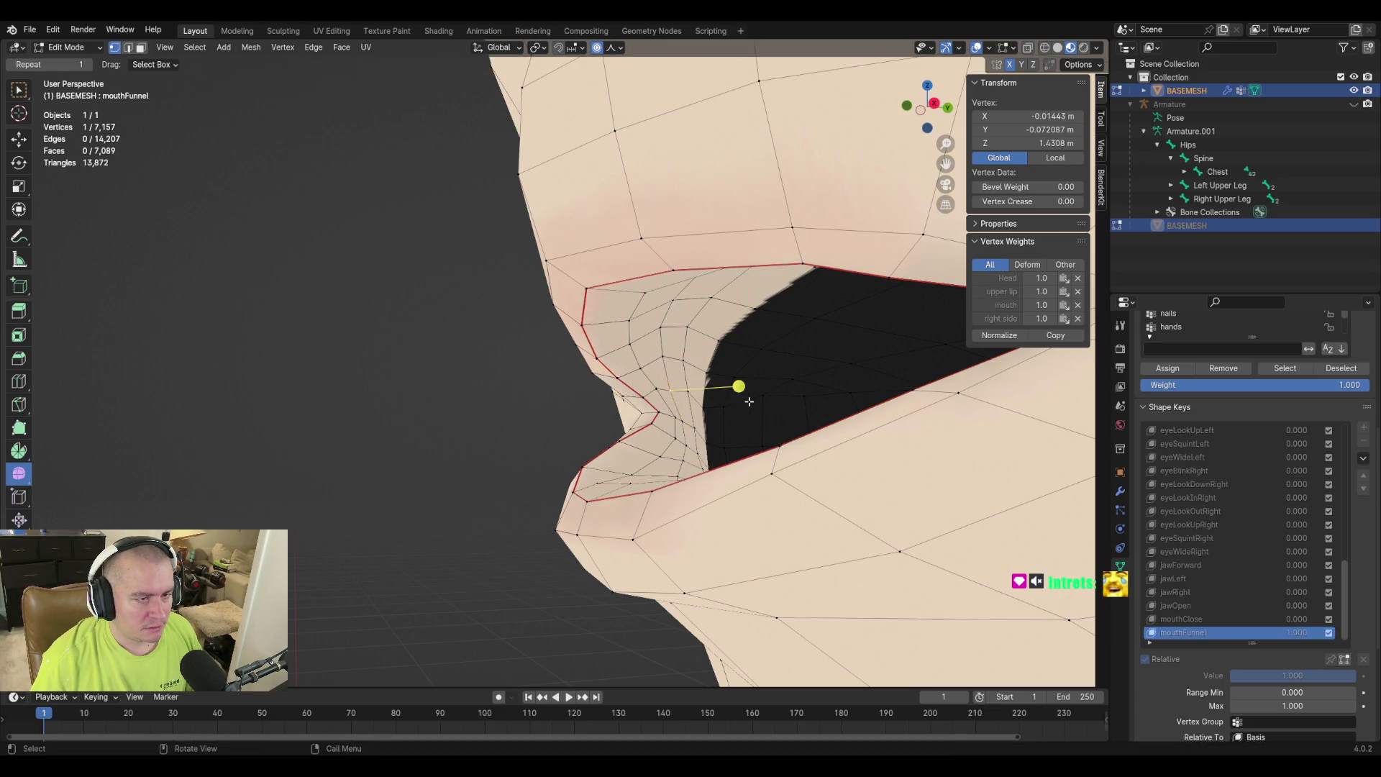
key("g")
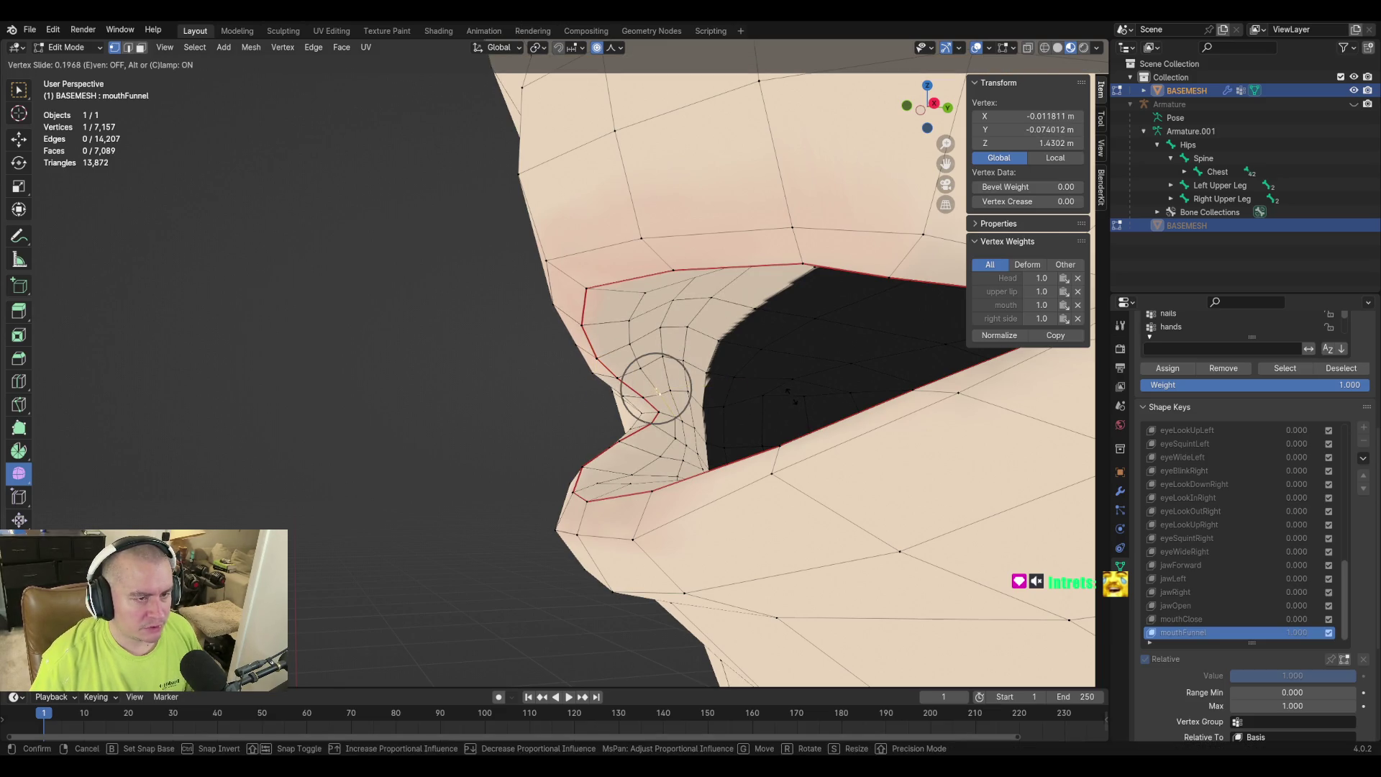
left_click(719, 433)
key("shift+v")
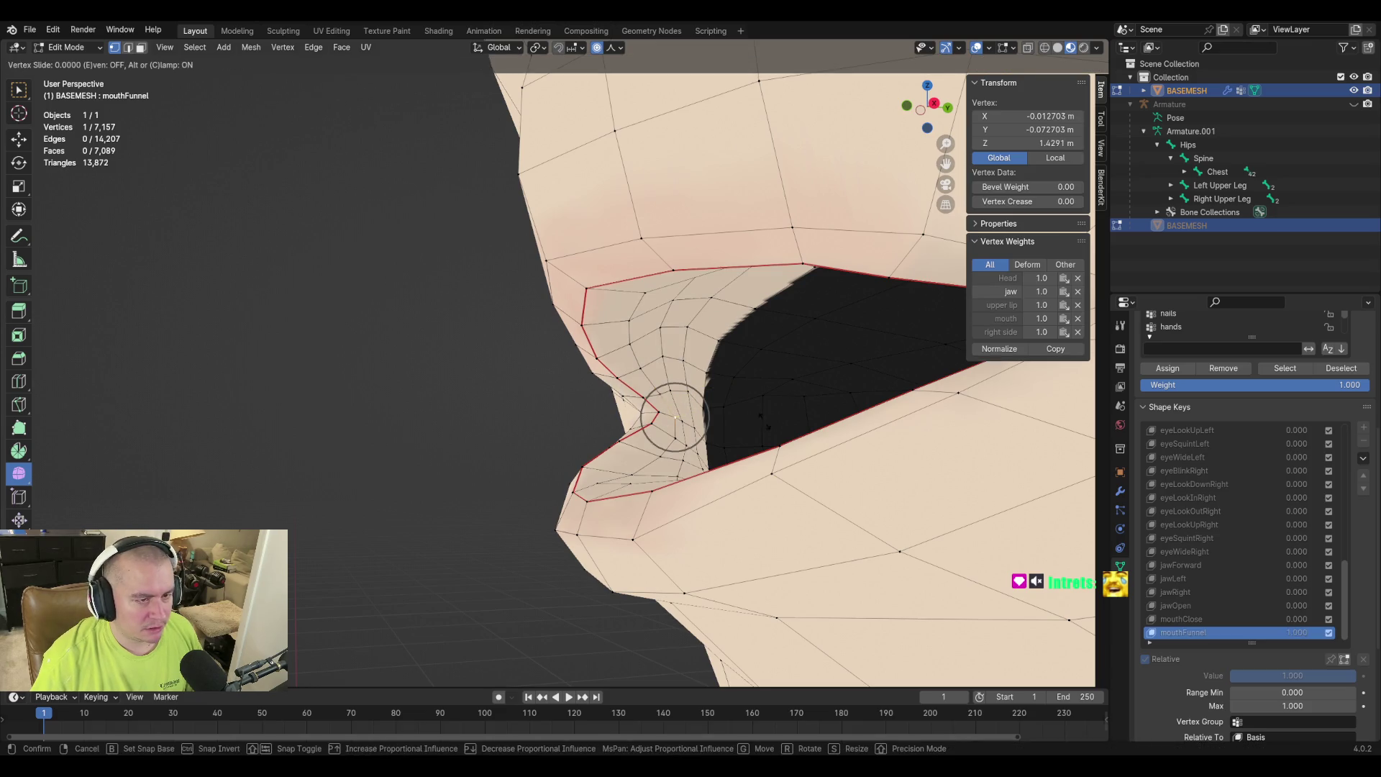
left_click(768, 487)
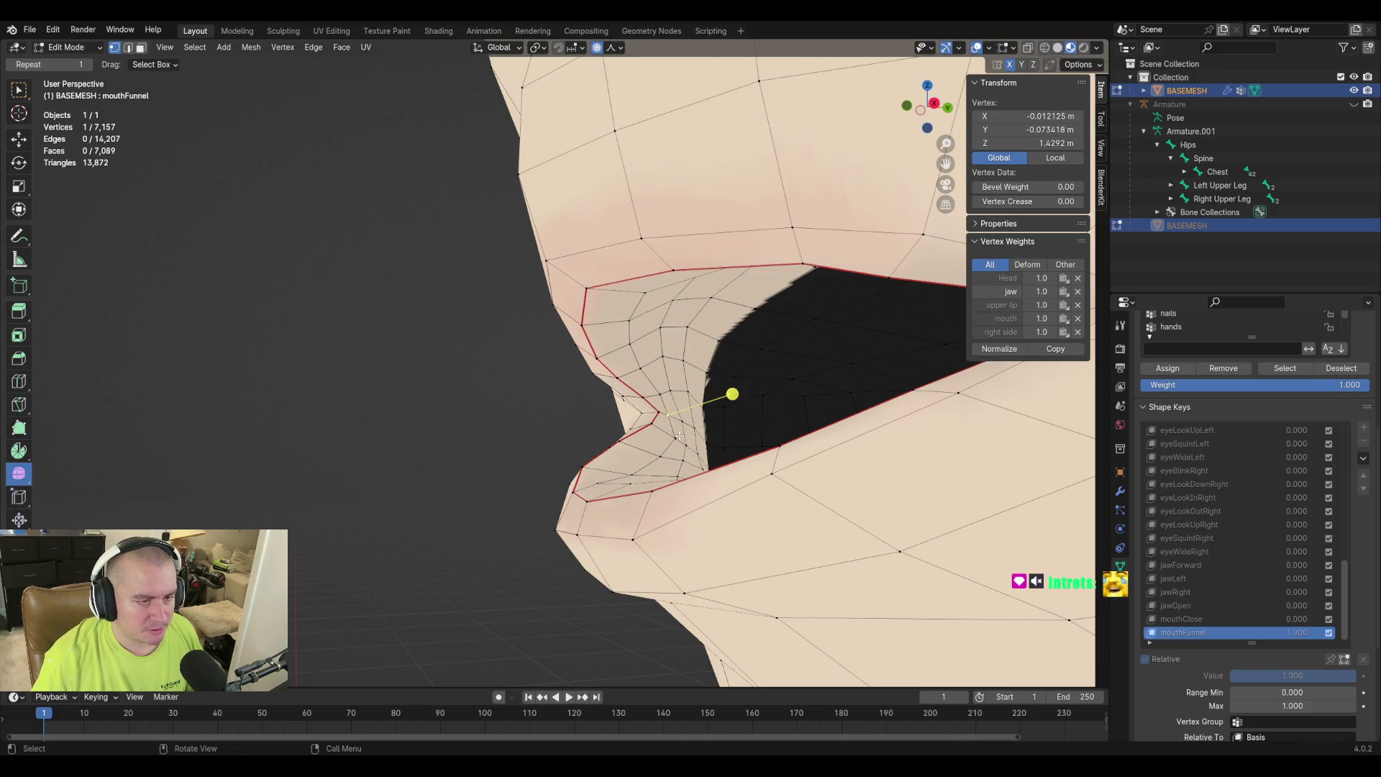
Refine that lip vertex with further small moves and repeated edge slides.
key("g")
left_click(851, 463)
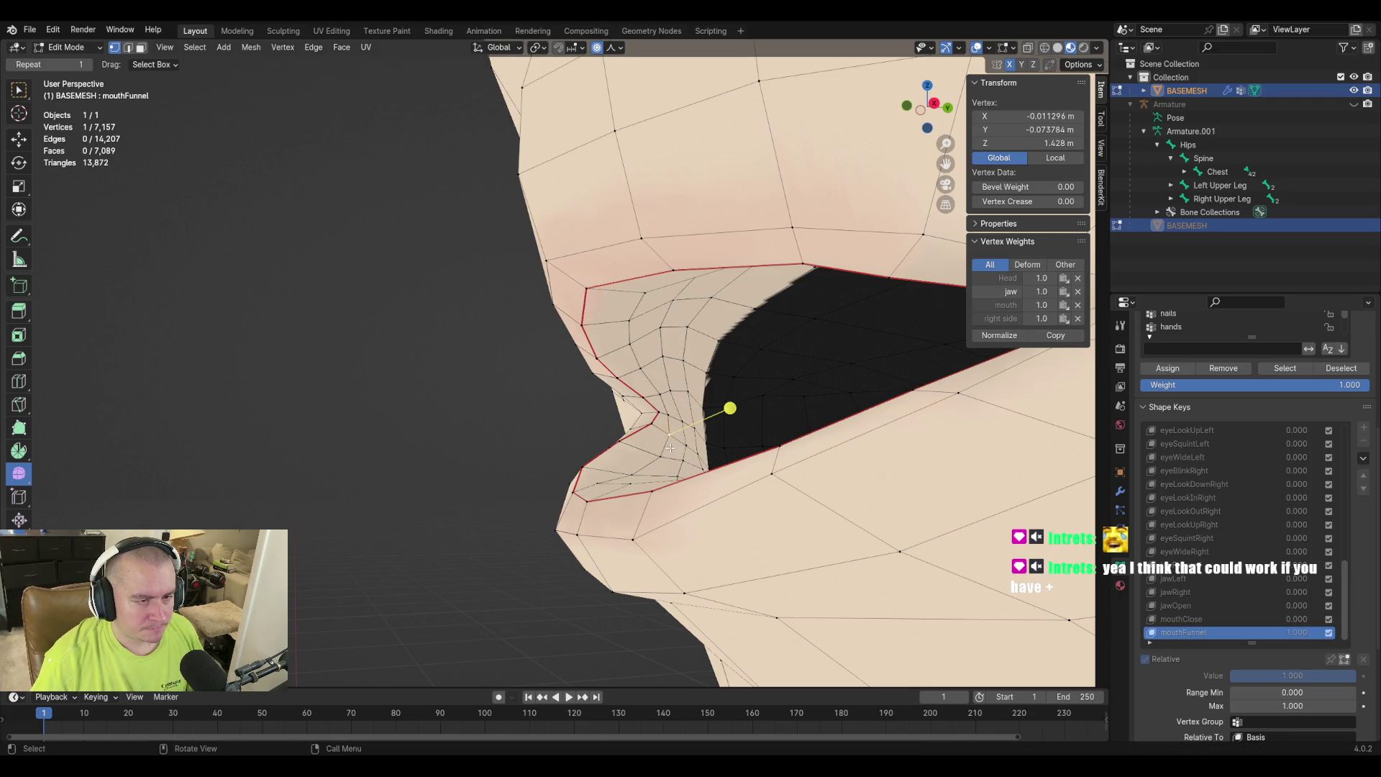
key("shift+v")
left_click(863, 472)
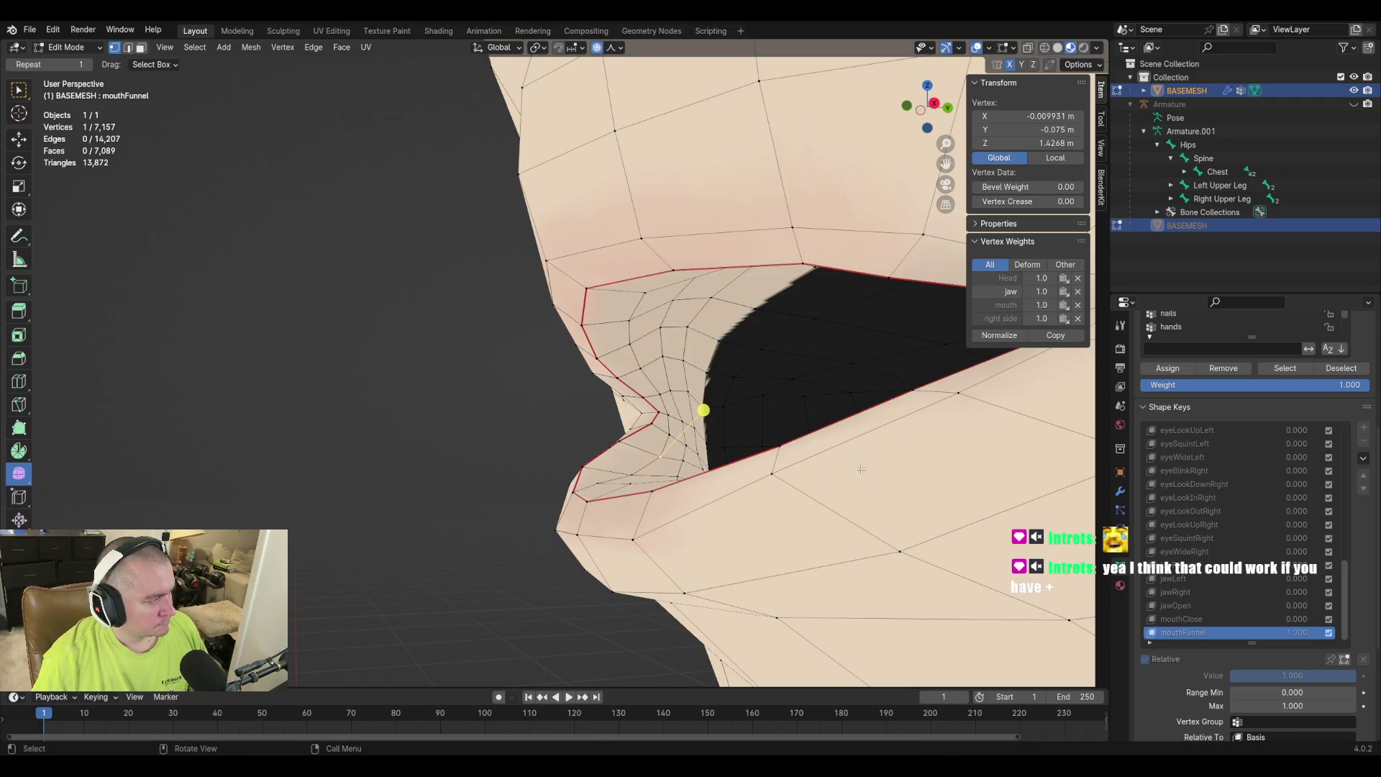
key("shift+v")
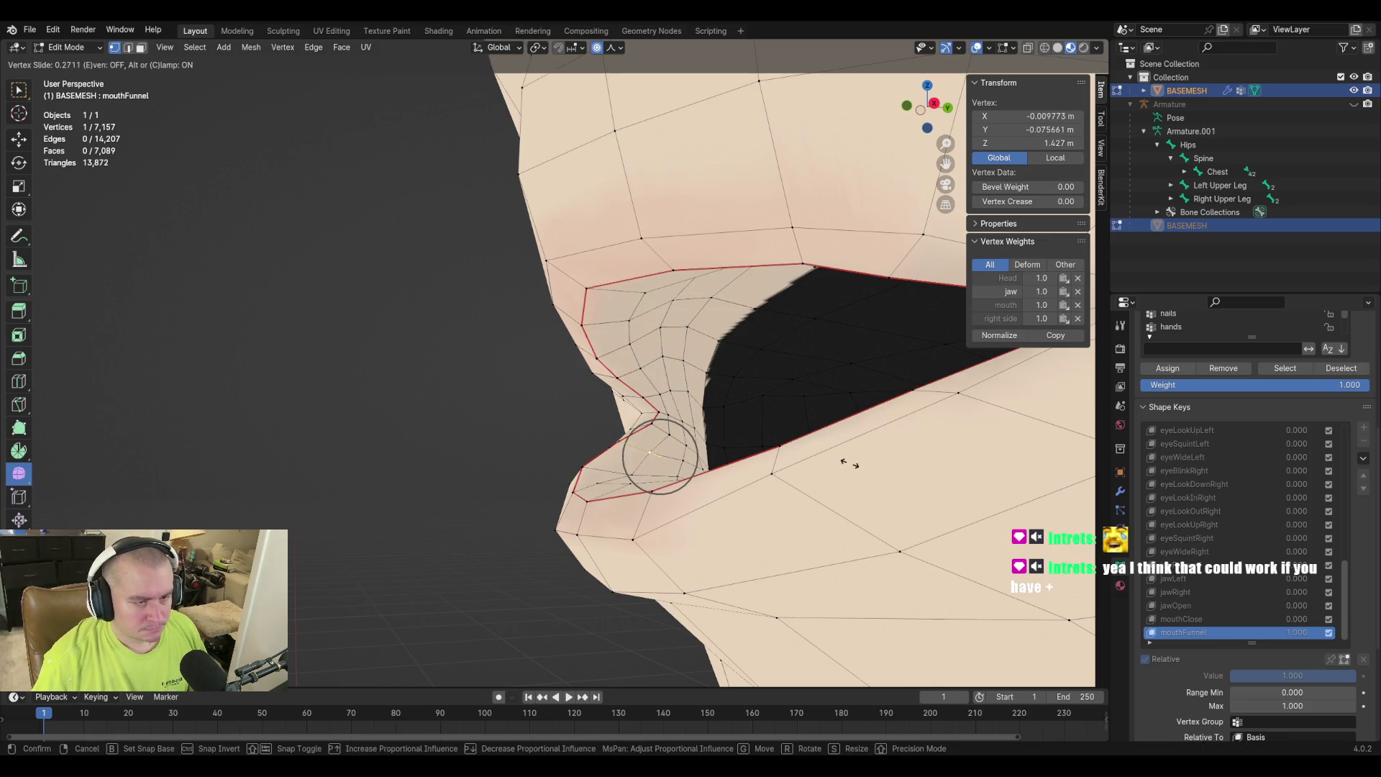
left_click(847, 464)
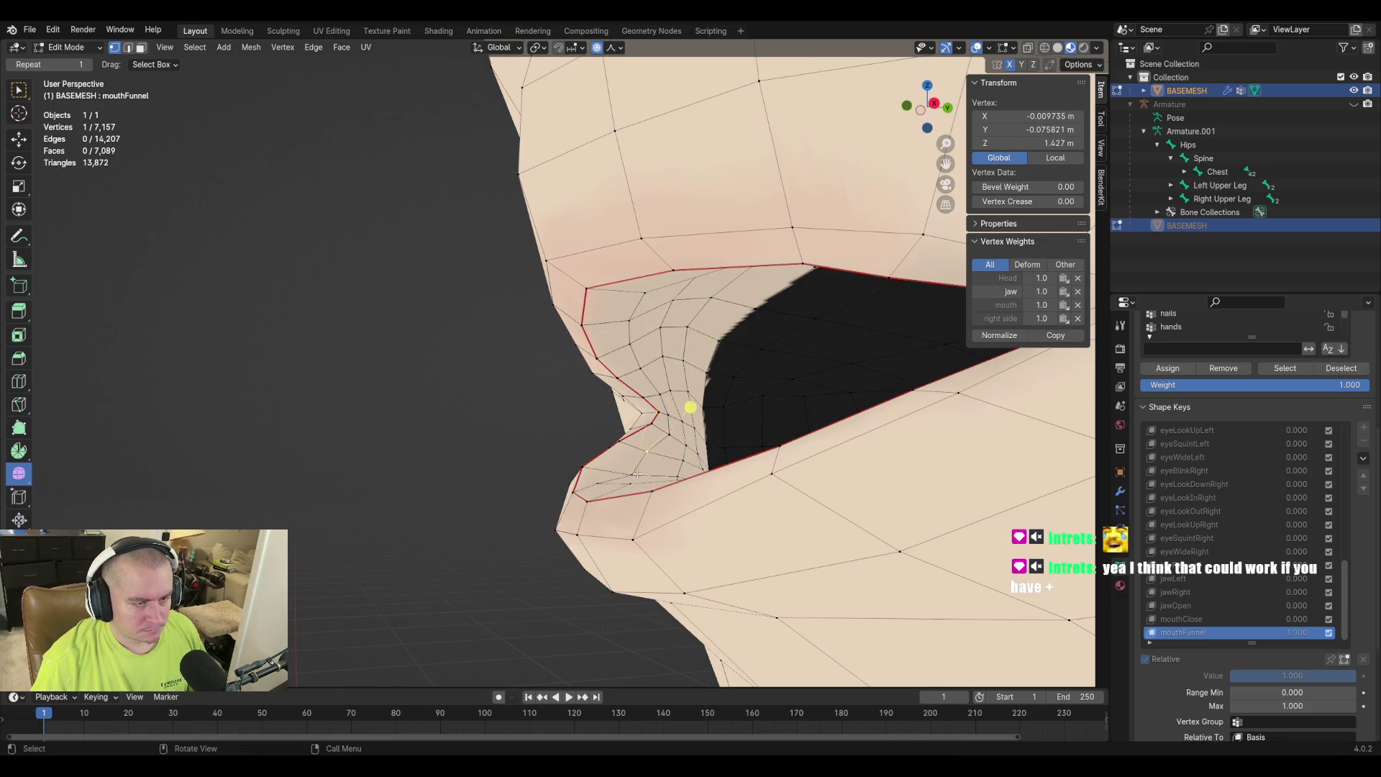
key("shift+v")
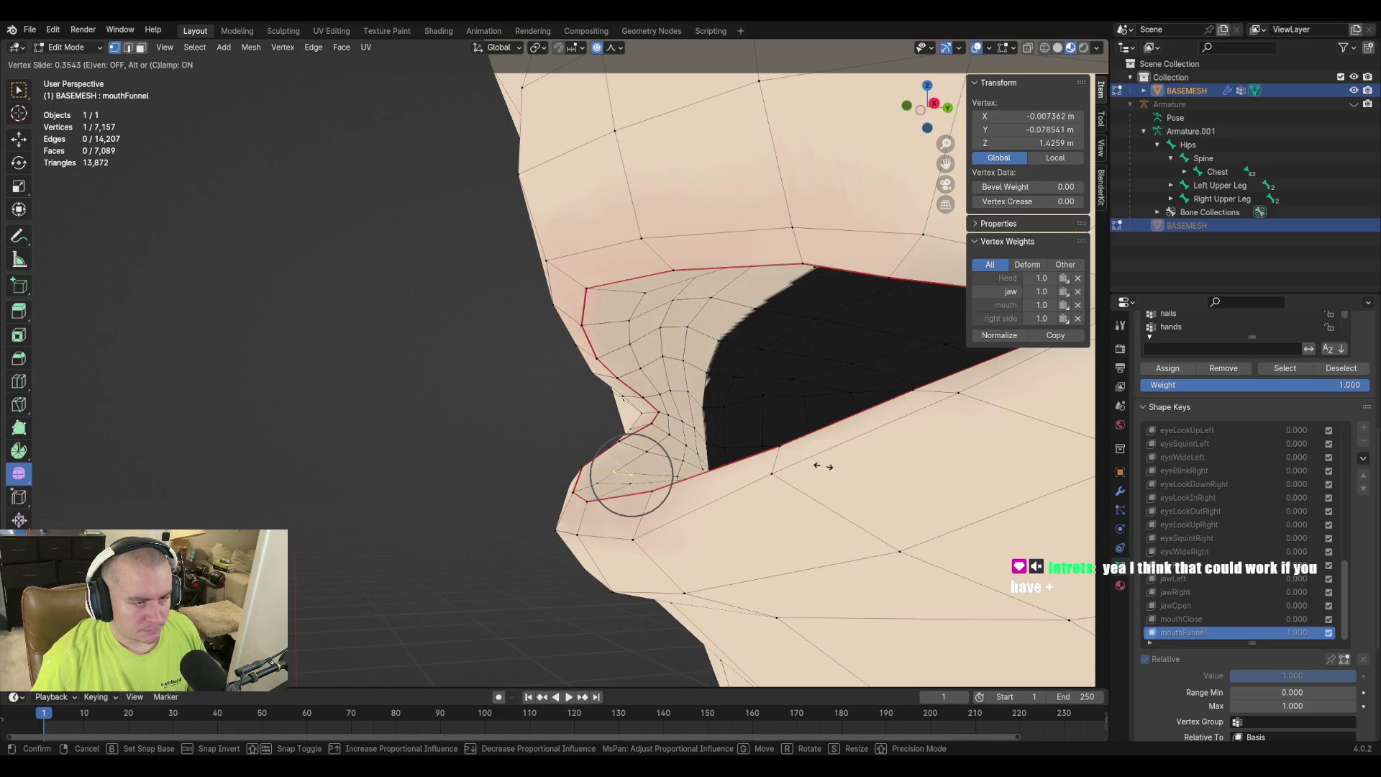
left_click(820, 465)
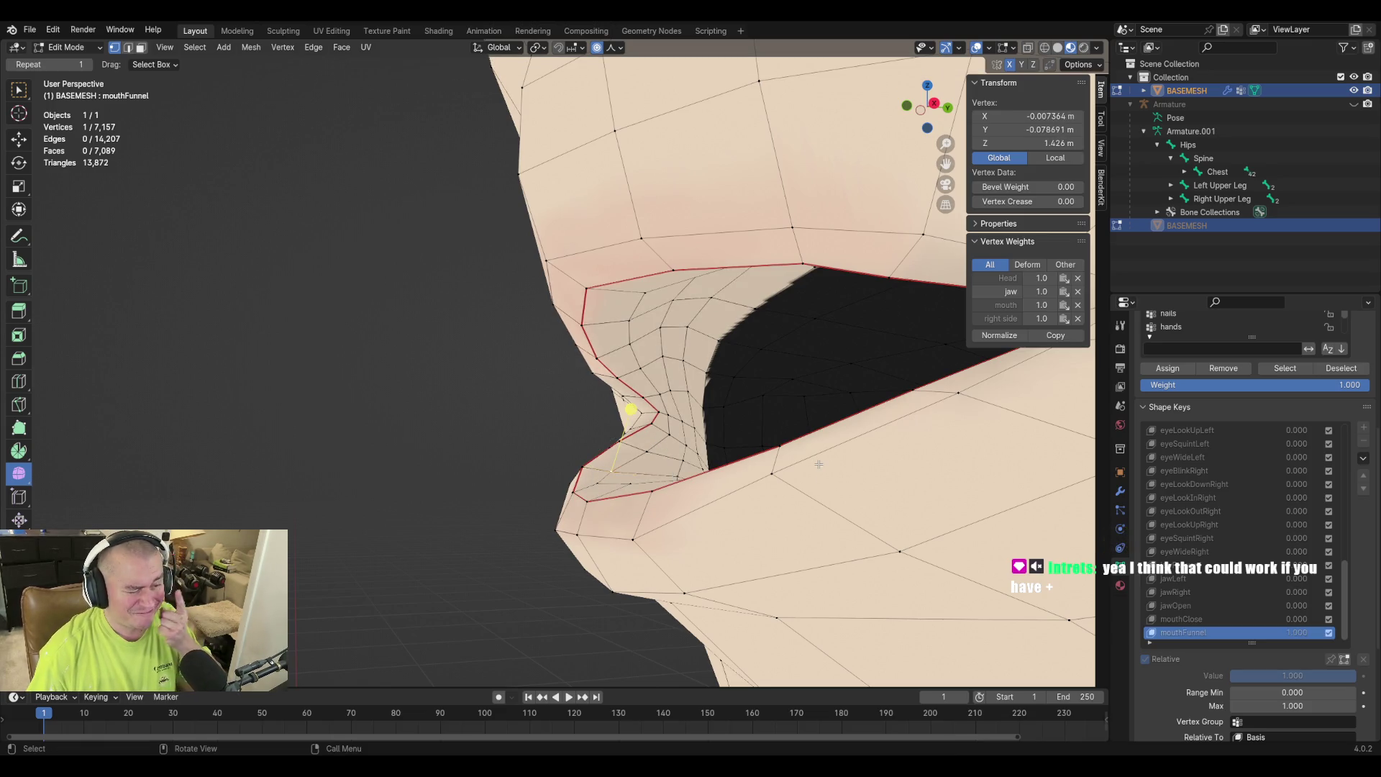
Move the mouth vertex with proportional falloff and slide it along its edge, checking from new angles.
mouse_move(589, 440)
middle_mouse_down()
mouse_move(554, 437)
mouse_move(588, 440)
middle_mouse_up()
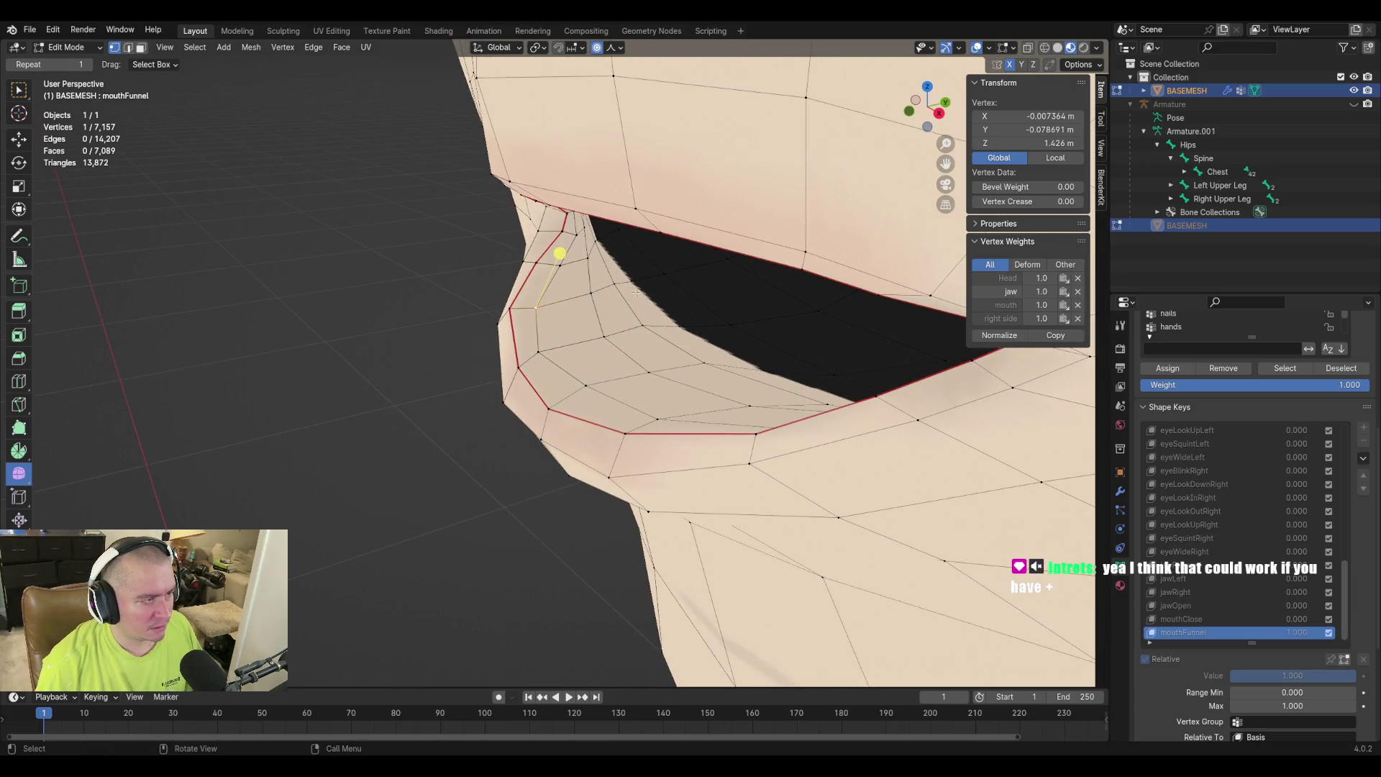
key("g")
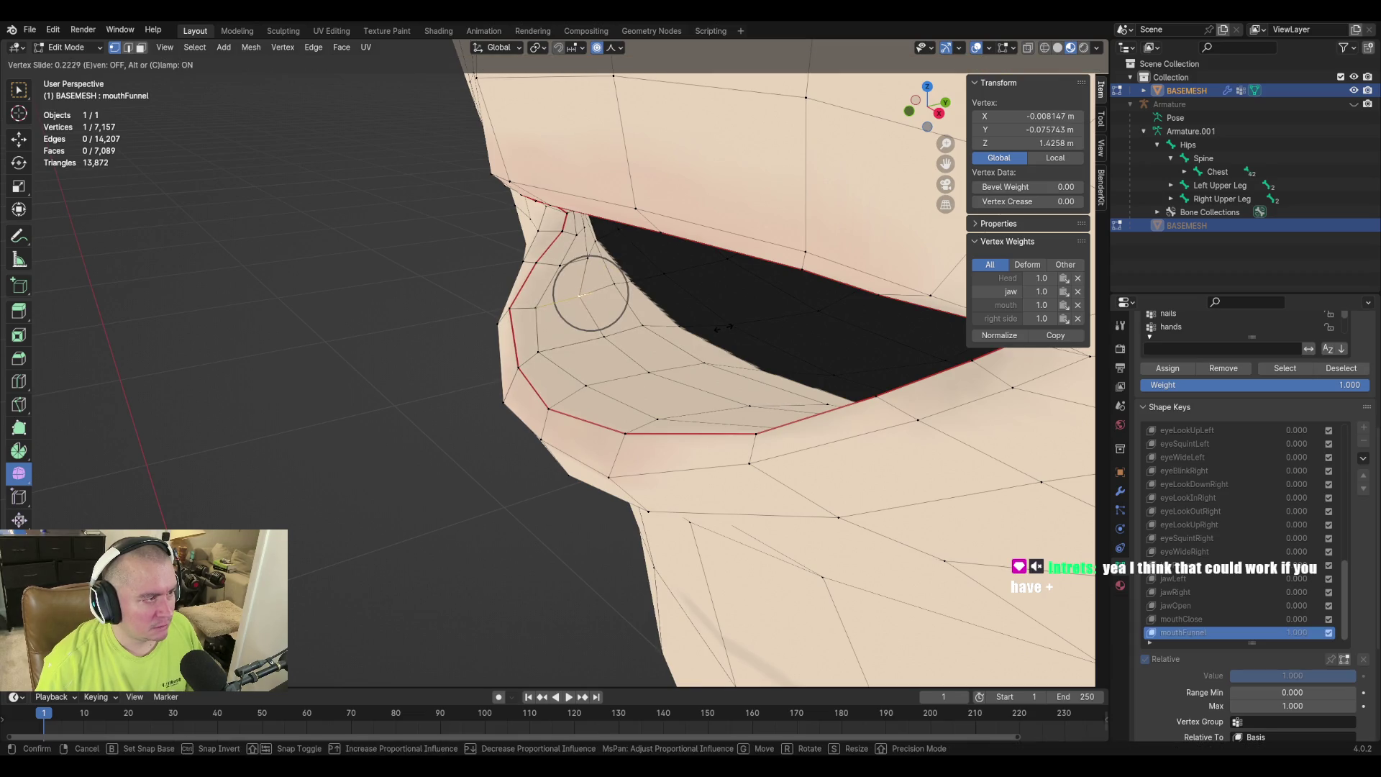
left_click(545, 351)
key("g")
left_click(742, 338)
key("g")
key("Escape")
key("g")
key("g")
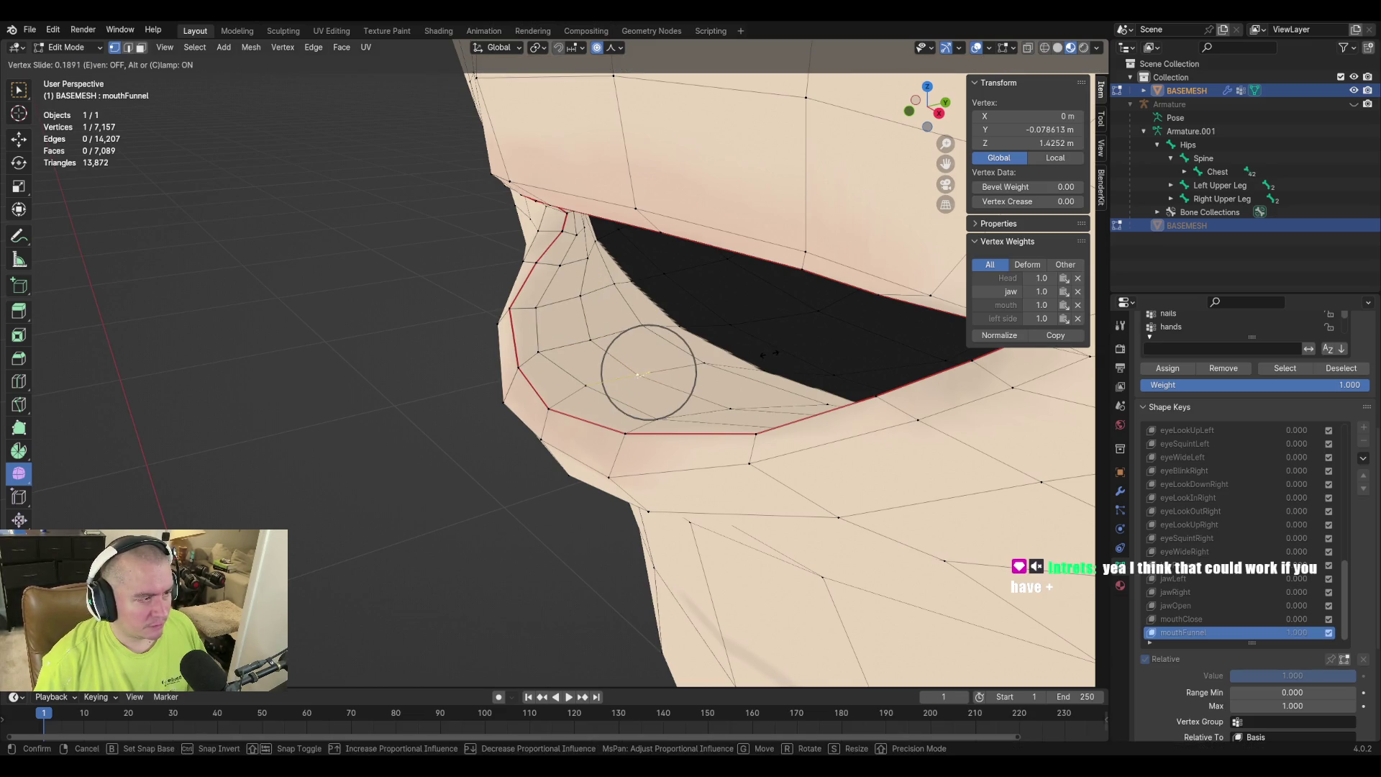
left_click(723, 390)
mouse_move(563, 381)
middle_mouse_down()
mouse_move(789, 358)
mouse_move(589, 413)
mouse_move(558, 358)
mouse_move(598, 339)
mouse_move(662, 401)
middle_mouse_up()
left_click(429, 342)
mouse_move(429, 343)
middle_mouse_down()
mouse_move(727, 395)
mouse_move(684, 395)
mouse_move(712, 348)
mouse_move(601, 367)
mouse_move(553, 333)
mouse_move(512, 366)
middle_mouse_up()
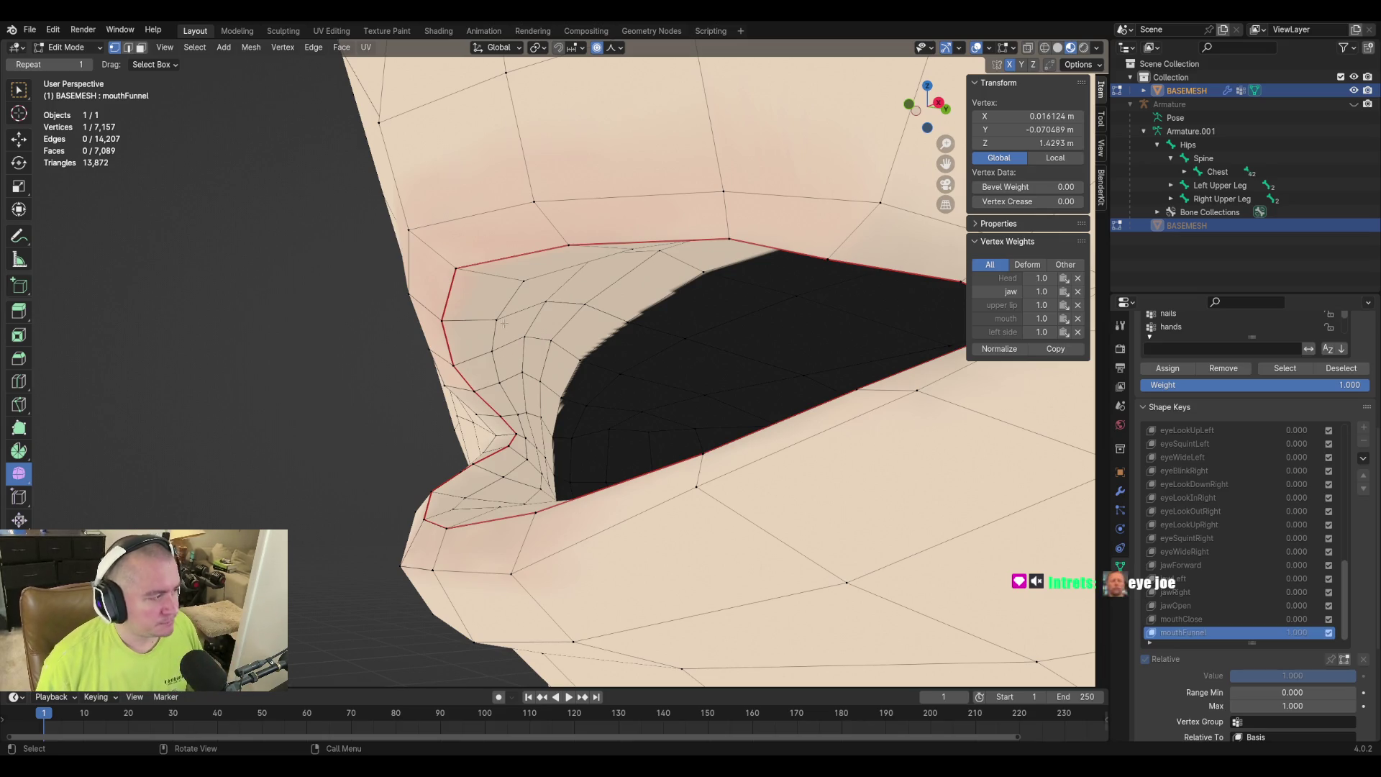
Pick a mouth-corner vertex, slide it along its edge and move it into place.
middle_click_drag(420, 364, 444, 404)
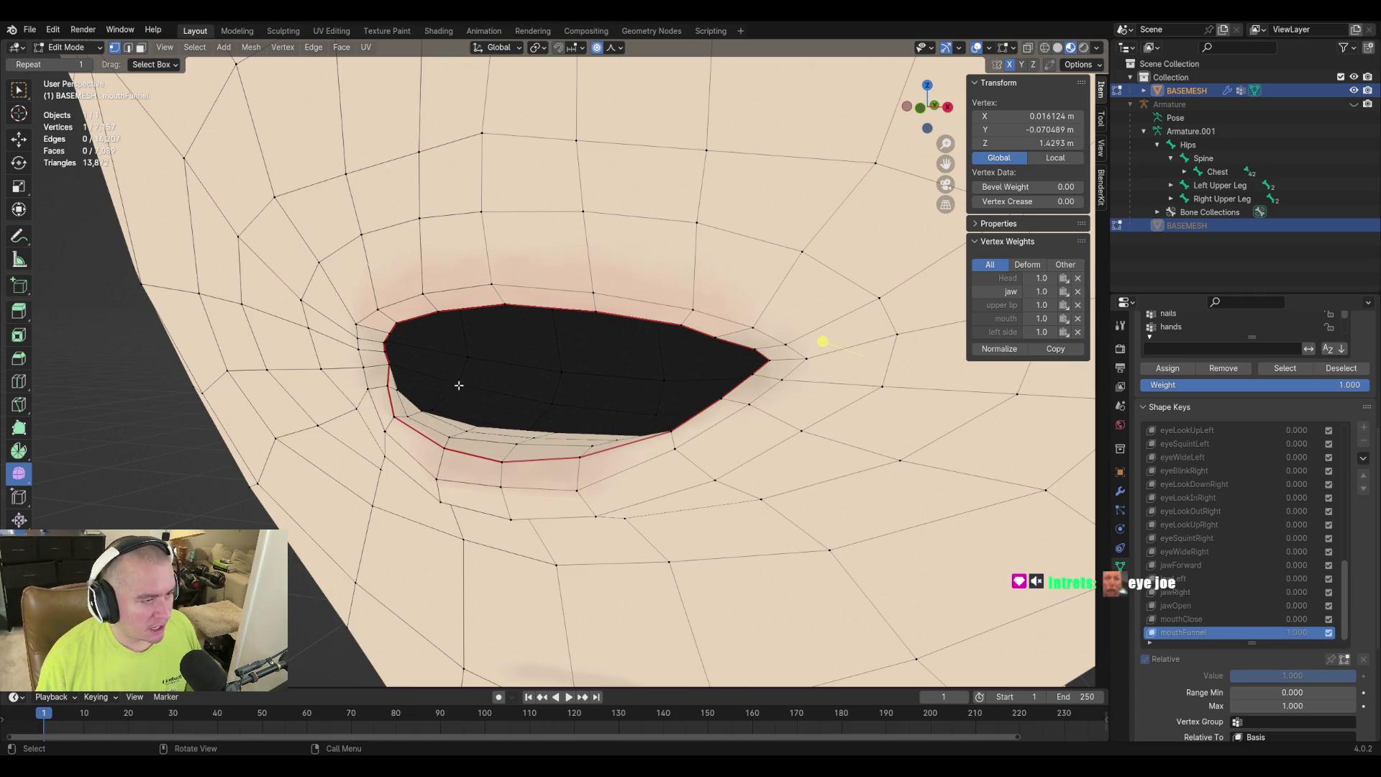
middle_click_drag(484, 369, 429, 360)
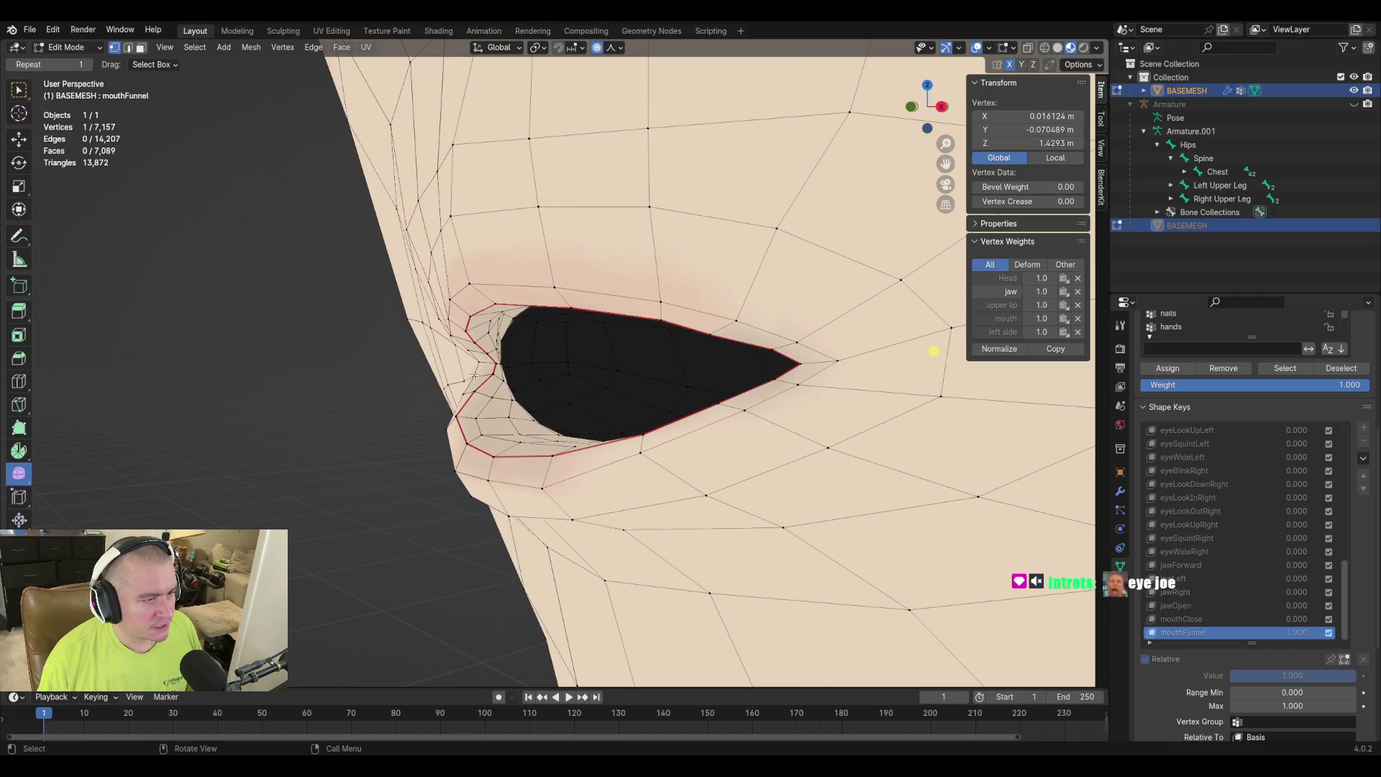
scroll(460, 368, "up", 4)
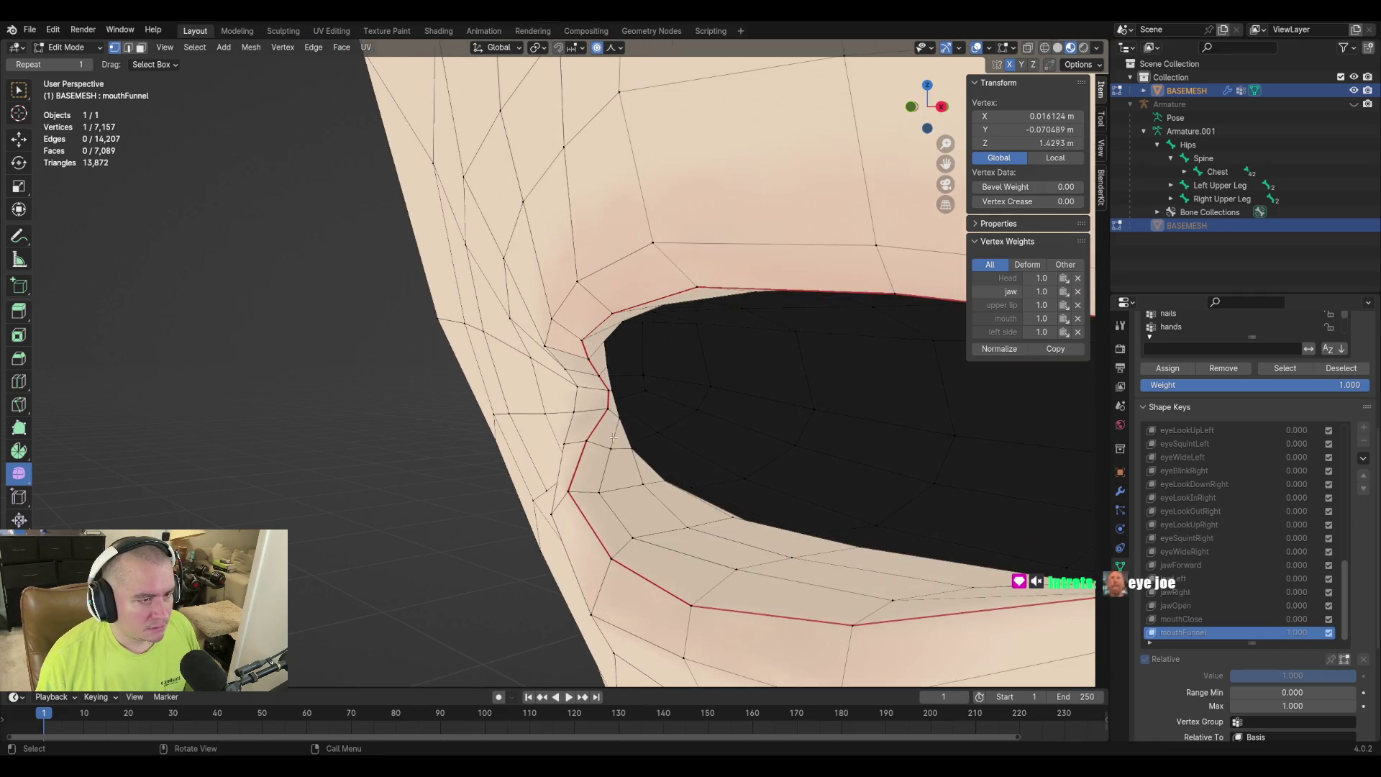
left_click(623, 416)
key("shift+v")
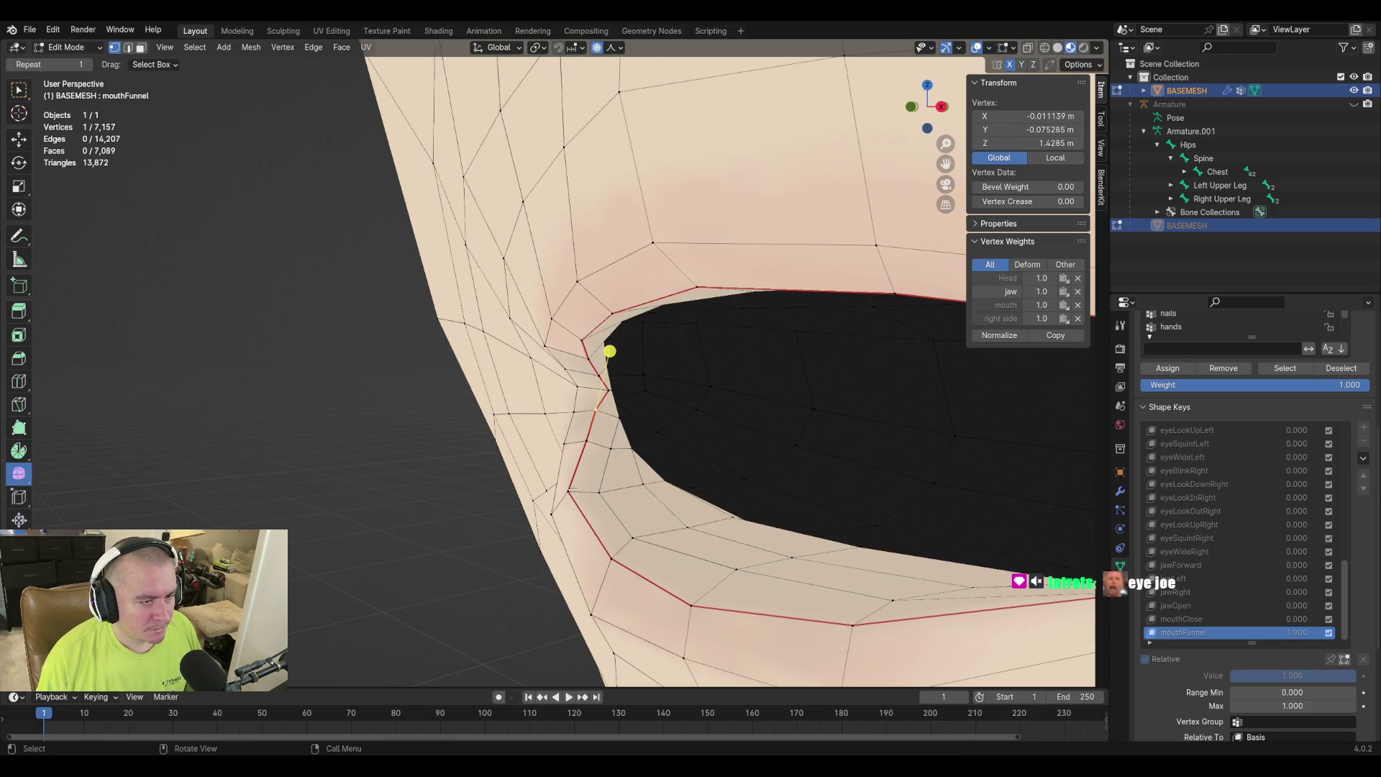
left_click(735, 466)
key("g")
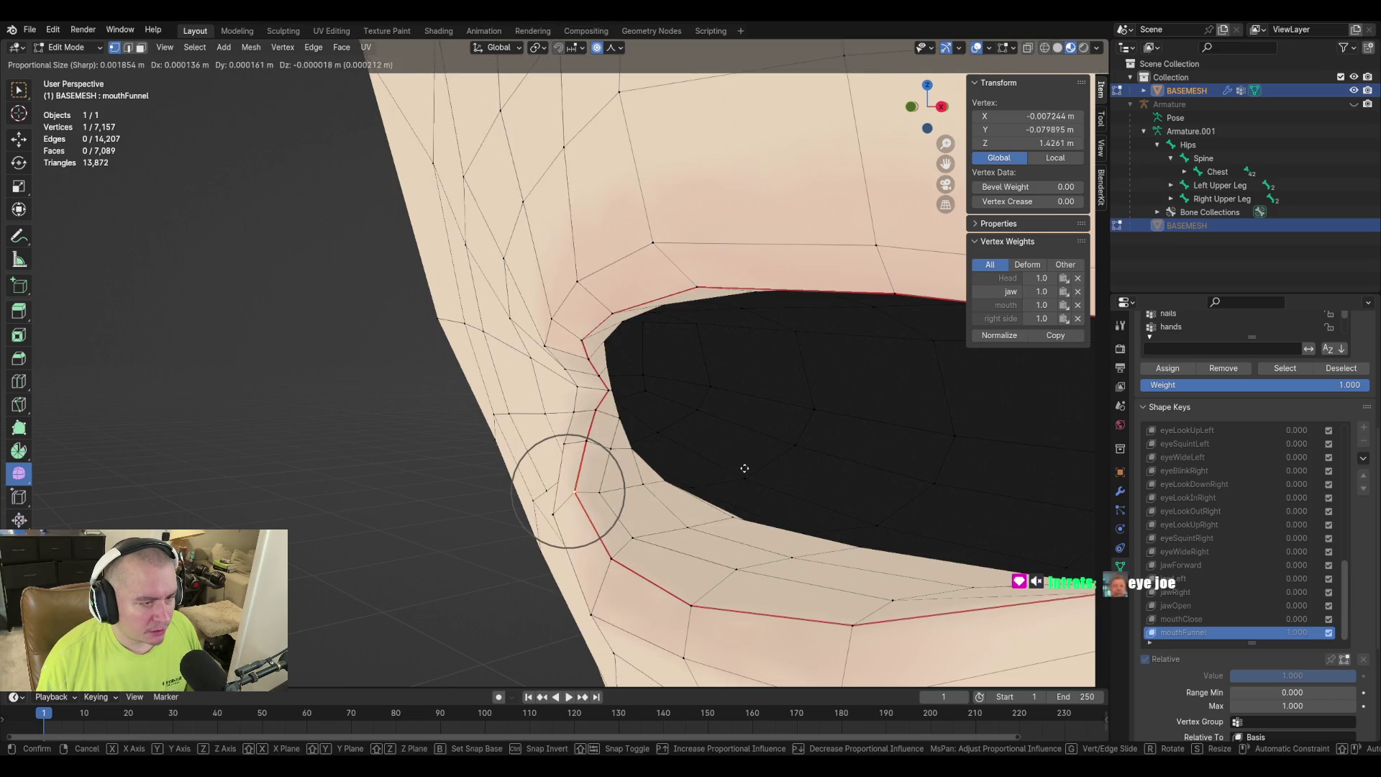
left_click(740, 468)
mouse_move(740, 468)
middle_mouse_down()
mouse_move(682, 469)
mouse_move(736, 441)
mouse_move(700, 435)
middle_mouse_up()
Soft-move the corner vertex, return to Object Mode and drag the mouthFunnel value to preview.
key("g")
left_click(612, 459)
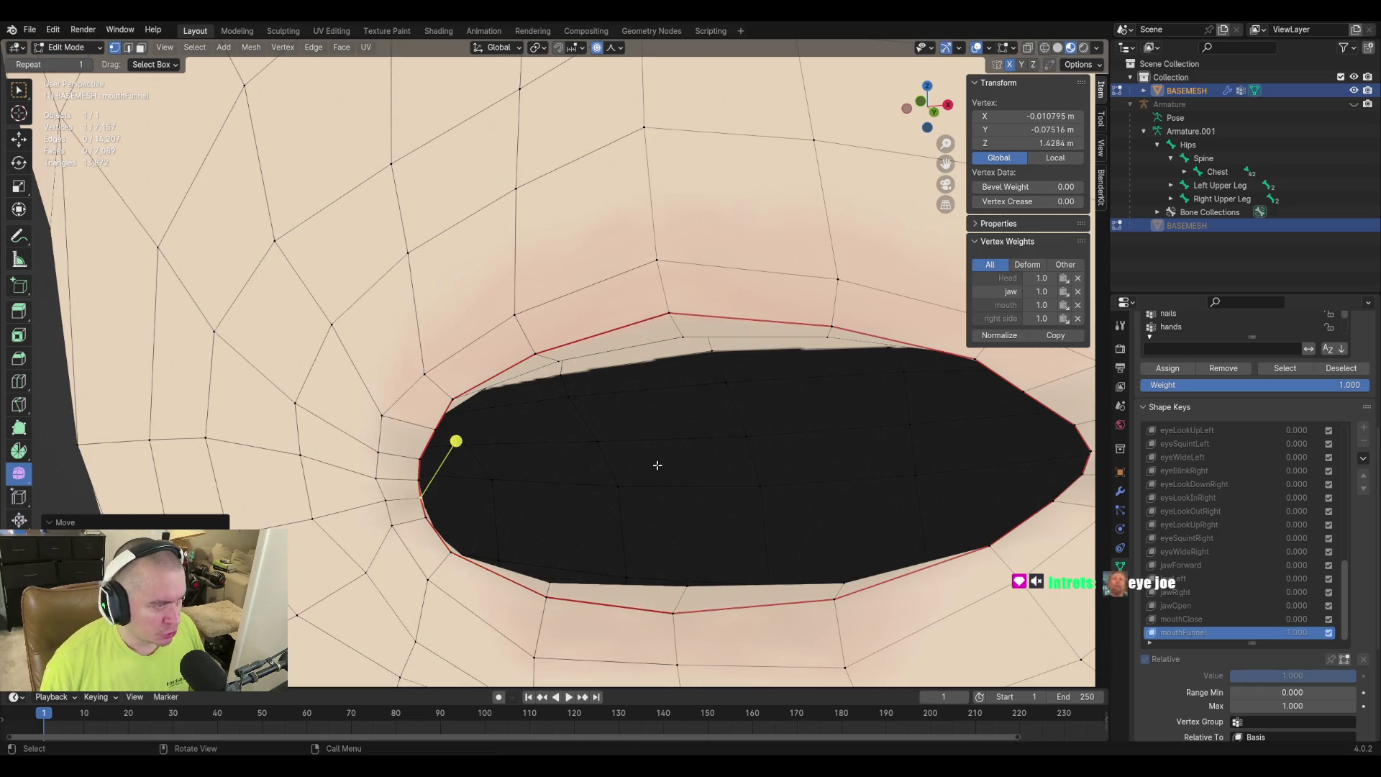
scroll(618, 431, "down", 2)
middle_click_drag(597, 439, 701, 464)
key("Tab")
mouse_move(1302, 640)
left_mouse_down()
mouse_move(1180, 640)
mouse_move(1287, 641)
mouse_move(1223, 642)
left_mouse_up()
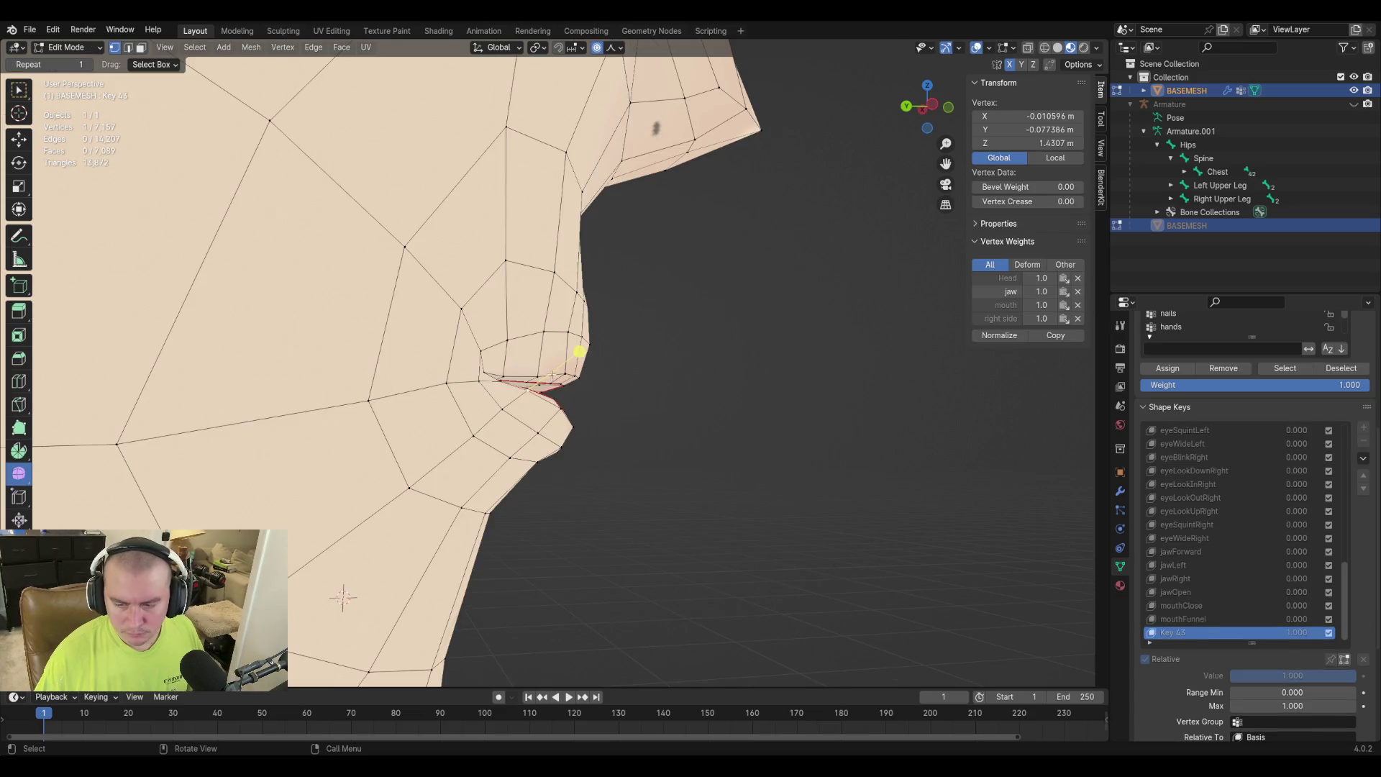
Push a lip vertex forward twice on Key 43 using proportional falloff.
middle_click_drag(561, 386, 574, 396)
key("g")
left_click(577, 396)
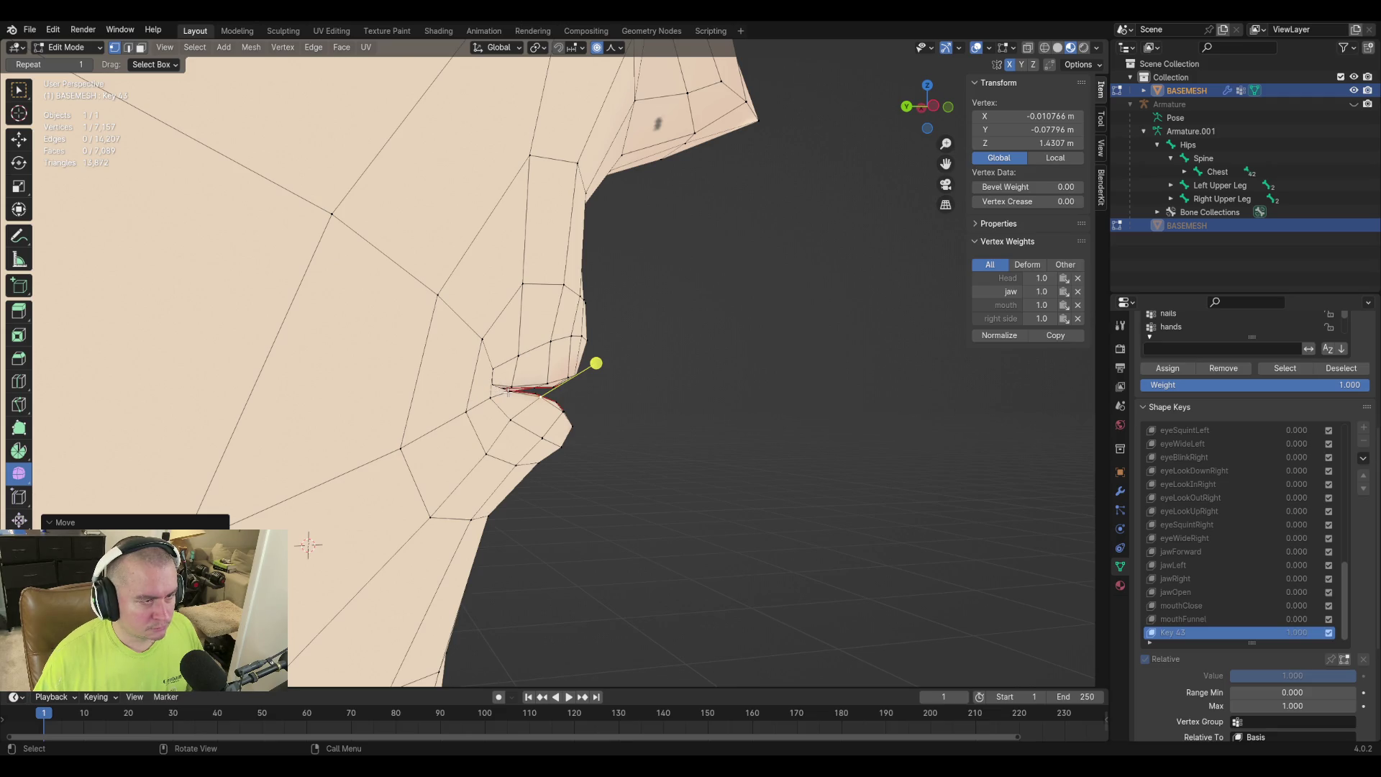
key("g")
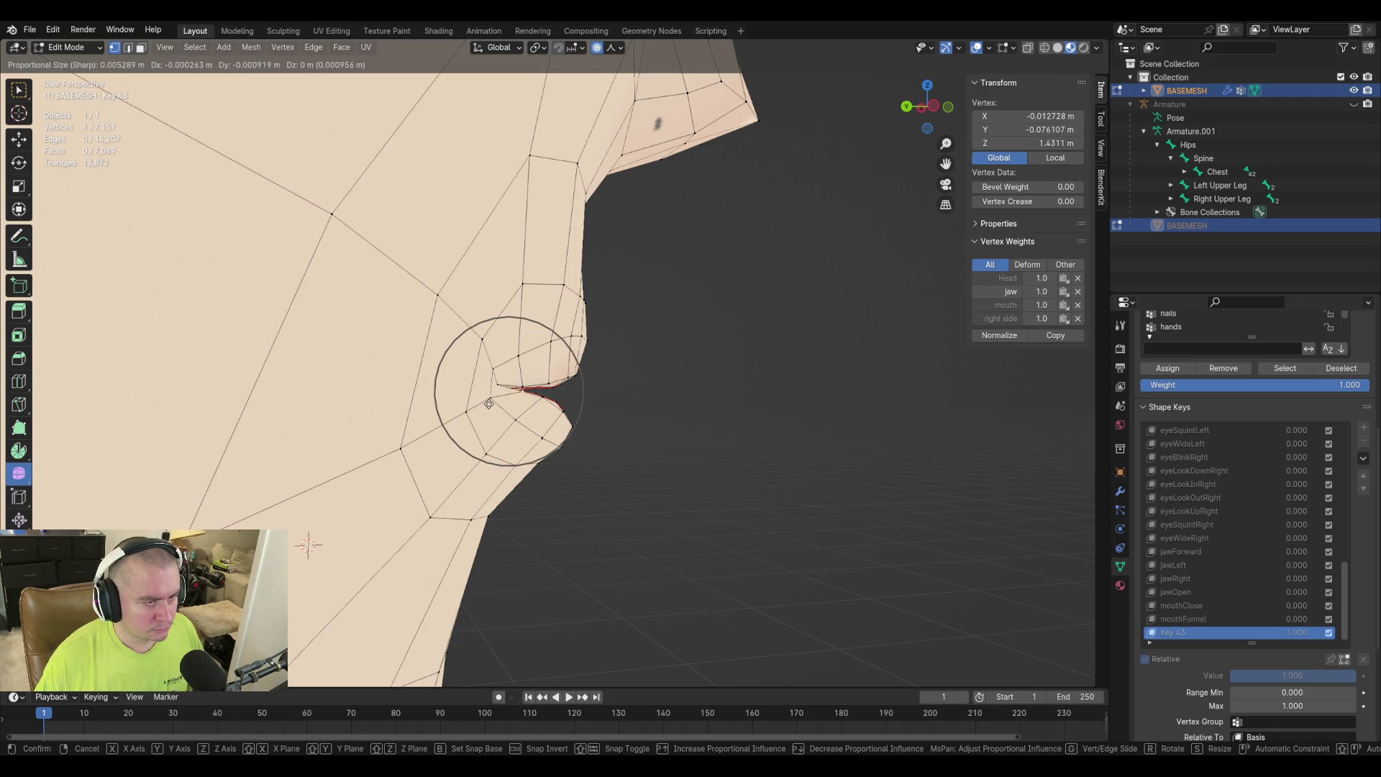
left_click(489, 403)
mouse_move(489, 403)
middle_mouse_down()
mouse_move(659, 403)
mouse_move(525, 401)
middle_mouse_up()
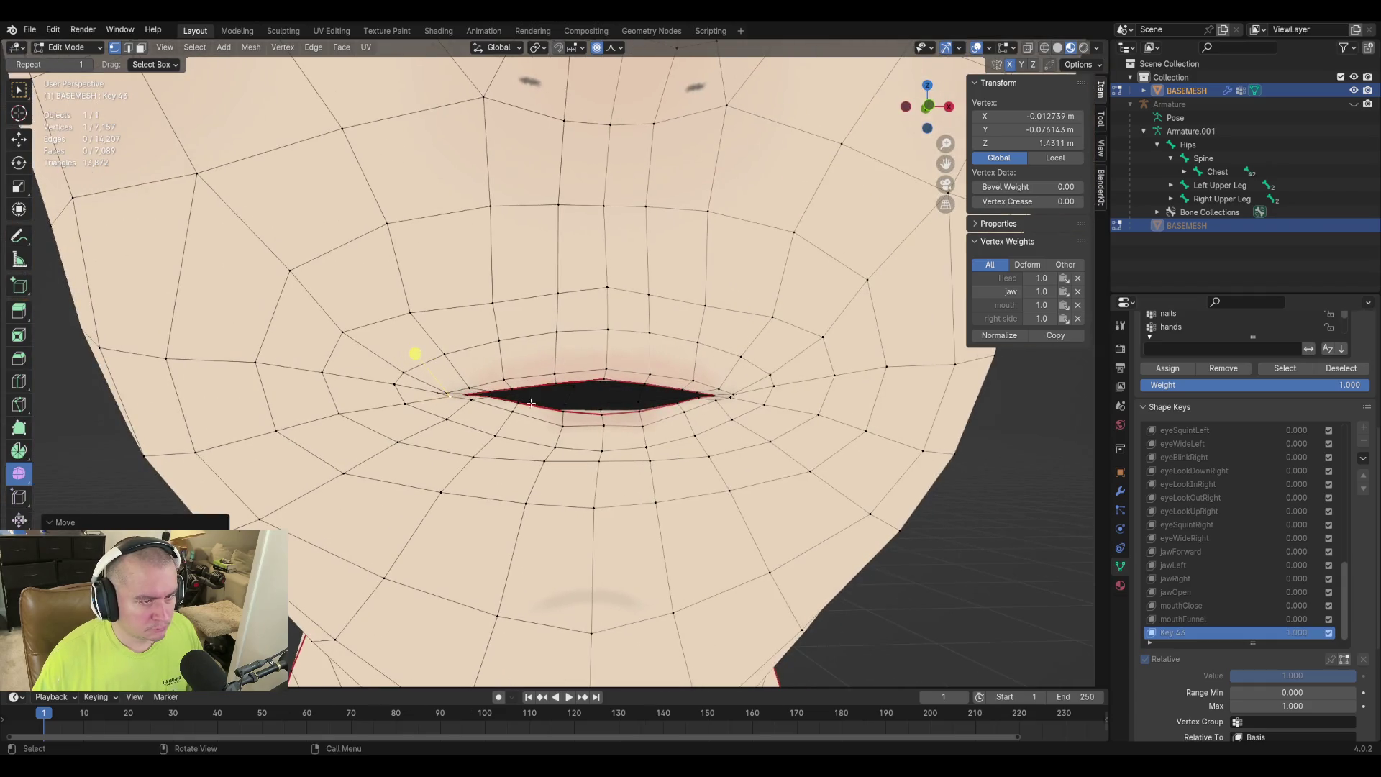
scroll(420, 391, "up", 2)
Circle-select the vertices at the left mouth corner and reframe the mouth view.
key("c")
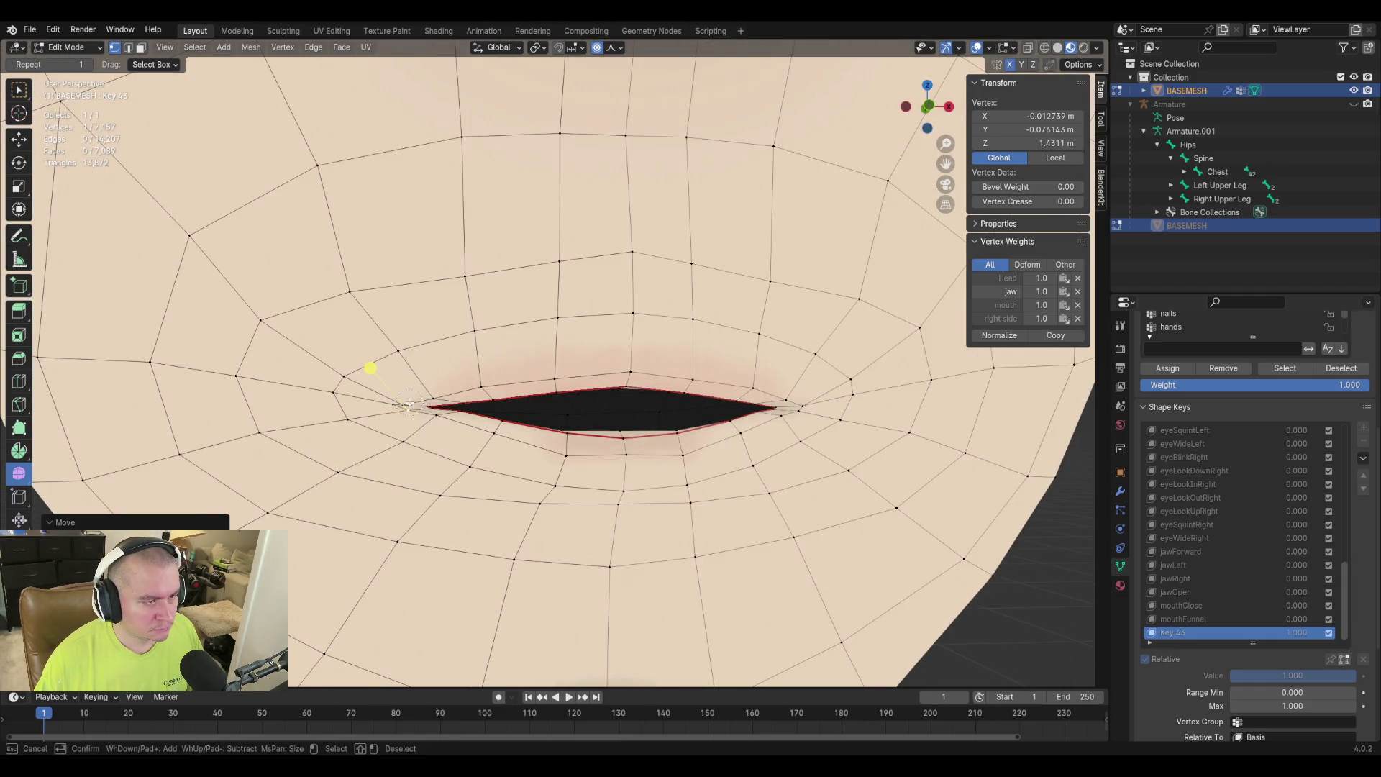
left_click(417, 401)
left_click(443, 395)
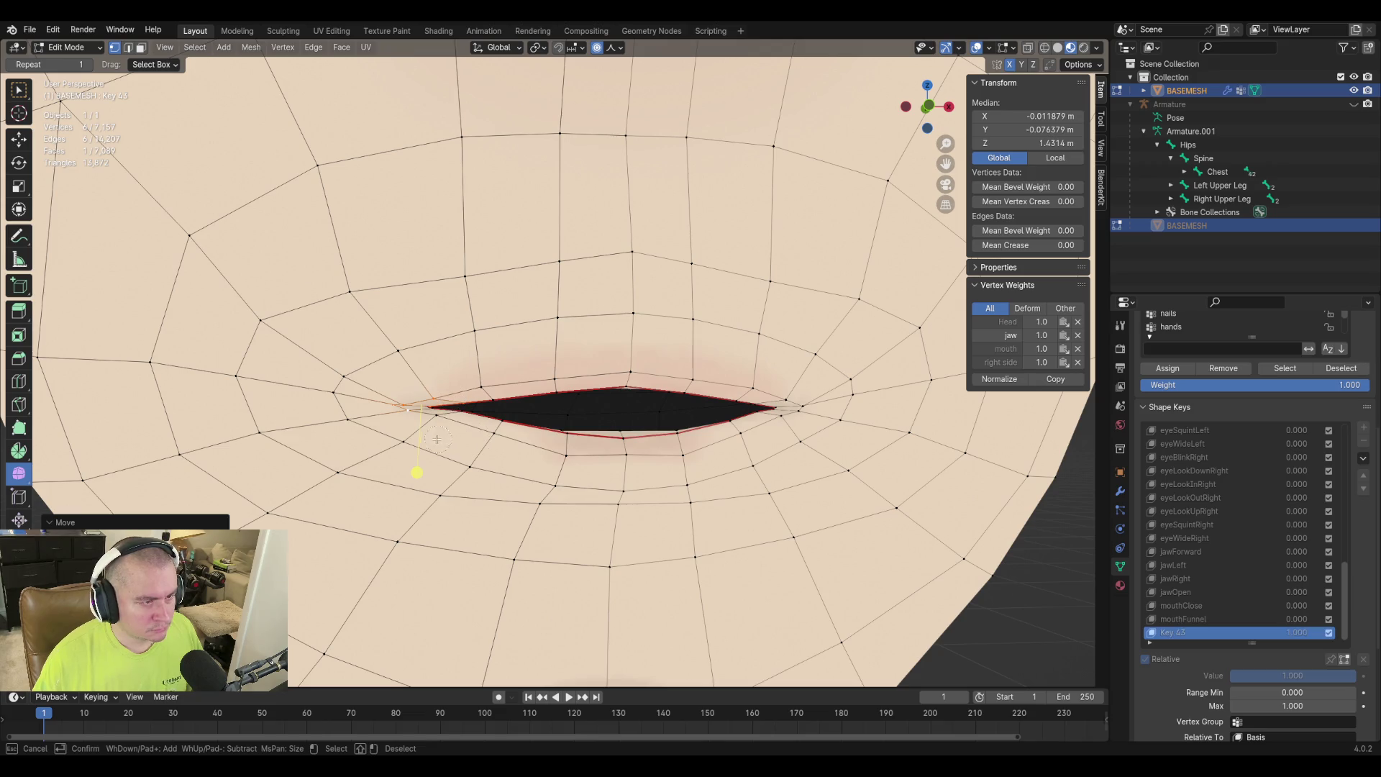
left_click(413, 407)
key("Escape")
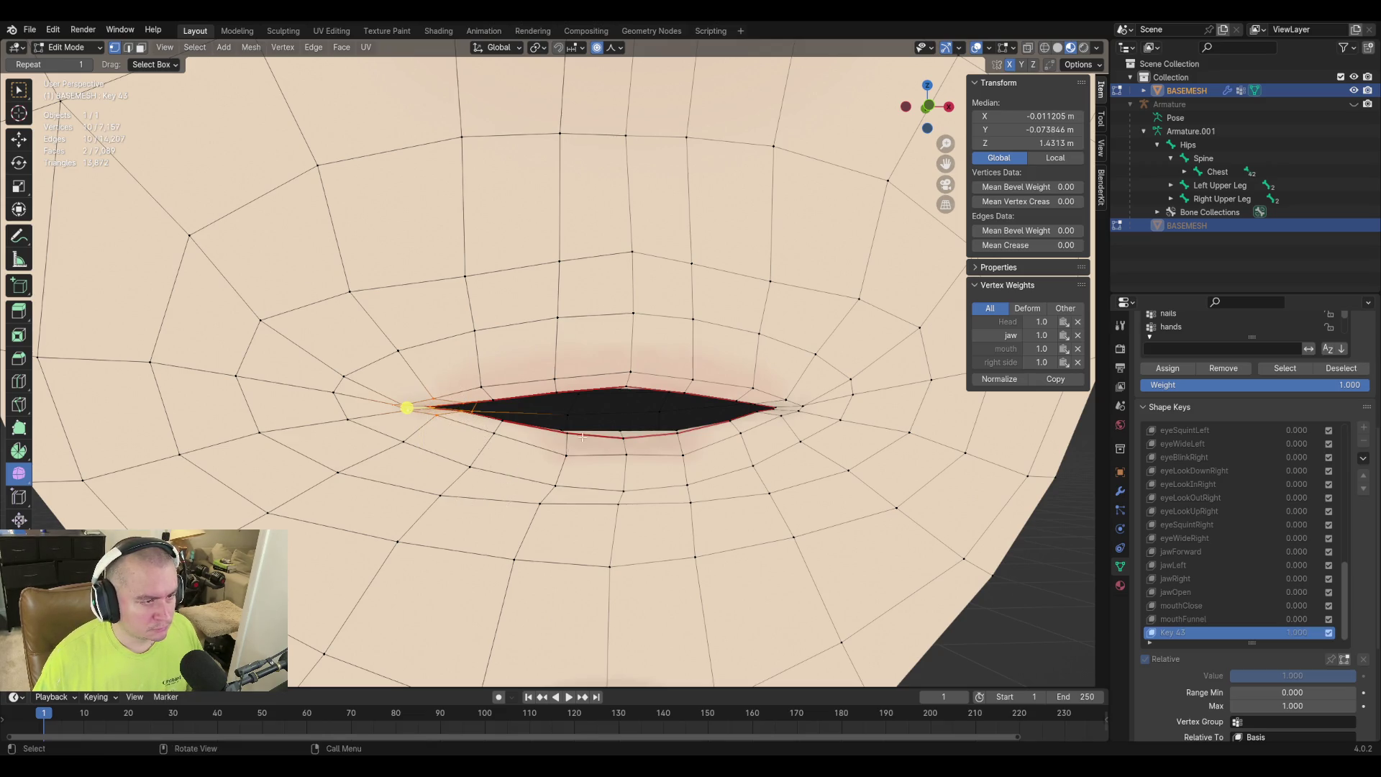
middle_click_drag(414, 406, 540, 442)
scroll(646, 466, "up", 3)
mouse_move(664, 463)
middle_mouse_down()
mouse_move(734, 463)
mouse_move(607, 478)
mouse_move(651, 487)
mouse_move(570, 468)
mouse_move(558, 515)
middle_mouse_up()
key("c")
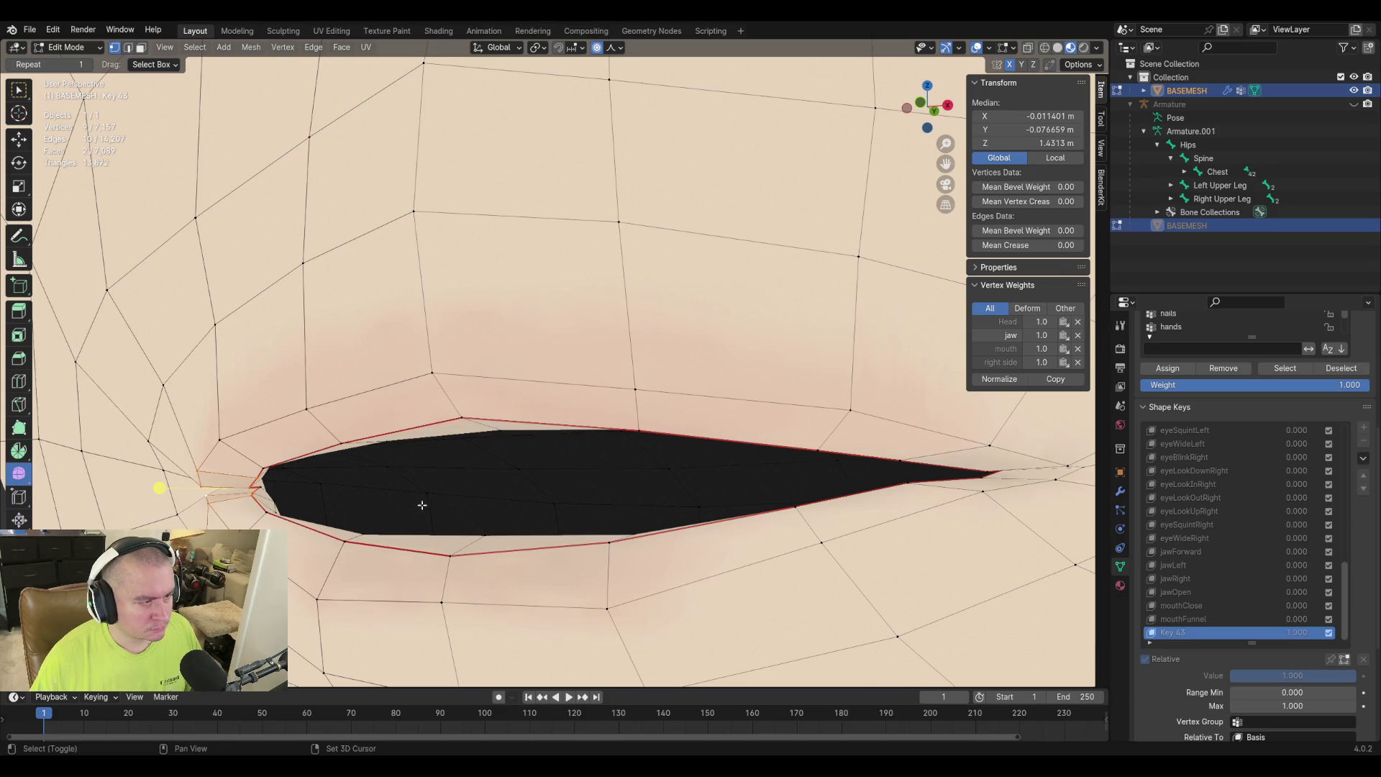
mouse_move(391, 502)
middle_mouse_down()
mouse_move(585, 511)
mouse_move(521, 493)
middle_mouse_up()
Move the selected mouth-corner vertices, then a single corner vertex, with proportional falloff.
key("g")
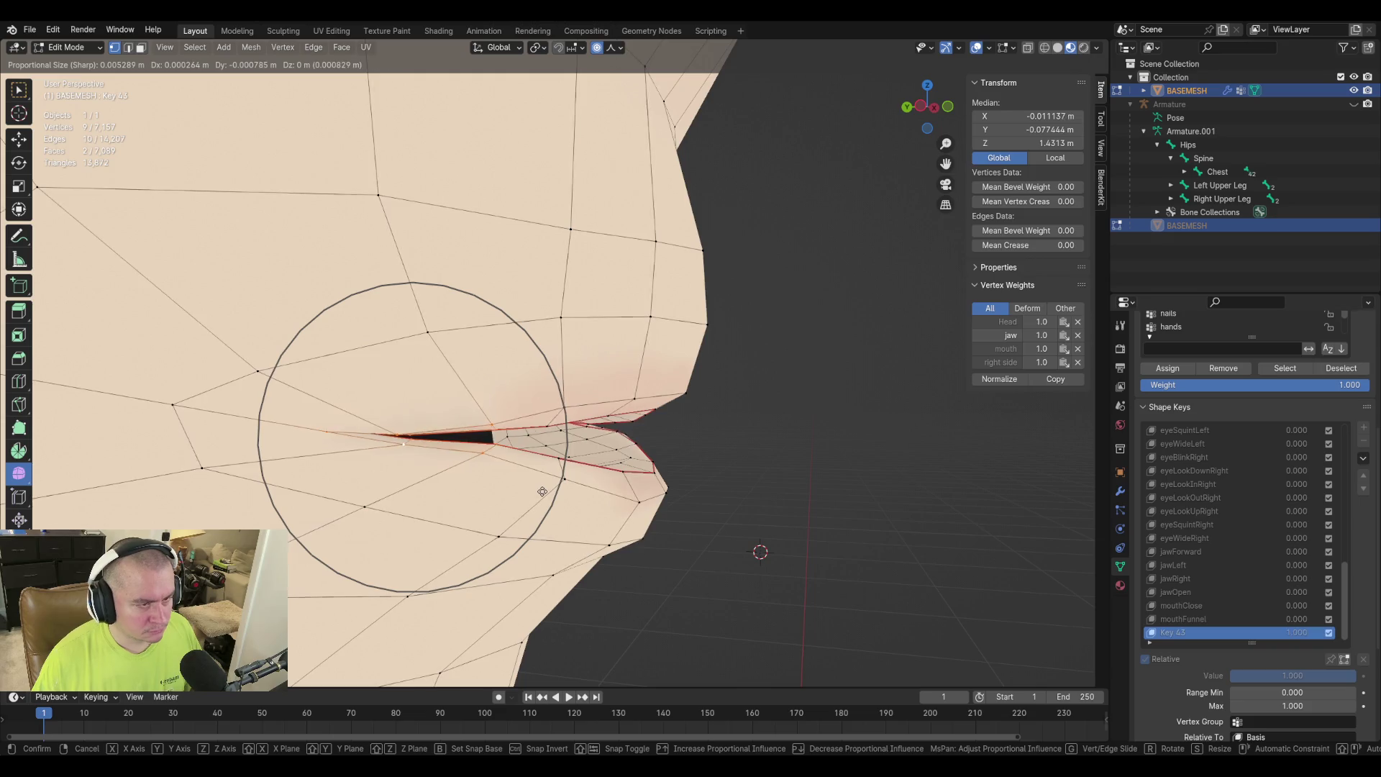
scroll(548, 490, "up", 3)
scroll(551, 491, "down", 8)
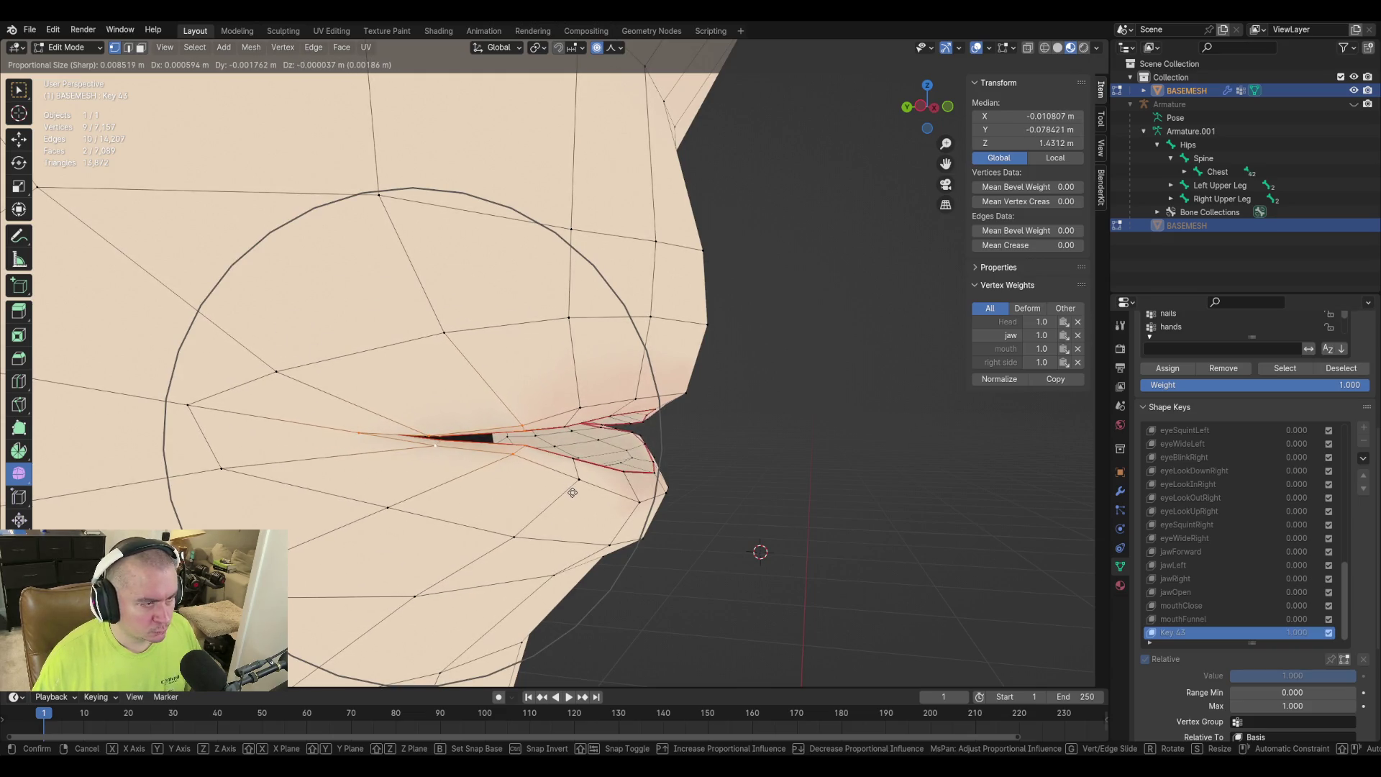
left_click(573, 492)
left_click(356, 435)
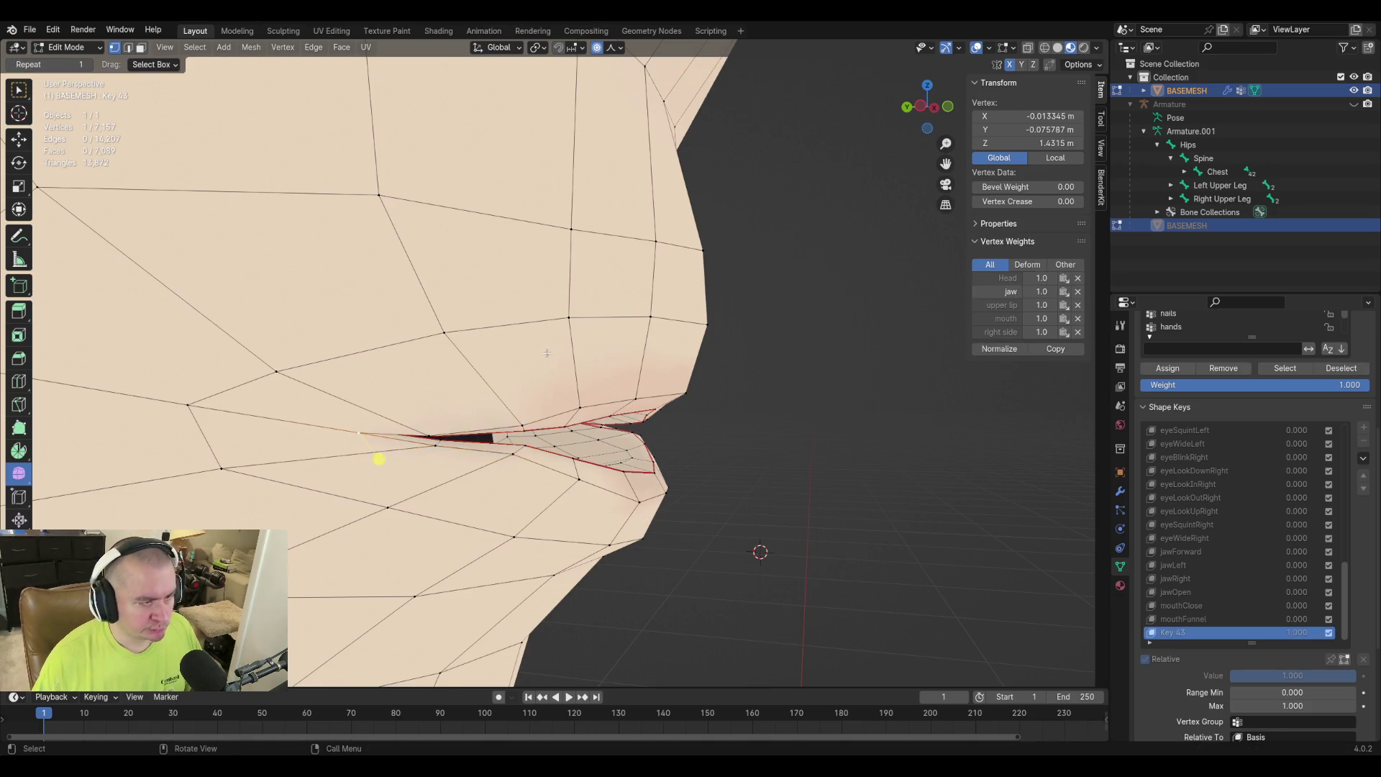
key("g")
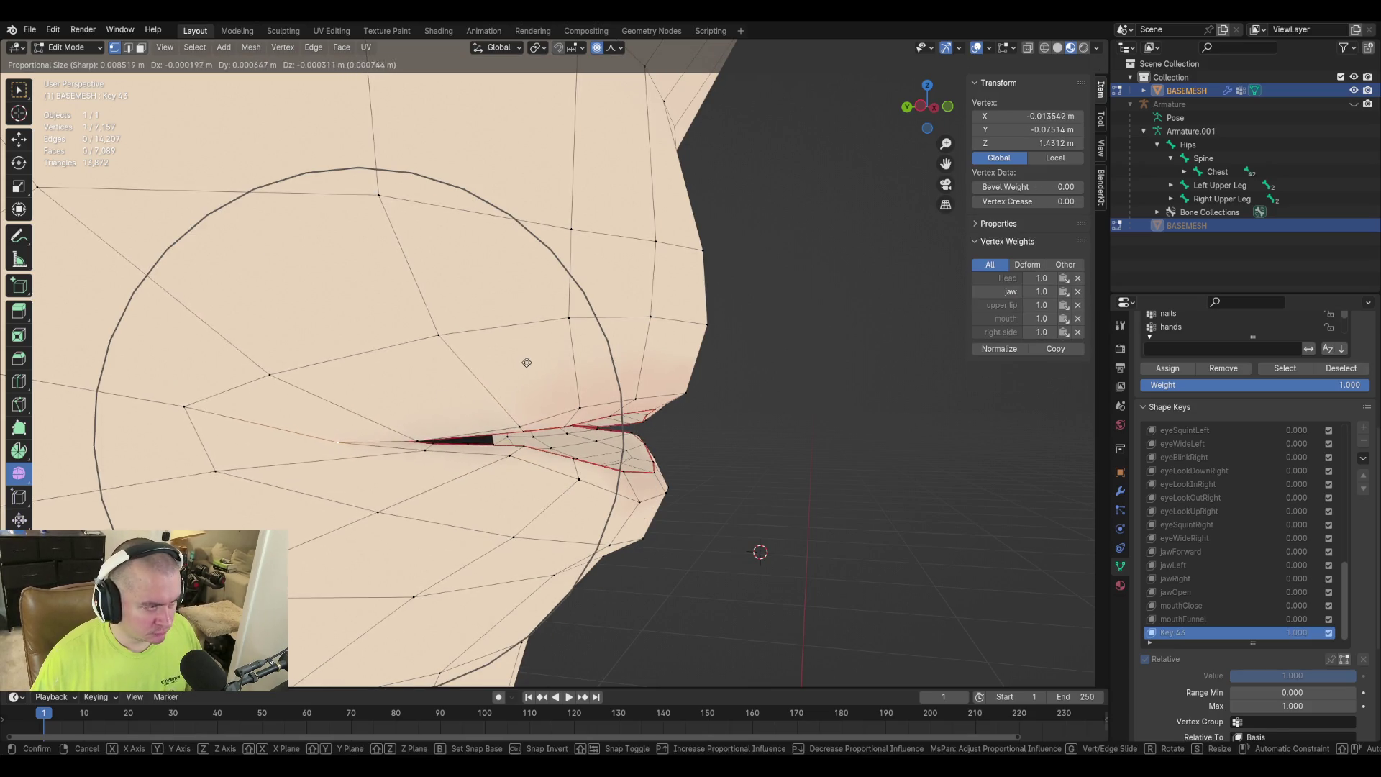
scroll(530, 358, "up", 12)
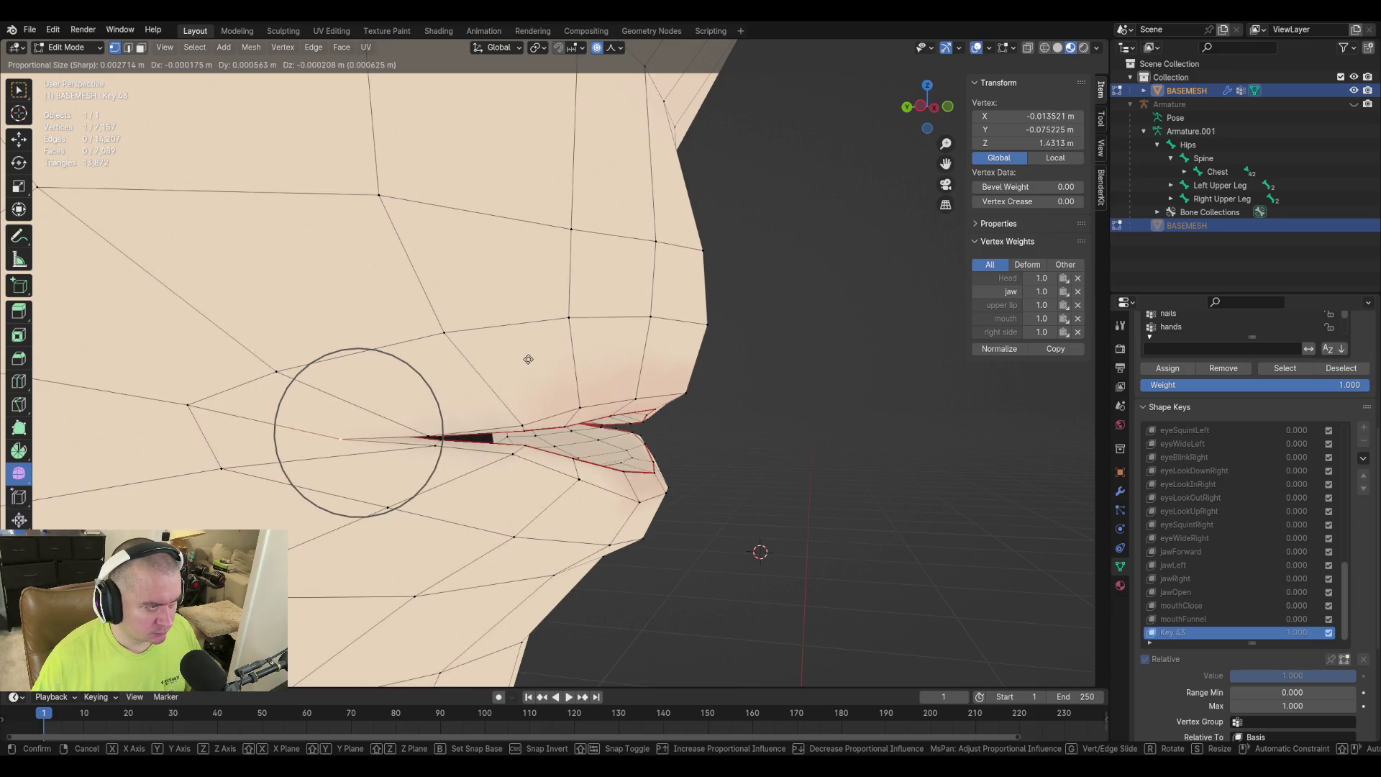
left_click(586, 360)
Soft-move a lip vertex near the front of the mouth.
middle_click_drag(737, 414, 687, 421)
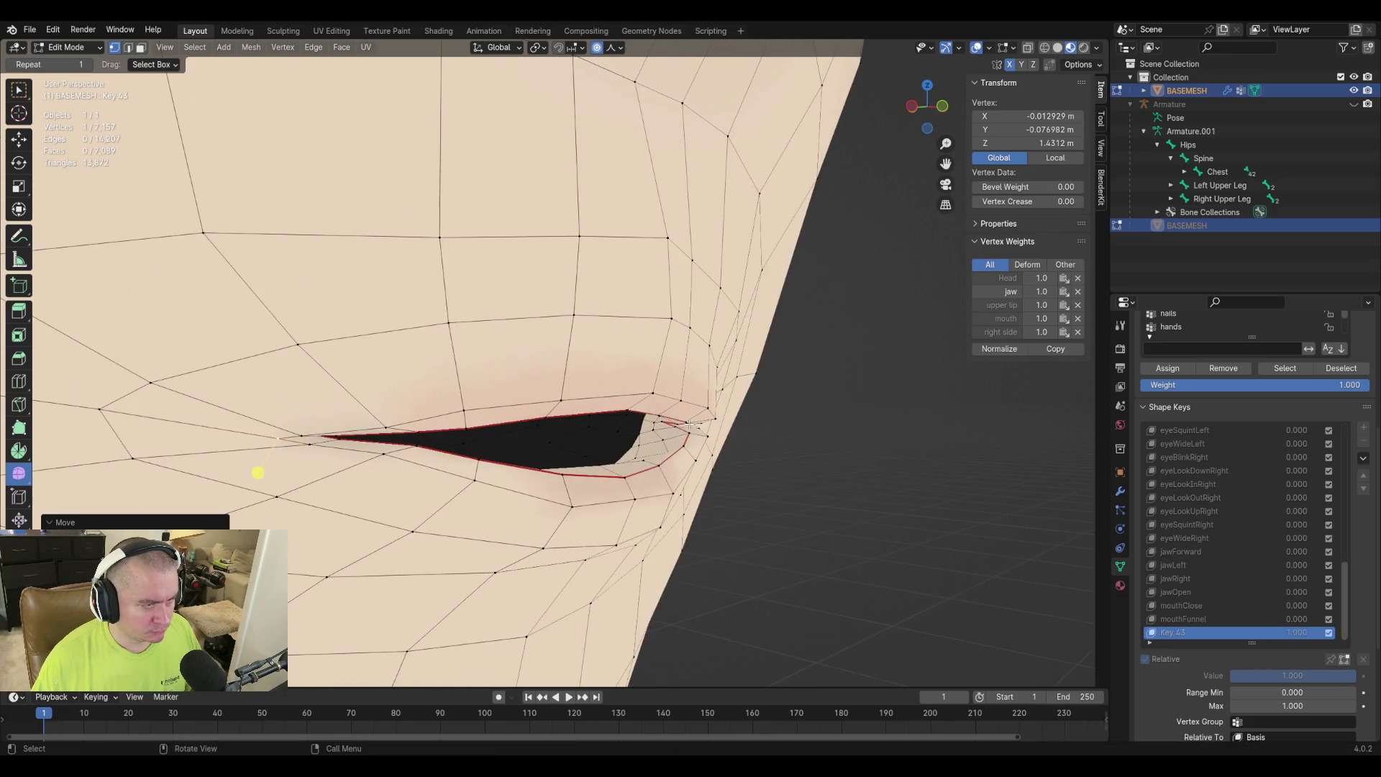
left_click(478, 461)
middle_click_drag(478, 461, 570, 498)
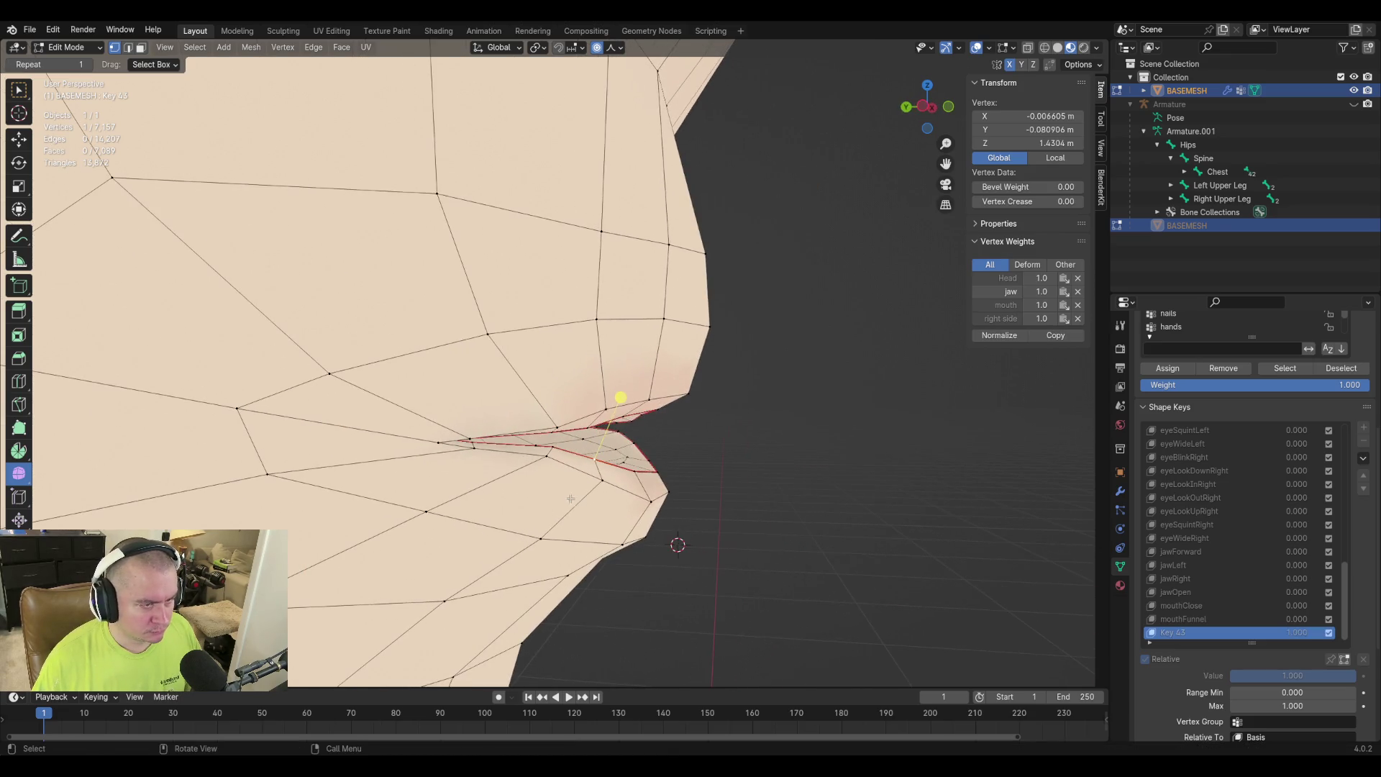
key("g")
scroll(579, 500, "up", 3)
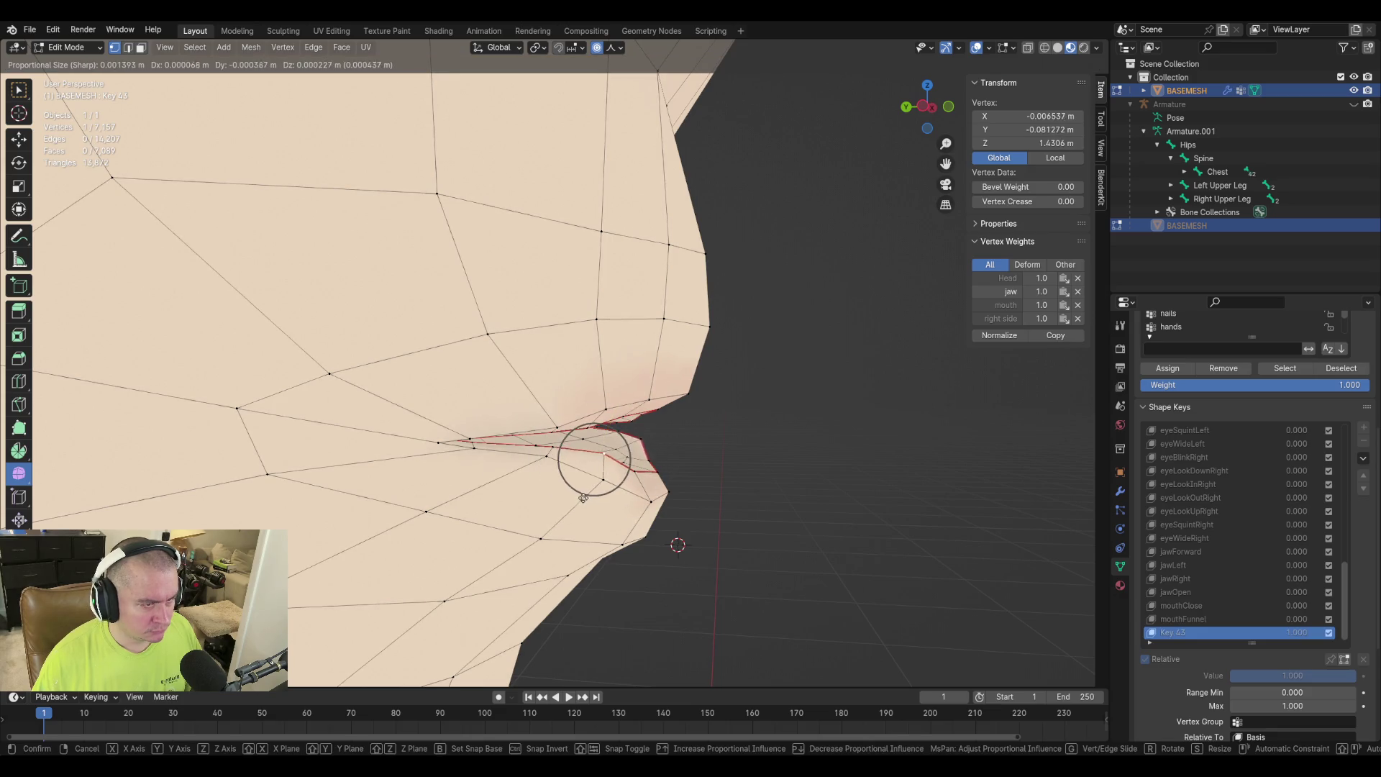
left_click(583, 495)
Move two more vertices at the front of the lips with proportional falloff.
left_click(637, 474)
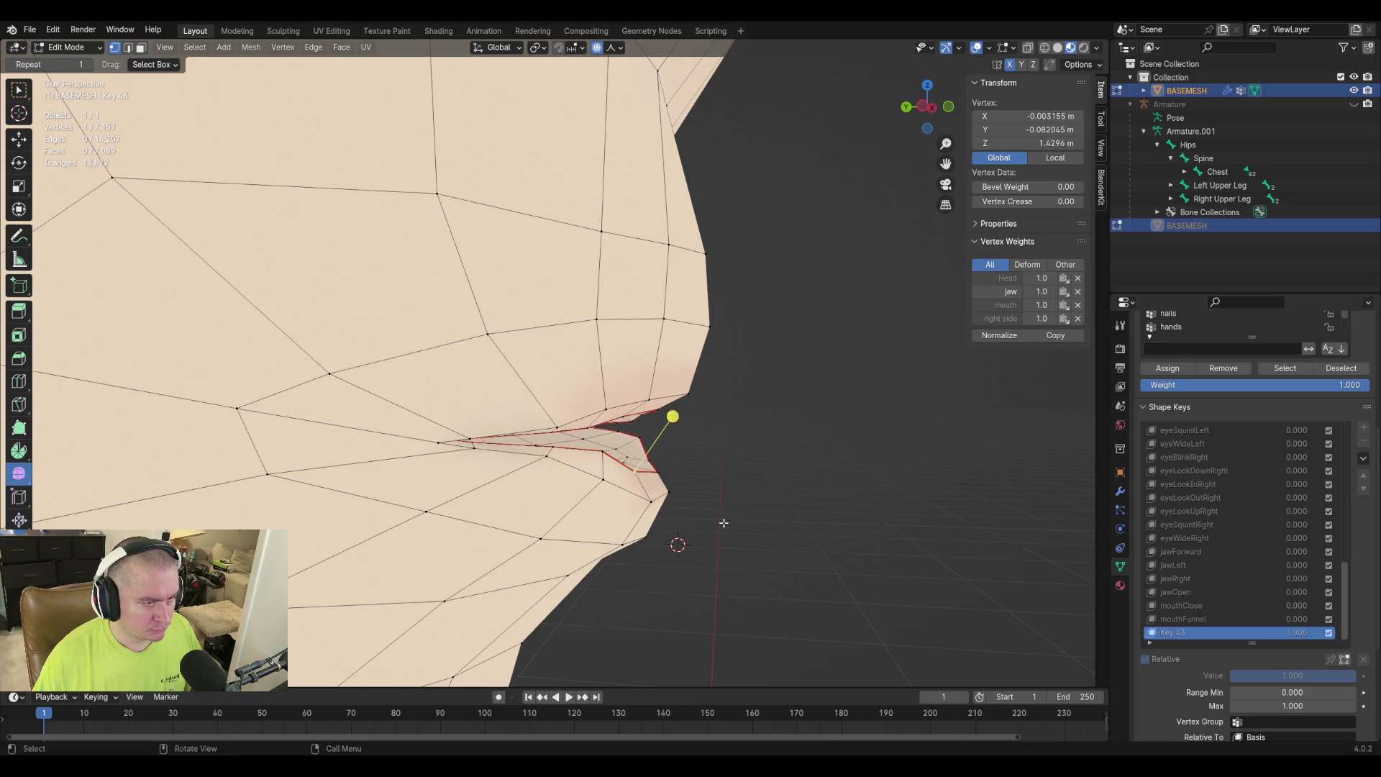
key("g")
left_click(720, 506)
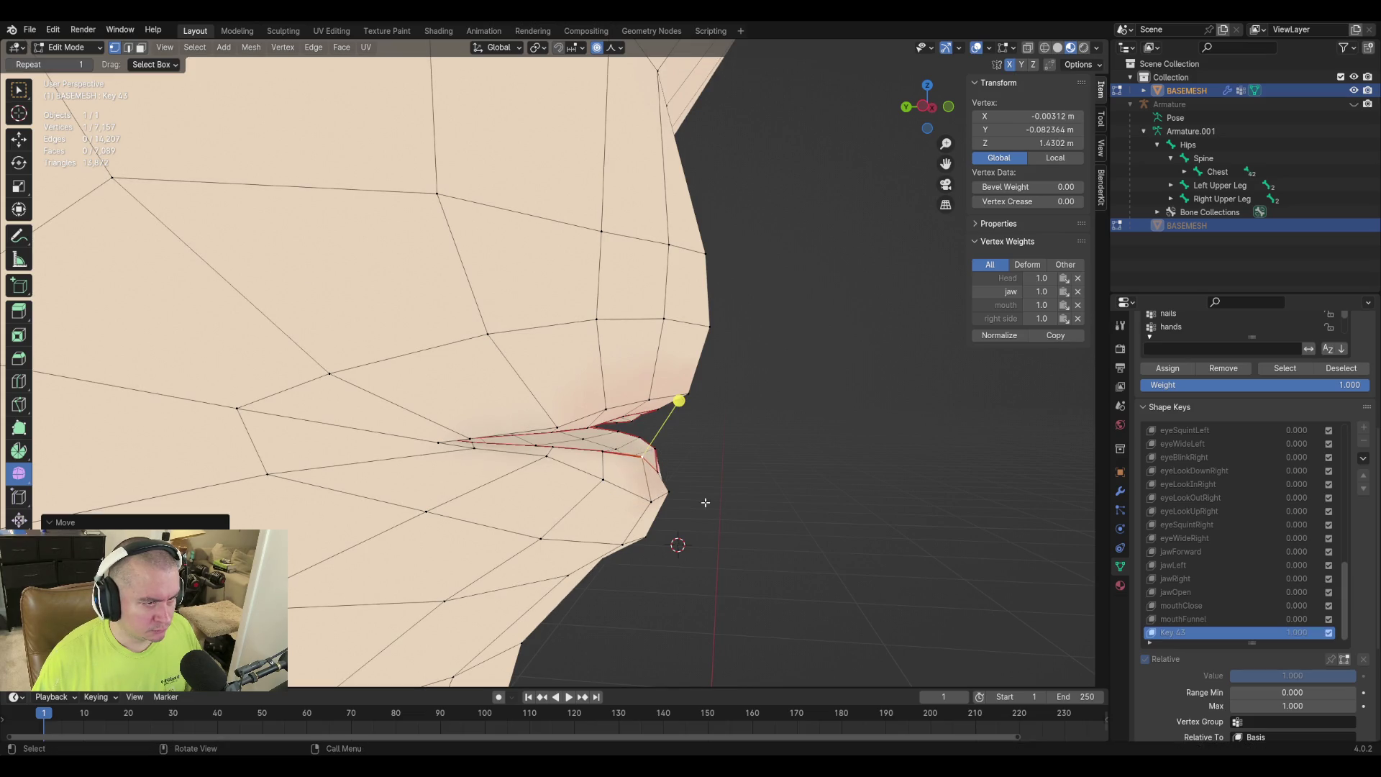
left_click(659, 471)
key("g")
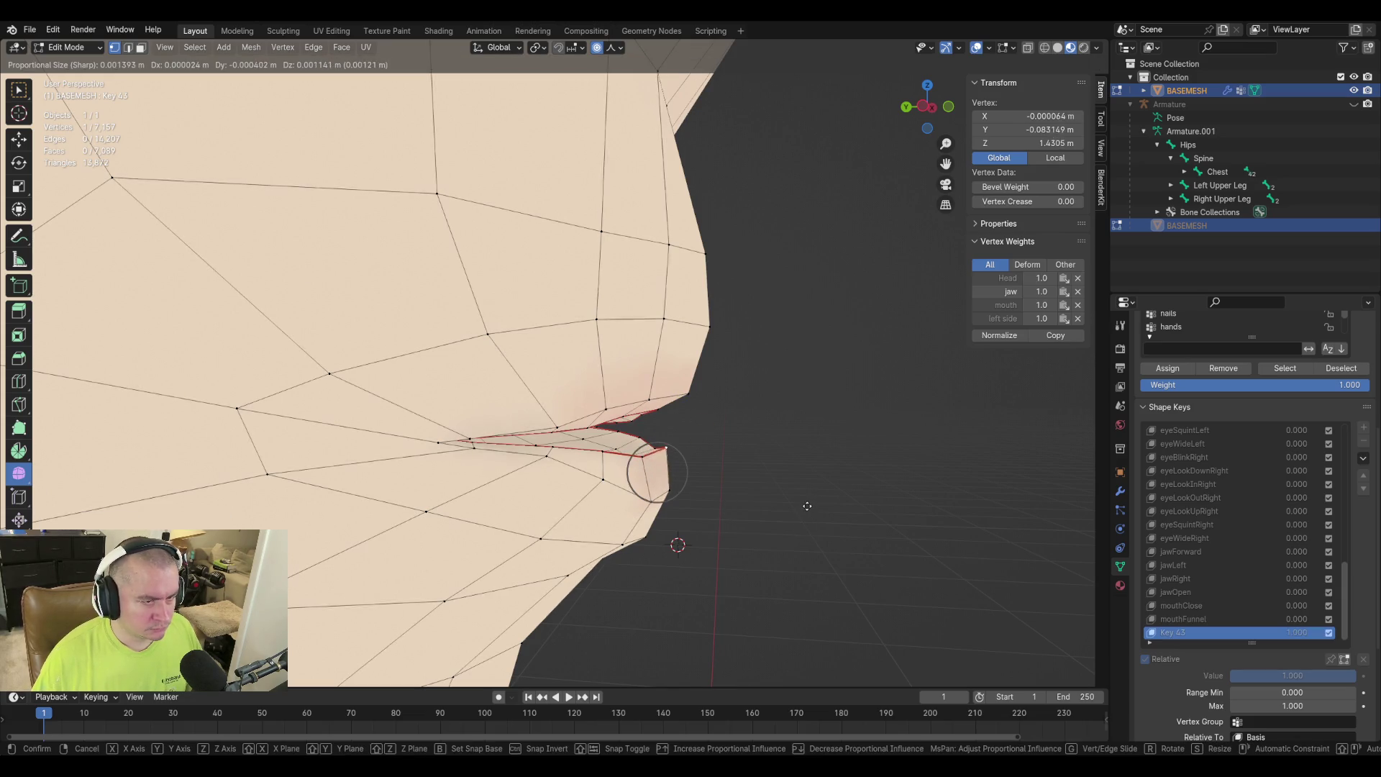
left_click(798, 511)
mouse_move(798, 511)
middle_mouse_down()
mouse_move(691, 392)
mouse_move(405, 400)
middle_mouse_up()
Move two upper-lip vertices together, then one of them alone, with falloff.
left_click(491, 441)
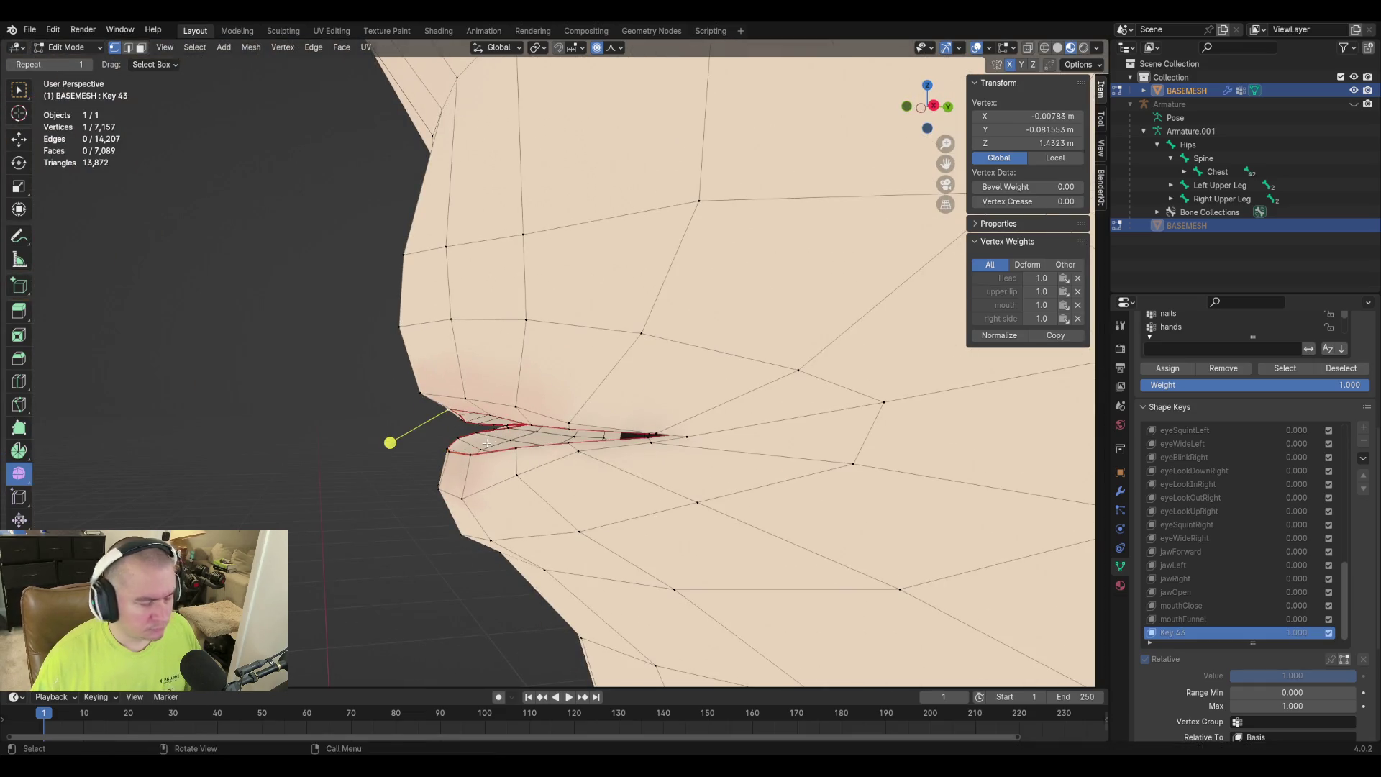
mouse_move(425, 410)
middle_mouse_down()
mouse_move(588, 419)
mouse_move(547, 478)
middle_mouse_up()
left_click(610, 411)
left_click(636, 395, "shift")
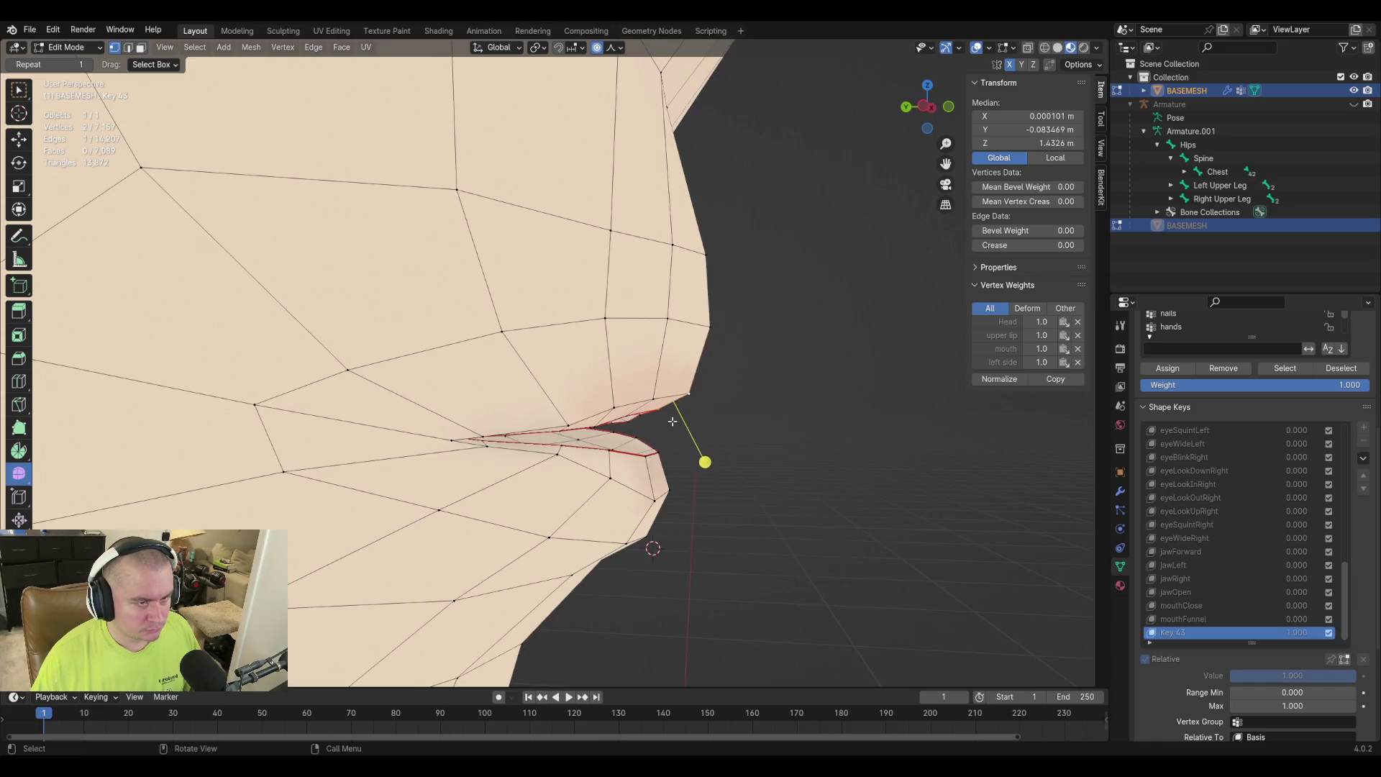
key("g")
left_click(704, 461)
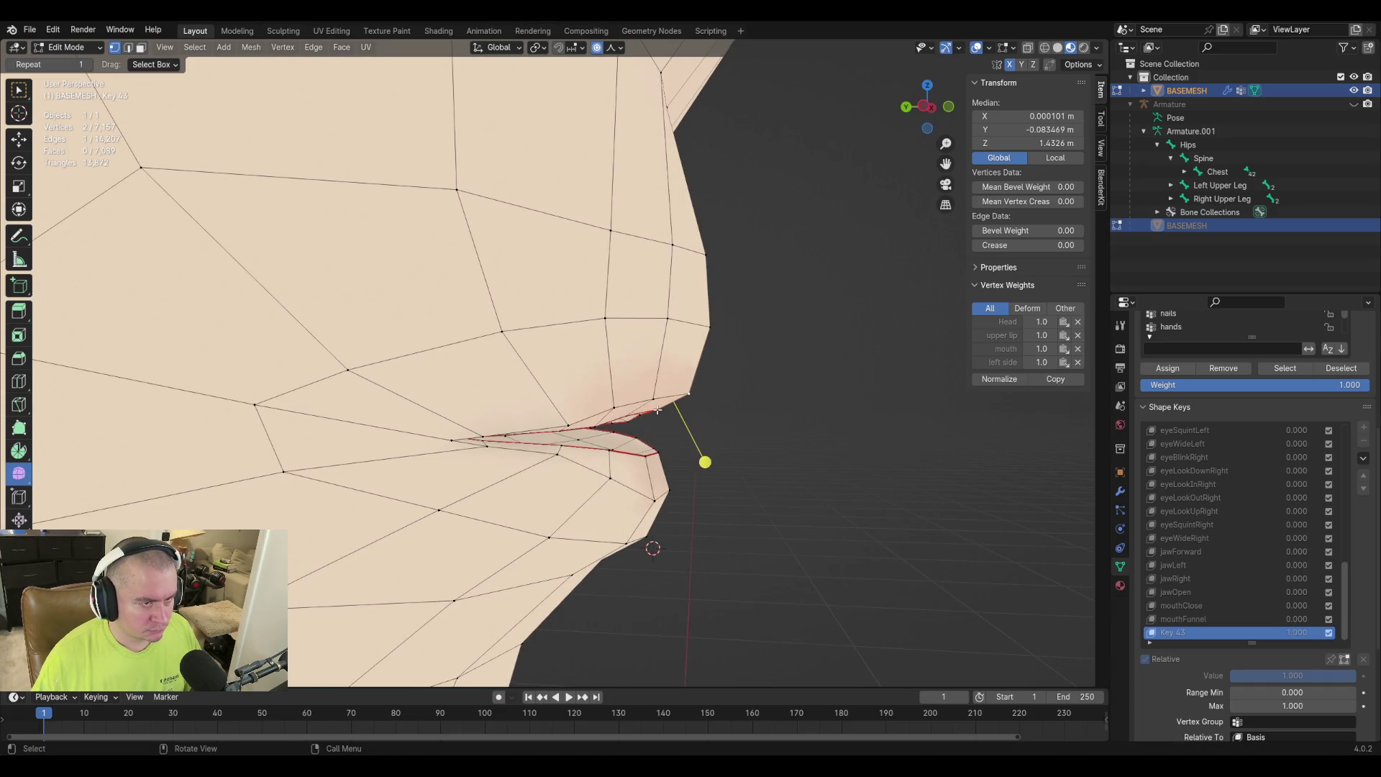
left_click(657, 410)
key("g")
left_click(699, 464)
Push the lip vertex forward along Y, then refine it up and forward.
mouse_move(690, 462)
middle_mouse_down()
mouse_move(804, 496)
mouse_move(638, 484)
mouse_move(544, 431)
mouse_move(584, 480)
middle_mouse_up()
key("g")
right_click(544, 428)
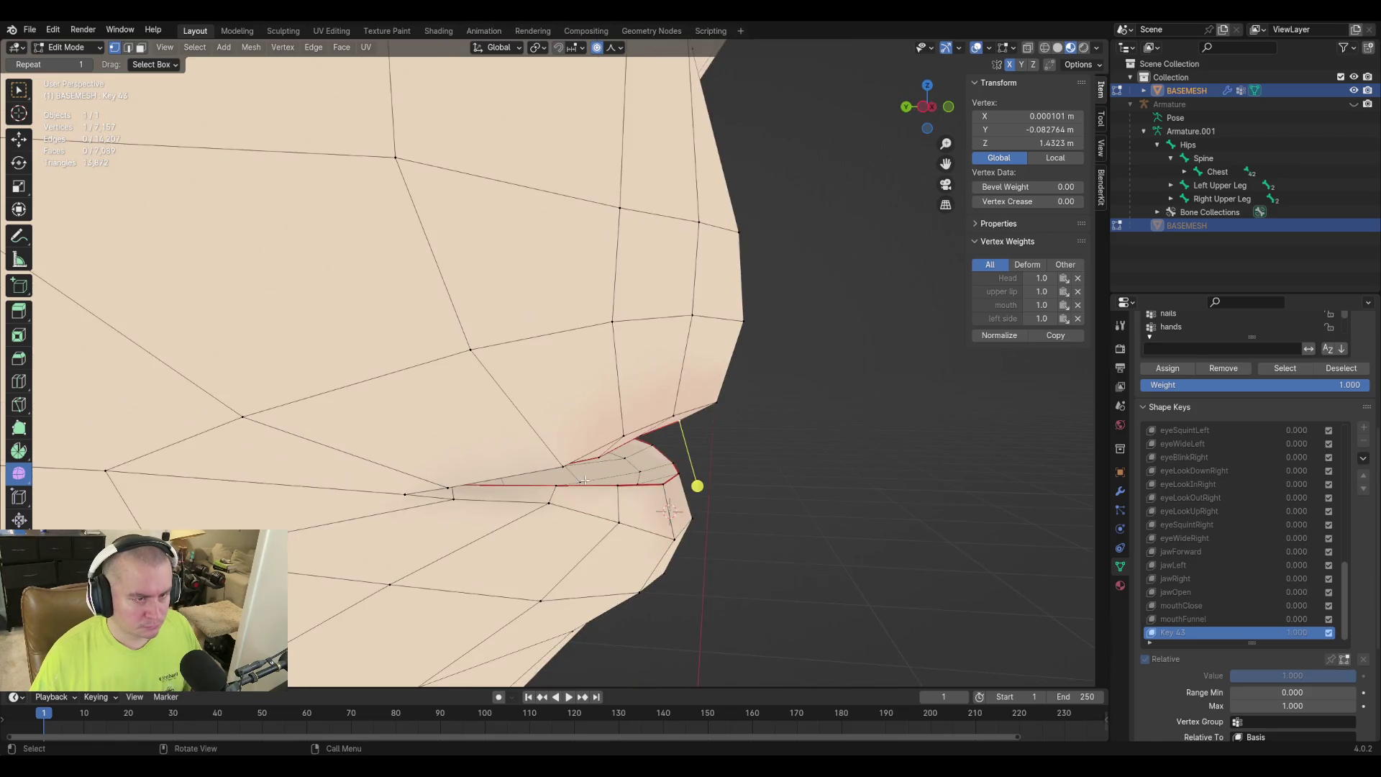
key("g")
key("y")
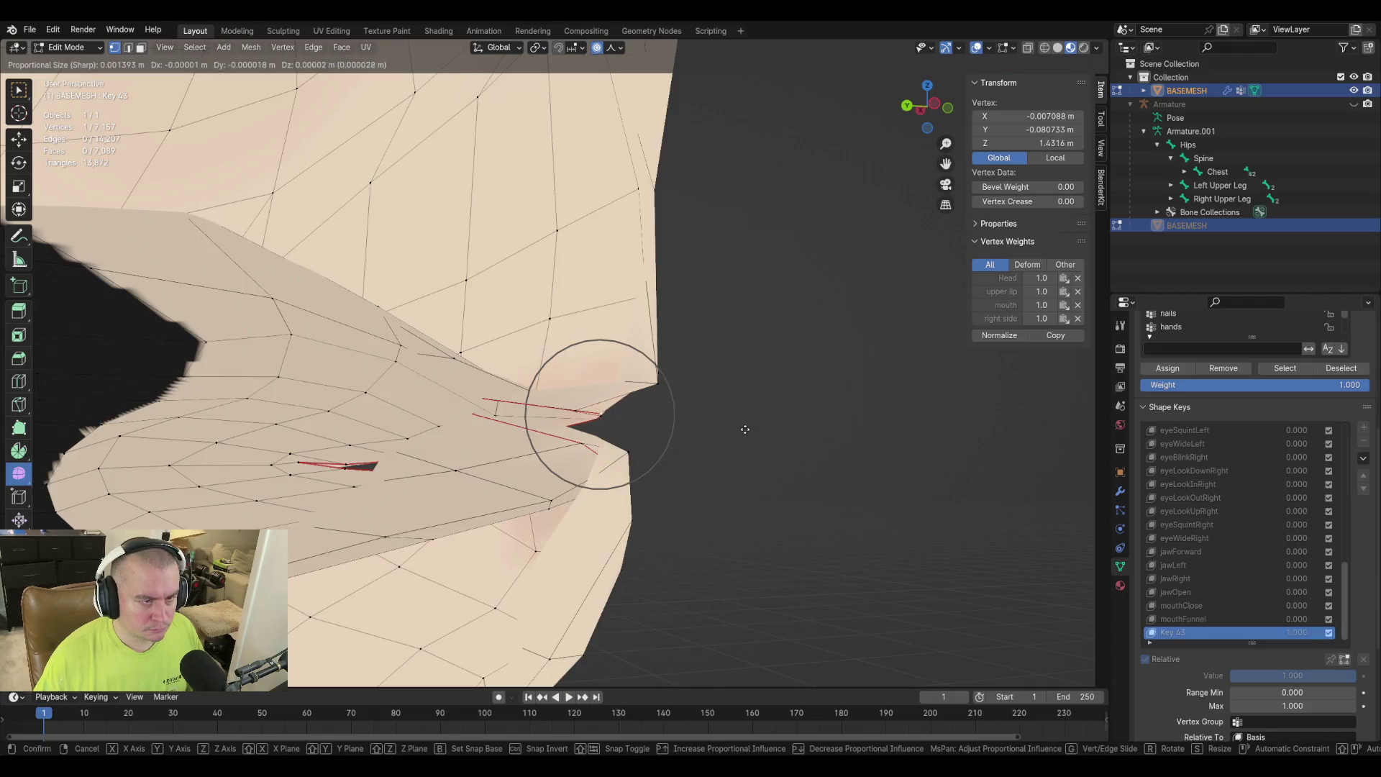
left_click(746, 431)
mouse_move(746, 432)
middle_mouse_down()
mouse_move(762, 456)
mouse_move(660, 433)
middle_mouse_up()
key("g")
left_click(727, 463)
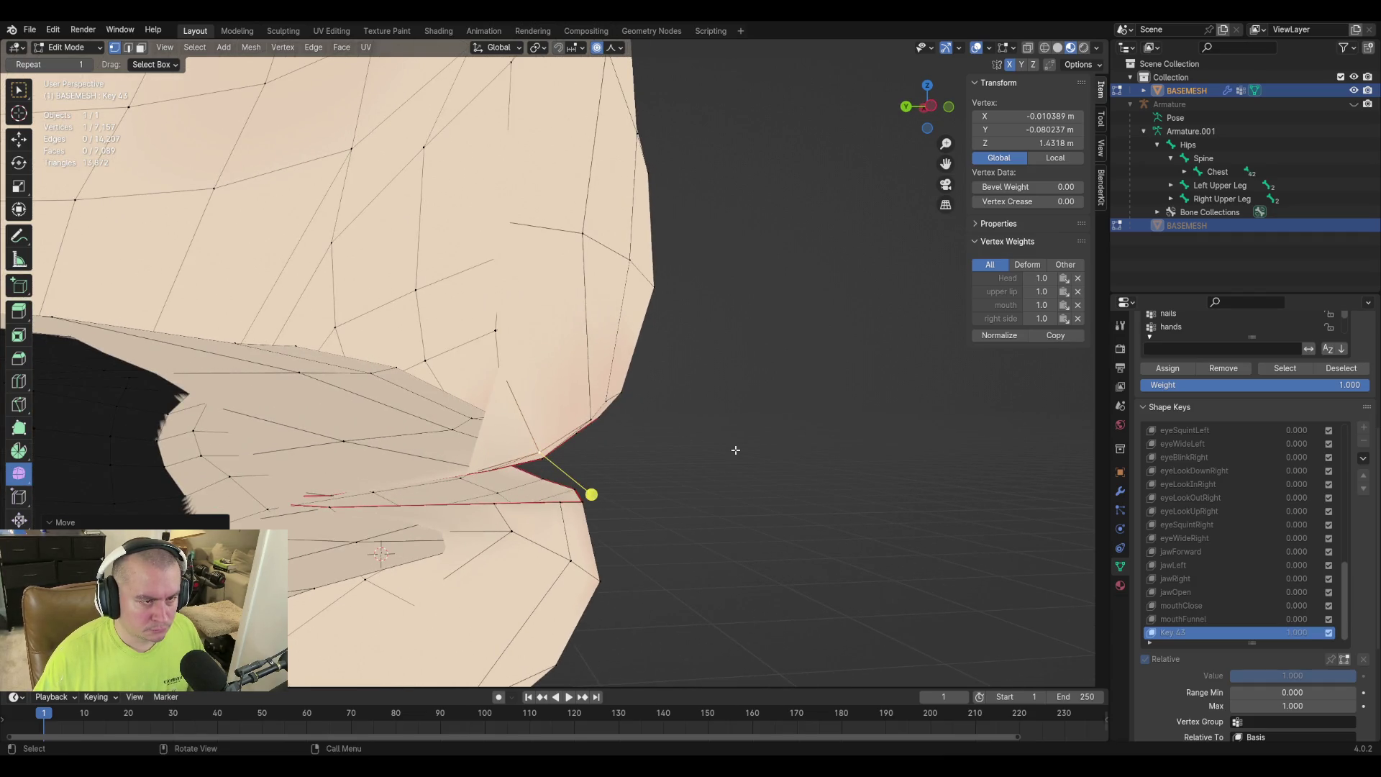
key("g")
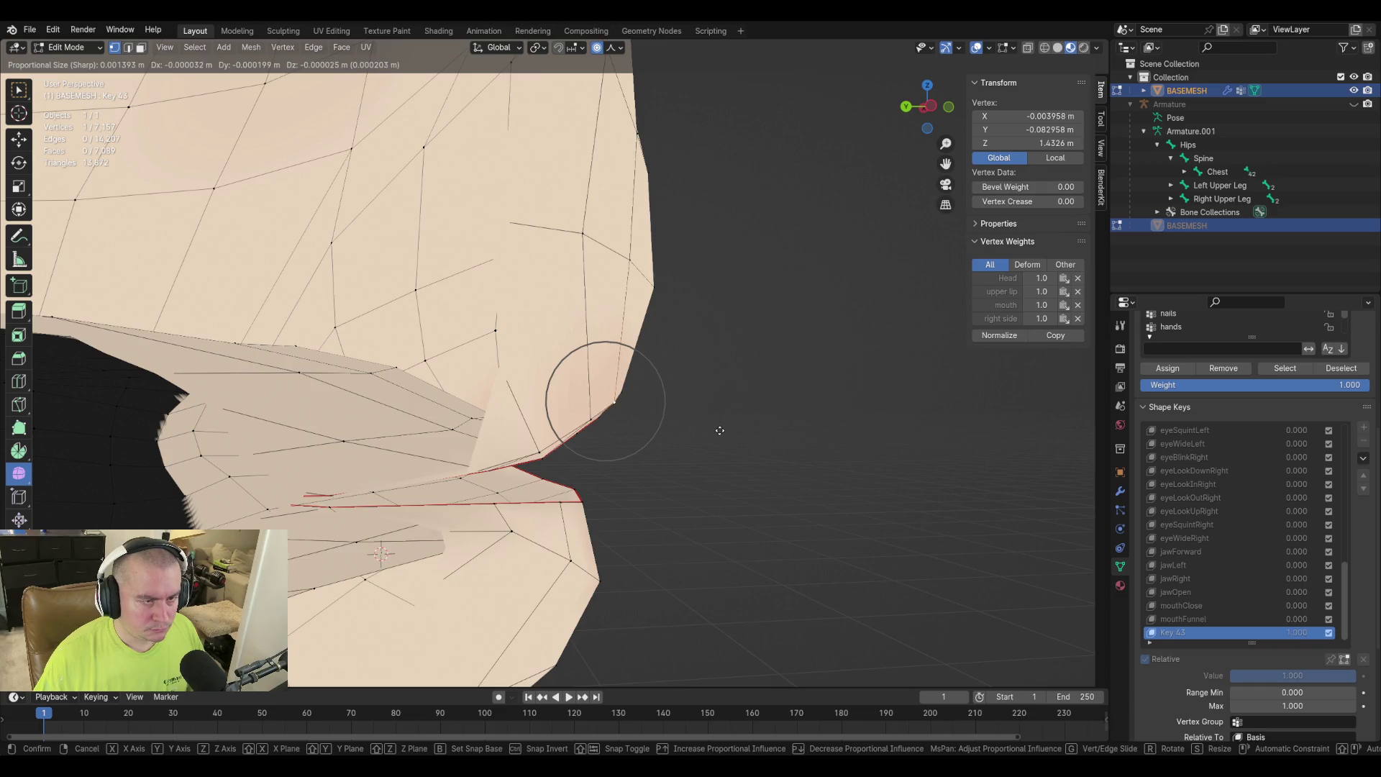
left_click(718, 430)
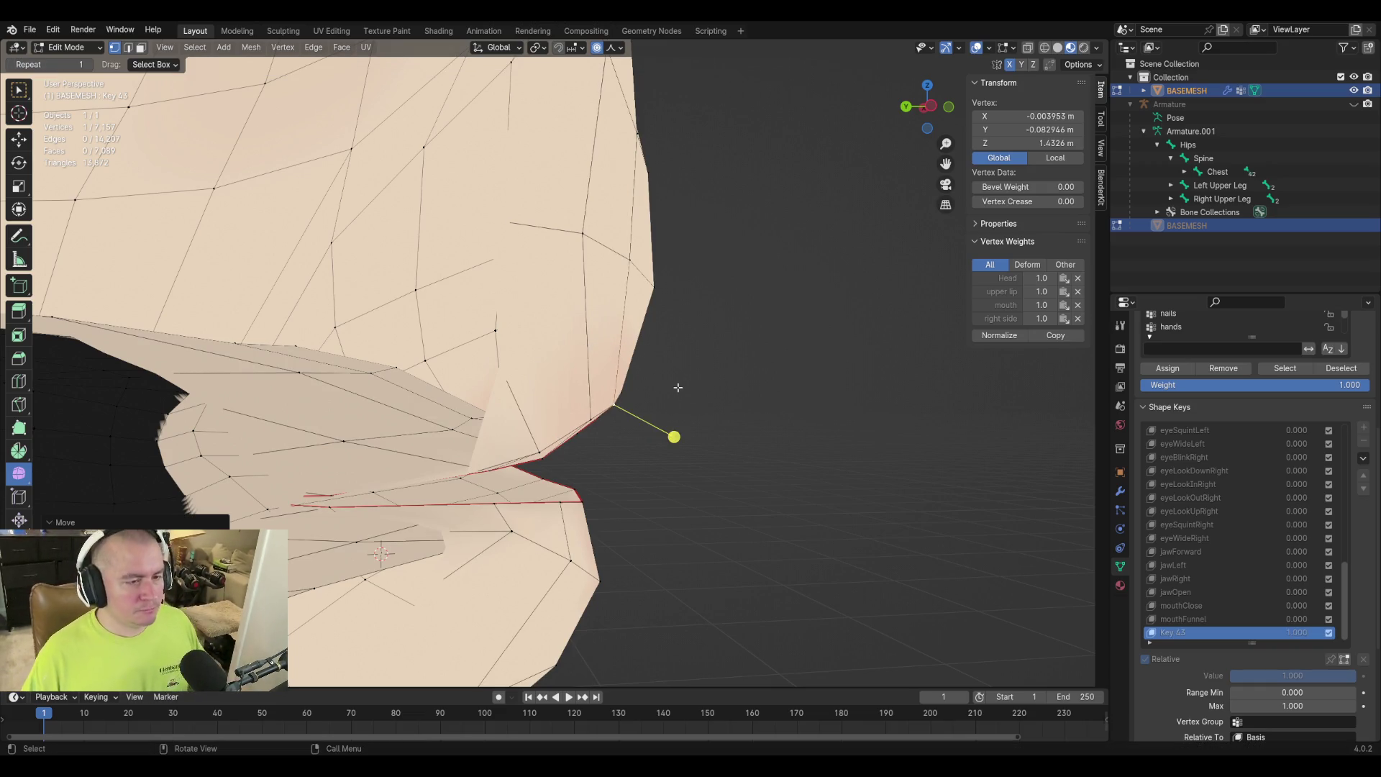
Adjust a lower-lip vertex vertically along the Z axis.
middle_click_drag(667, 391, 533, 505)
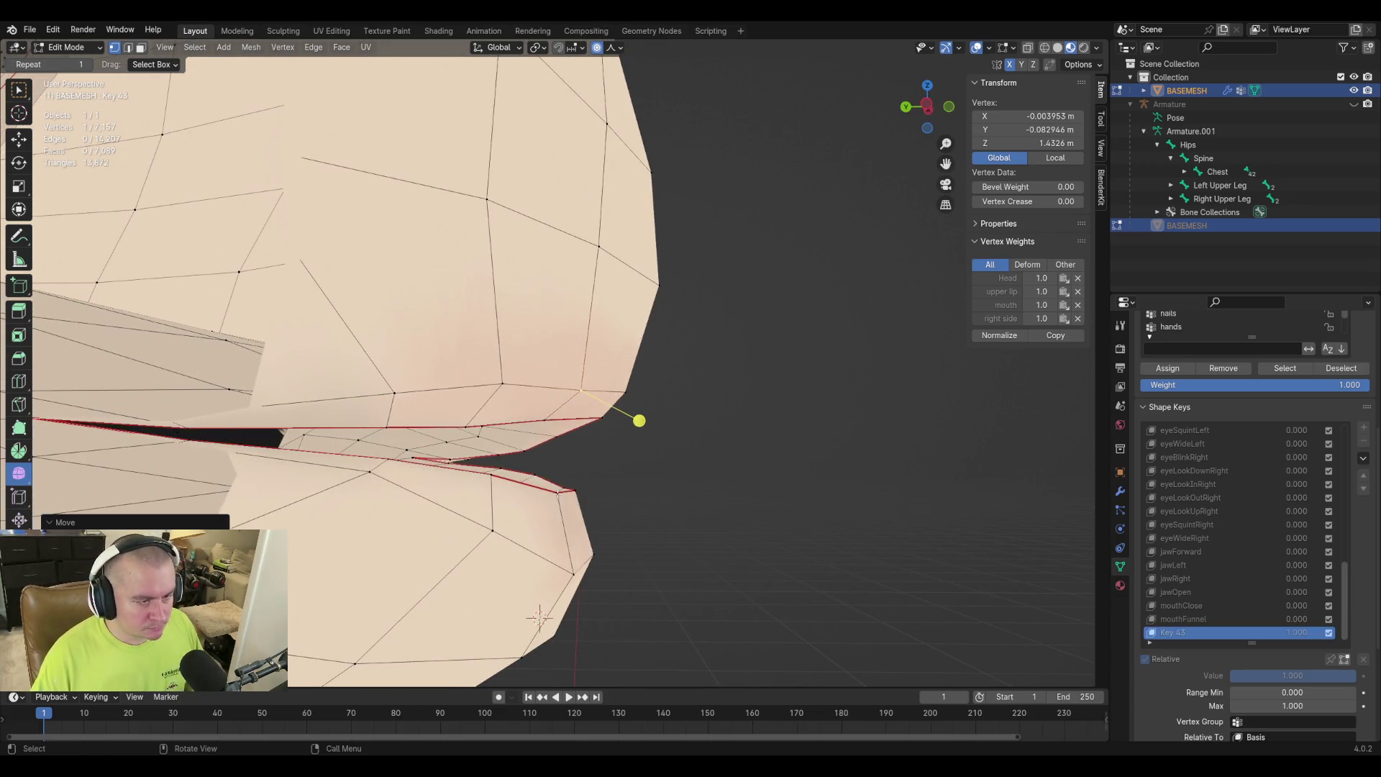
left_click(559, 494)
key("g")
key("z")
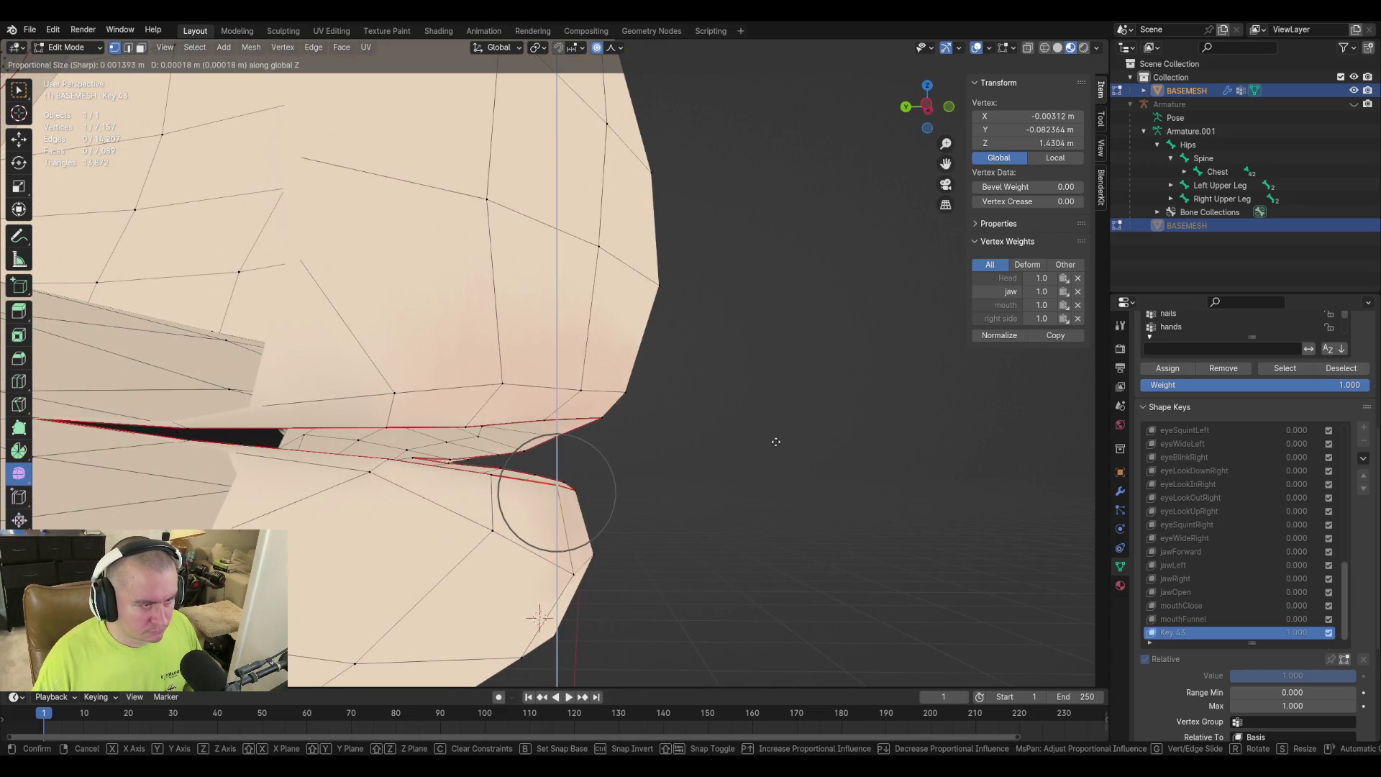
left_click(773, 444)
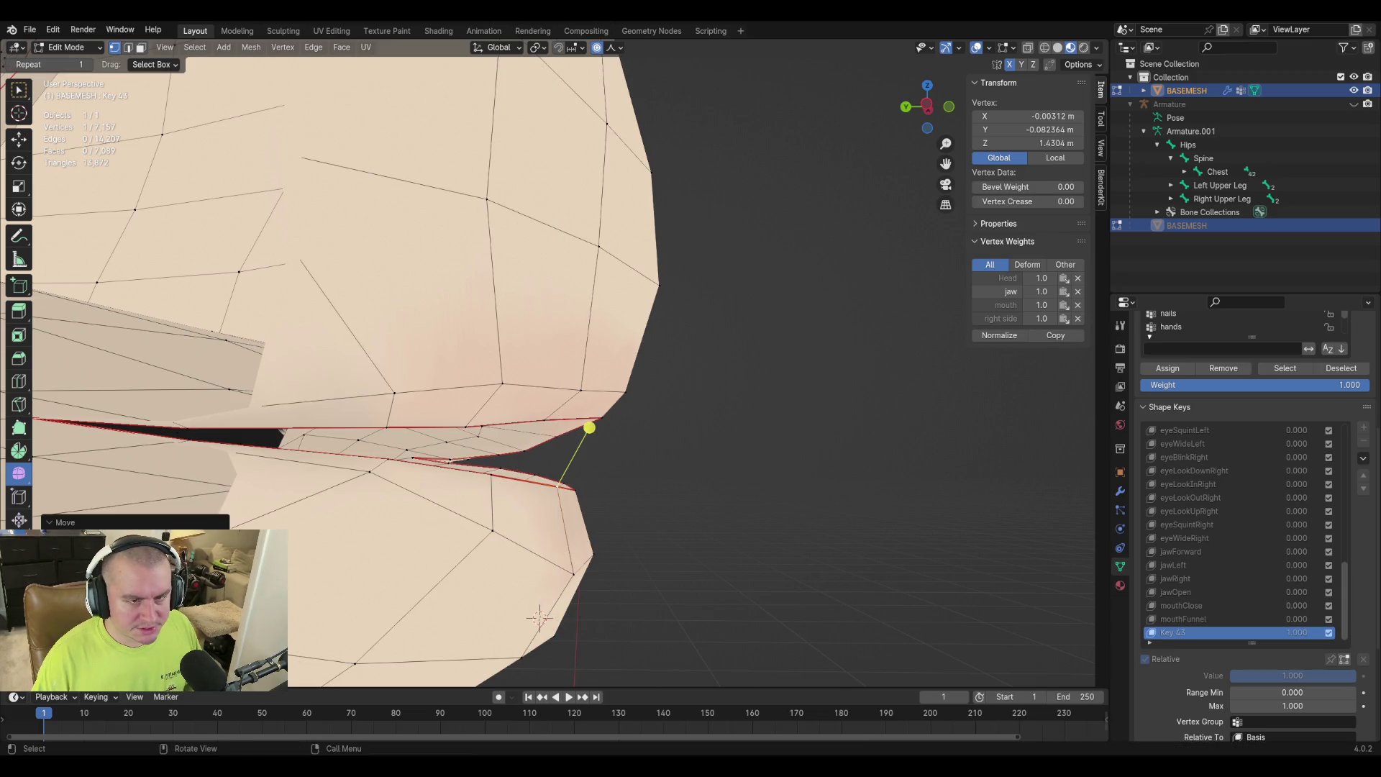
mouse_move(848, 439)
middle_mouse_down()
mouse_move(684, 437)
mouse_move(730, 446)
middle_mouse_up()
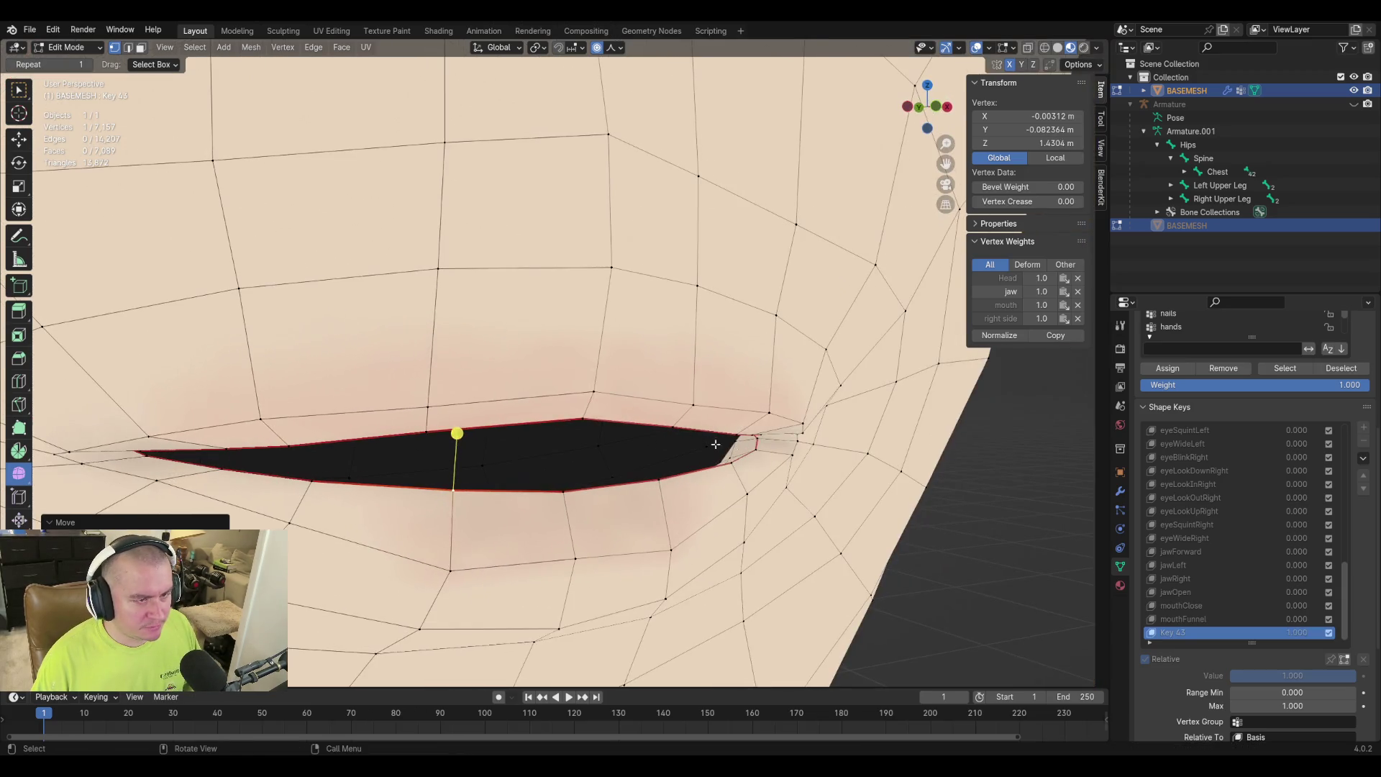
Lower two upper-lip vertices along Z with proportional falloff.
left_click(581, 417)
key("g")
key("z")
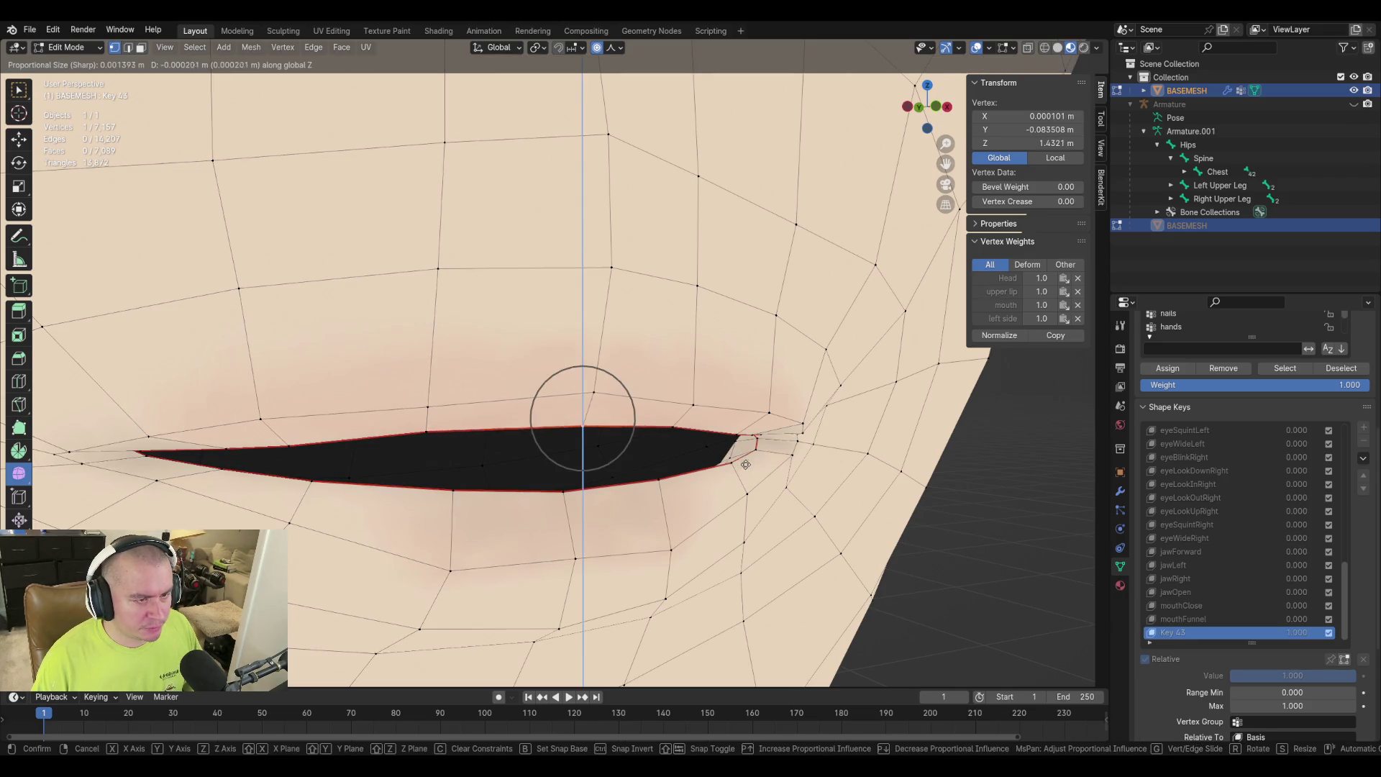
left_click(706, 474)
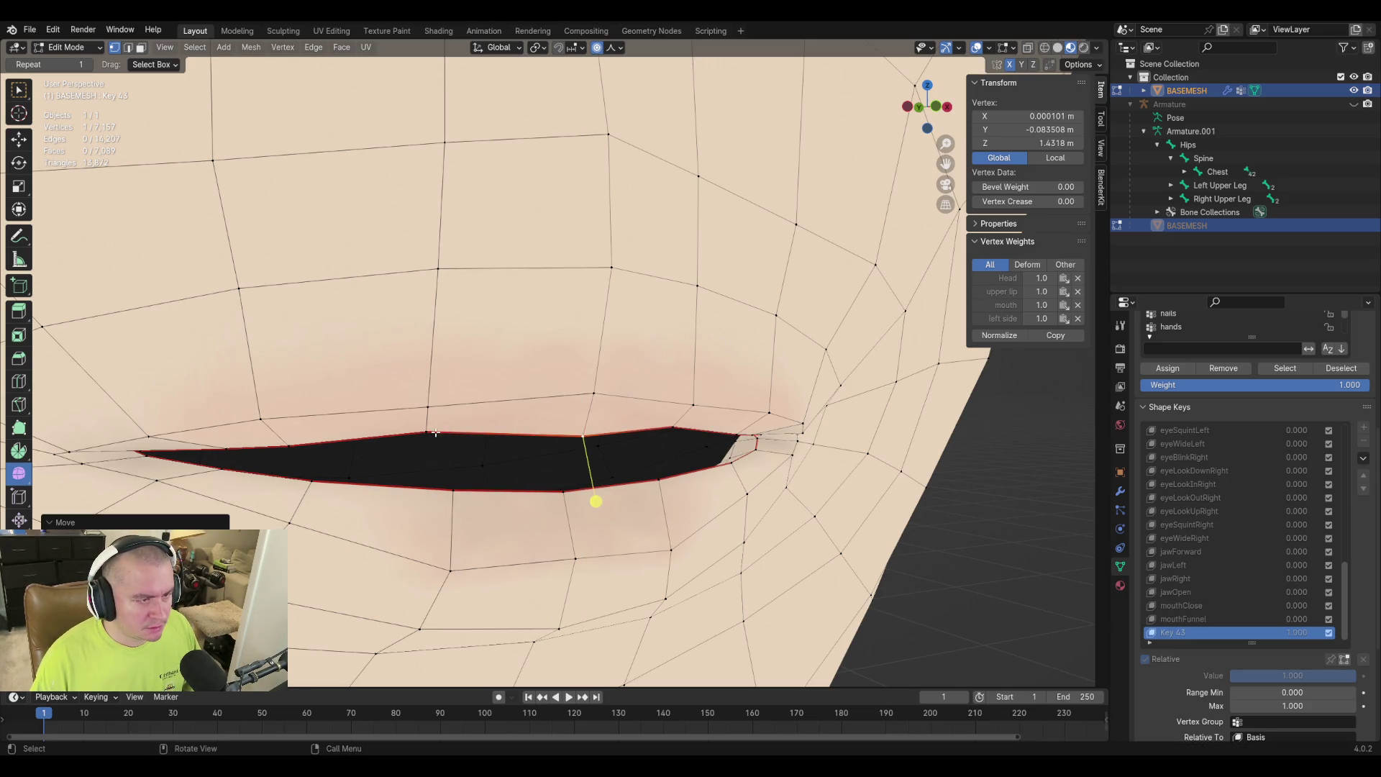
left_click(432, 433)
key("g")
key("z")
left_click(724, 439)
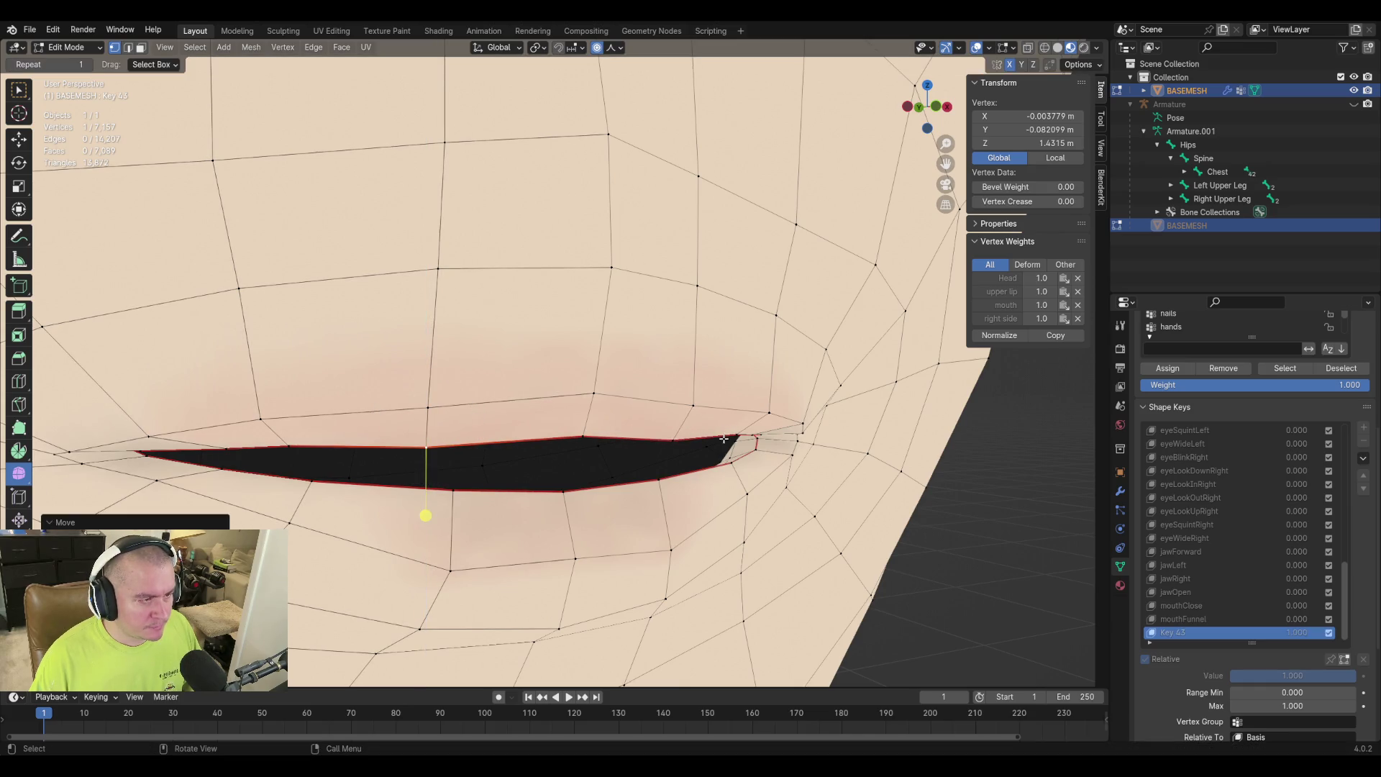
Lower the matching vertex on the other side along Z and shift the lip corner sideways.
mouse_move(708, 454)
middle_mouse_down()
mouse_move(721, 453)
mouse_move(691, 471)
middle_mouse_up()
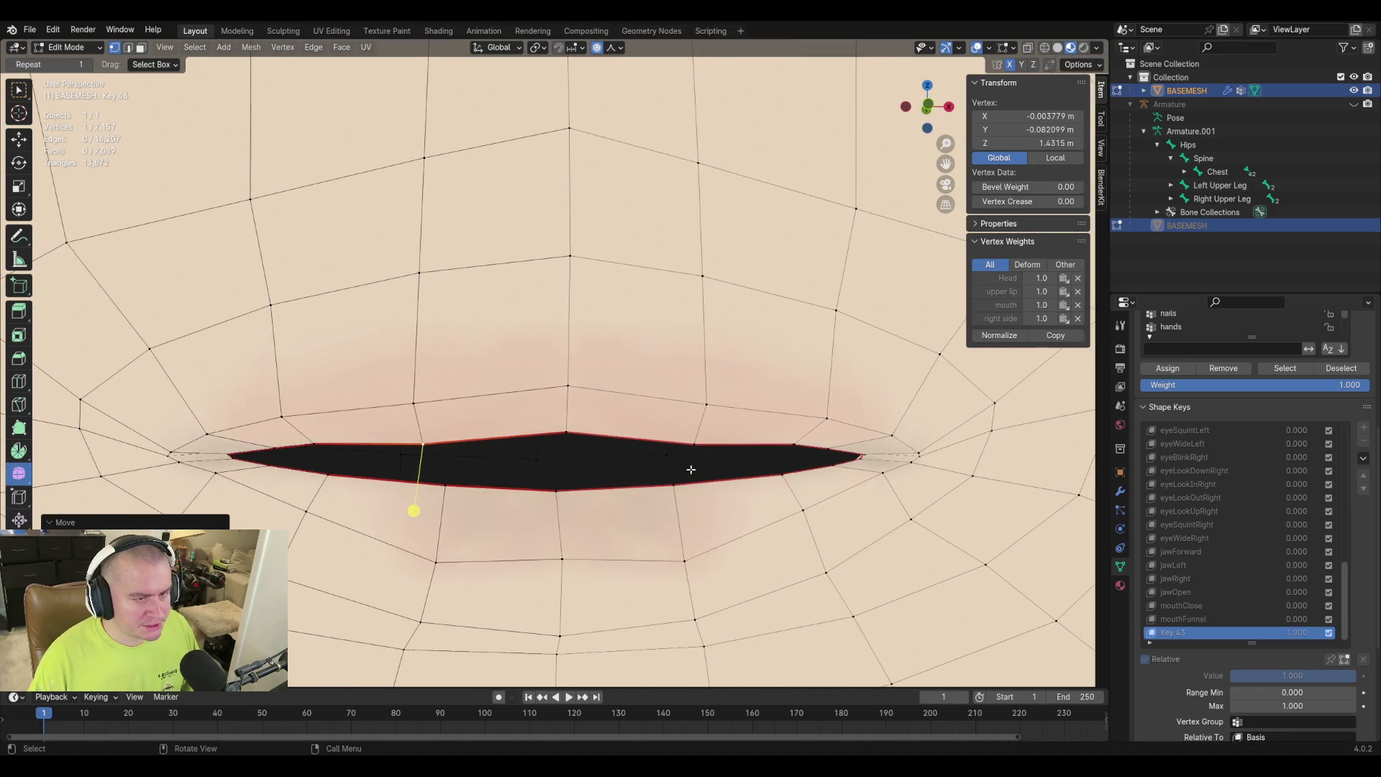
left_click(692, 444)
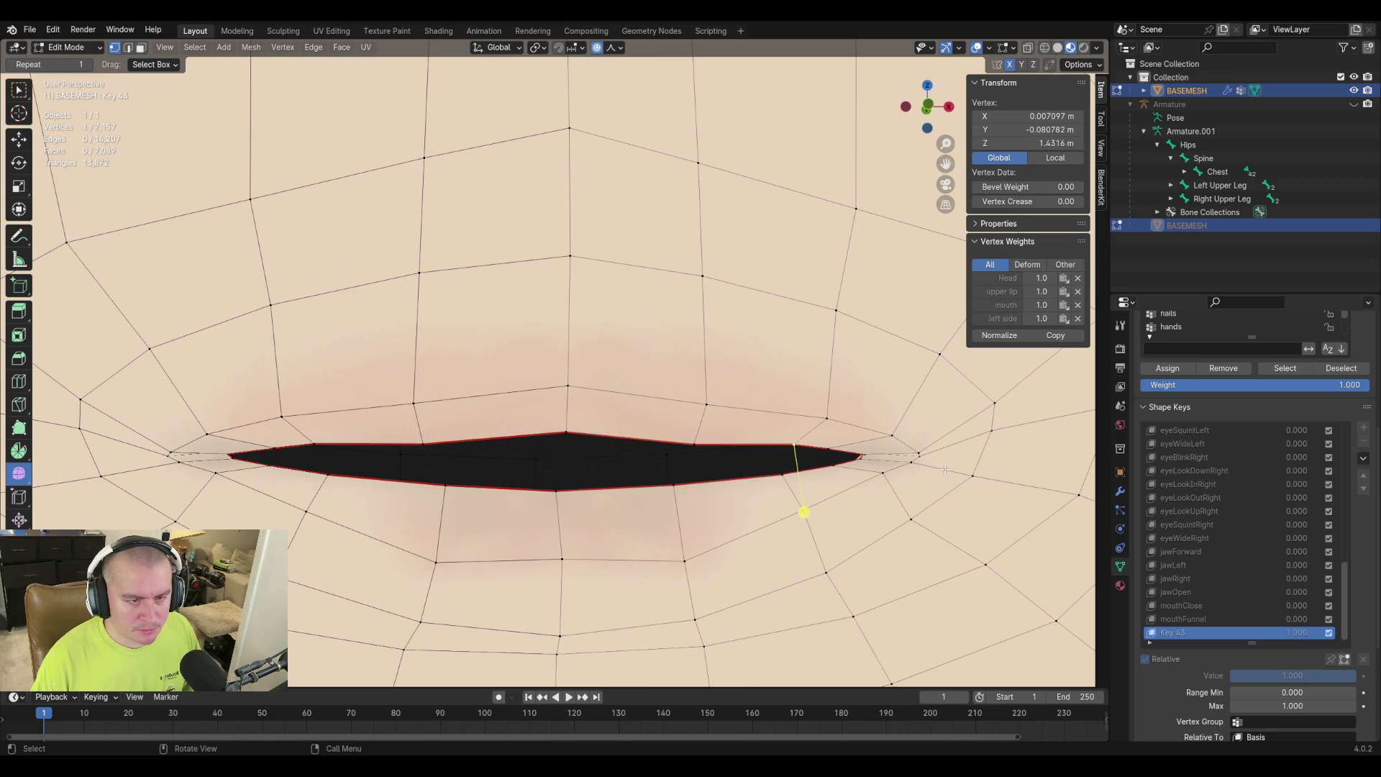
key("g")
key("z")
left_click(863, 458)
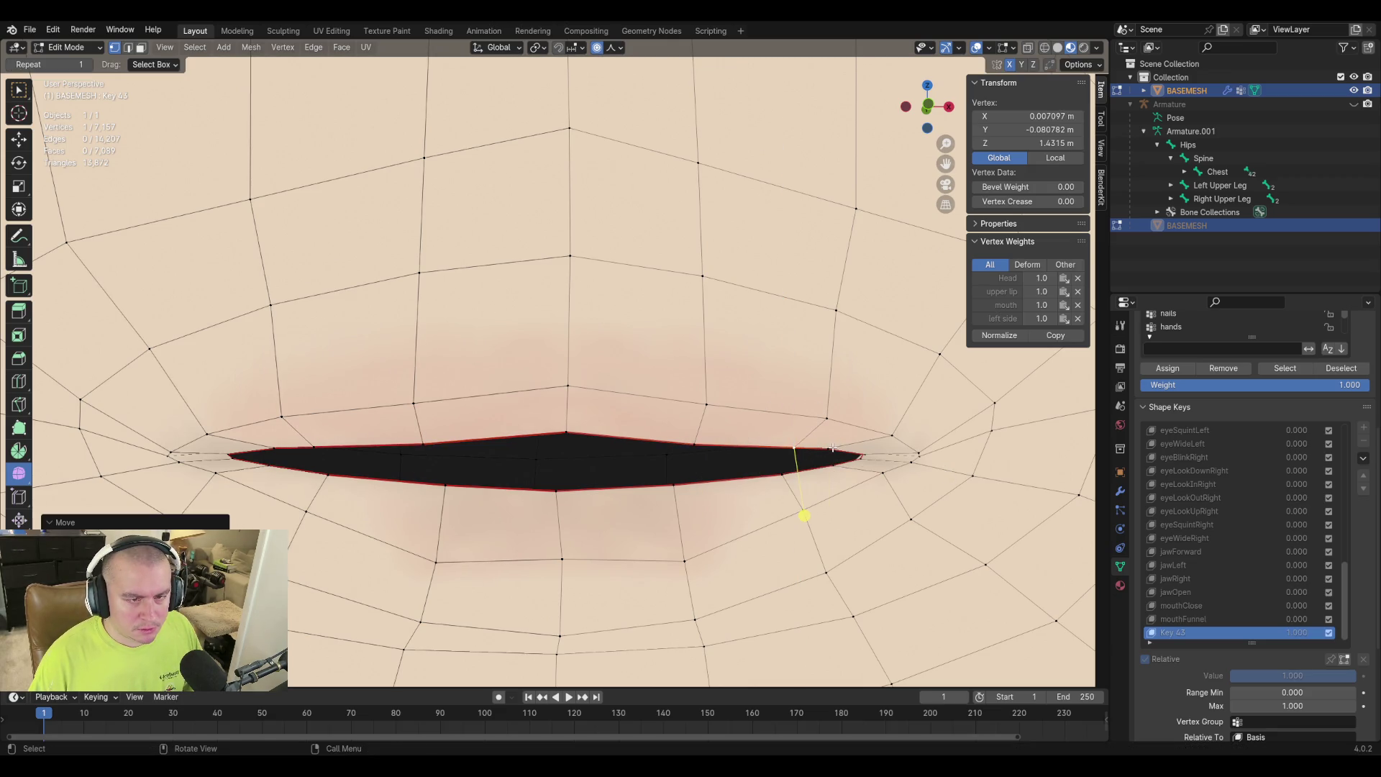
key("g")
left_click(947, 458)
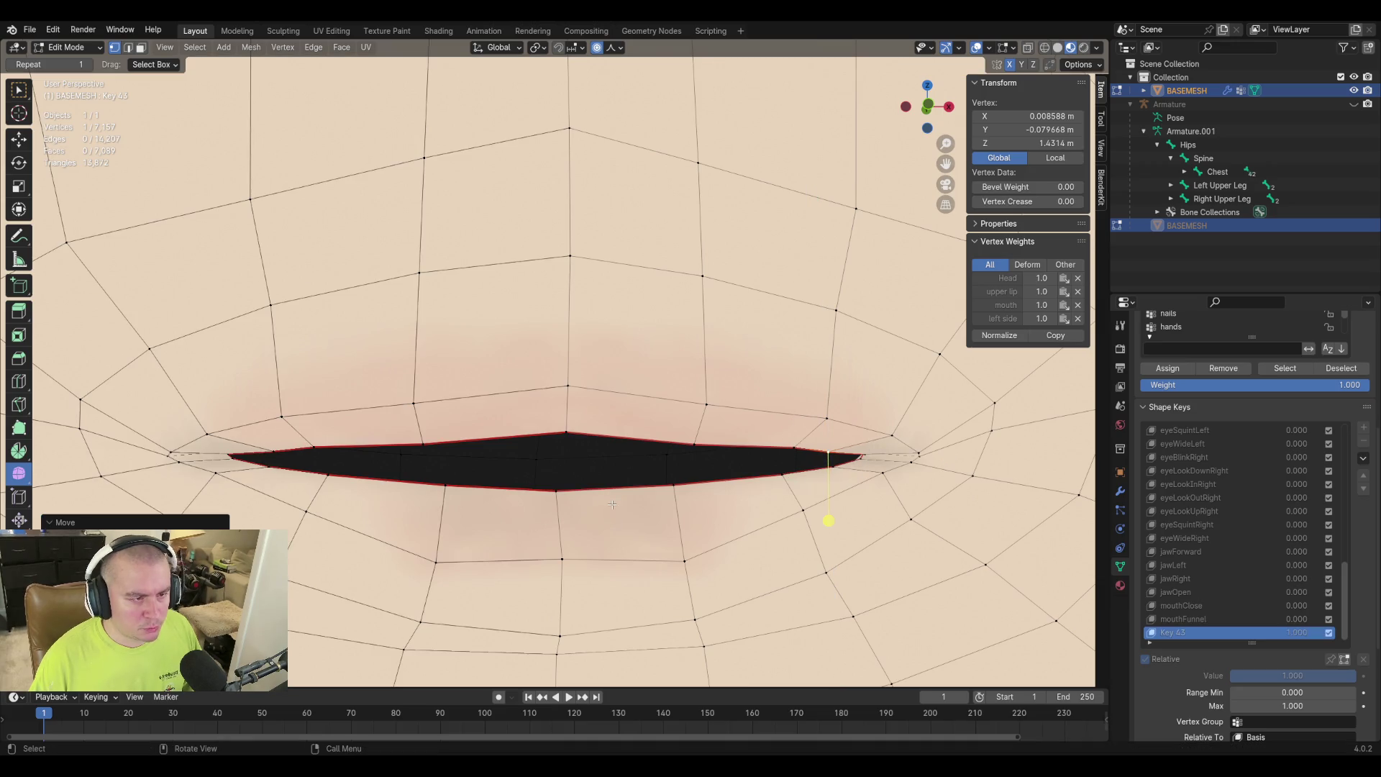
Lower the remaining upper-lip vertices toward the left corner, including the corner vertex, along Z.
left_click(422, 441)
key("g")
key("z")
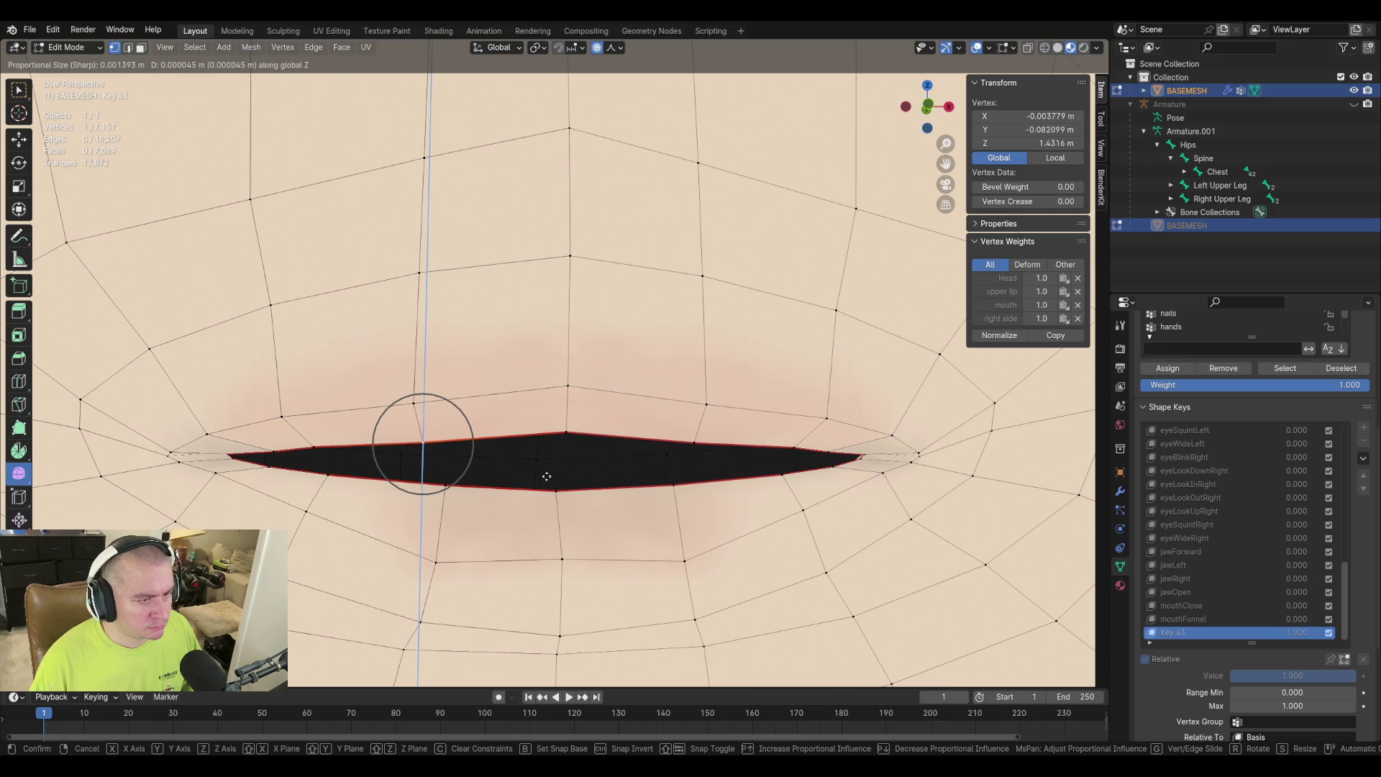
left_click(332, 448)
left_click(310, 442)
key("g")
key("z")
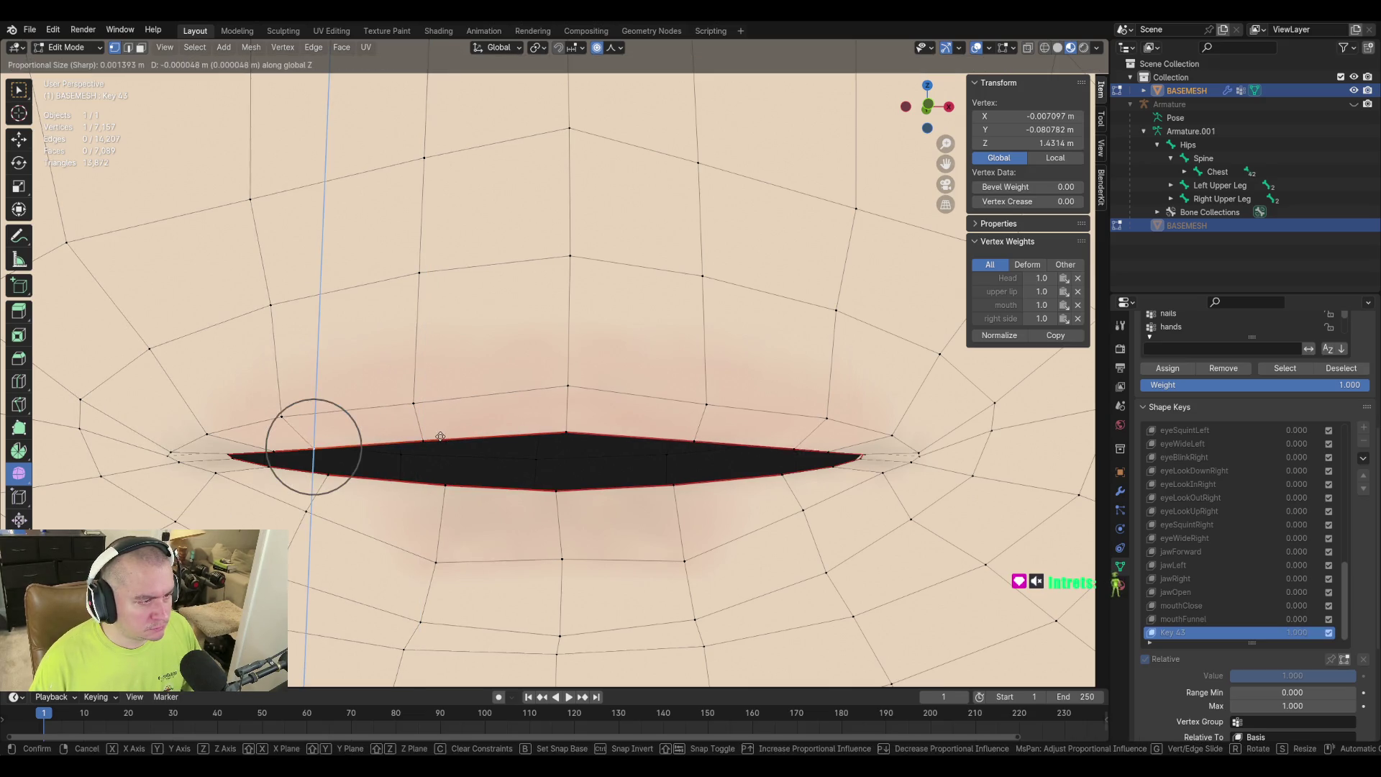
left_click(440, 439)
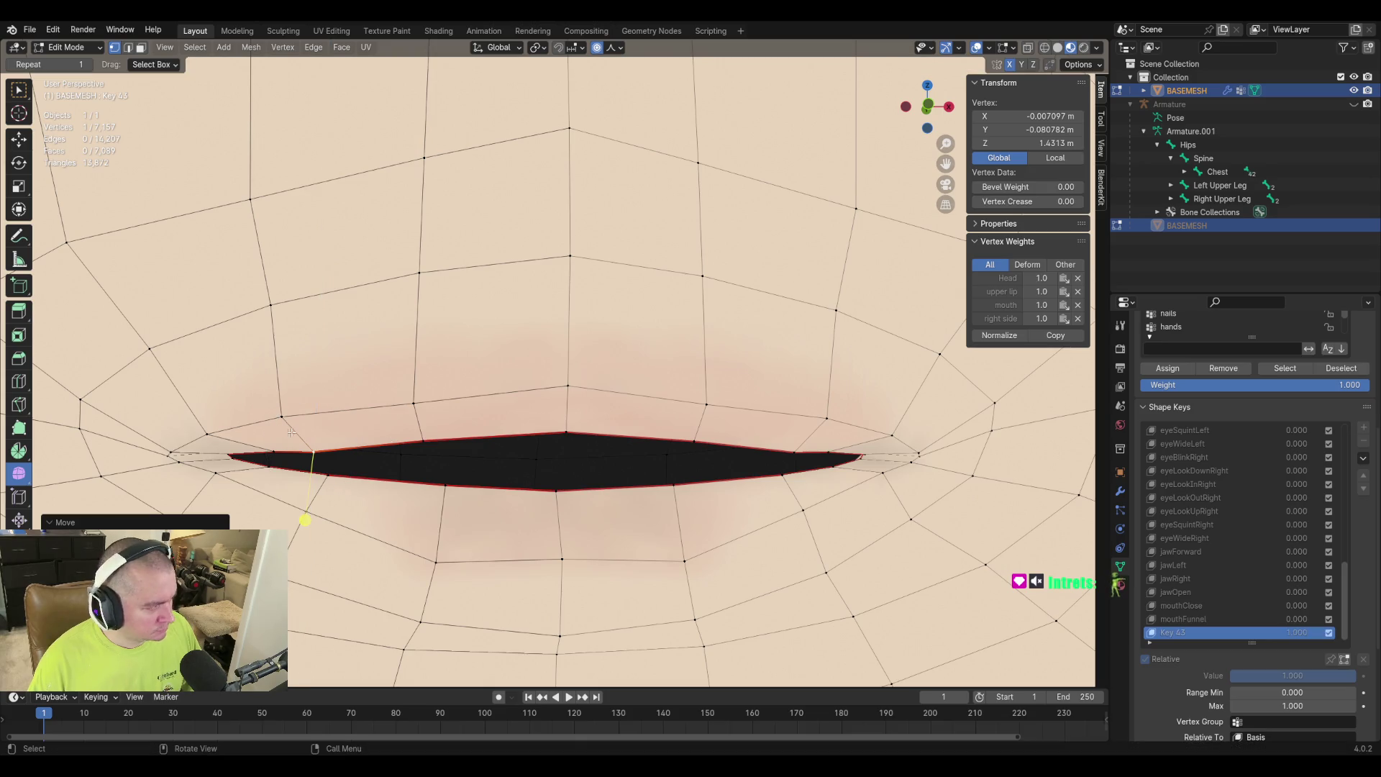
left_click(271, 449)
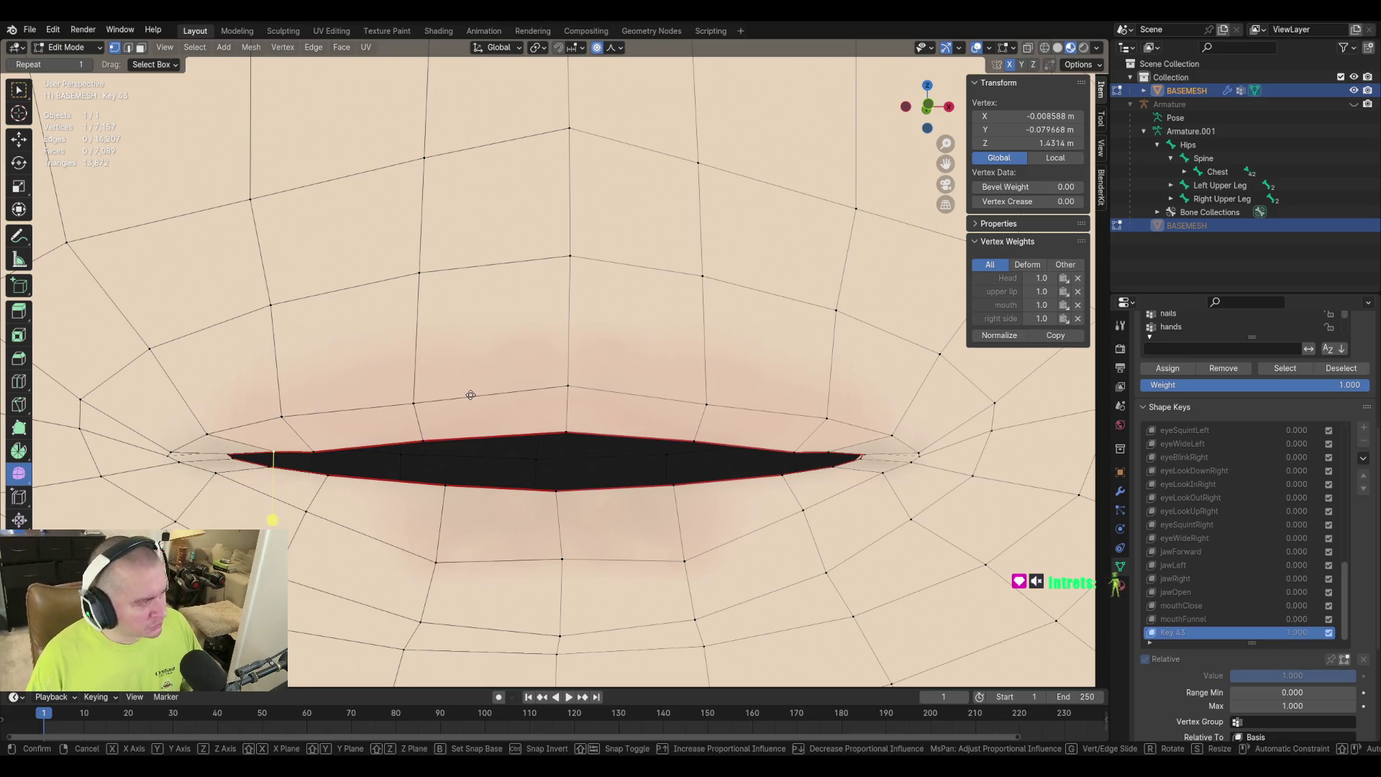
key("g")
key("z")
left_click(469, 401)
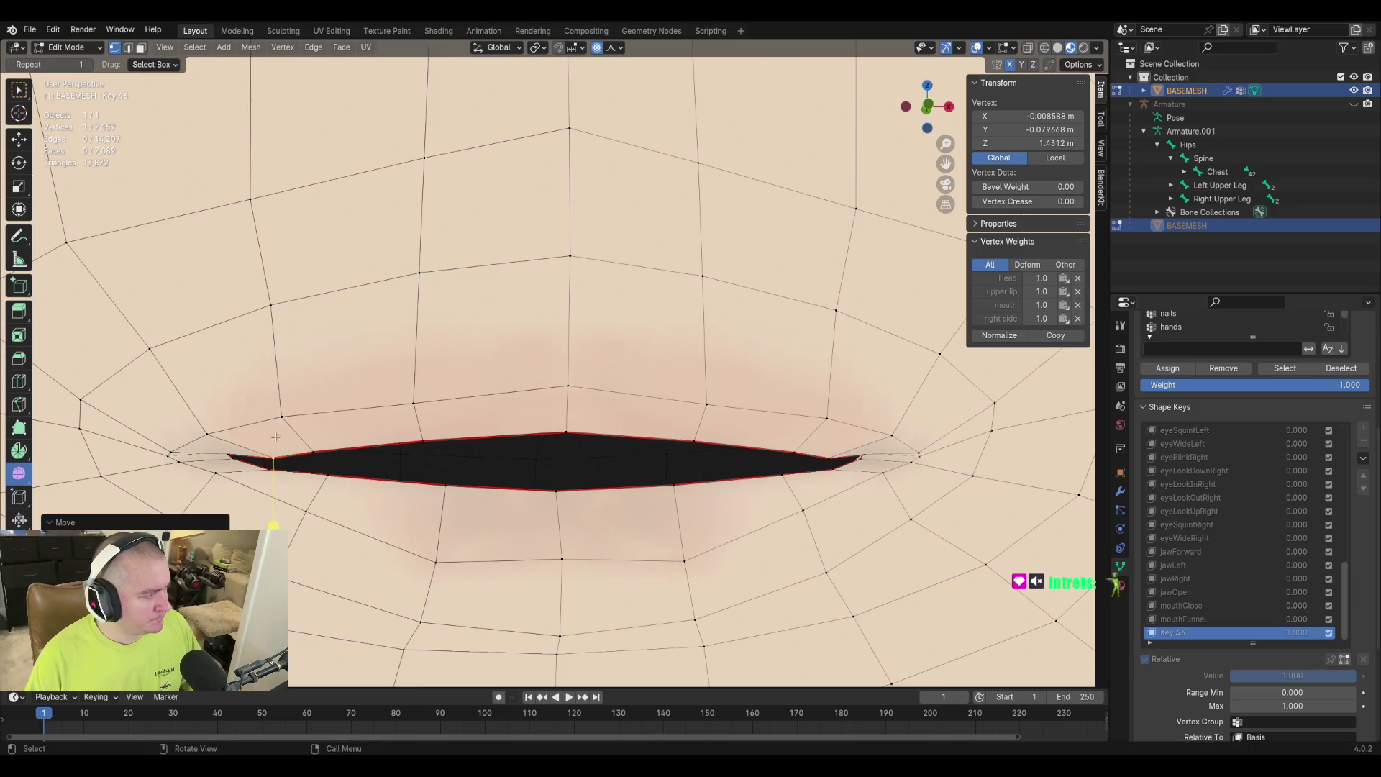
mouse_move(465, 496)
middle_mouse_down()
mouse_move(1076, 434)
mouse_move(635, 524)
mouse_move(626, 487)
mouse_move(576, 491)
middle_mouse_up()
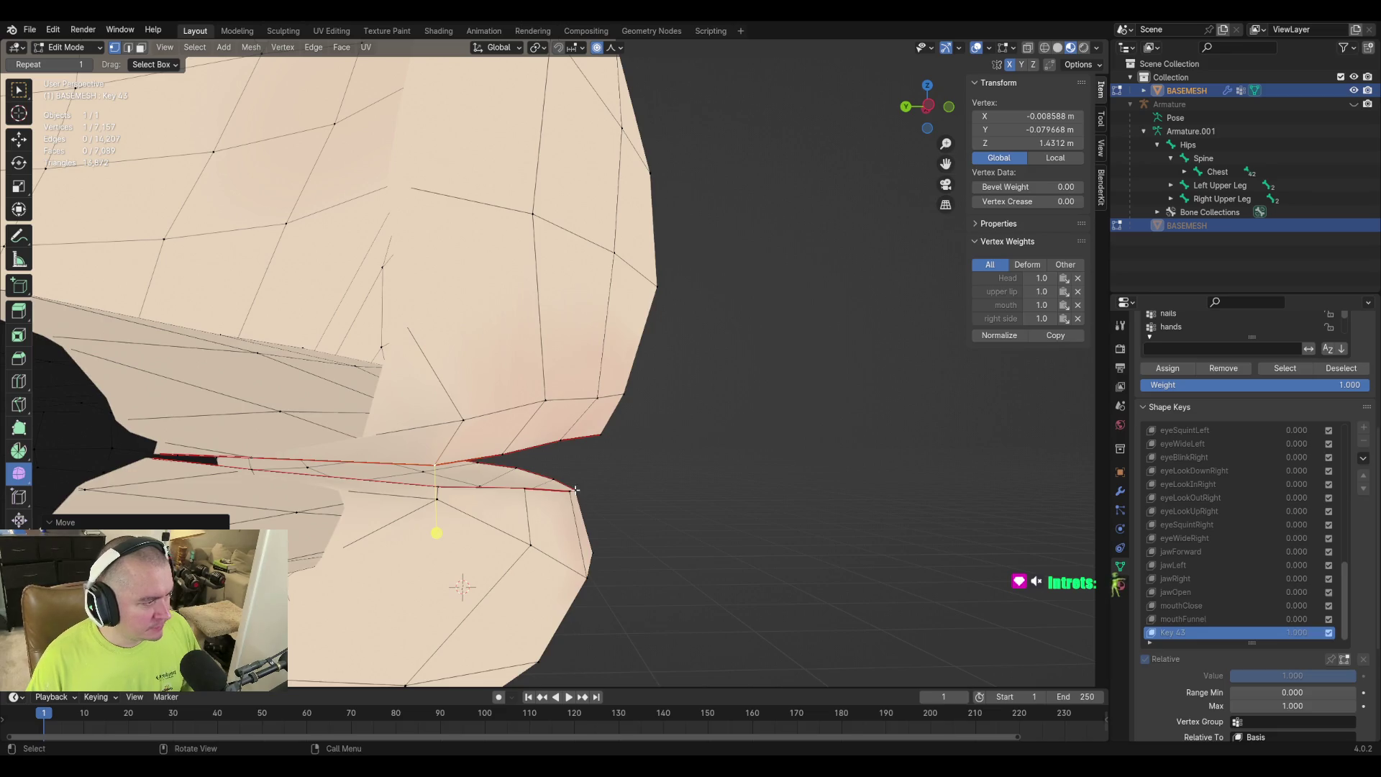
left_click(576, 491)
mouse_move(792, 517)
middle_mouse_down()
mouse_move(740, 511)
mouse_move(681, 550)
middle_mouse_up()
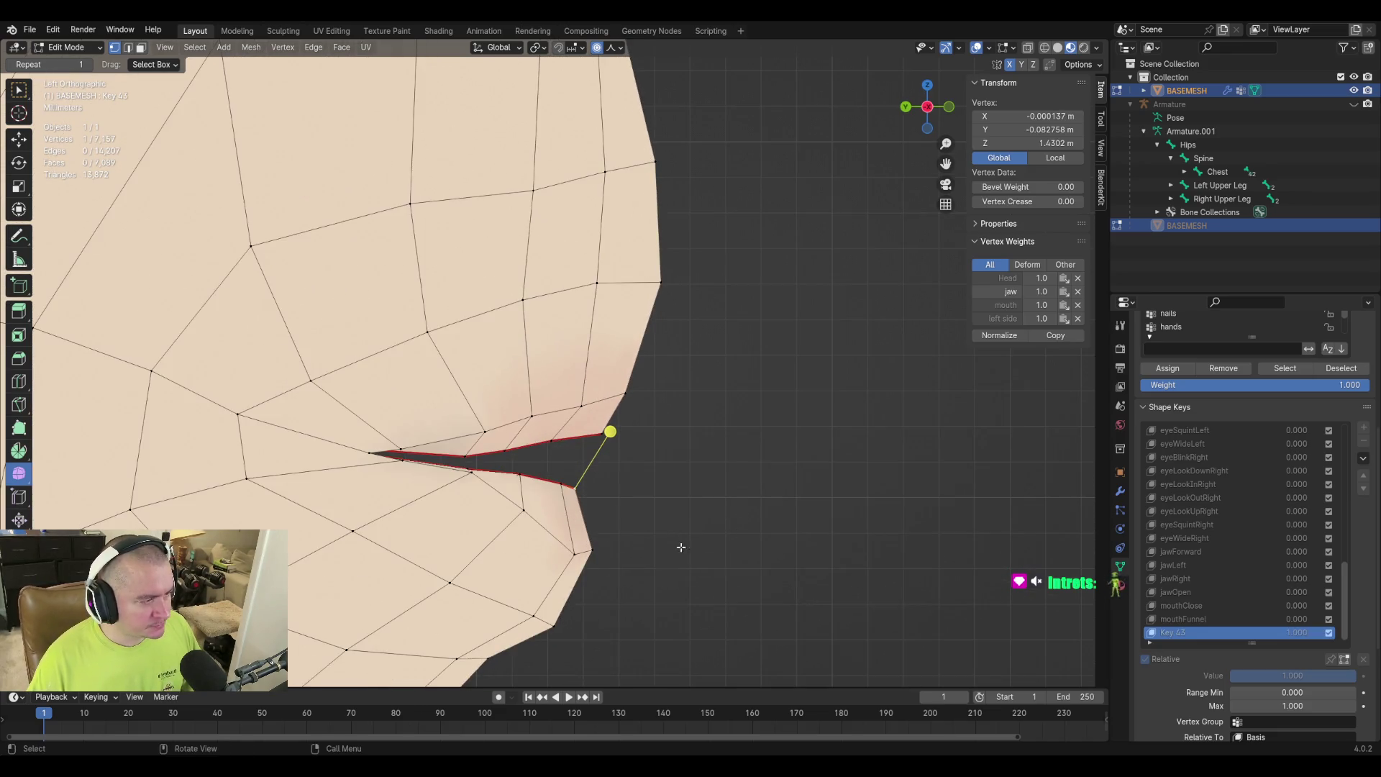
key("g")
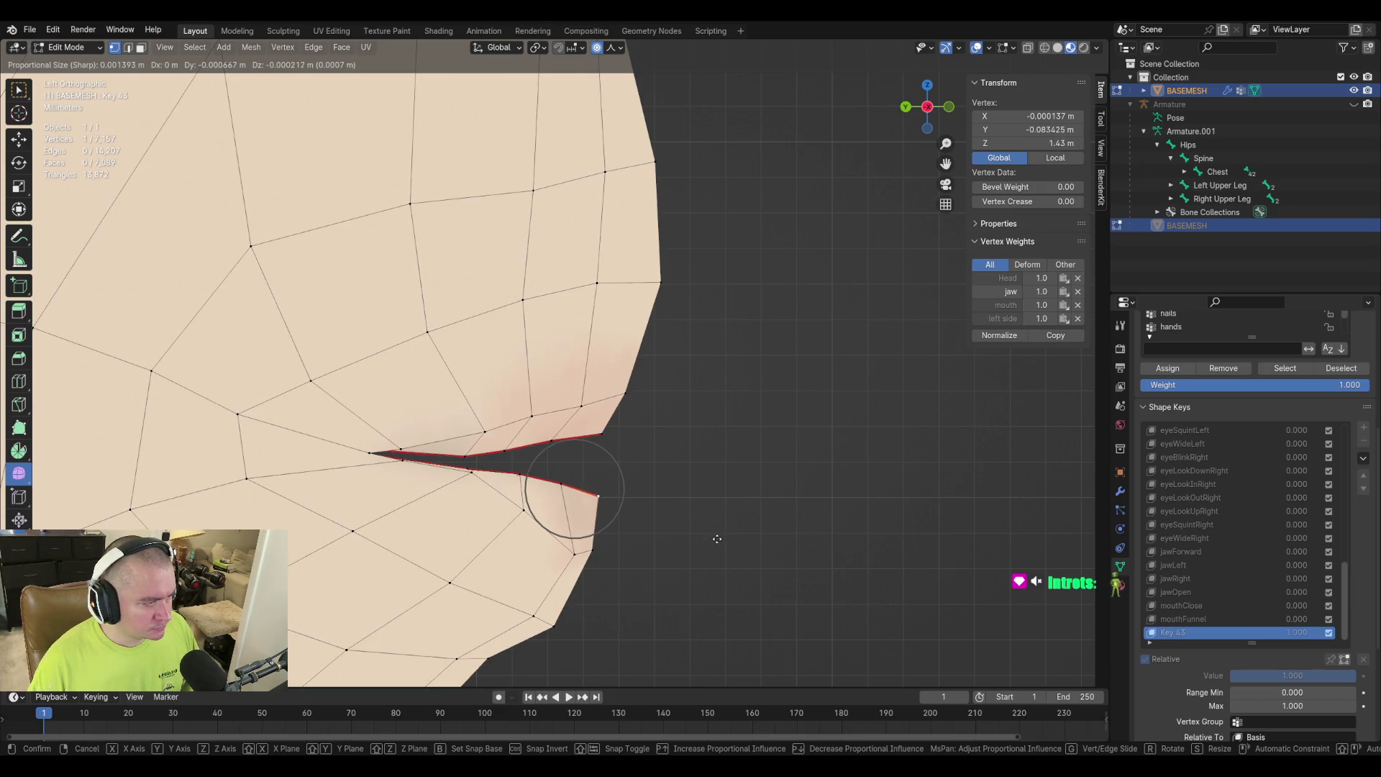
left_click(717, 538)
mouse_move(714, 510)
middle_mouse_down()
mouse_move(693, 497)
mouse_move(702, 466)
mouse_move(712, 493)
mouse_move(446, 469)
mouse_move(547, 464)
mouse_move(707, 512)
middle_mouse_up()
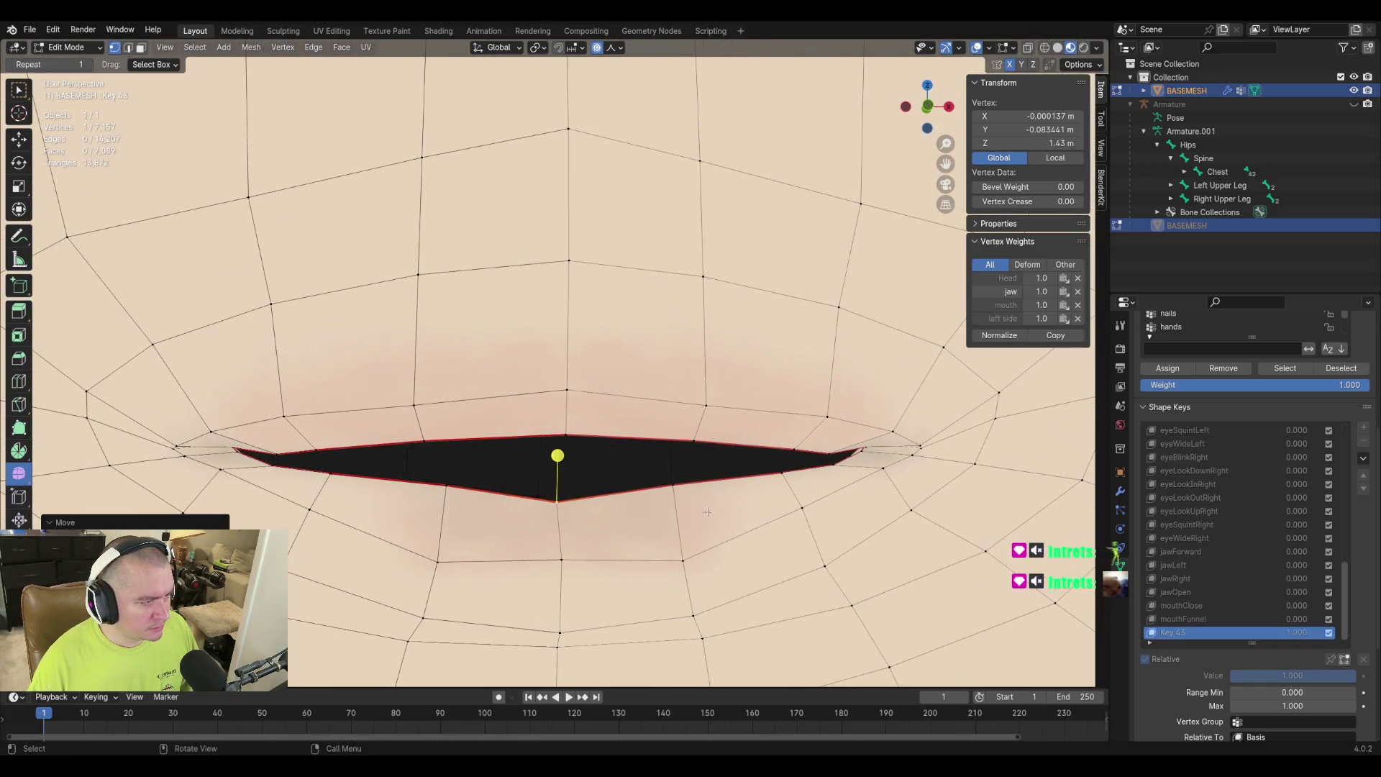
left_click(671, 485)
middle_click_drag(820, 492, 823, 488, "alt")
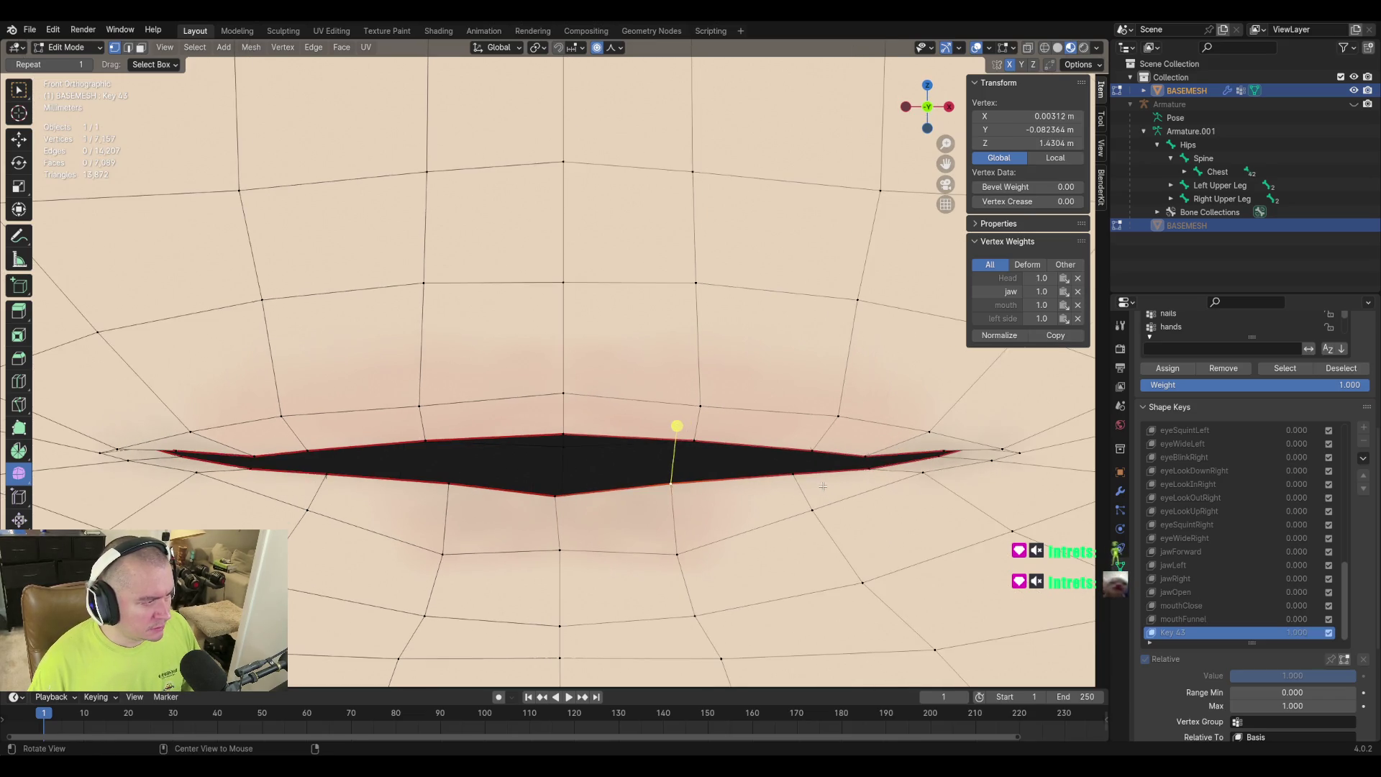
left_click(561, 553)
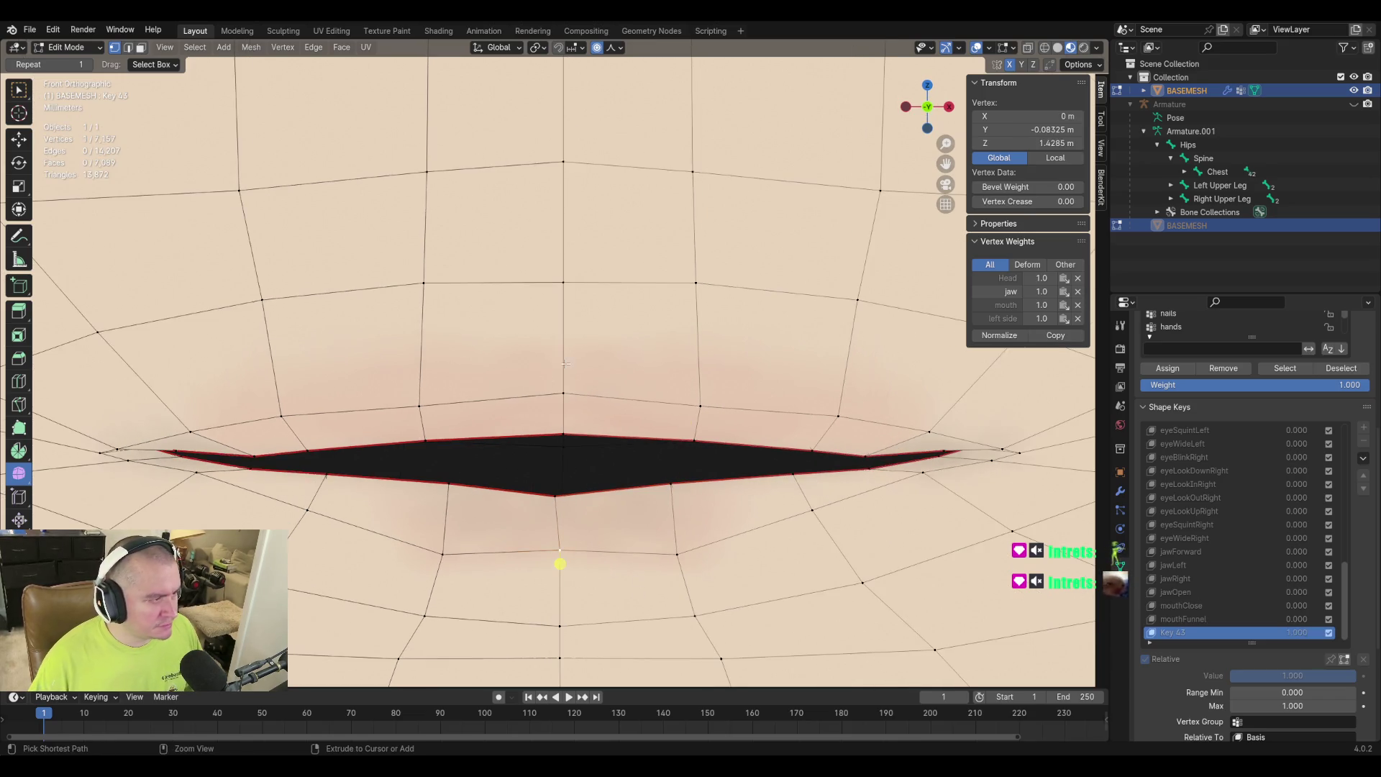
left_click(563, 282, "ctrl")
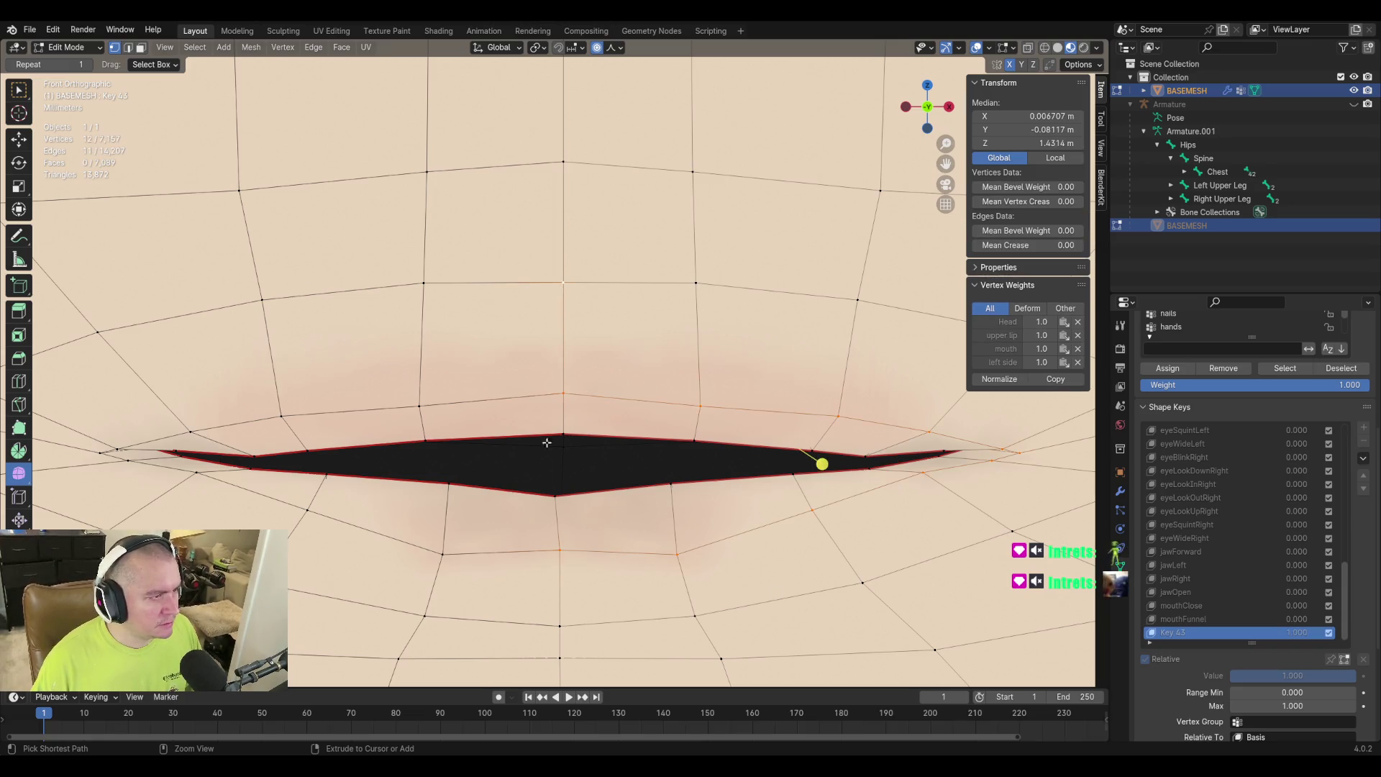
left_click(19, 210)
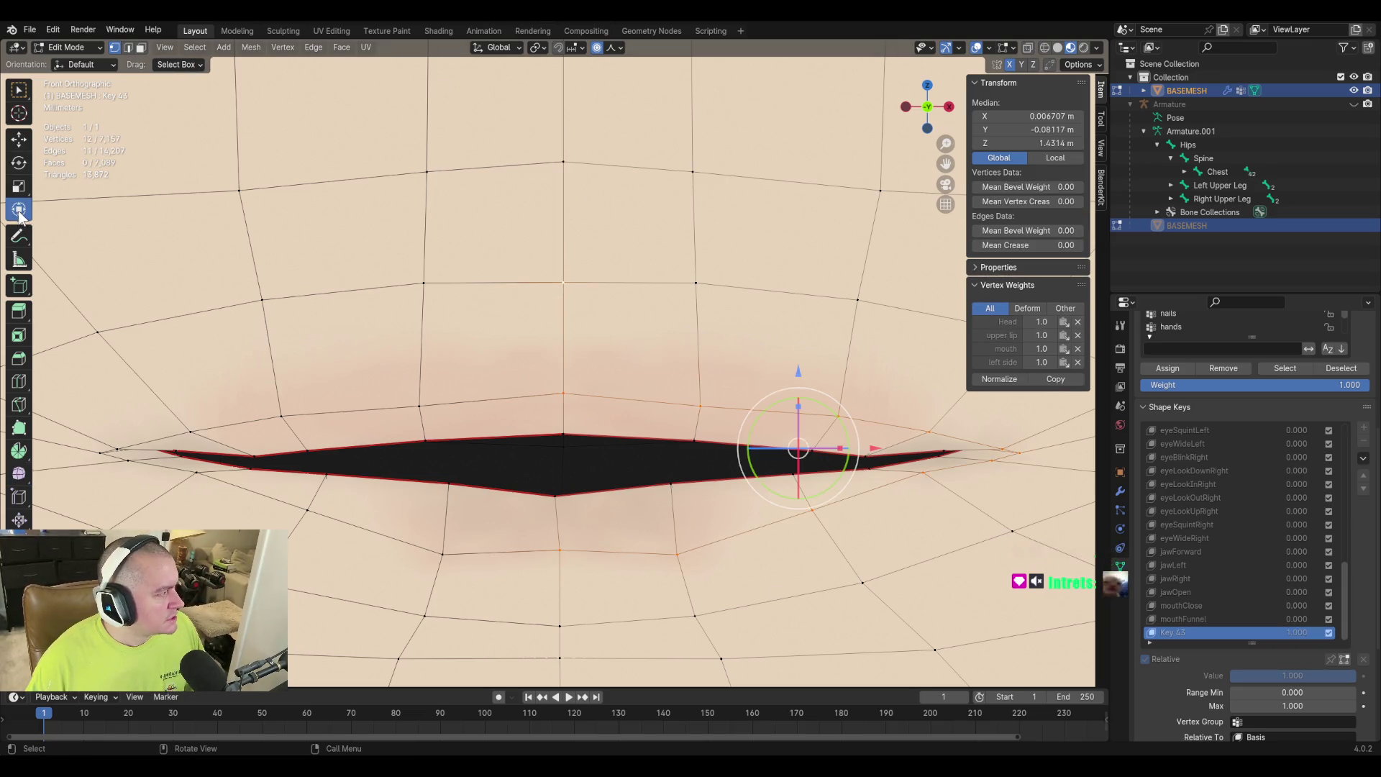
Select the centre vertex below the mouth and the lower lip-edge vertices on the right side.
key("alt+a")
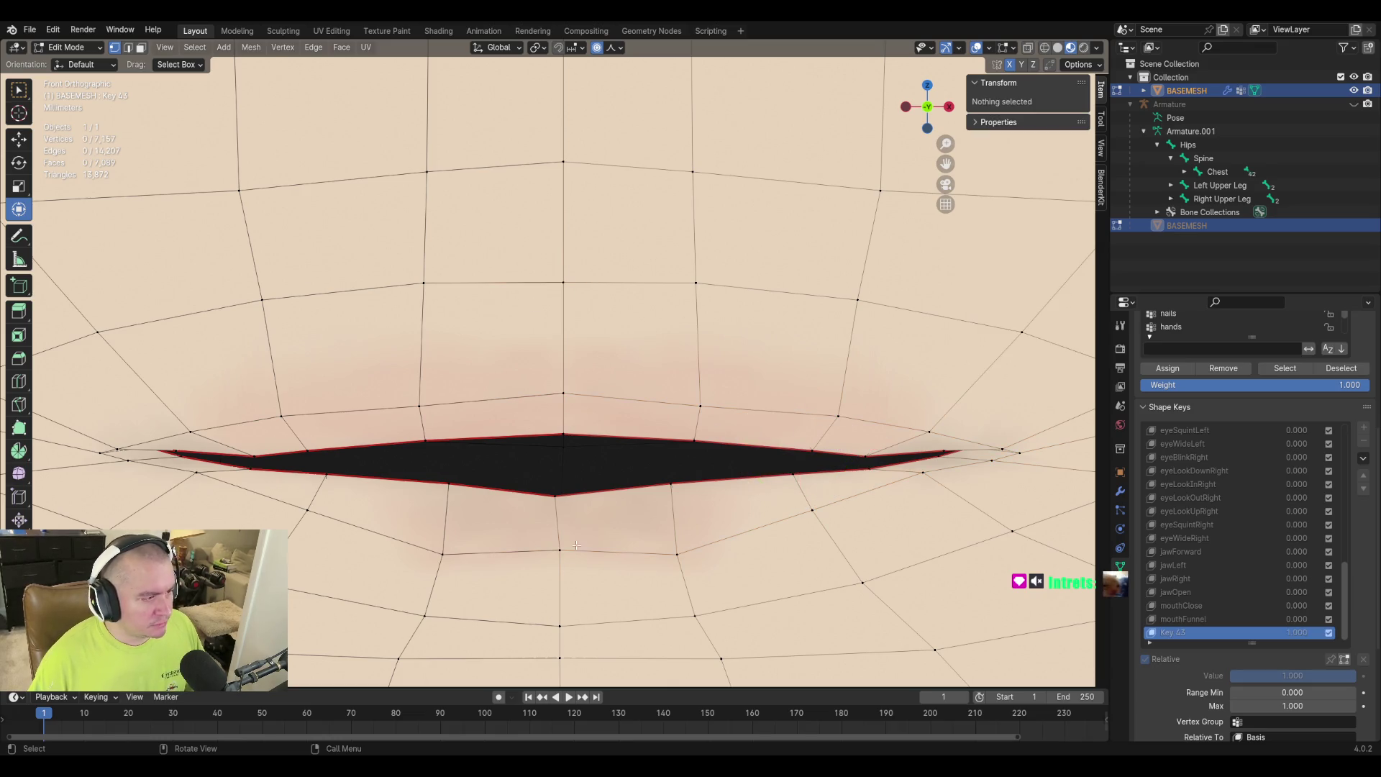
left_click(562, 551)
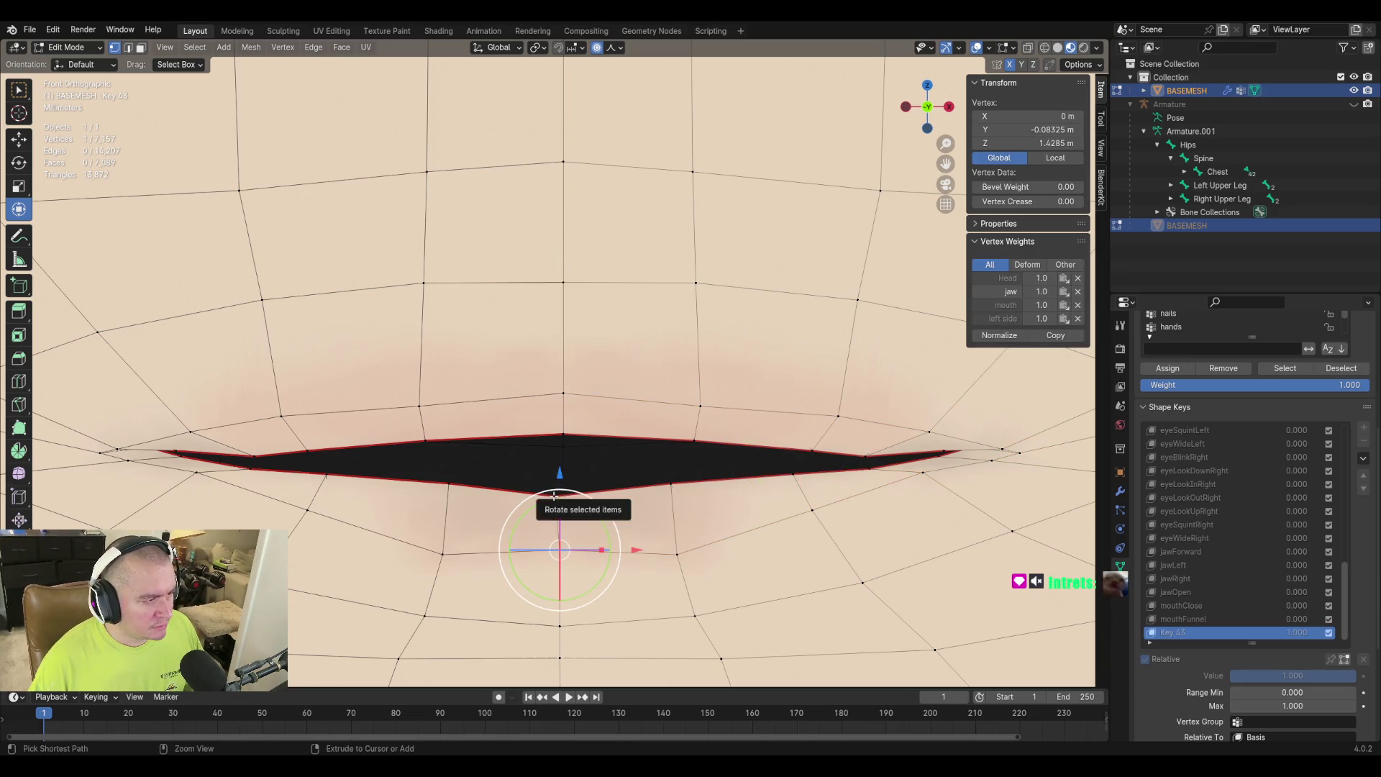
key("KP_2")
key("KP_2")
left_click(559, 468, "ctrl")
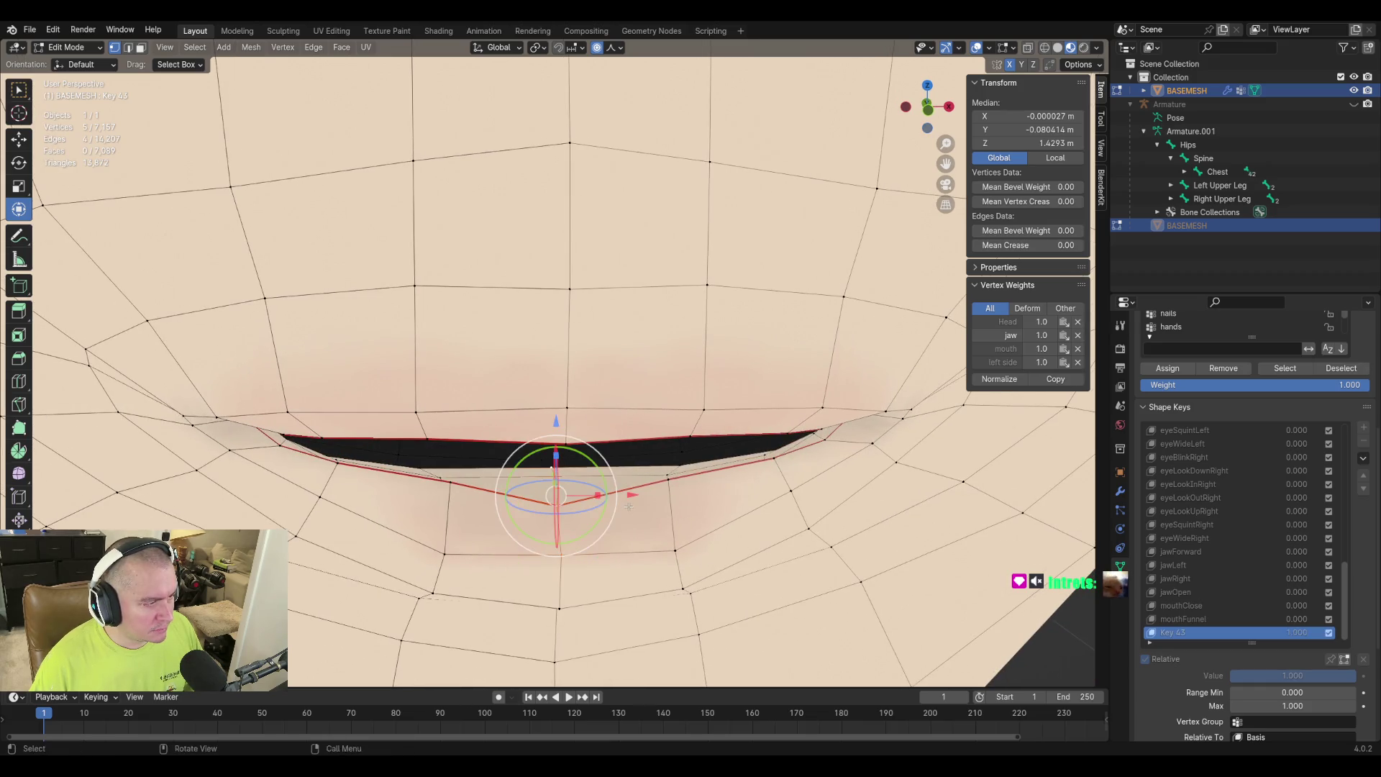
key("KP_8")
left_click(713, 515, "ctrl")
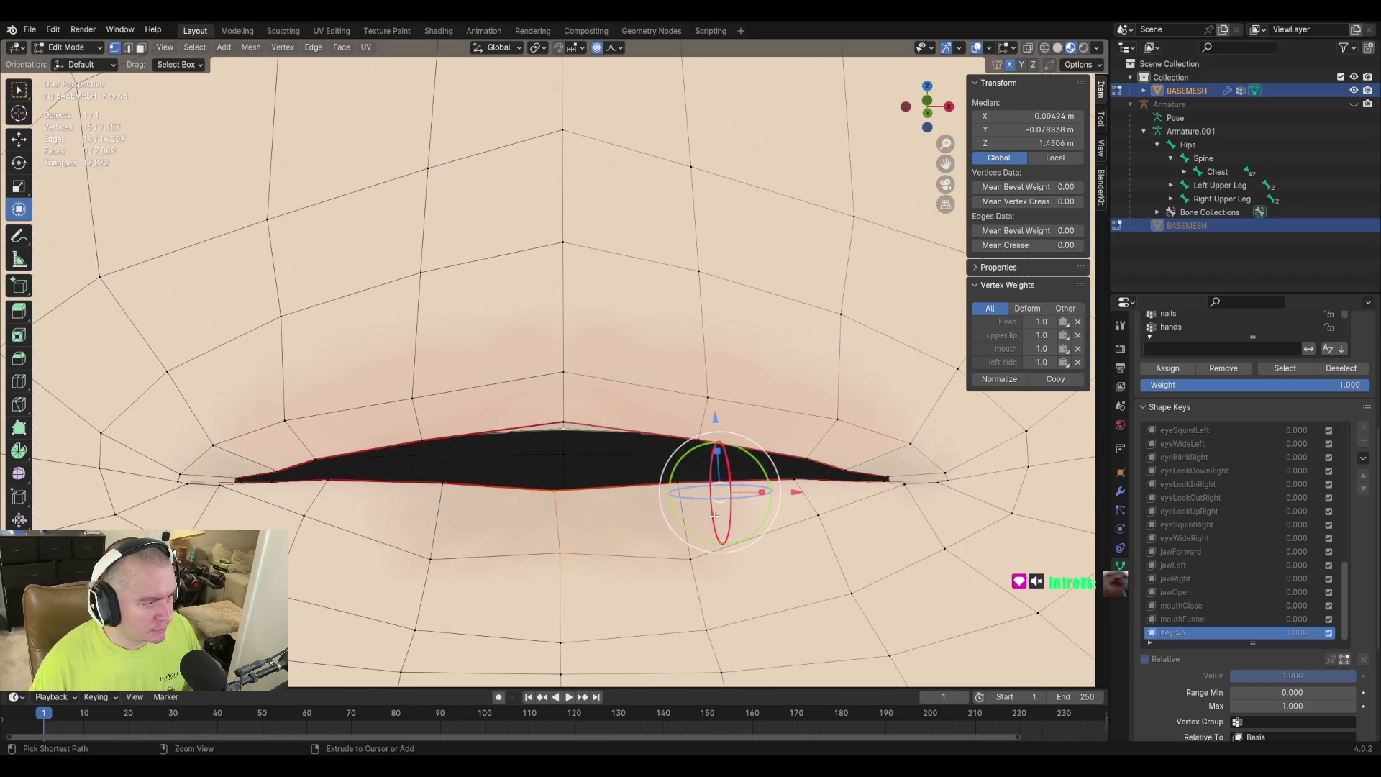
left_click(564, 454, "ctrl")
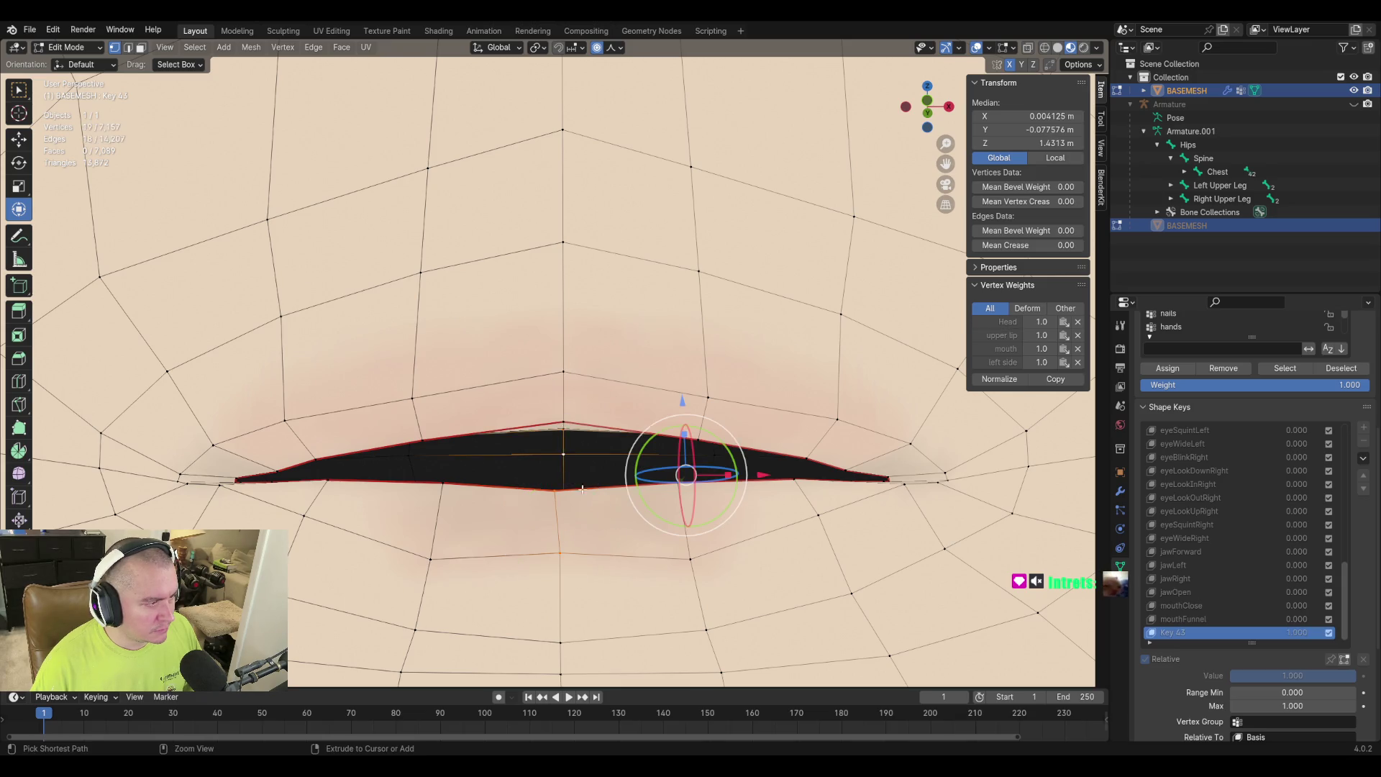
scroll(630, 520, "down", 2)
mouse_move(631, 519)
middle_mouse_down()
mouse_move(618, 490)
mouse_move(584, 551)
middle_mouse_up()
key("ctrl+z")
Extend the selection along the upper lip edge to complete the lip loop.
scroll(619, 491, "up", 5)
mouse_move(568, 498)
middle_mouse_down()
mouse_move(546, 478)
mouse_move(549, 529)
middle_mouse_up()
left_click(549, 526, "ctrl")
left_click(543, 474, "ctrl")
mouse_move(543, 474)
middle_mouse_down()
mouse_move(602, 477)
mouse_move(590, 559)
mouse_move(568, 460)
middle_mouse_up()
left_click(585, 556, "ctrl")
scroll(564, 443, "up", 4)
left_click(565, 440, "ctrl")
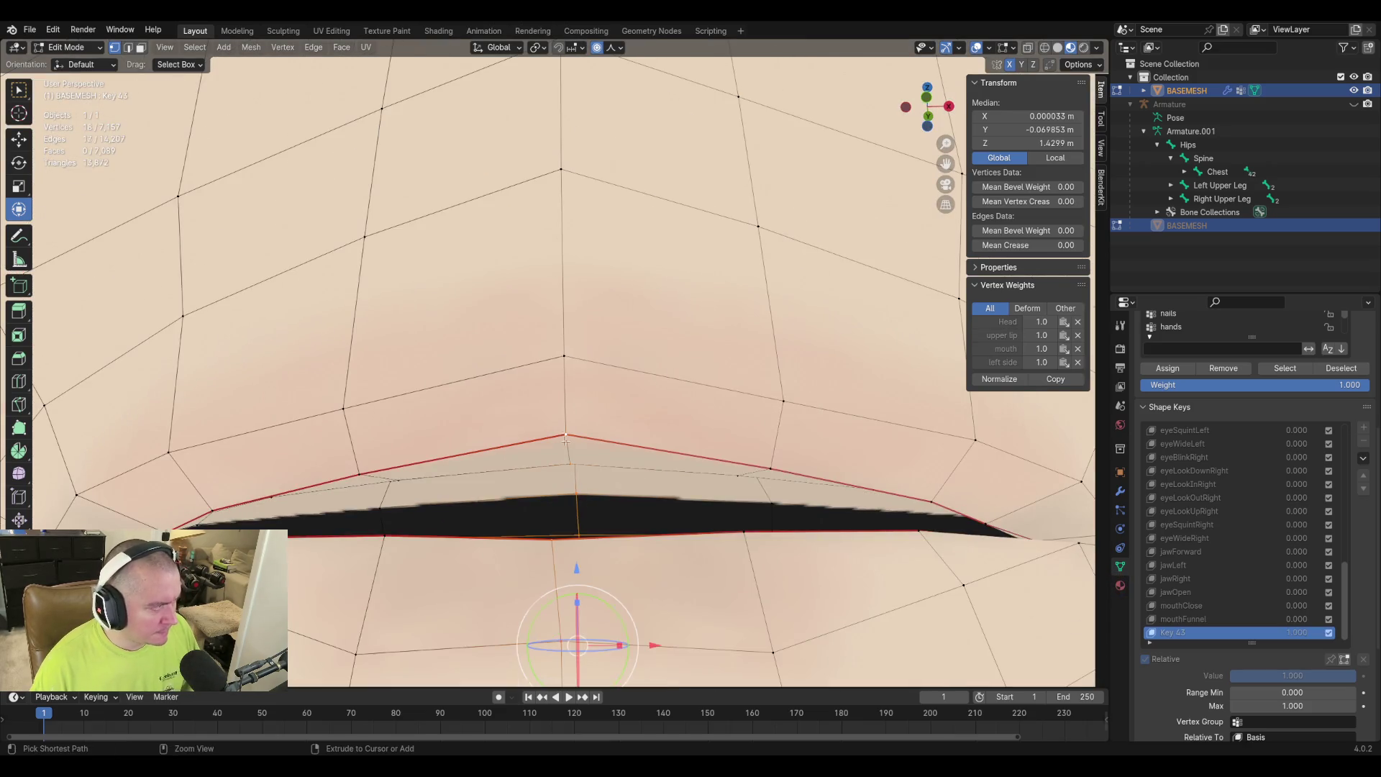
left_click(565, 357, "ctrl")
middle_click_drag(568, 358, 585, 471)
Scale the lip loop inward to narrow the mouth and set its Median X to 0.
key("s")
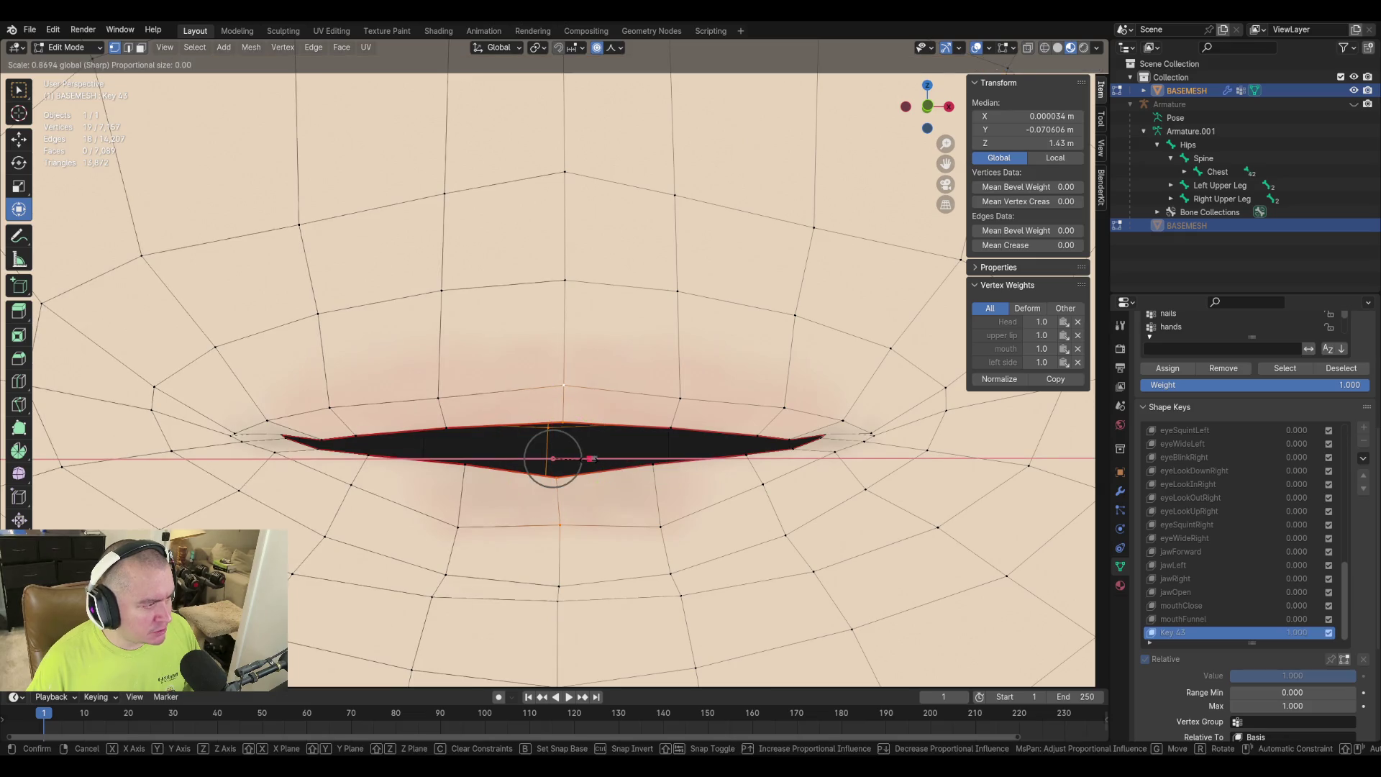
left_click(730, 563)
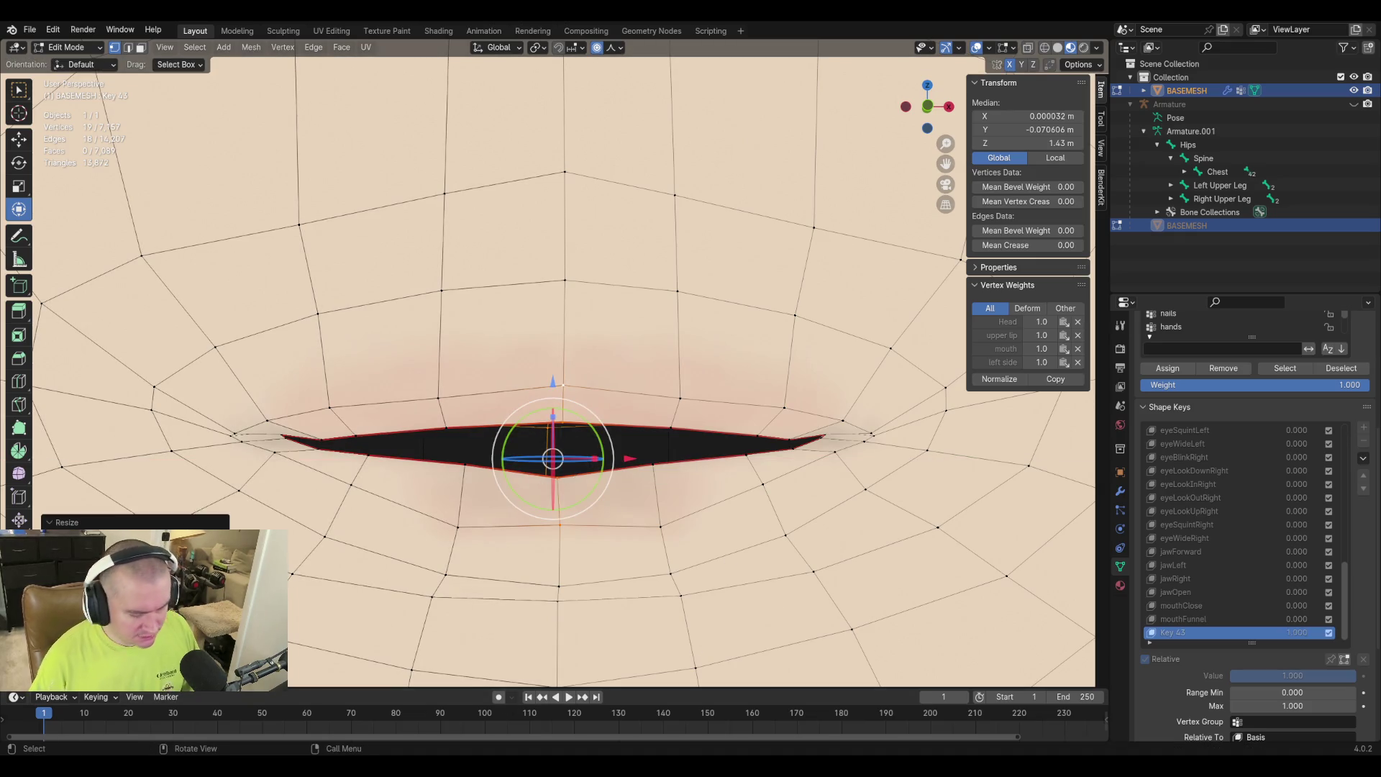
left_click(1035, 116)
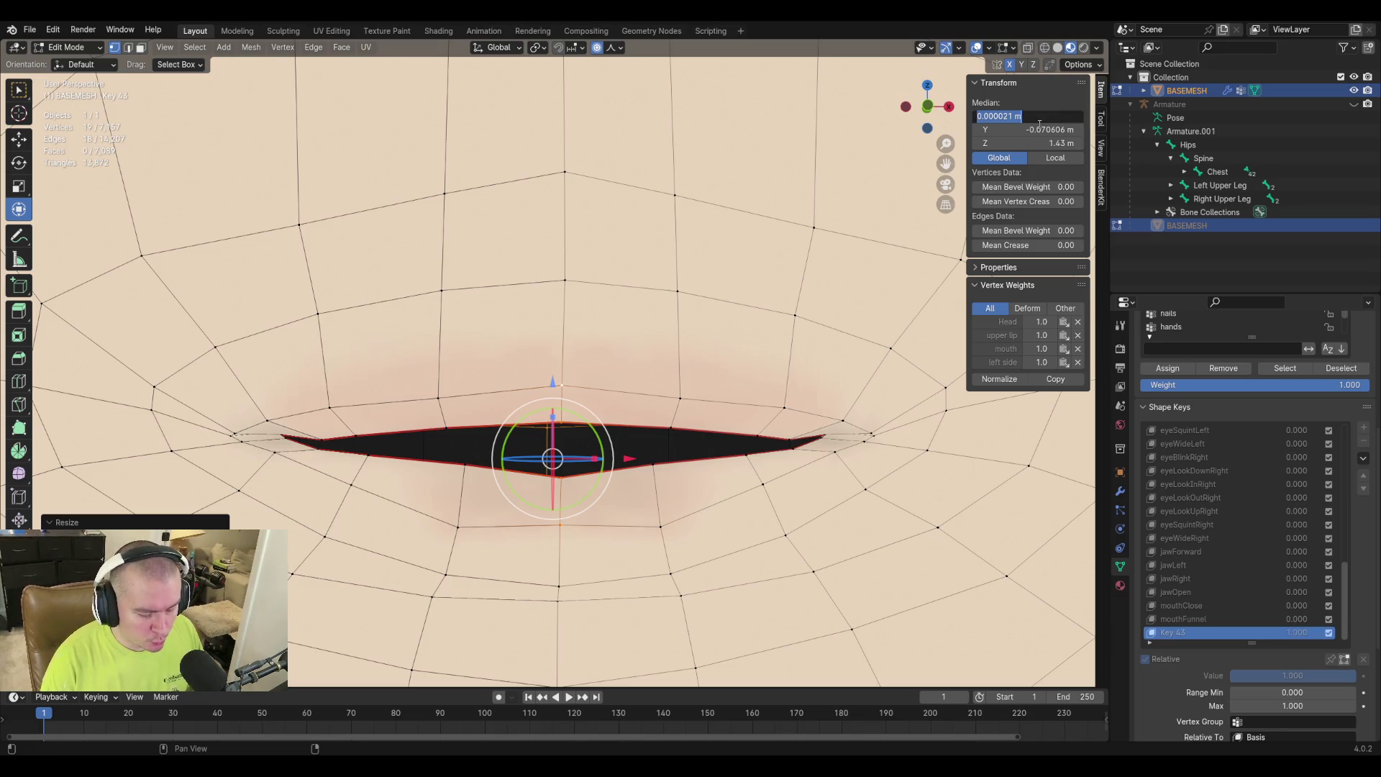
type("0")
key("Return")
scroll(729, 317, "down", 3)
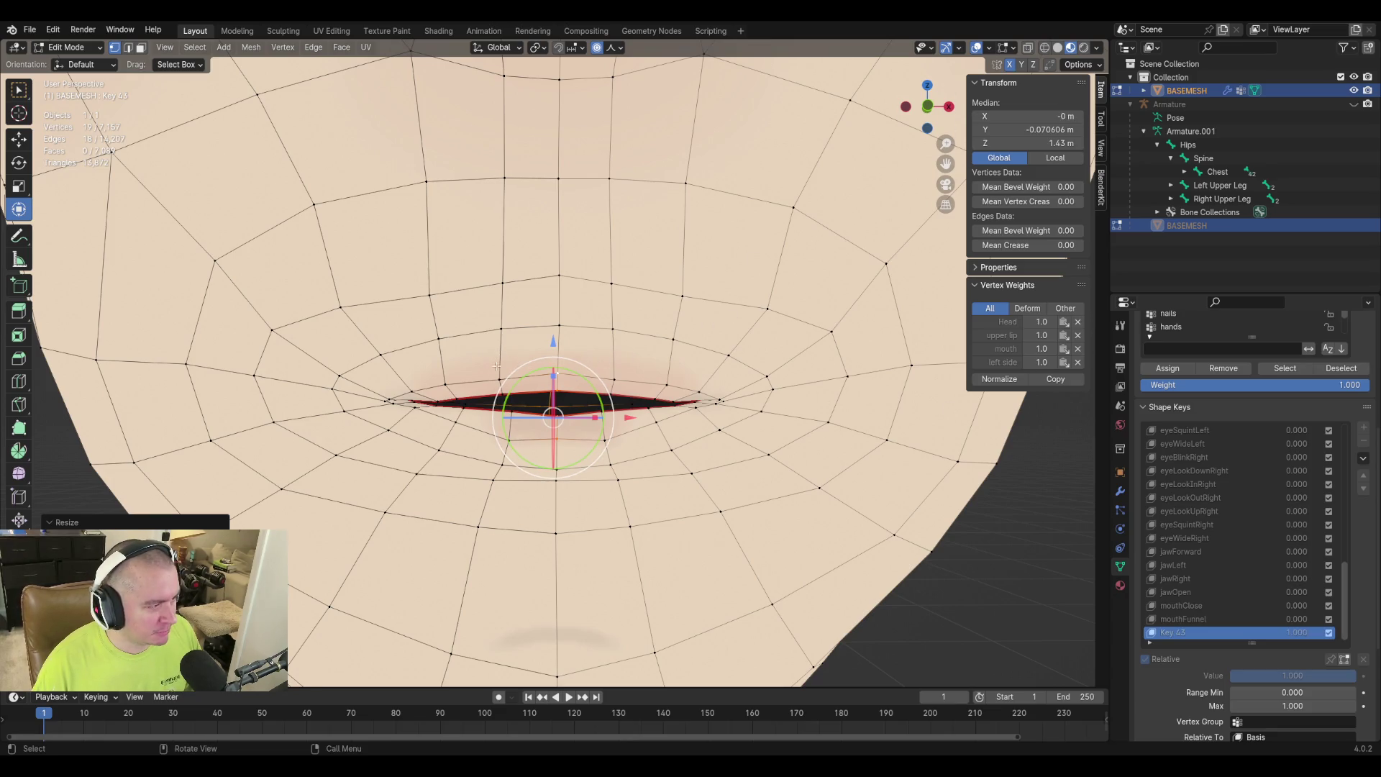
scroll(554, 446, "up", 2)
left_click(508, 401)
From a side view, push the centre lip vertex forward along Y with proportional falloff.
mouse_move(509, 401)
middle_mouse_down()
mouse_move(688, 410)
mouse_move(684, 395)
mouse_move(485, 375)
mouse_move(571, 246)
middle_mouse_up()
key("g")
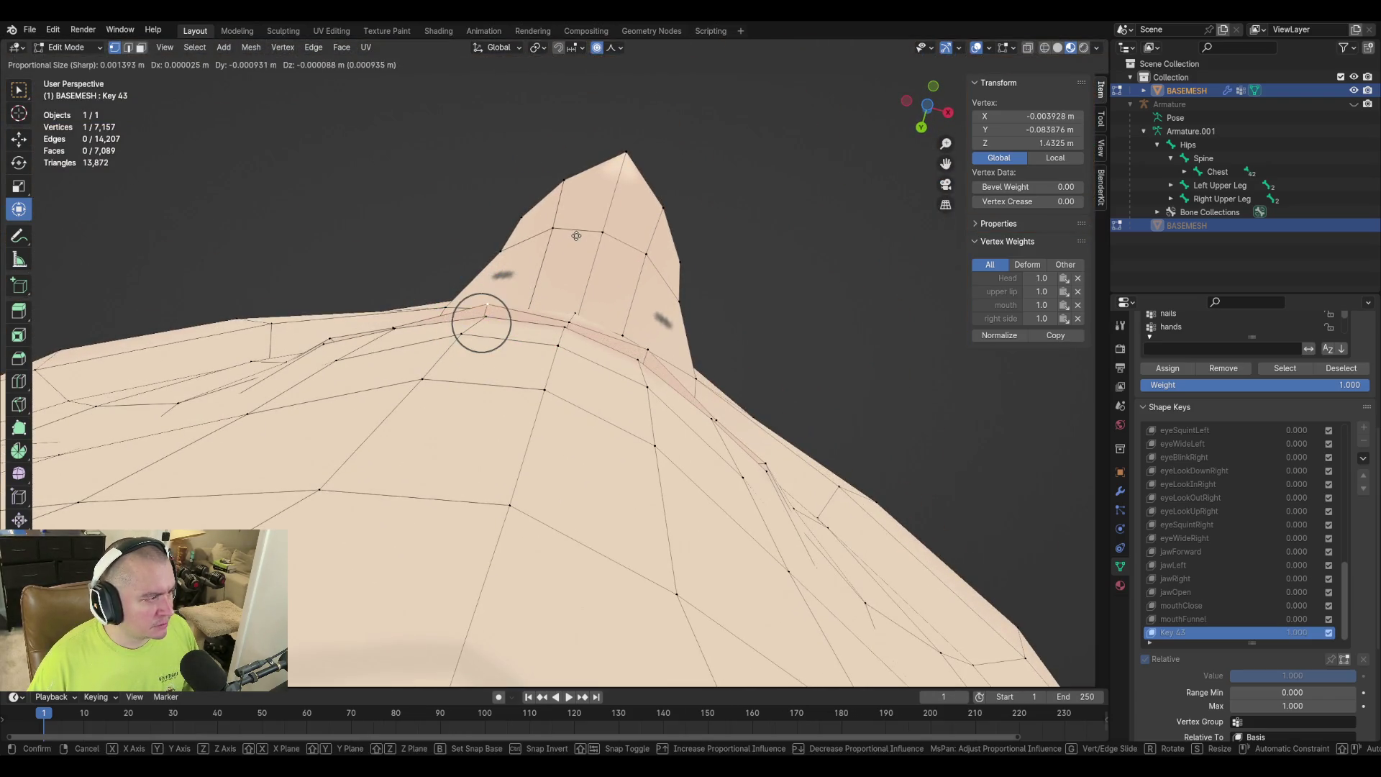
left_click(697, 333)
key("g")
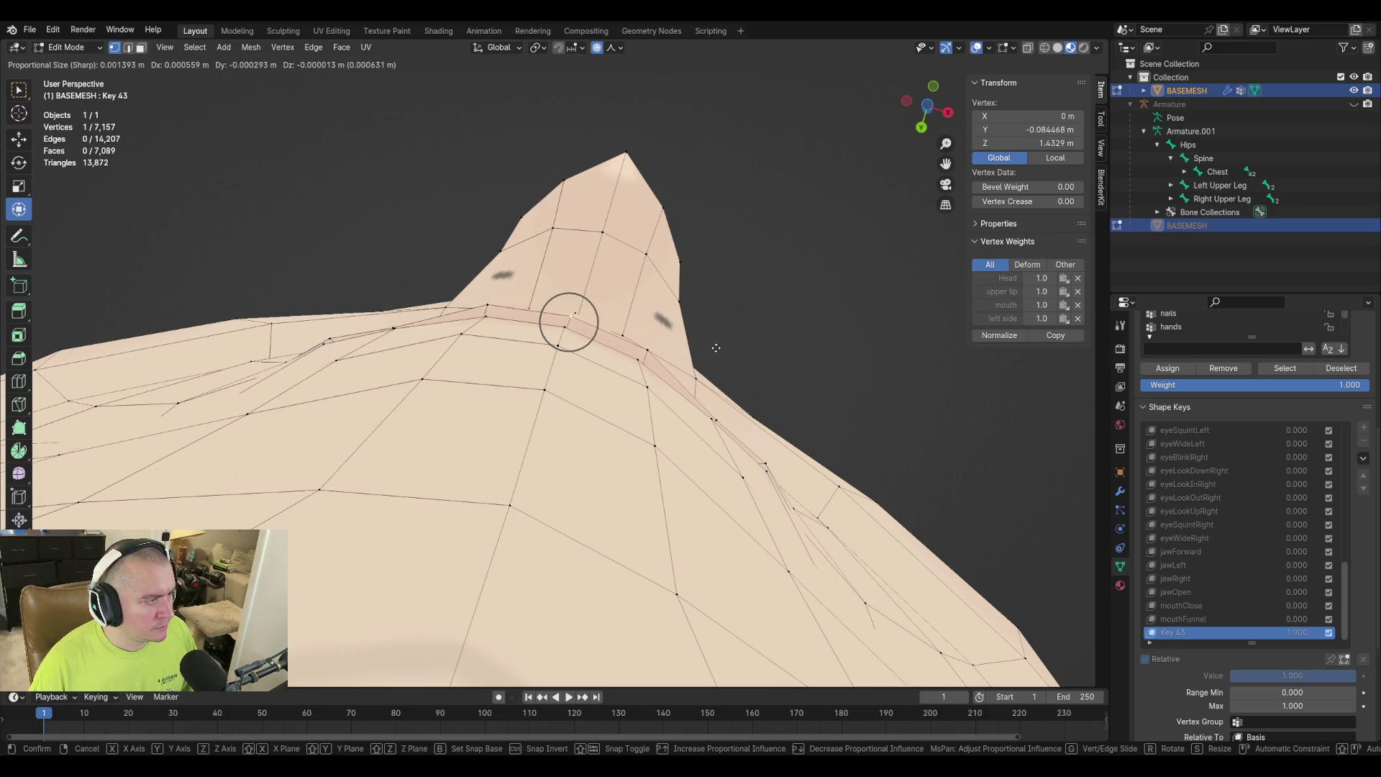
right_click(715, 347)
middle_click_drag(716, 348, 589, 507)
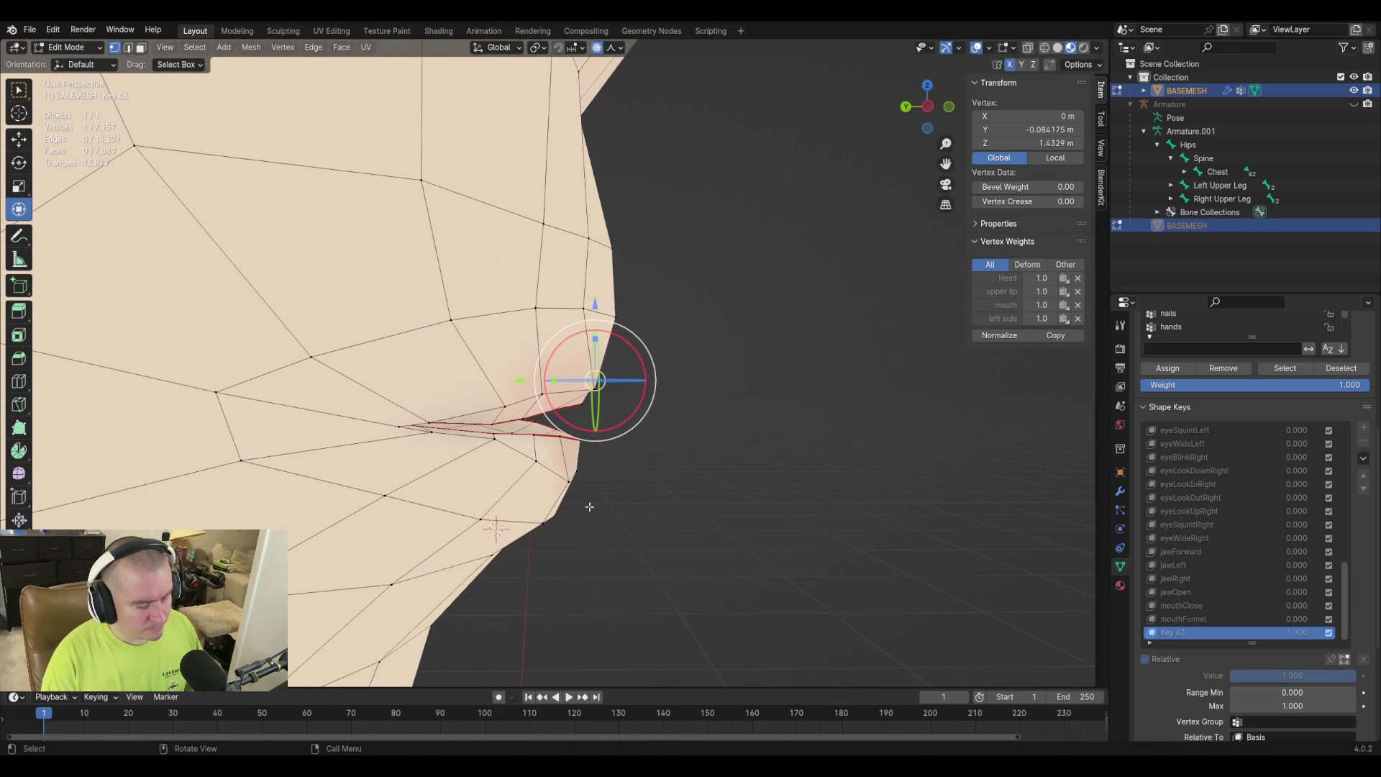
key("g")
key("y")
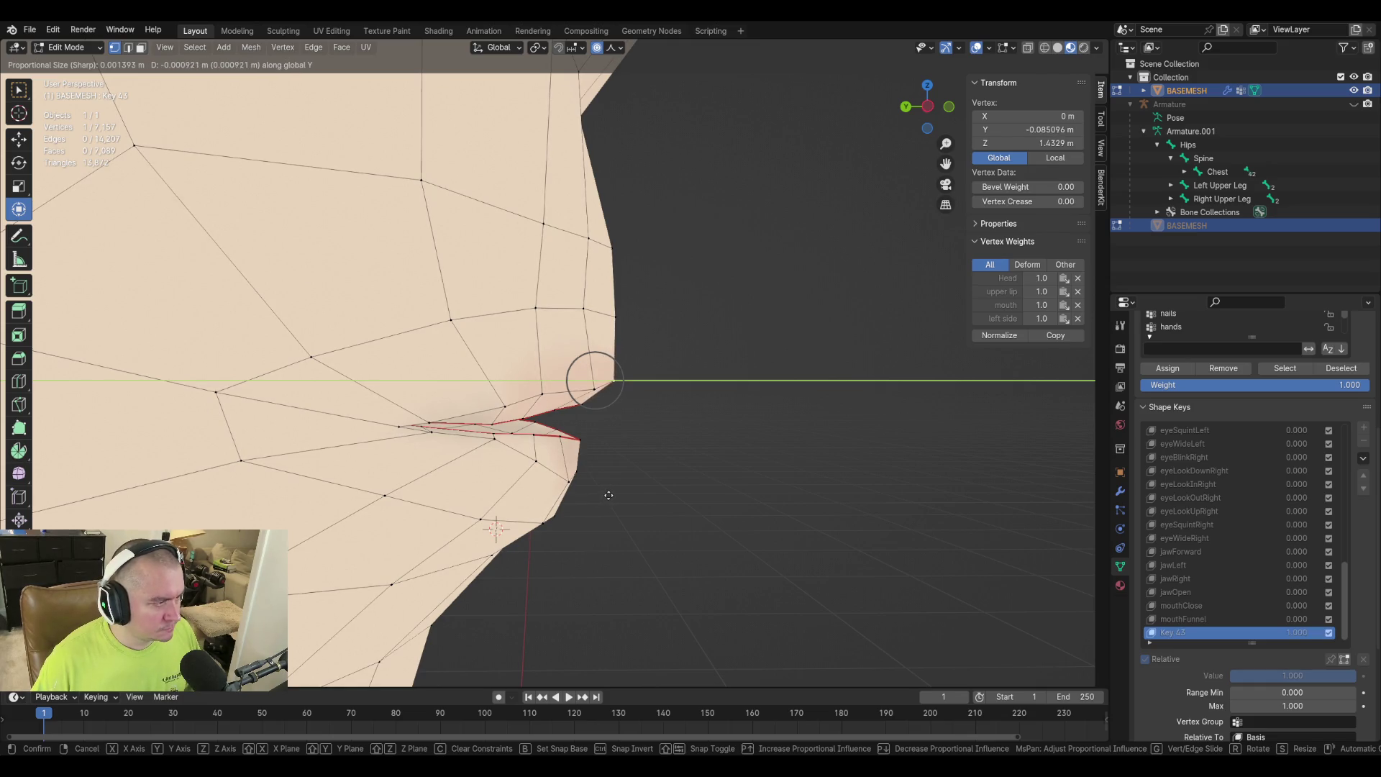
left_click(613, 494)
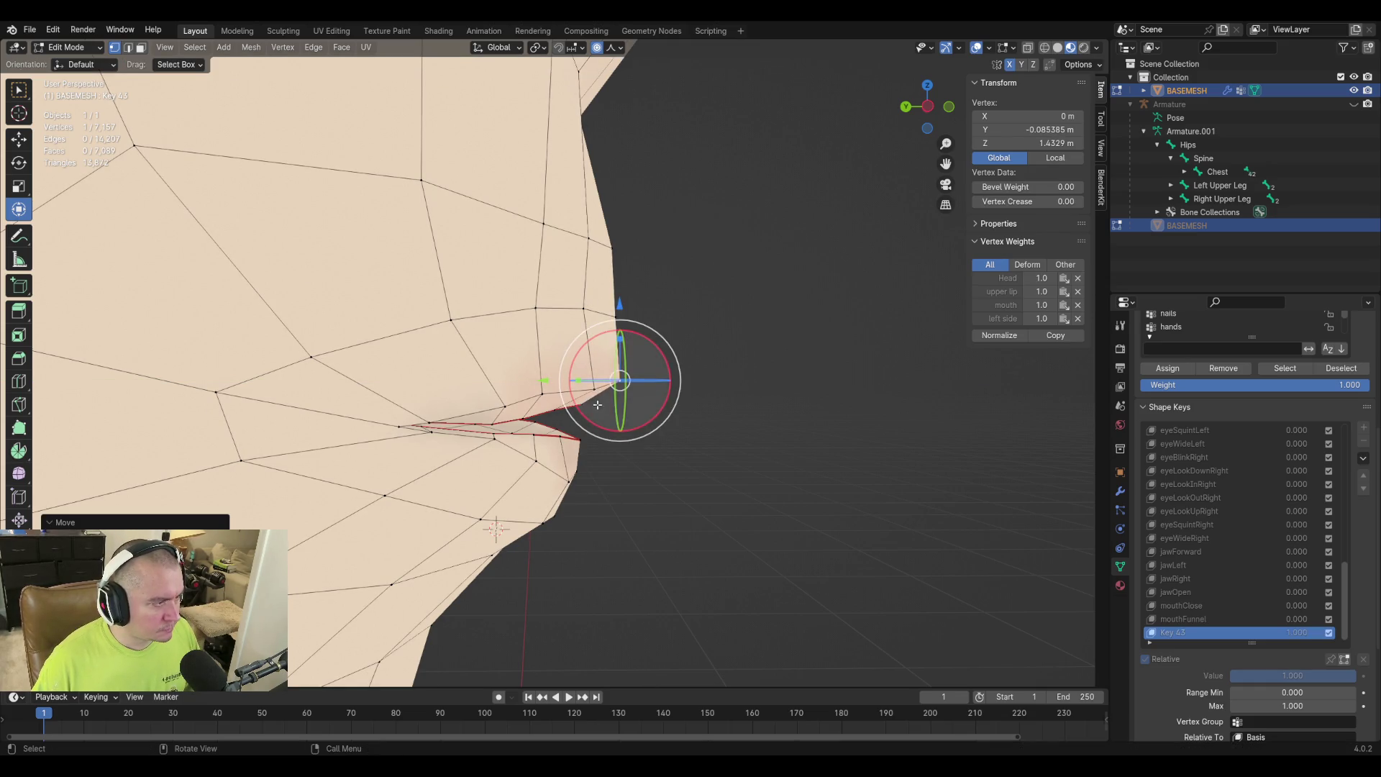
right_click(707, 430)
Push two more lip vertices forward along the Y axis.
left_click(615, 316)
key("g")
key("y")
left_click(674, 376)
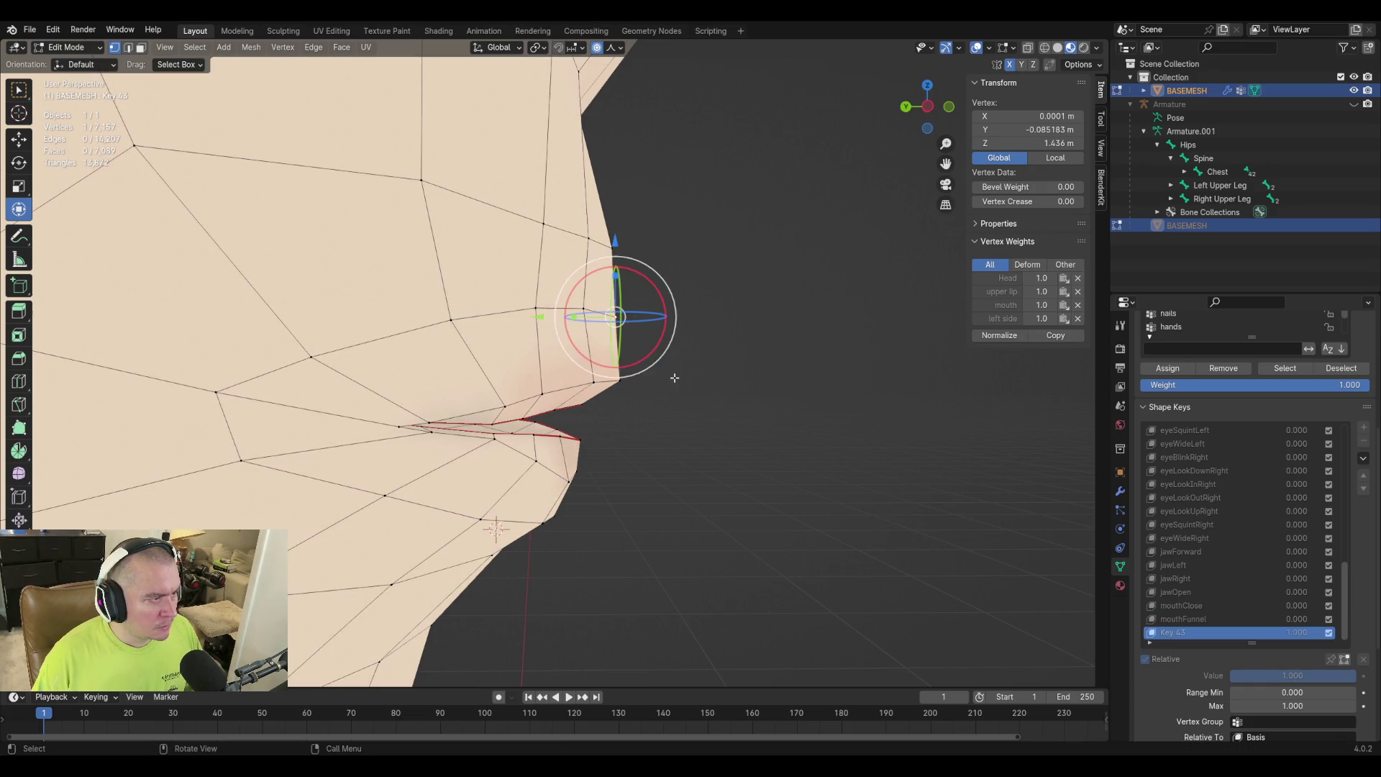
left_click(615, 246, "shift")
key("g")
key("y")
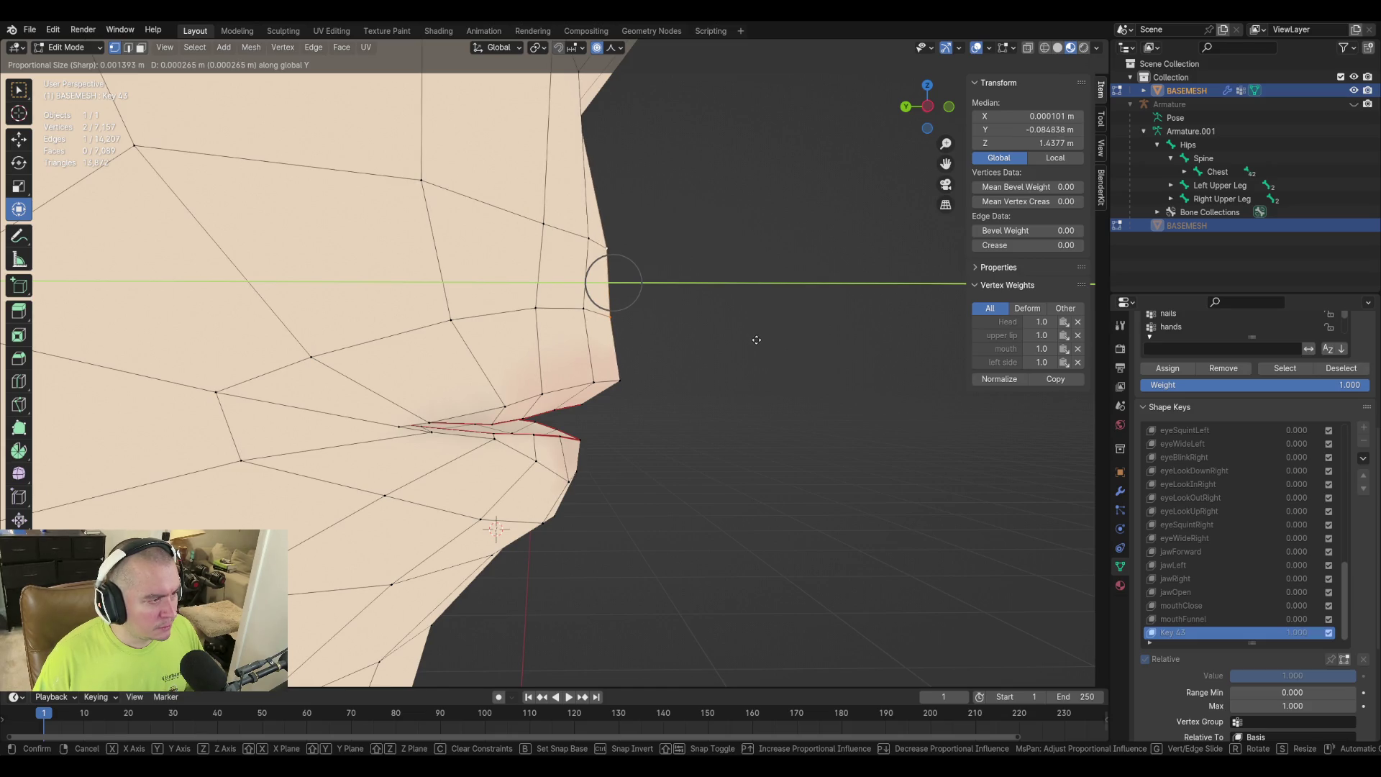
left_click(757, 340)
Move both lip-corner vertices vertically along Z, then return to Object Mode.
left_click(623, 374)
key("g")
key("z")
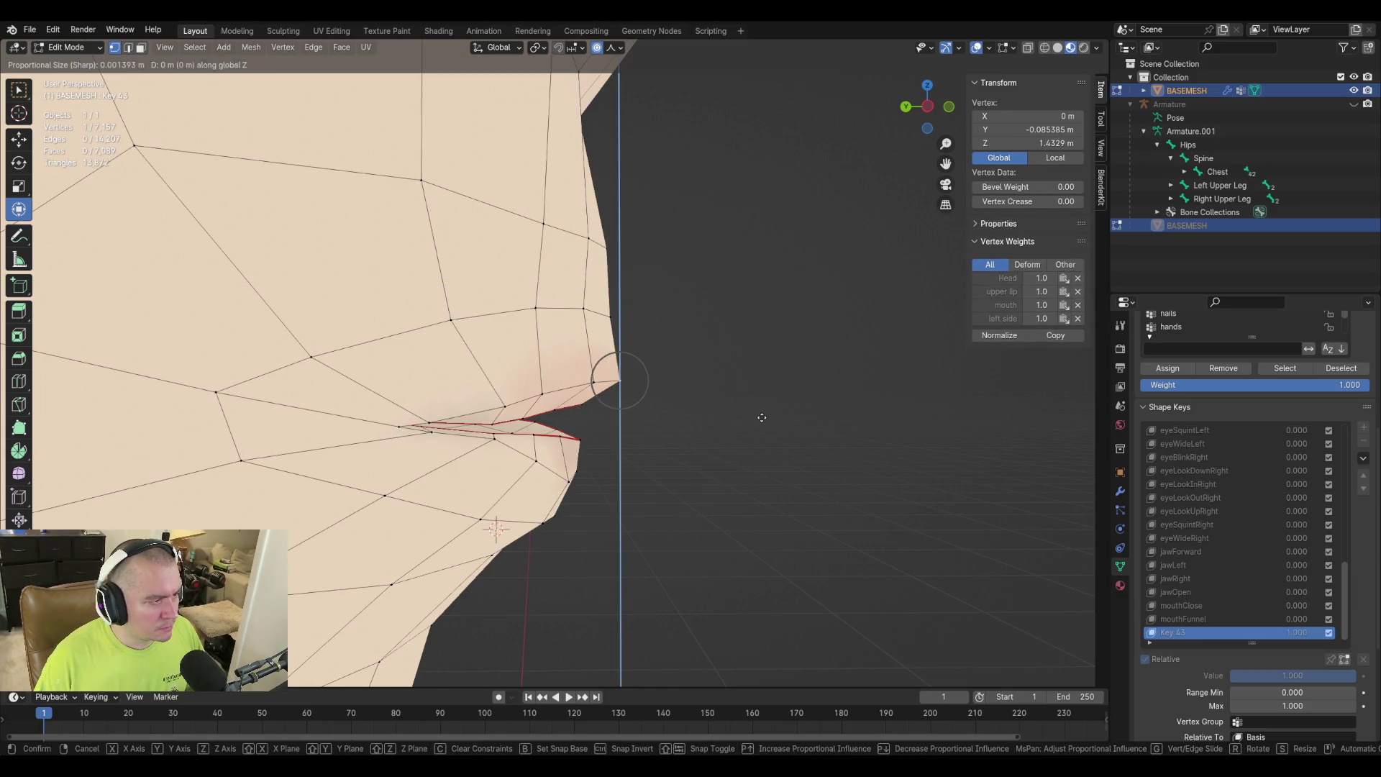
left_click(763, 411)
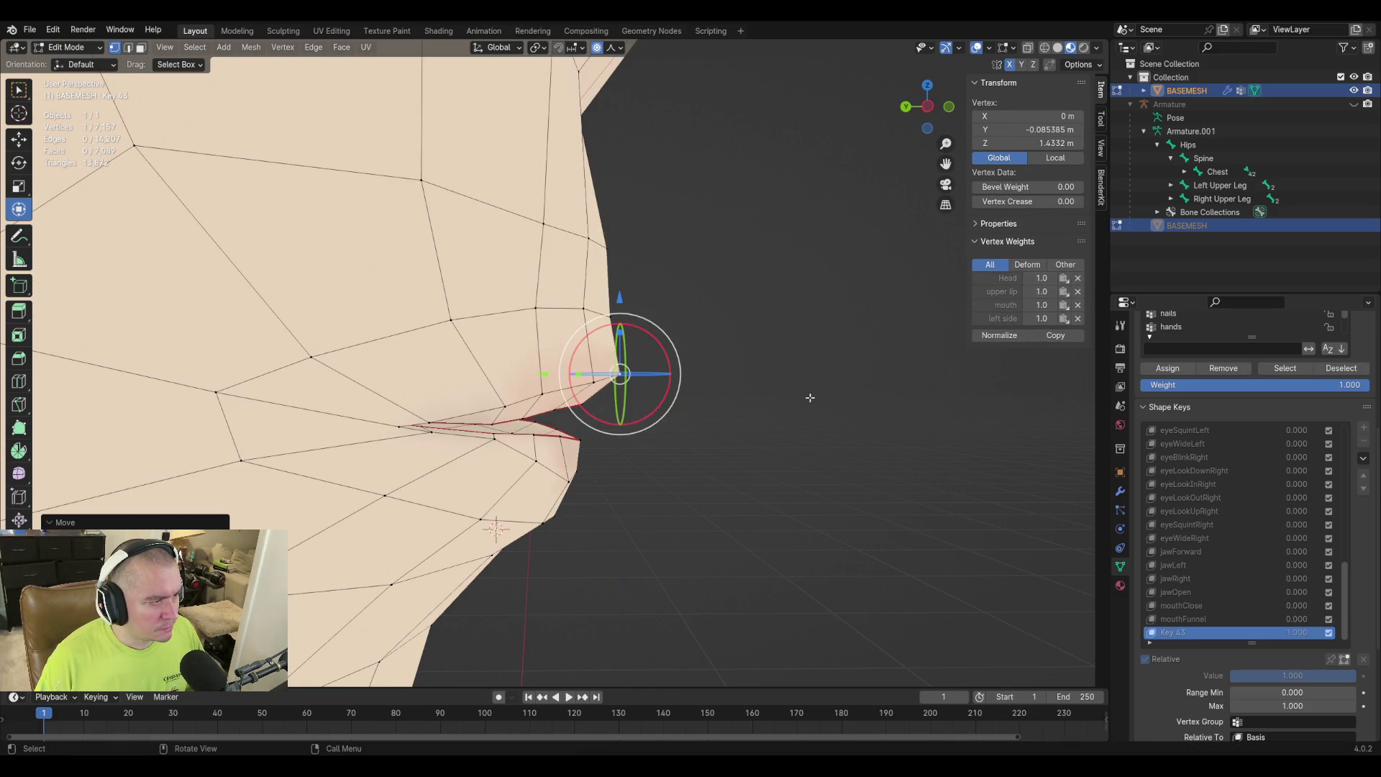
left_click(594, 376)
key("g")
key("z")
left_click(826, 430)
key("Tab")
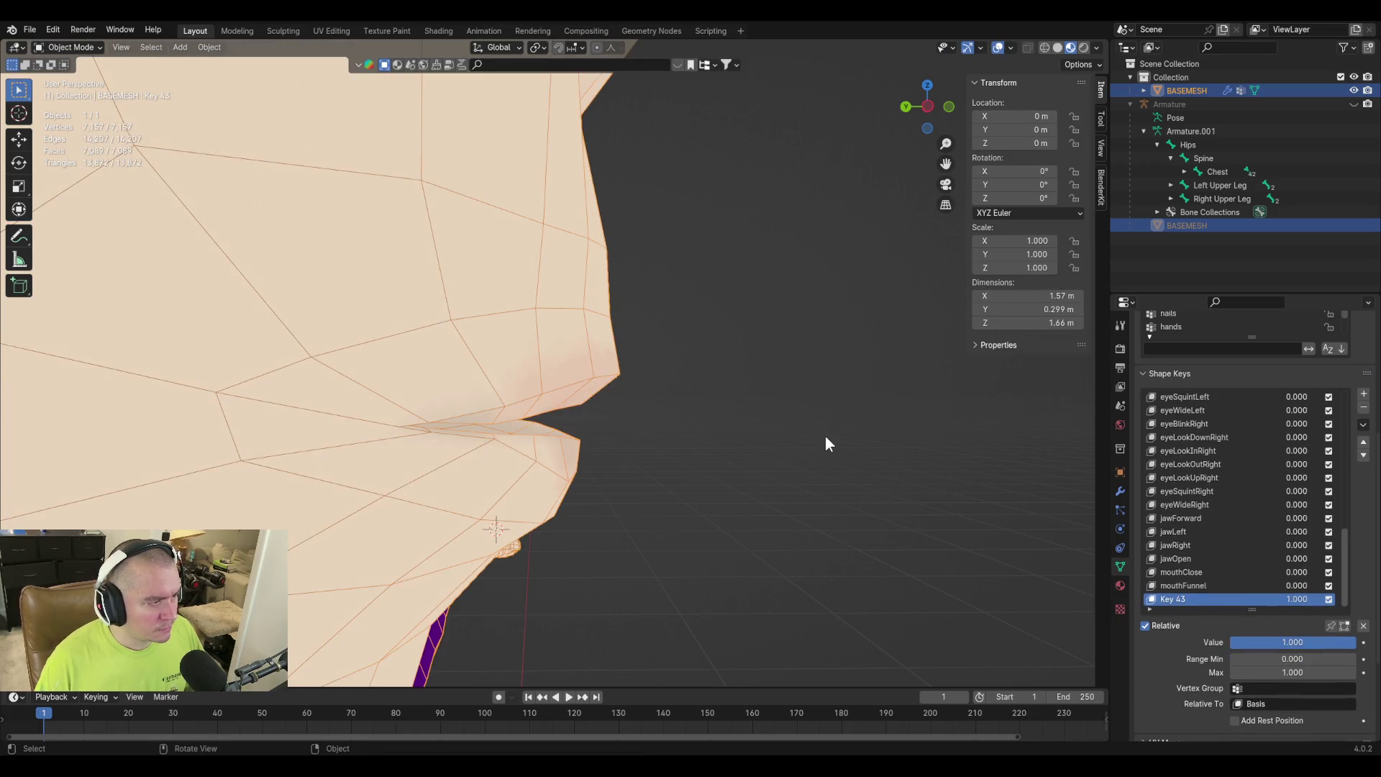
Preview Key 43 at reduced strength, then go back to Edit Mode.
mouse_move(1291, 639)
left_mouse_down()
mouse_move(1177, 639)
mouse_move(1355, 642)
left_mouse_up()
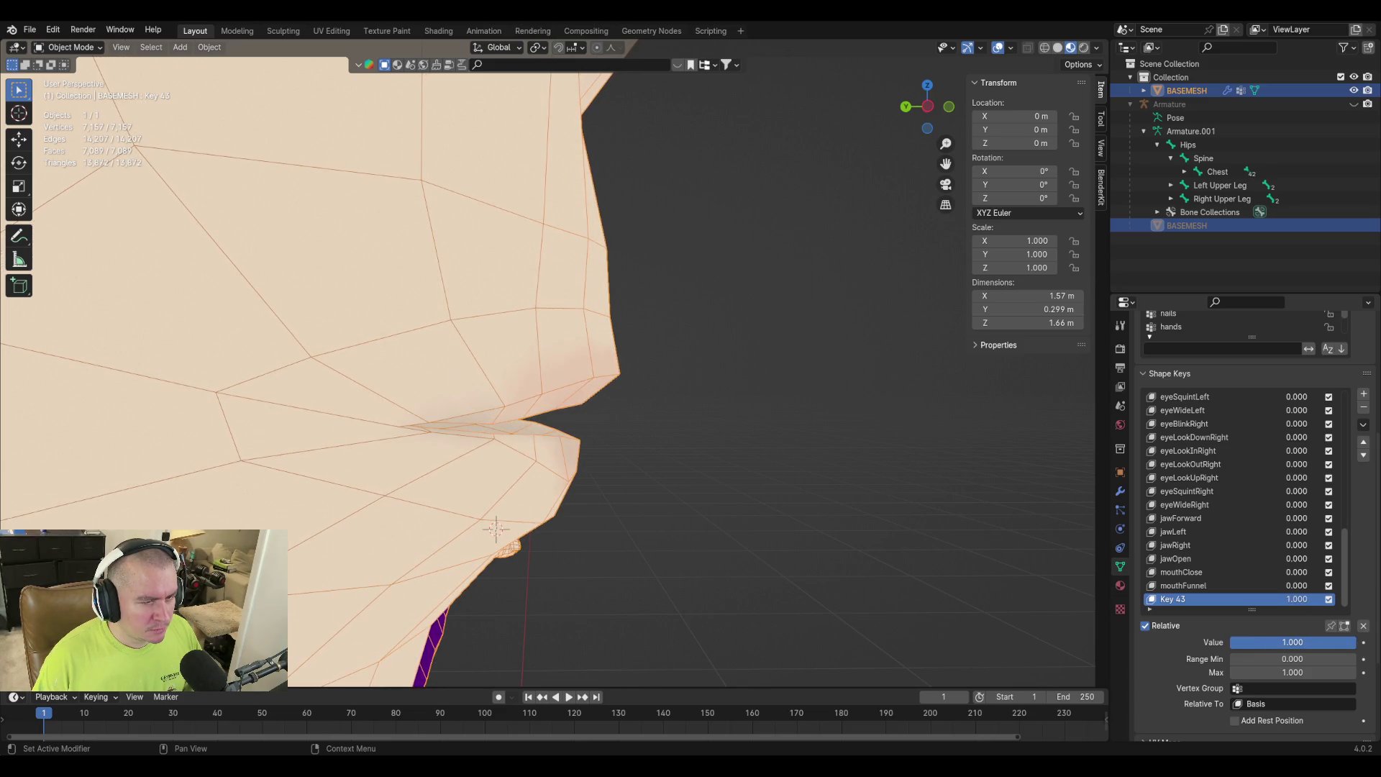
key("Tab")
scroll(639, 478, "up", 3)
mouse_move(639, 479)
middle_mouse_down()
mouse_move(633, 572)
mouse_move(727, 444)
mouse_move(346, 358)
middle_mouse_up()
Move a mouth-corner vertex to widen the slit slightly, then select an upper-lip vertex.
key("g")
left_click(644, 577)
key("g")
right_click(721, 446)
left_click(536, 425)
middle_click_drag(536, 425, 698, 418)
Reposition the upper-lip vertex and another lip vertex with proportional falloff.
key("g")
left_click(548, 482)
mouse_move(548, 482)
middle_mouse_down()
mouse_move(647, 482)
mouse_move(576, 481)
middle_mouse_up()
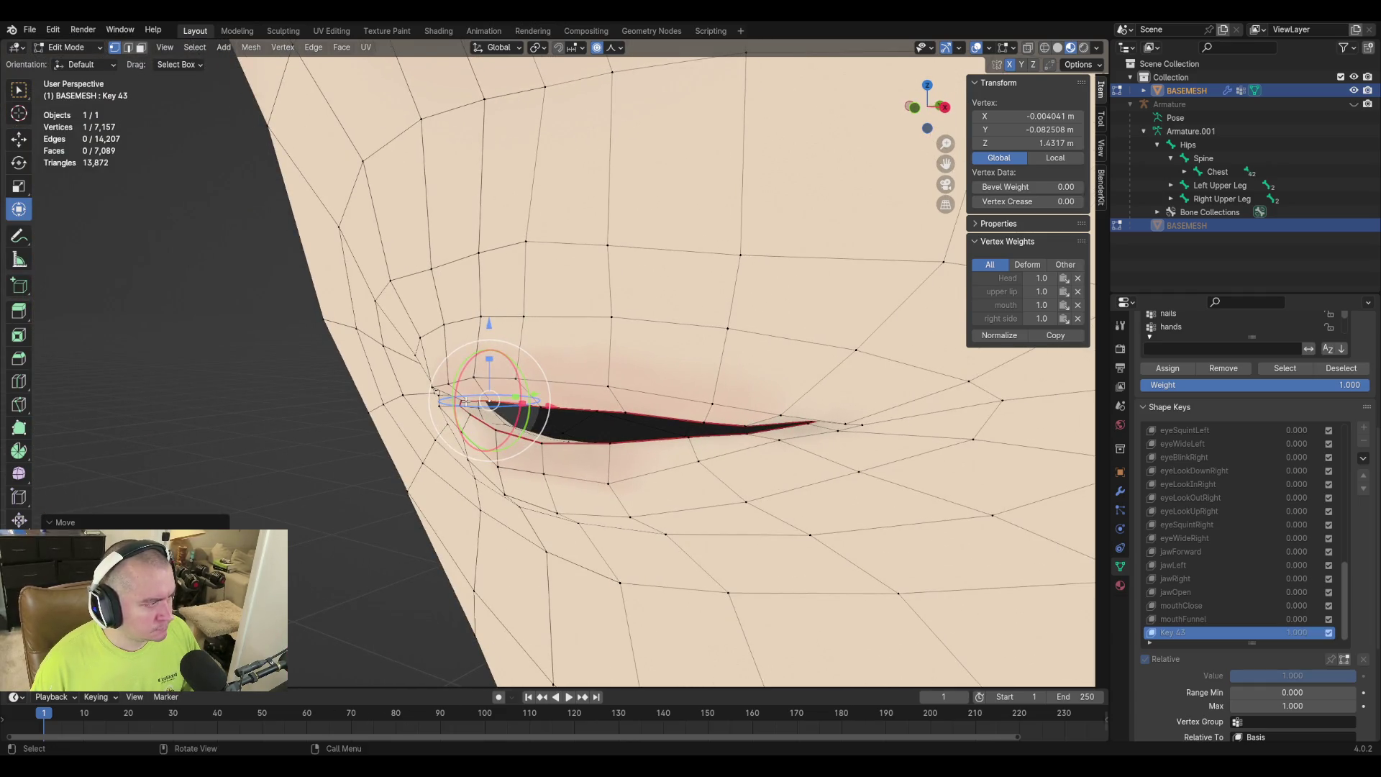
mouse_move(476, 378)
middle_mouse_down()
mouse_move(820, 357)
mouse_move(917, 311)
middle_mouse_up()
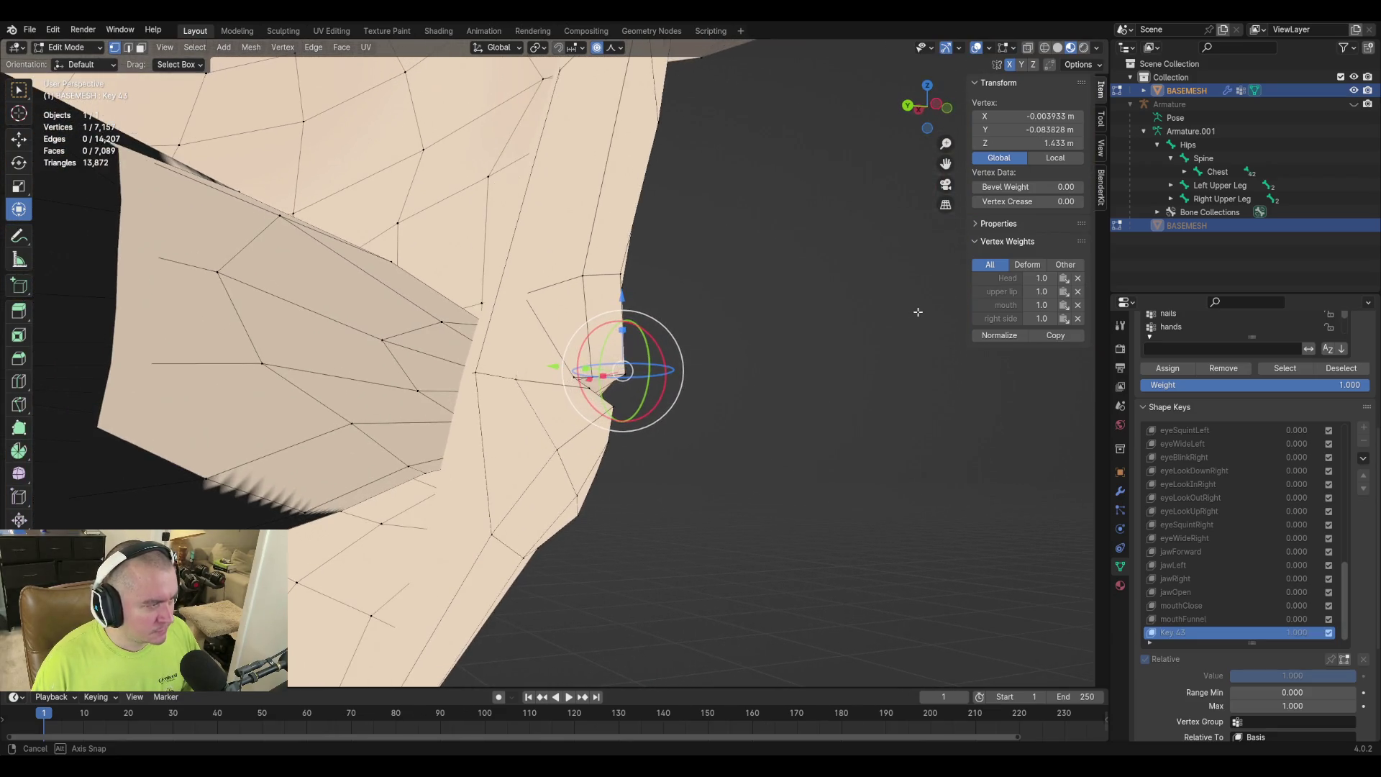
key("g")
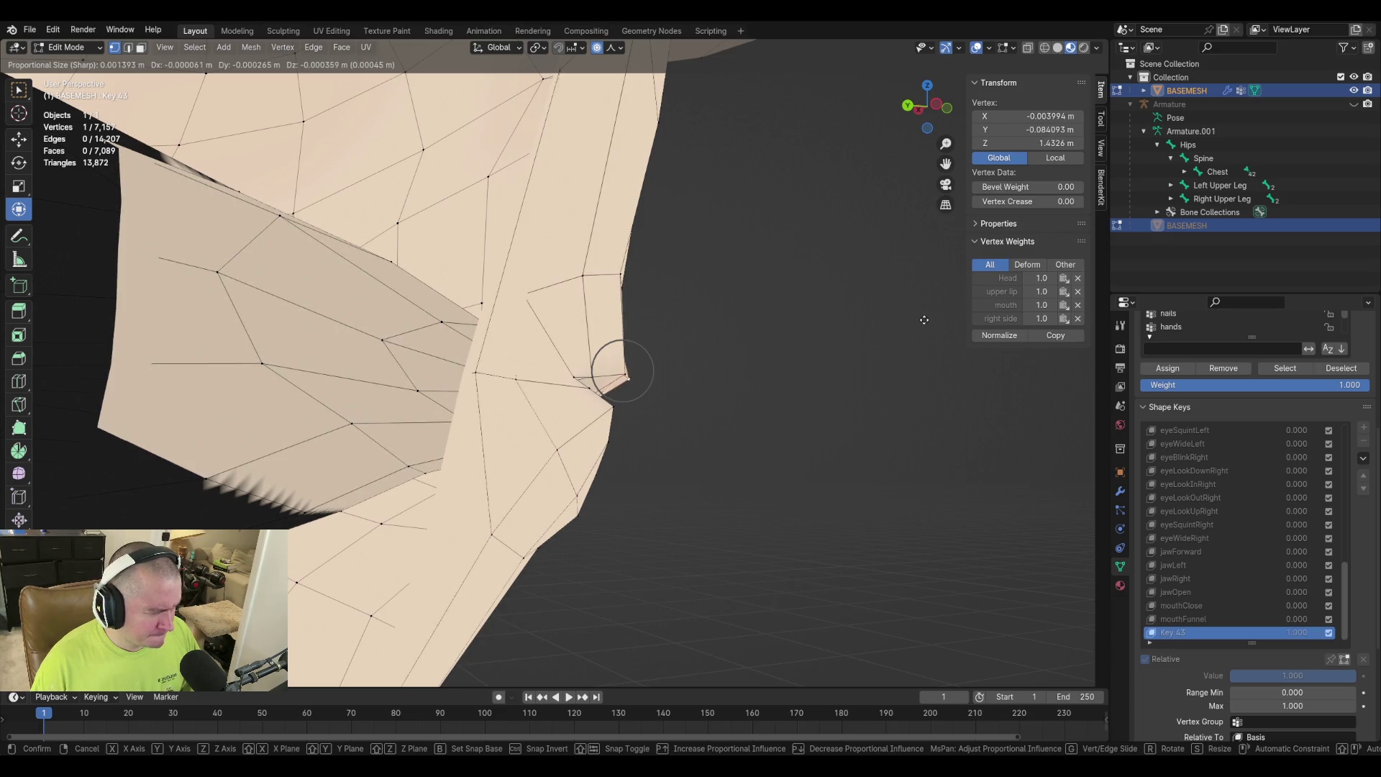
left_click(925, 319)
middle_click_drag(925, 320, 739, 328)
middle_click_drag(475, 401, 618, 360)
Move a lip vertex front-back along Y and slide another vertex along its edges.
key("g")
key("g")
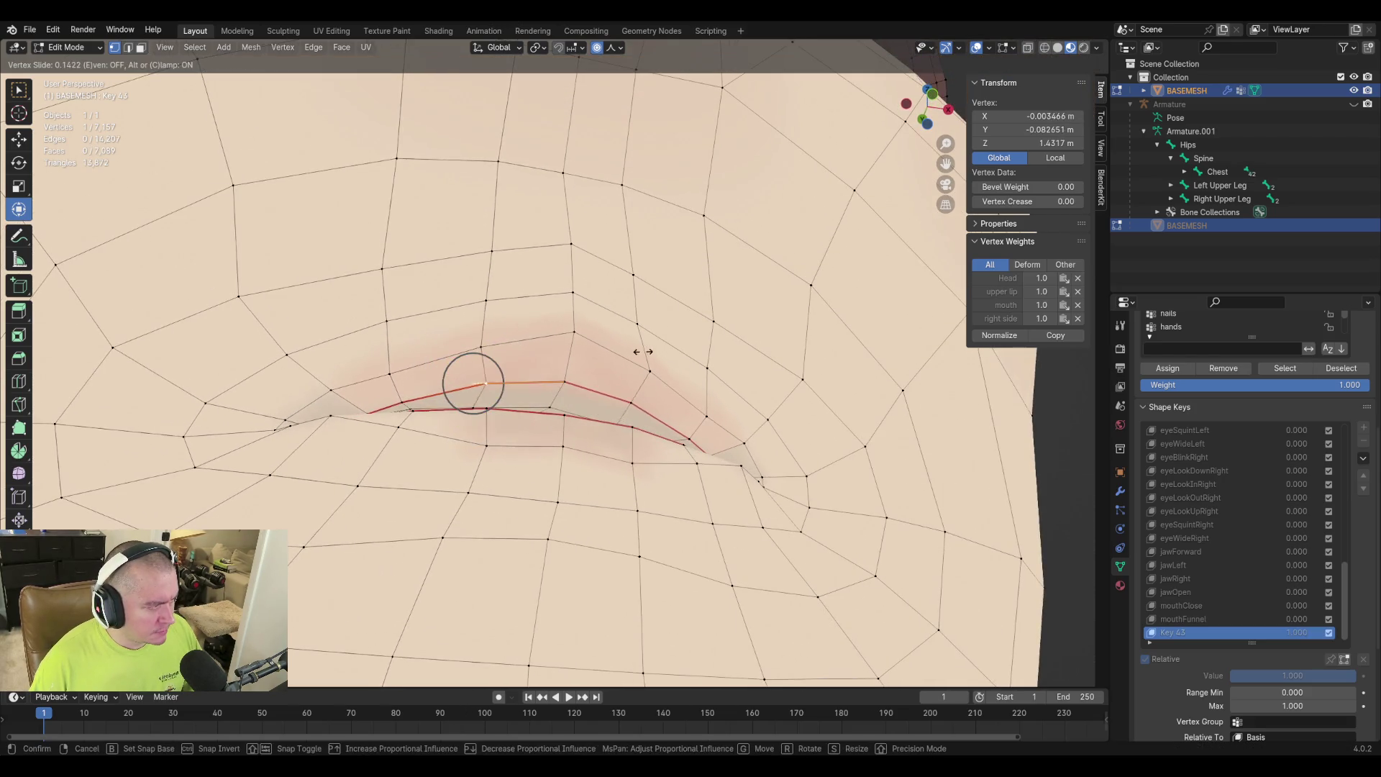
middle_click_drag(375, 366, 389, 358)
key("g")
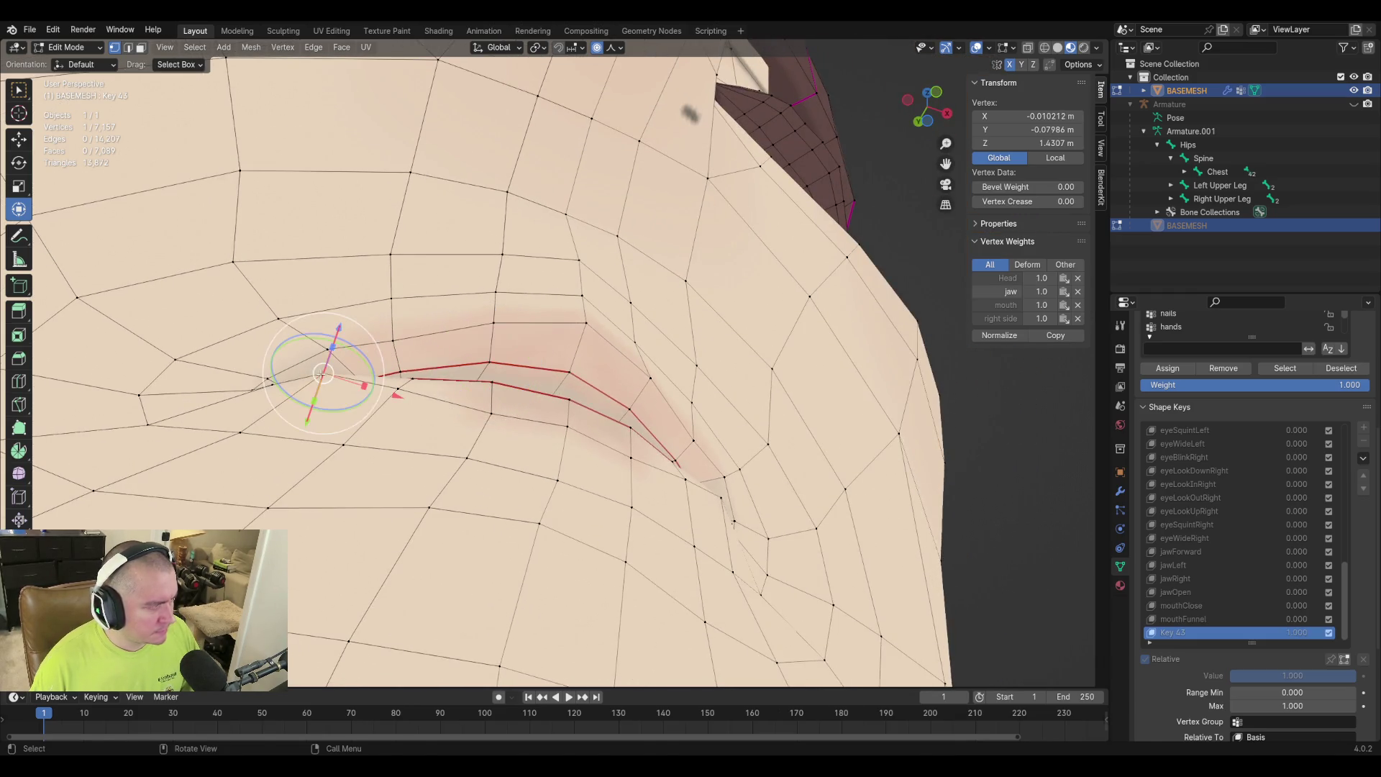
key("y")
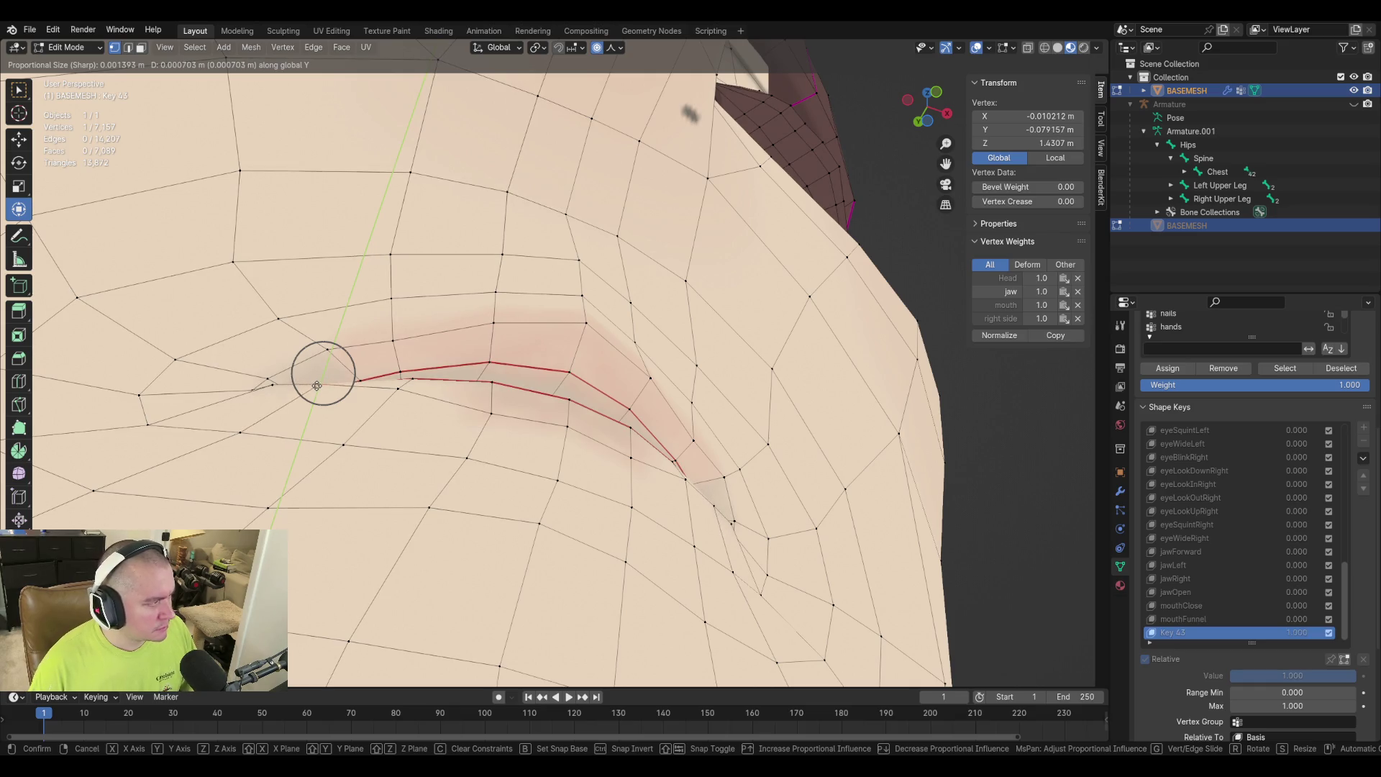
left_click(320, 383)
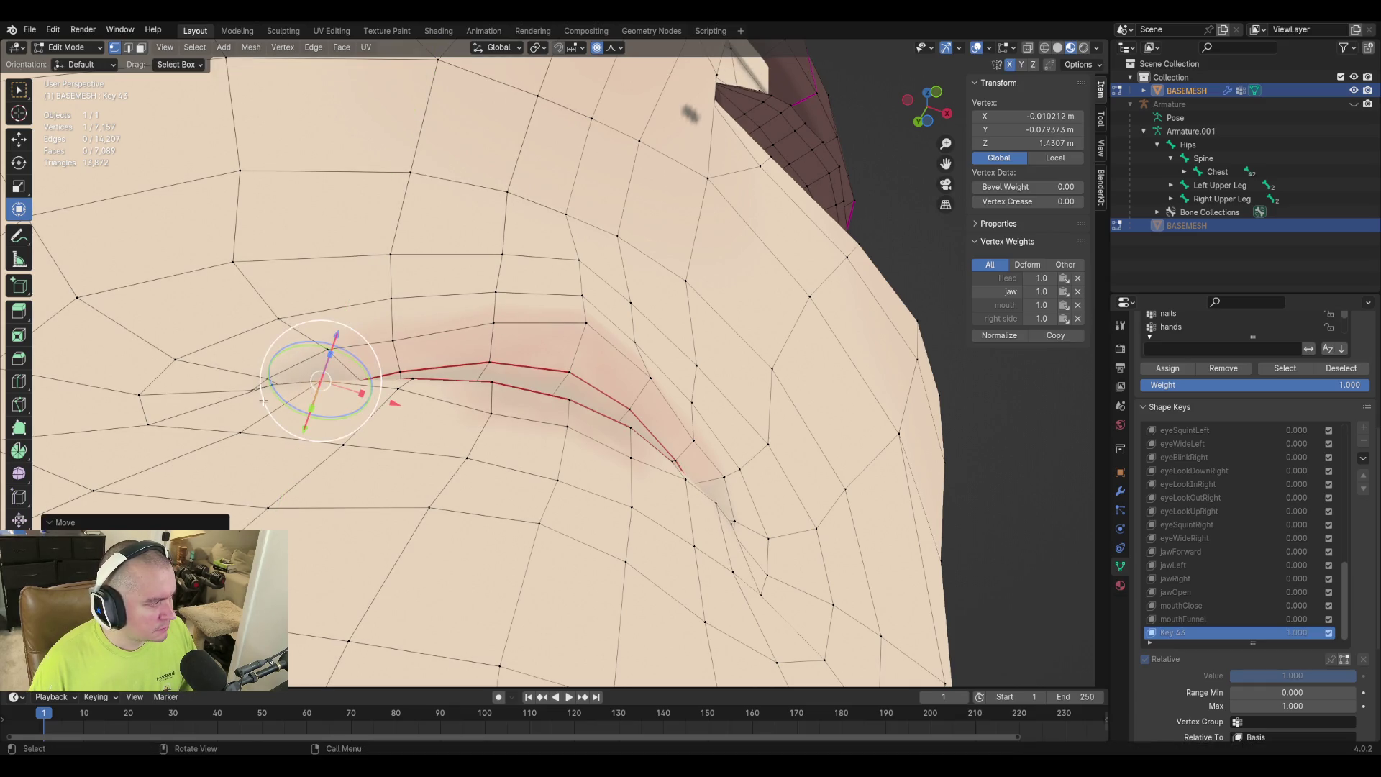
mouse_move(320, 388)
middle_mouse_down()
mouse_move(360, 431)
mouse_move(580, 426)
middle_mouse_up()
key("g")
key("g")
left_click(376, 440)
Adjust the height of the vertex left of the lip centre and the centre vertex along Z.
left_click(551, 409)
left_click(482, 415)
key("g")
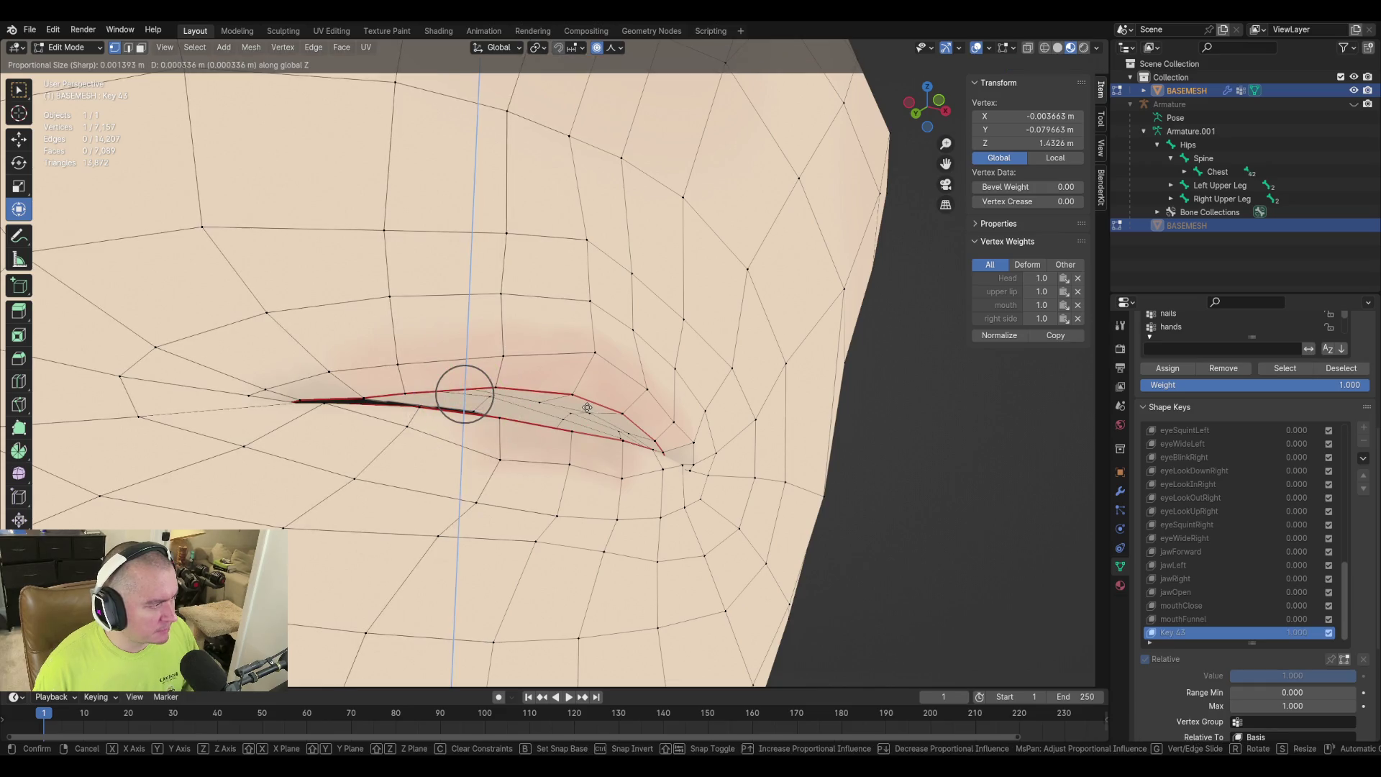
left_click(537, 409)
left_click(541, 401)
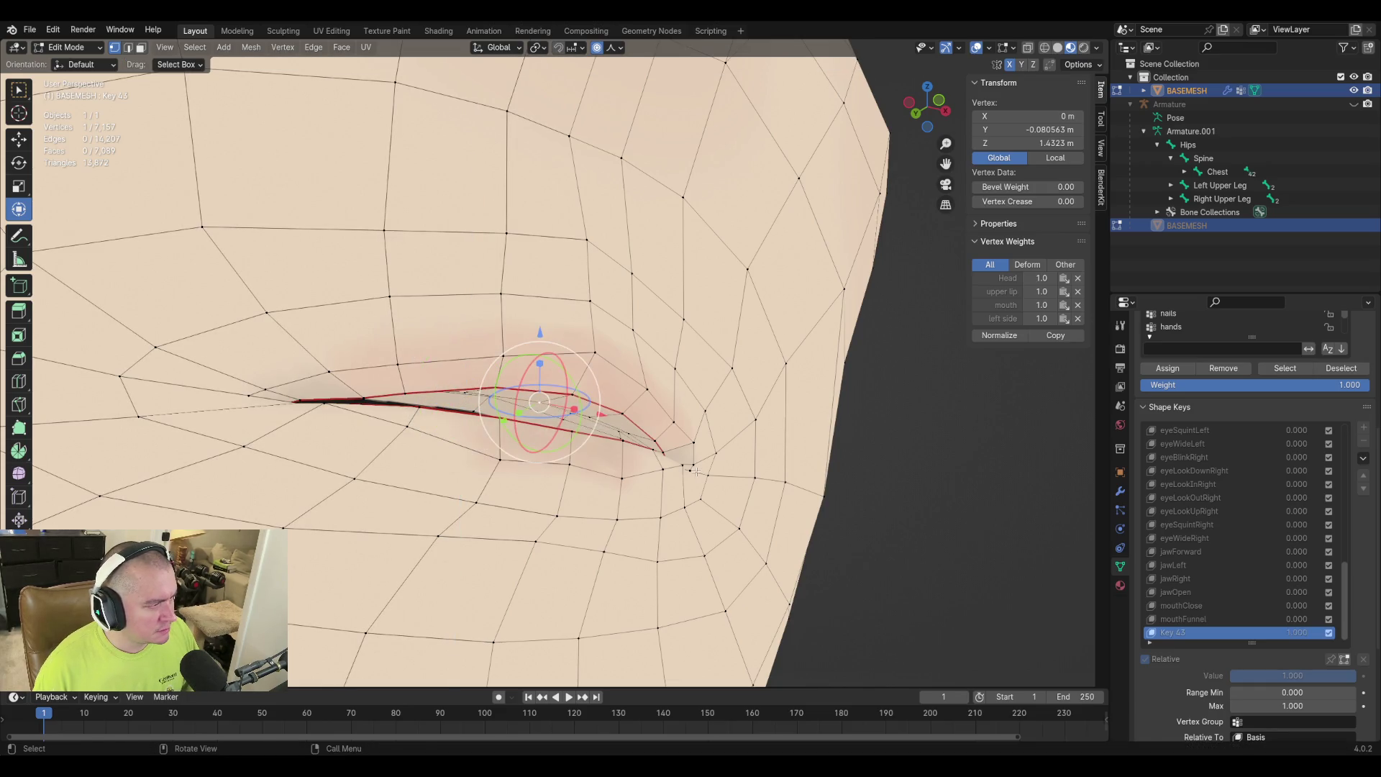
key("g")
key("z")
left_click(698, 465)
Make another vertical Z adjustment to a lip vertex, then select the mouth-corner vertex.
middle_click_drag(699, 465, 629, 394)
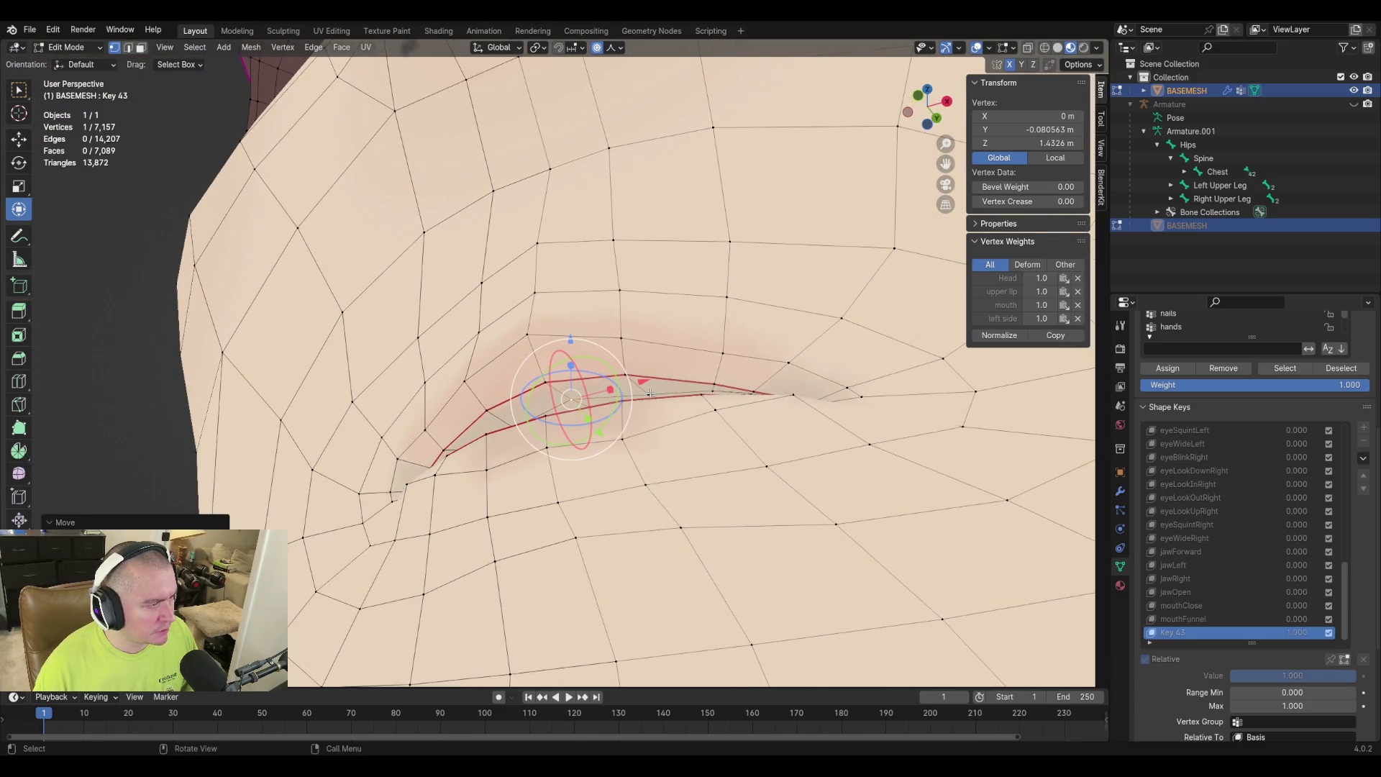
key("g")
key("g")
key("z")
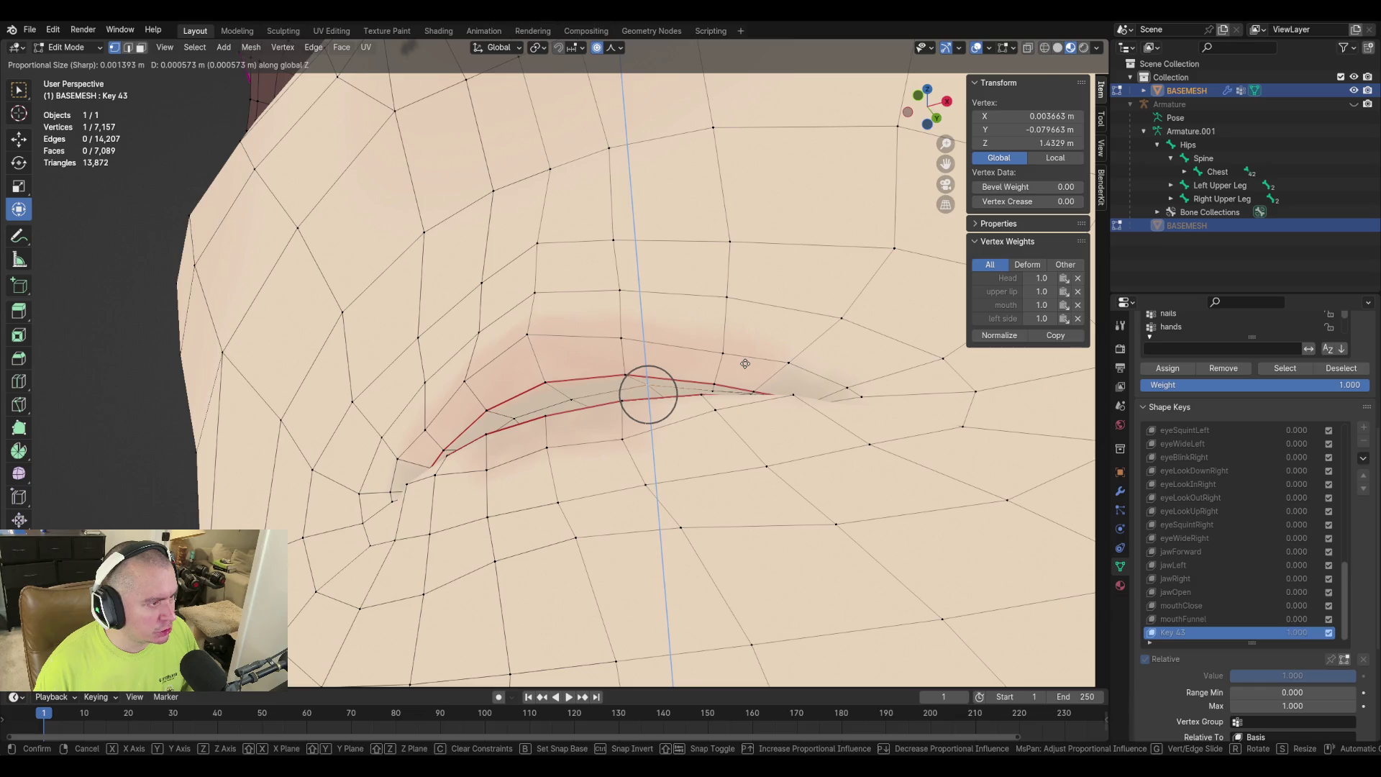
left_click(745, 364)
mouse_move(746, 364)
middle_mouse_down()
mouse_move(591, 448)
mouse_move(536, 438)
middle_mouse_up()
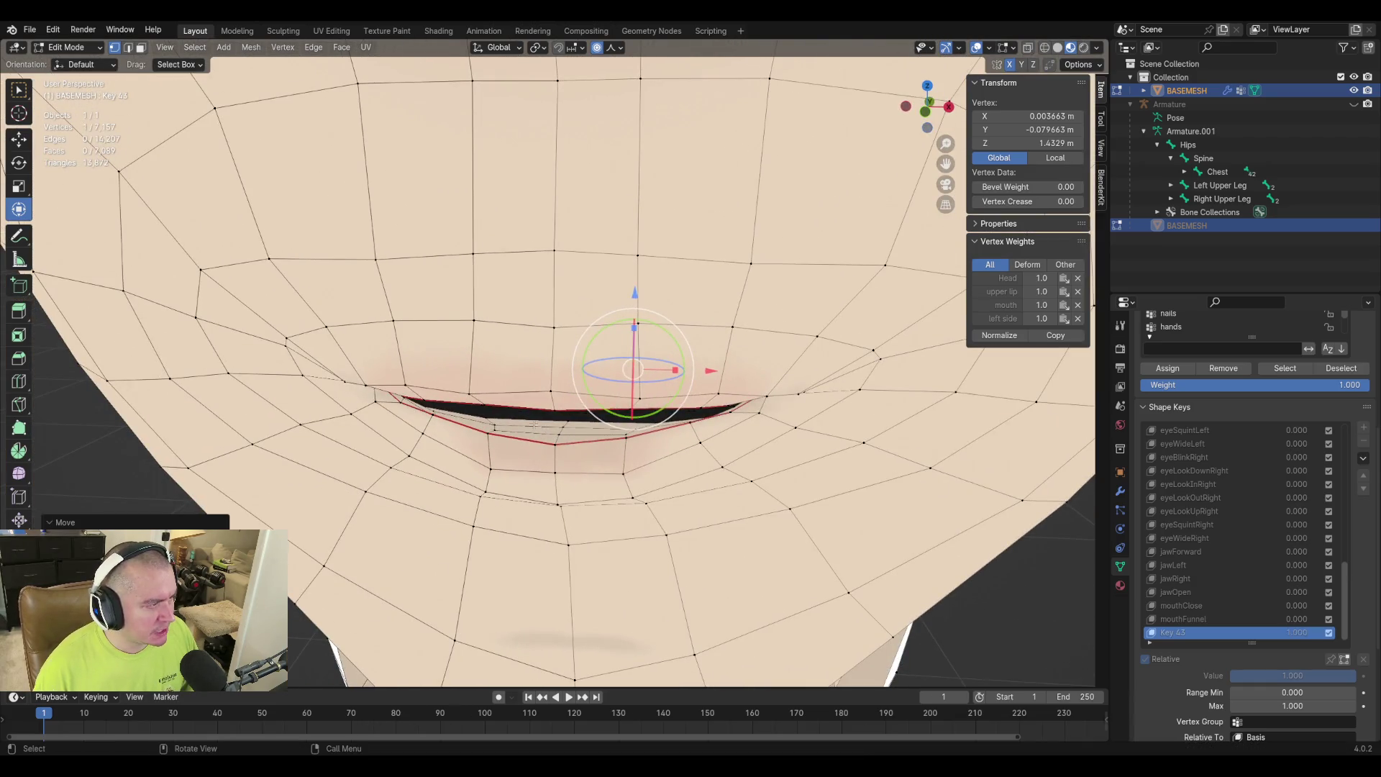
left_click(405, 398)
mouse_move(406, 398)
middle_mouse_down()
mouse_move(640, 435)
mouse_move(641, 446)
mouse_move(693, 379)
mouse_move(635, 373)
mouse_move(559, 438)
mouse_move(430, 401)
mouse_move(554, 431)
mouse_move(632, 401)
mouse_move(623, 386)
middle_mouse_up()
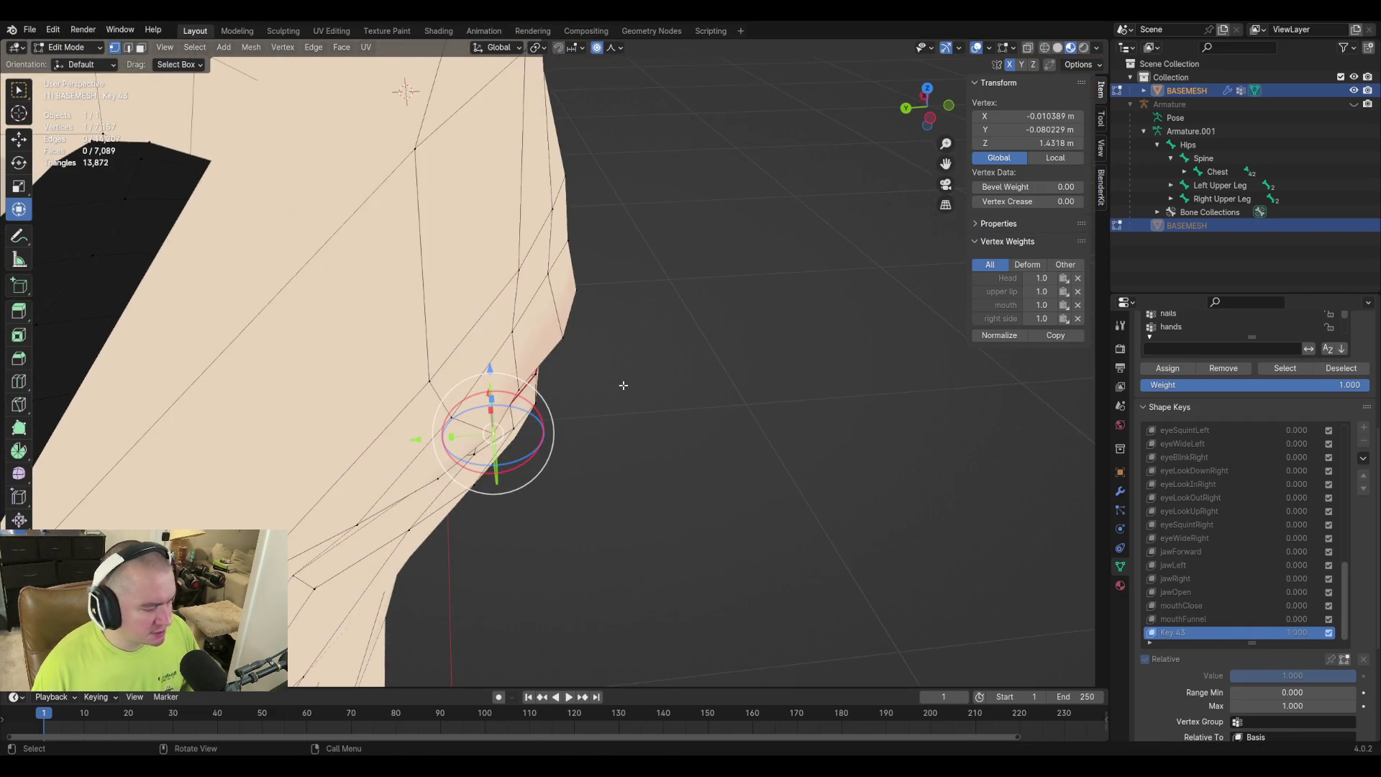
Push the mouth-corner vertex forward along Y in two proportional moves.
key("g")
key("y")
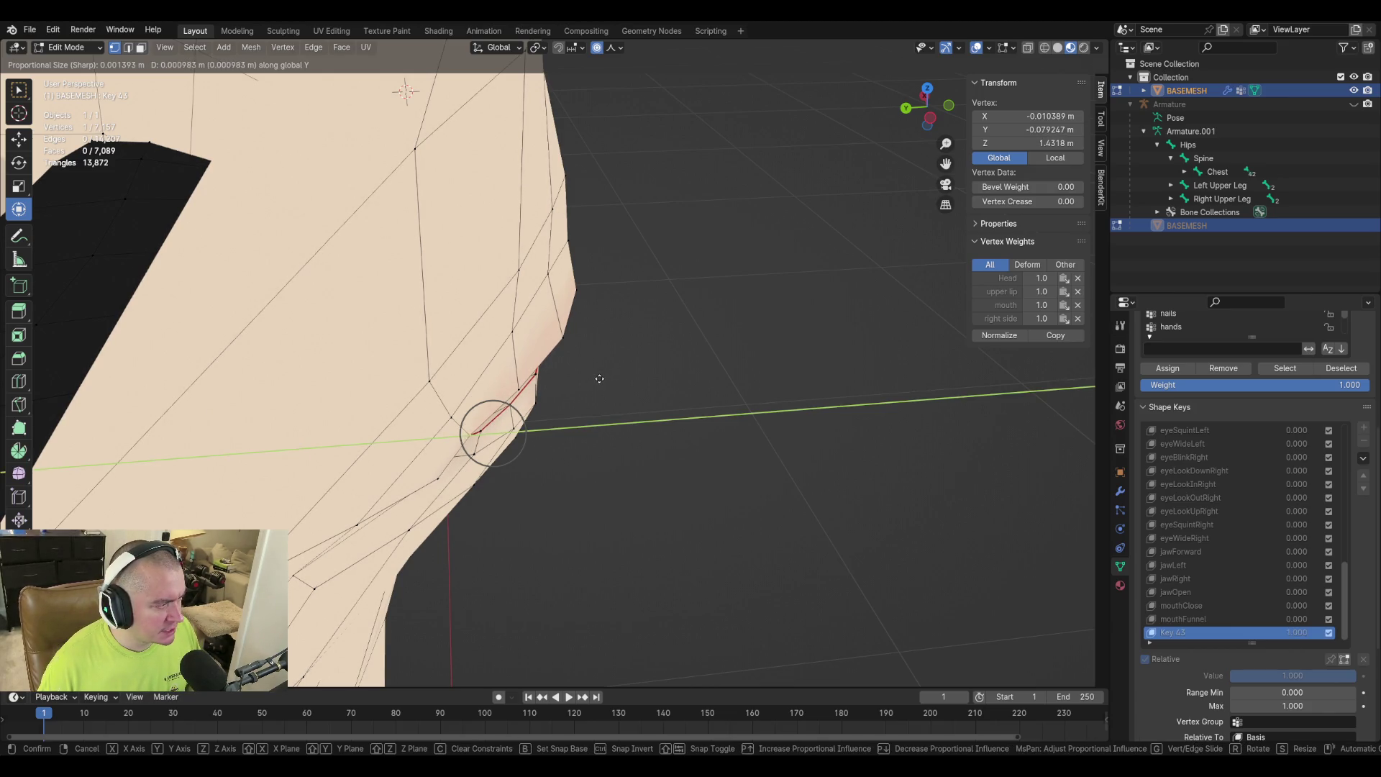
left_click(598, 379)
key("g")
key("y")
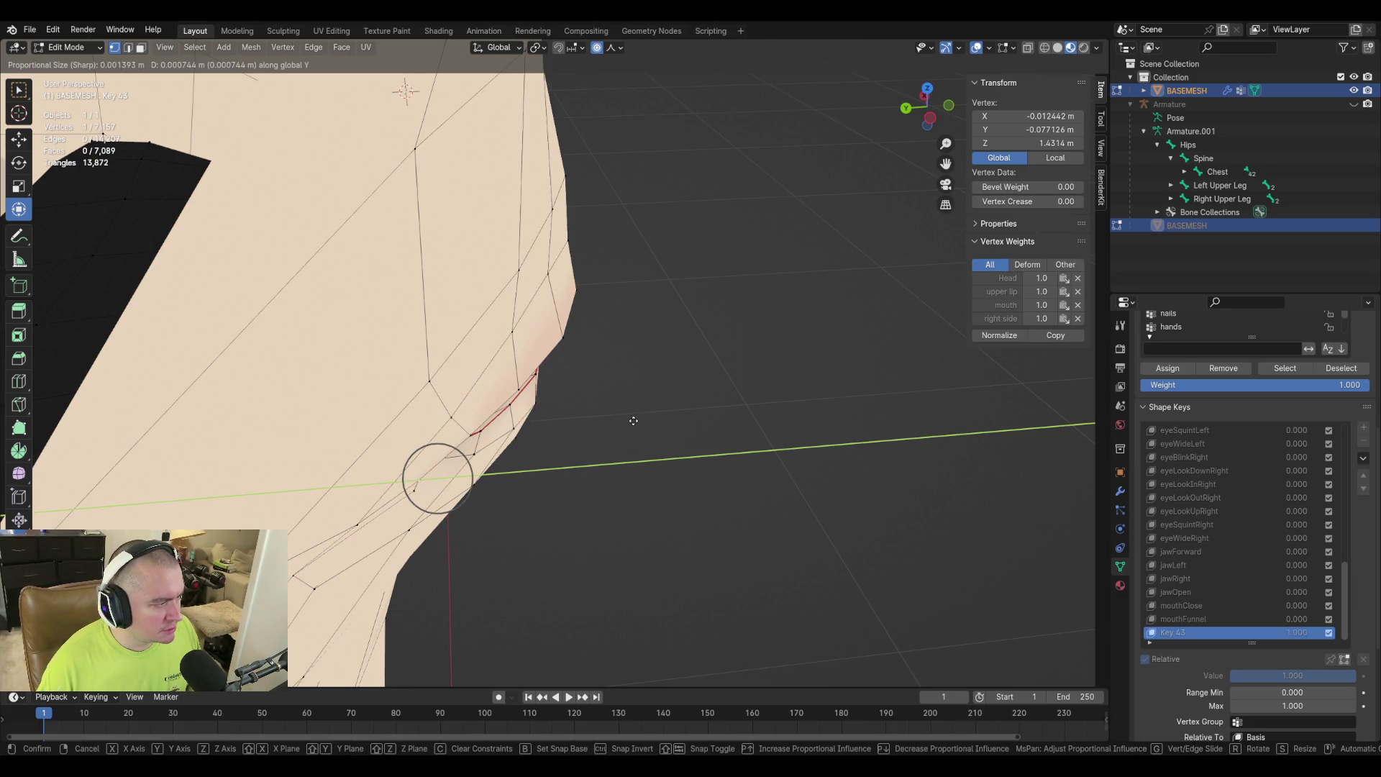
left_click(644, 420)
scroll(666, 453, "down", 2)
mouse_move(635, 357)
middle_mouse_down()
mouse_move(672, 367)
mouse_move(684, 354)
mouse_move(681, 382)
mouse_move(652, 386)
middle_mouse_up()
Push the lip vertex beside the mouth corner forward along Y.
left_click(396, 399)
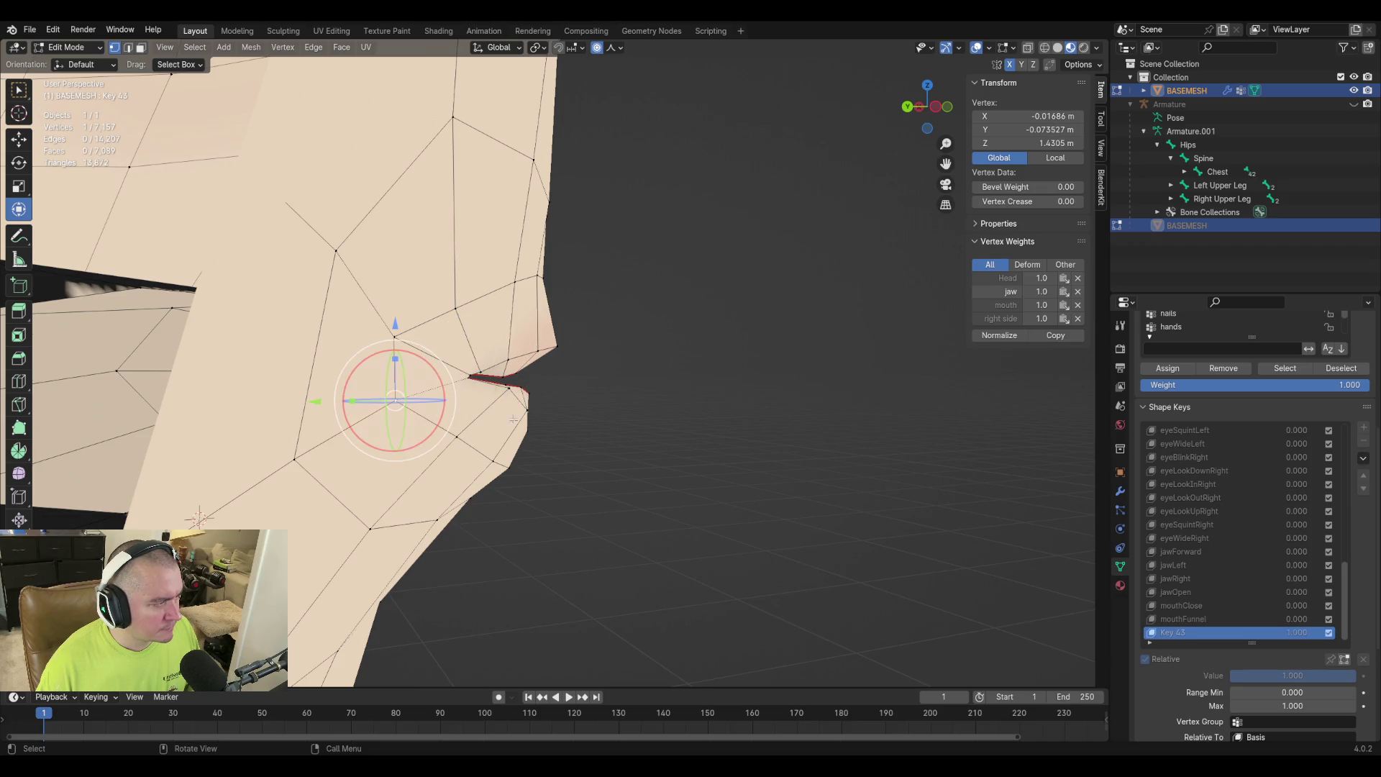
key("g")
key("y")
left_click(574, 407)
mouse_move(574, 407)
middle_mouse_down()
mouse_move(549, 410)
mouse_move(761, 417)
mouse_move(374, 402)
mouse_move(417, 392)
mouse_move(400, 386)
middle_mouse_up()
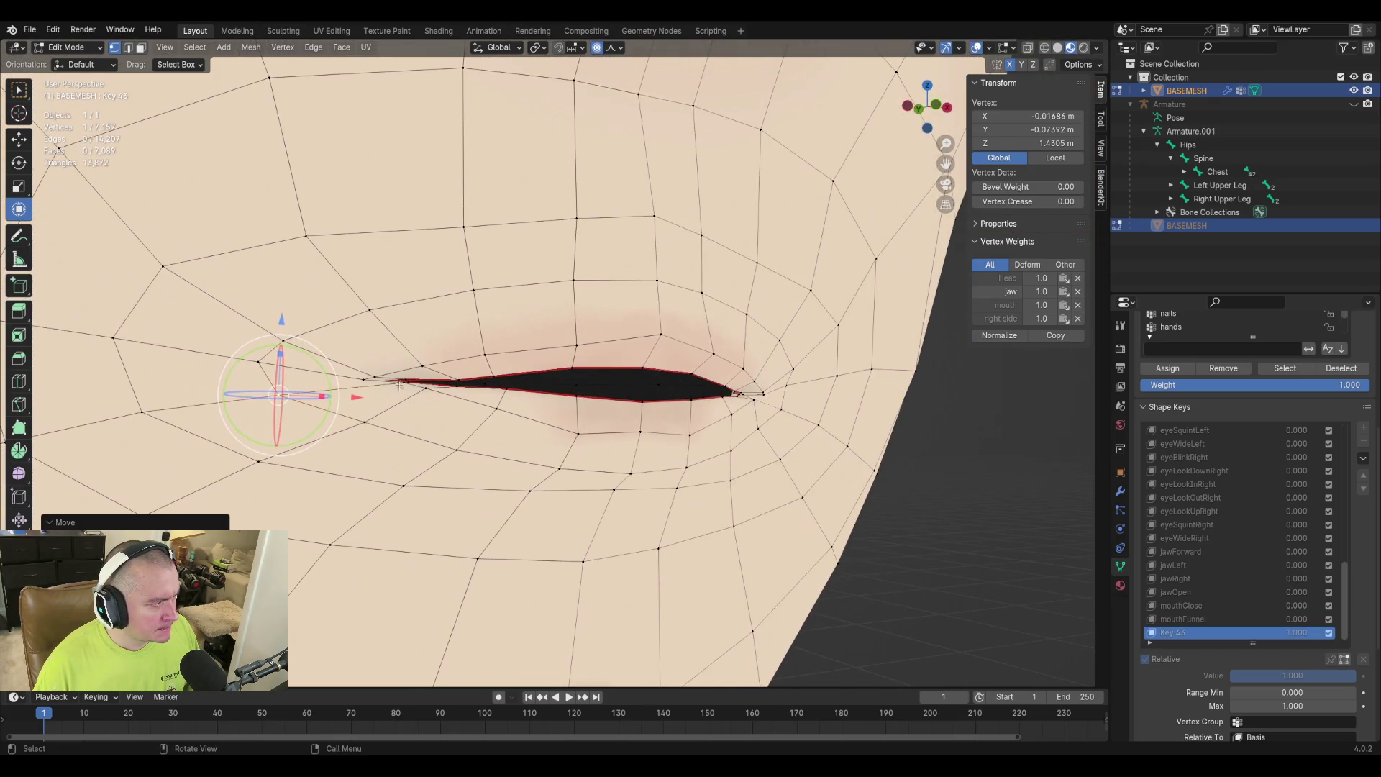
Move the lip-corner vertex front-back along Y with proportional falloff.
key("g")
left_click(400, 386)
scroll(337, 435, "up", 4)
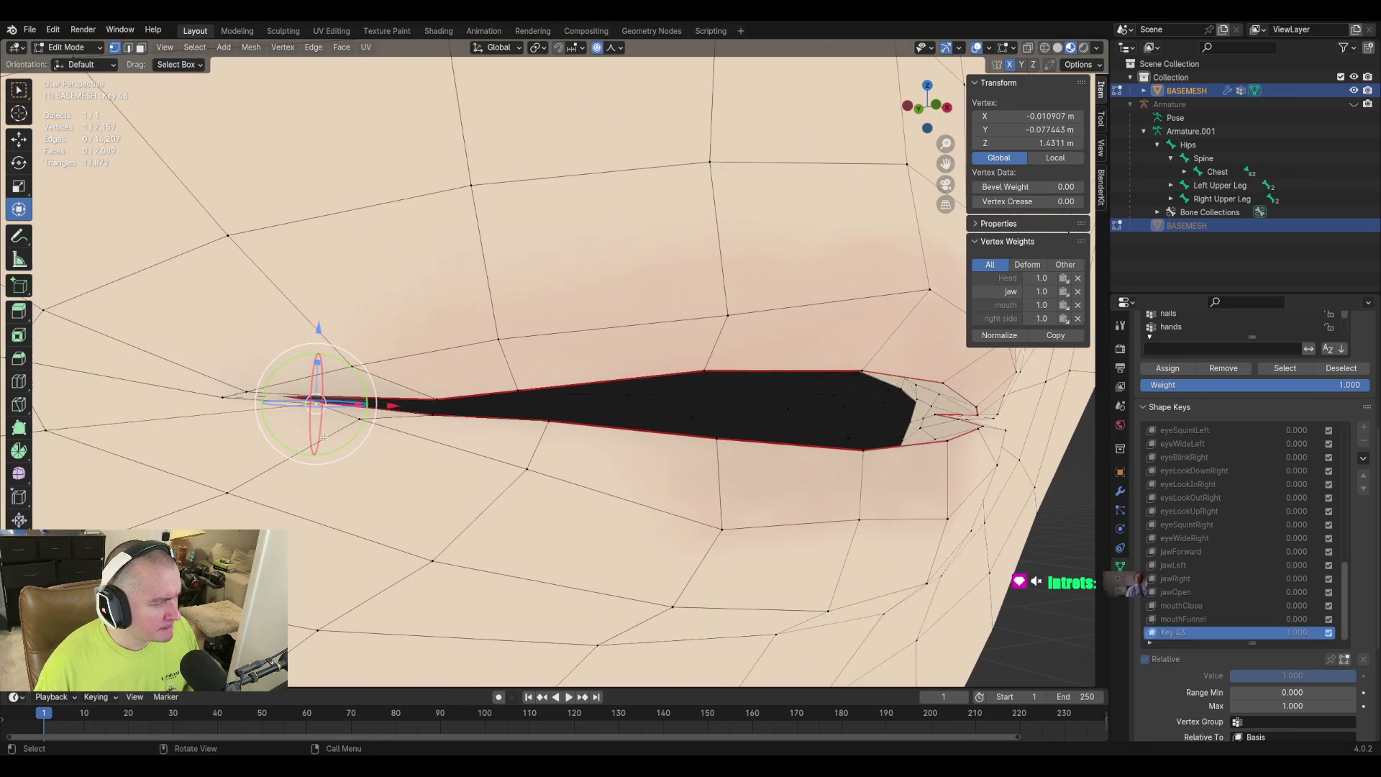
scroll(337, 435, "up", 3)
scroll(390, 438, "down", 2)
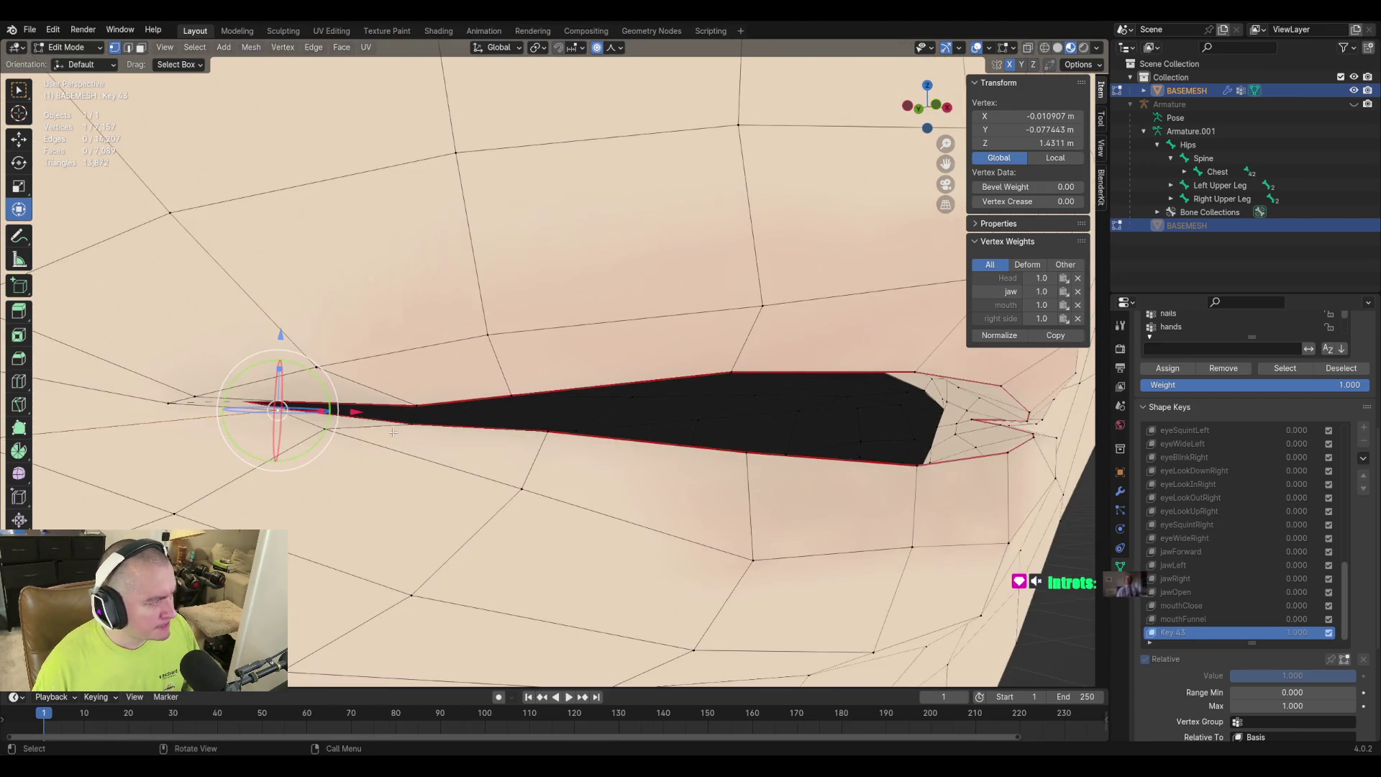
key("g")
key("y")
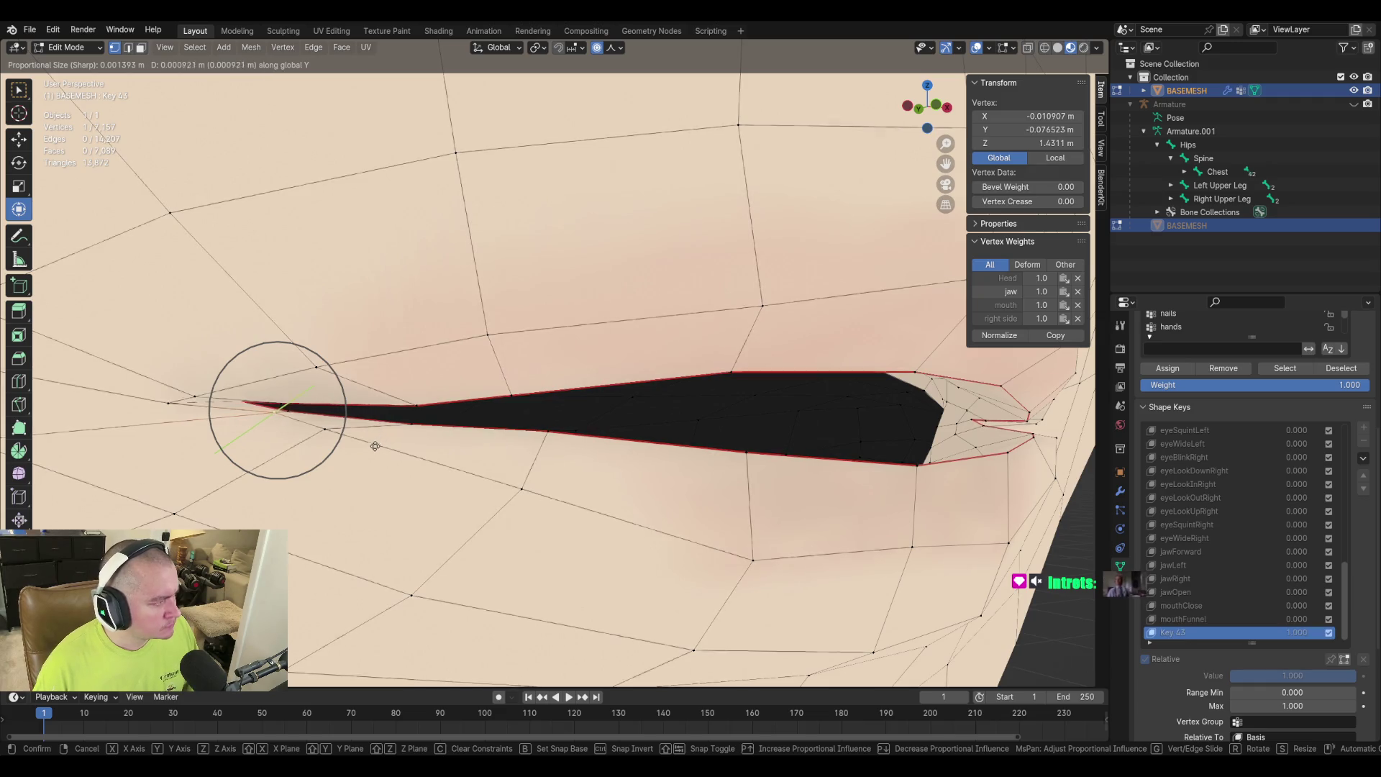
scroll(370, 455, "up", 7)
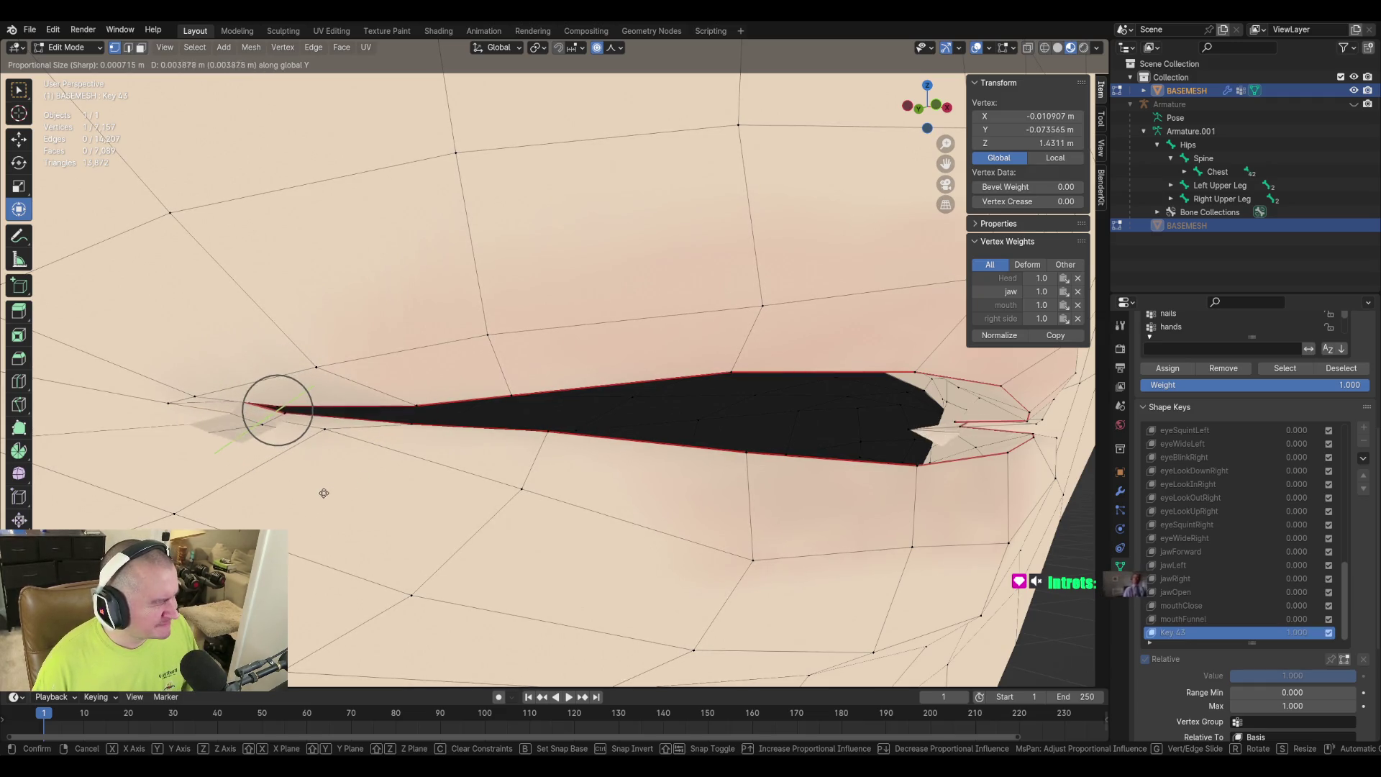
left_click(435, 441)
Freely reposition a lip vertex, check the pucker from several angles, and return to Object Mode.
mouse_move(435, 441)
middle_mouse_down()
mouse_move(560, 458)
mouse_move(478, 475)
mouse_move(515, 456)
middle_mouse_up()
key("g")
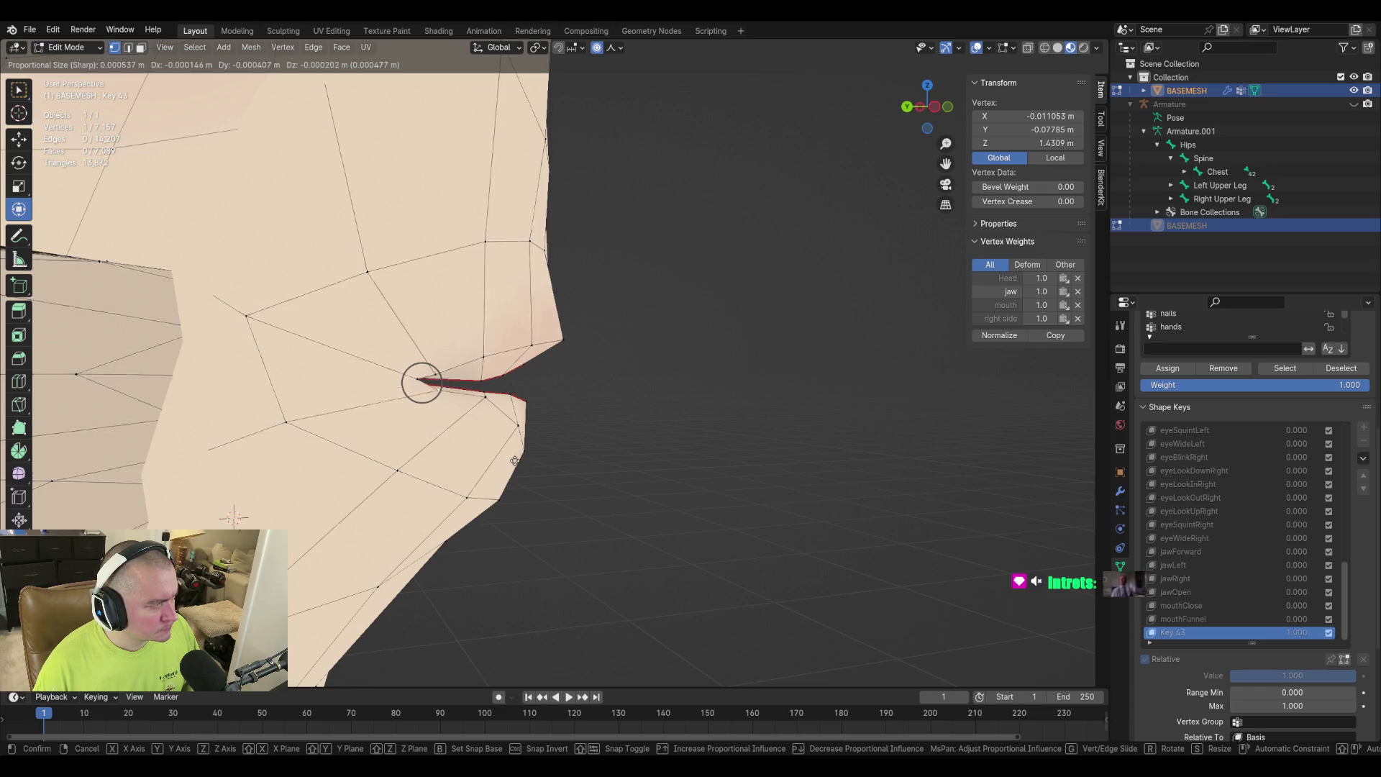
left_click(563, 488)
mouse_move(563, 488)
middle_mouse_down()
mouse_move(355, 510)
mouse_move(395, 477)
middle_mouse_up()
mouse_move(528, 523)
middle_mouse_down()
mouse_move(768, 342)
mouse_move(614, 644)
mouse_move(579, 373)
middle_mouse_up()
left_click_drag(392, 361, 391, 359)
mouse_move(391, 359)
middle_mouse_down()
mouse_move(382, 386)
mouse_move(367, 384)
middle_mouse_up()
mouse_move(618, 400)
middle_mouse_down()
mouse_move(444, 386)
mouse_move(594, 367)
mouse_move(492, 383)
mouse_move(383, 374)
middle_mouse_up()
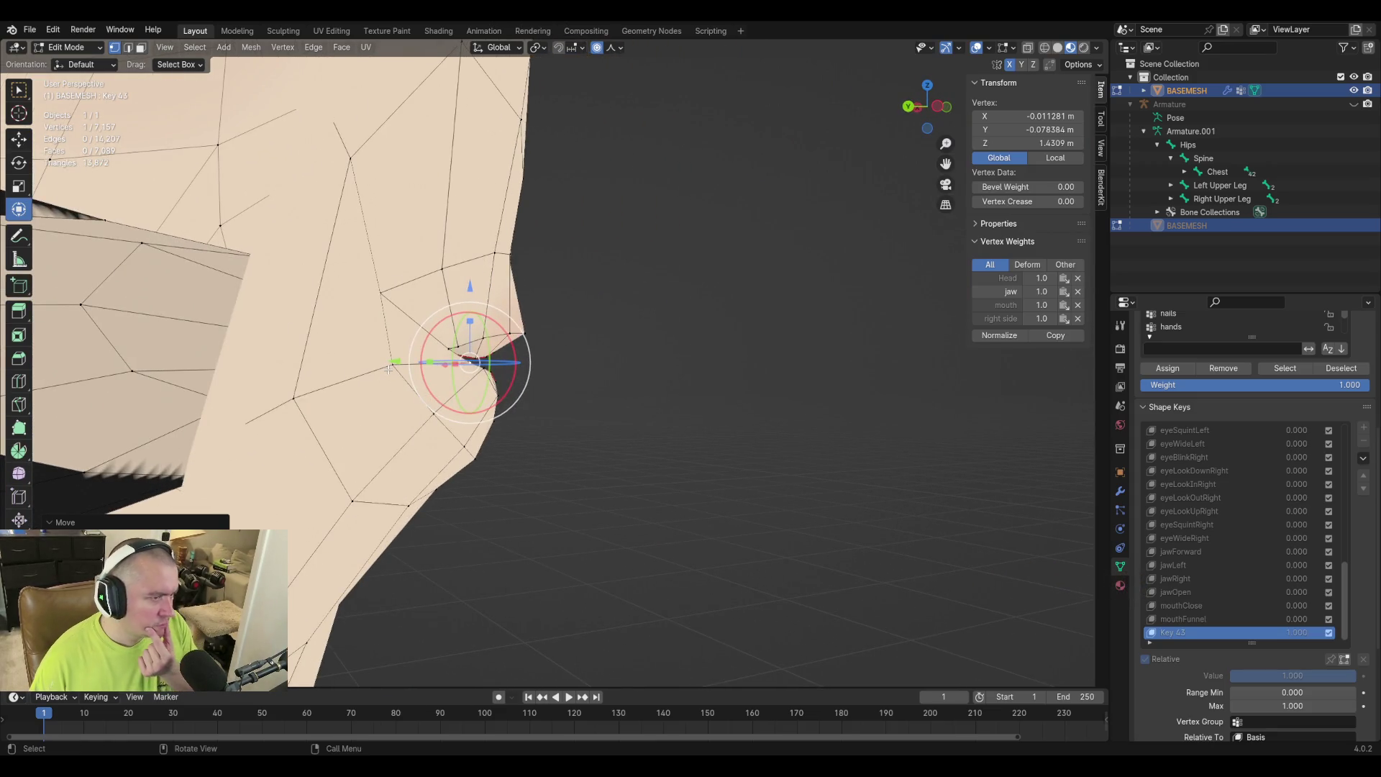
mouse_move(610, 347)
middle_mouse_down()
mouse_move(614, 369)
mouse_move(484, 335)
mouse_move(550, 395)
mouse_move(602, 394)
middle_mouse_up()
key("Tab")
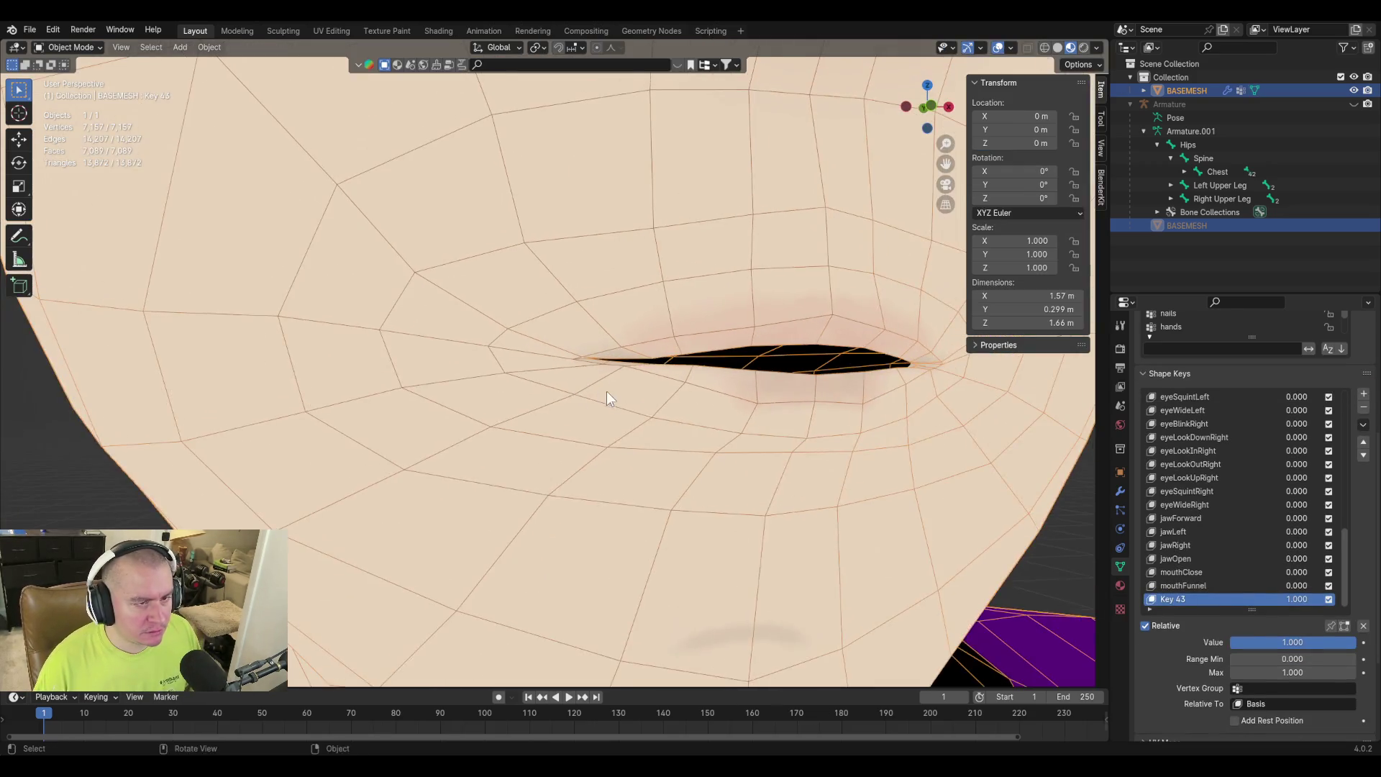
scroll(598, 386, "down", 10)
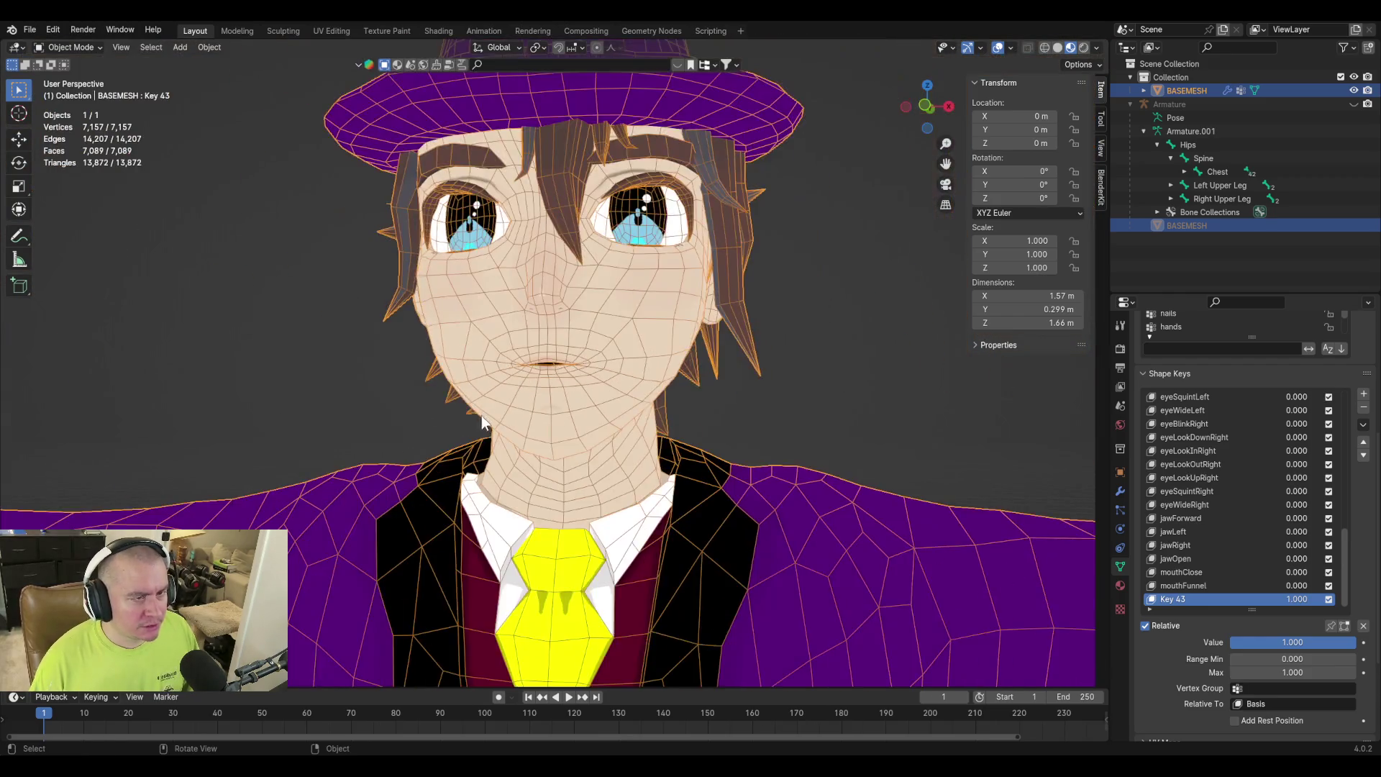
key("Tab")
scroll(446, 414, "up", 5)
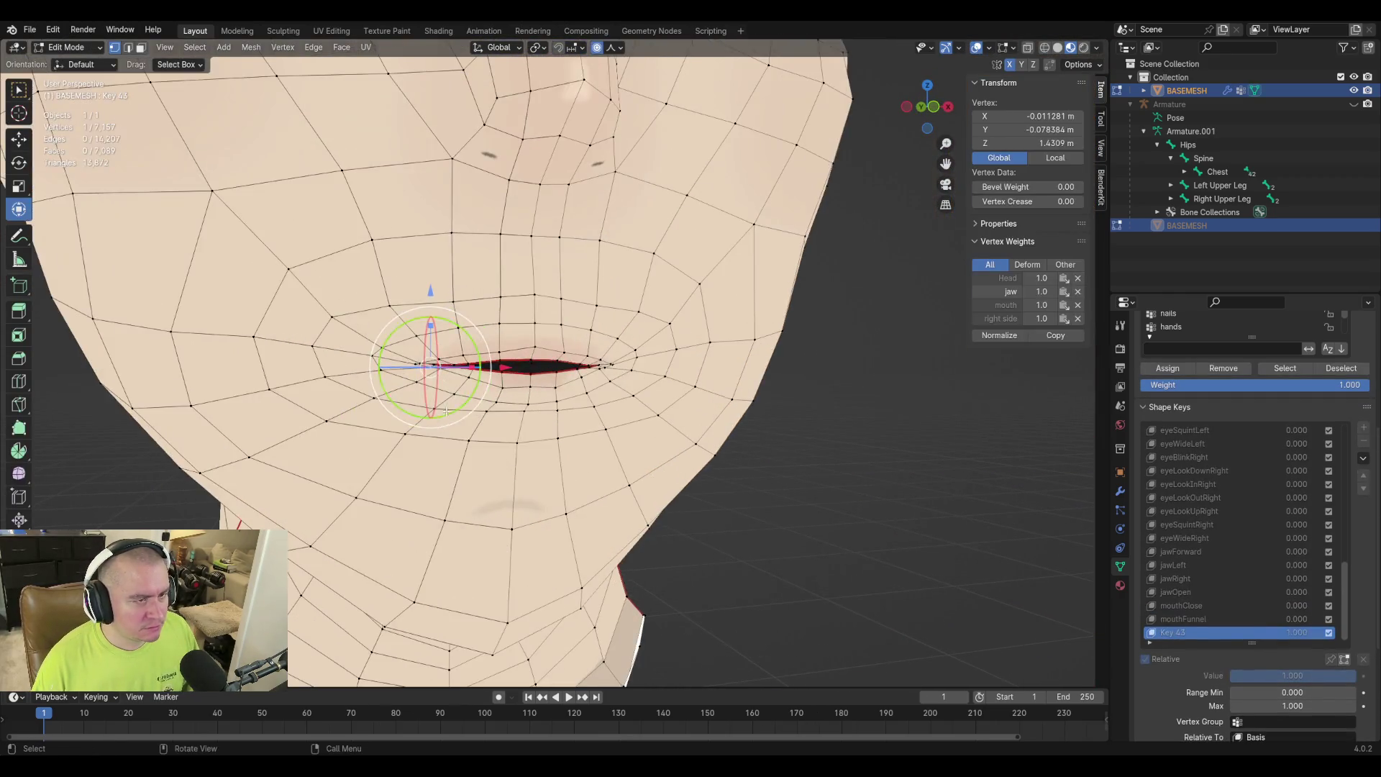
key("Tab")
scroll(443, 401, "down", 4)
mouse_move(1279, 643)
left_mouse_down()
mouse_move(1154, 643)
mouse_move(1295, 642)
left_mouse_up()
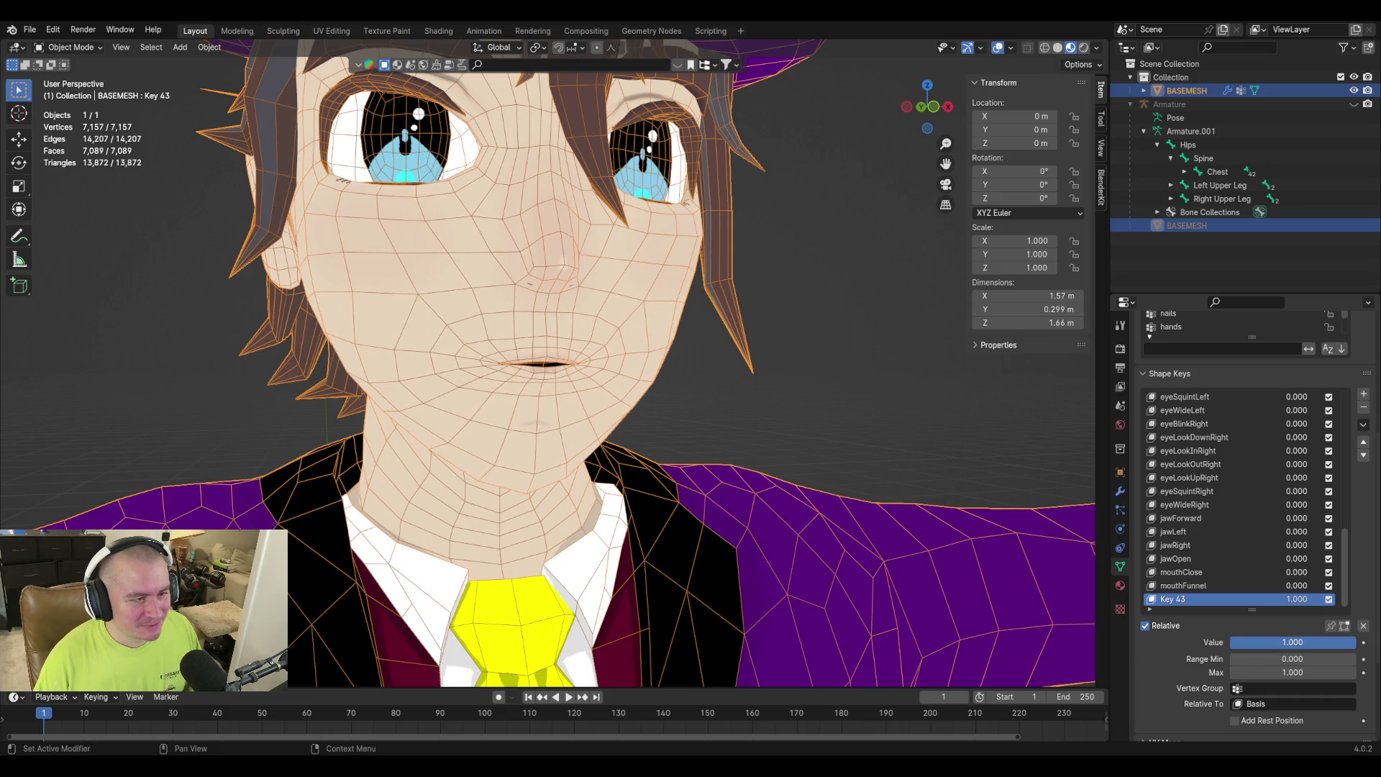
key("Tab")
left_click(414, 305)
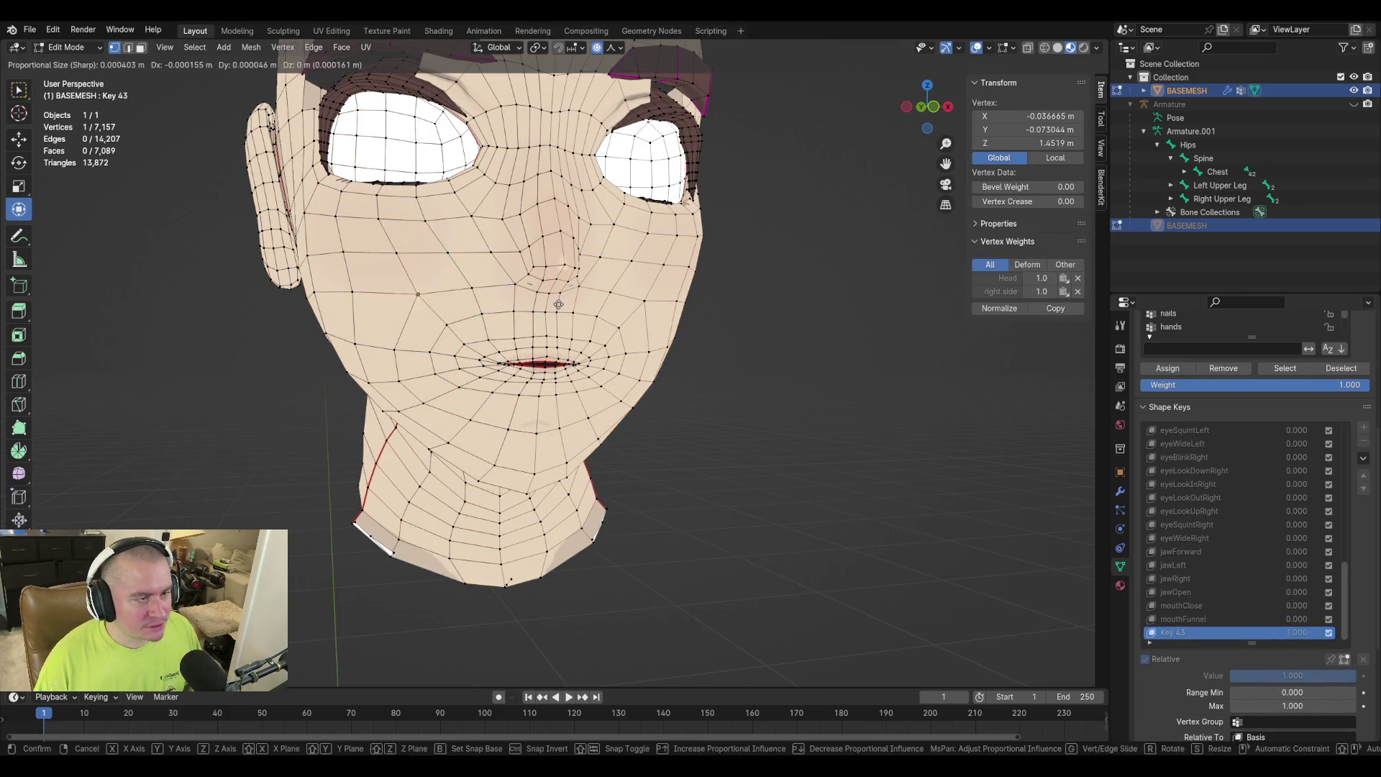
key("Tab")
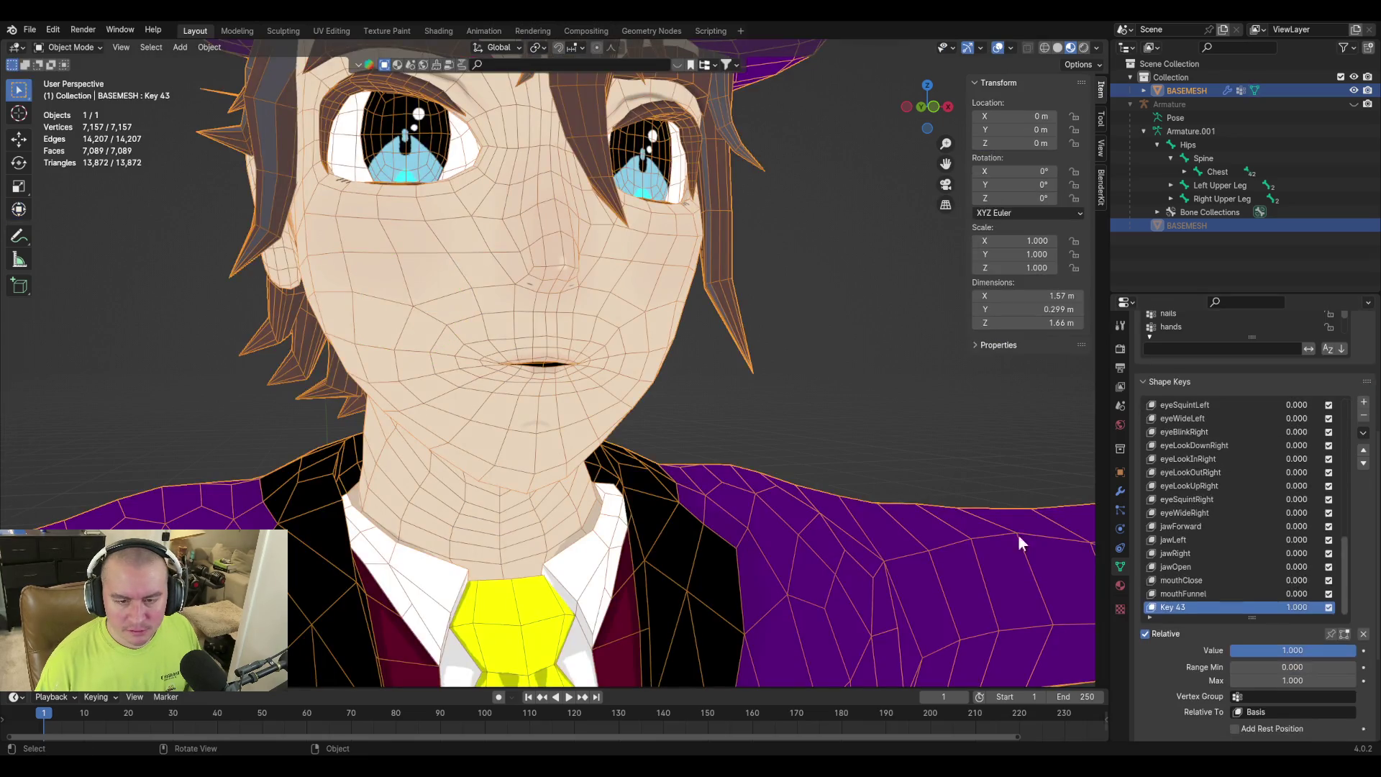
left_click_drag(1352, 642, 1231, 642)
key("ctrl+z")
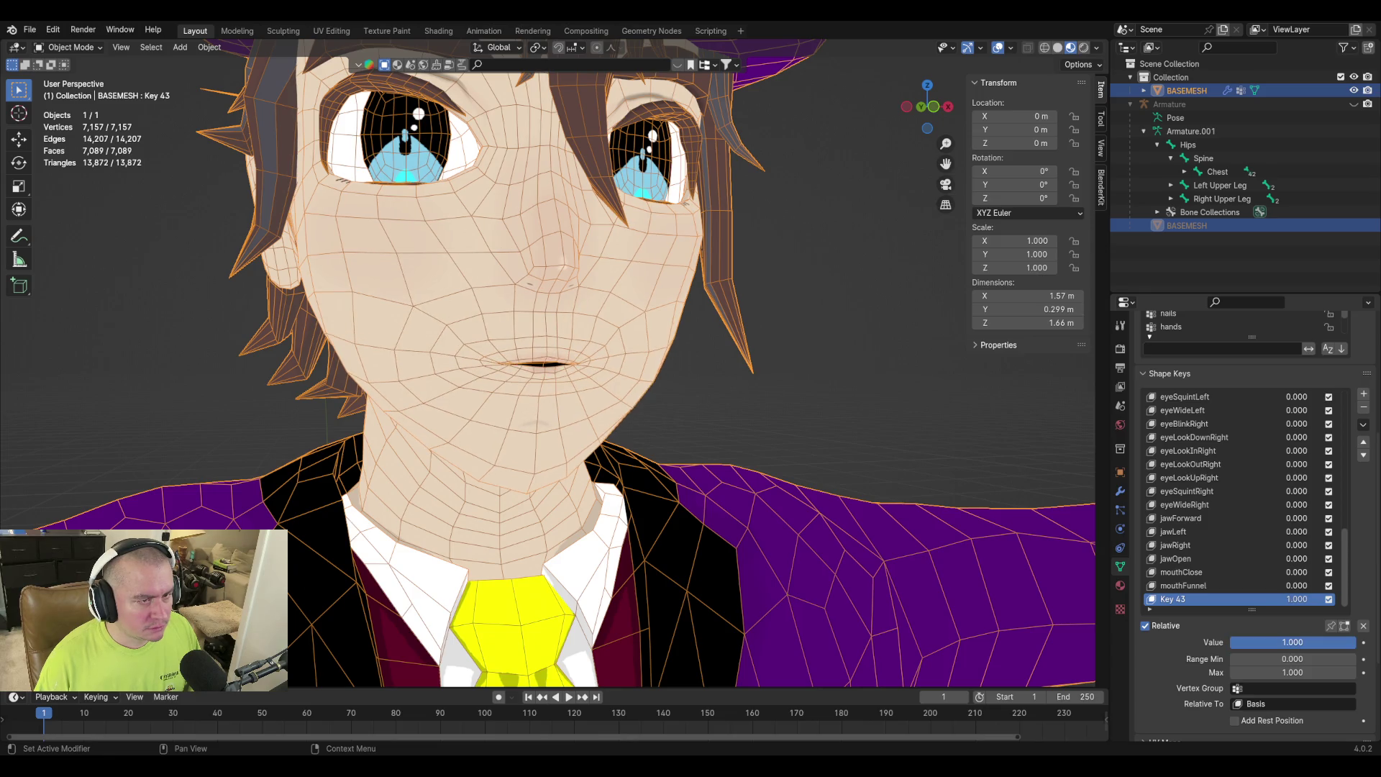
key("ctrl+shift+z")
key("ctrl+z")
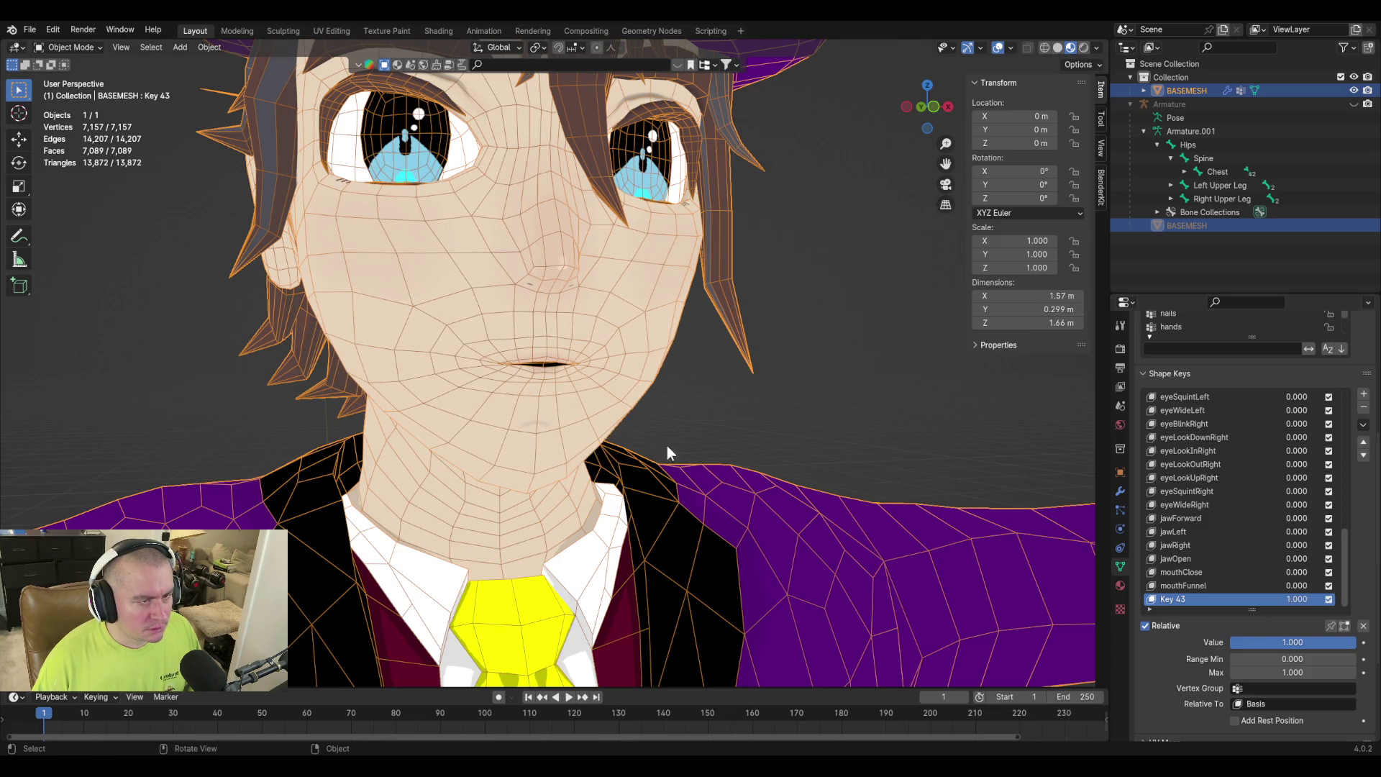
middle_click_drag(688, 456, 730, 411)
scroll(731, 411, "up", 5)
middle_click_drag(657, 459, 767, 485)
key("Tab")
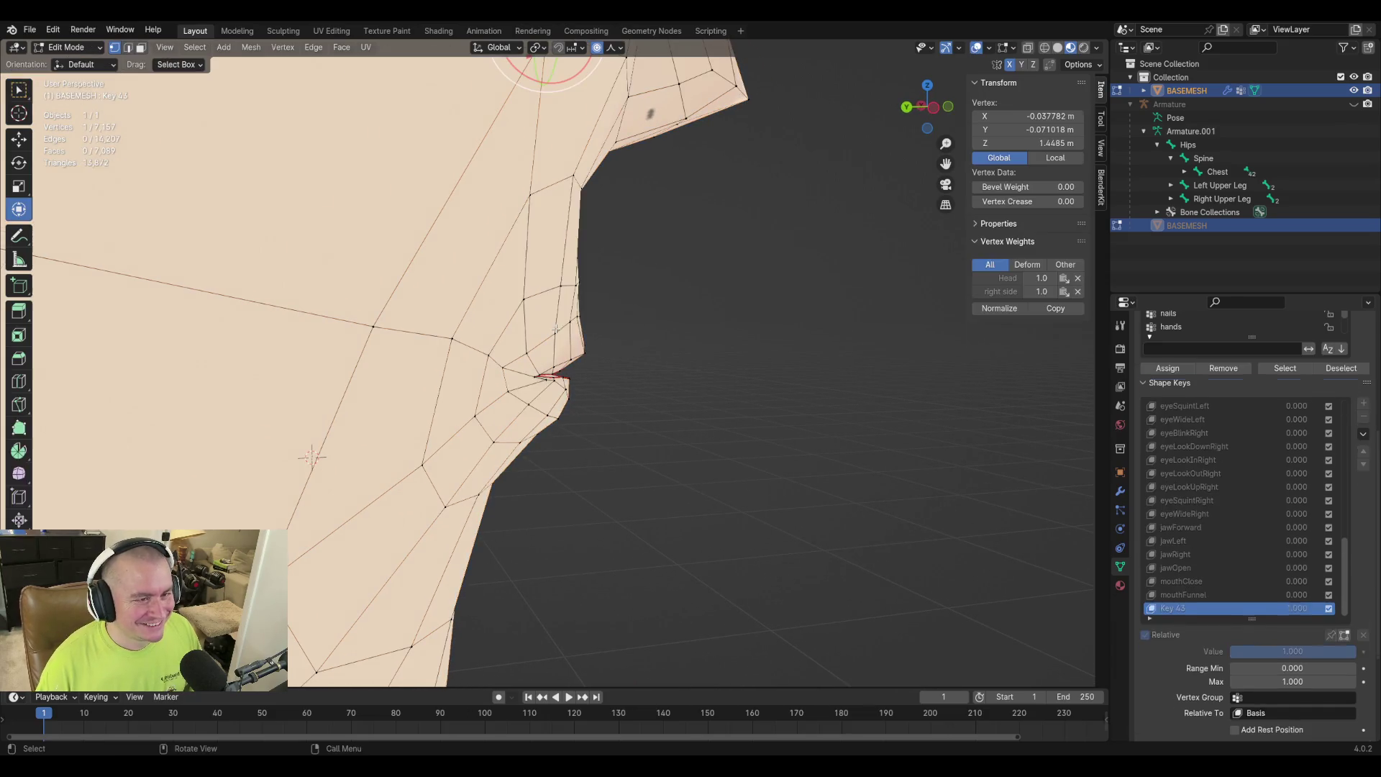
Nudge the vertex left of the upper-lip centre, then another lip vertex, with proportional falloff.
left_click(583, 317)
mouse_move(572, 322)
middle_mouse_down()
mouse_move(511, 333)
mouse_move(521, 339)
middle_mouse_up()
left_click(529, 322)
key("g")
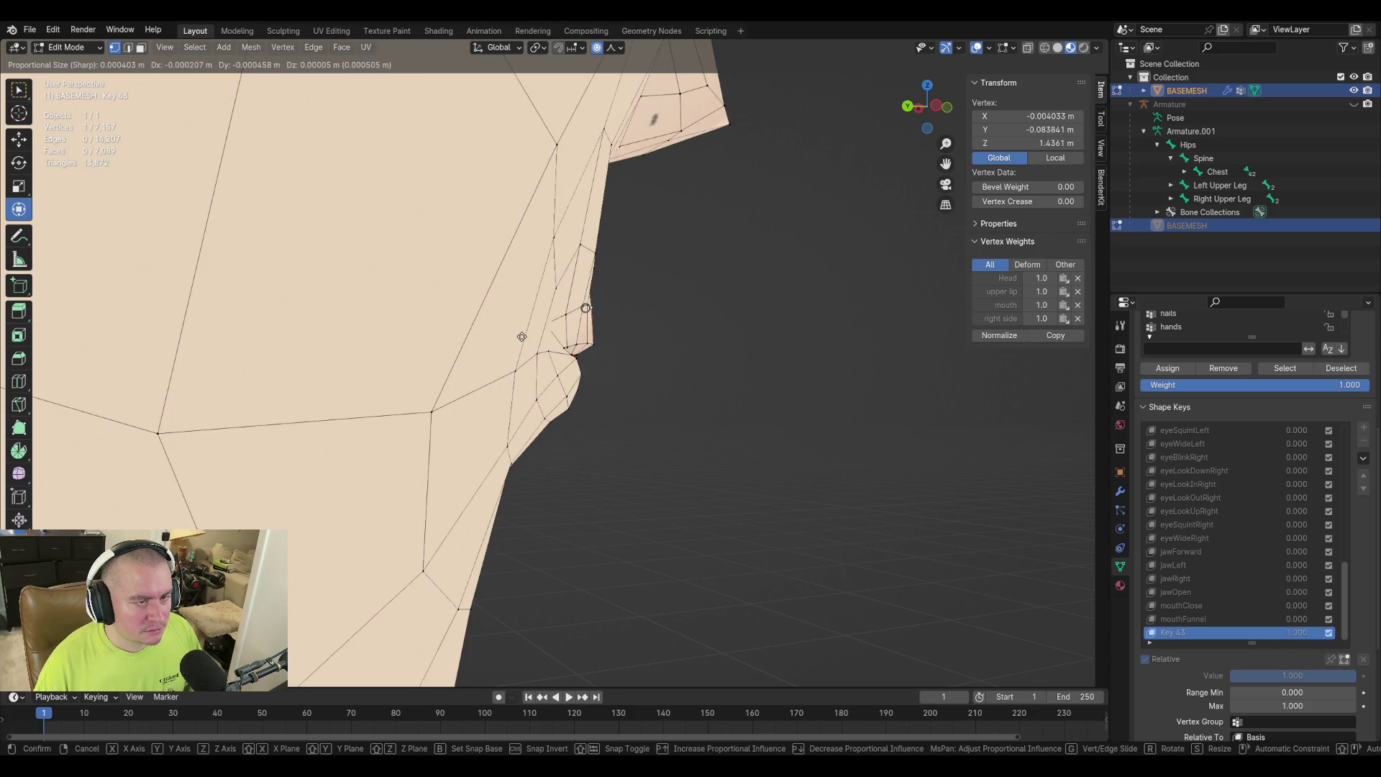
left_click(521, 336)
middle_click_drag(522, 337, 534, 411)
mouse_move(702, 384)
middle_mouse_down()
mouse_move(754, 356)
mouse_move(734, 376)
mouse_move(523, 360)
middle_mouse_up()
key("g")
left_click(753, 357)
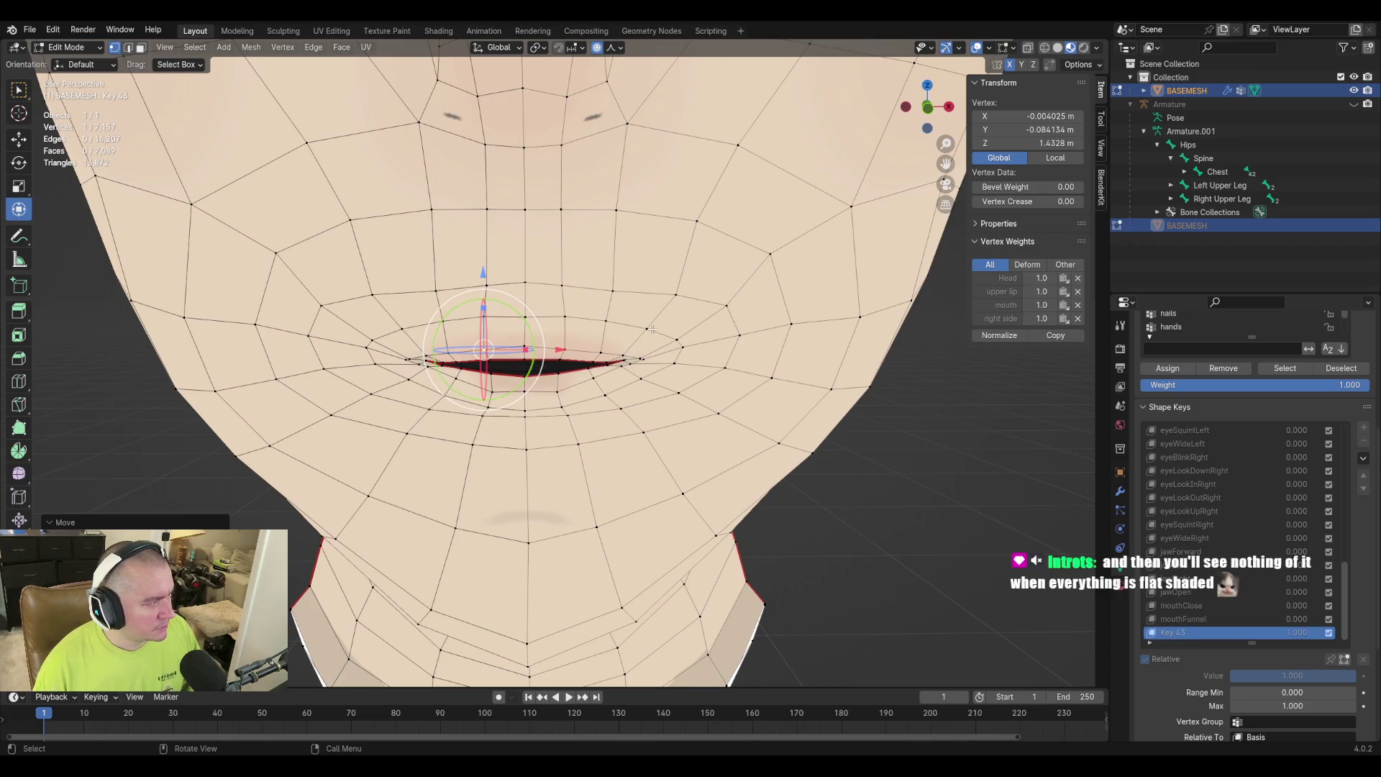
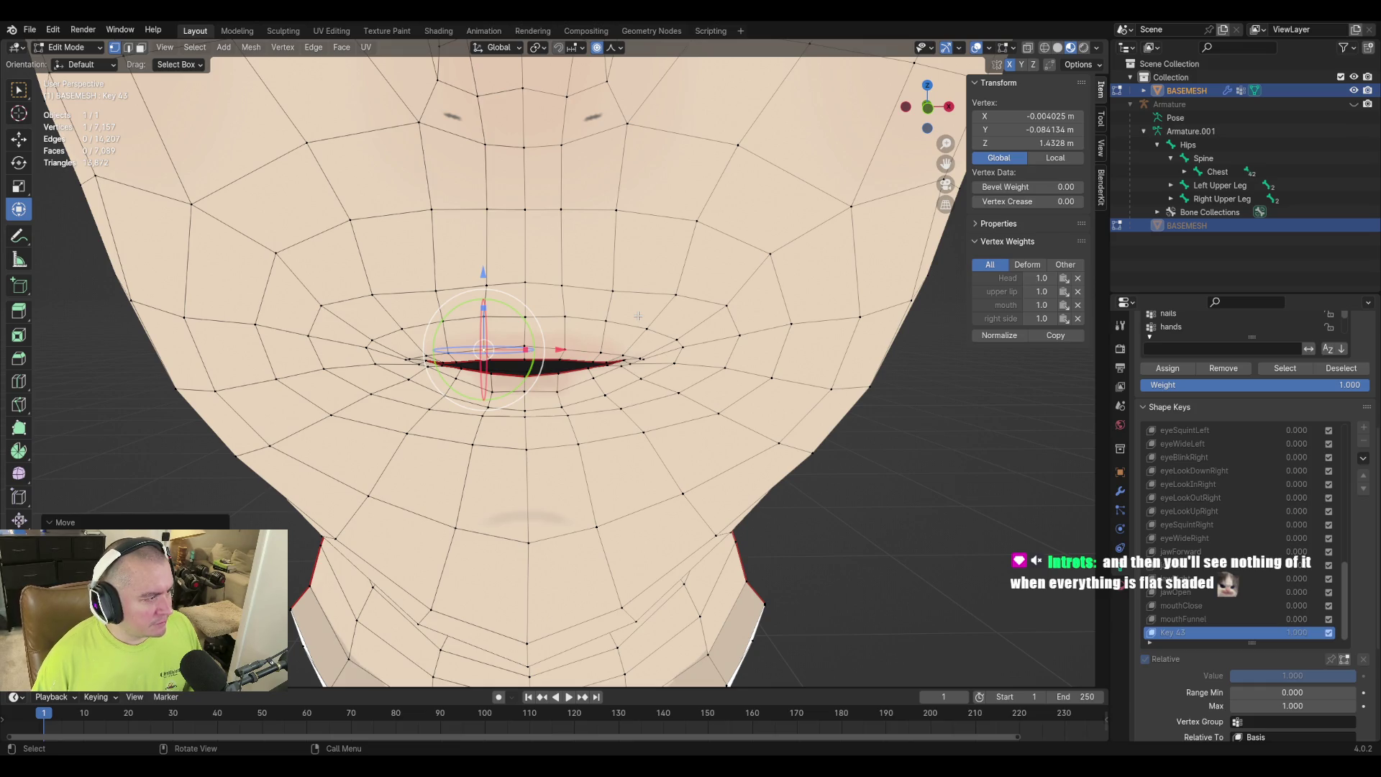
Save the file, then orbit to the side of the head and select a mouth-corner vertex.
key("ctrl+s")
middle_click_drag(639, 321, 543, 320)
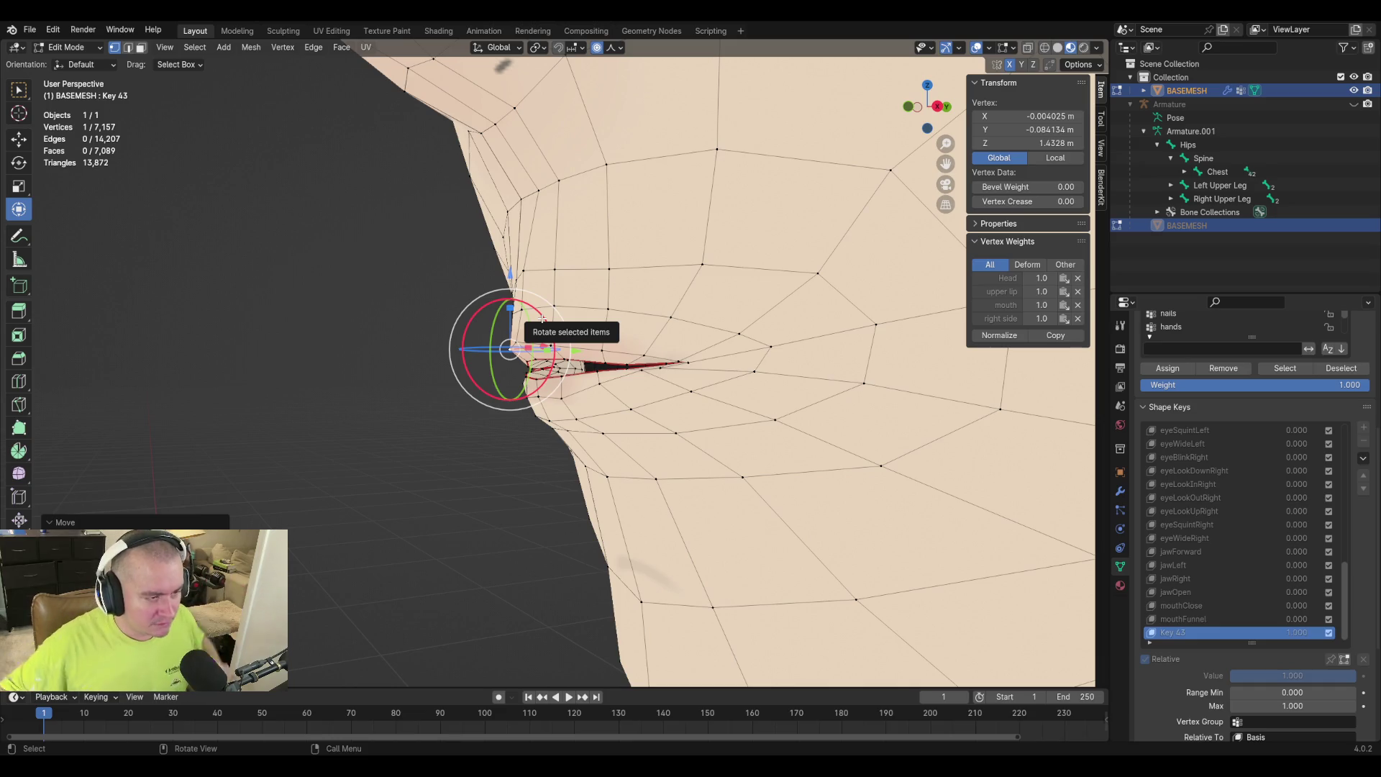
middle_click_drag(467, 298, 633, 280)
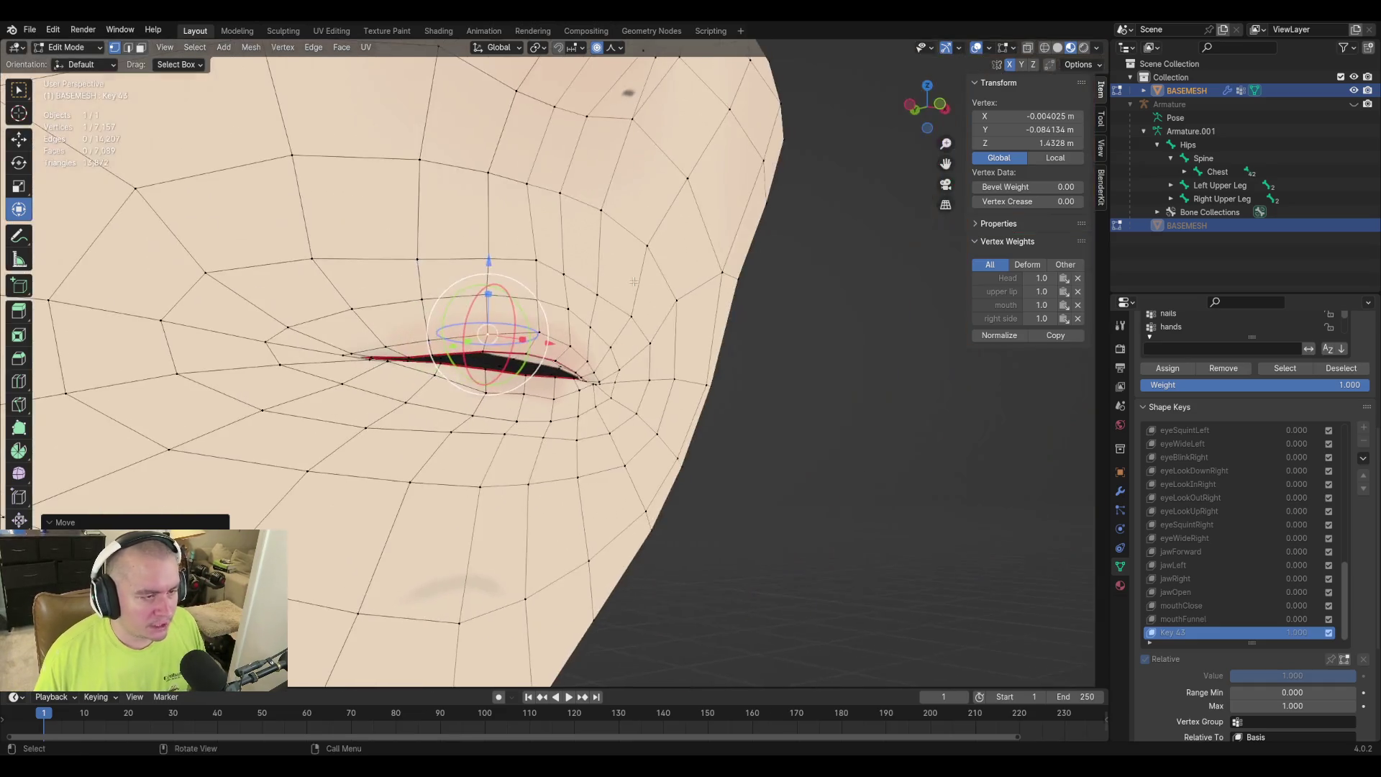
left_click(493, 400)
mouse_move(493, 400)
middle_mouse_down()
mouse_move(657, 364)
mouse_move(726, 375)
mouse_move(709, 371)
middle_mouse_up()
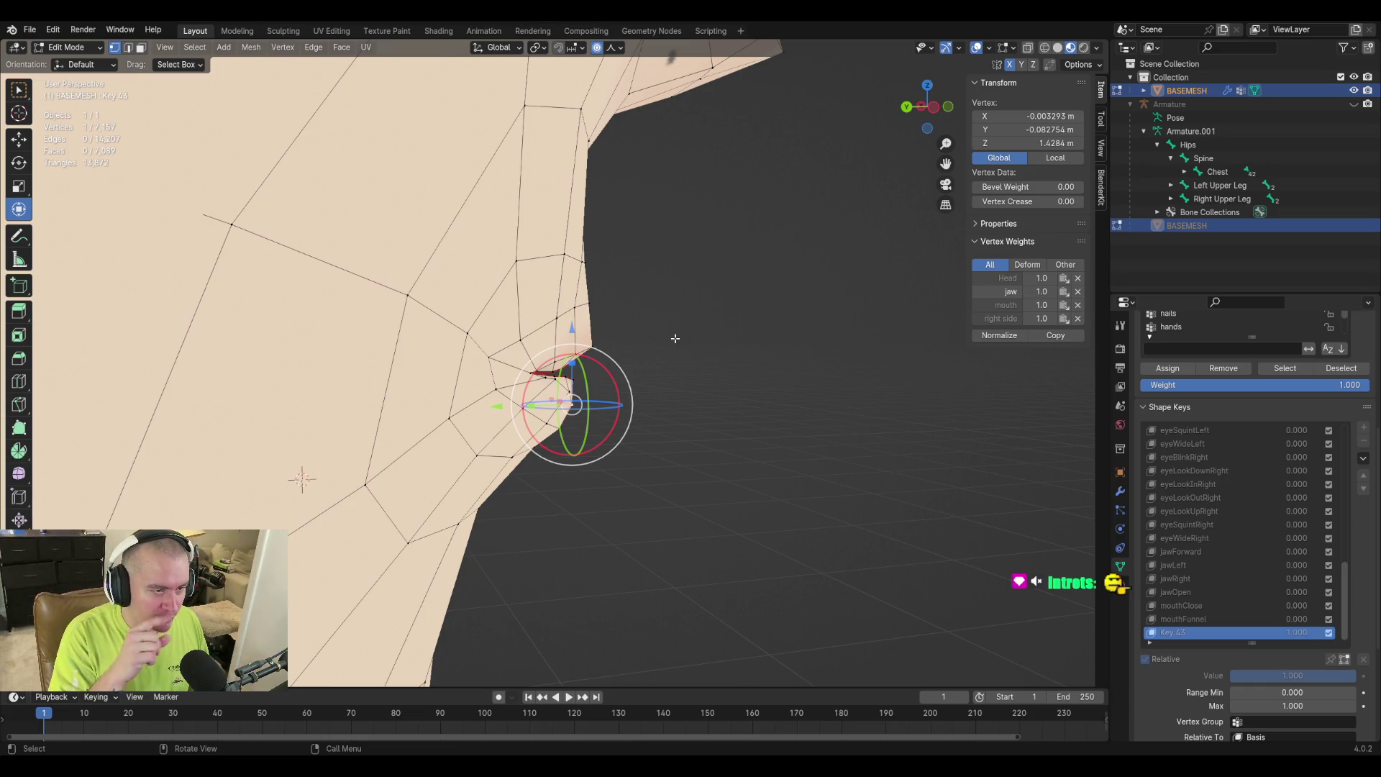
Pull the mouth-corner vertices with proportional editing to reshape the lip corner.
mouse_move(669, 324)
middle_mouse_down()
mouse_move(672, 364)
mouse_move(761, 425)
mouse_move(725, 422)
middle_mouse_up()
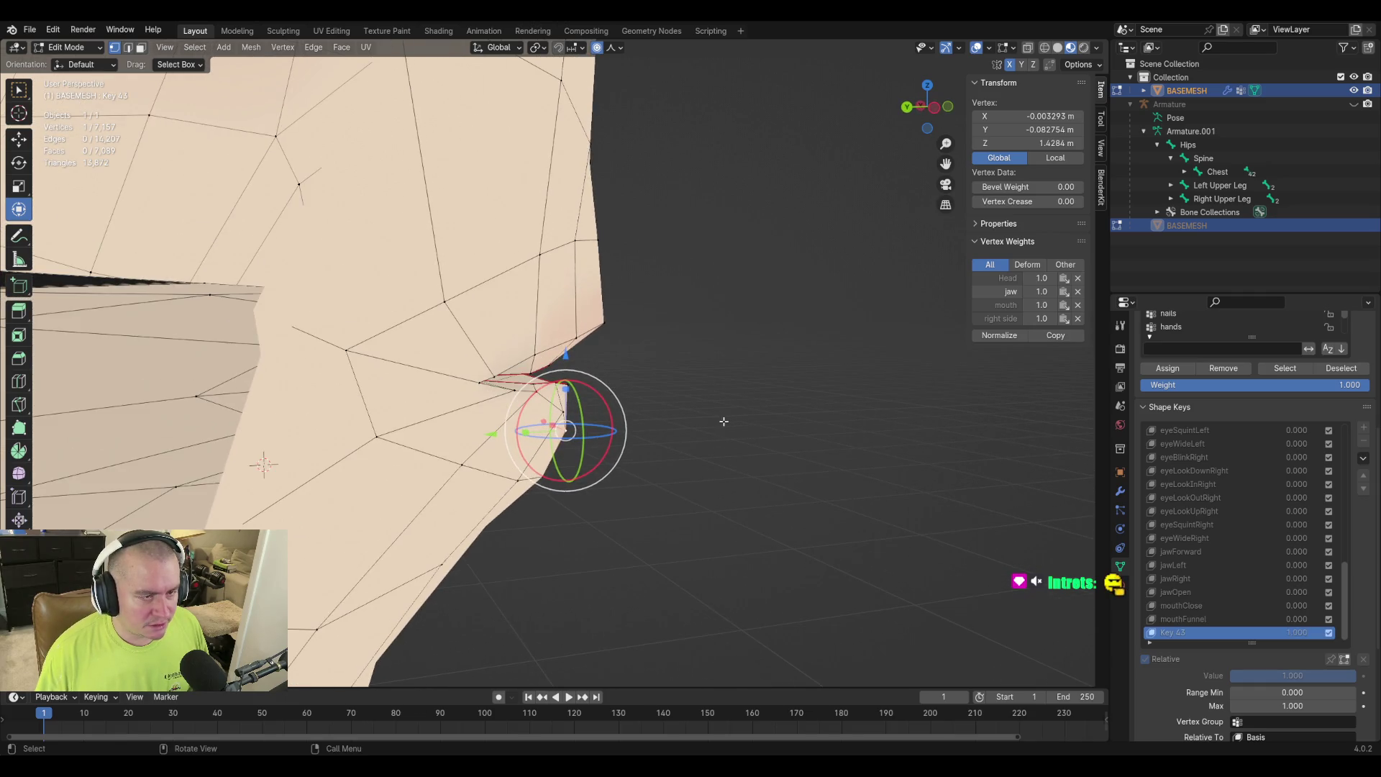
key("g")
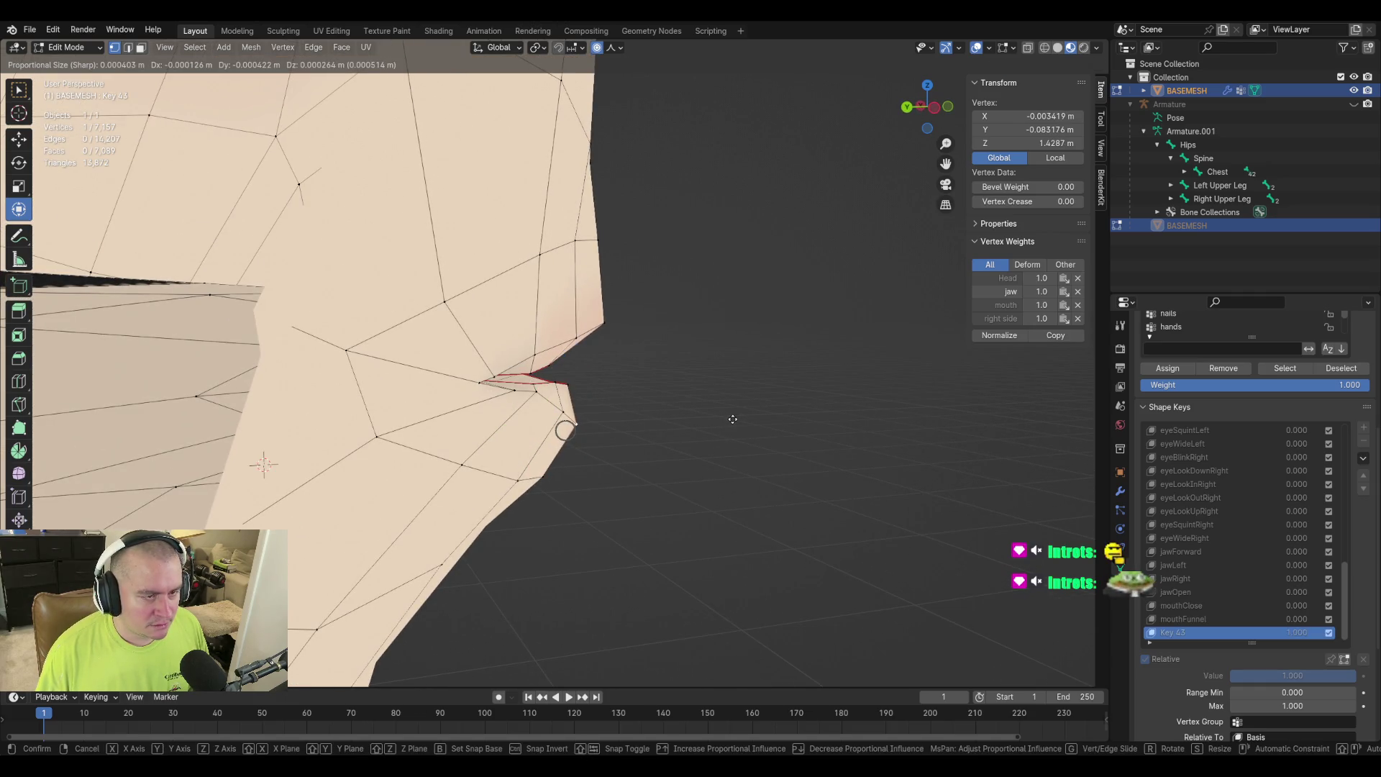
left_click(732, 419)
middle_click_drag(753, 375, 718, 391)
key("g")
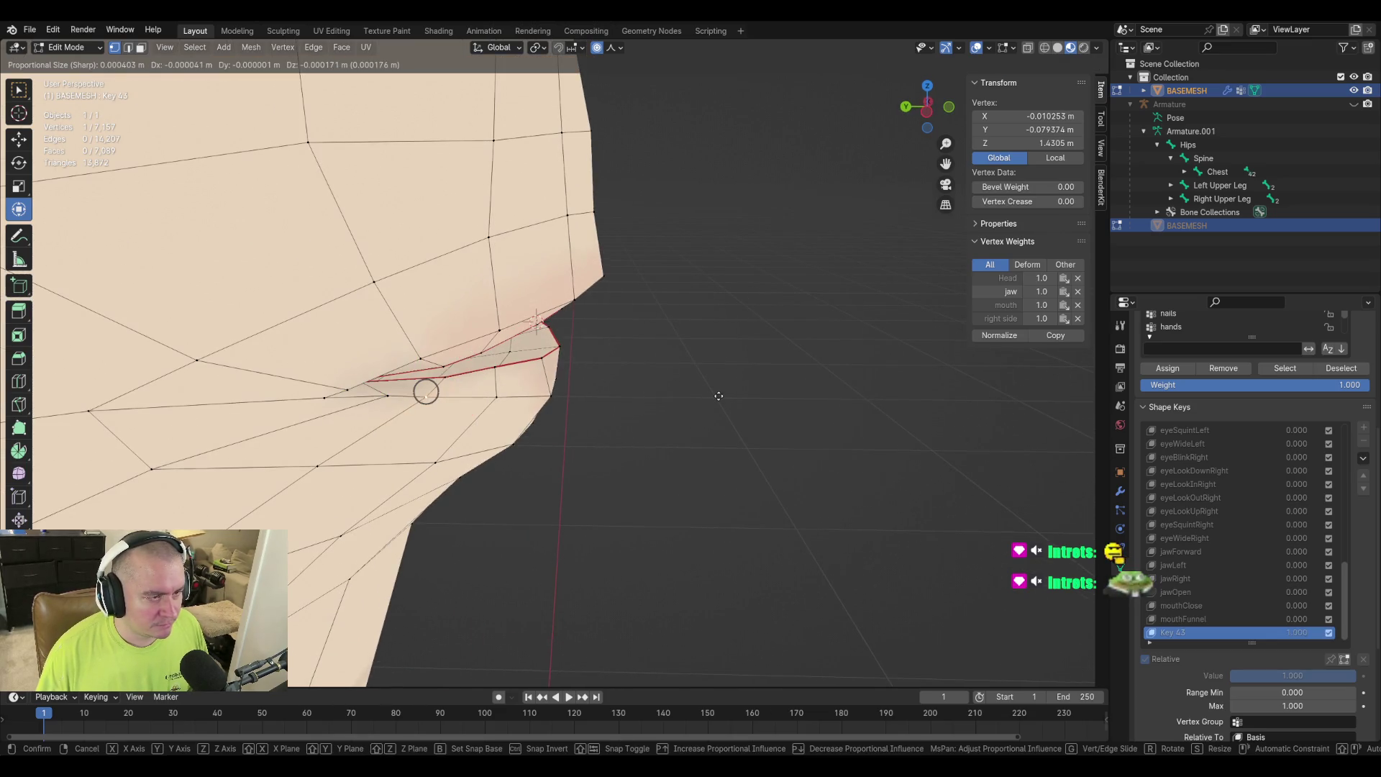
left_click(719, 394)
mouse_move(753, 372)
middle_mouse_down()
mouse_move(672, 397)
mouse_move(802, 395)
mouse_move(823, 369)
mouse_move(822, 386)
middle_mouse_up()
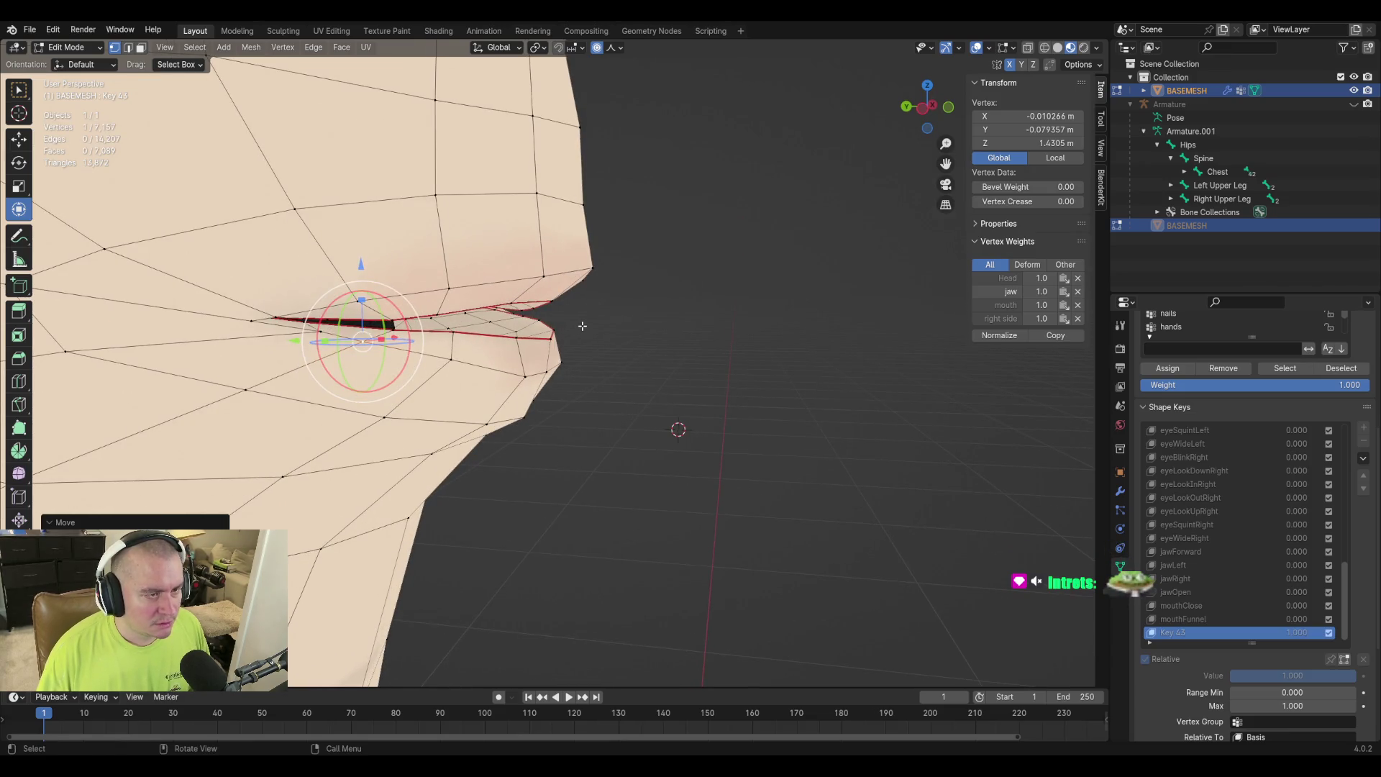
Nudge an upper-lip vertex slightly to the right.
left_click(507, 305)
mouse_move(507, 306)
middle_mouse_down()
mouse_move(671, 341)
mouse_move(604, 338)
middle_mouse_up()
key("g")
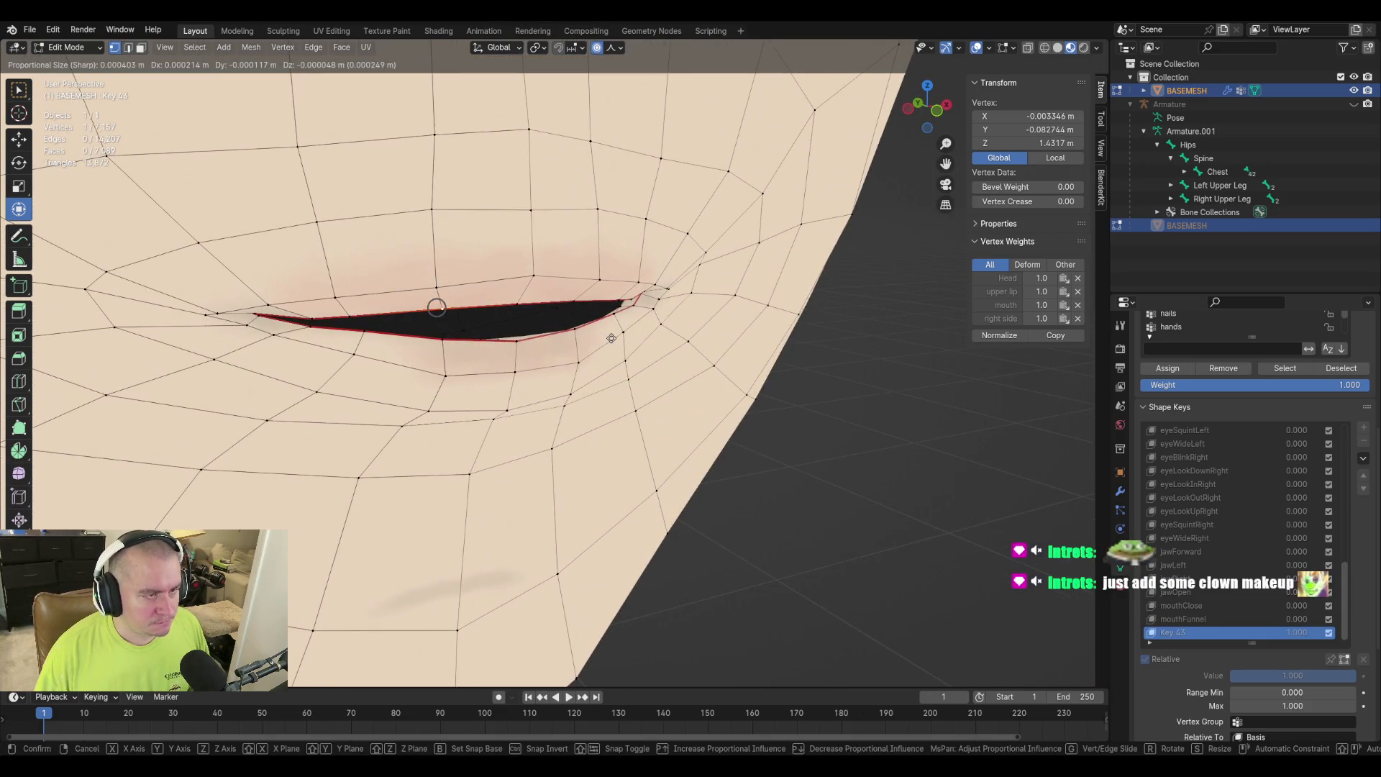
left_click(609, 339)
Move the centre lower-lip vertex along Z, then return to Object Mode and scrub Key 43 to preview.
middle_click_drag(732, 390, 518, 338)
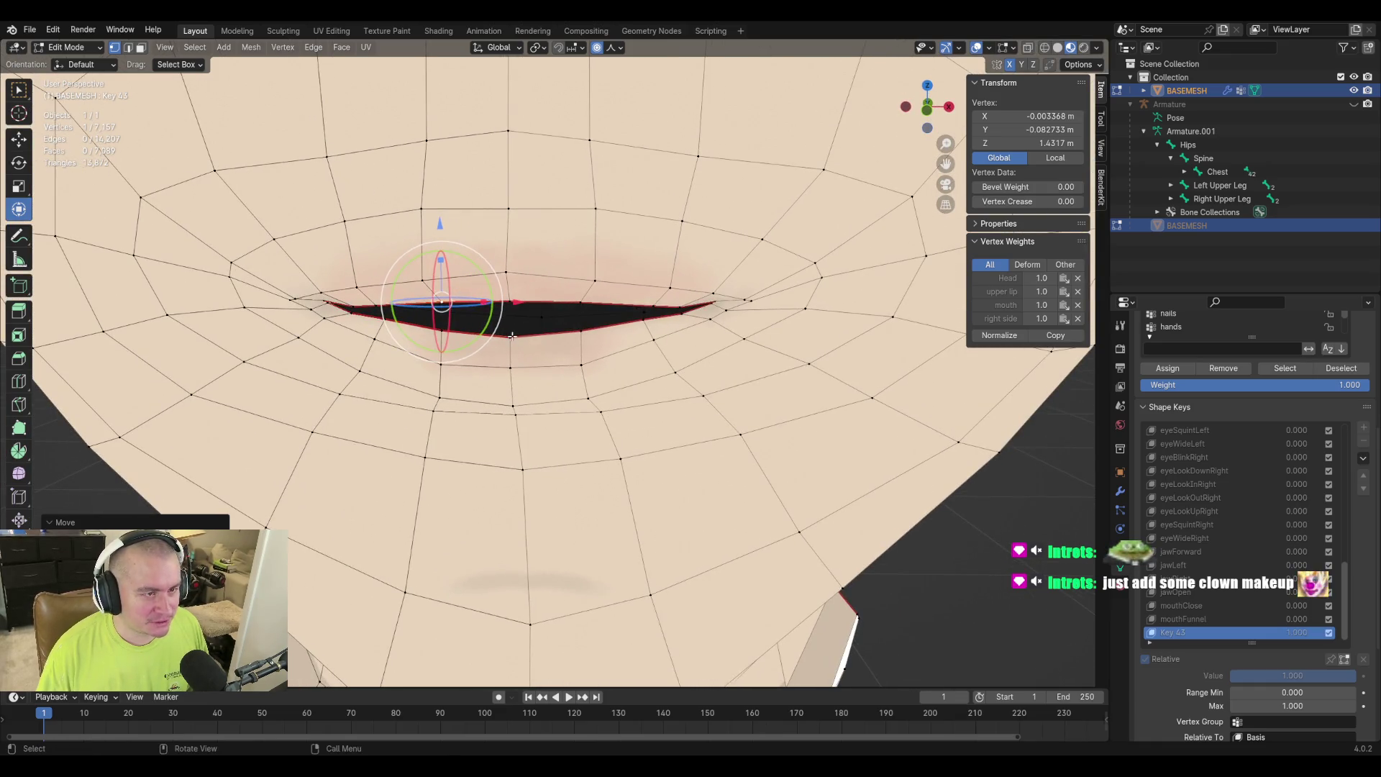
left_click(512, 336)
key("g")
key("z")
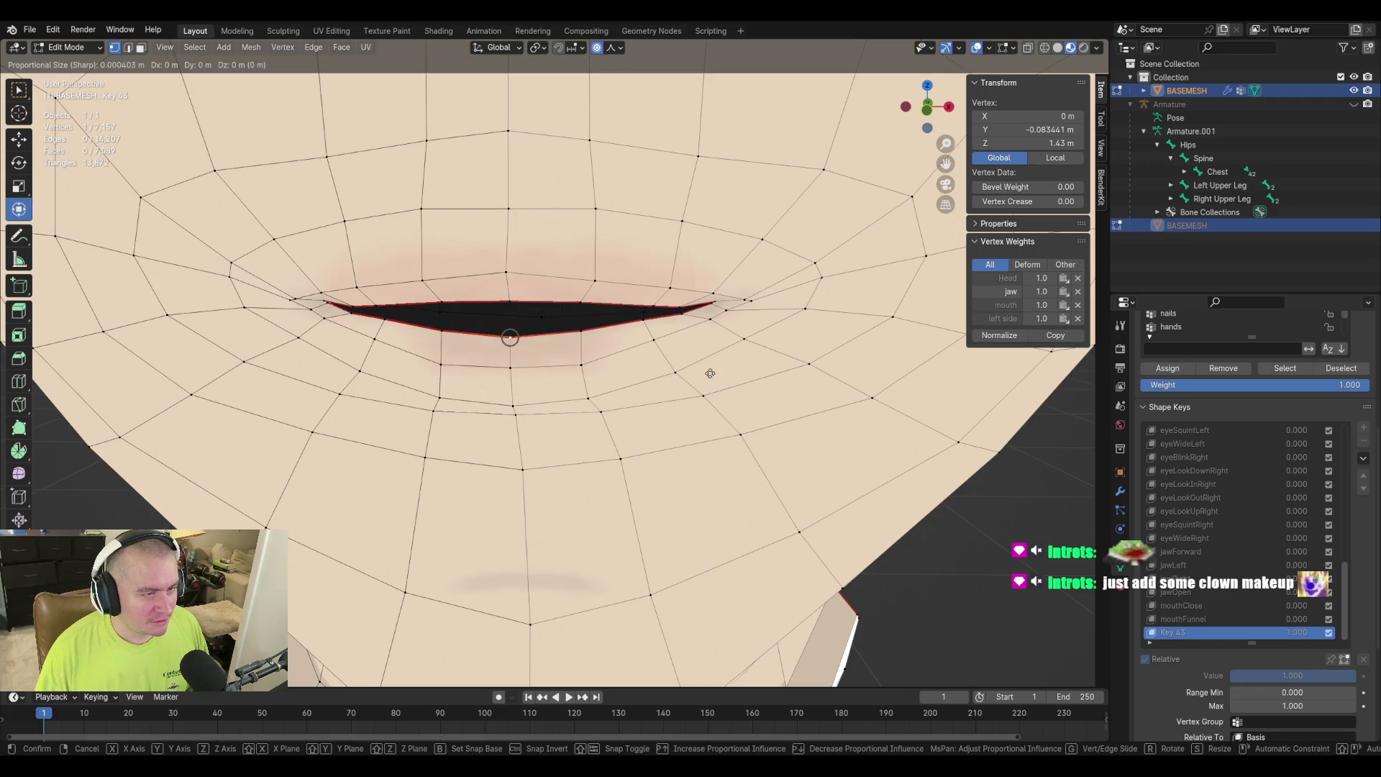
left_click(706, 368)
middle_click_drag(706, 369, 667, 365)
scroll(667, 365, "down", 5)
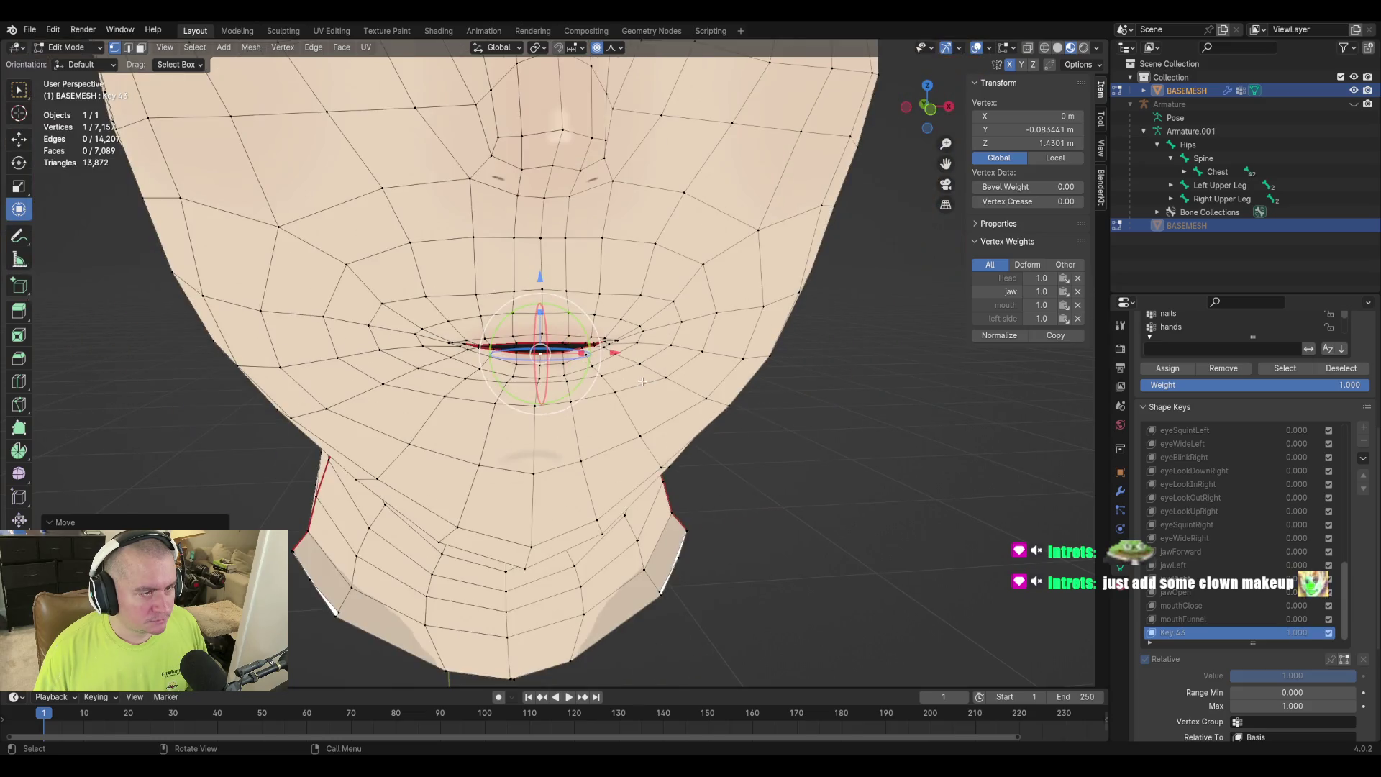
key("Tab")
mouse_move(1297, 640)
left_mouse_down()
mouse_move(1198, 642)
mouse_move(1240, 642)
mouse_move(1198, 642)
mouse_move(1228, 641)
left_mouse_up()
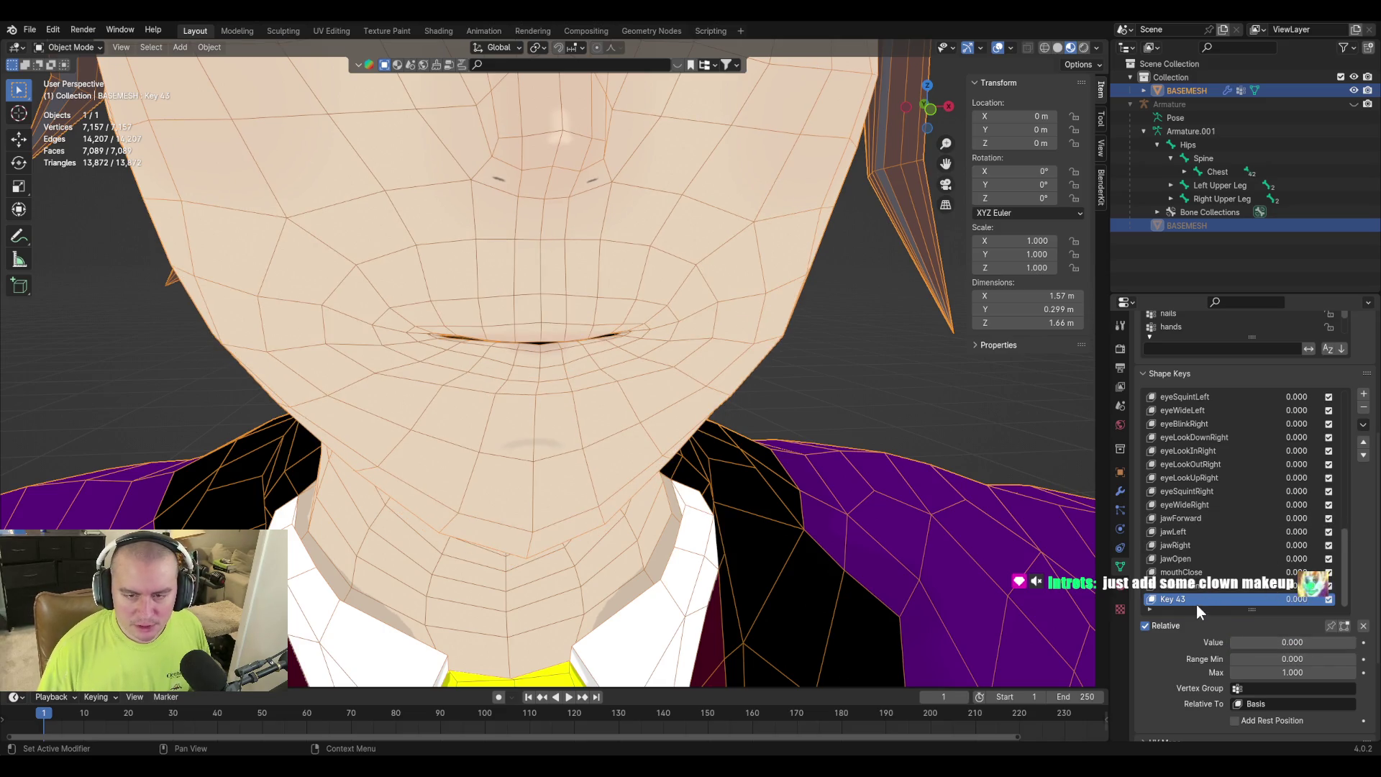
Rename Key 43 to 'mouth'.
double_click(1170, 601)
type("mouth")
key("Return")
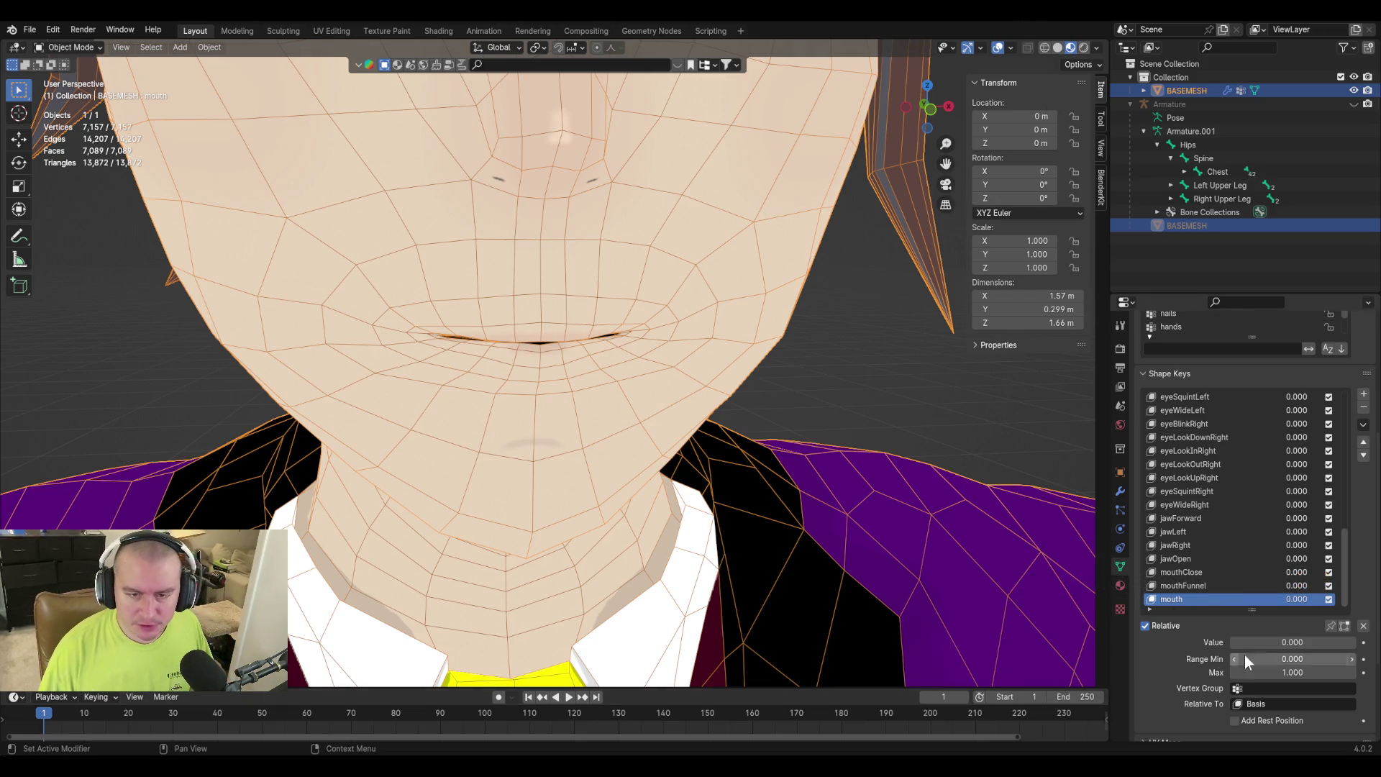
Raise the mouth key's maximum to 2 and scrub its value to preview the shape.
left_click(1298, 672)
type("2")
key("Return")
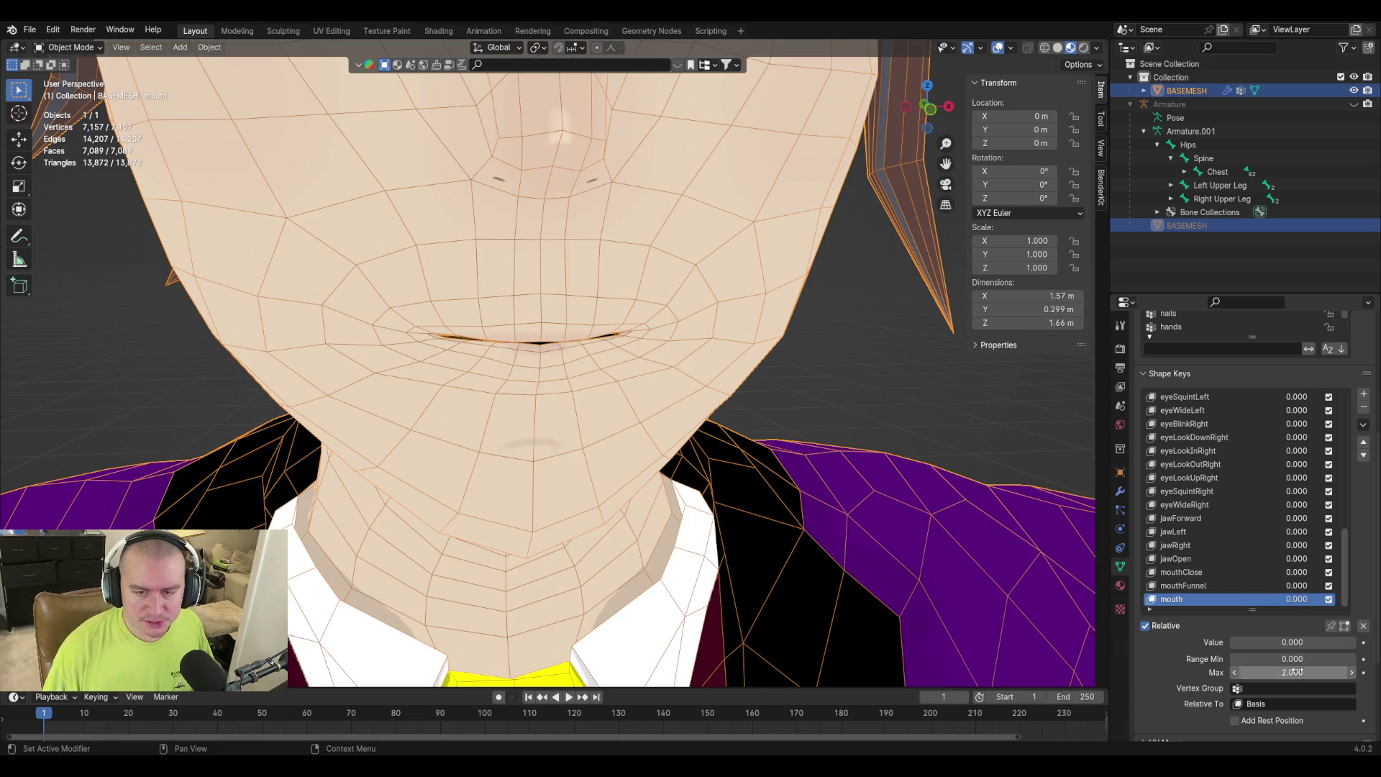
mouse_move(1253, 640)
left_mouse_down()
mouse_move(1291, 640)
mouse_move(1232, 641)
mouse_move(1355, 641)
left_mouse_up()
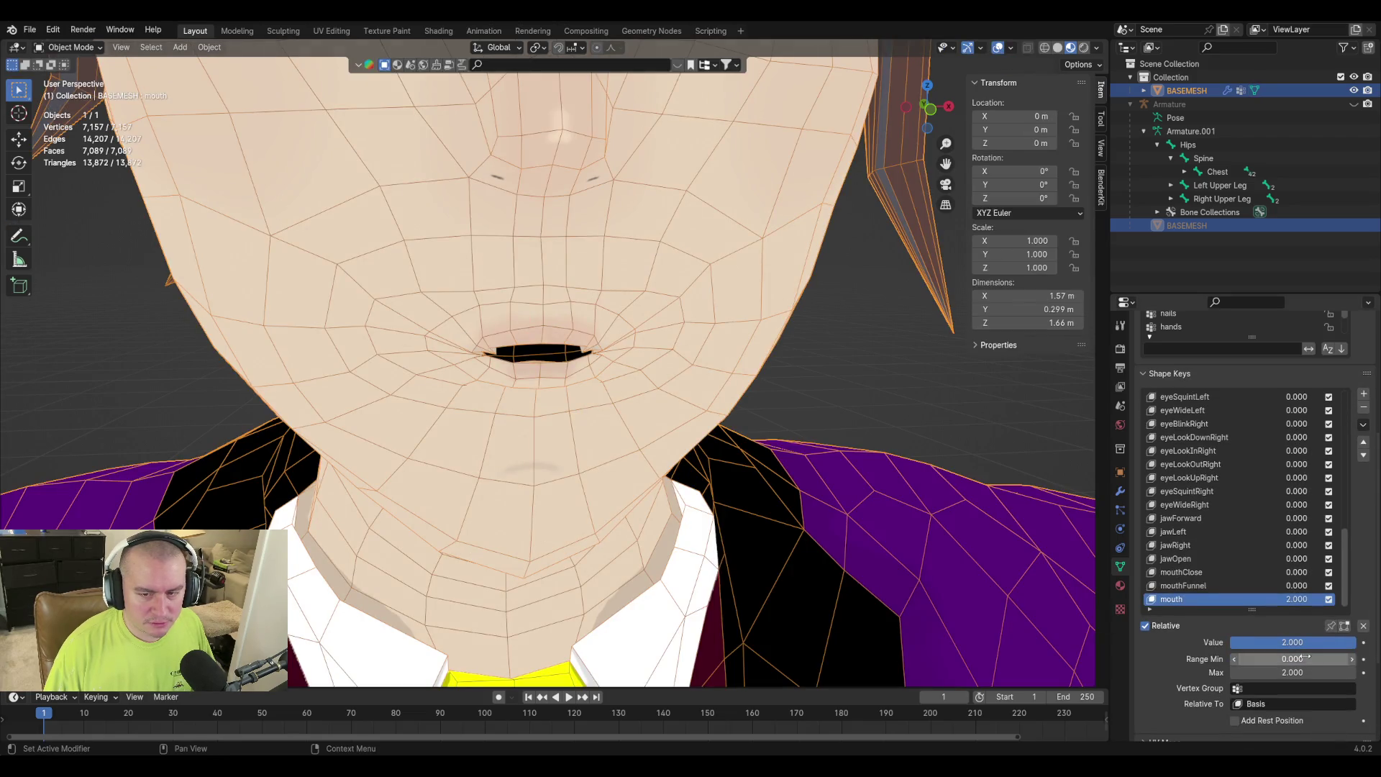
key("Tab")
key("Tab")
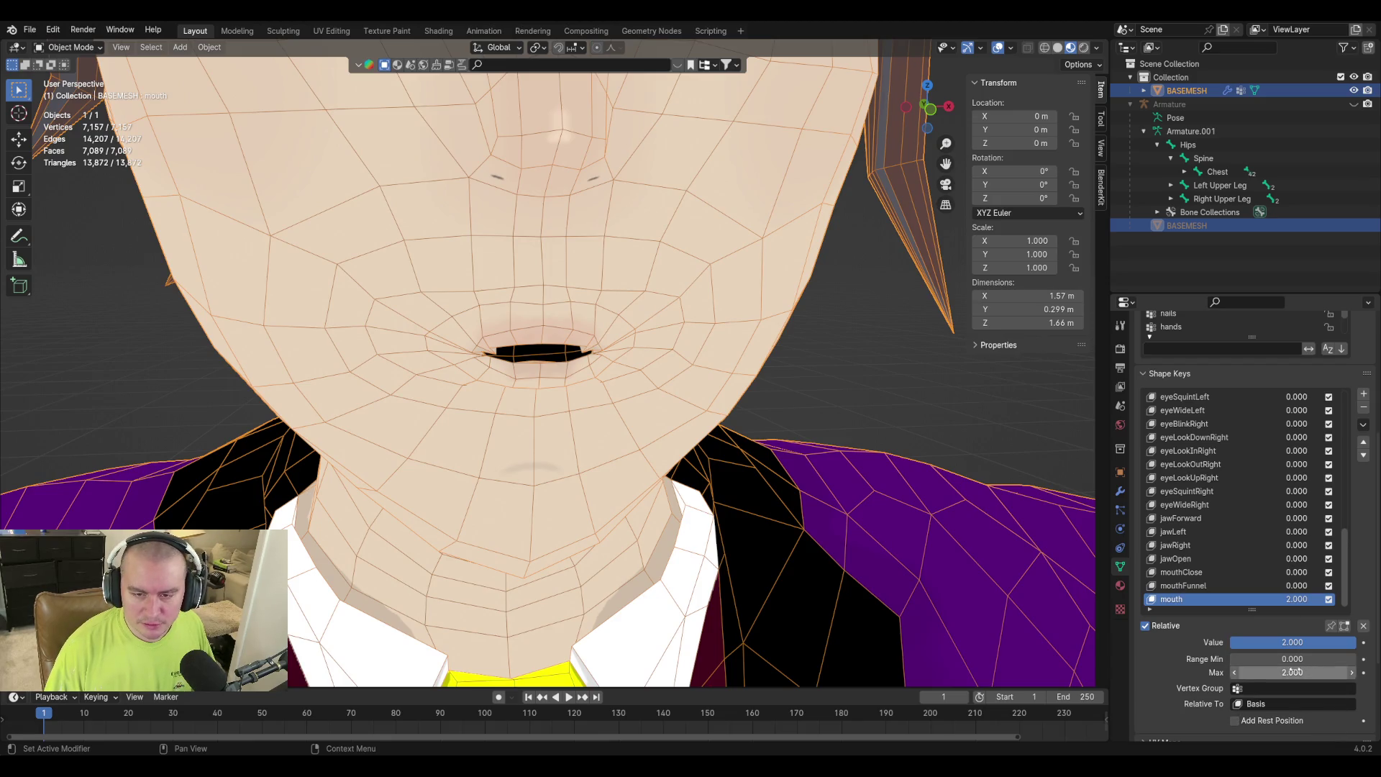
left_click_drag(1299, 642, 1231, 643)
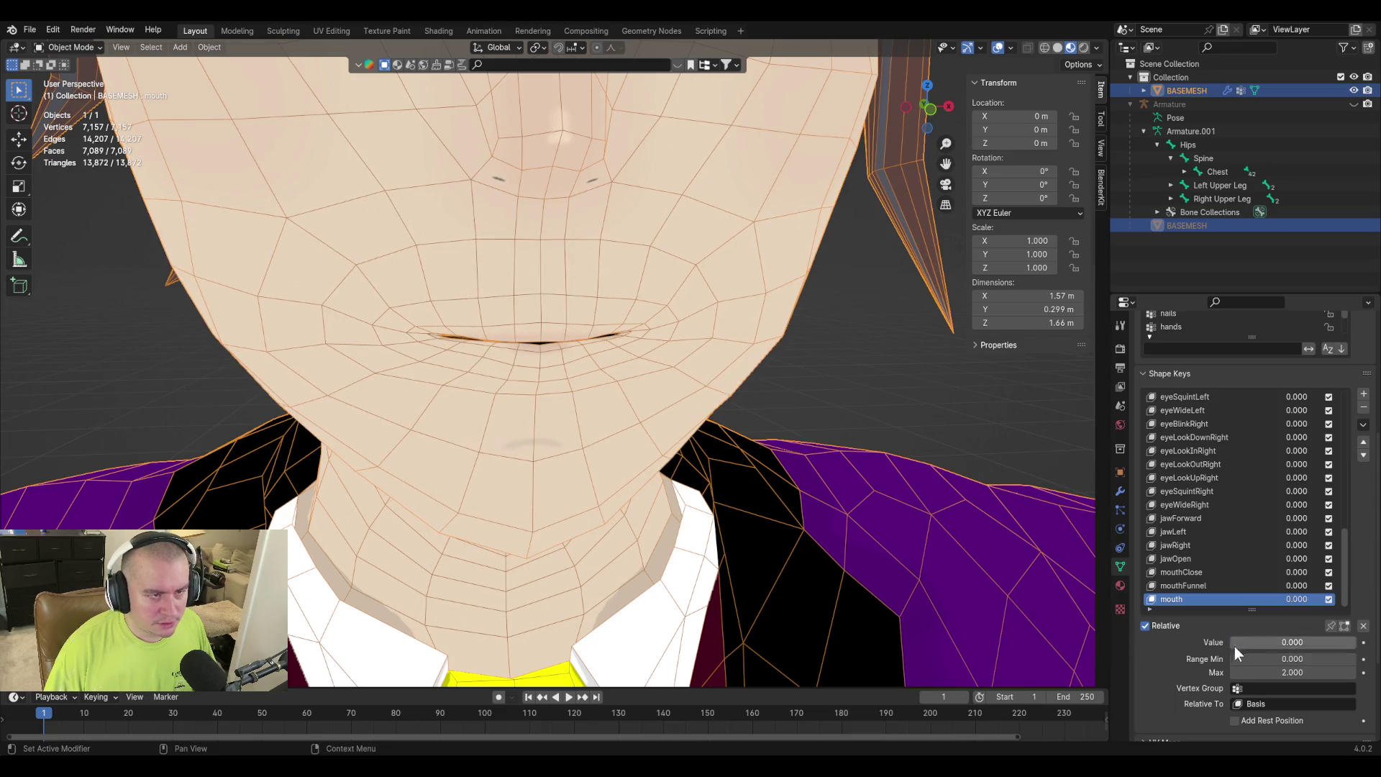
Set the mouth key's value to 1 and maximum back to 1, then begin renaming it with 'Pucker'.
left_click(1298, 642)
type("1")
key("Return")
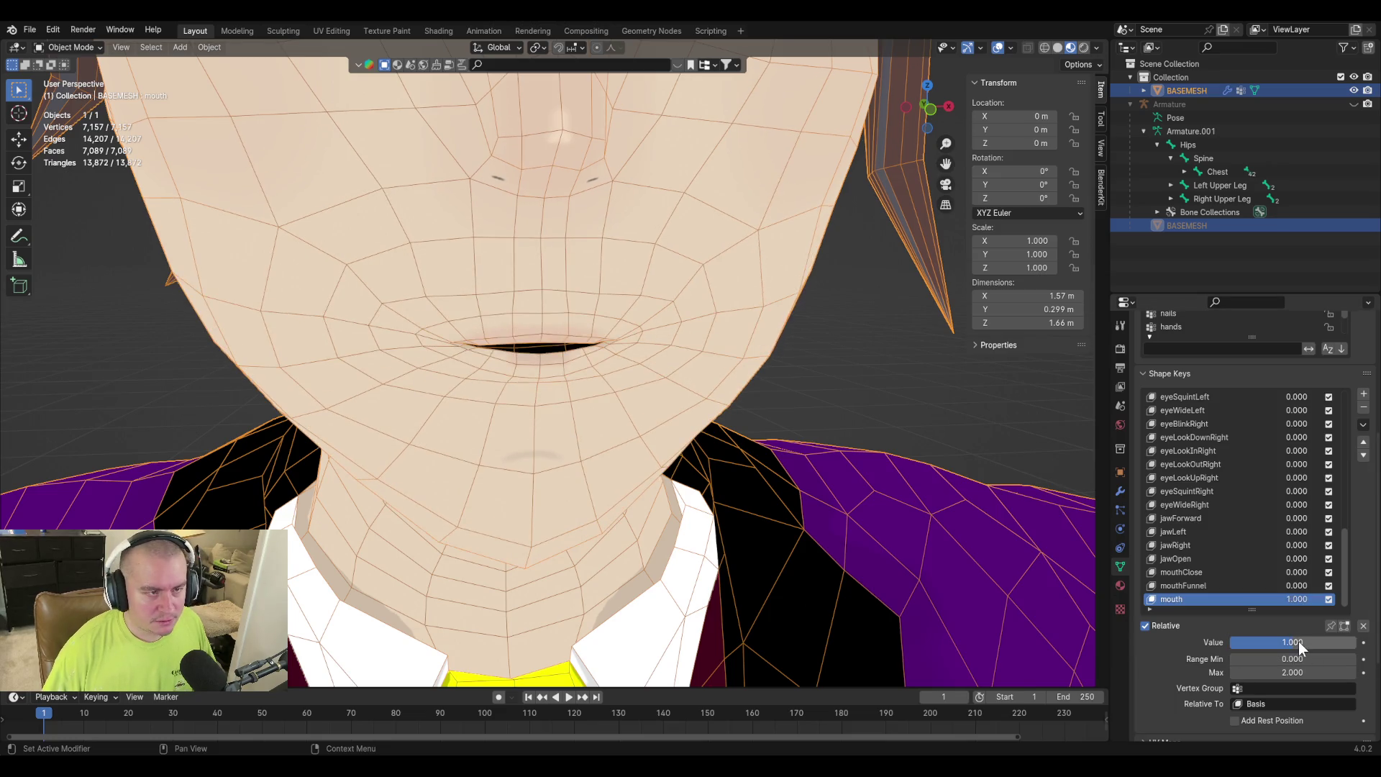
mouse_move(710, 448)
middle_mouse_down()
mouse_move(805, 422)
mouse_move(866, 443)
mouse_move(648, 419)
mouse_move(688, 464)
middle_mouse_up()
scroll(688, 465, "up", 3)
left_click(1307, 674)
type("1")
key("Return")
middle_click_drag(770, 443, 741, 392)
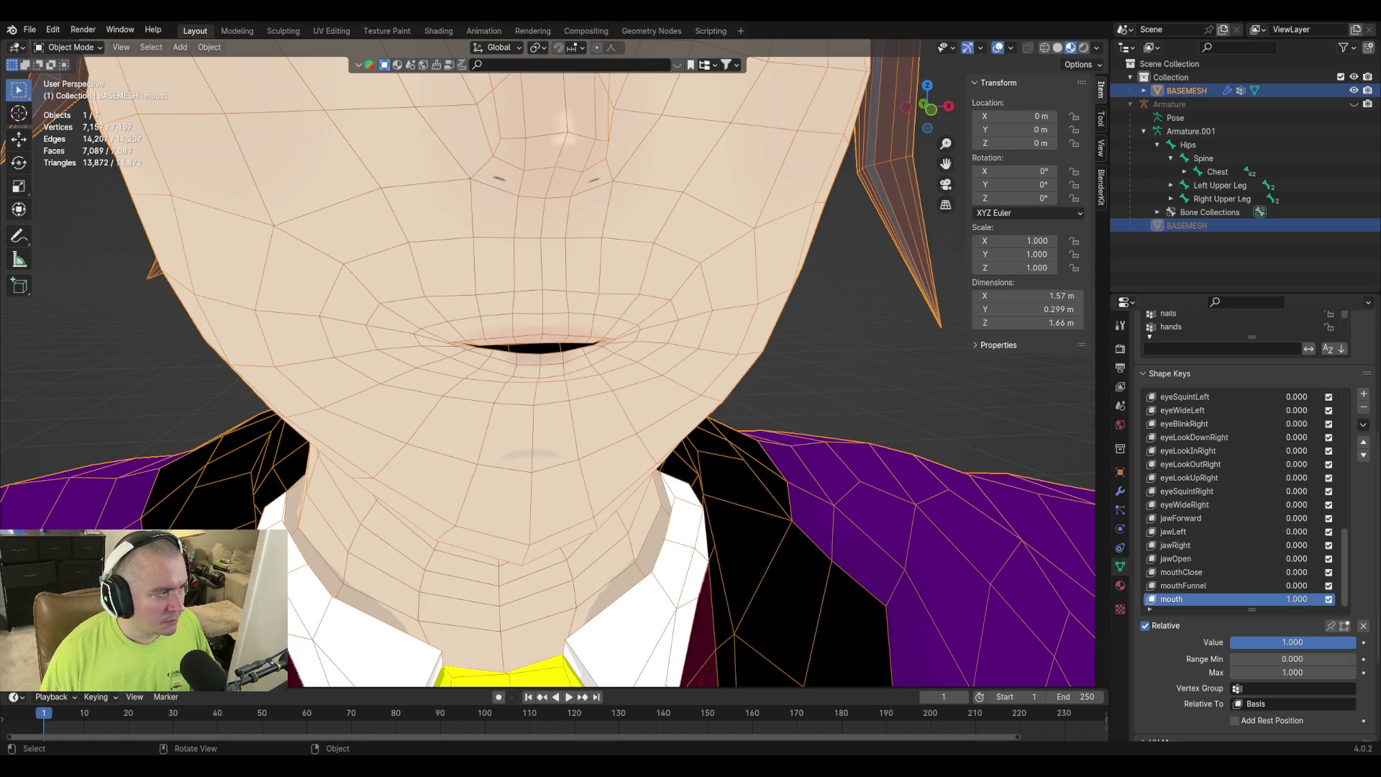
double_click(1177, 600)
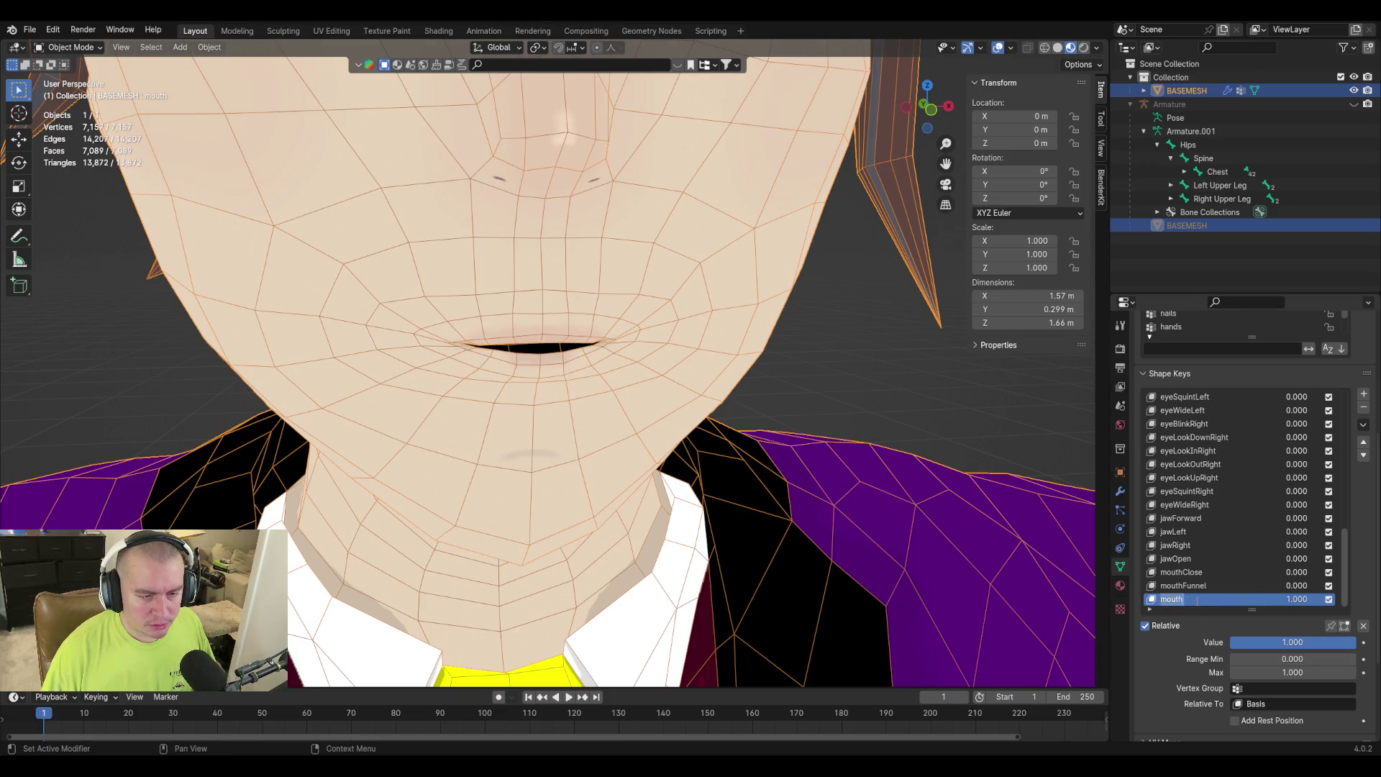
type("Pucker")
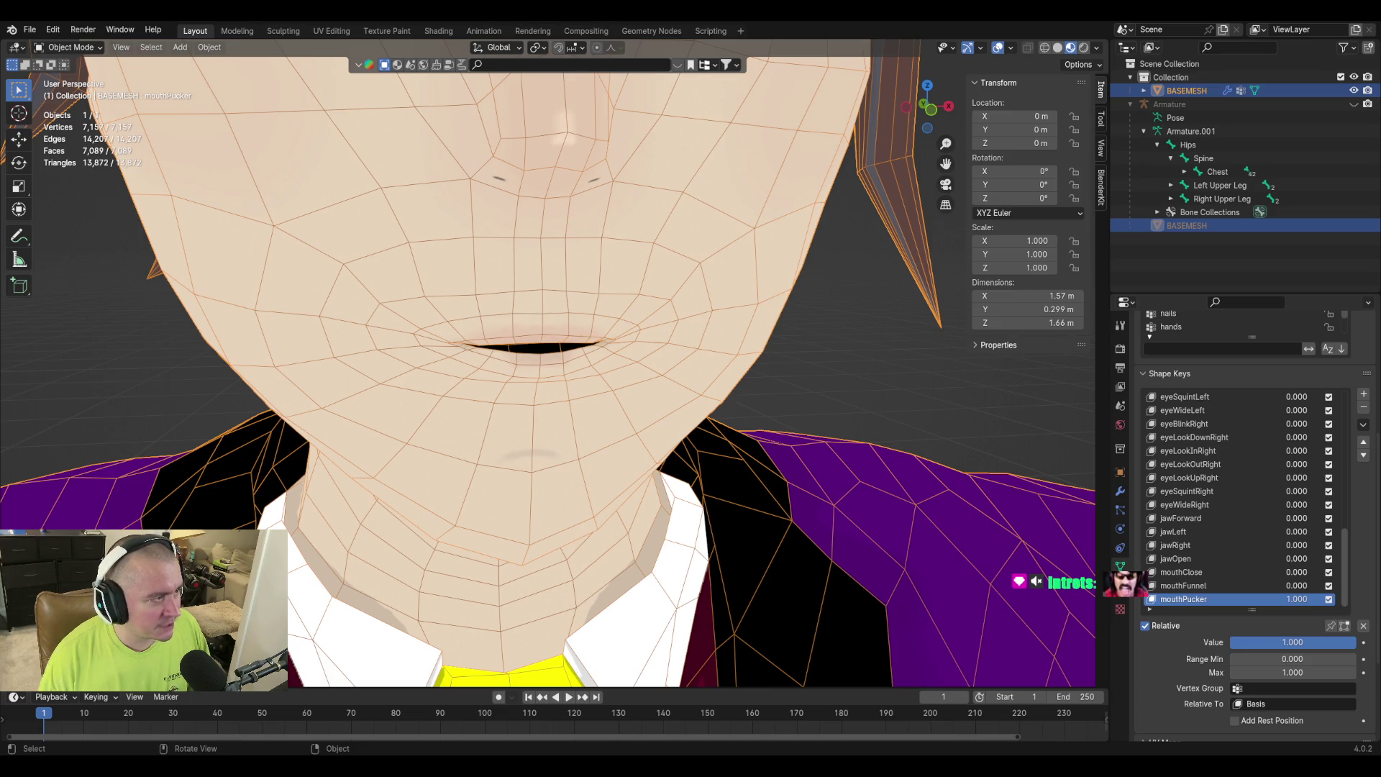
Save, drop mouthPucker to 0, check the mouthLeft reference page, and view the face frontally.
key("ctrl+s")
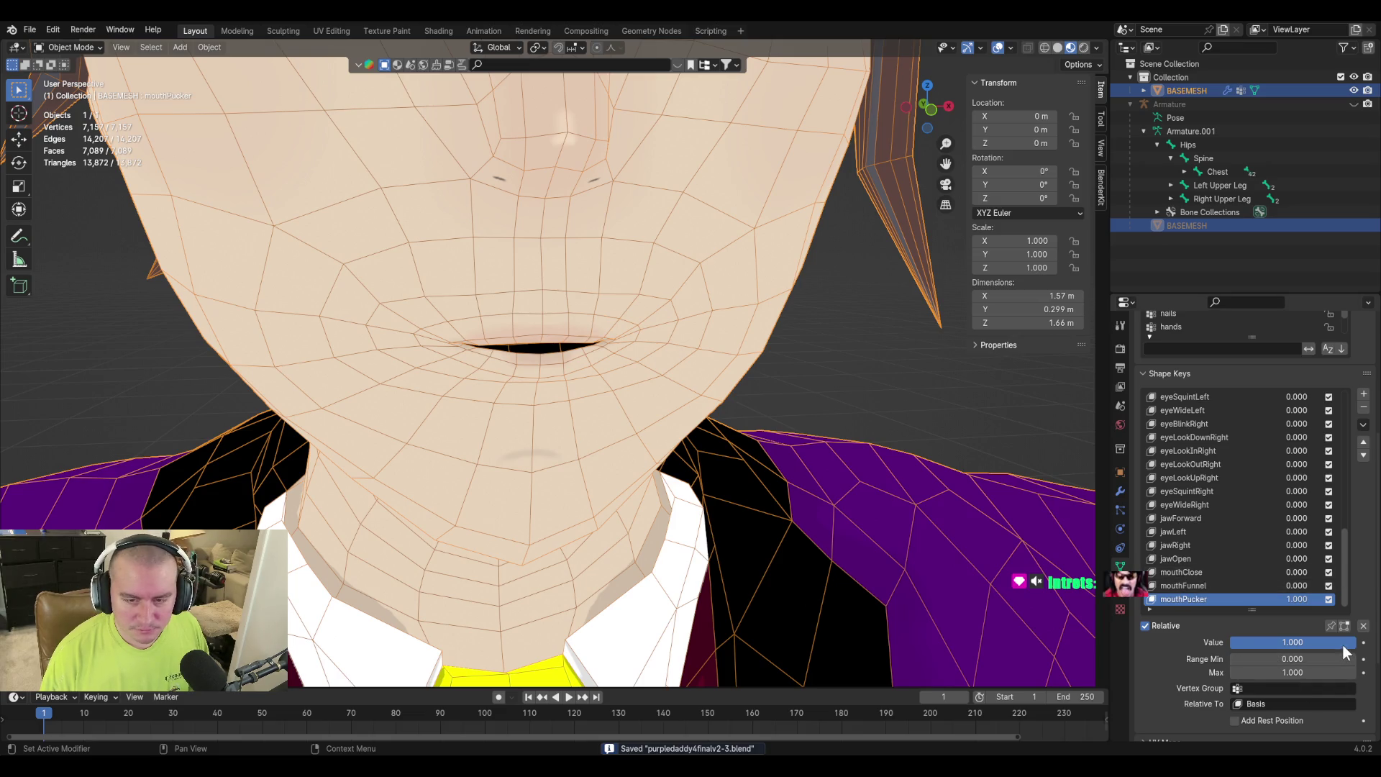
left_click_drag(1342, 643, 1102, 654)
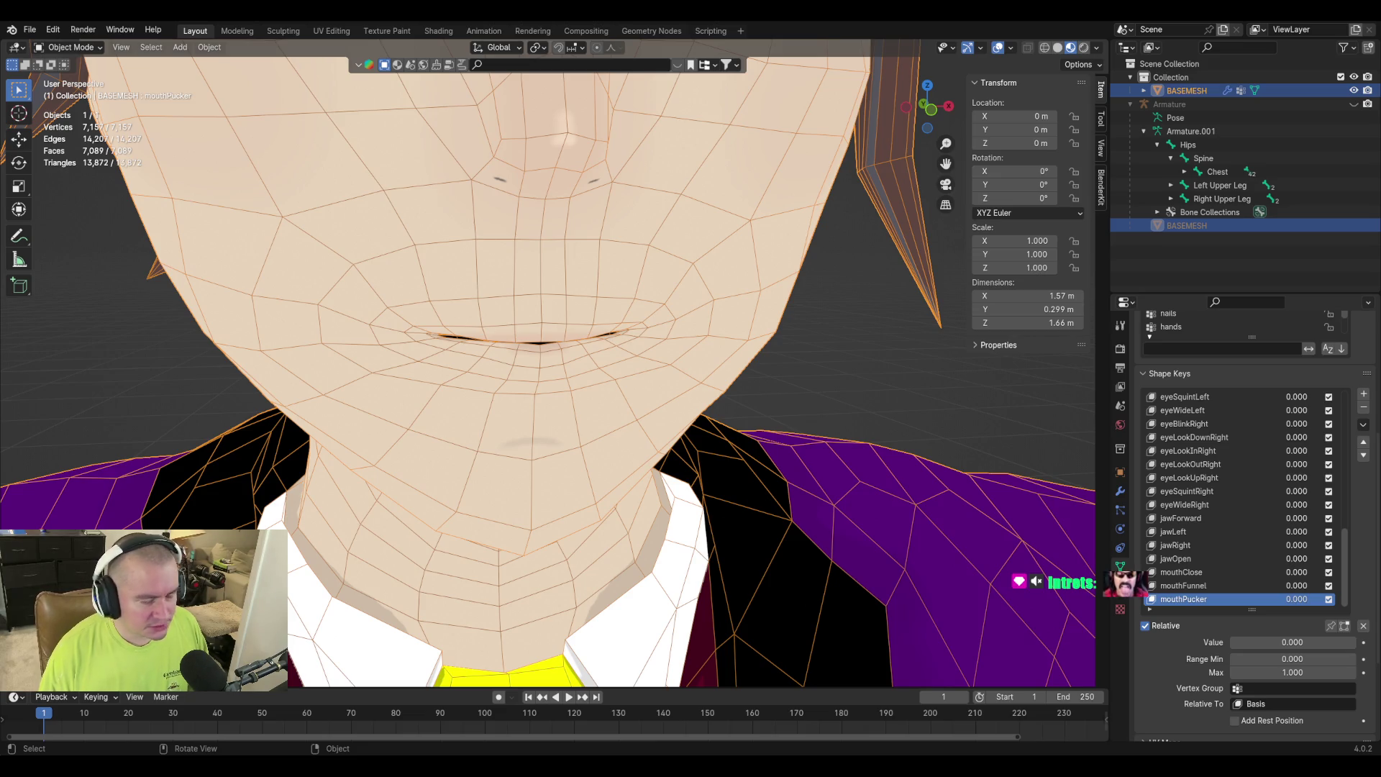
key("alt+Tab")
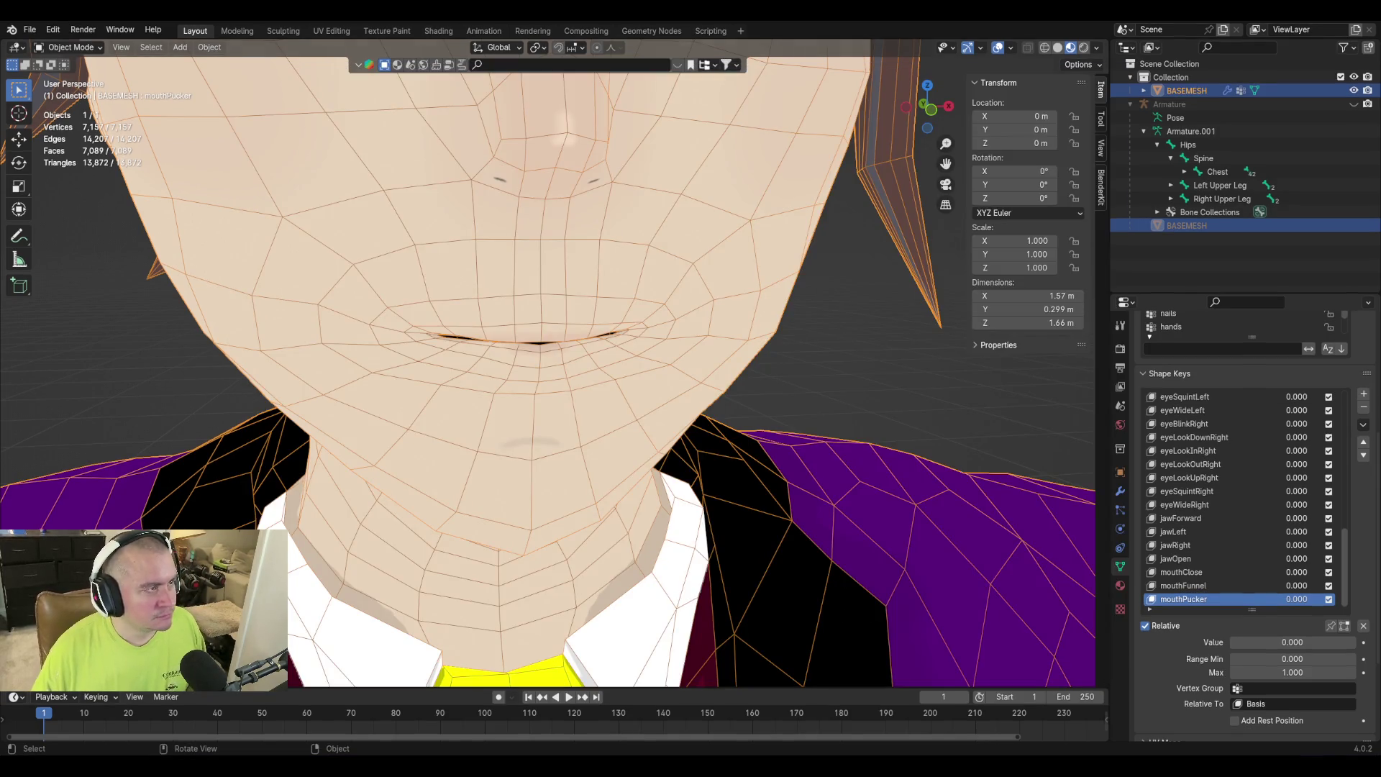
mouse_move(521, 365)
middle_mouse_down()
mouse_move(594, 336)
mouse_move(558, 439)
middle_mouse_up()
scroll(547, 324, "down", 2)
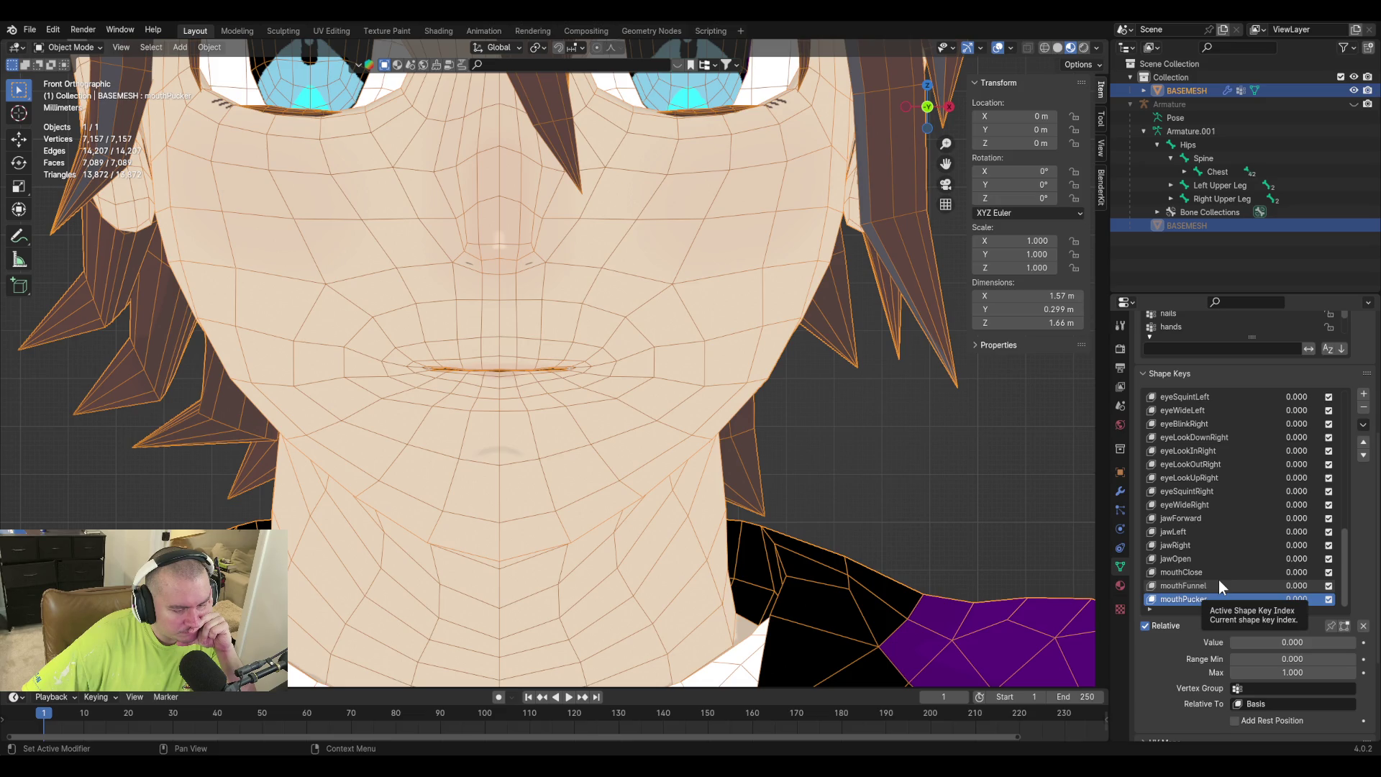
Add two shape keys named 'grin' and 'mouth both', then enter Edit Mode.
left_click(1363, 394)
type("grin")
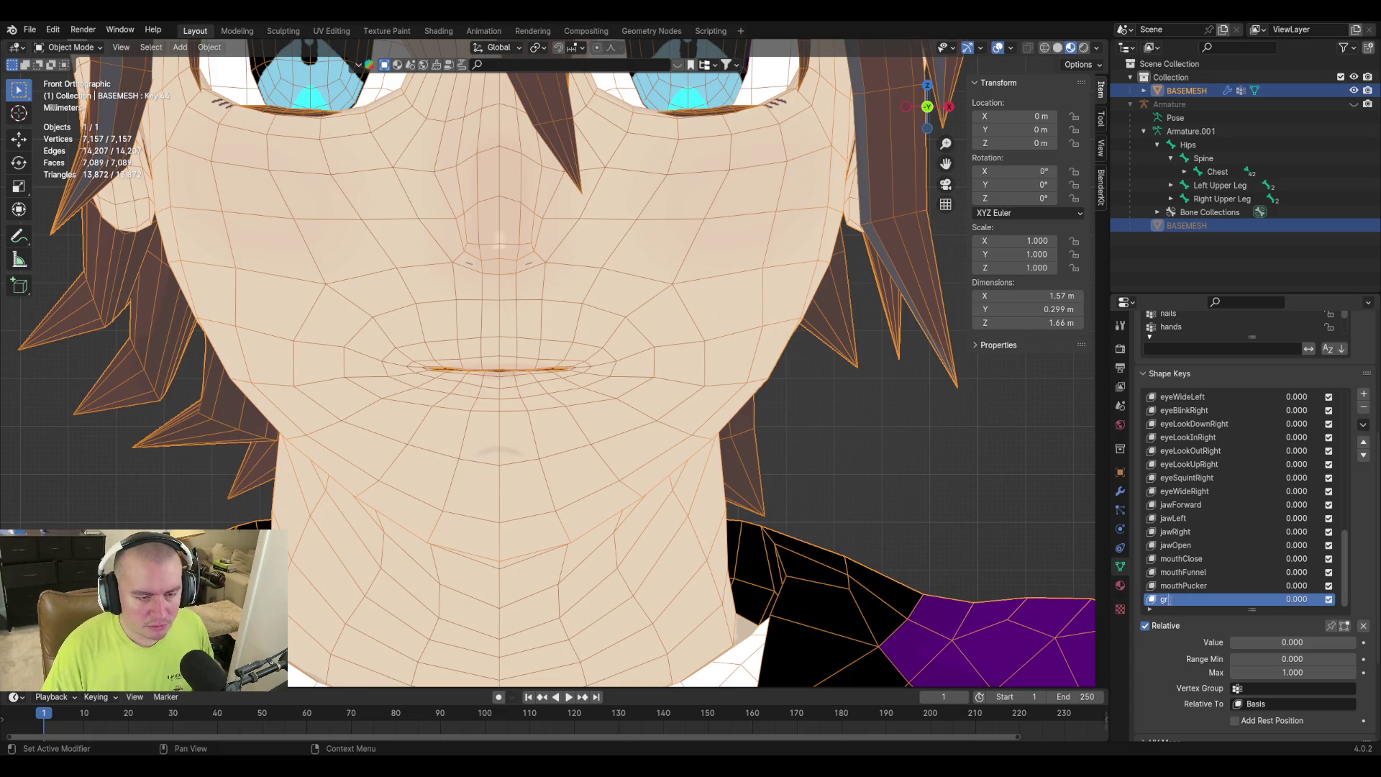
key("Return")
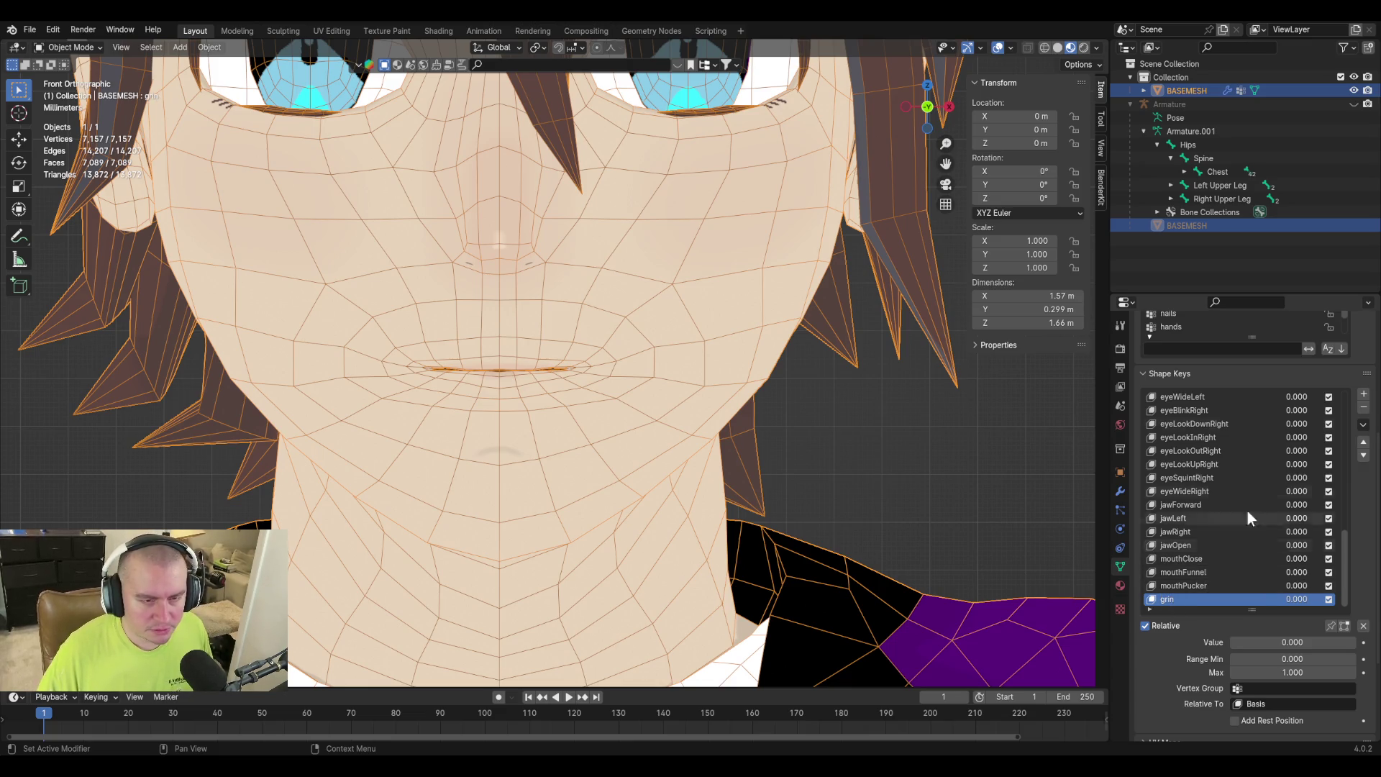
left_click(1364, 394)
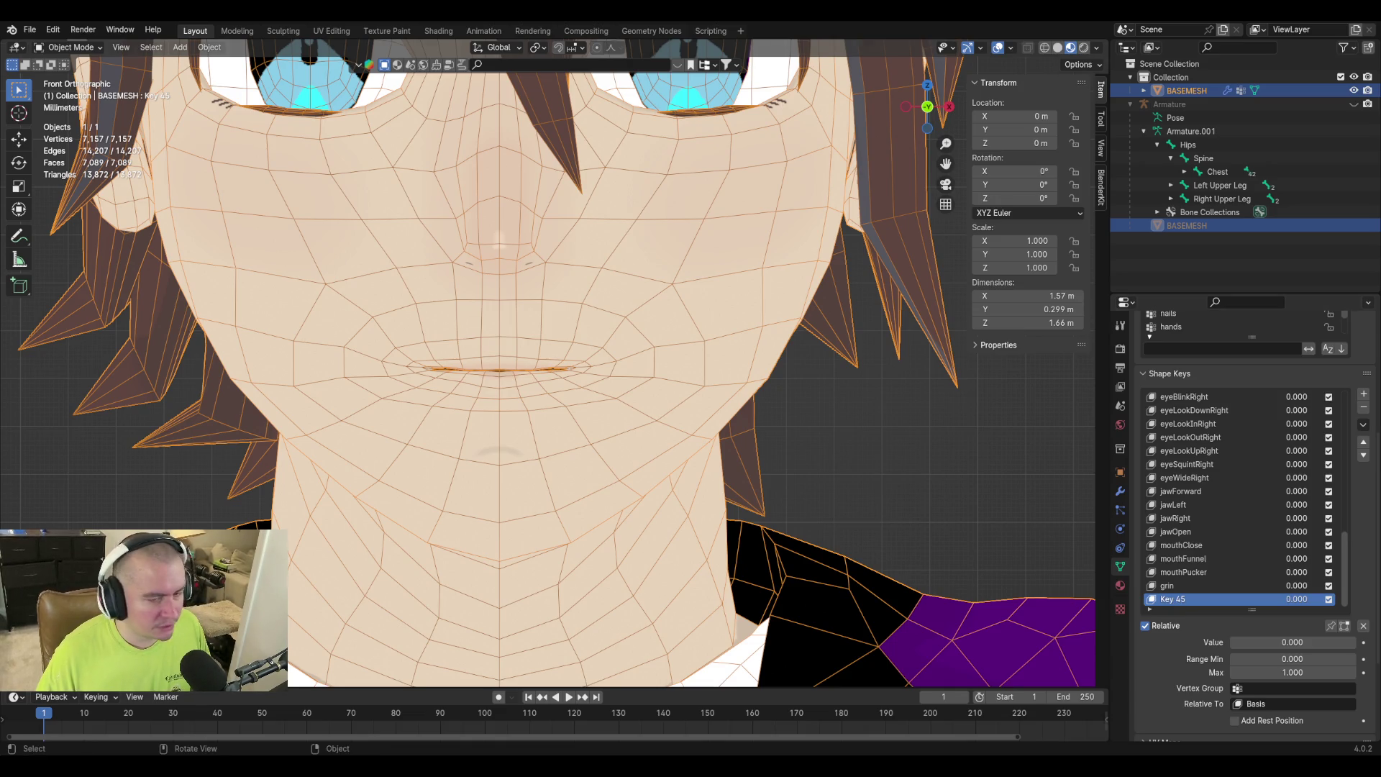
type("mouth both")
key("Return")
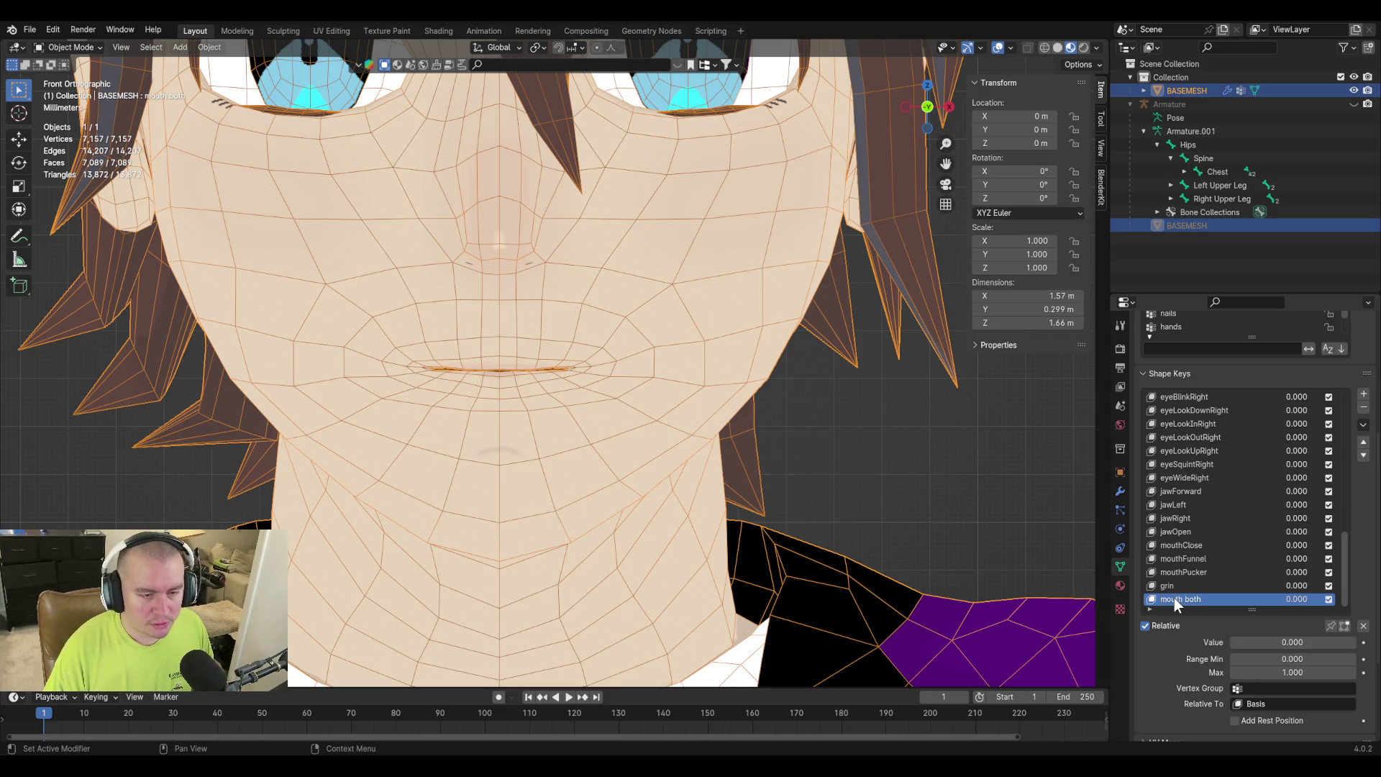
key("Tab")
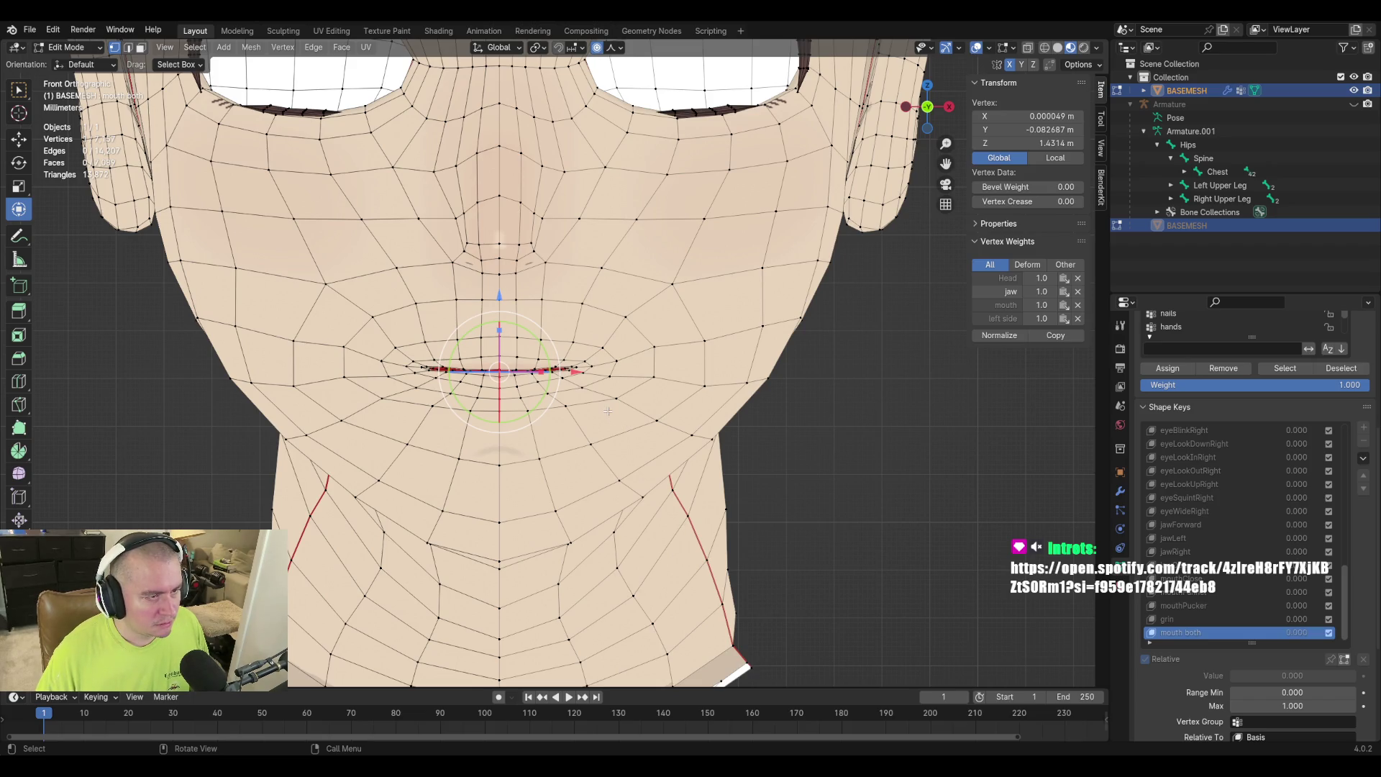
Back in Object Mode, rename the newest shape key to 'mouthLeft'.
middle_click_drag(608, 411, 700, 429, "shift")
key("Tab")
scroll(1172, 603, "down", 2)
type("mouthLef")
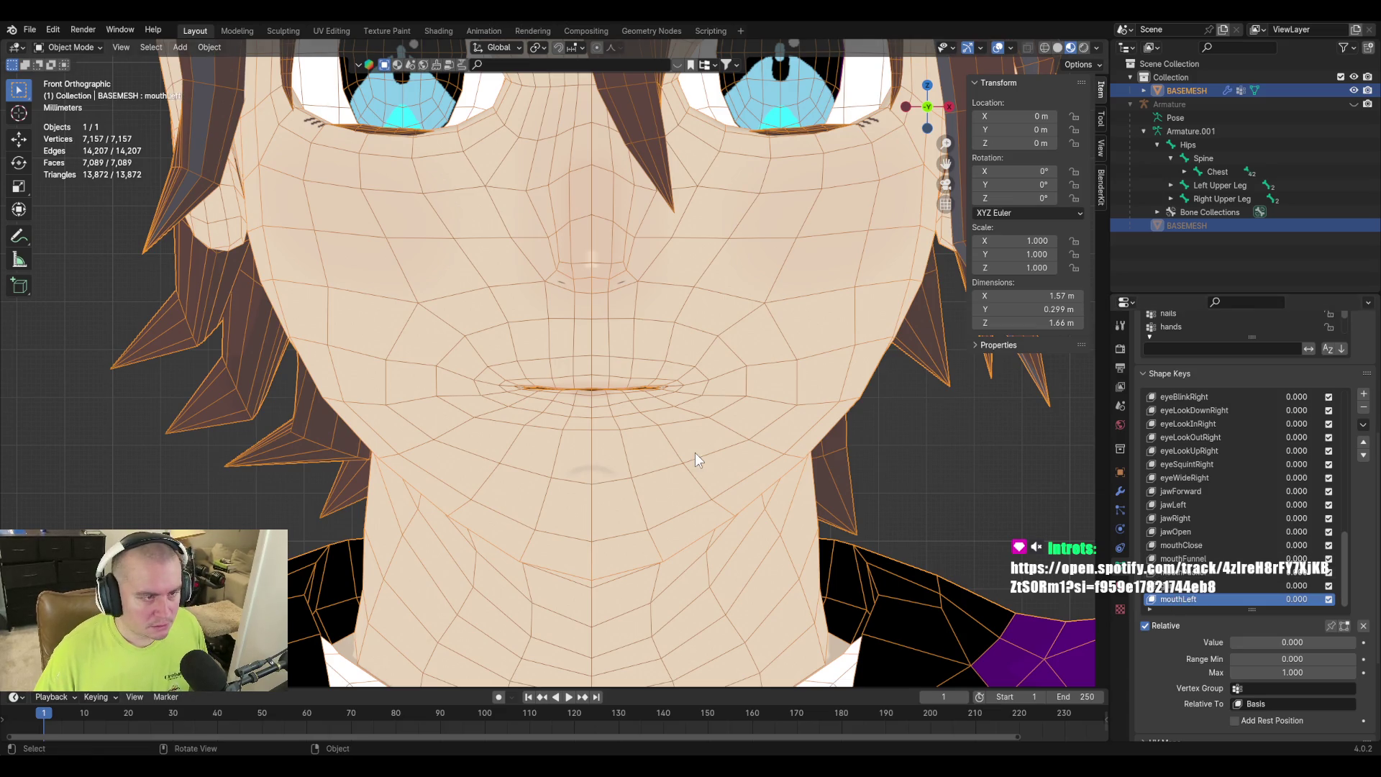
In Edit Mode, select two face loops around the lips and try sideways moves, cancelling them.
key("Tab")
scroll(512, 386, "up", 3)
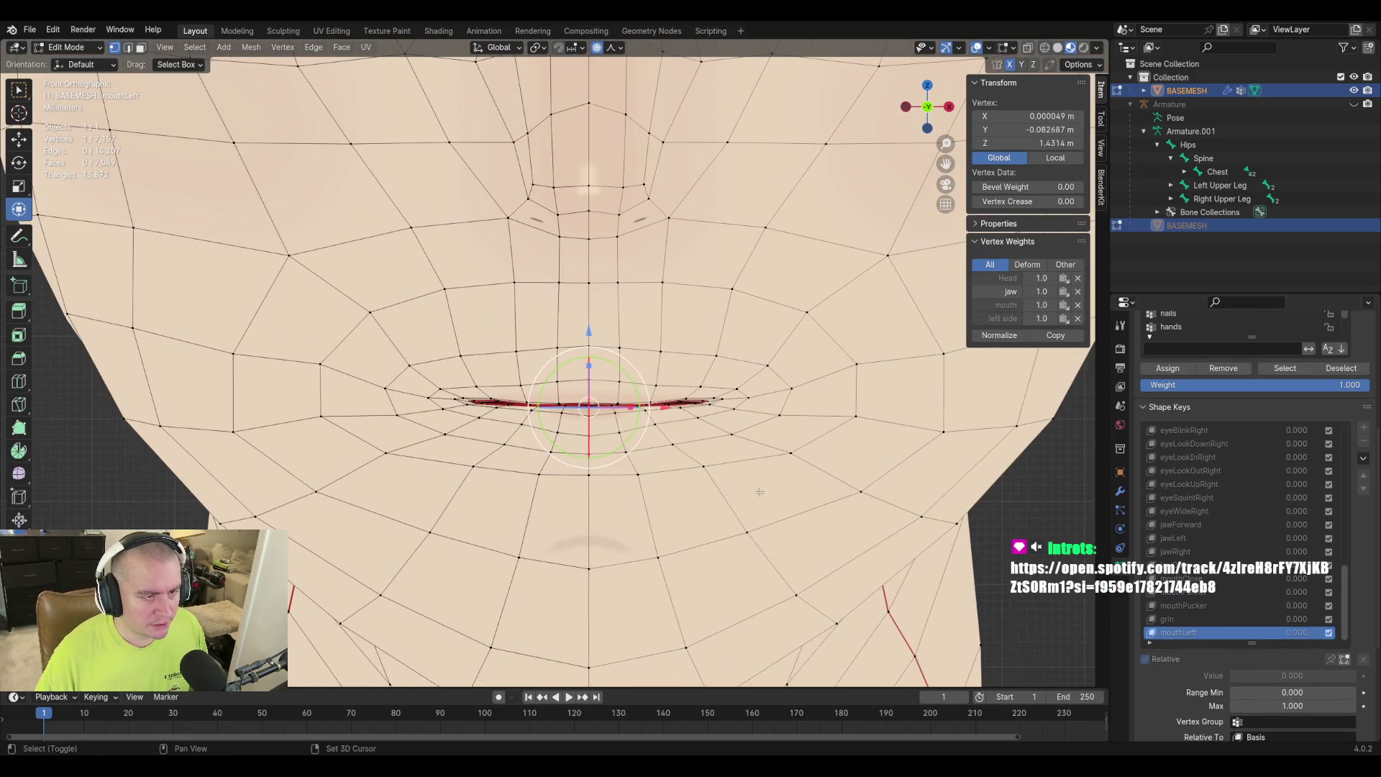
key("alt+a")
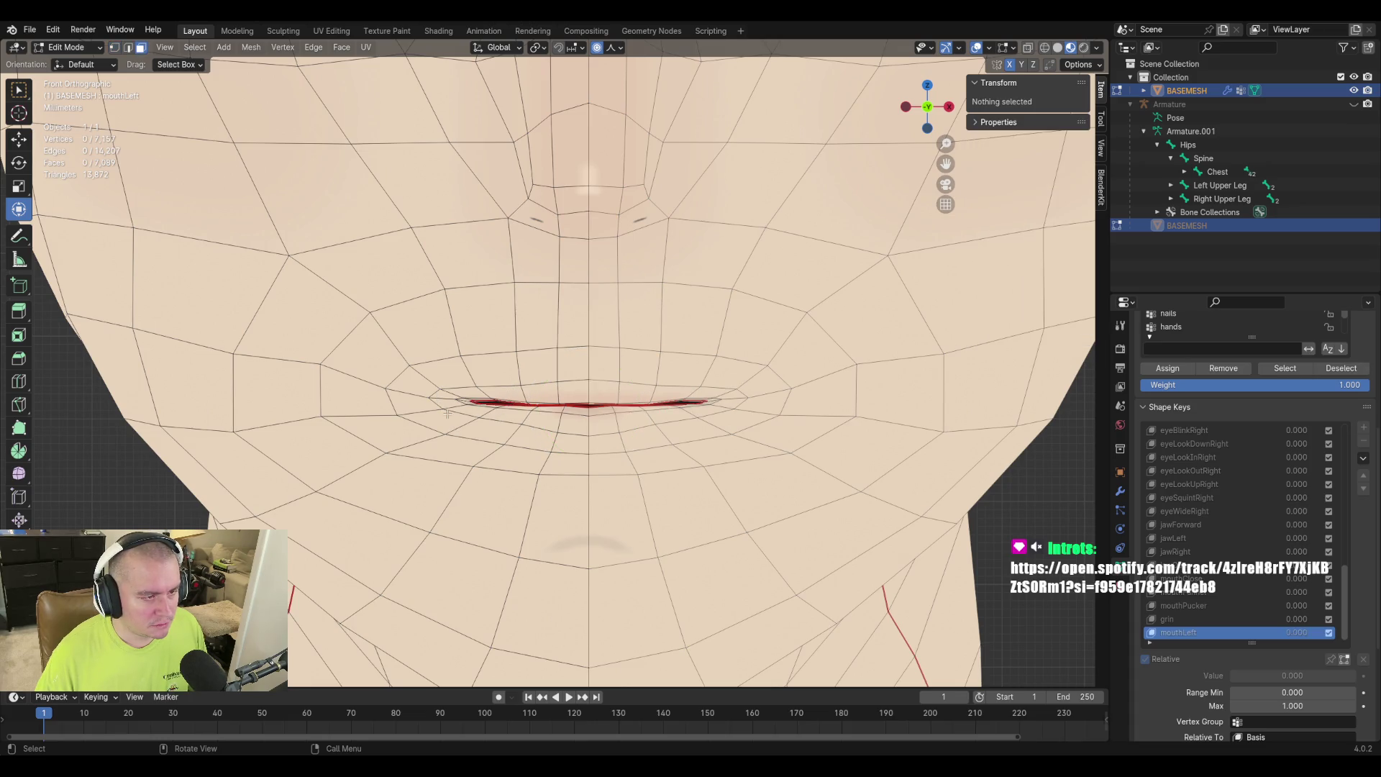
left_click(445, 400, "alt")
left_click(421, 378, "alt+shift")
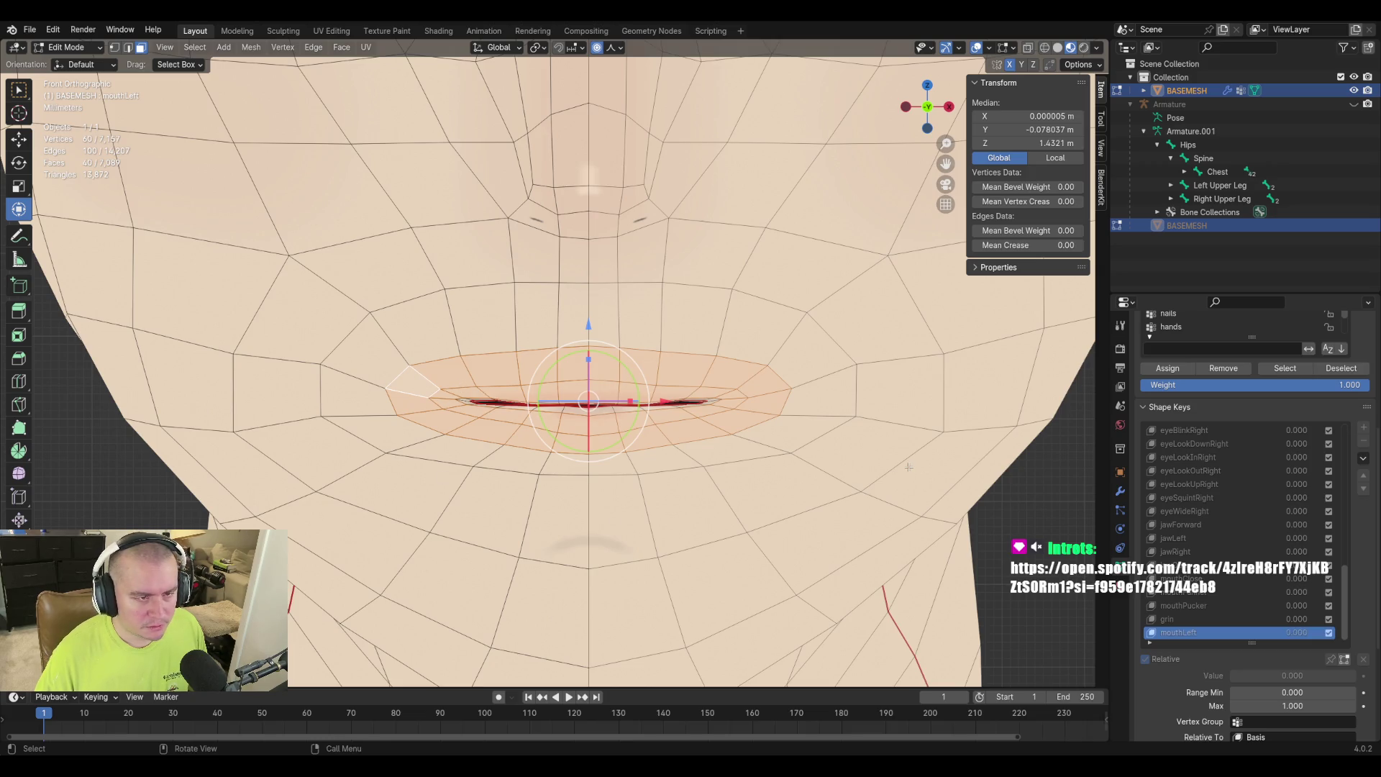
key("g")
key("x")
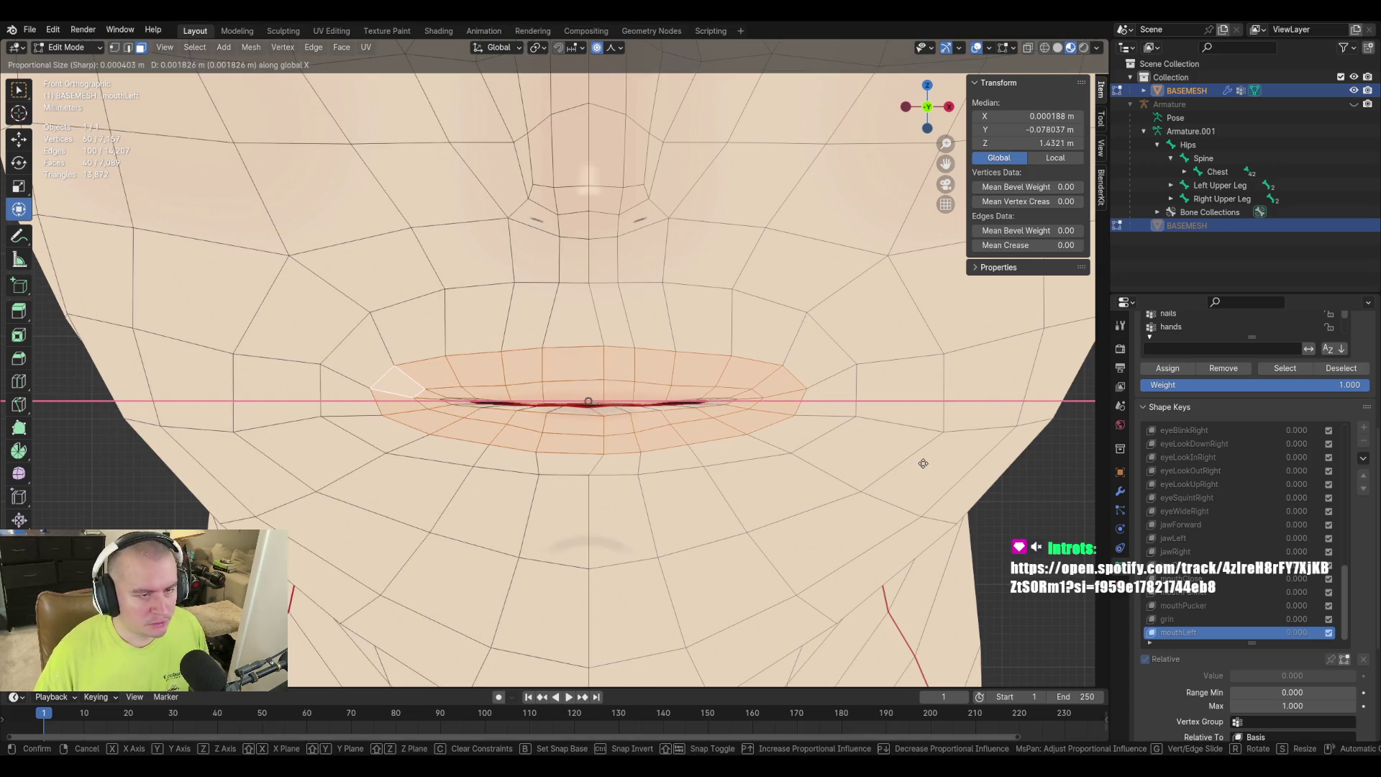
key("Escape")
key("g")
key("x")
key("z")
key("Escape")
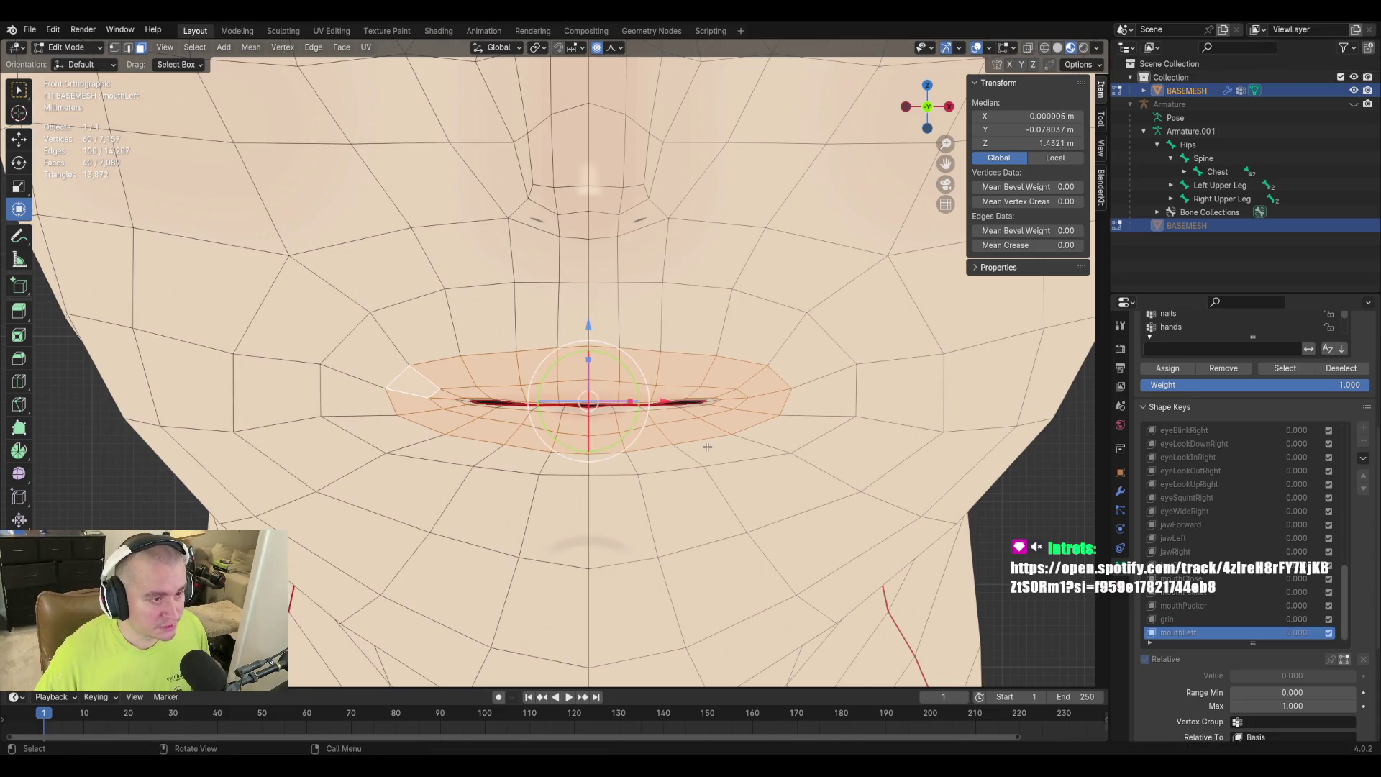
Select the inner mouth edge loop and grow the selection by two rings.
left_click(468, 396)
left_click(468, 397, "alt+shift")
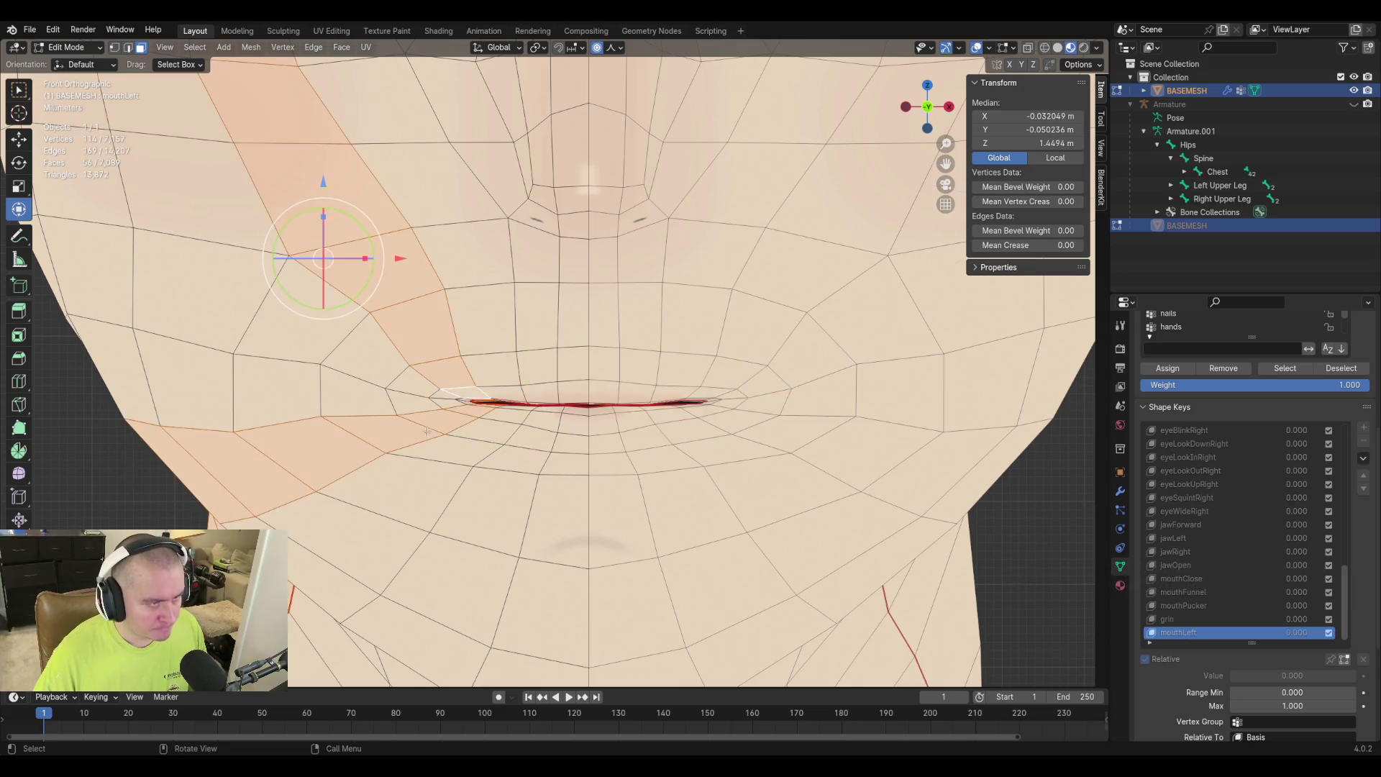
scroll(347, 387, "up", 5)
left_click(365, 386, "alt")
scroll(363, 414, "down", 2)
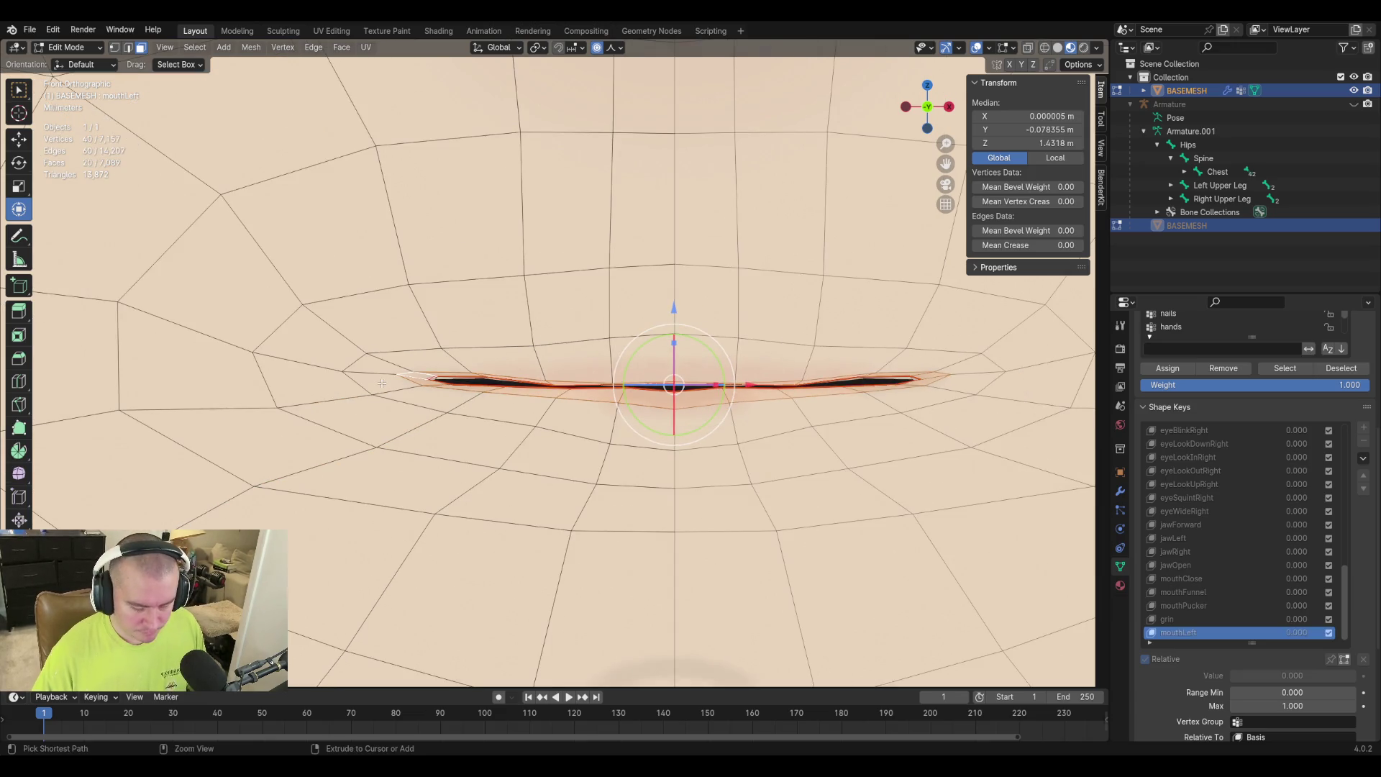
key("ctrl+KP_Add")
key("ctrl+KP_Add")
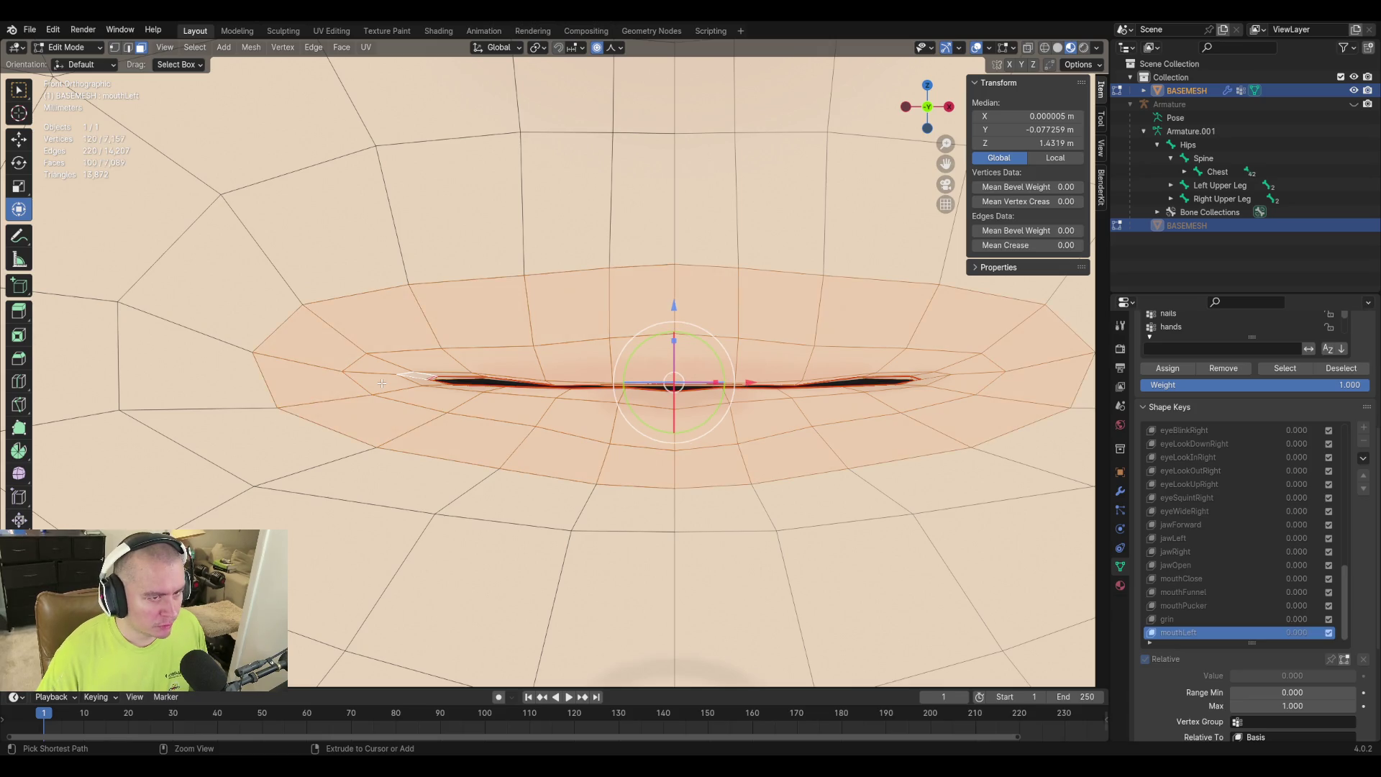
mouse_move(382, 383)
middle_mouse_down("ctrl")
mouse_move(558, 421)
mouse_move(585, 399)
middle_mouse_up("ctrl")
Shift the mouth vertices about 0.0064 m along X with proportional falloff, then leave Edit Mode.
key("g")
key("x")
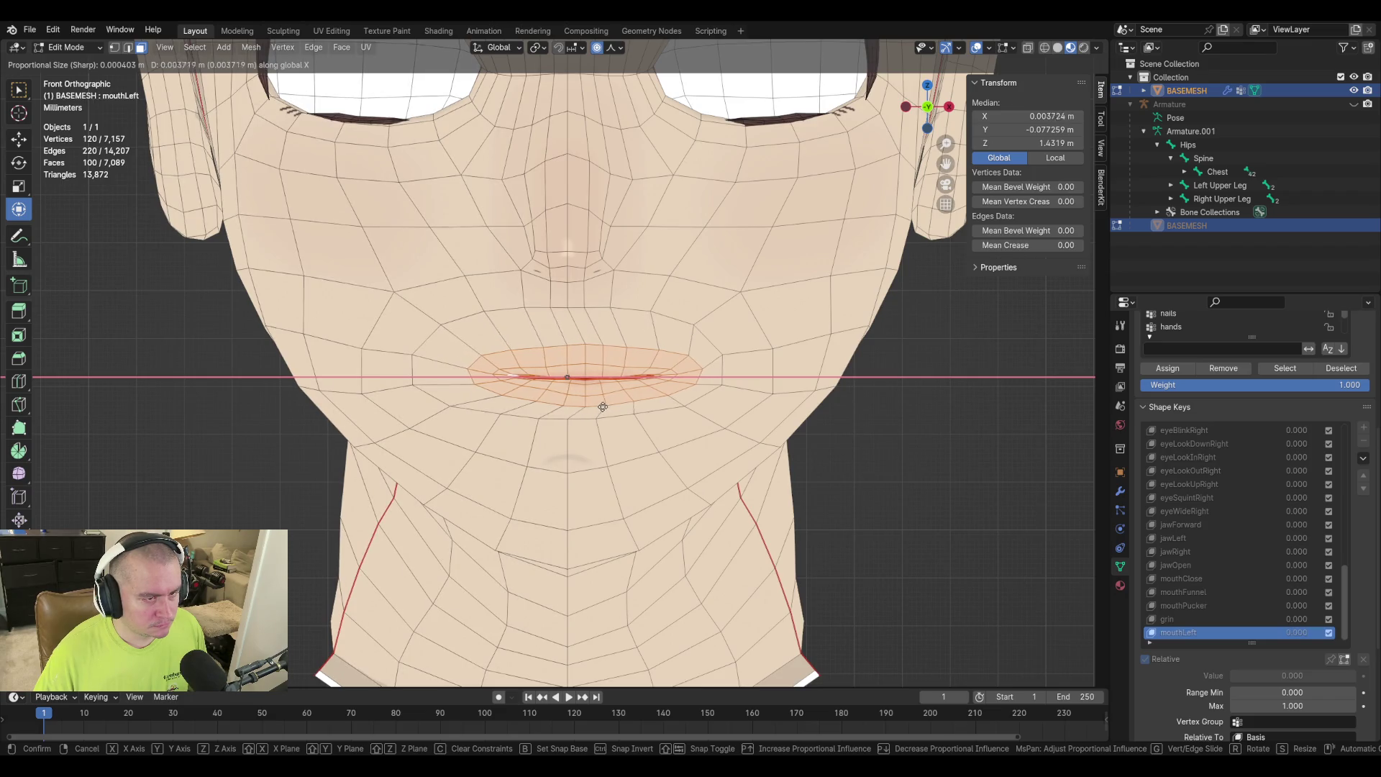
key("Escape")
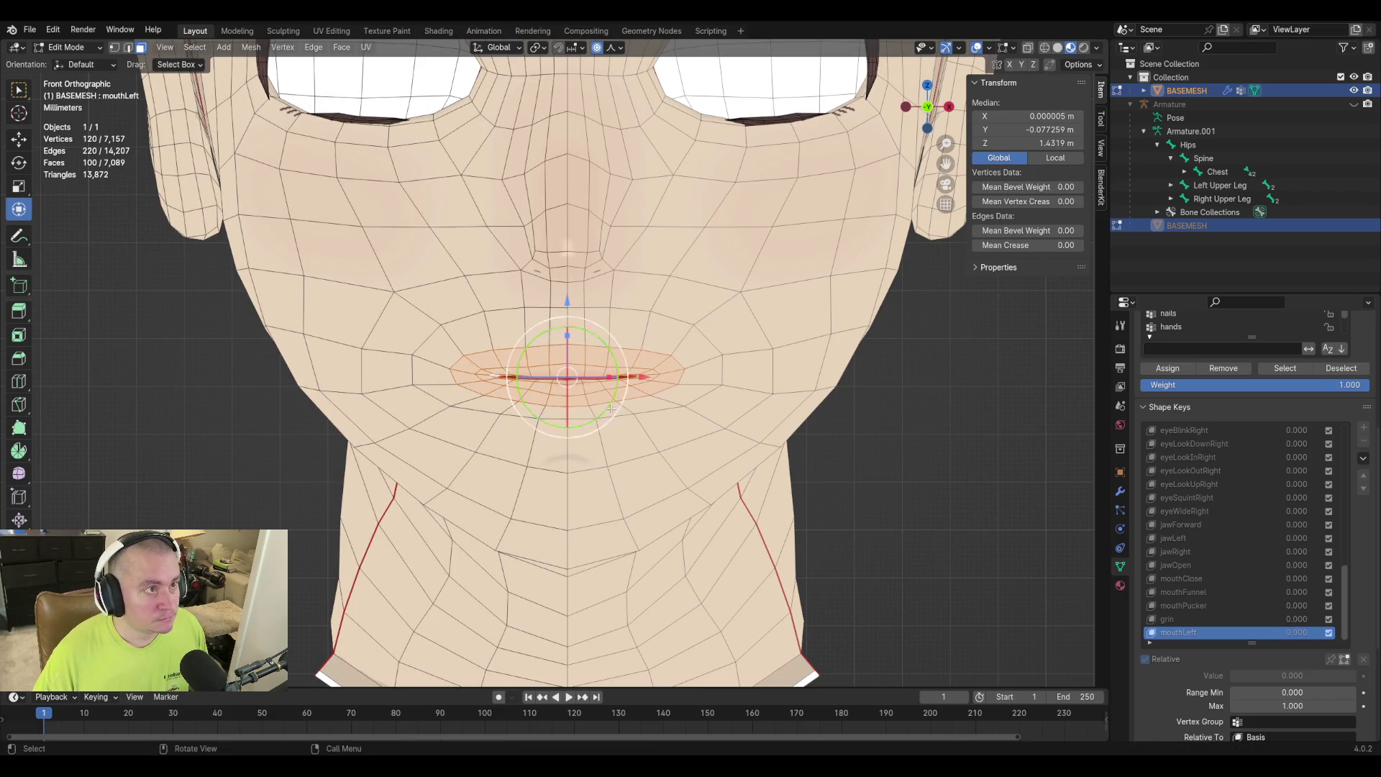
key("g")
key("x")
scroll(613, 420, "down", 20)
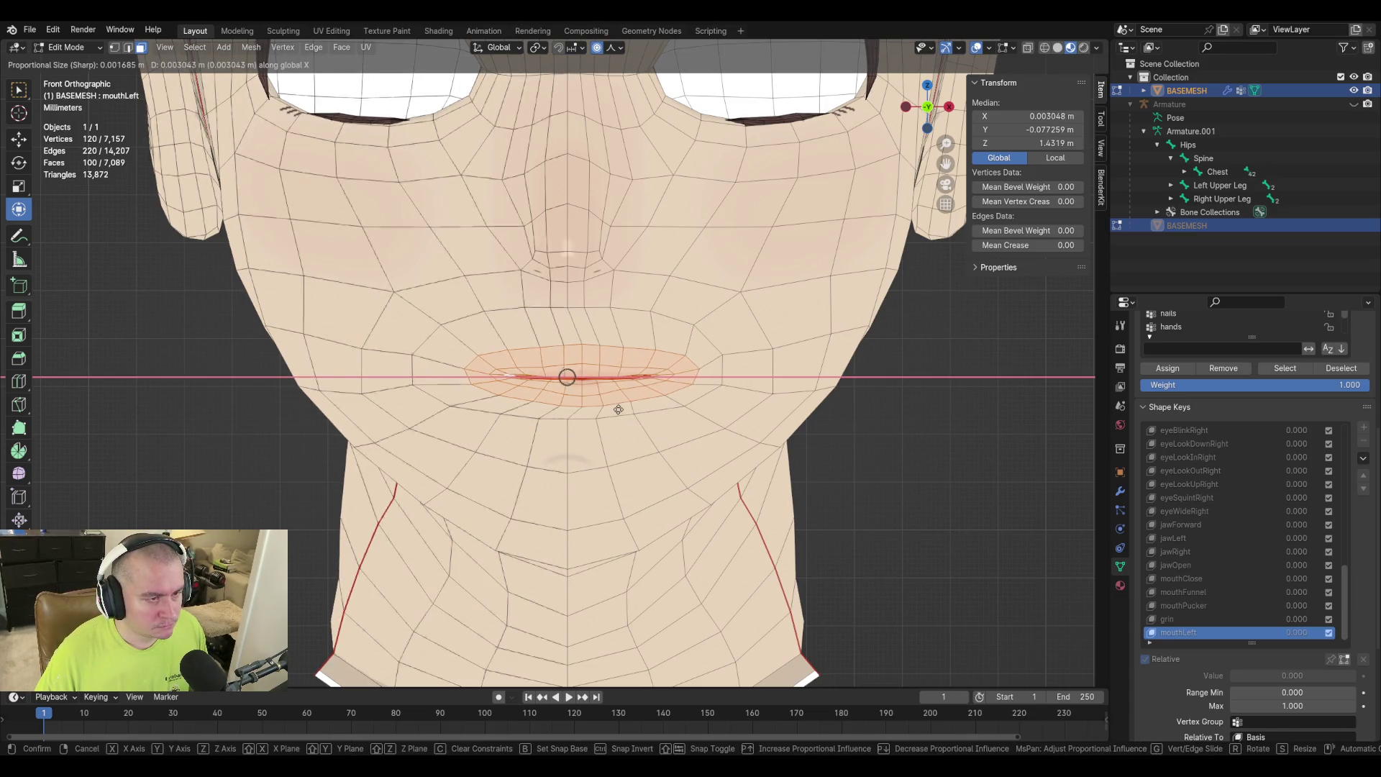
scroll(615, 411, "down", 1)
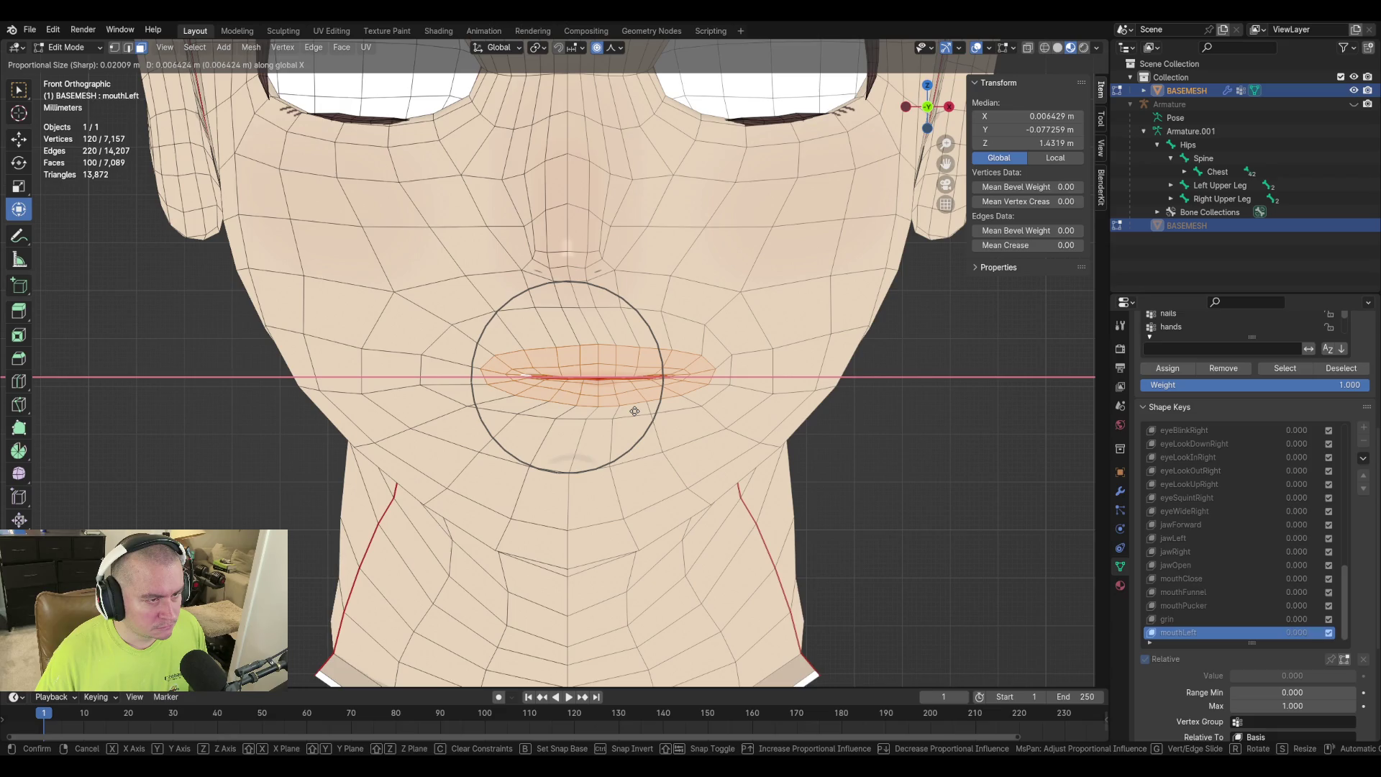
left_click(635, 410)
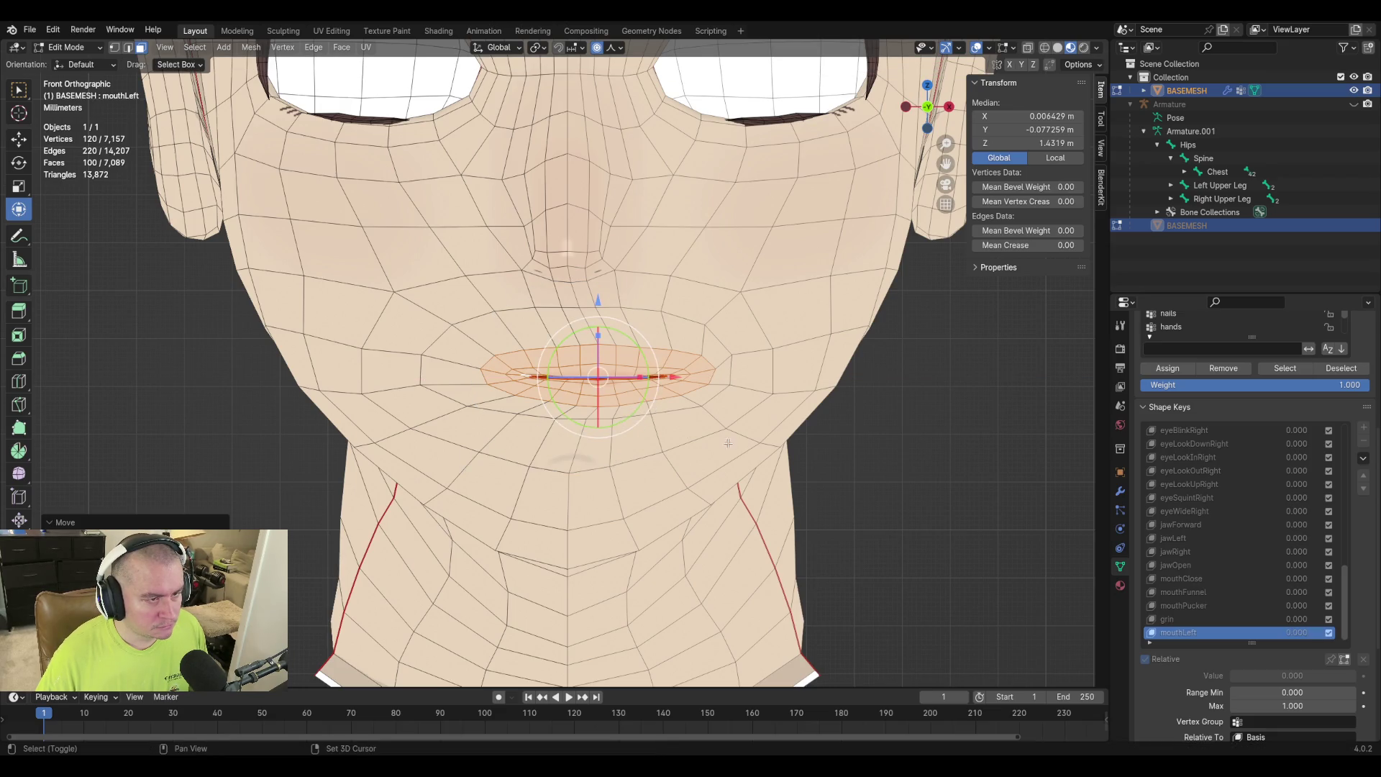
middle_click_drag(703, 437, 653, 452, "shift")
scroll(653, 451, "up", 3)
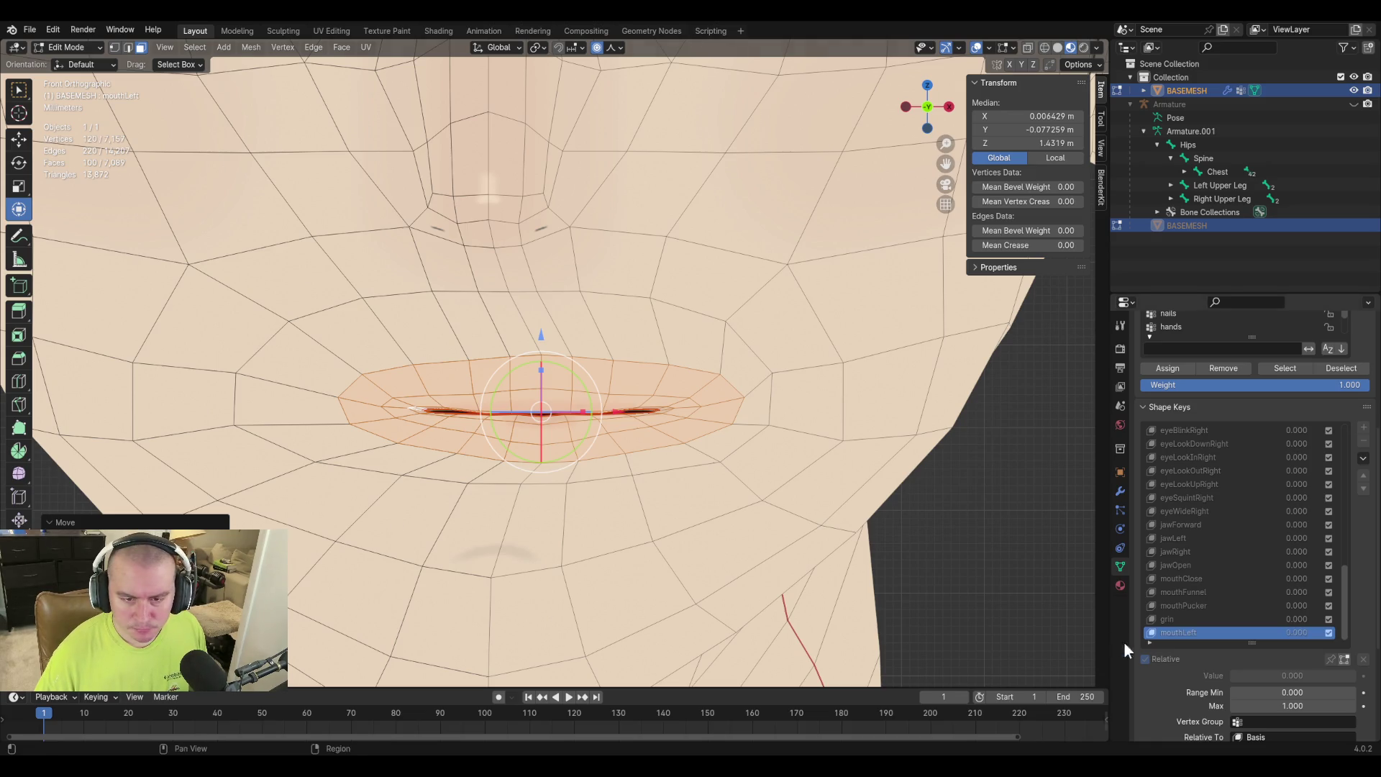
key("Tab")
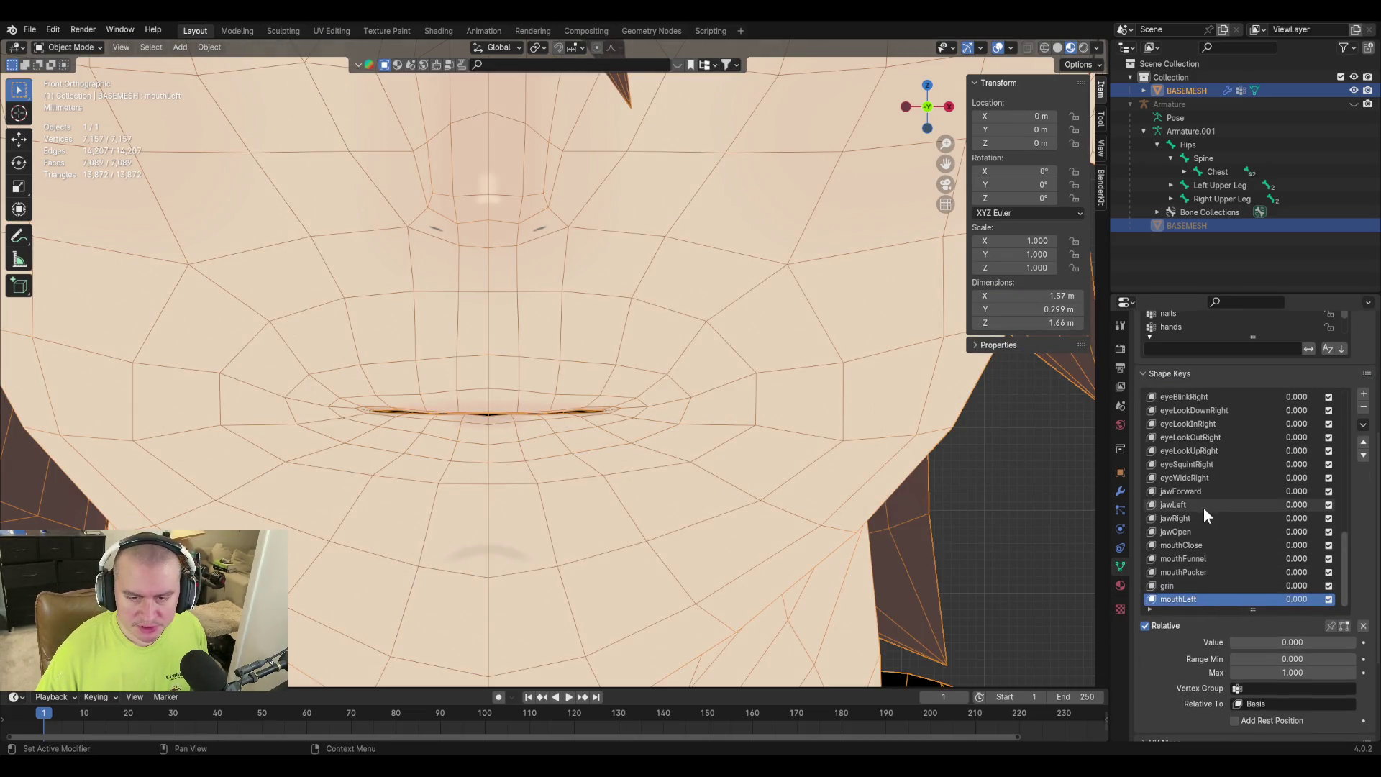
Set mouthLeft's range minimum to -1 and drag its value down to -1.
left_click(1288, 660)
type("-1")
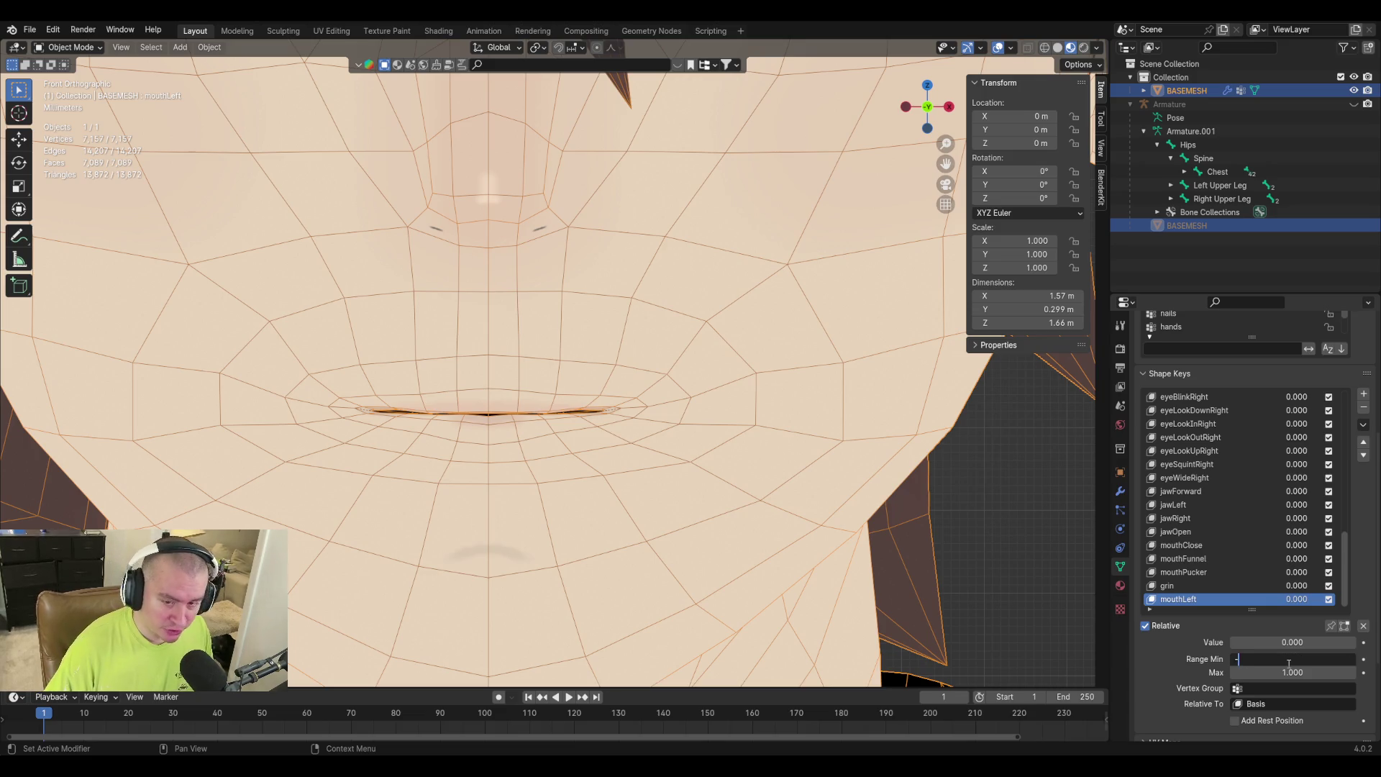
key("Return")
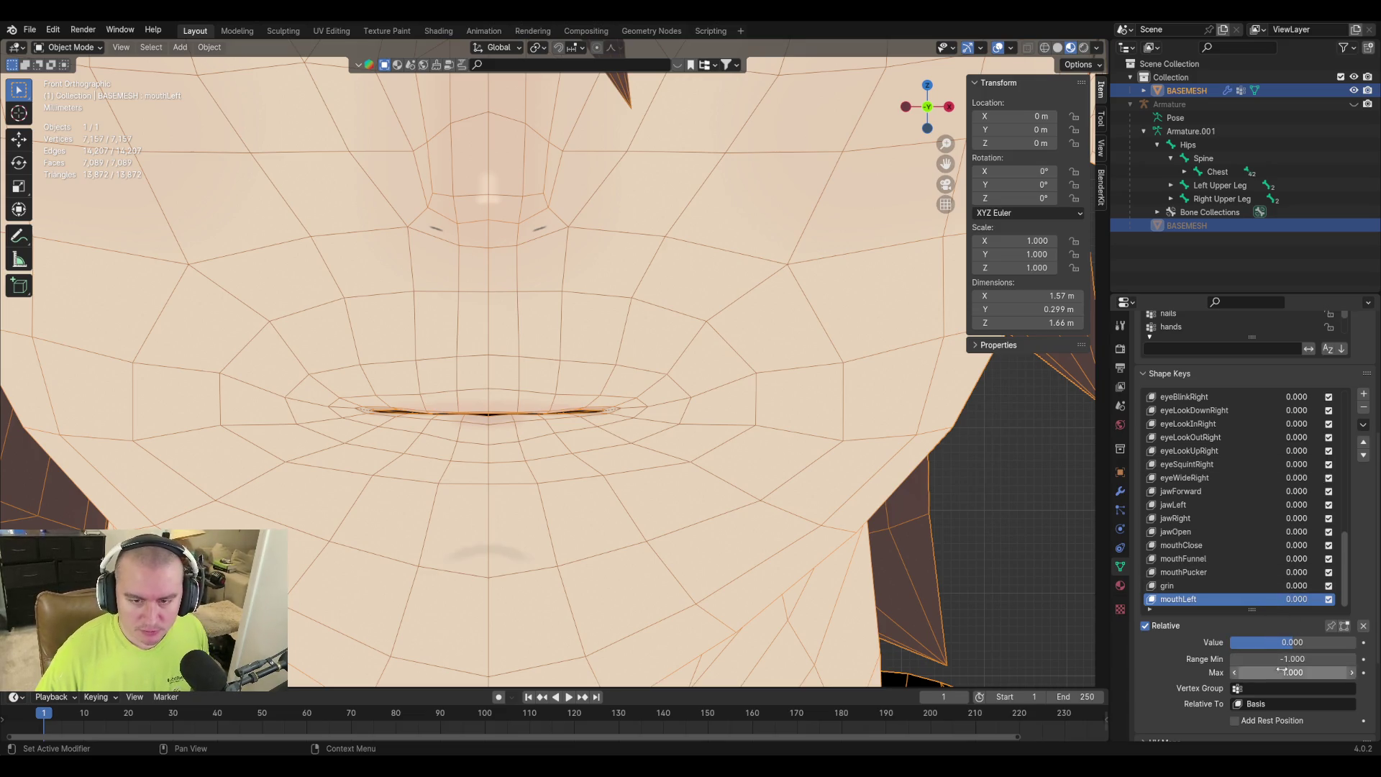
left_click_drag(1306, 641, 1232, 643)
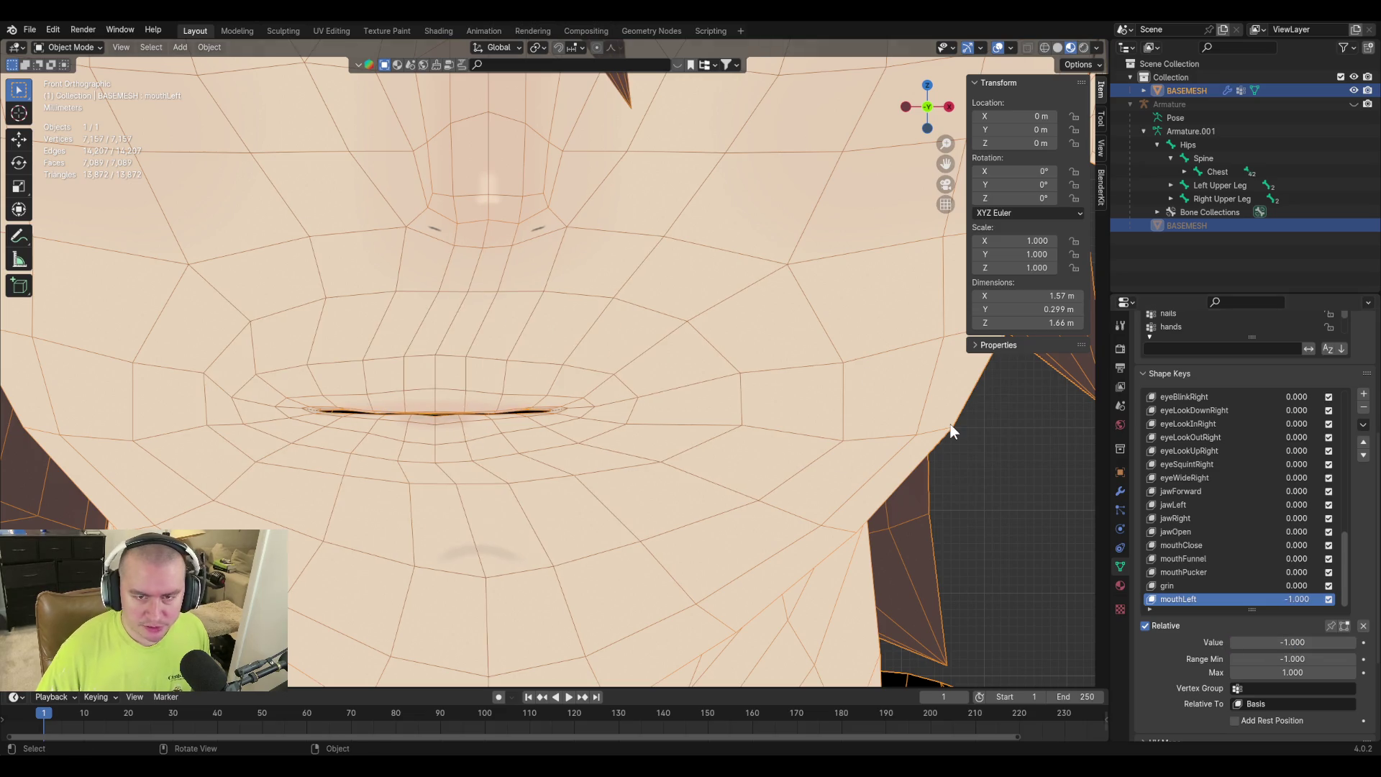
Create a new shape key from the current mix and name it 'mouthRight'.
left_click(1363, 424)
left_click(1349, 438)
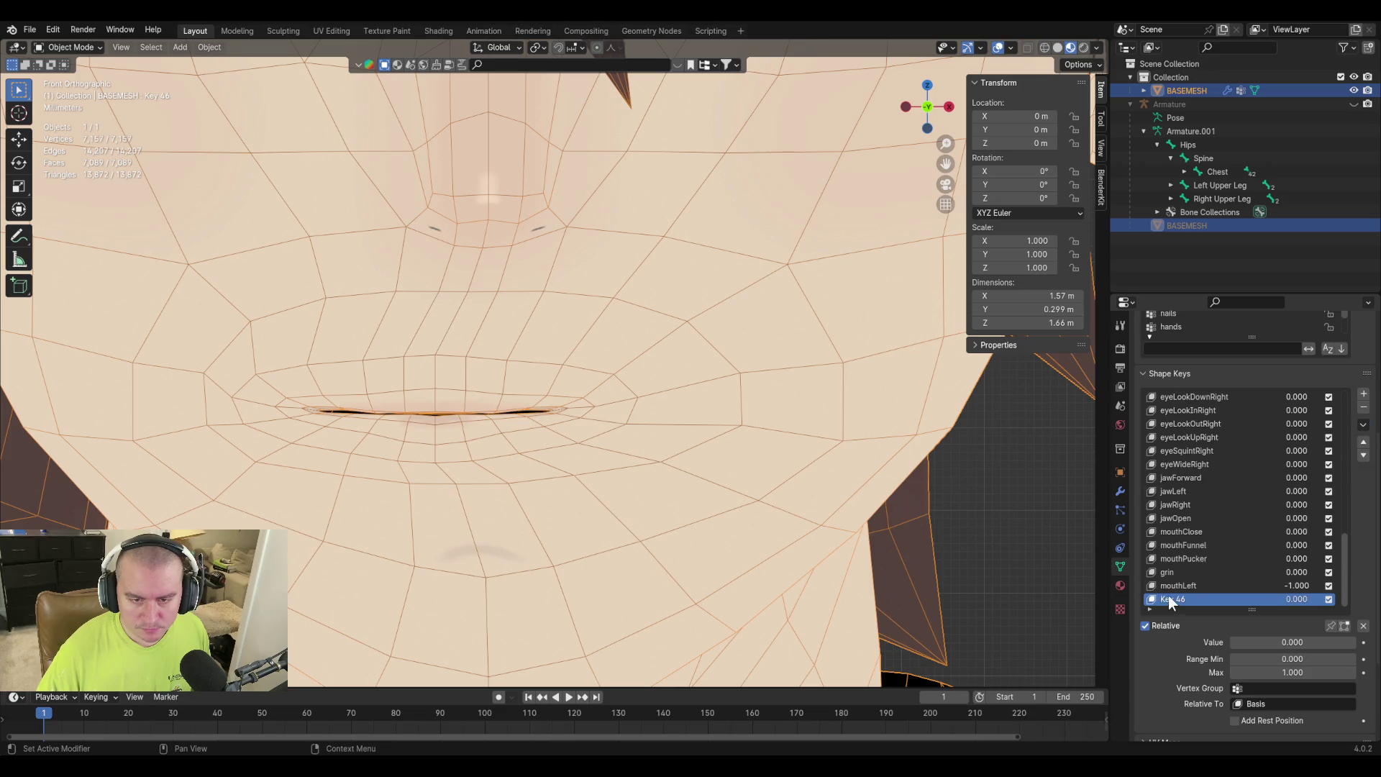
double_click(1169, 597)
type("mouth")
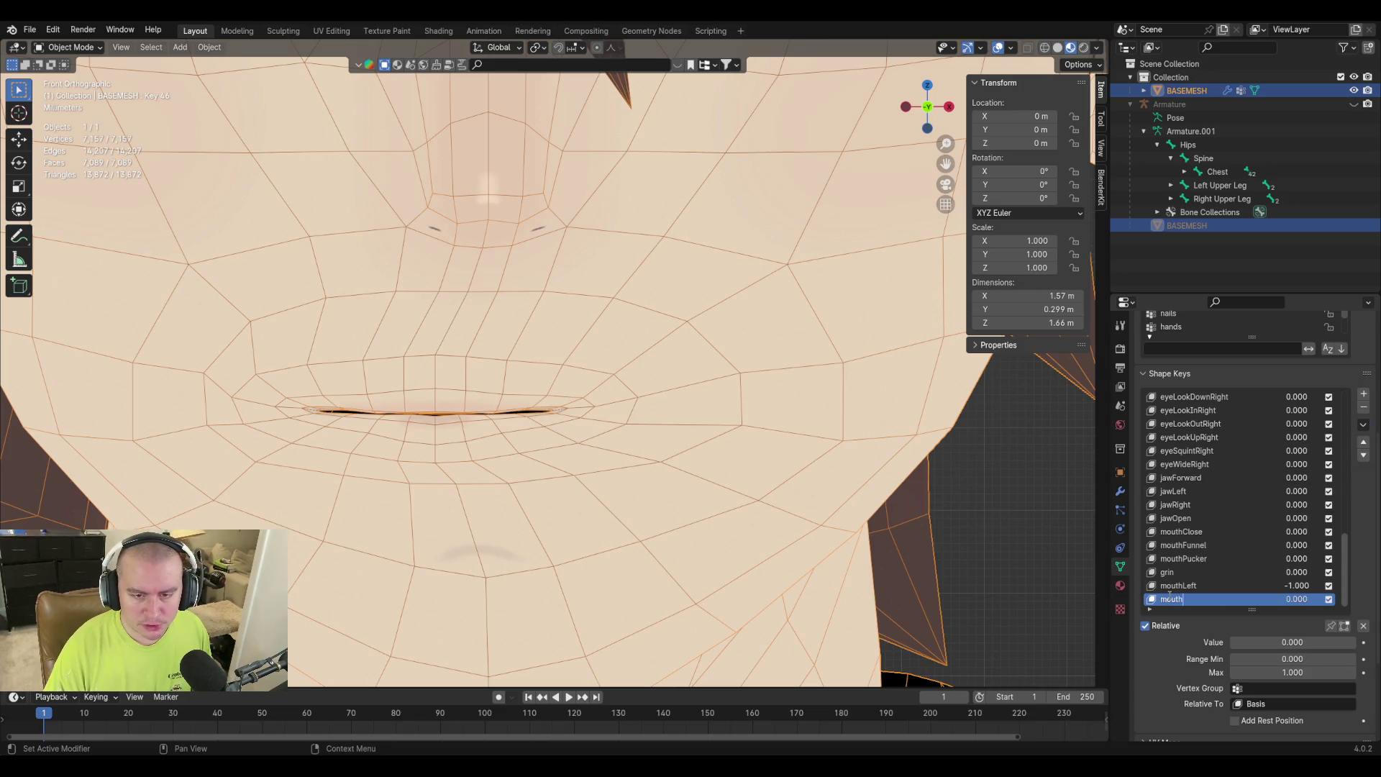
type("Right")
key("Return")
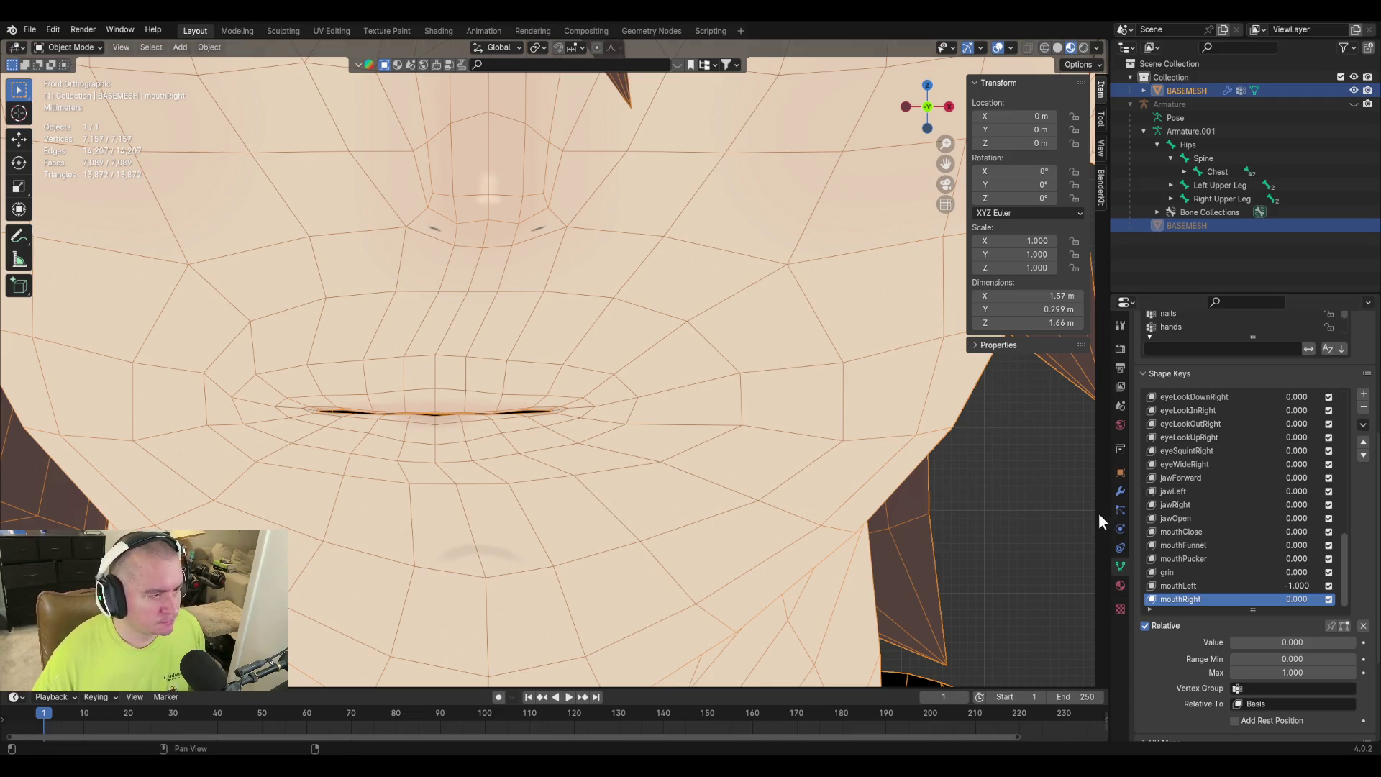
left_click(1186, 584)
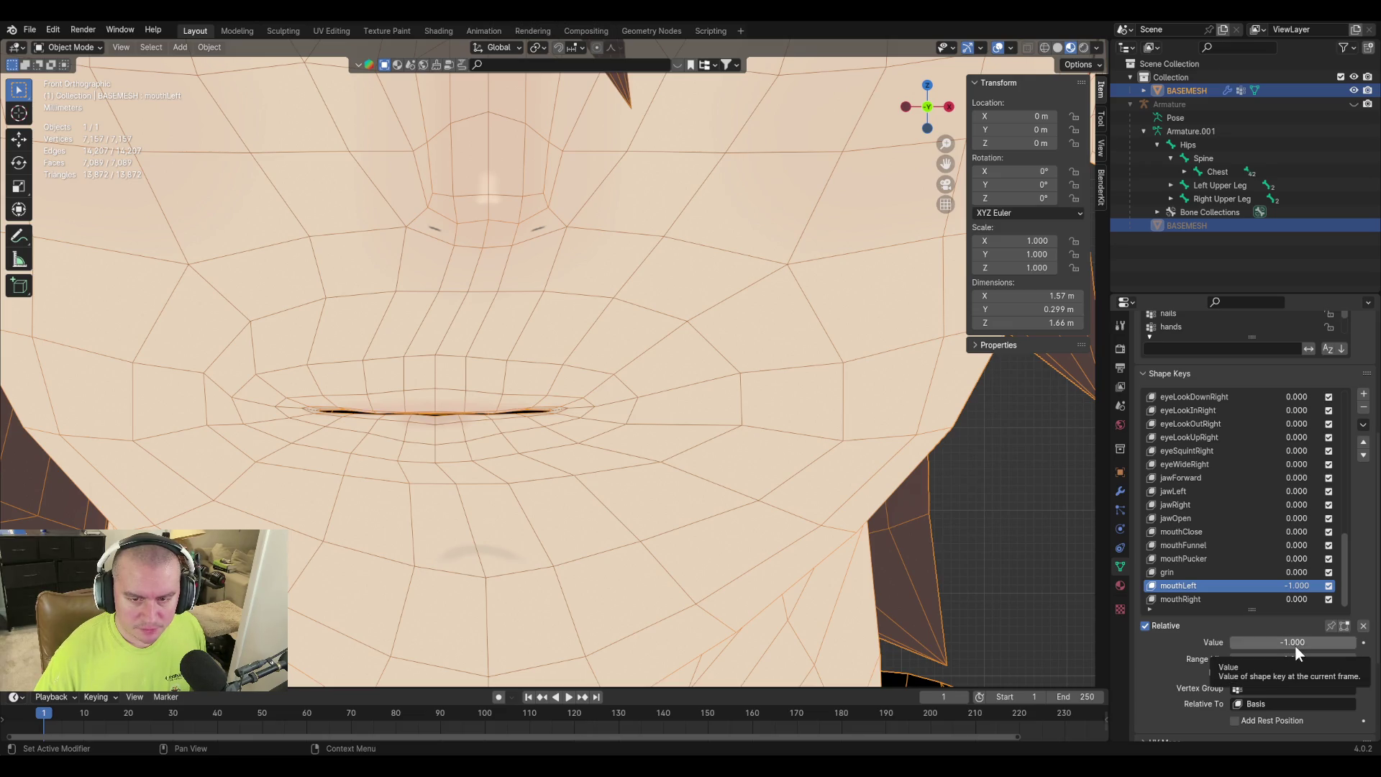
Reset mouthLeft's value and range minimum to 0.
left_click(1293, 643)
mouse_move(1293, 643)
left_mouse_down()
mouse_move(1316, 643)
mouse_move(1288, 643)
left_mouse_up()
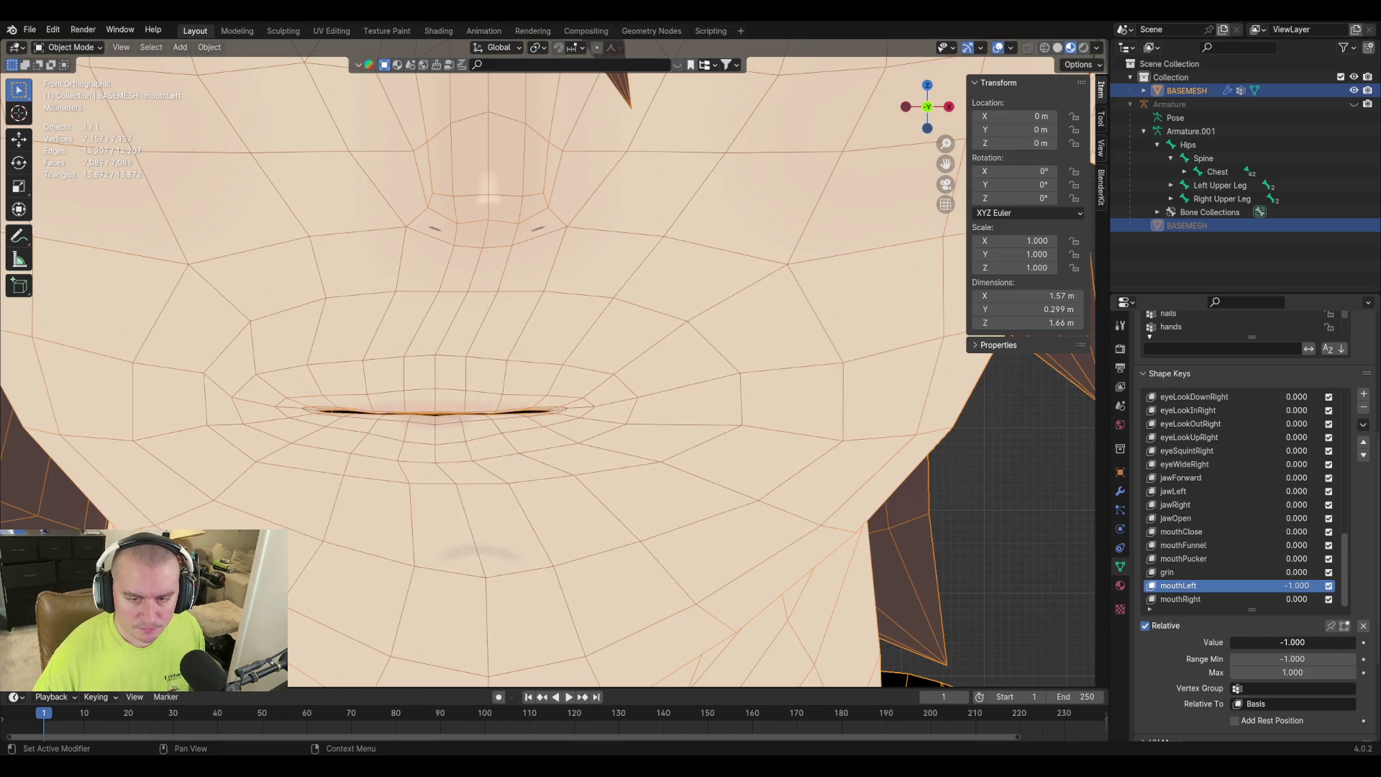
left_click(1287, 642)
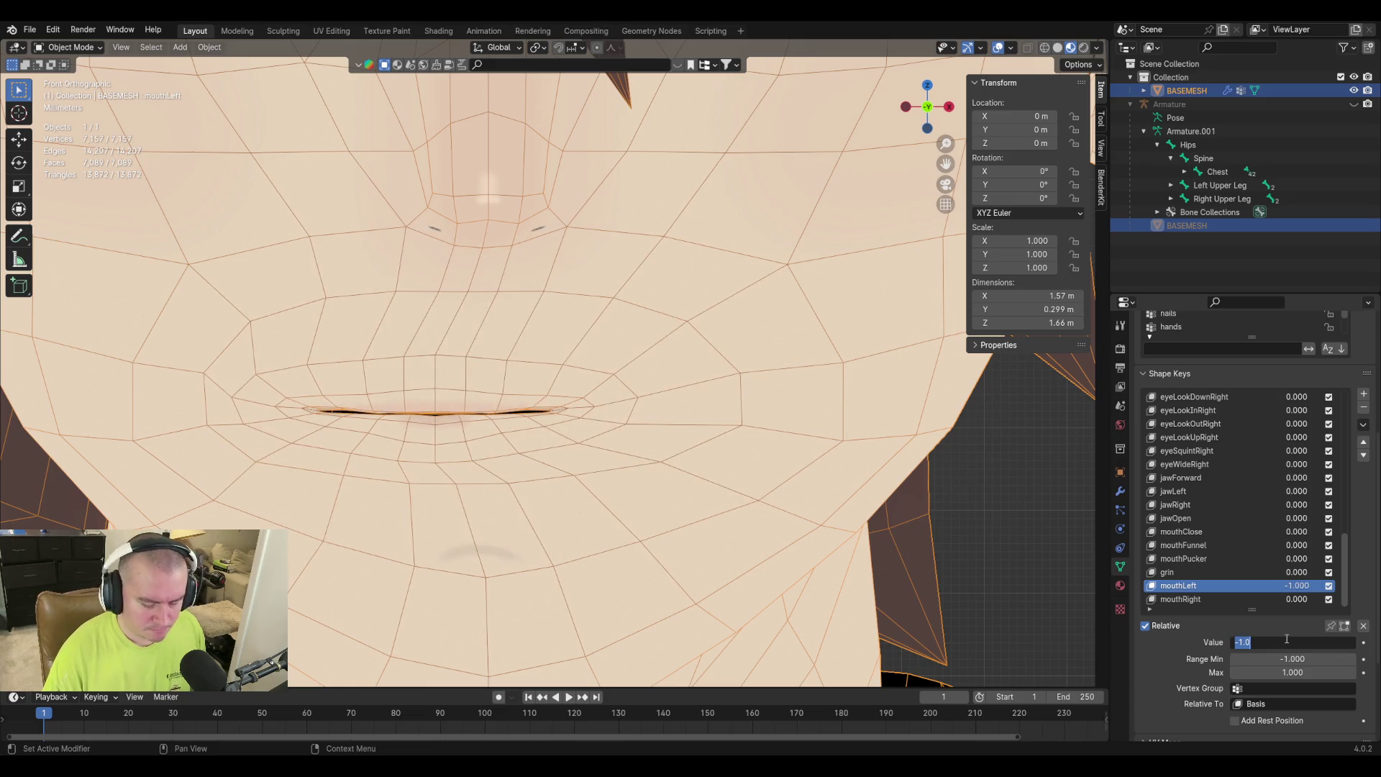
type("0")
key("Return")
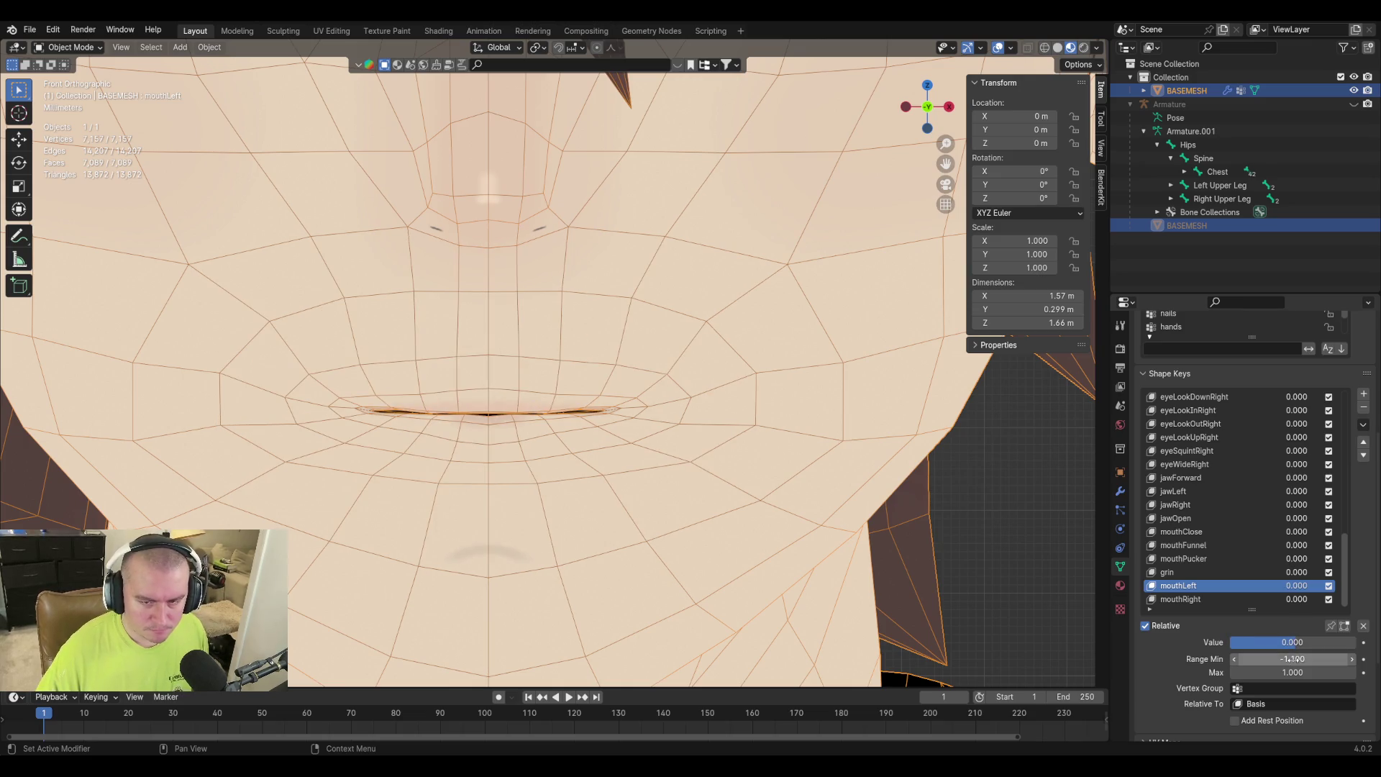
left_click(1293, 659)
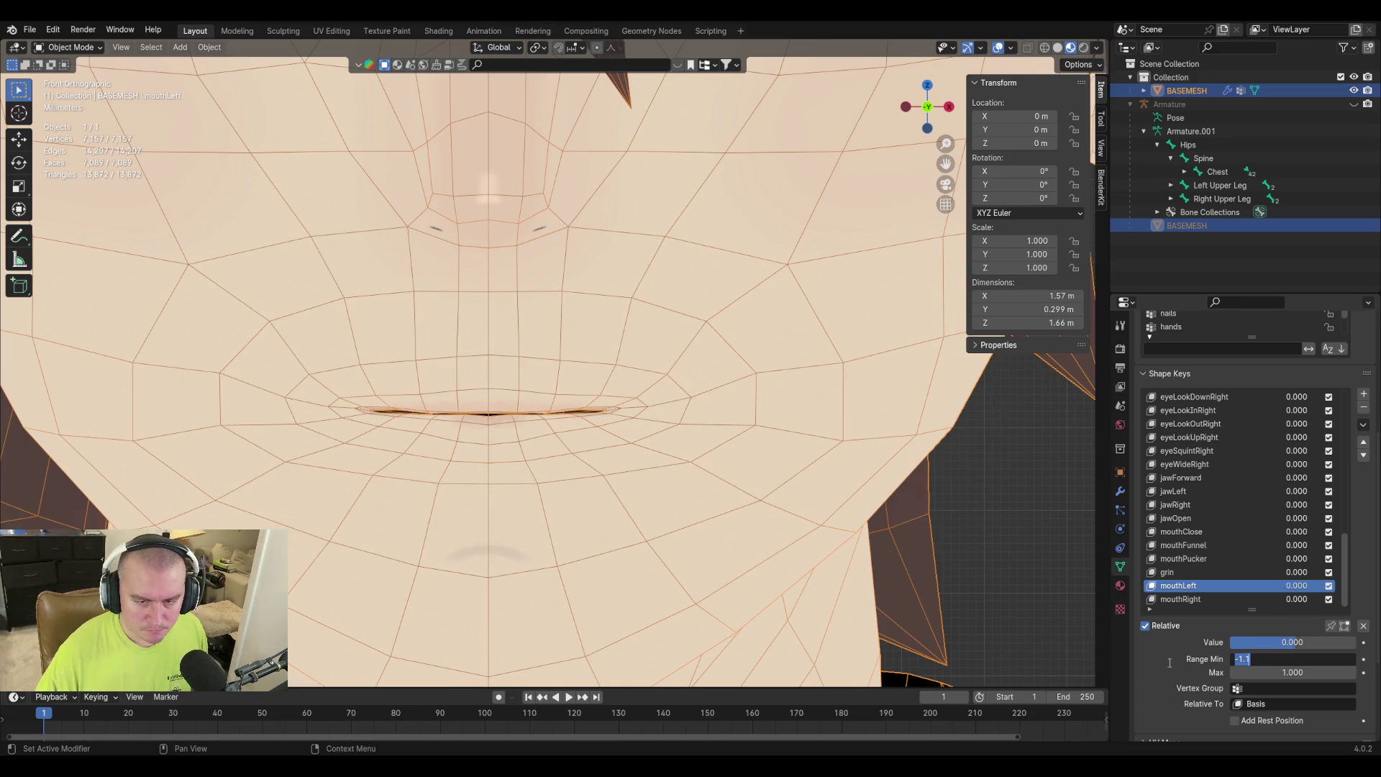
type("0")
key("Return")
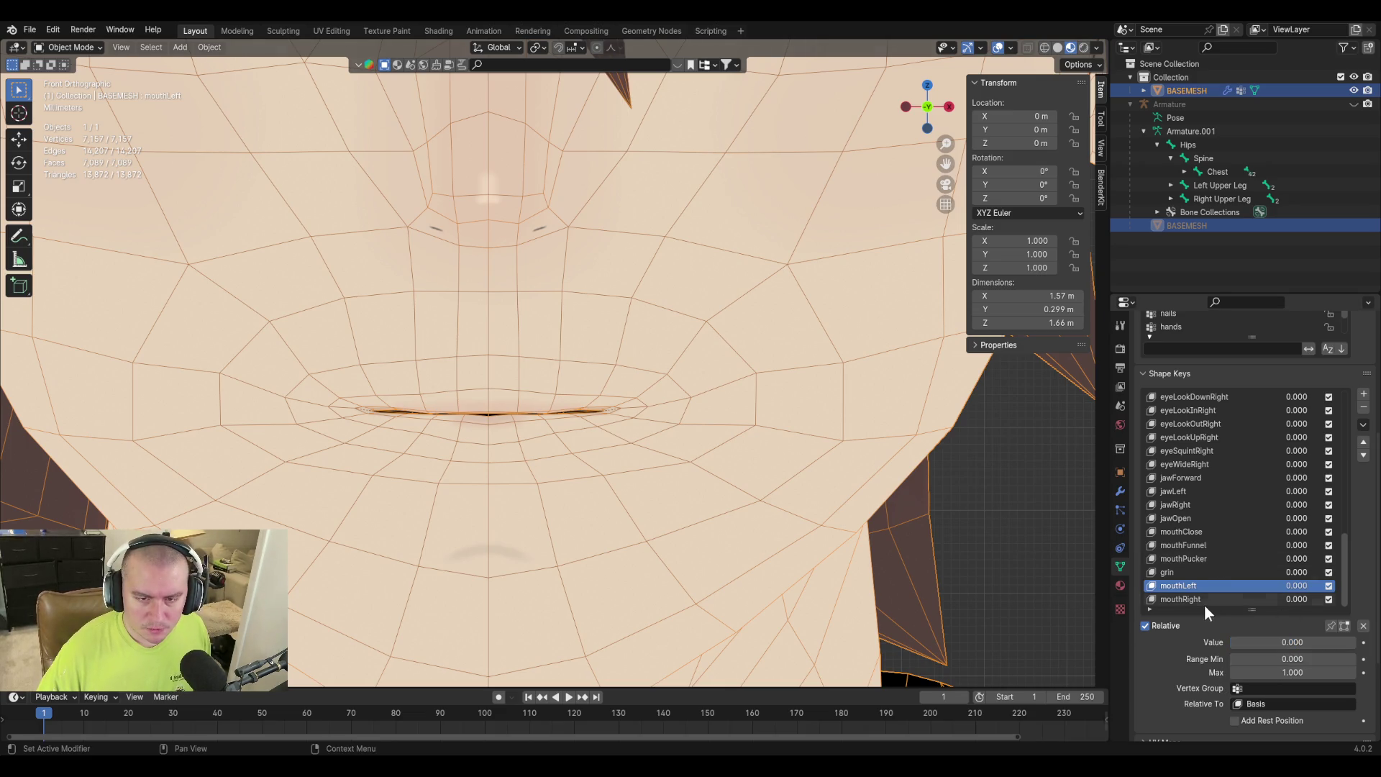
Preview mouthLeft at 1, compare with mouthRight, then return mouthLeft's value to 0.
left_click(1266, 641)
left_click_drag(1266, 642, 1164, 633)
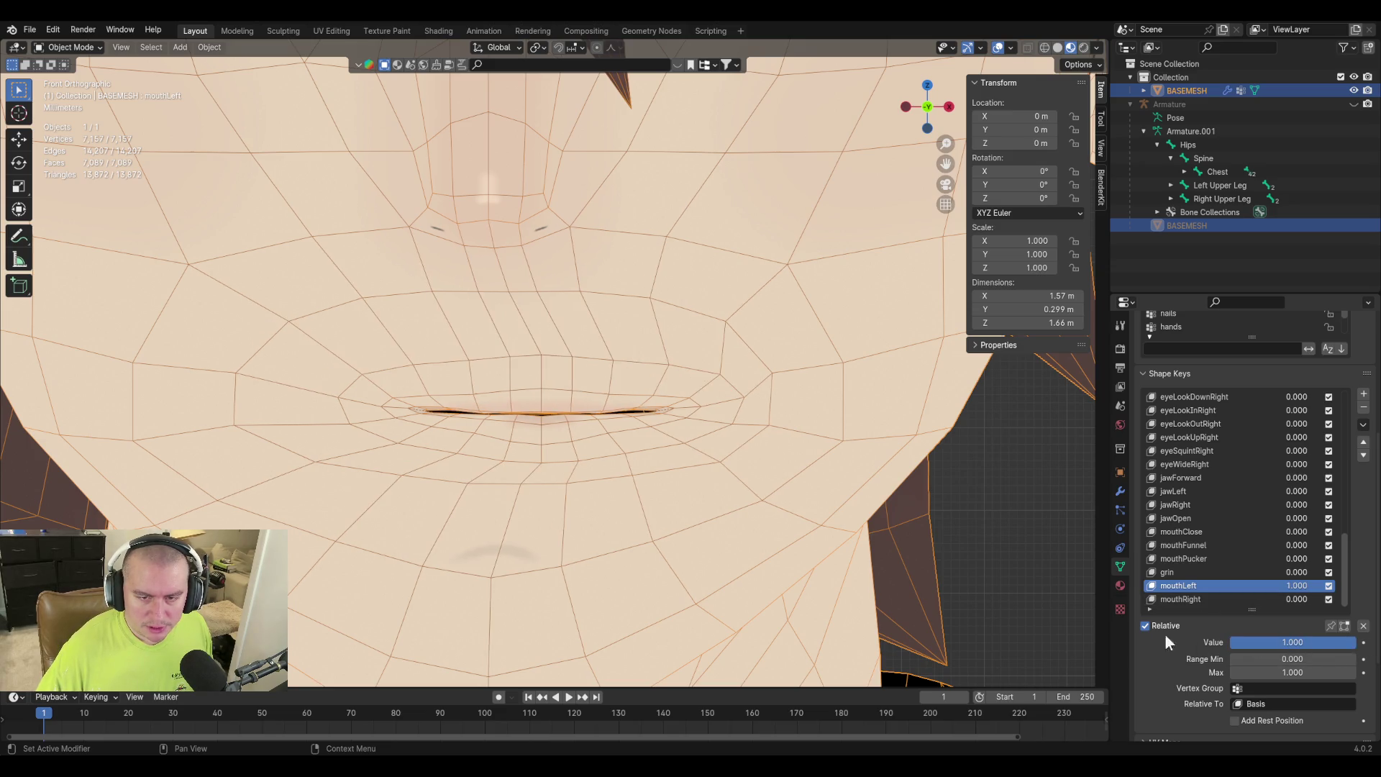
left_click(1188, 600)
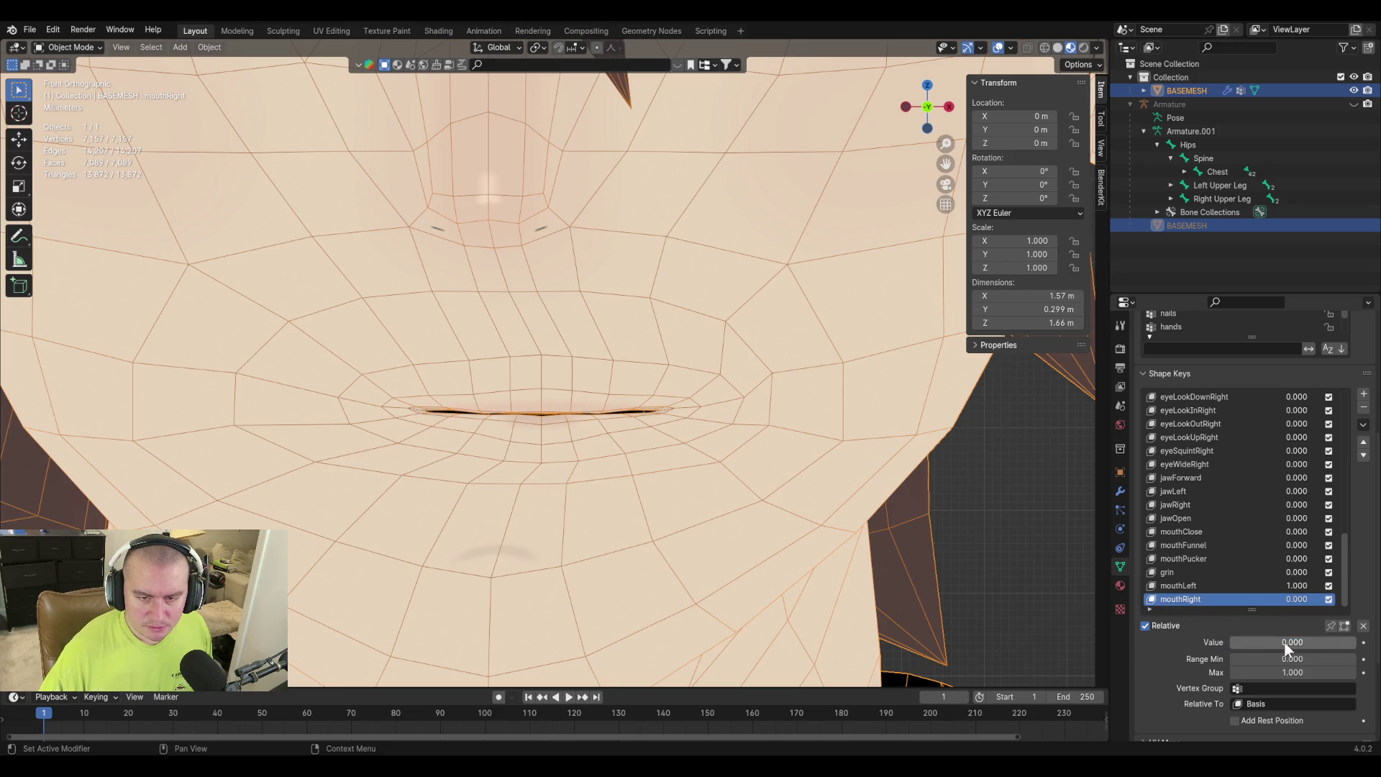
left_click(1179, 586)
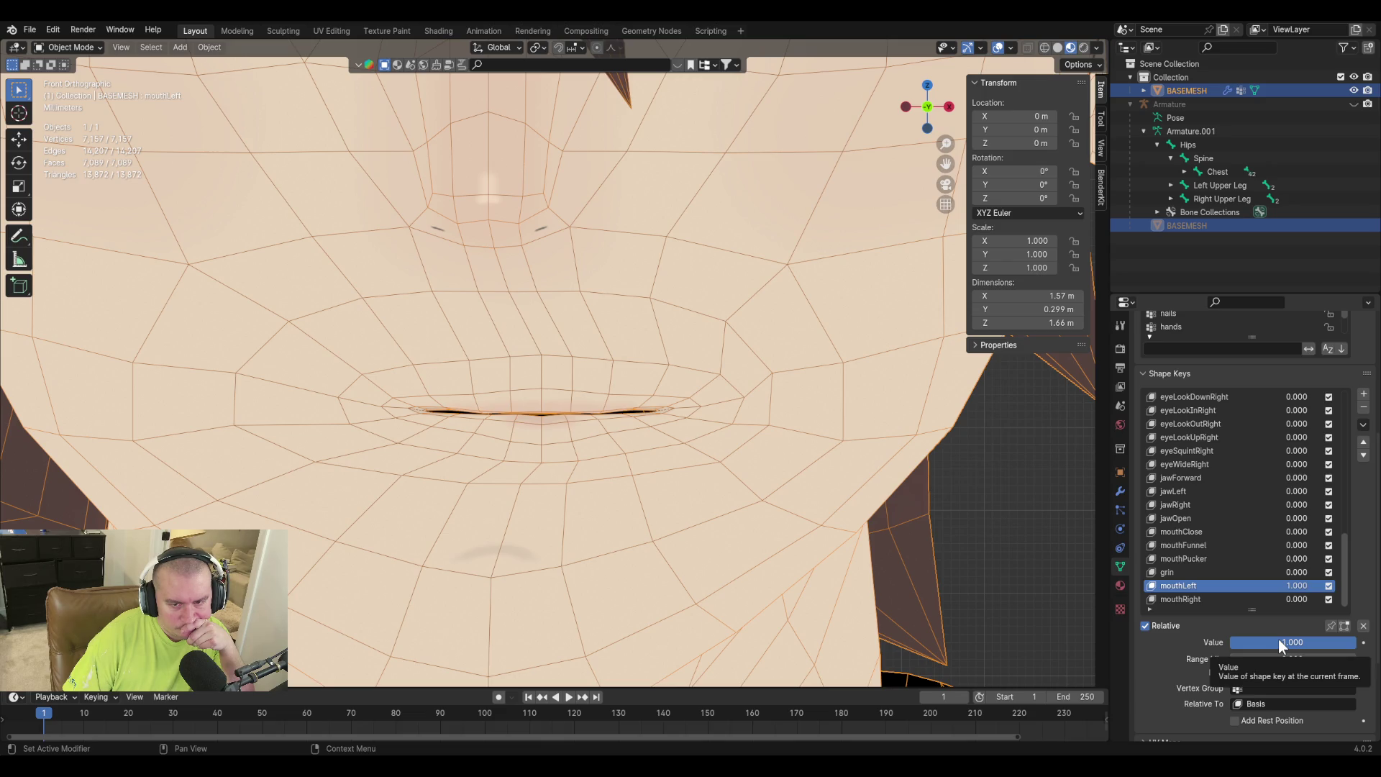
left_click_drag(1288, 642, 1188, 654)
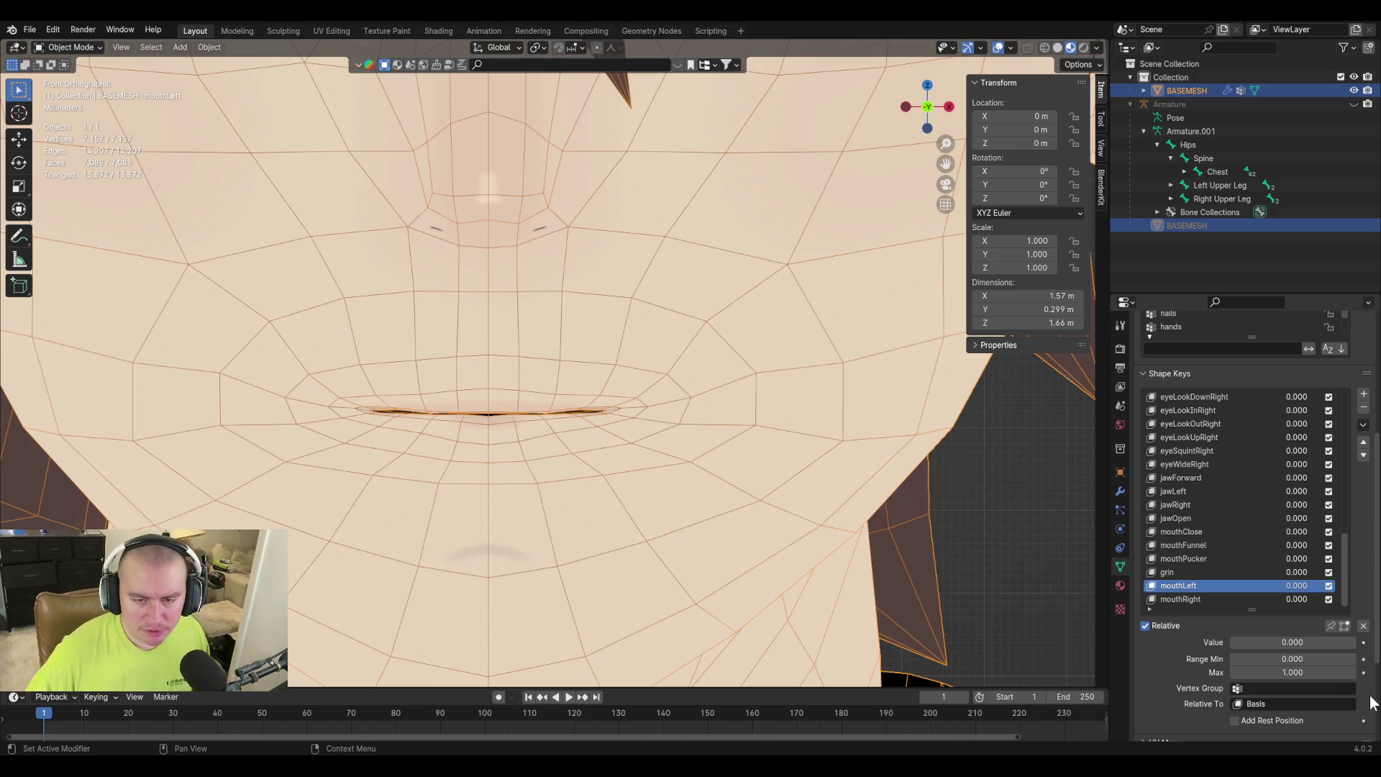
Add shape key Key 47 and circle-select the mouth corner vertices in Edit Mode.
left_click(1364, 393)
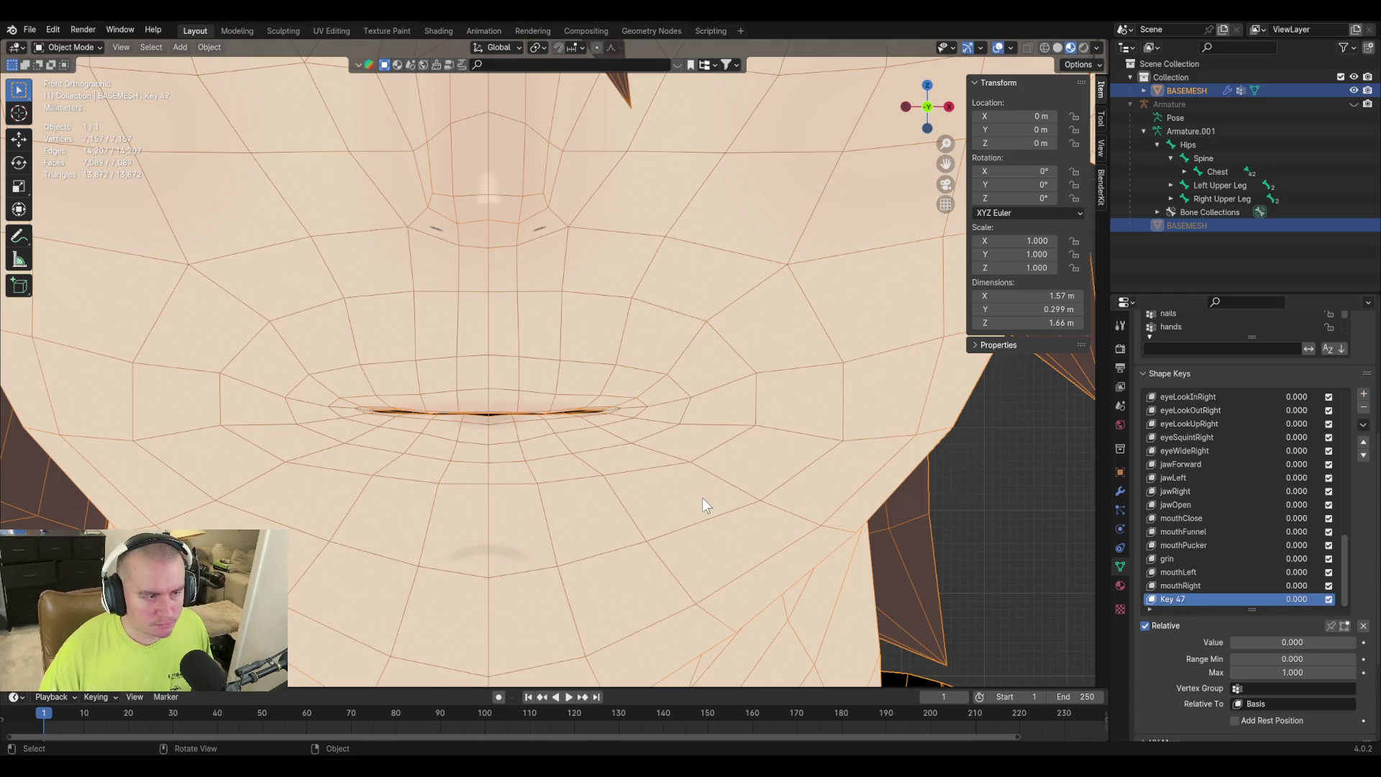
key("Tab")
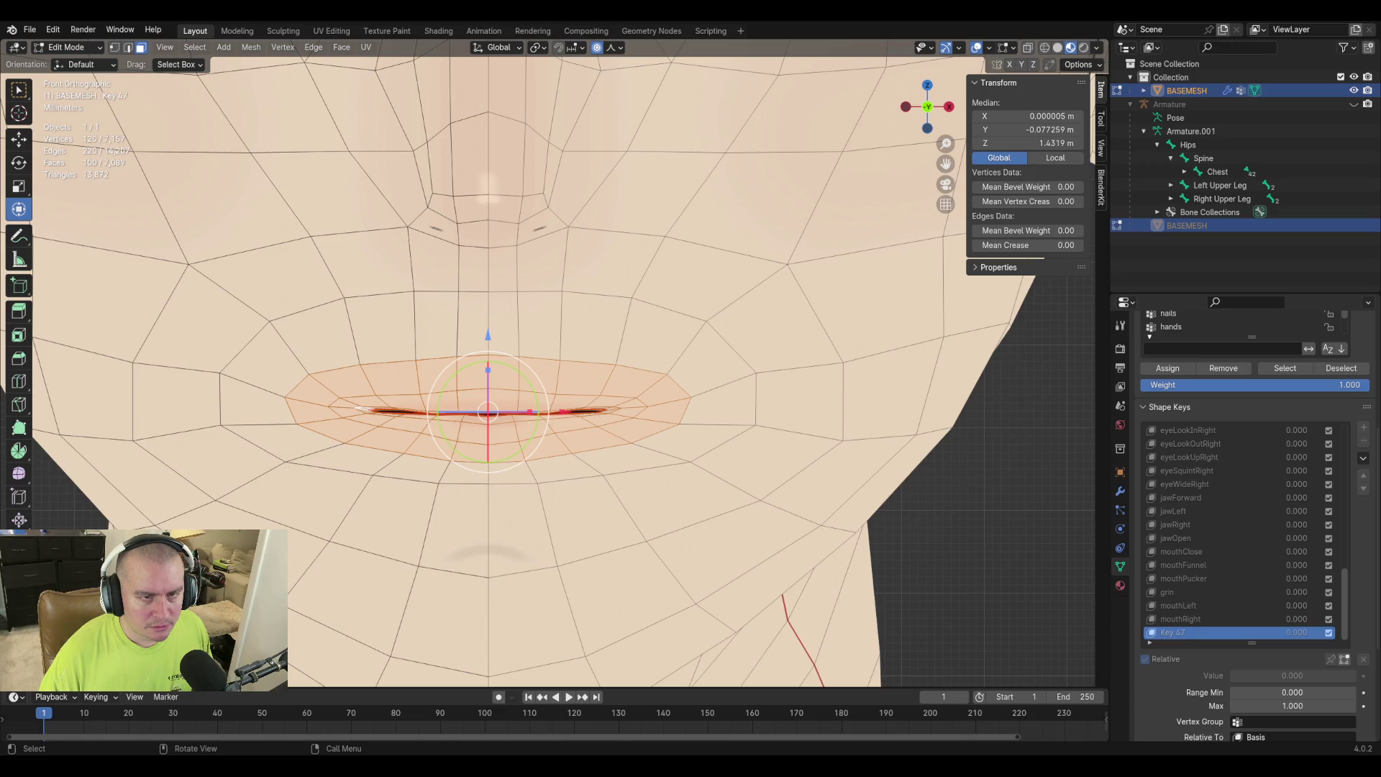
left_click(632, 395)
key("c")
key("Escape")
Raise and tilt the mouth corner with proportional editing, then undo the tilt.
key("g")
key("z")
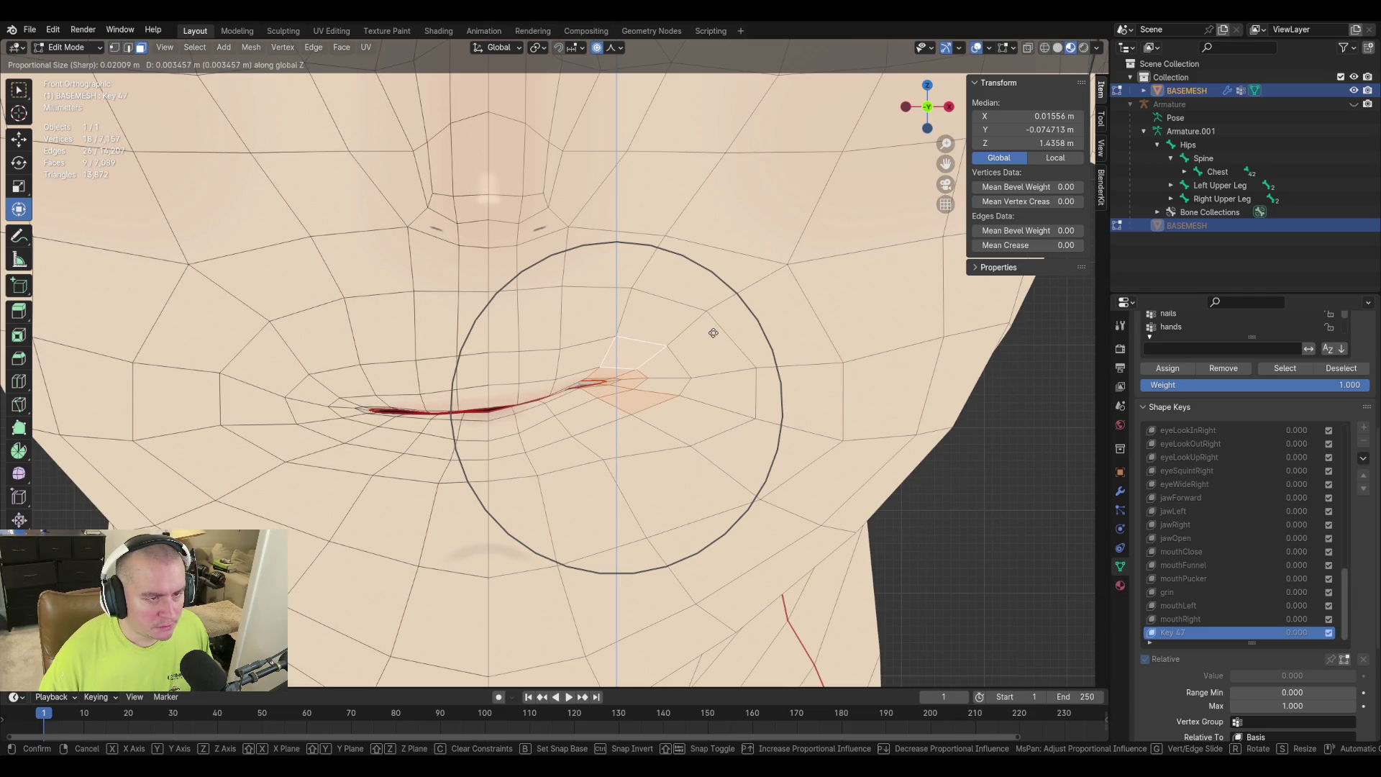
left_click(713, 333)
key("r")
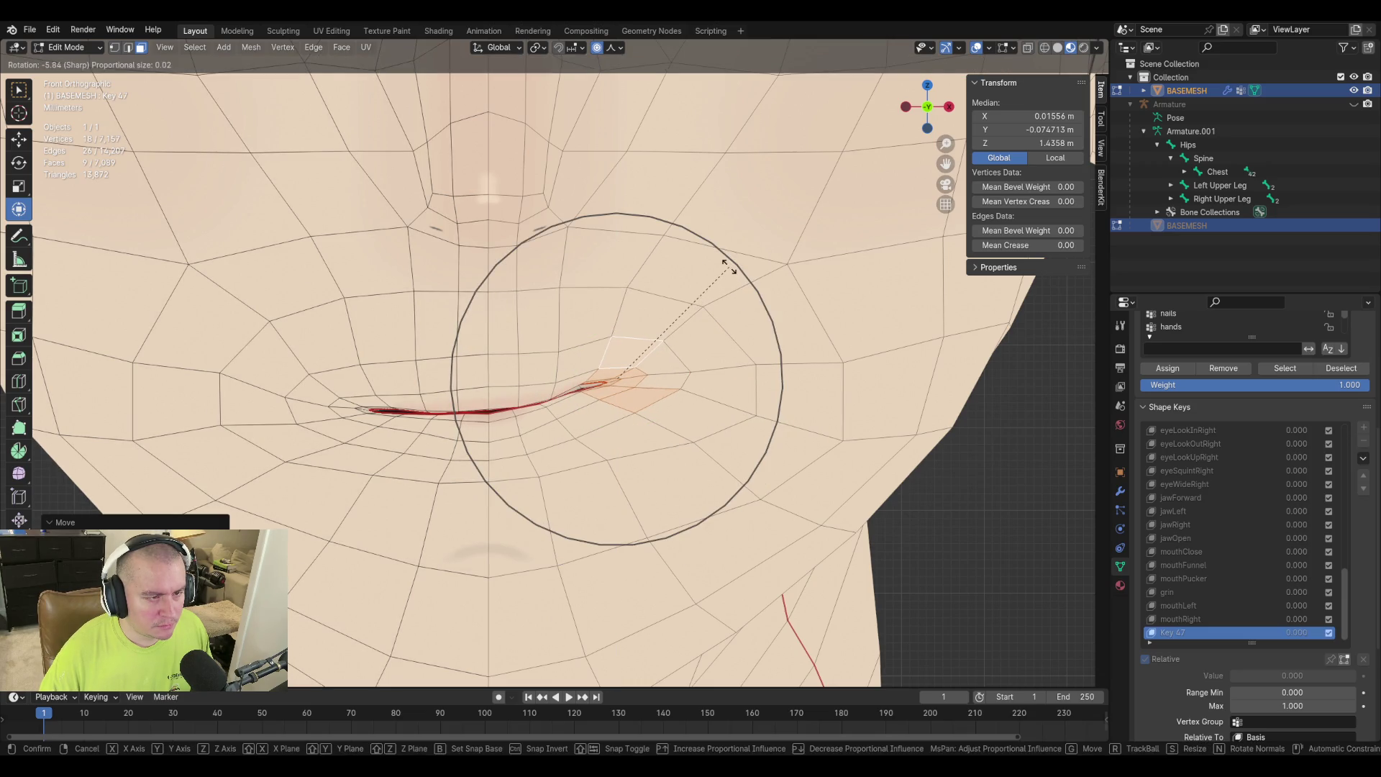
left_click(729, 270)
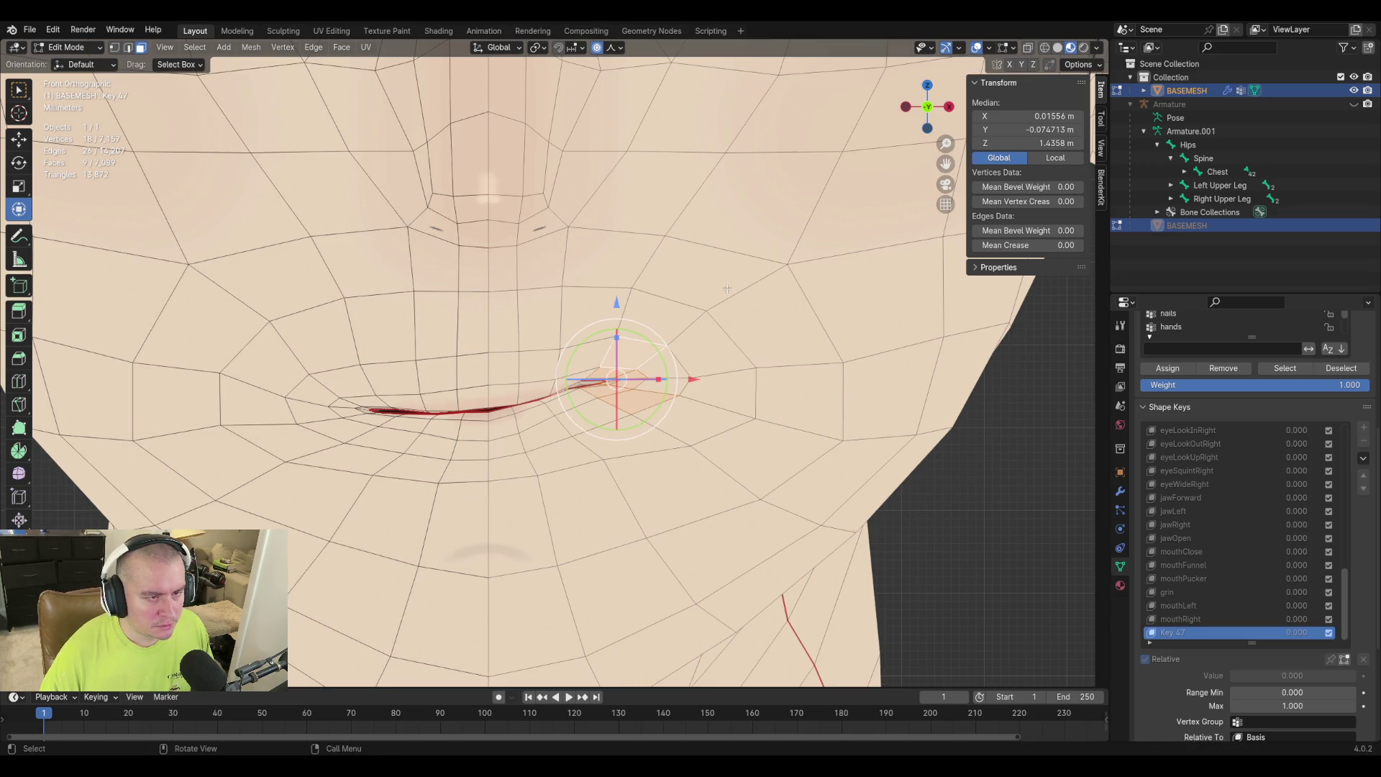
key("r")
scroll(721, 274, "up", 7)
scroll(717, 272, "up", 2)
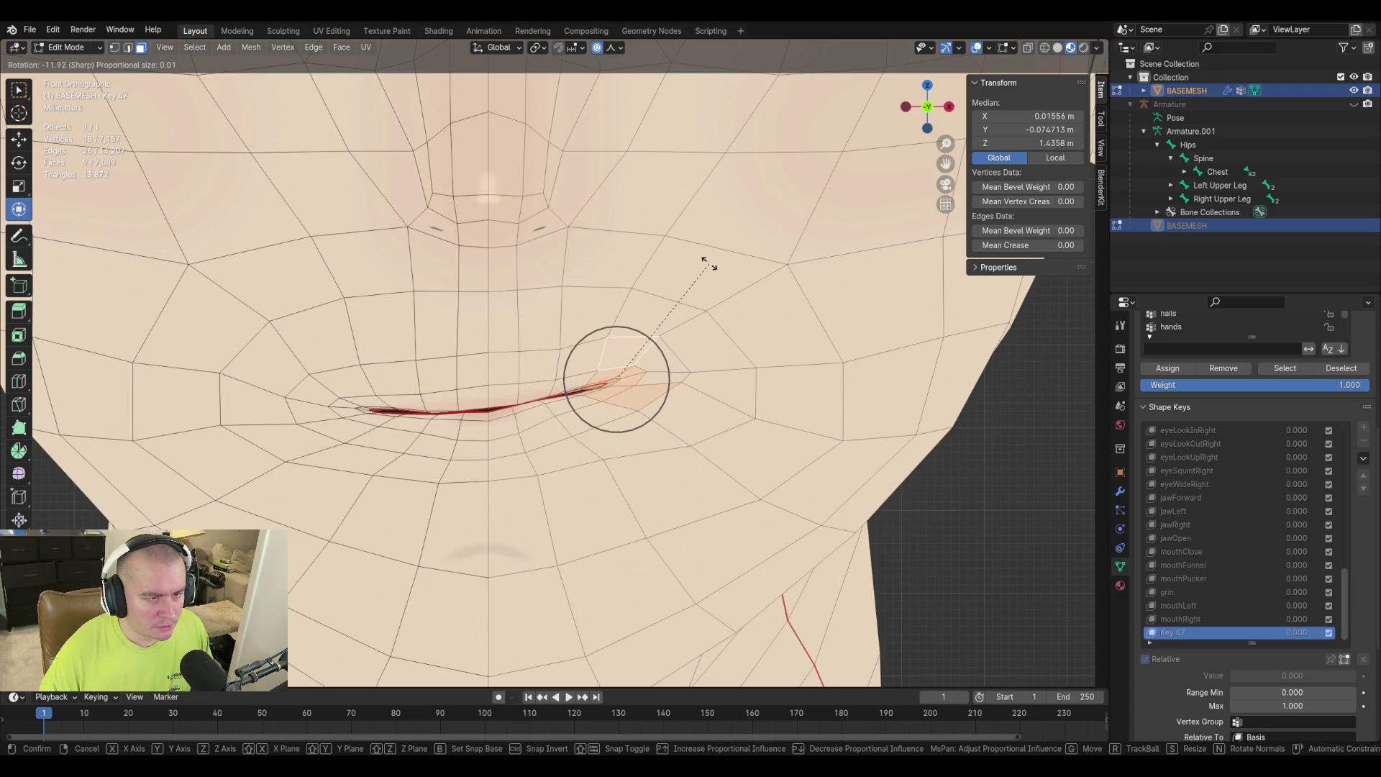
left_click(709, 264)
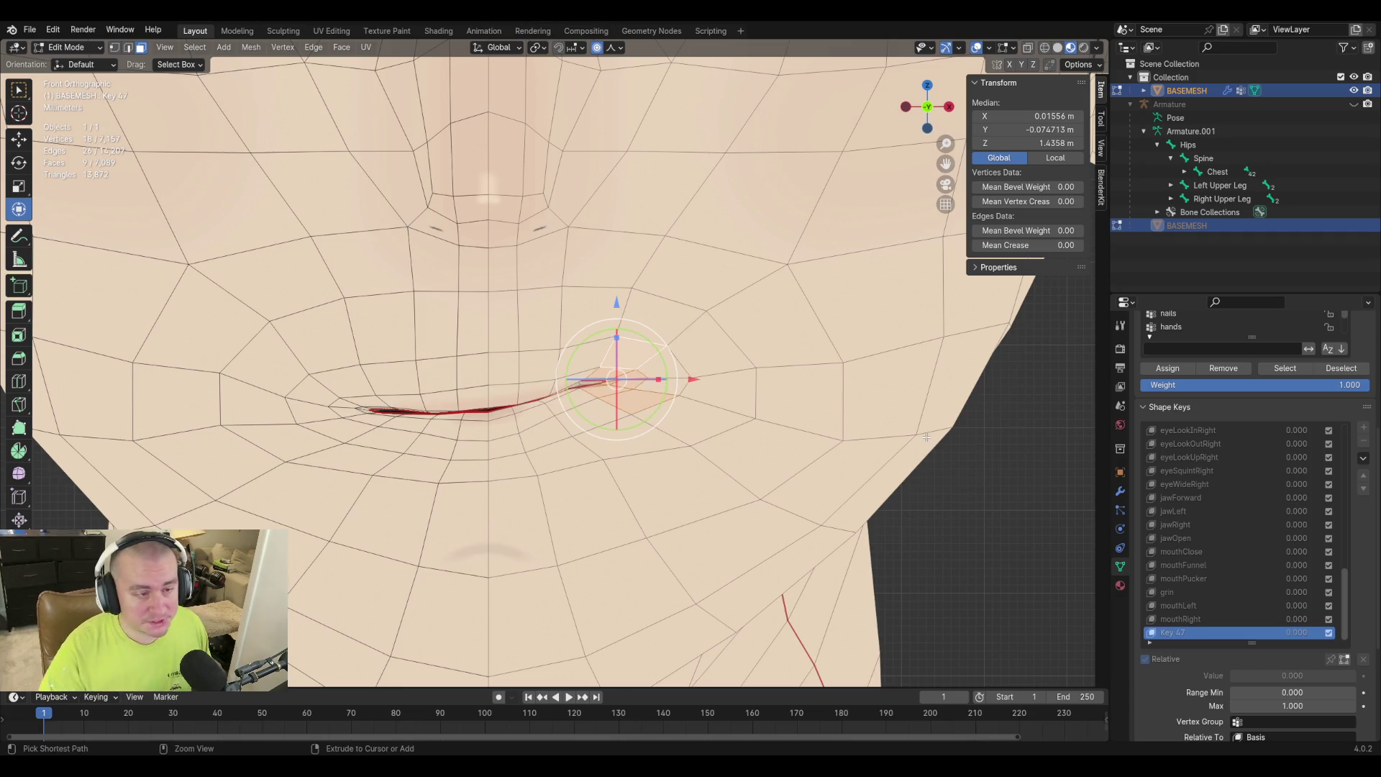
key("ctrl+z")
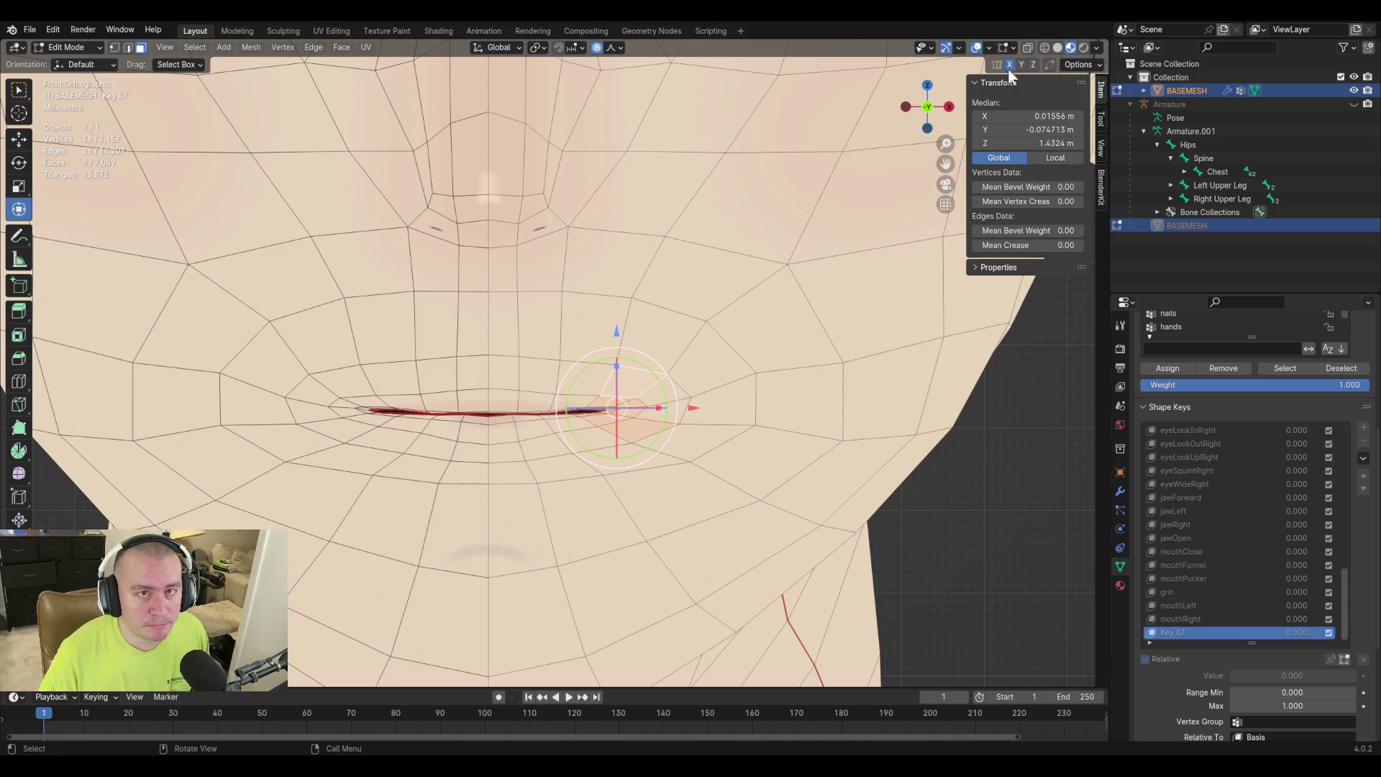
Lift the mouth corner vertically again, then cancel and undo those changes.
key("g")
key("z")
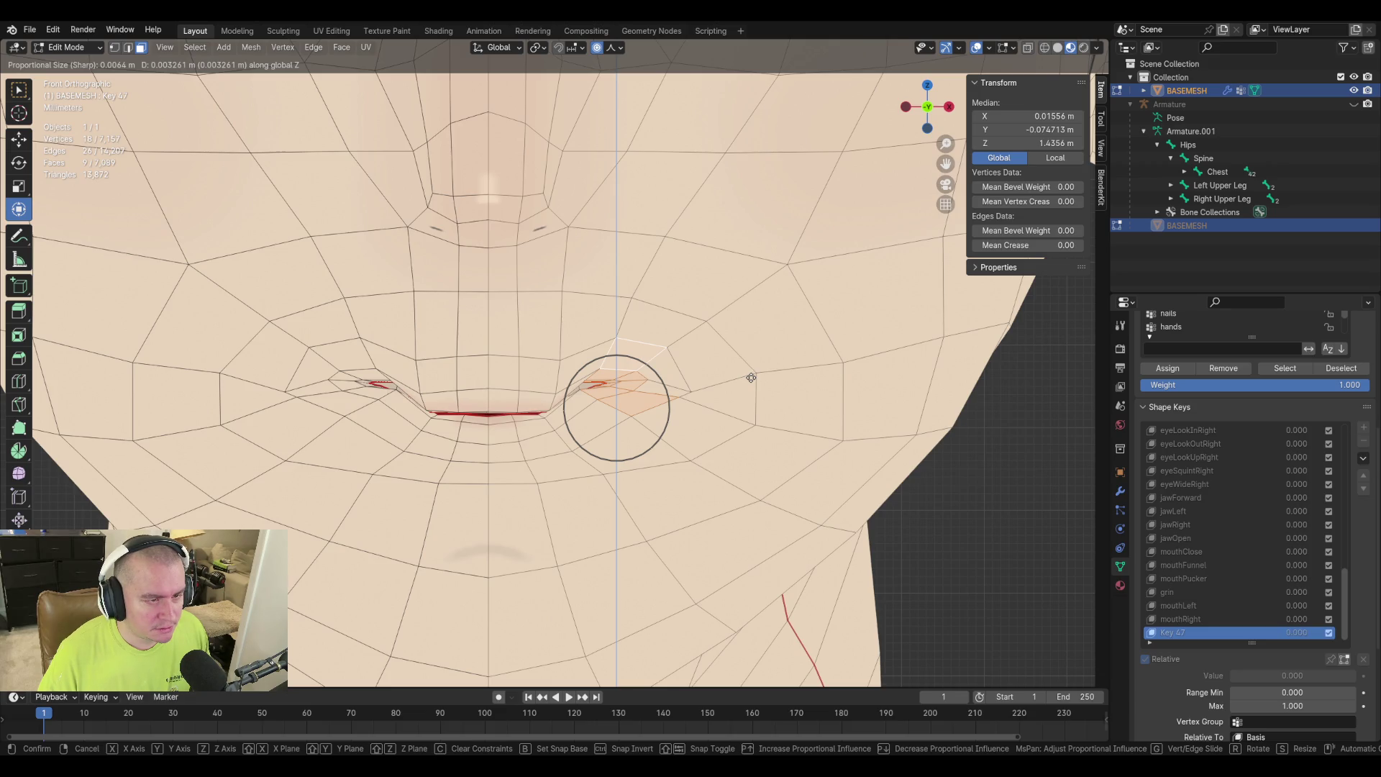
left_click(751, 378)
key("r")
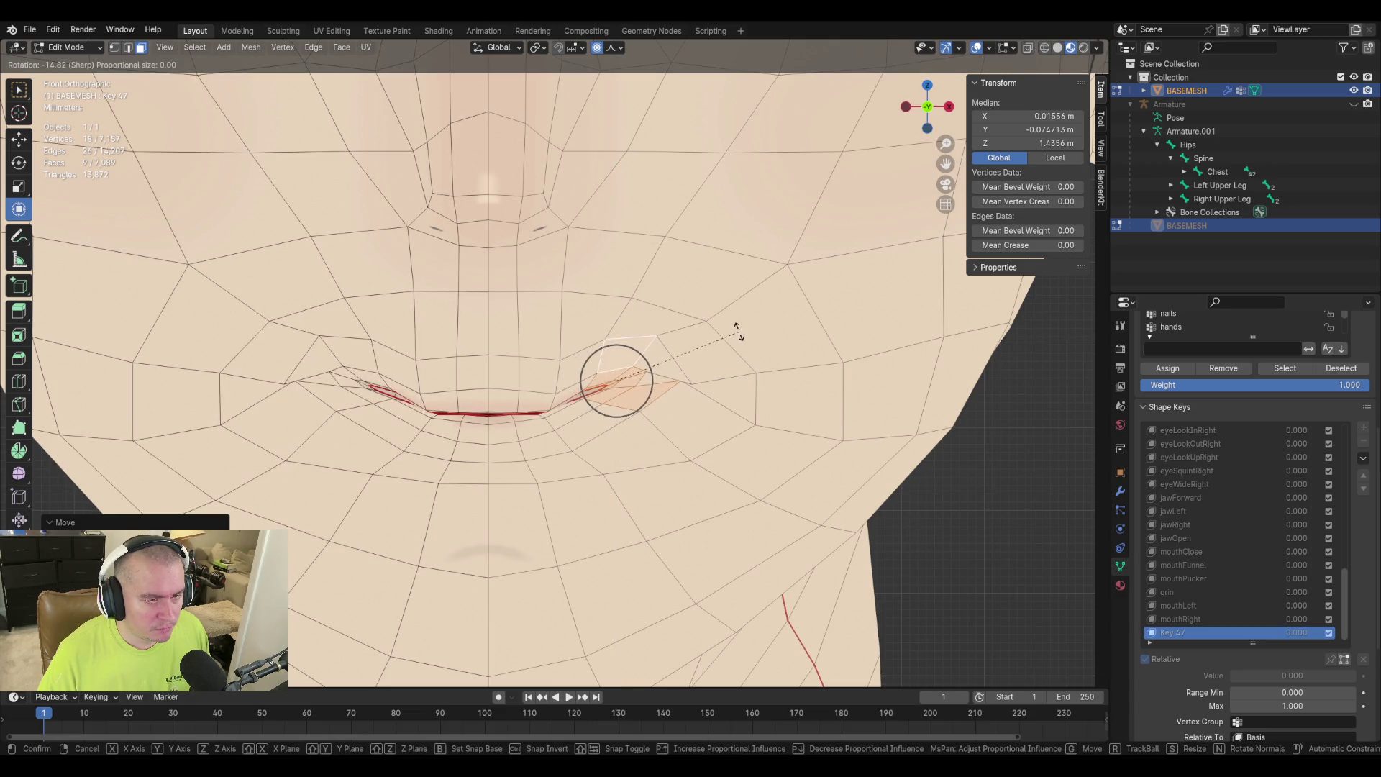
right_click(737, 331)
key("ctrl+z")
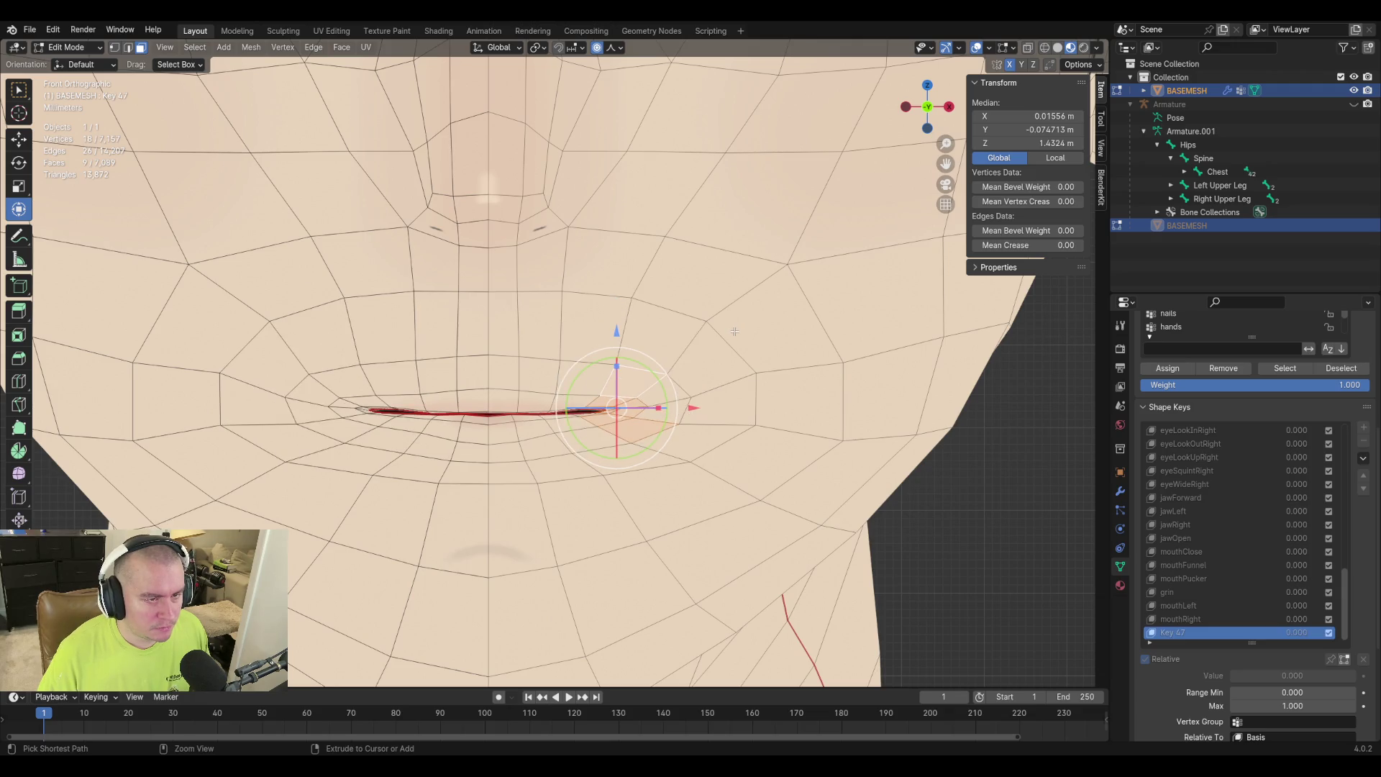
Raise the mouth corner along Z and rotate it upward around Z into a smile curve.
key("g")
scroll(740, 327, "up", 4)
scroll(744, 324, "down", 12)
key("z")
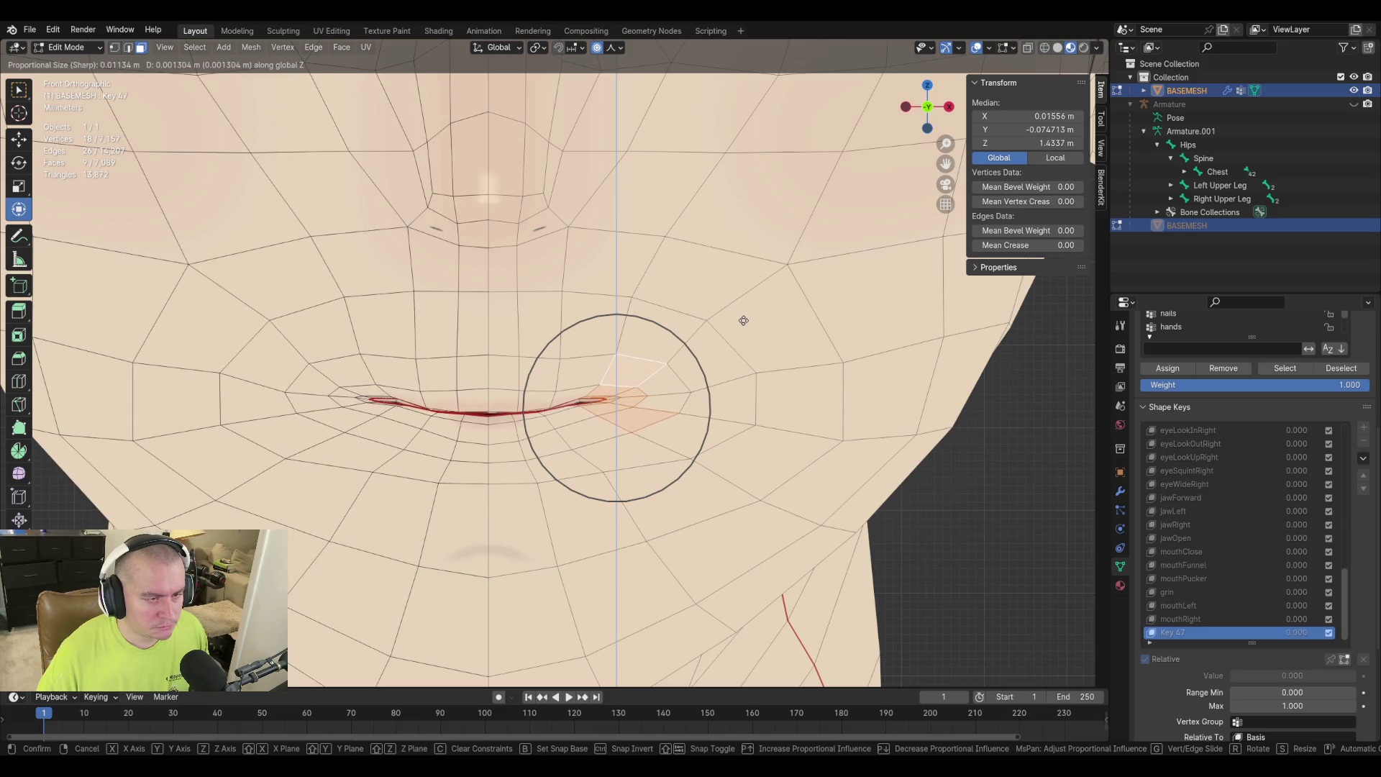
scroll(744, 319, "down", 1)
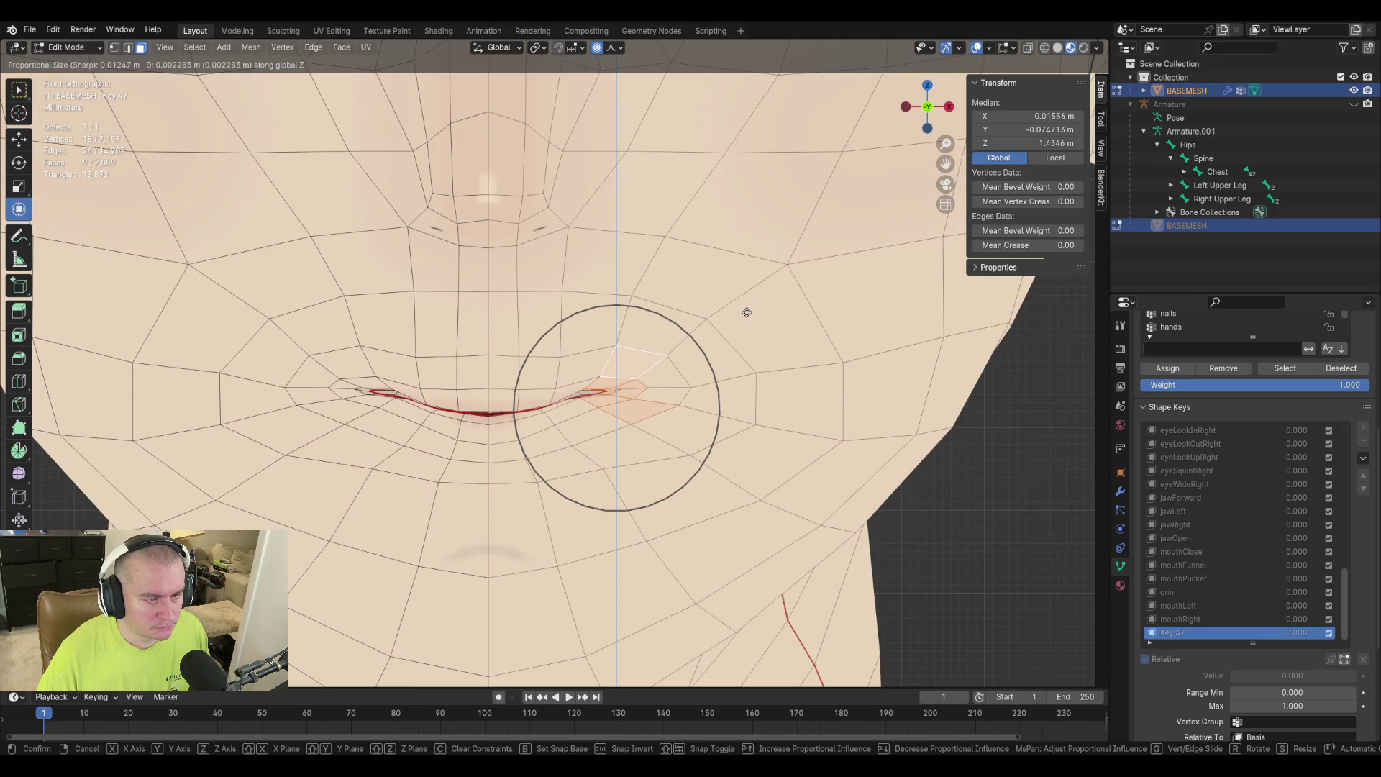
left_click(748, 309)
key("r")
key("z")
scroll(764, 367, "down", 5)
scroll(765, 367, "up", 8)
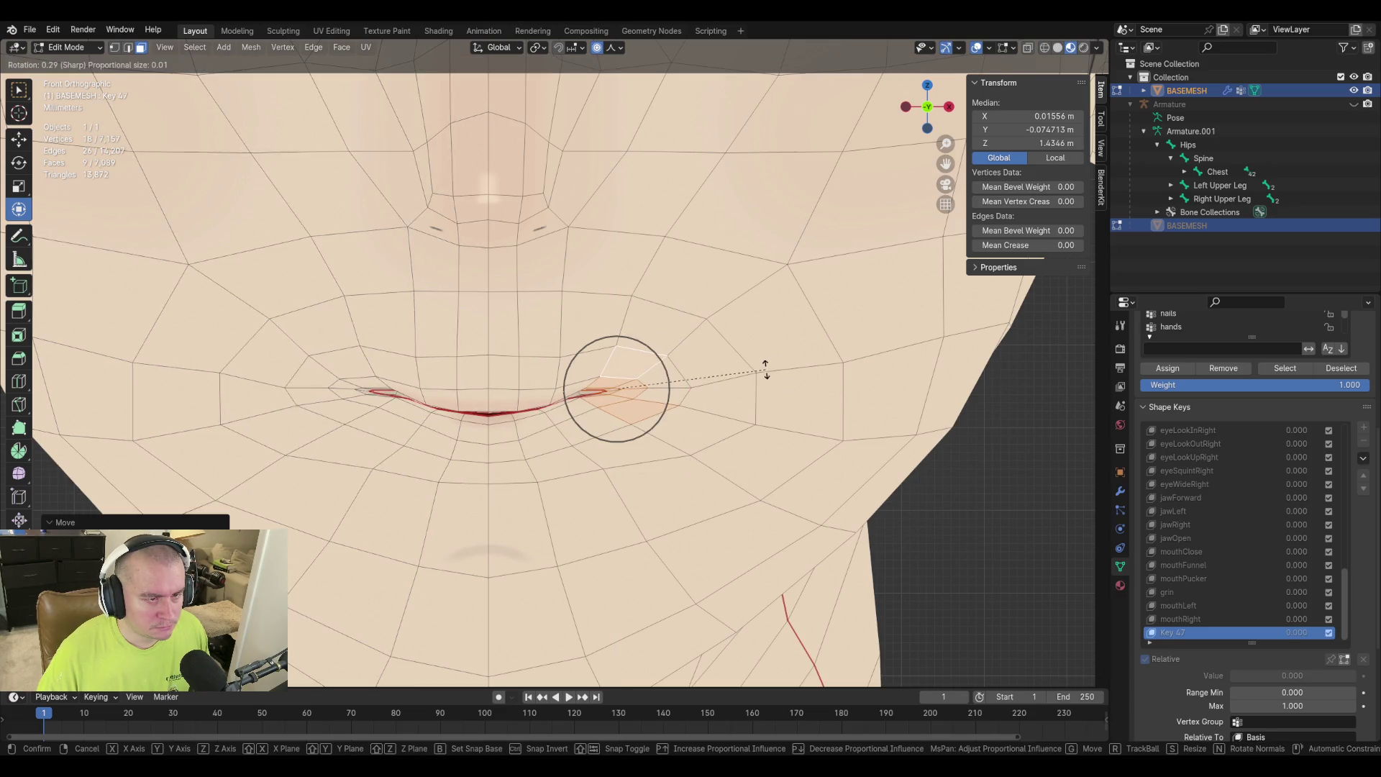
right_click(766, 367)
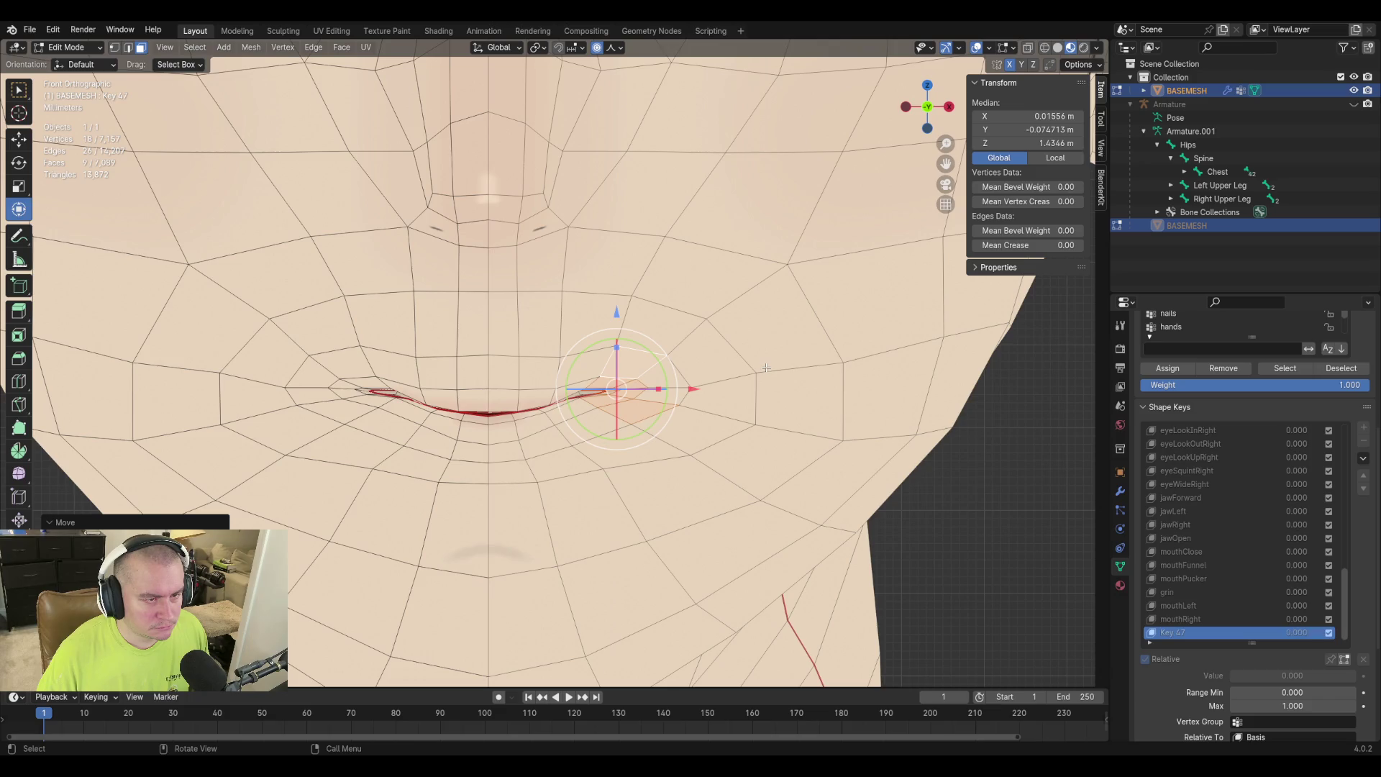
key("r")
key("z")
key("z")
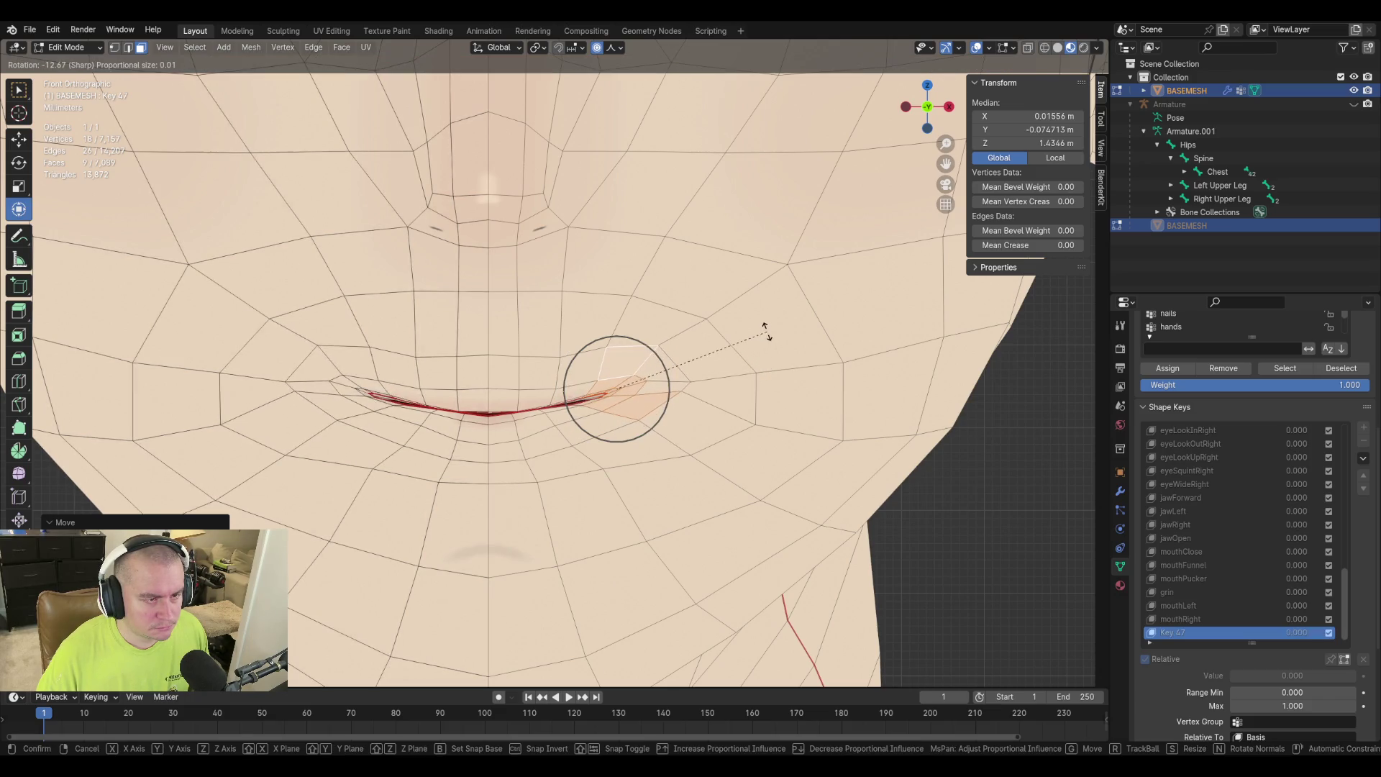
left_click(766, 333)
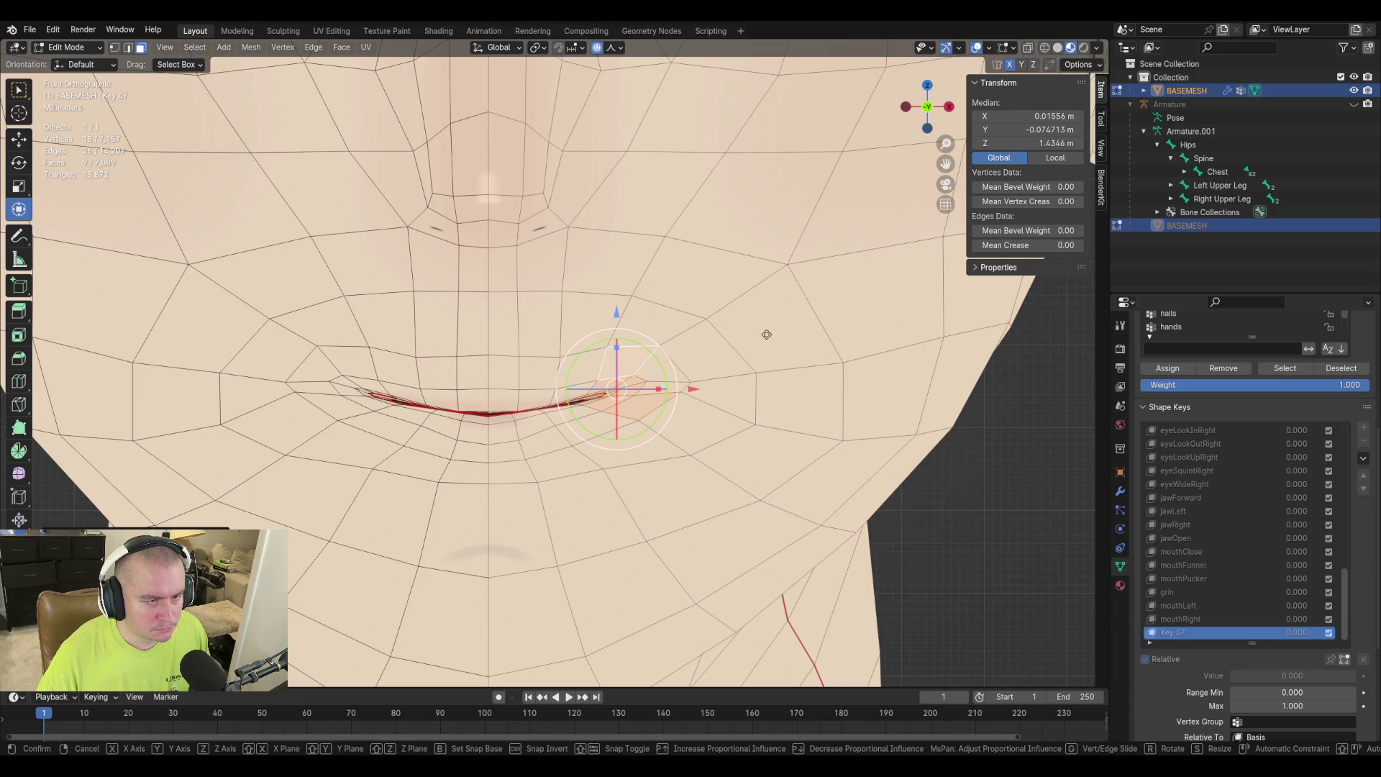
Nudge the mouth corner into its final position and return to Object Mode.
key("g")
scroll(777, 333, "down", 9)
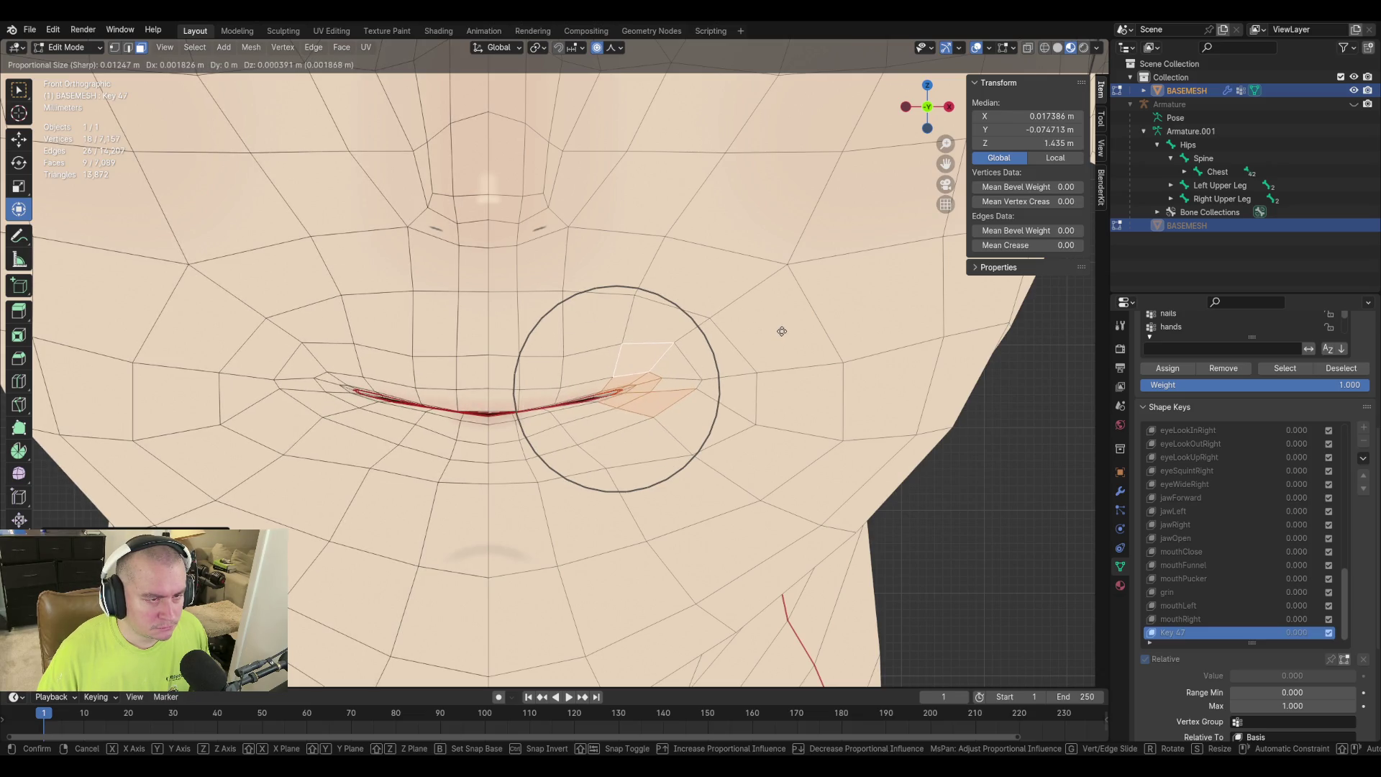
left_click(781, 331)
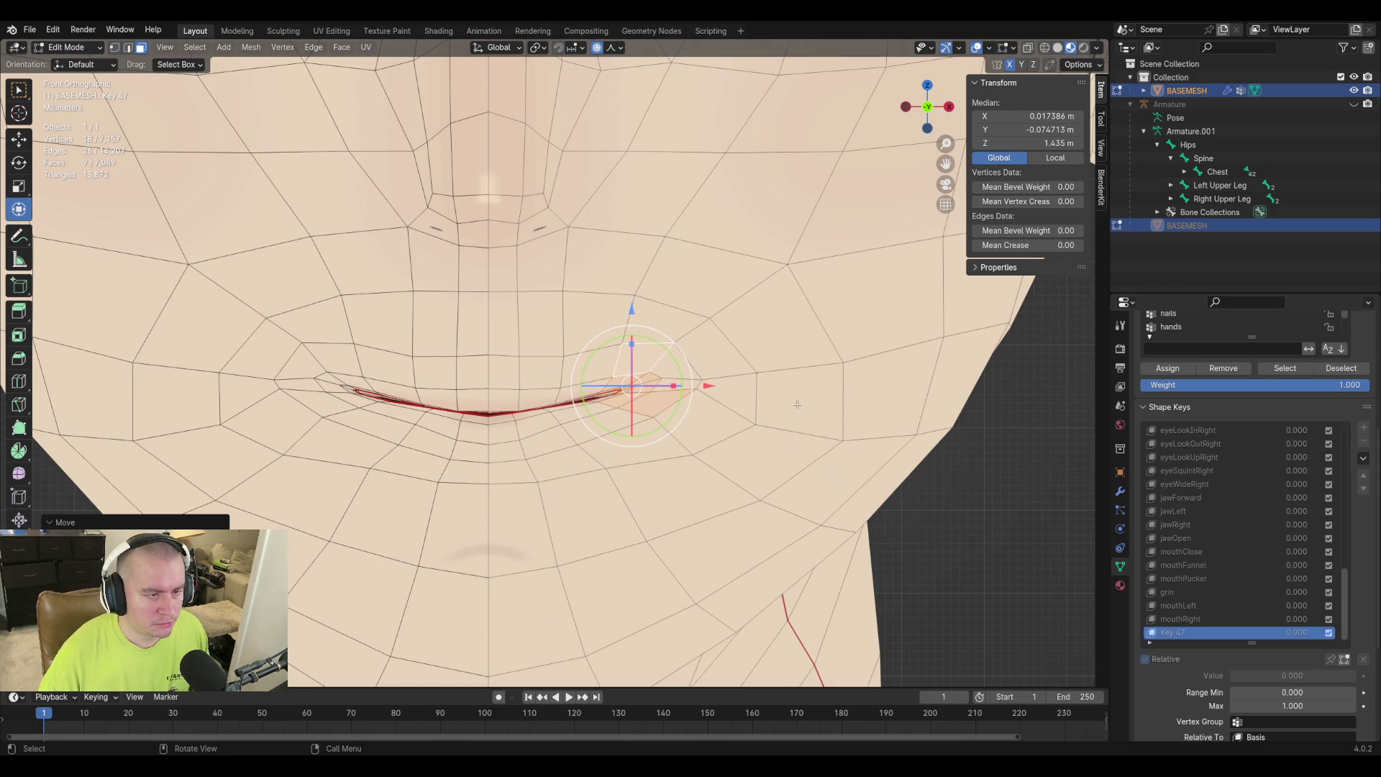
key("Tab")
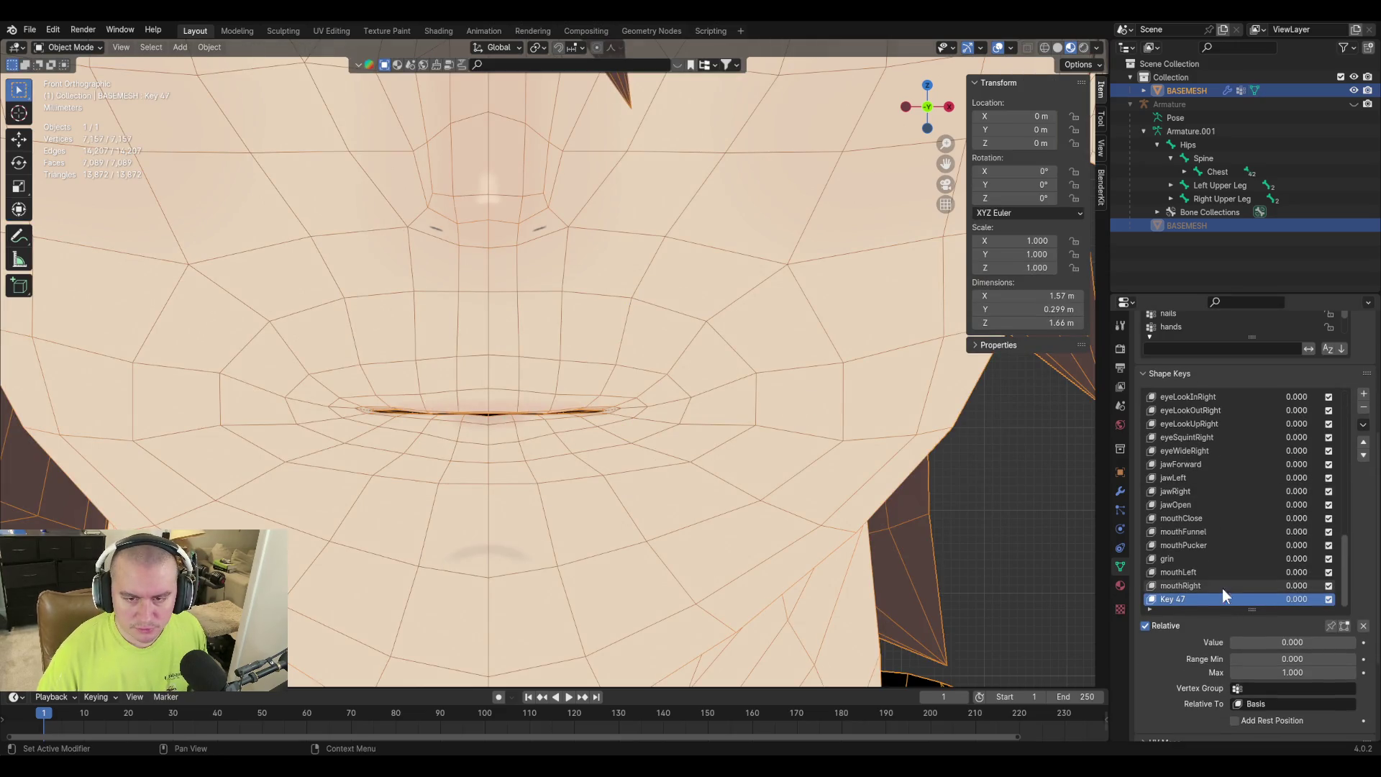
Inspect mouthLeft, then add and remove an extra Key 48 shape key.
left_click(1215, 572)
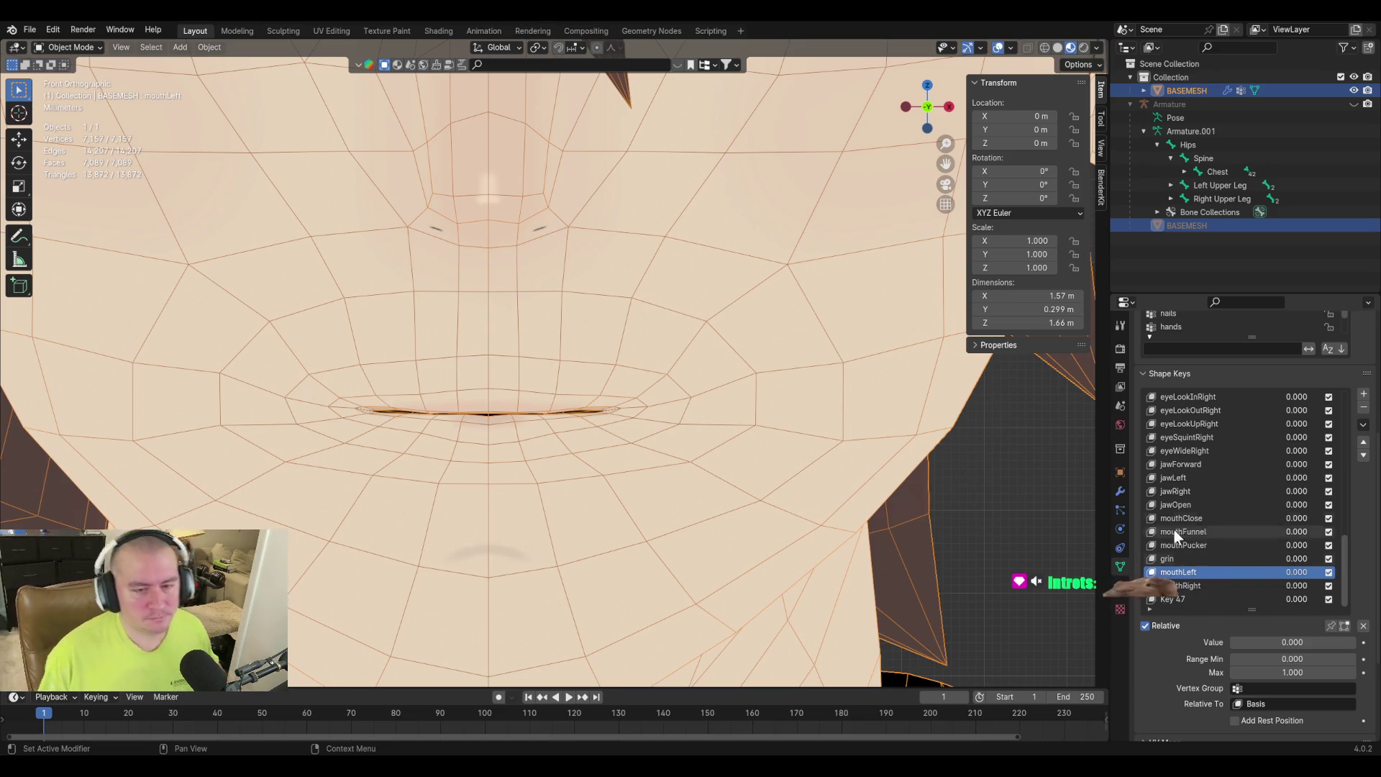
left_click(1185, 598)
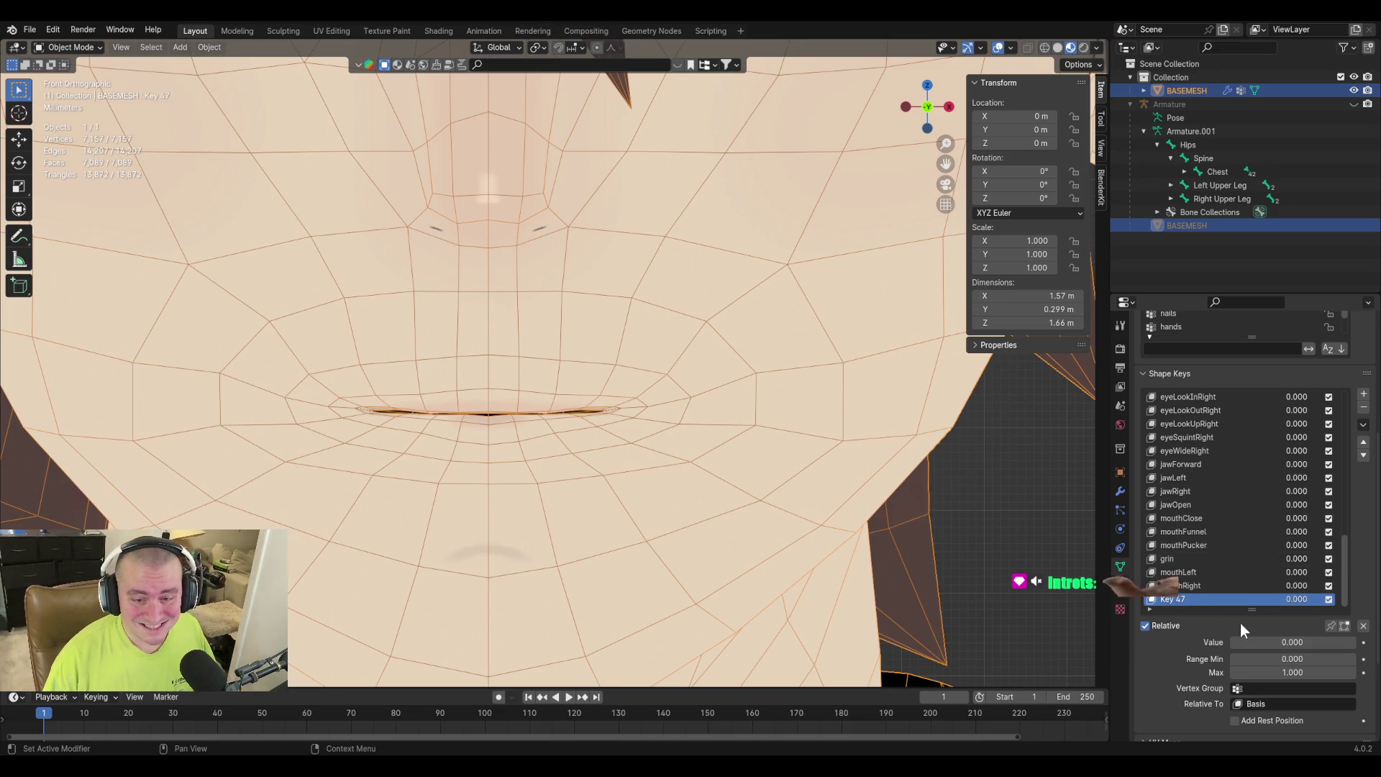
left_click(1363, 395)
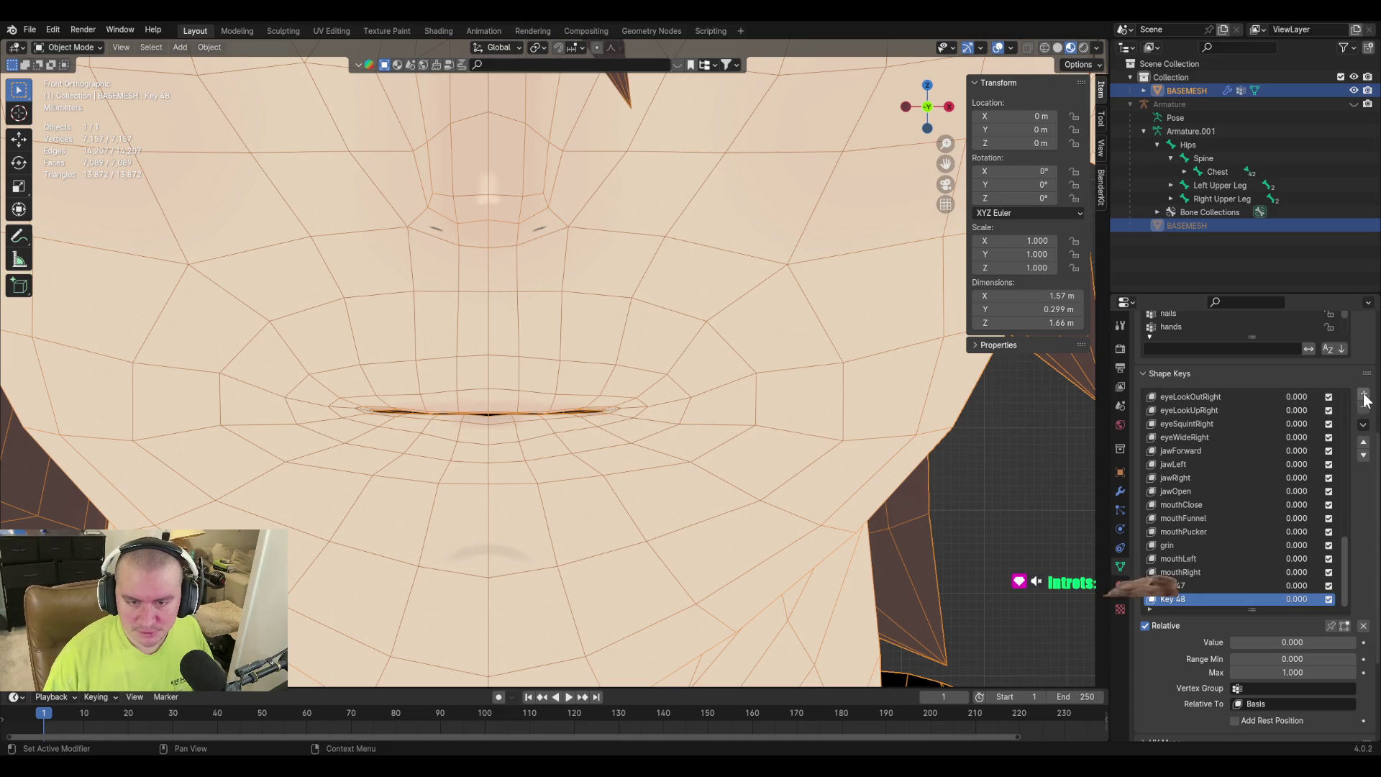
left_click(1363, 408)
key("Tab")
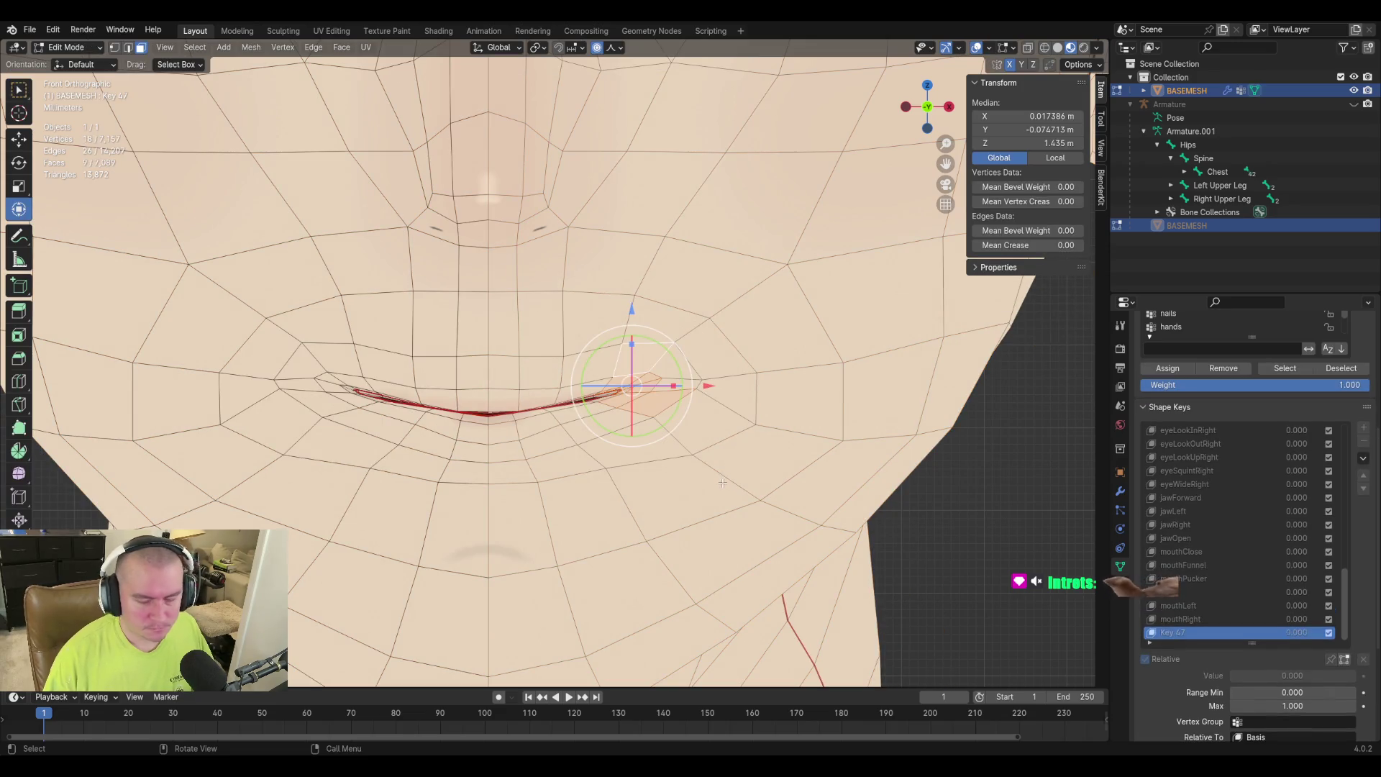
Limit Key 47 to the 'left side' vertex group and set Key 47 and mouthLeft to 1.000.
left_click(1271, 719)
scroll(1265, 620, "down", 20)
scroll(1287, 640, "down", 10)
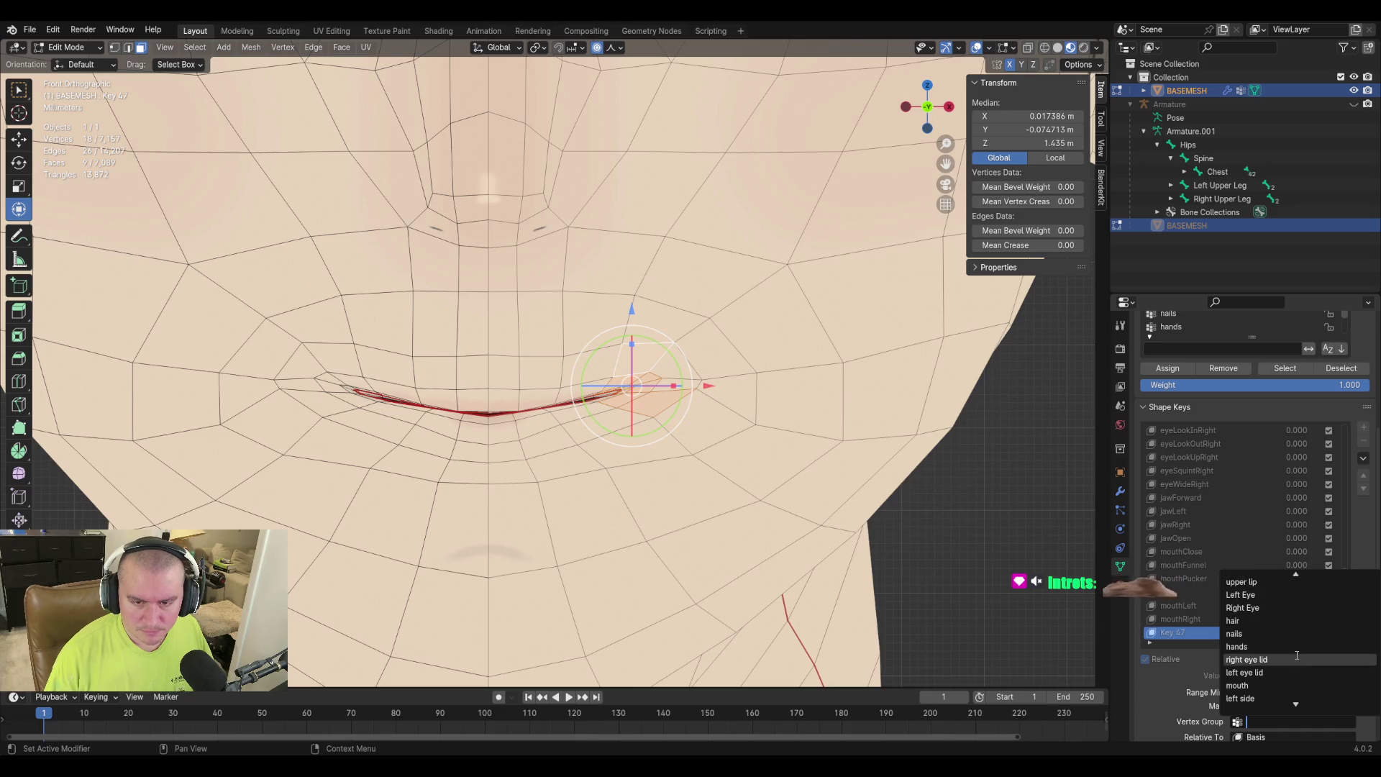
scroll(1251, 669, "down", 2)
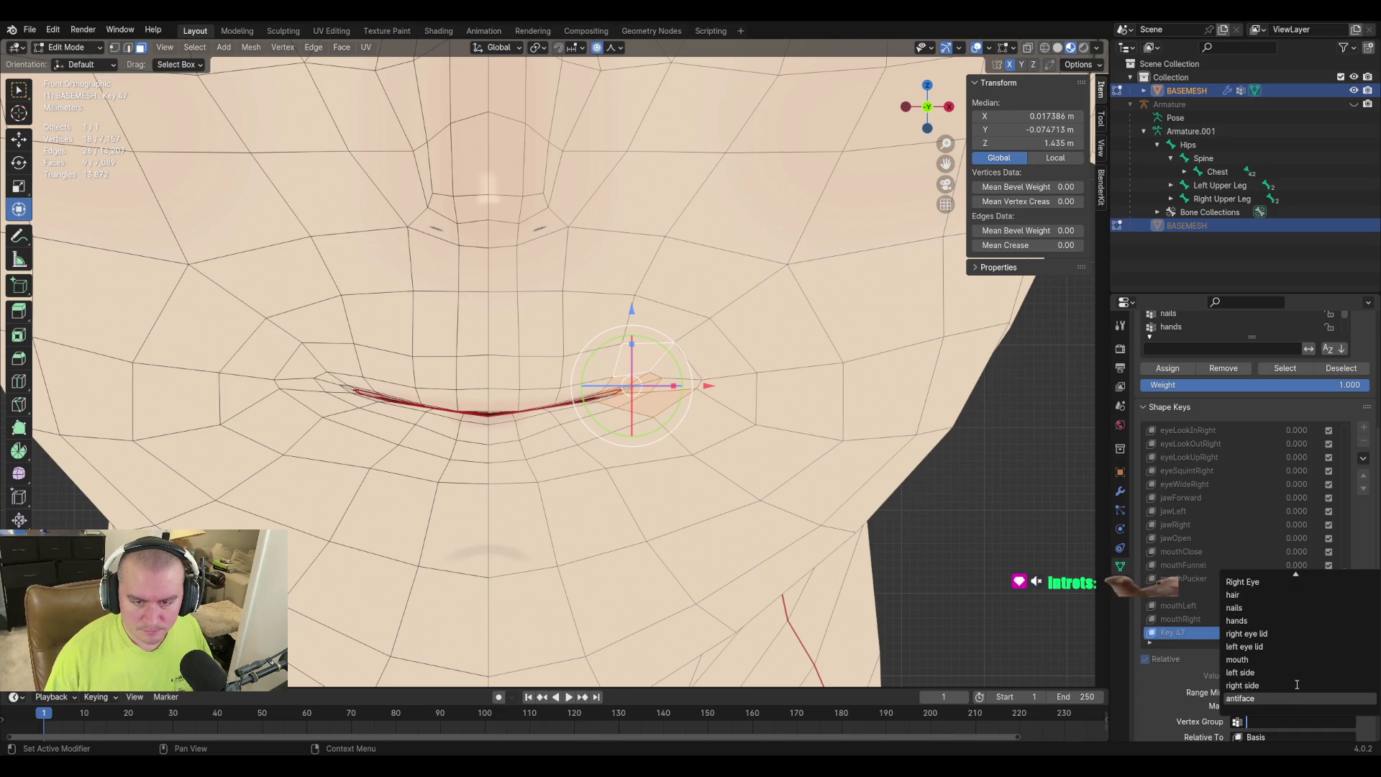
left_click(1244, 673)
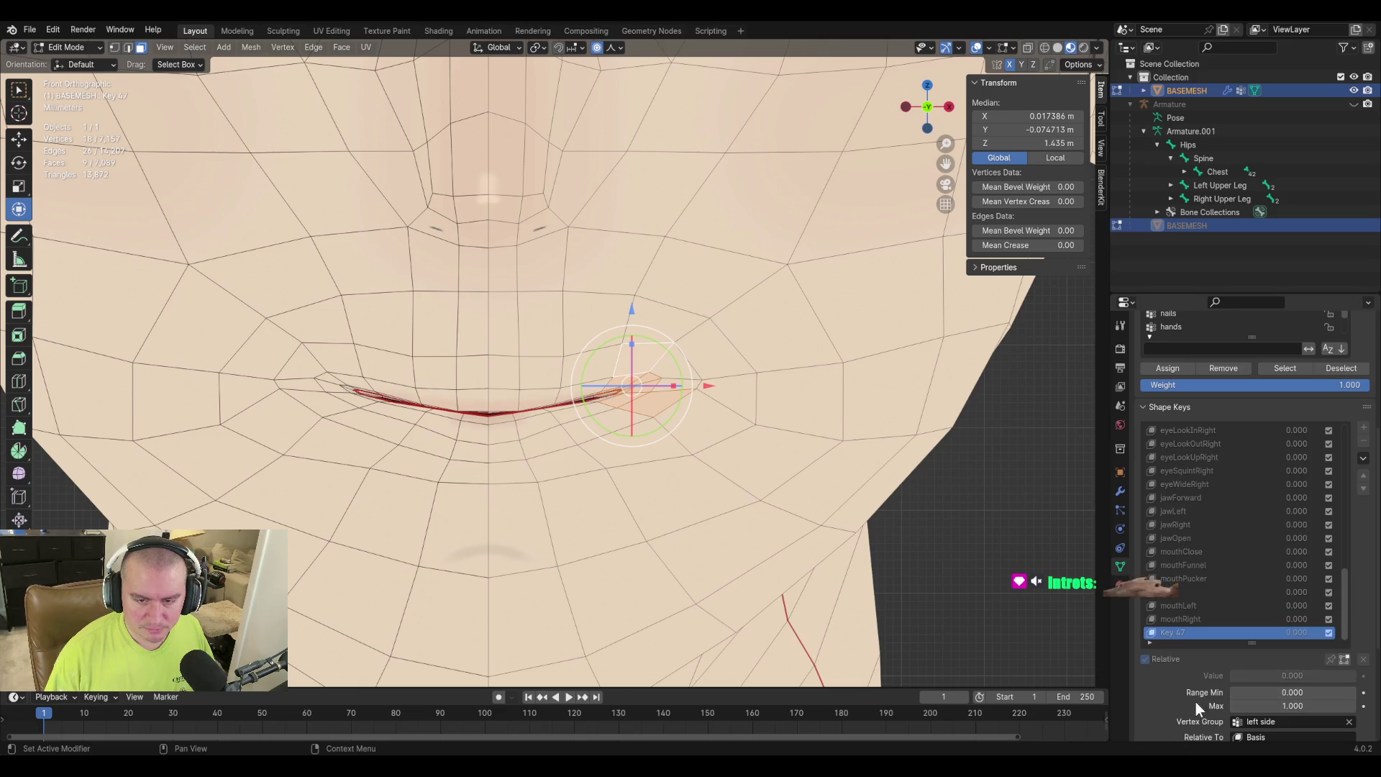
key("Tab")
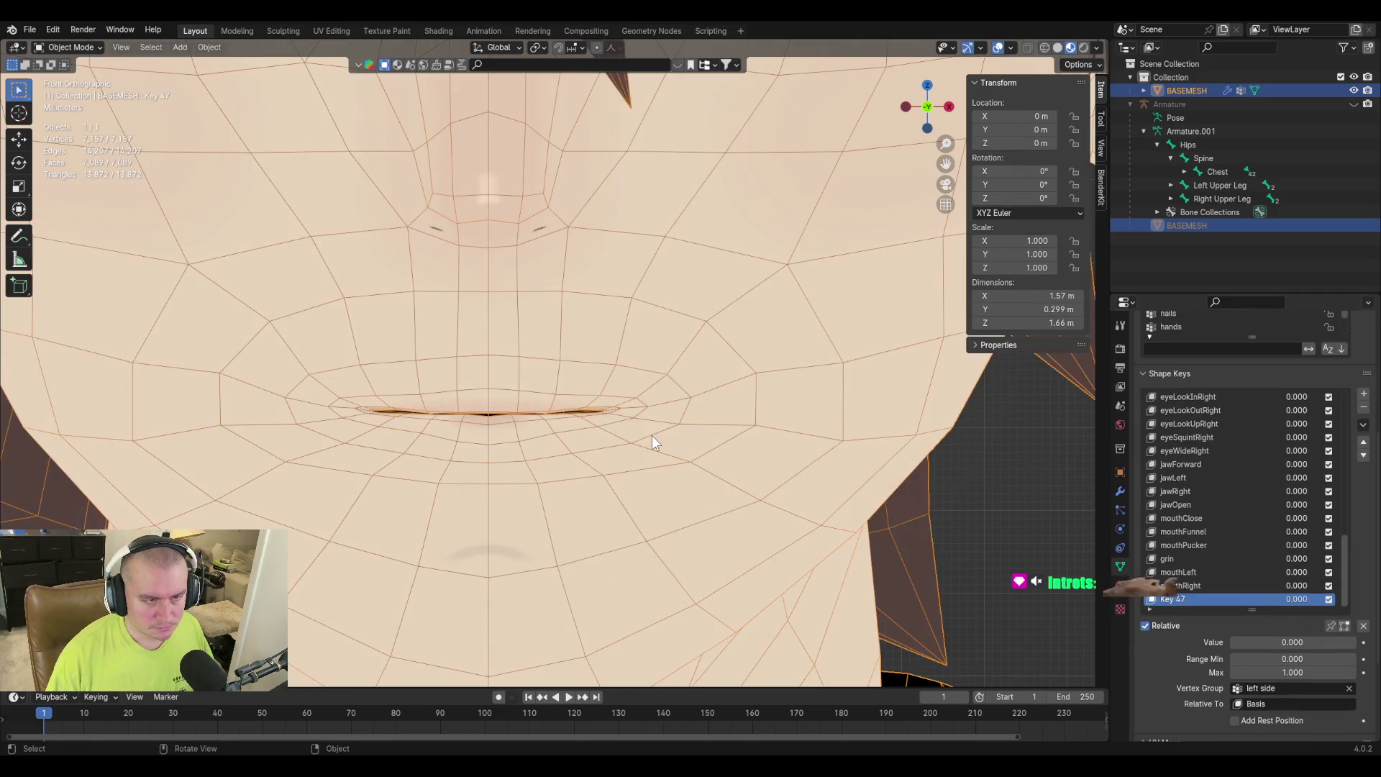
mouse_move(1269, 640)
left_mouse_down()
mouse_move(1356, 641)
mouse_move(1234, 641)
mouse_move(1356, 641)
left_mouse_up()
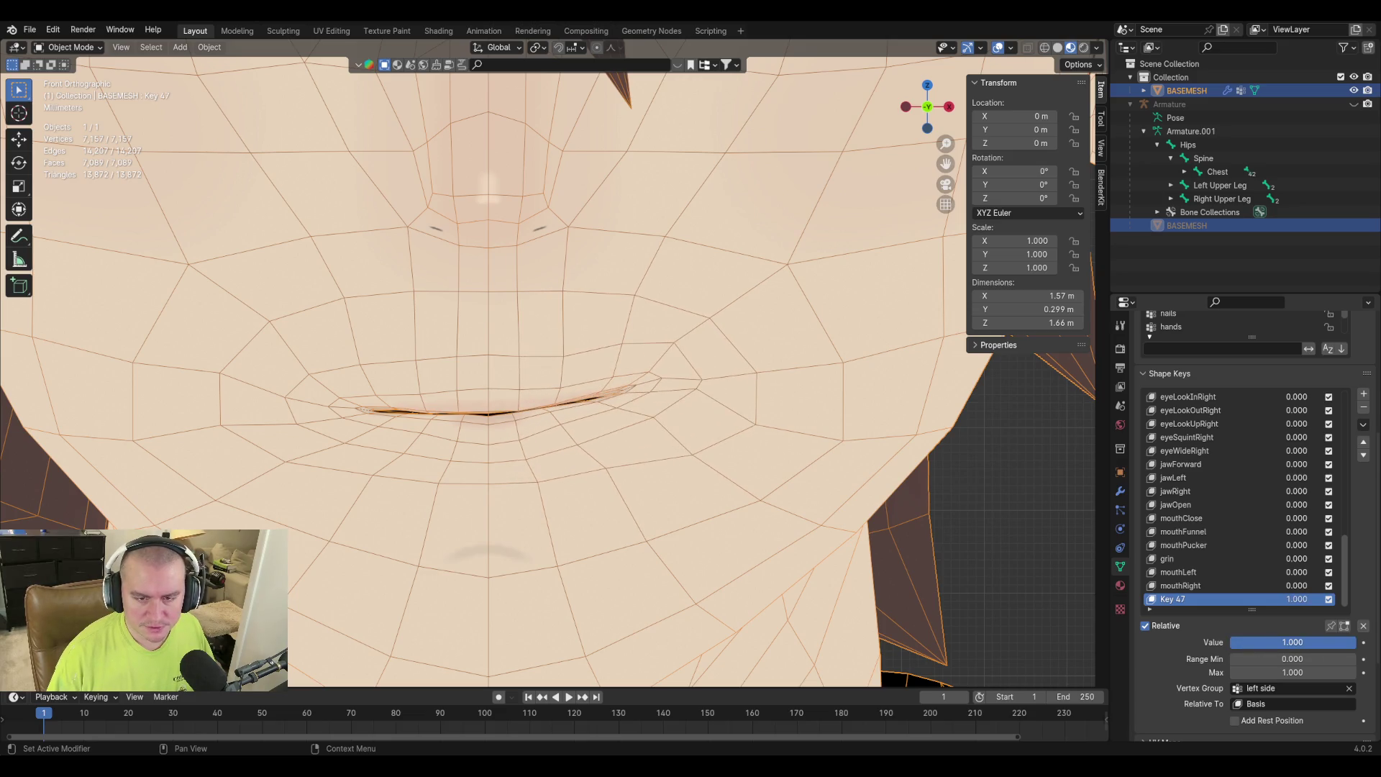
left_click(1192, 573)
left_click_drag(1241, 645, 1356, 645)
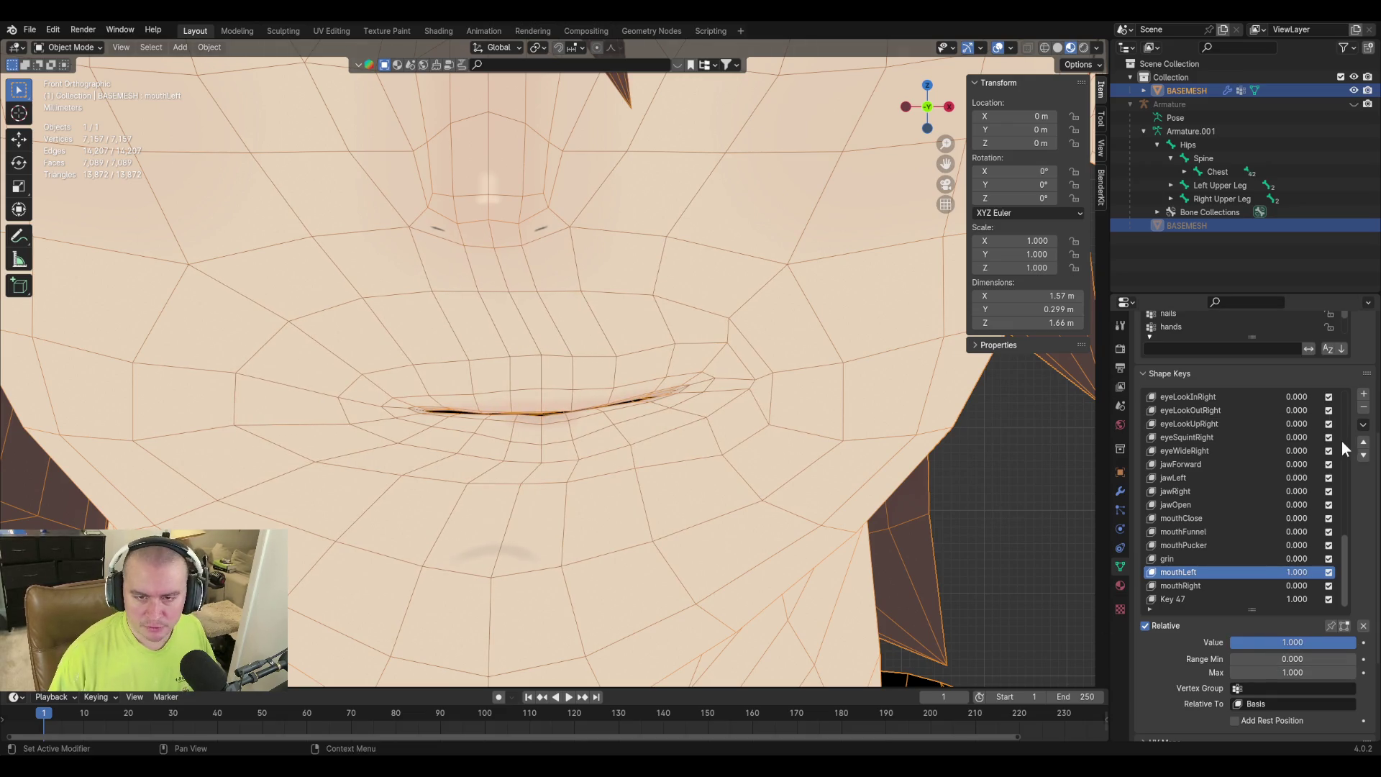
Create mouthLeft2 from the mix, then set mouthLeft to 0 and mouthRight to 1.
left_click(1364, 426)
left_click(1321, 438)
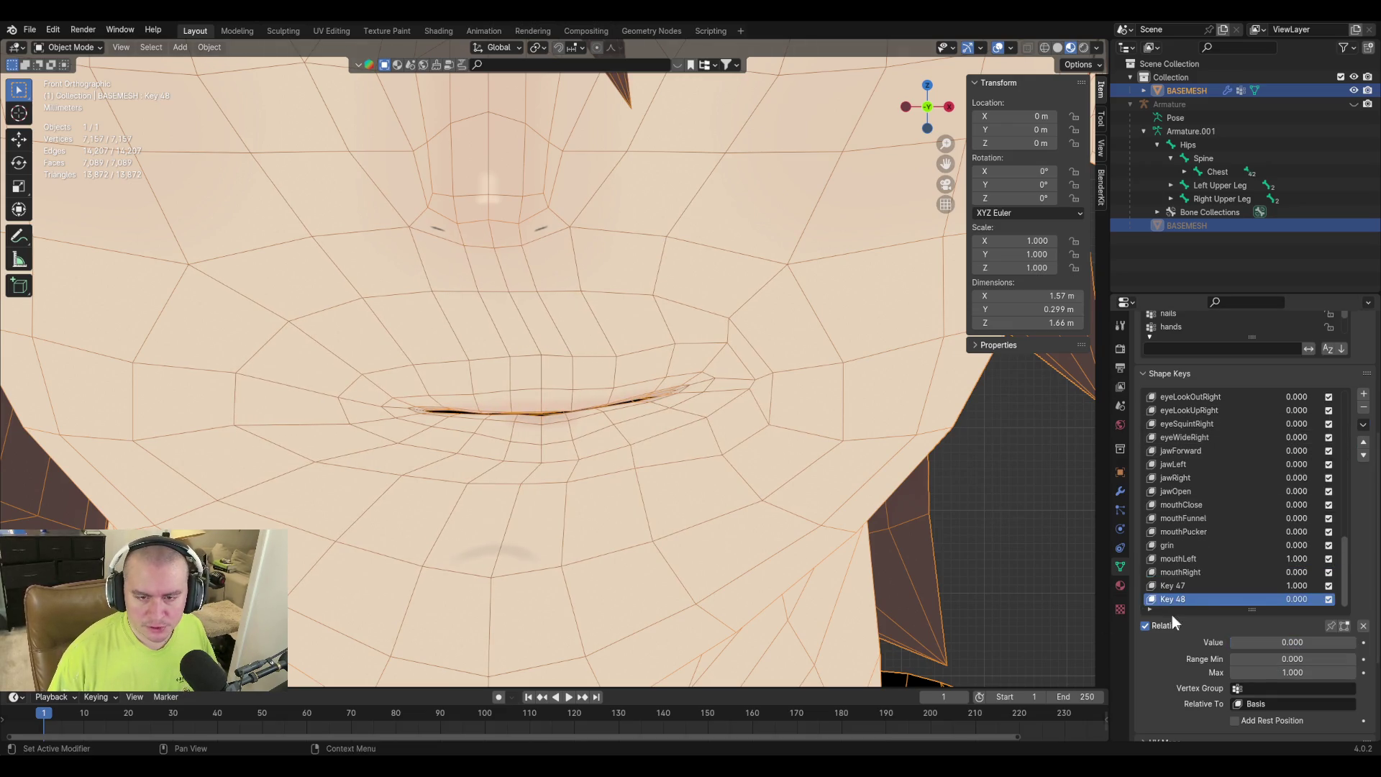
key("ctrl+z")
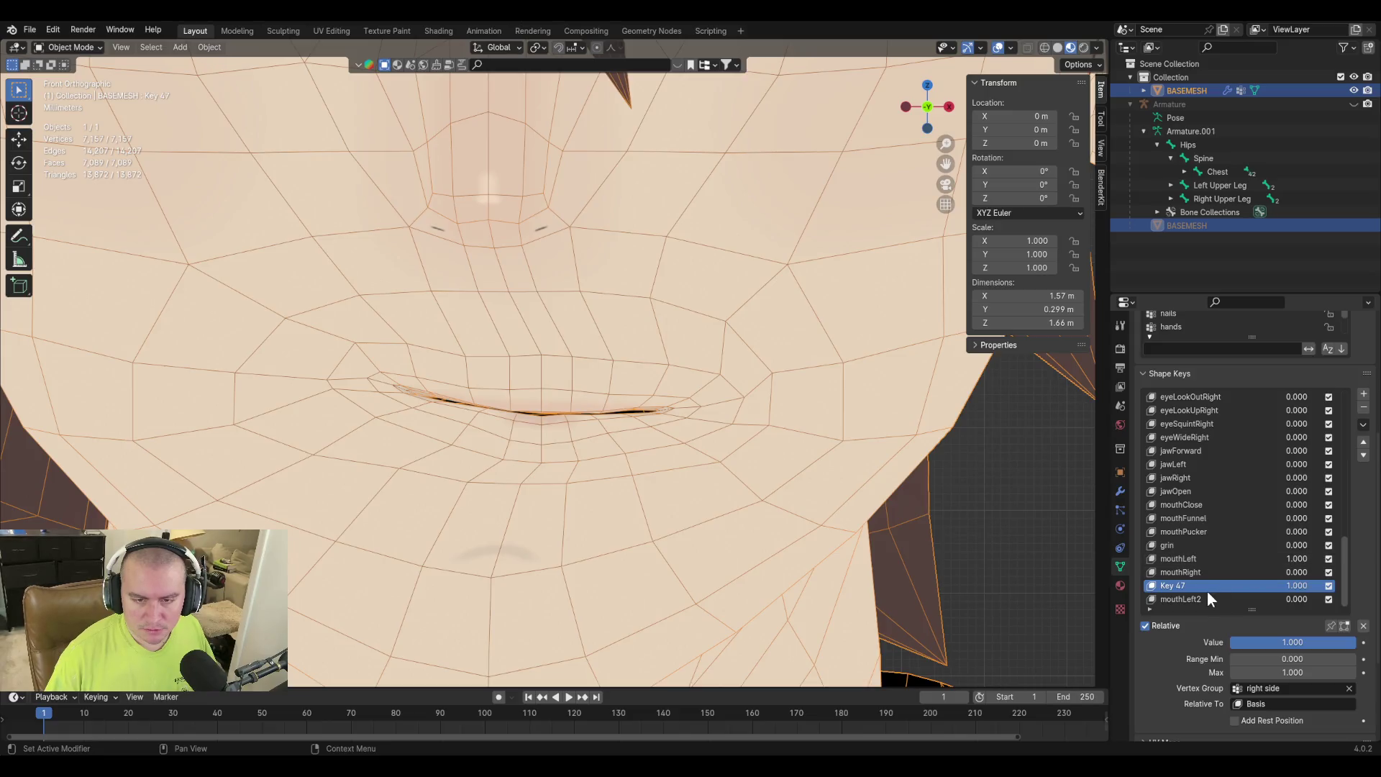
left_click(1207, 559)
left_click(1293, 642)
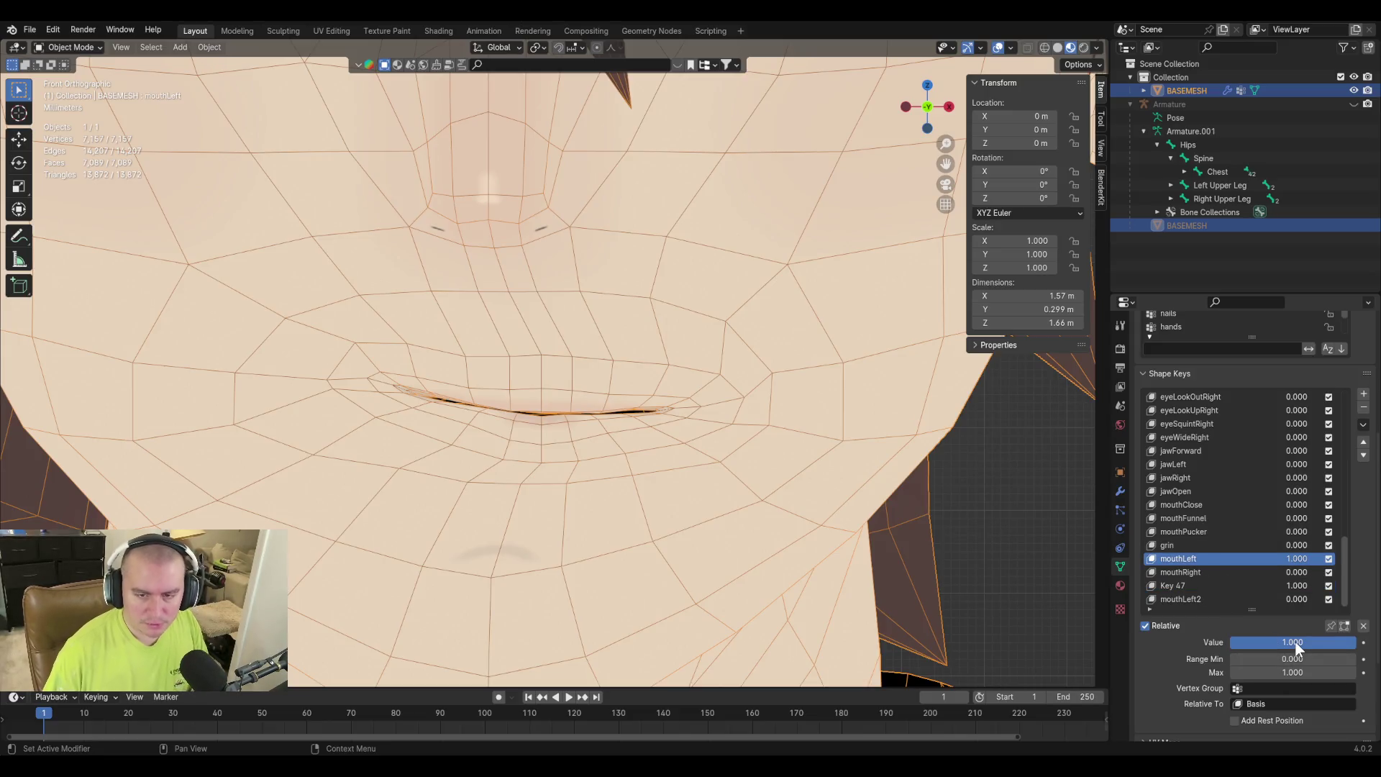
type("0")
key("Return")
left_click(1197, 572)
left_click(1261, 644)
type("1")
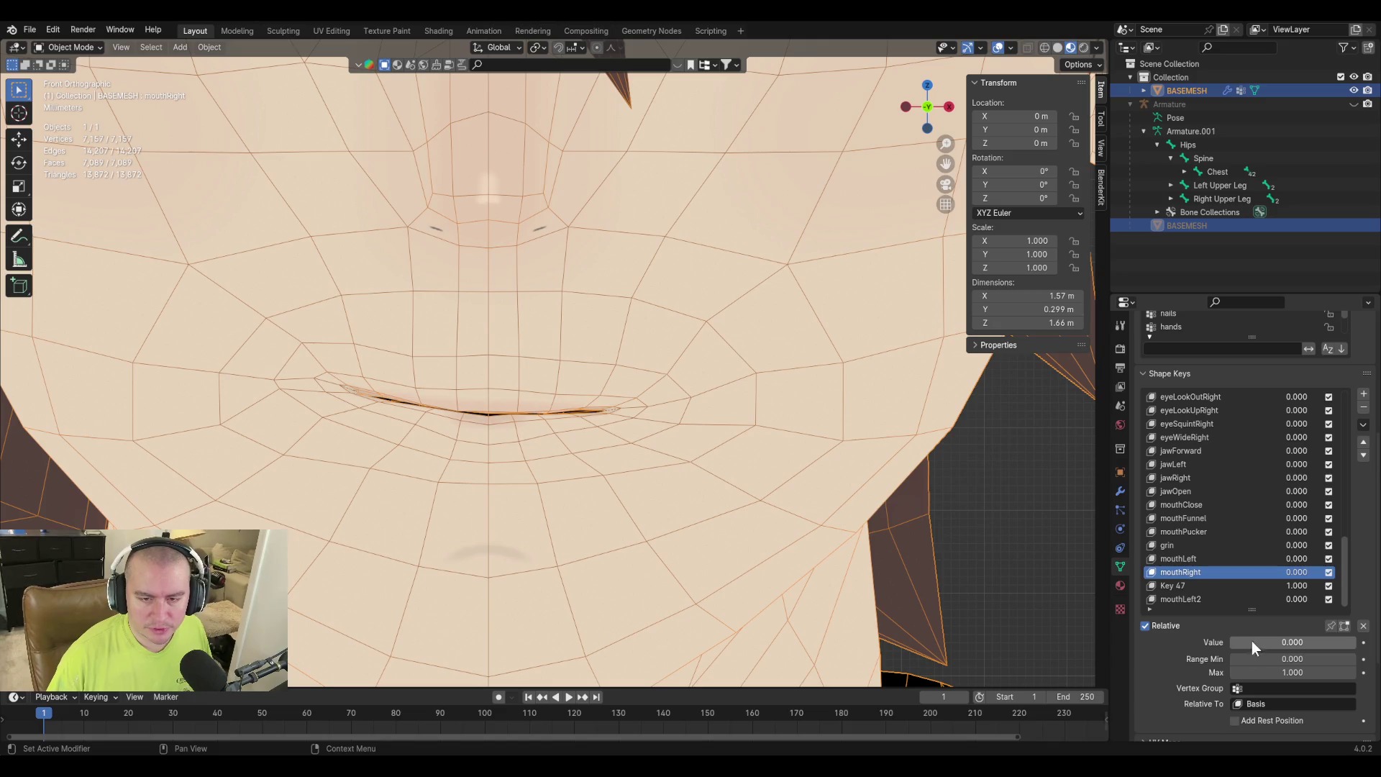
key("Return")
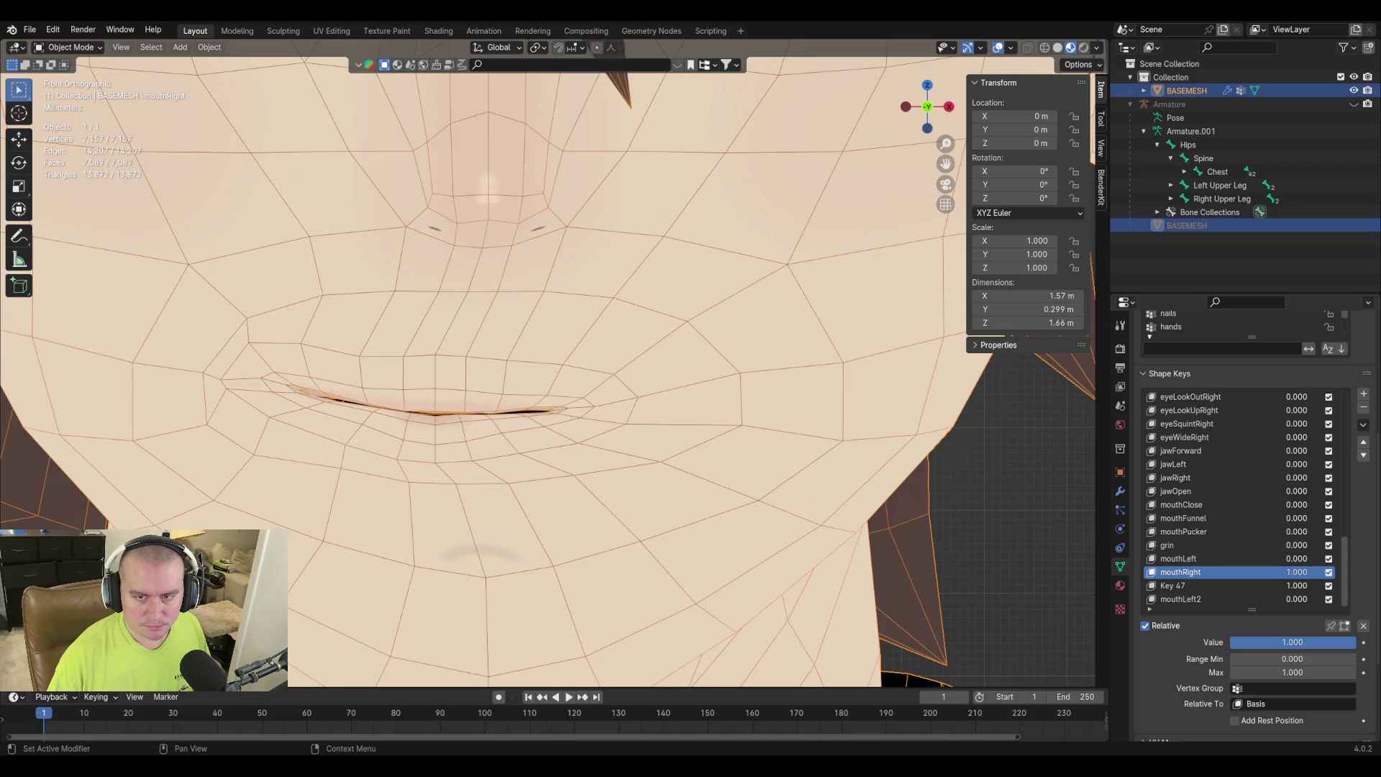
Create mouthRight2 from the mix and reset Key 47 and mouthRight to zero.
left_click(1363, 425)
left_click(1259, 440)
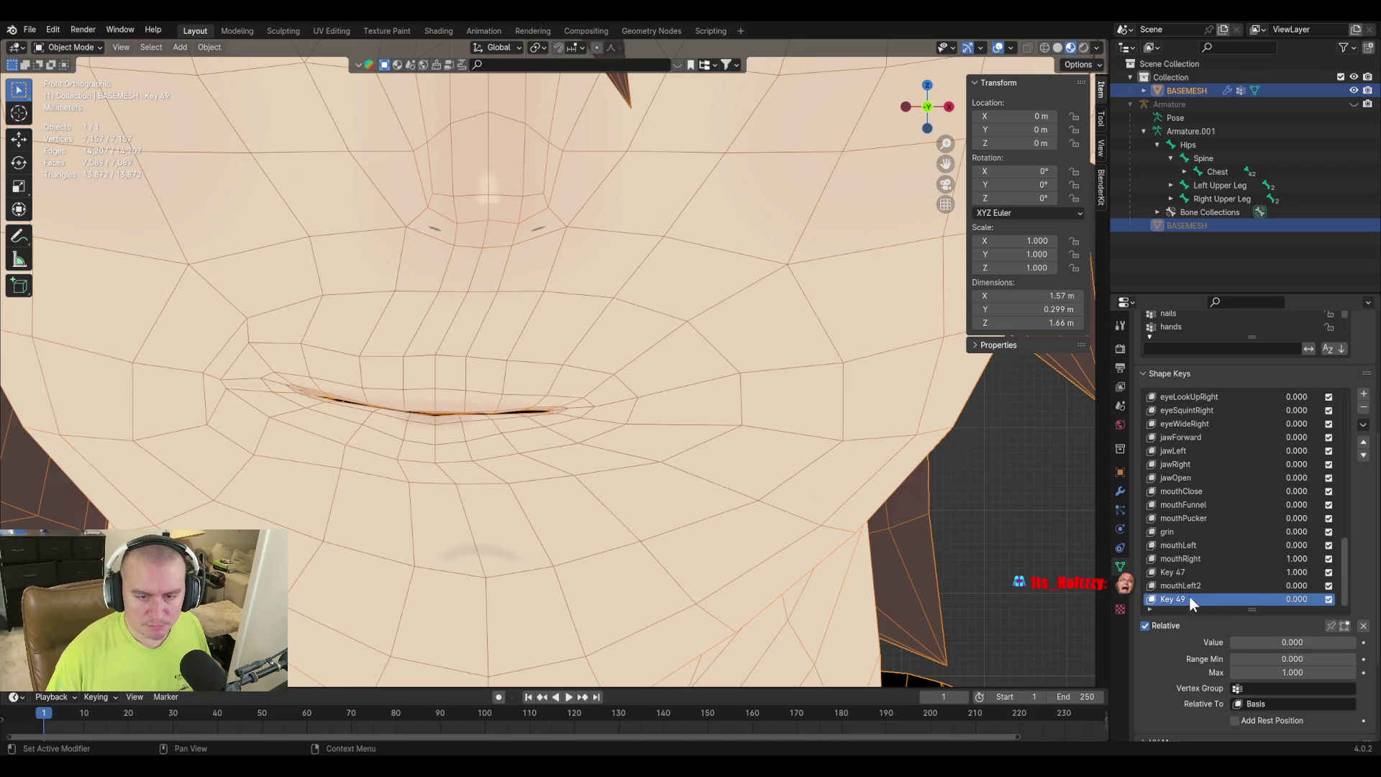
type("mouthRight2")
key("Return")
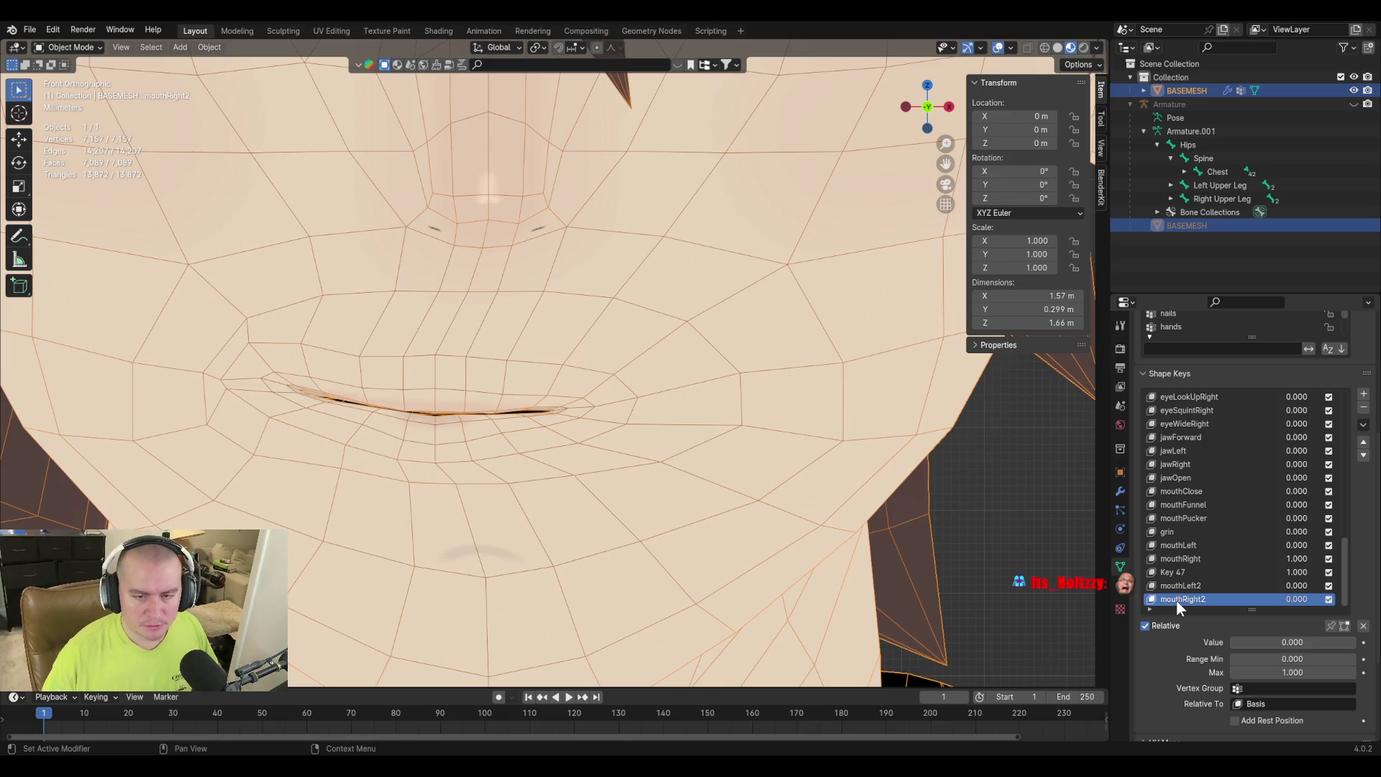
left_click(1194, 575)
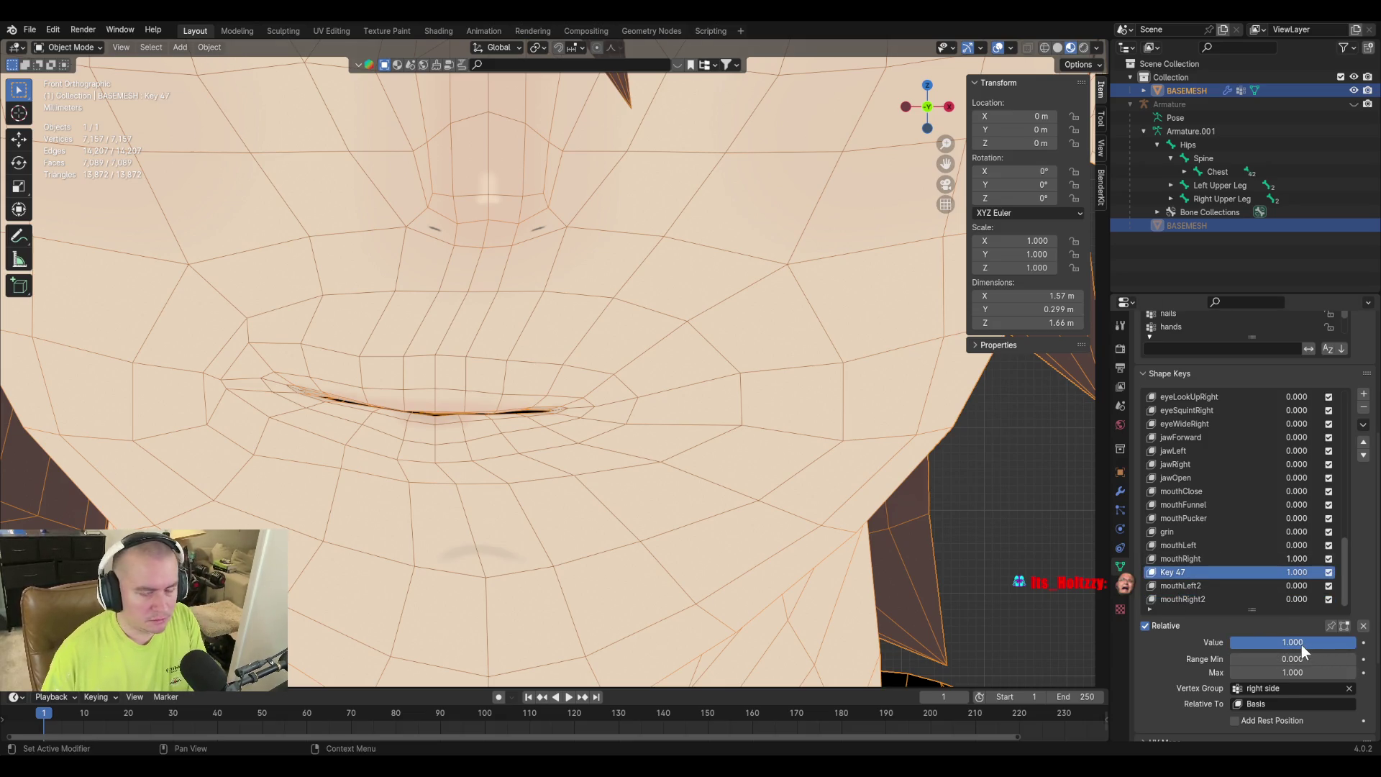
key("BackSpace")
left_click(1190, 561)
key("BackSpace")
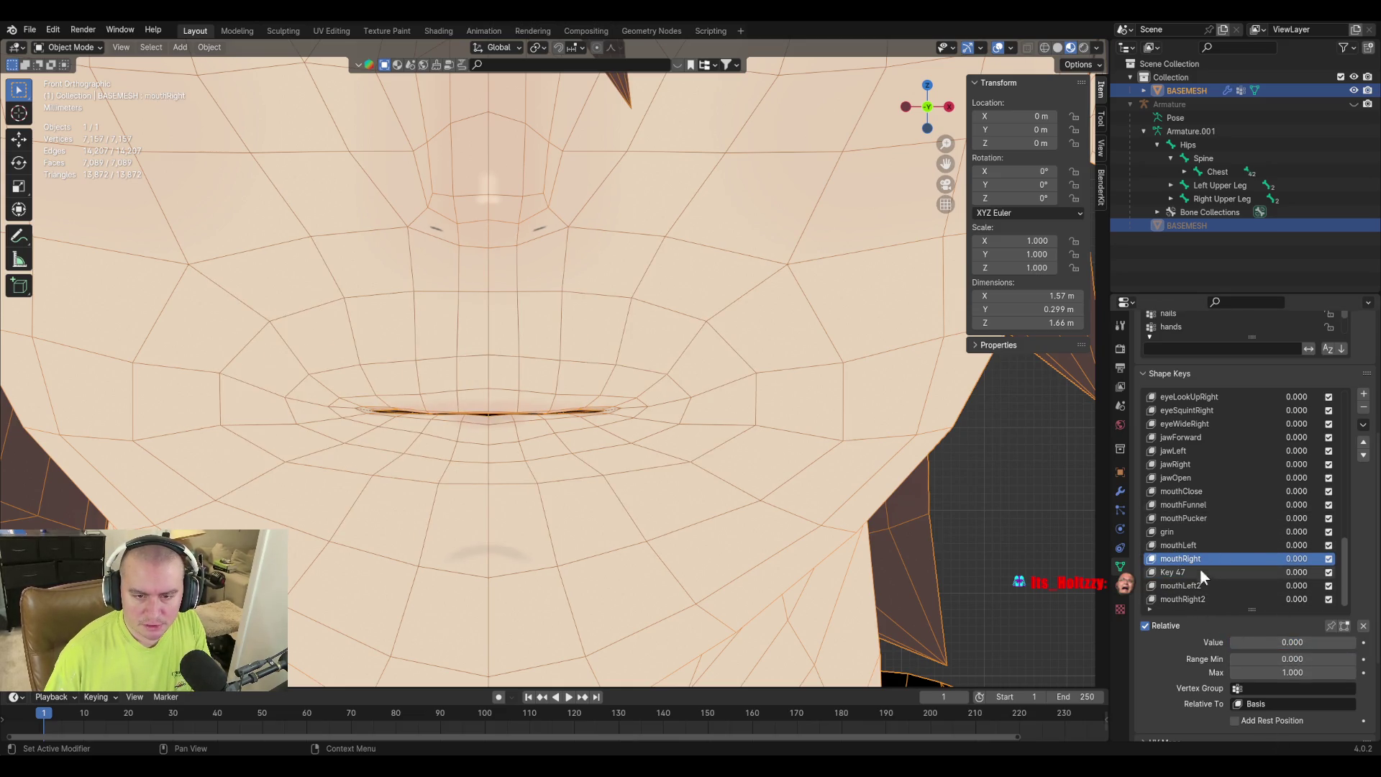
Delete the old mouthLeft, mouthRight and Key 47 shape keys.
left_click(1202, 571)
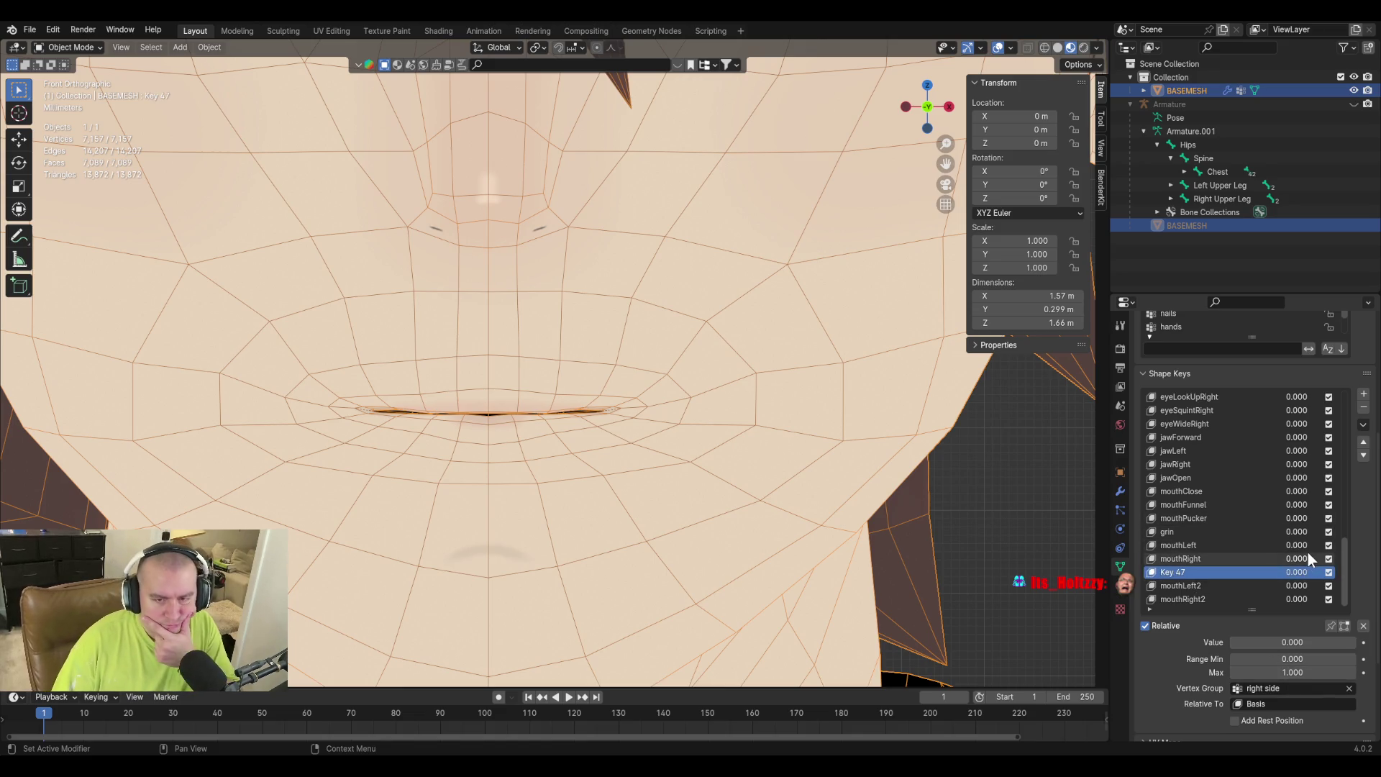
left_click(1239, 547)
left_click(1363, 408)
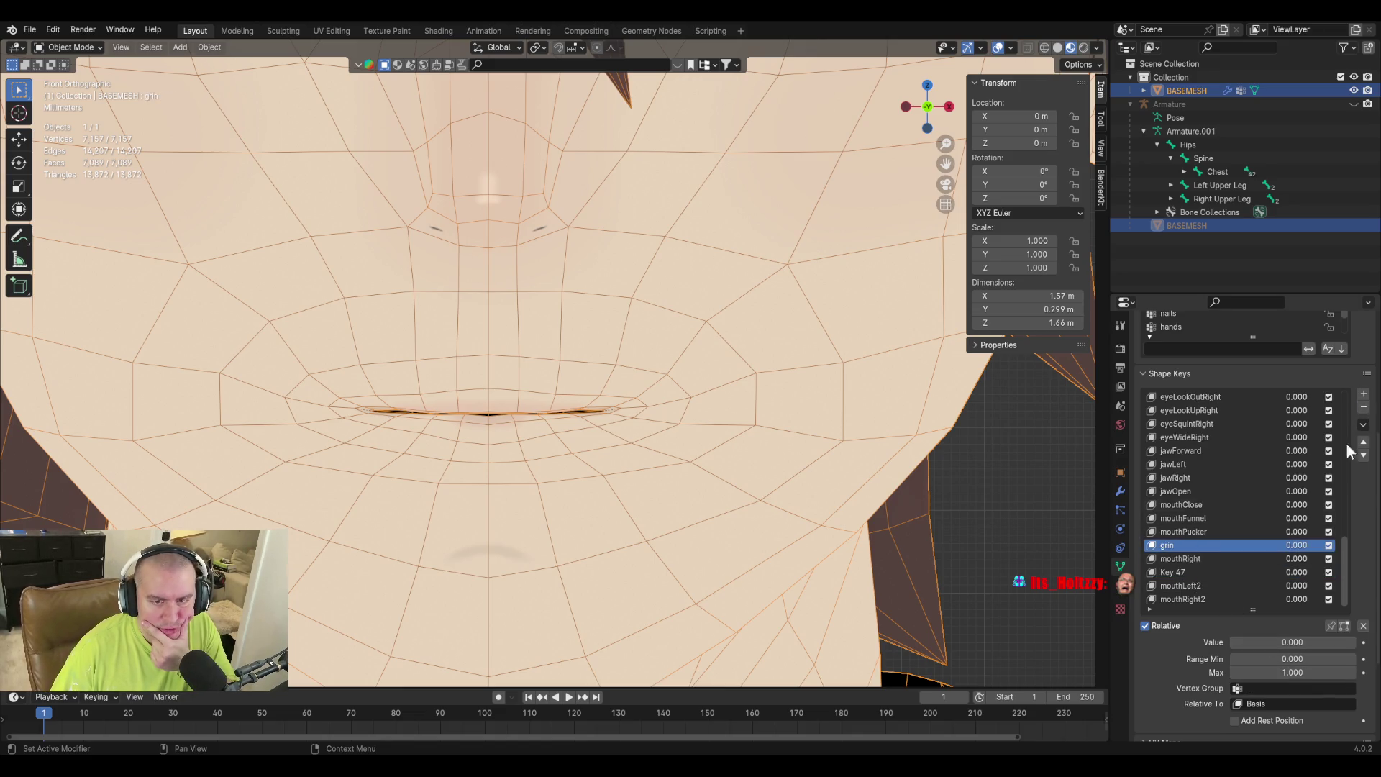
left_click(1180, 560)
left_click(1363, 408)
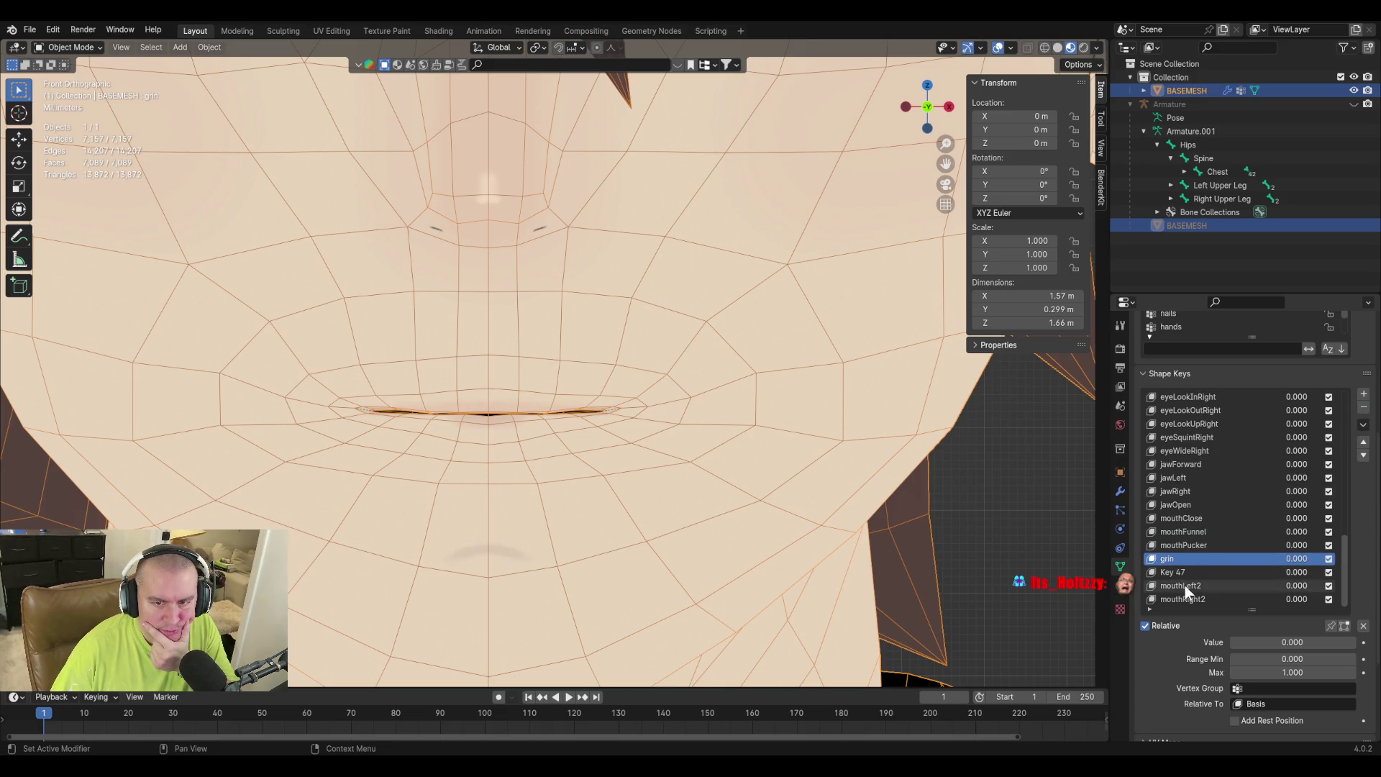
left_click(1187, 572)
left_click(1363, 408)
Rename mouthLeft2 and mouthRight2 back to mouthLeft and mouthRight.
left_click(1194, 586)
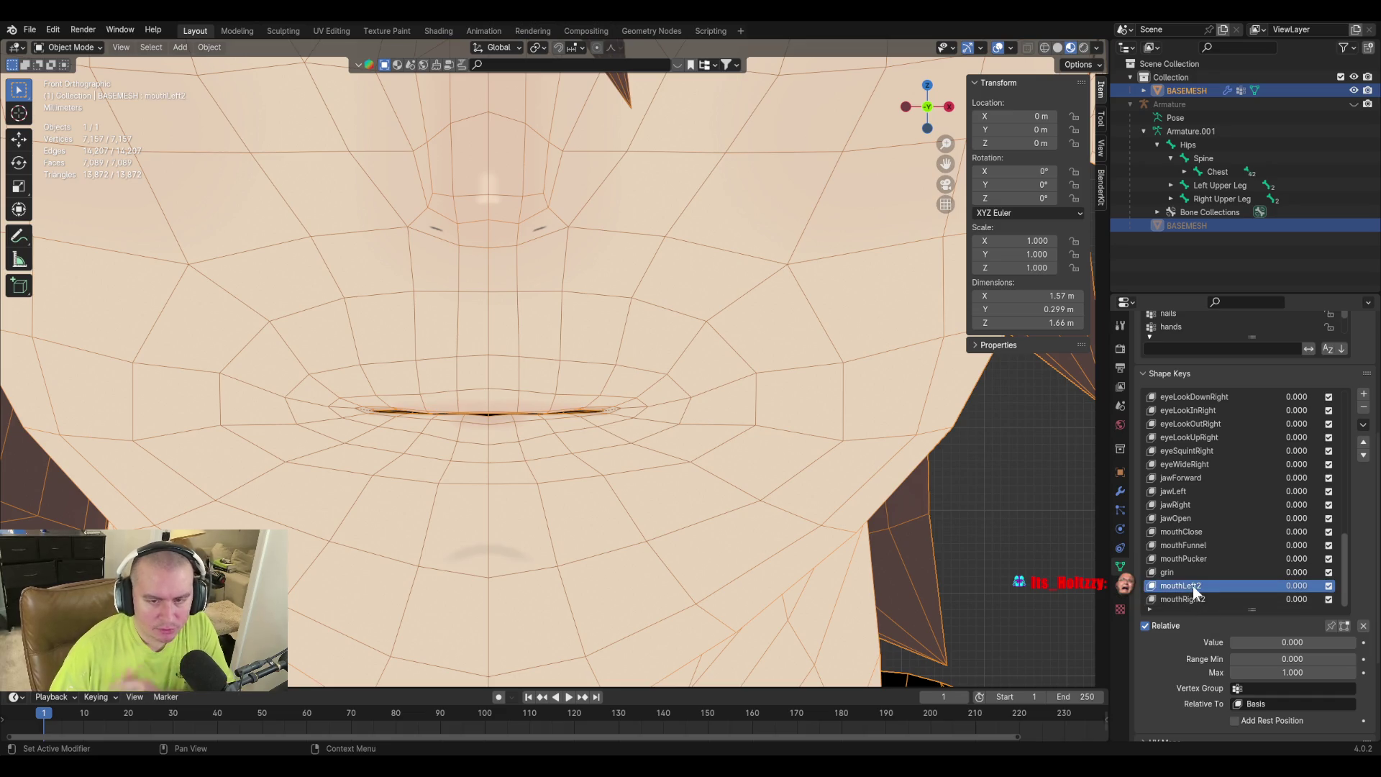
key("Return")
left_click(1194, 601)
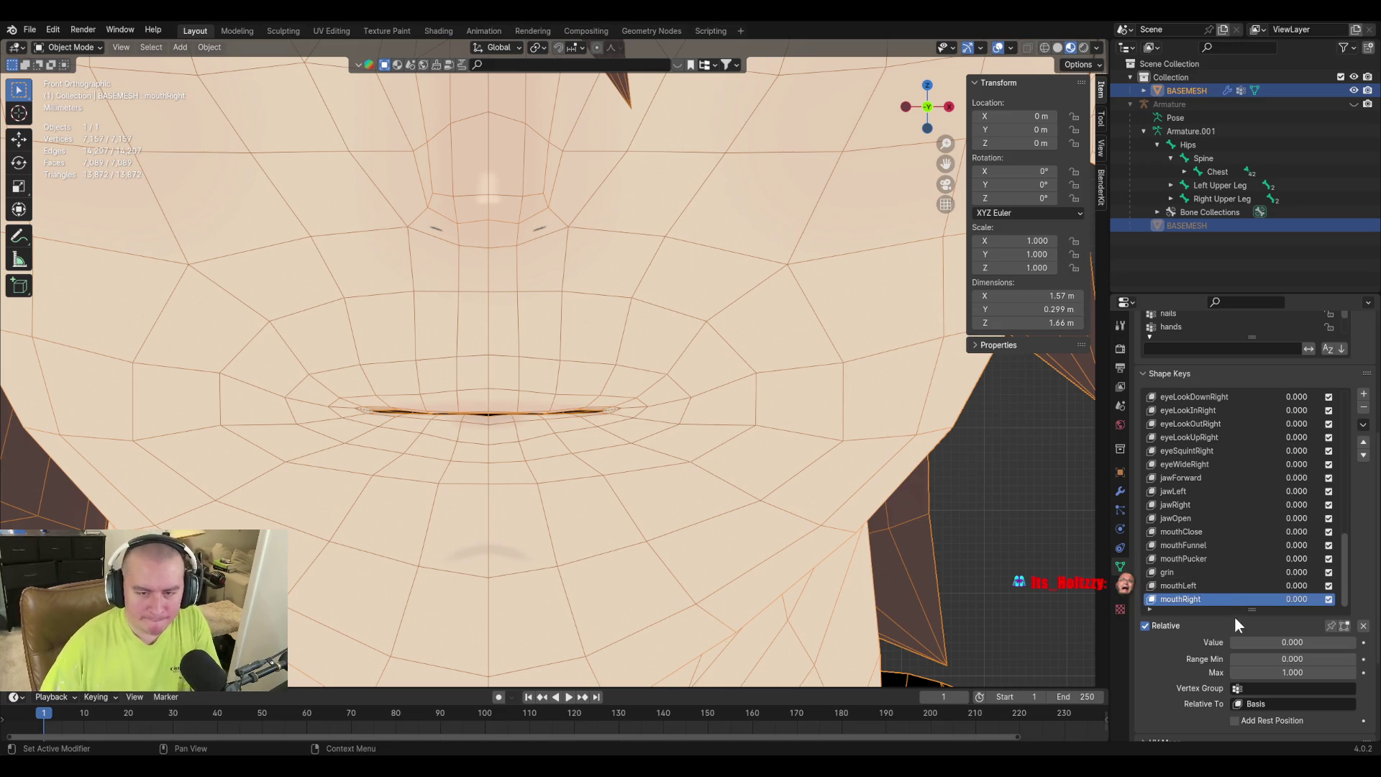
left_click(1183, 572)
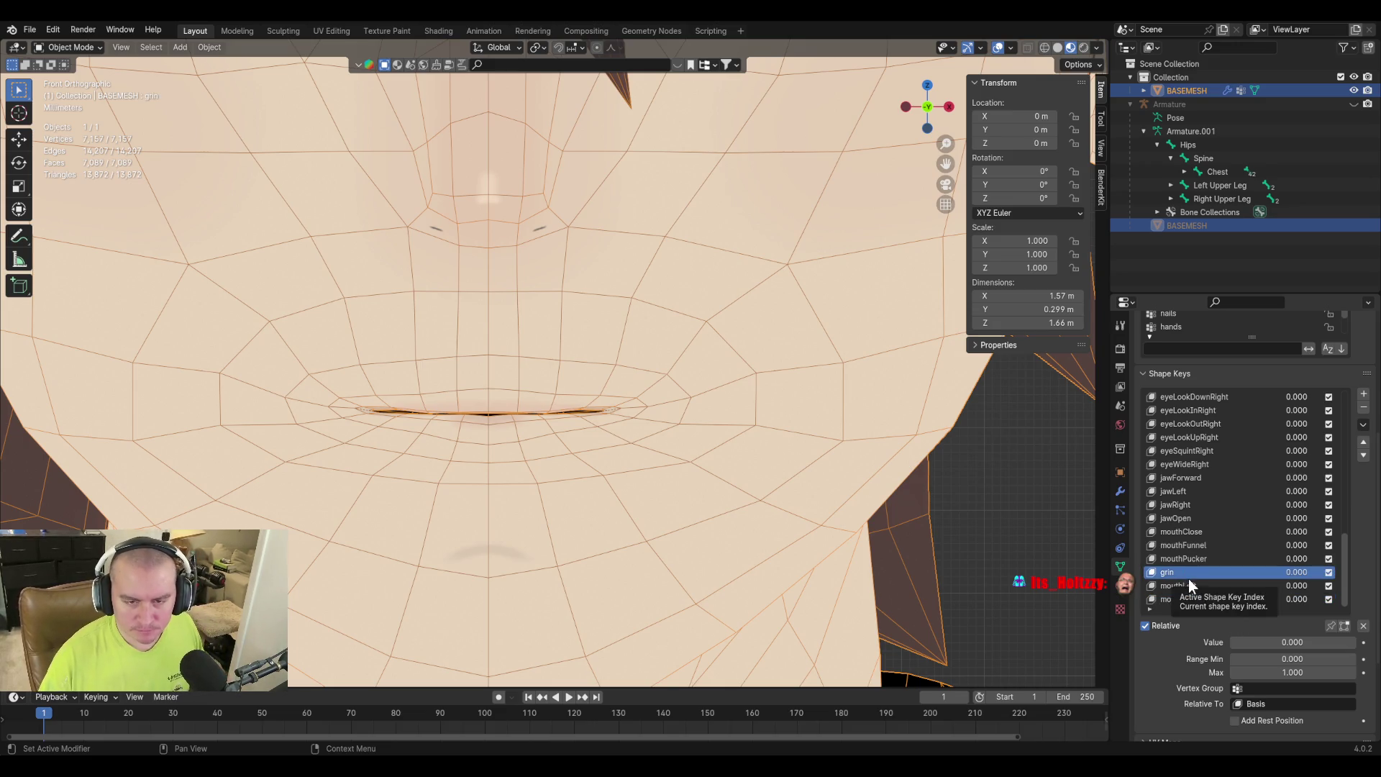
Delete the grin key and set mouthLeft and mouthRight both to 1.000.
left_click(1363, 408)
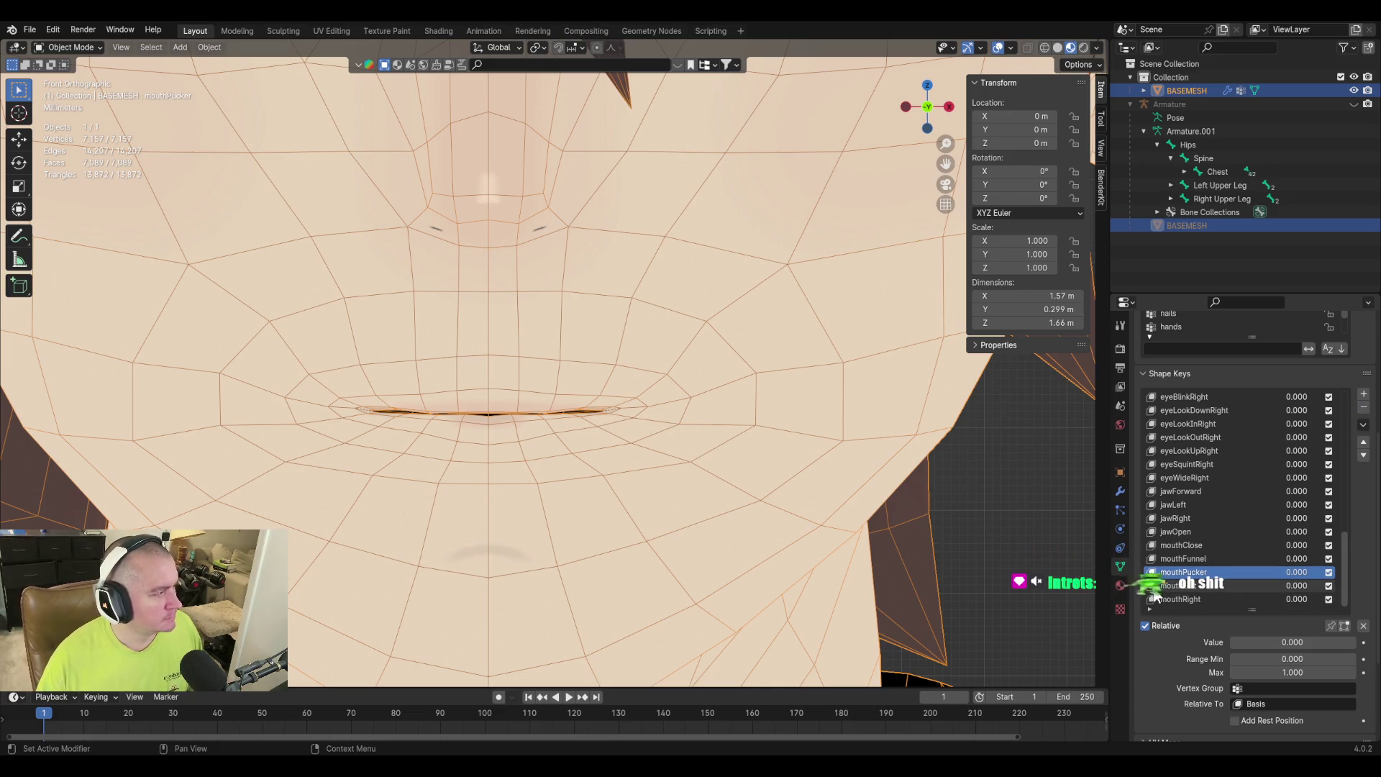
mouse_move(581, 403)
middle_mouse_down()
mouse_move(568, 442)
mouse_move(593, 442)
mouse_move(636, 482)
middle_mouse_up()
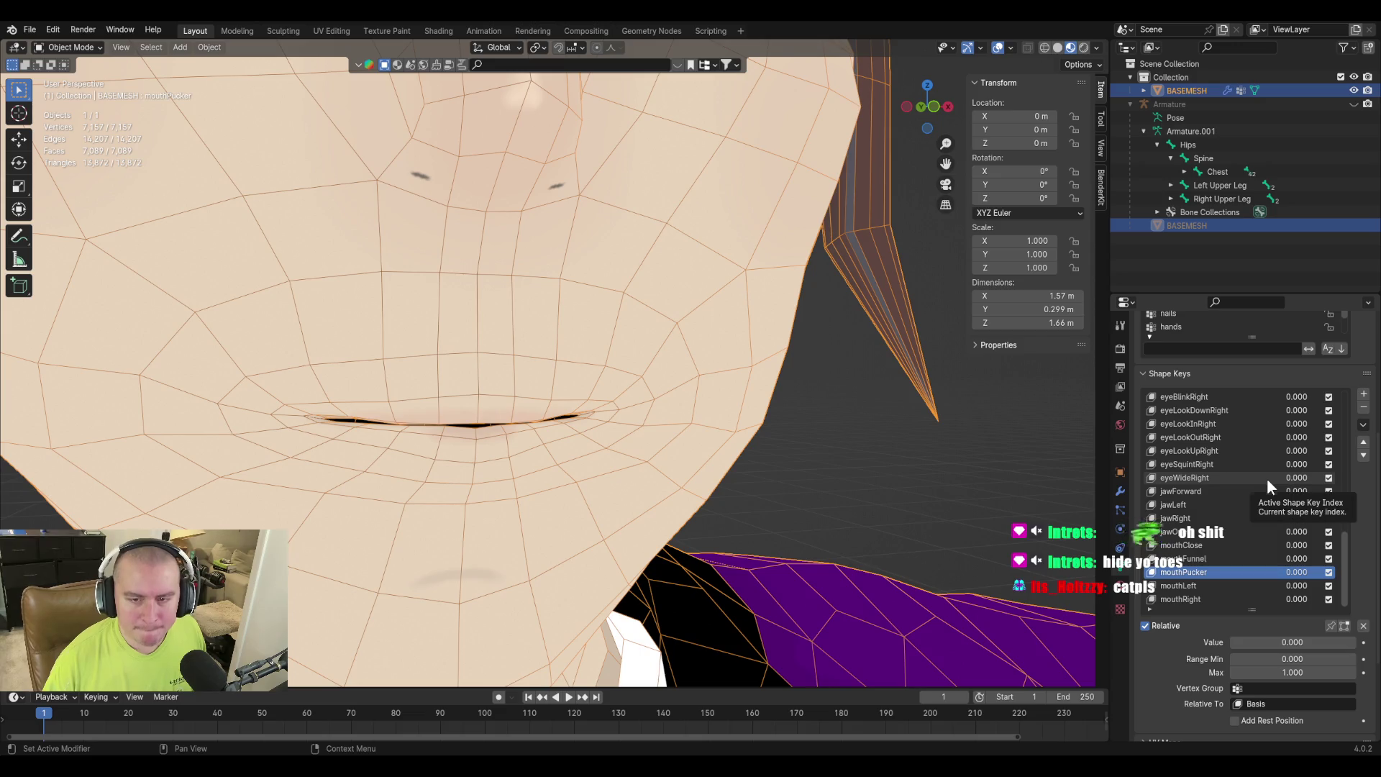
left_click(1208, 587)
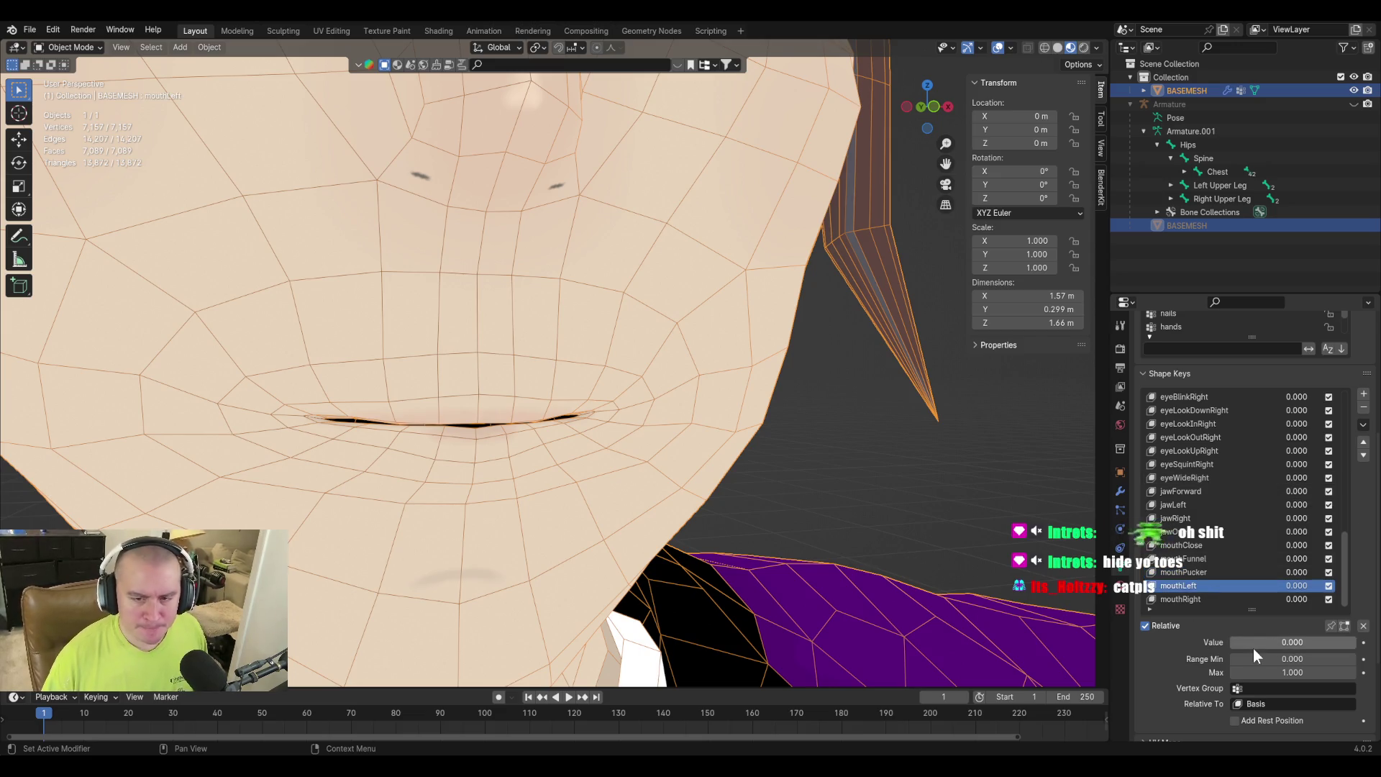
mouse_move(1253, 642)
left_mouse_down()
mouse_move(1338, 642)
mouse_move(1233, 642)
mouse_move(1352, 641)
mouse_move(1232, 641)
mouse_move(1353, 641)
left_mouse_up()
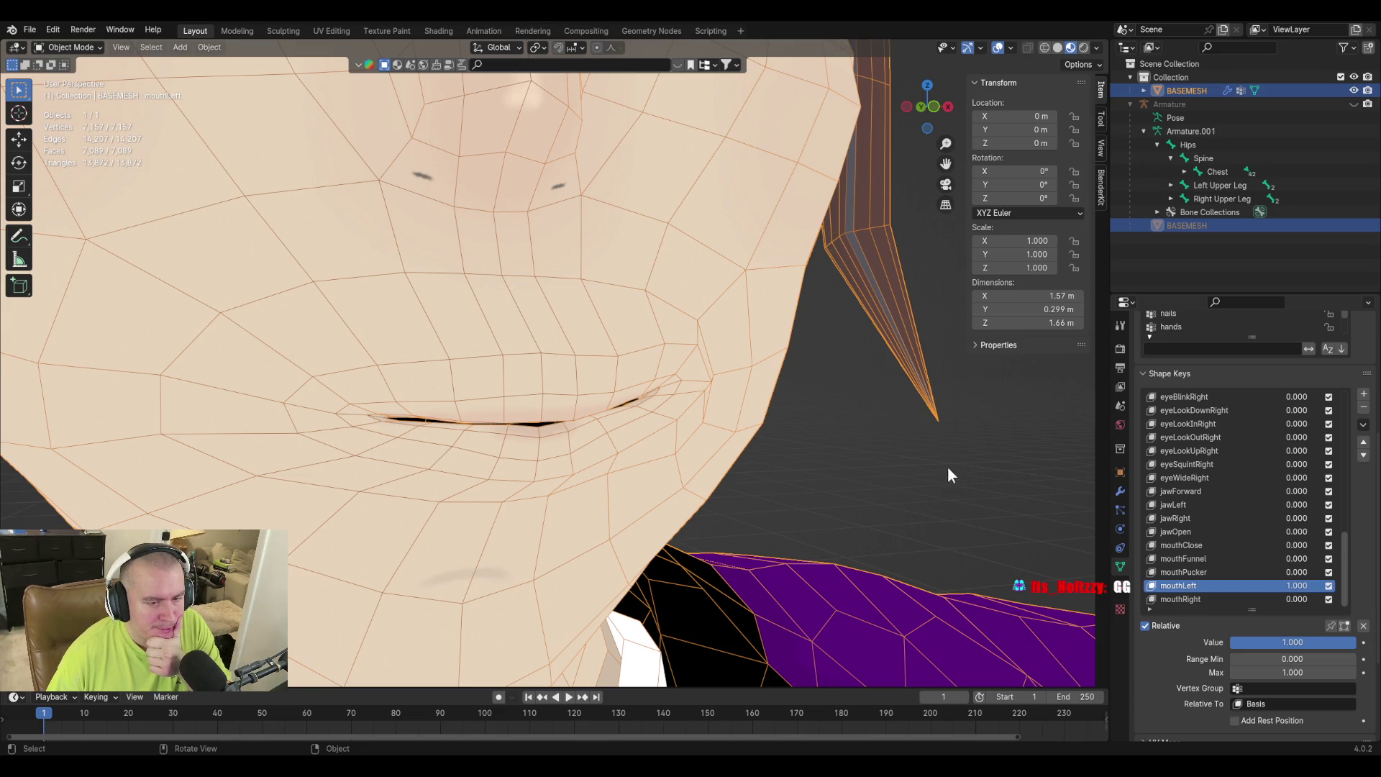
left_click(1217, 598)
left_click_drag(1254, 641, 1355, 642)
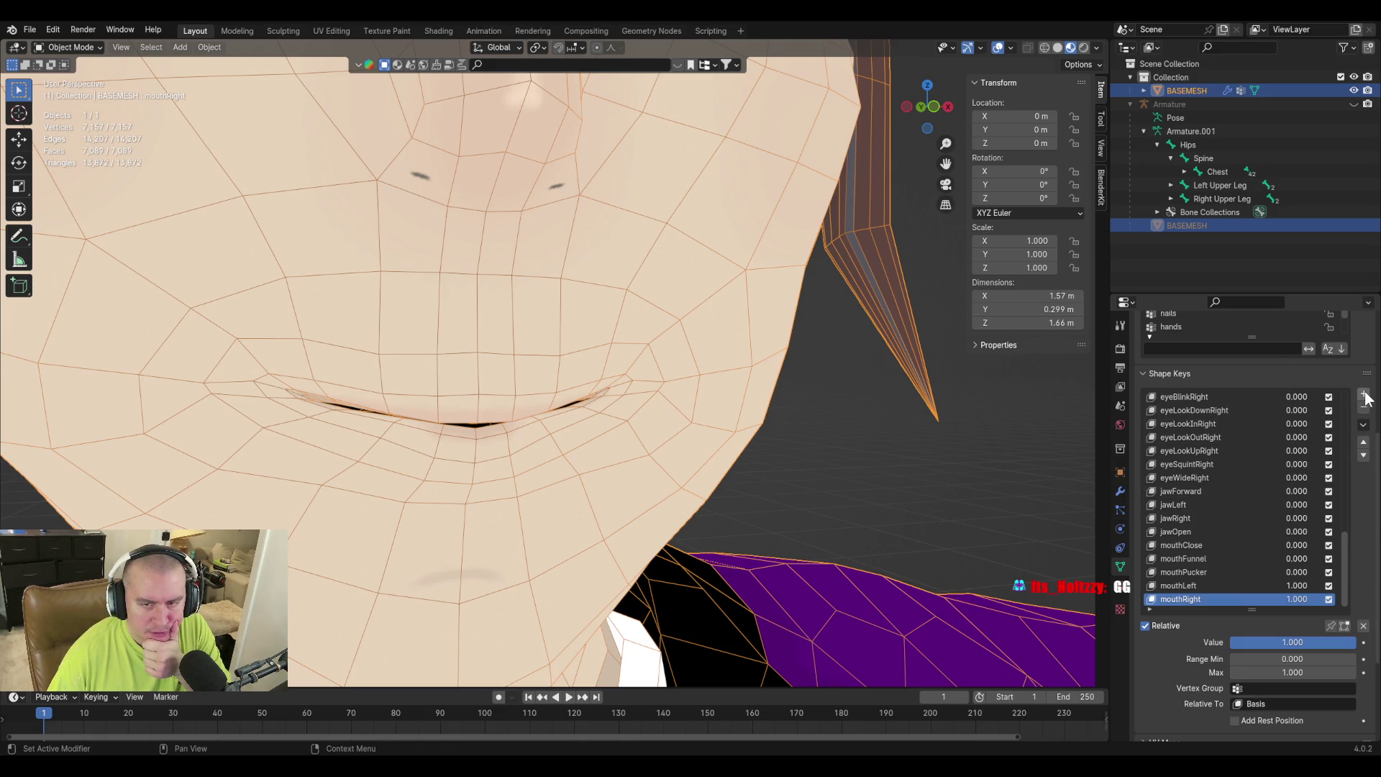
Add a new shape key named smoothing.
left_click(1363, 424)
left_click(1312, 436)
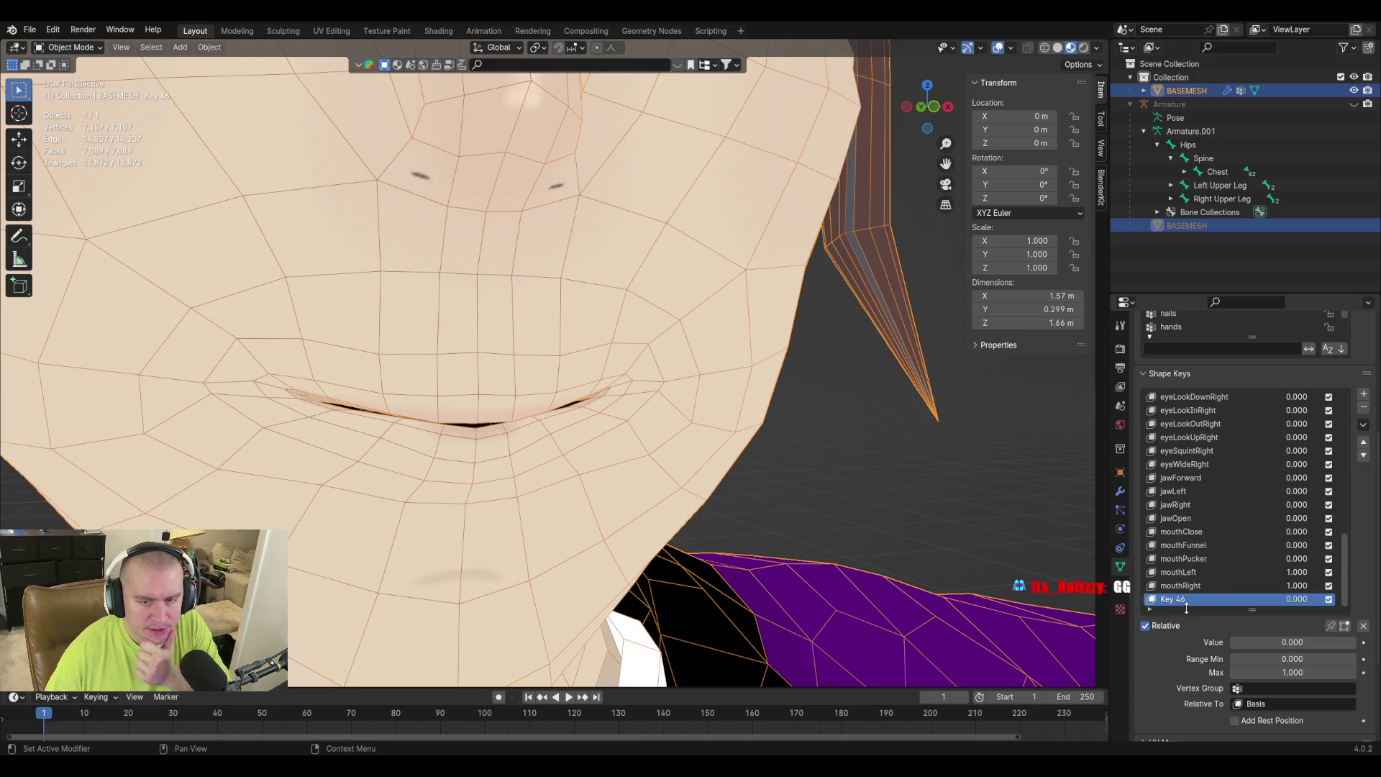
type("smoothing")
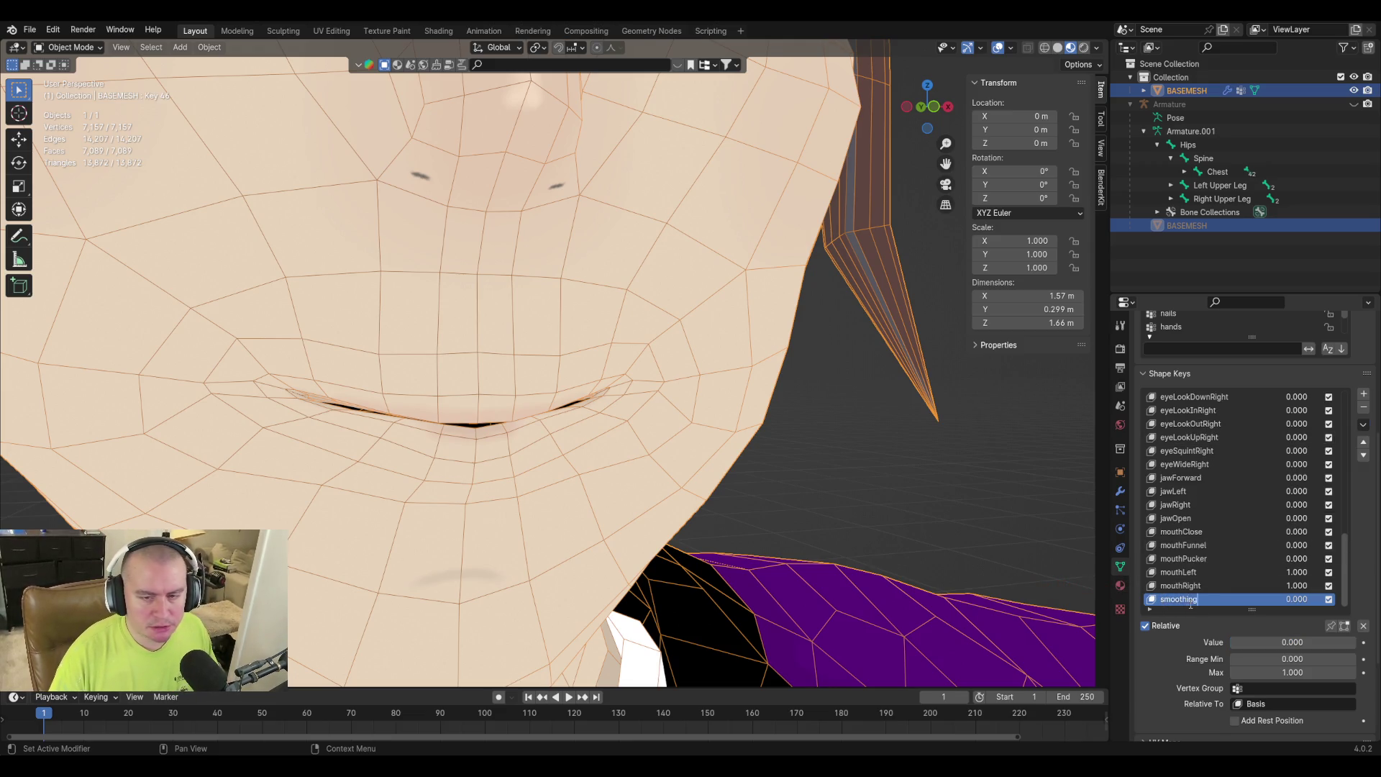
key("Return")
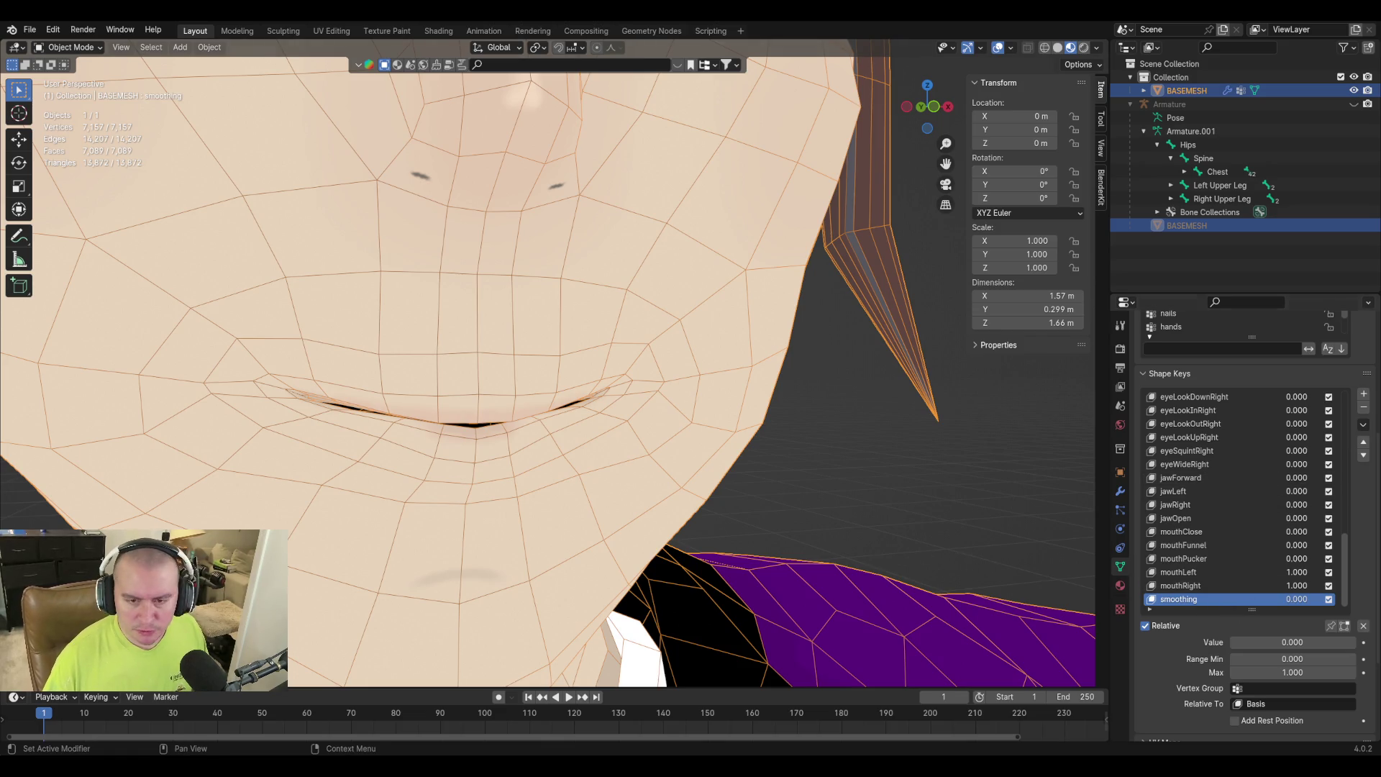
Set mouthLeft and mouthRight back to 0, then edit the smoothing key's mesh.
left_click(1255, 572)
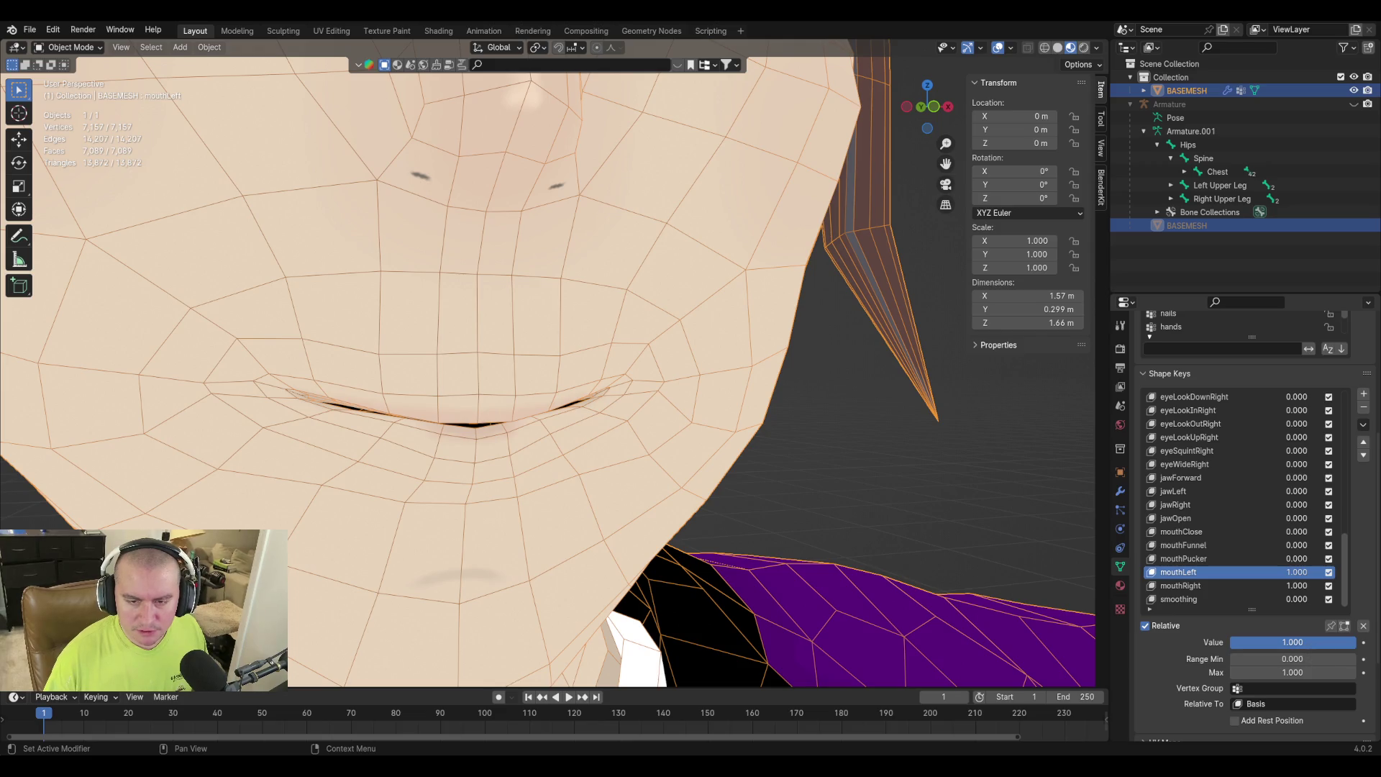
left_click(1239, 585)
left_click_drag(1303, 643, 1230, 643)
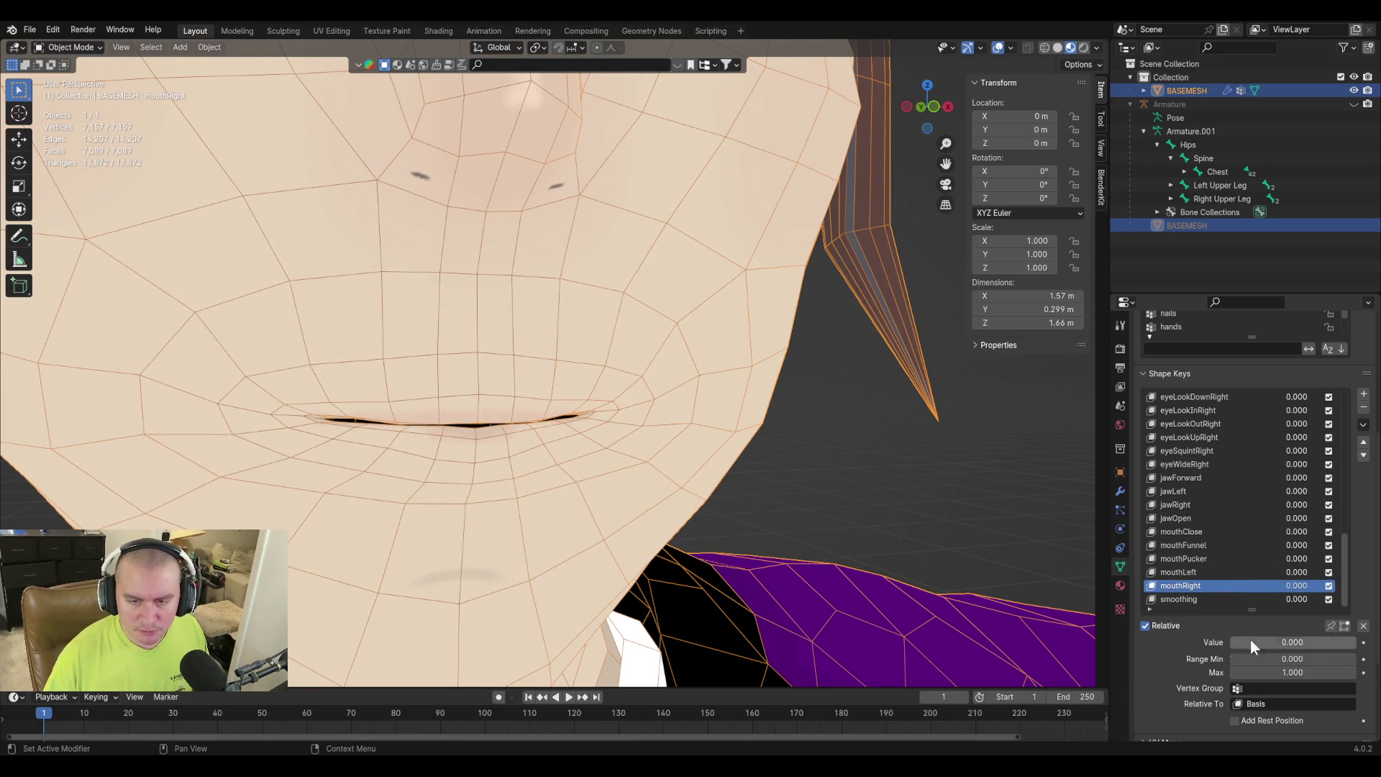
left_click(1181, 597)
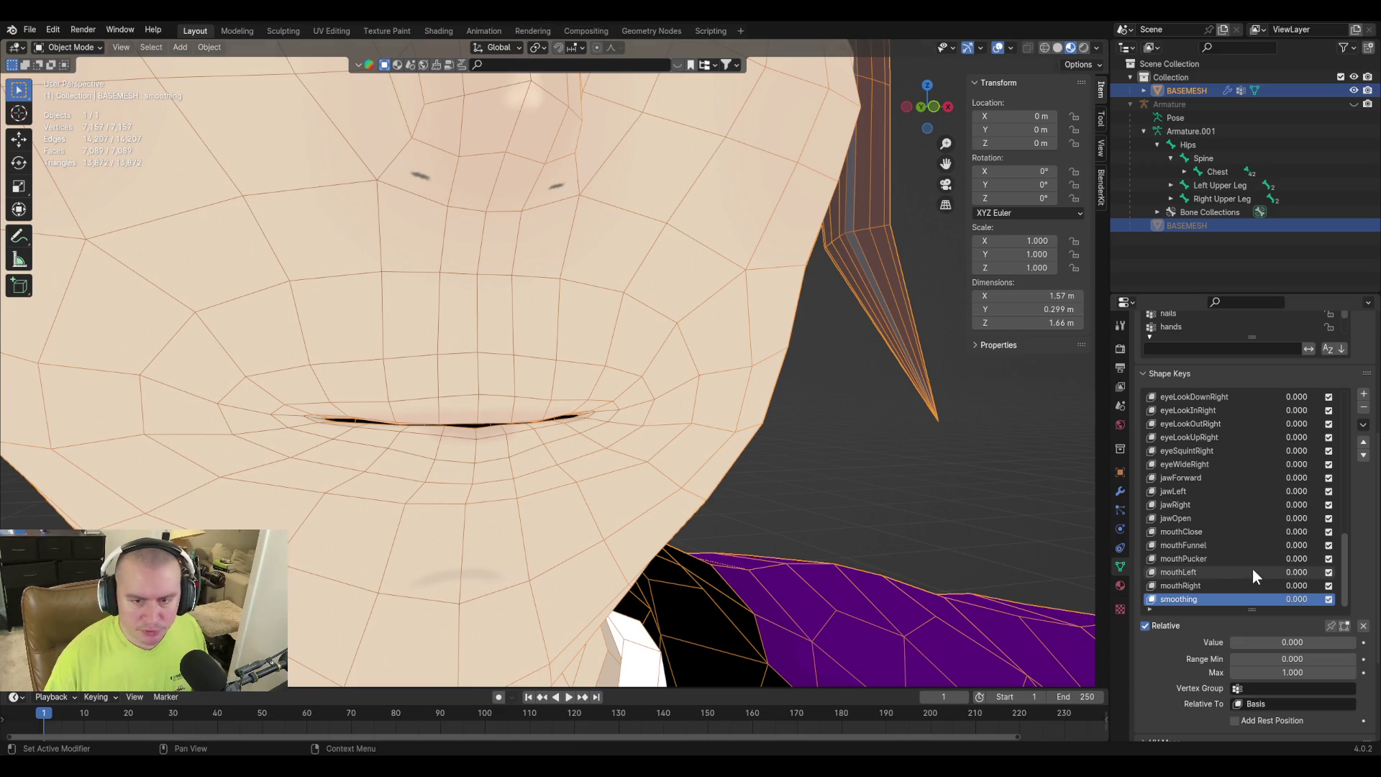
key("Tab")
middle_click_drag(674, 506, 842, 482)
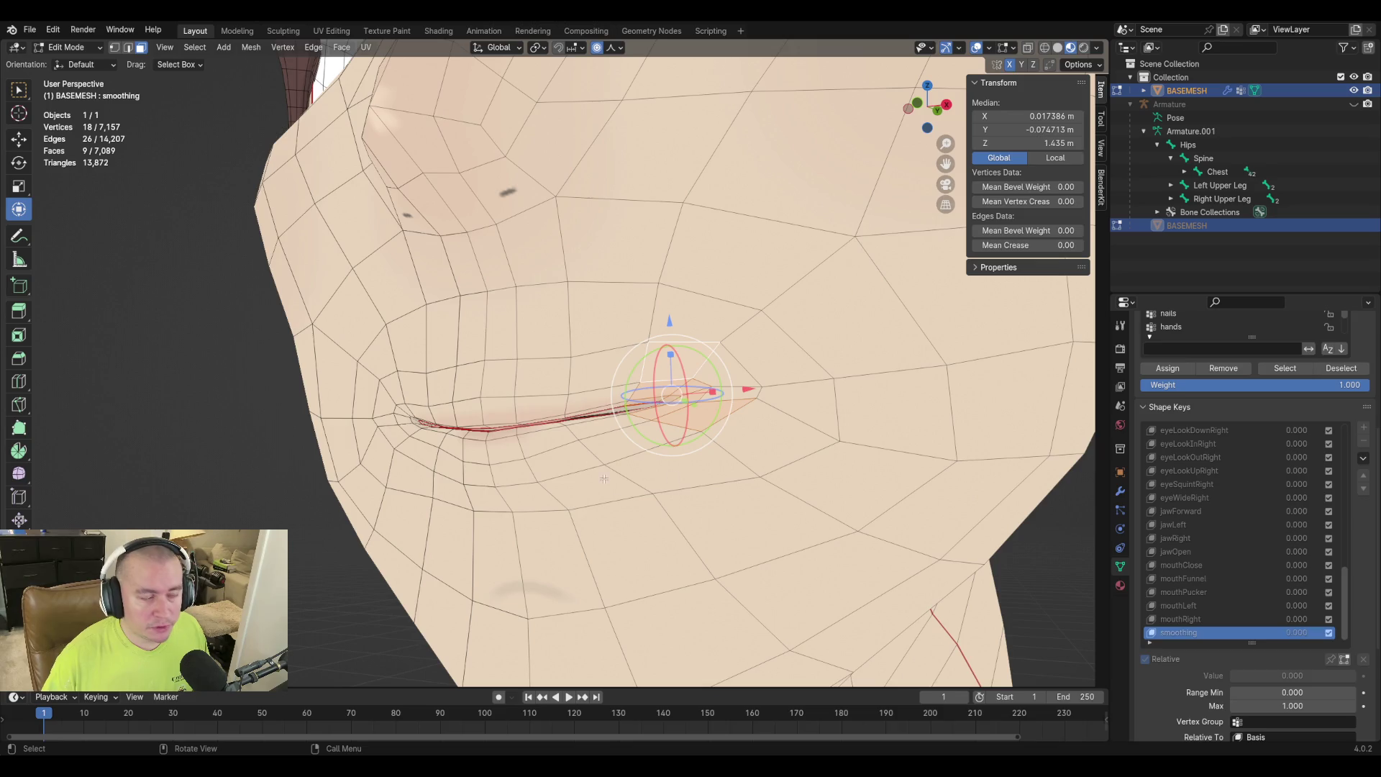
Move vertices near the mouth corner and jaw edge with proportional editing.
middle_click_drag(539, 422, 597, 417)
scroll(663, 413, "up", 3)
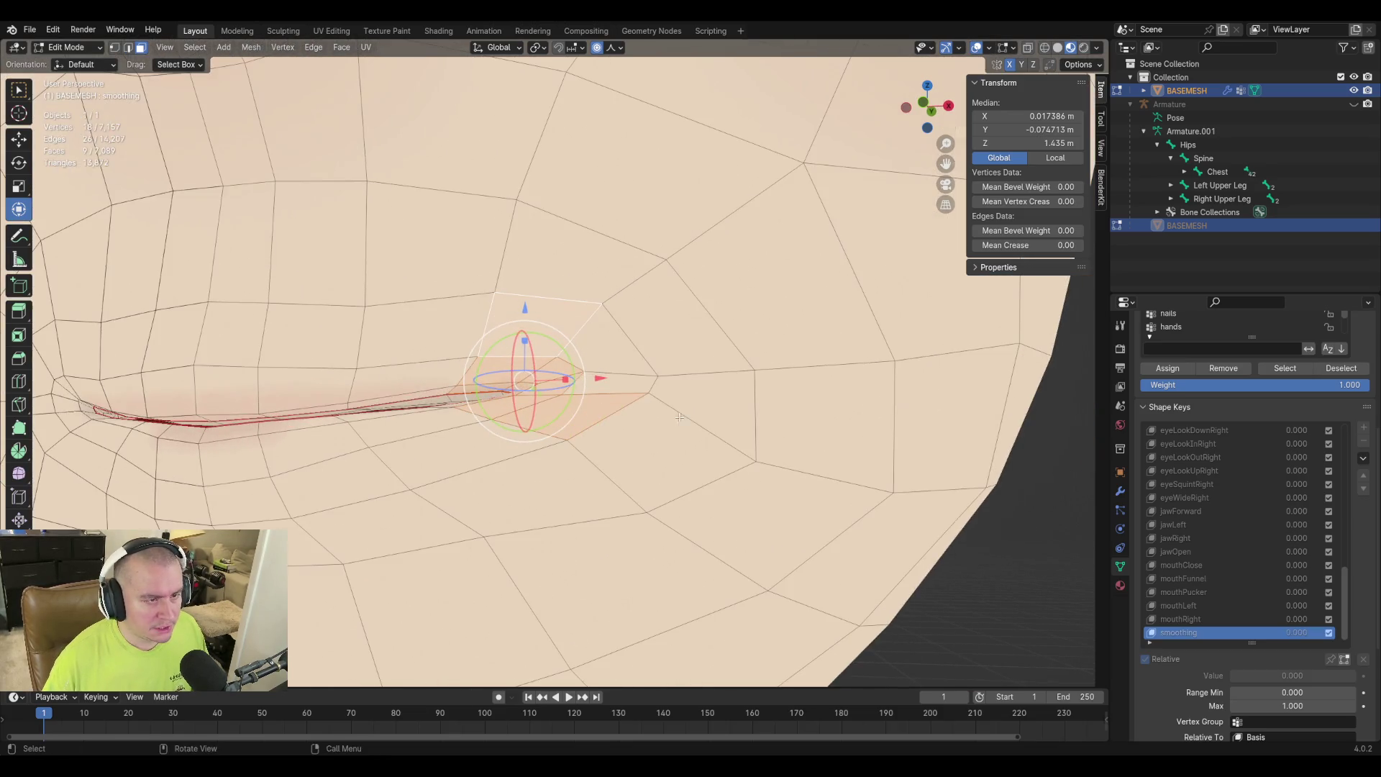
left_click(626, 313)
mouse_move(626, 313)
middle_mouse_down()
mouse_move(542, 322)
mouse_move(597, 374)
mouse_move(613, 465)
mouse_move(777, 468)
mouse_move(814, 422)
mouse_move(729, 424)
middle_mouse_up()
key("1")
left_click(589, 319)
mouse_move(768, 449)
middle_mouse_down()
mouse_move(479, 423)
mouse_move(500, 423)
mouse_move(493, 377)
mouse_move(719, 394)
mouse_move(766, 369)
mouse_move(597, 380)
middle_mouse_up()
key("g")
left_click(477, 425)
key("g")
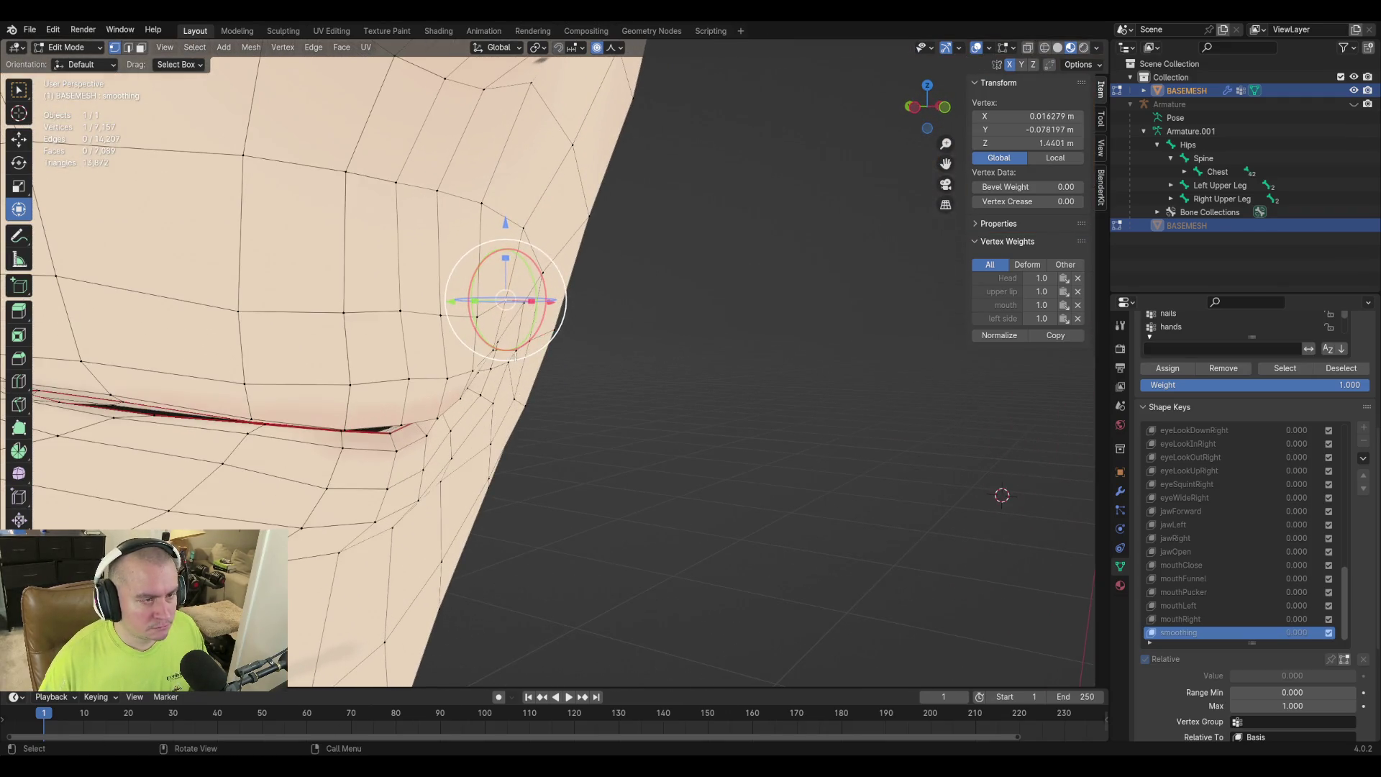
left_click(595, 382)
key("g")
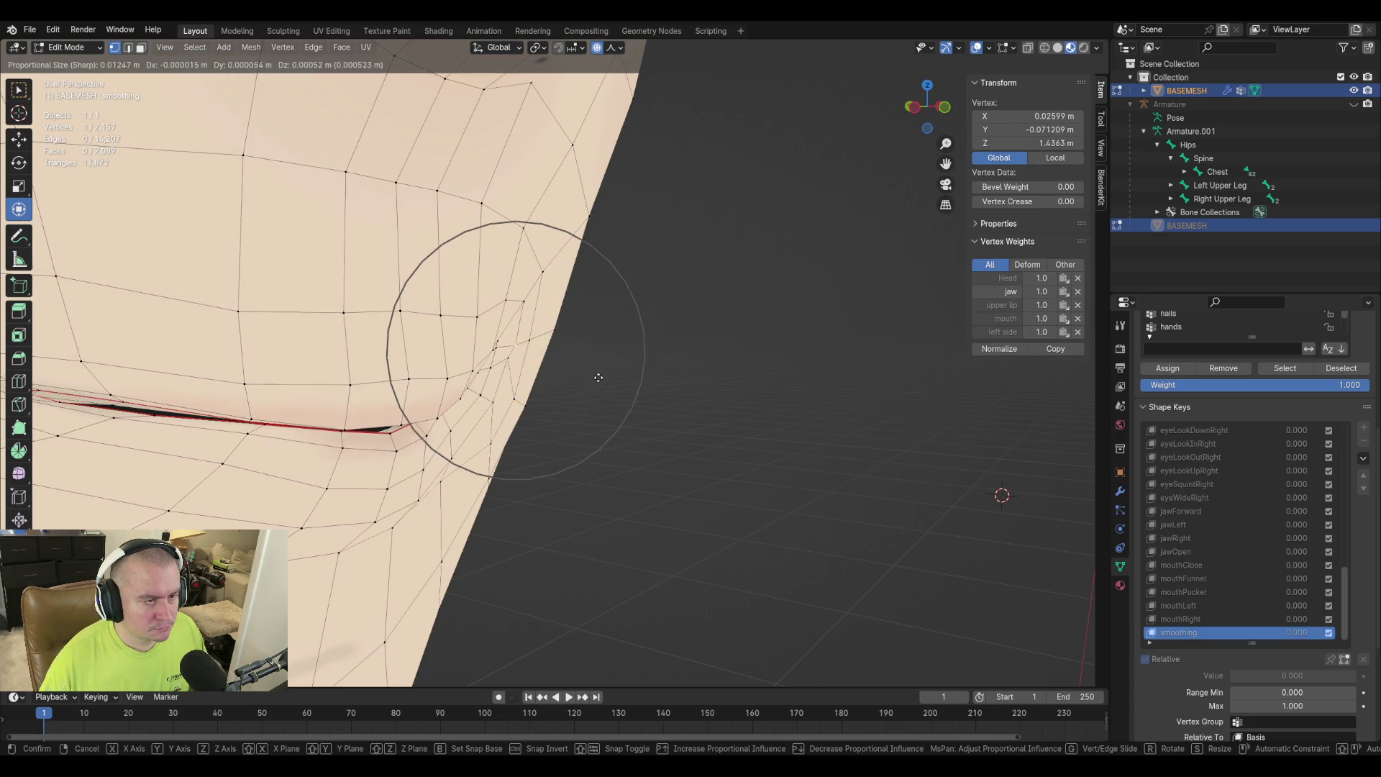
left_click(597, 377)
Circle-select the cluster of faces around the mouth corner in face select mode.
middle_click_drag(663, 382, 458, 377)
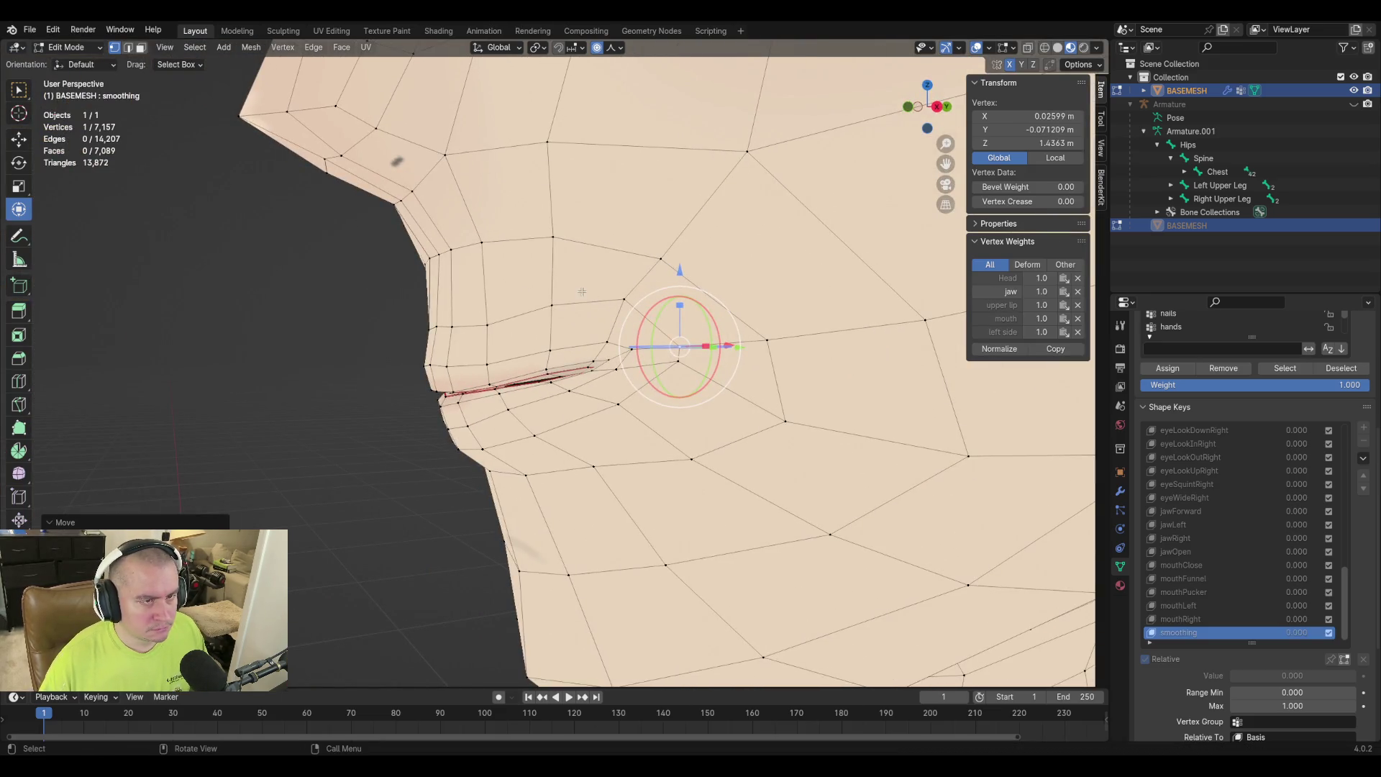
key("3")
left_click(647, 305)
key("c")
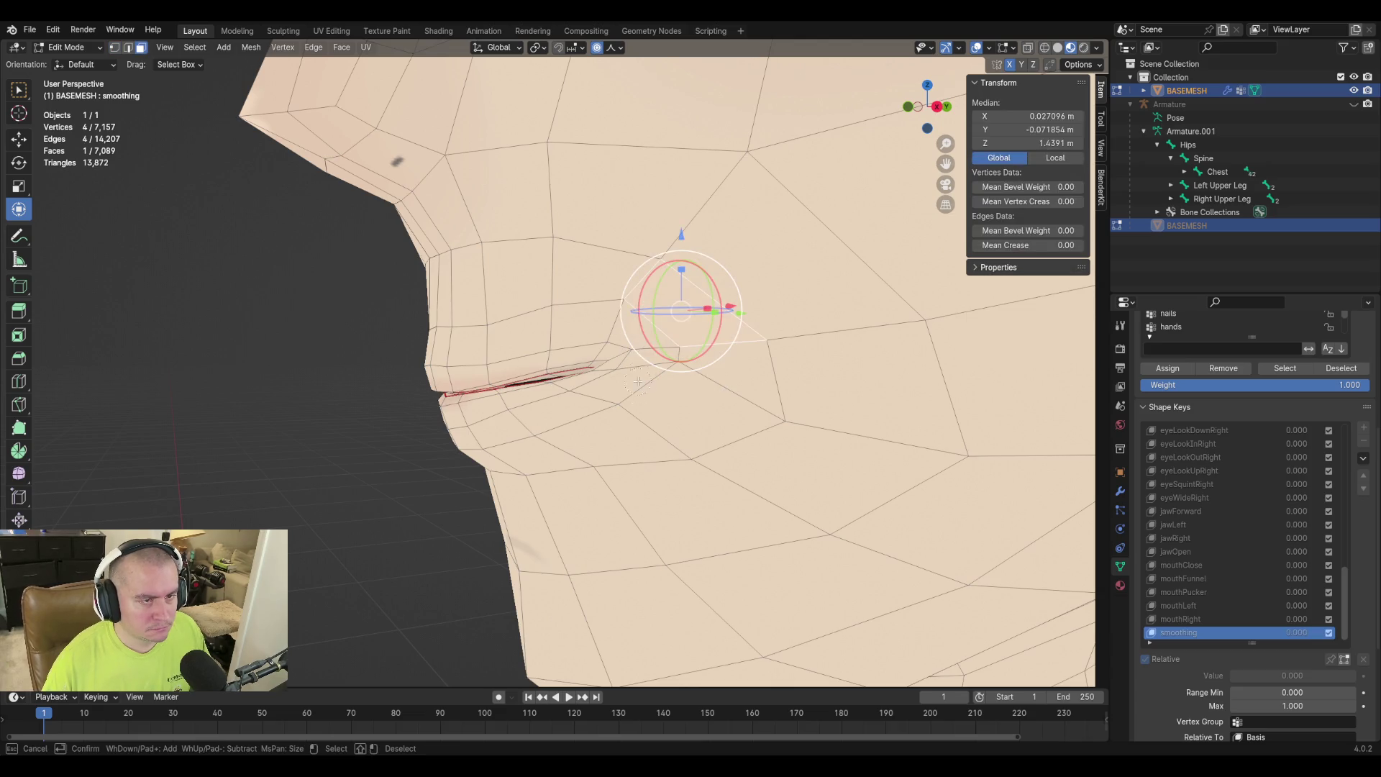
left_click_drag(605, 290, 691, 351)
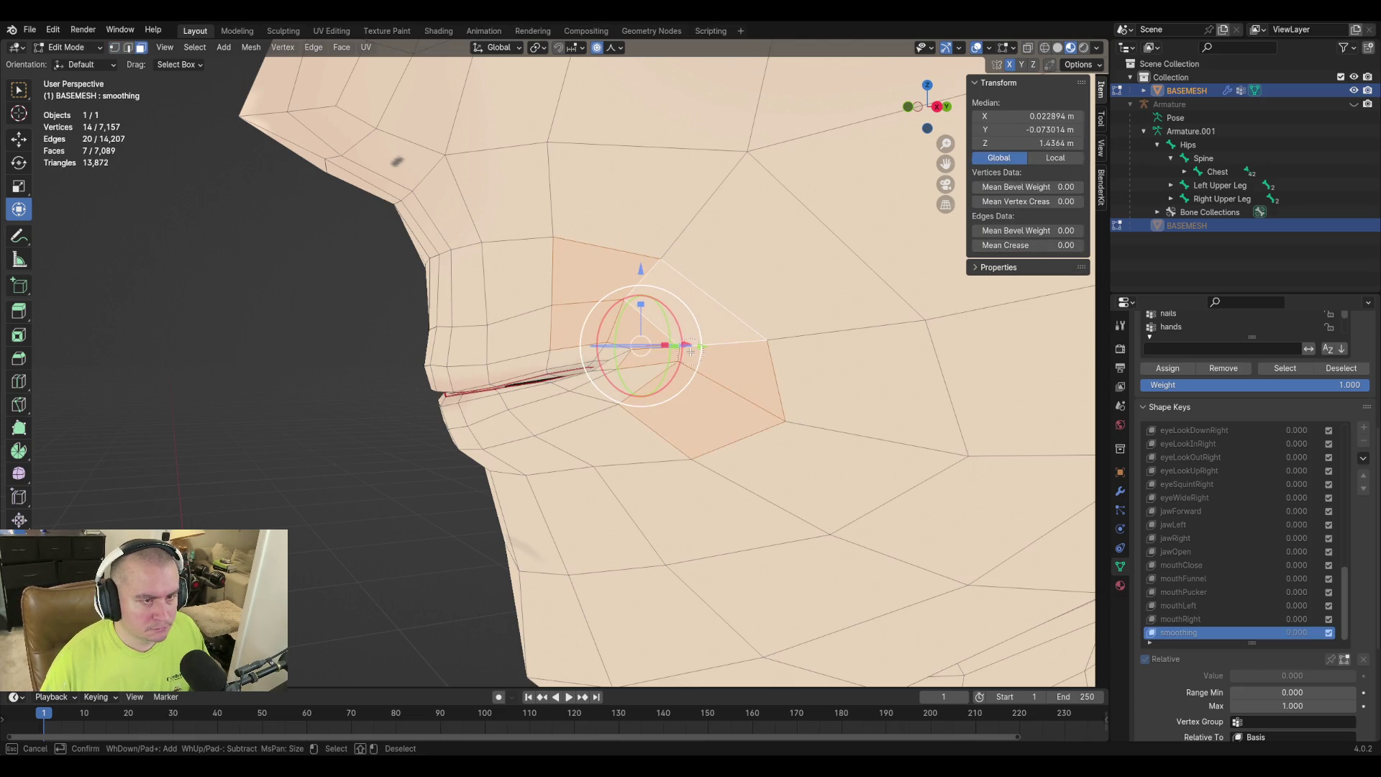
middle_click_drag(659, 427, 735, 440)
key("Escape")
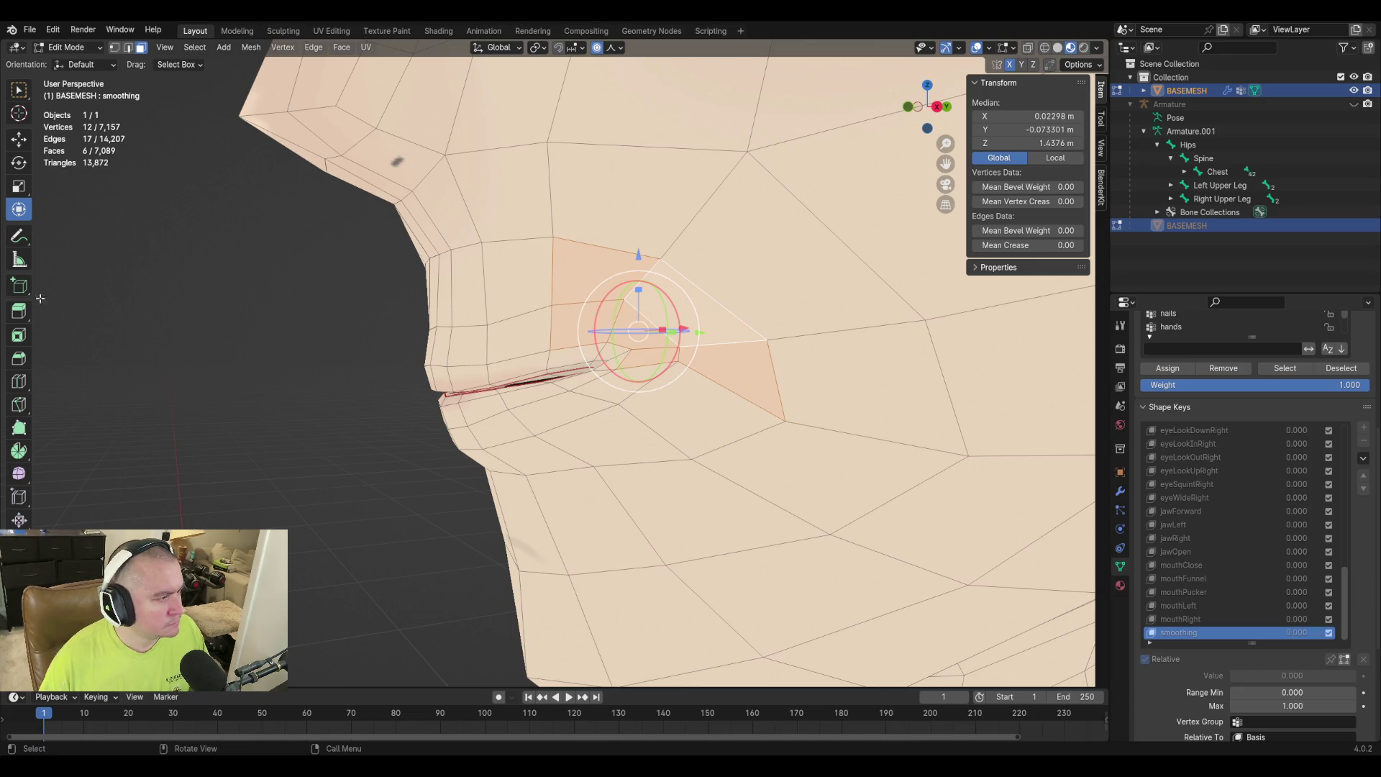
Relax the selected mouth-corner faces with several Smooth tool strokes.
left_click(20, 481)
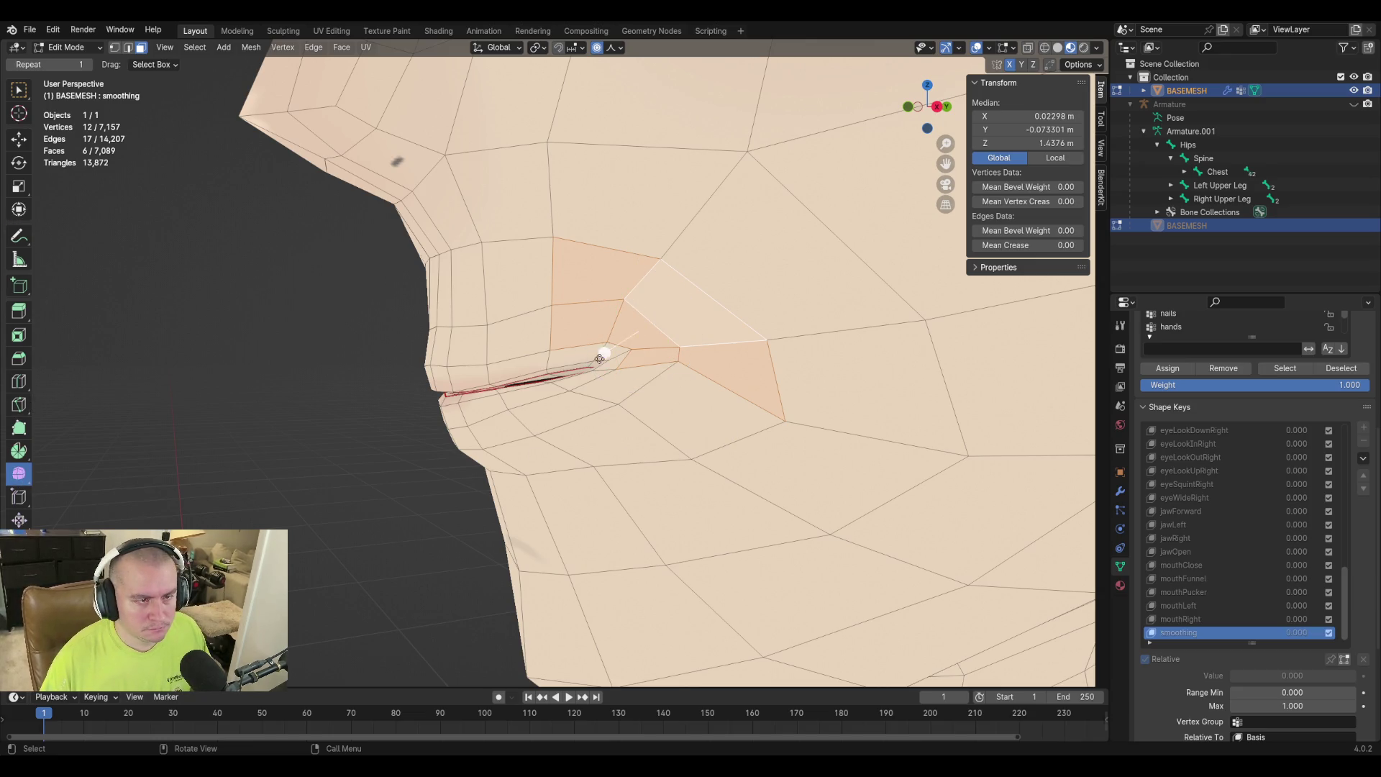
left_click_drag(604, 354, 623, 374)
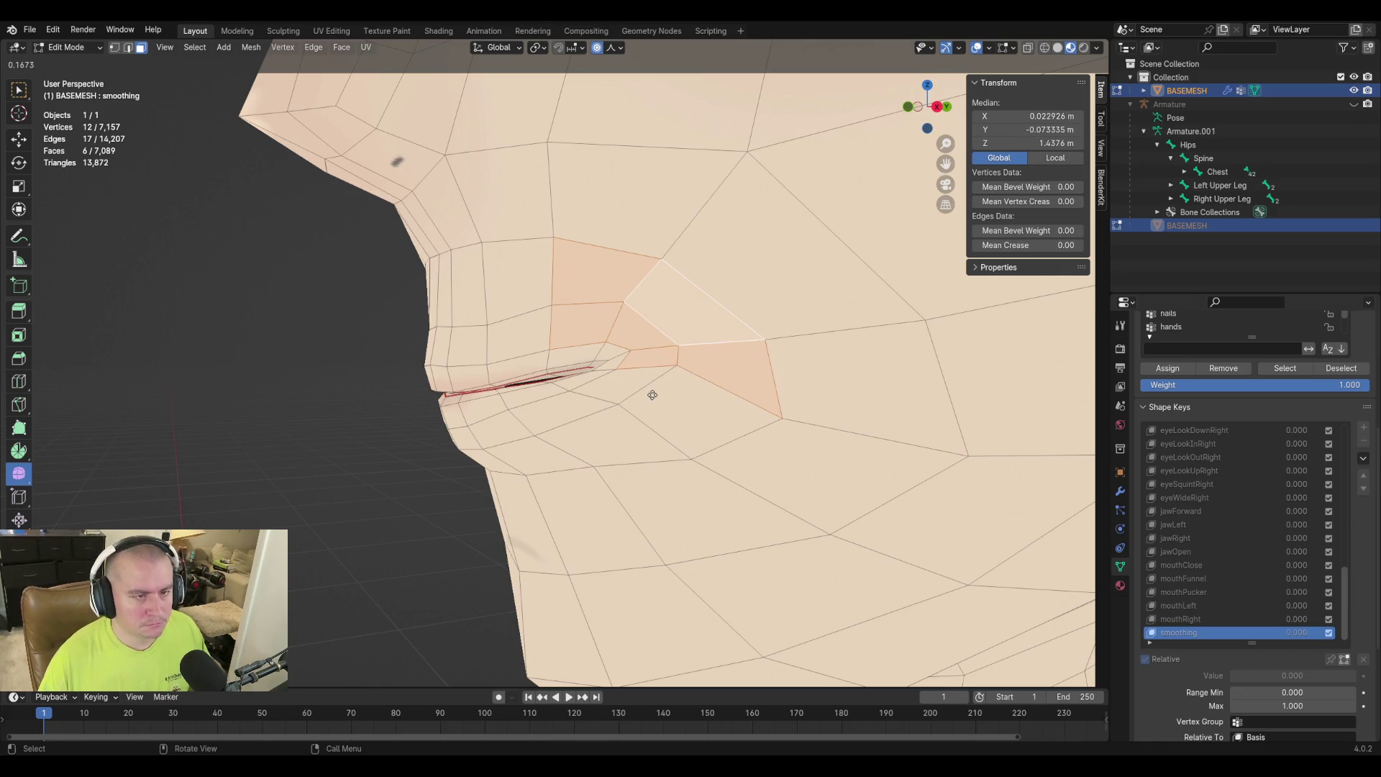
left_click_drag(663, 397, 664, 396)
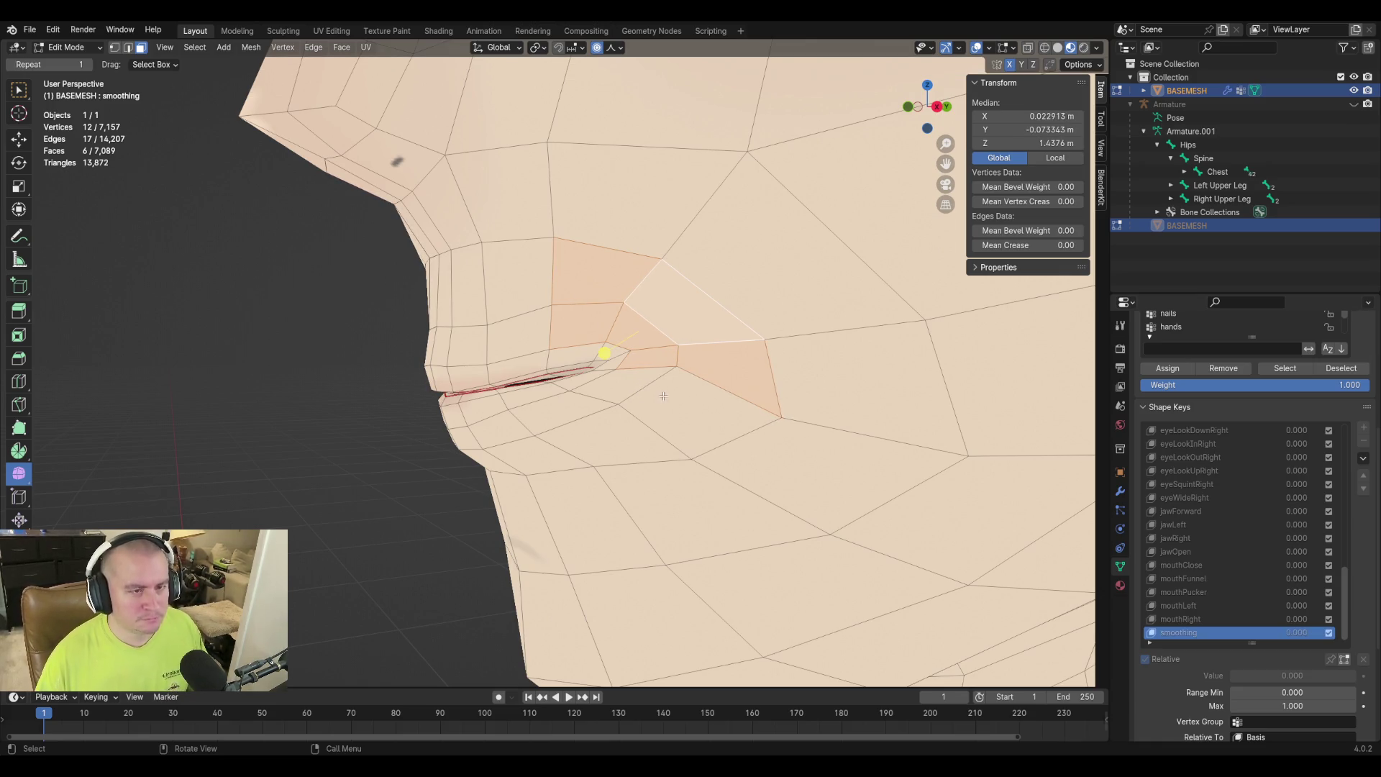
mouse_move(552, 402)
middle_mouse_down()
mouse_move(715, 437)
mouse_move(782, 408)
middle_mouse_up()
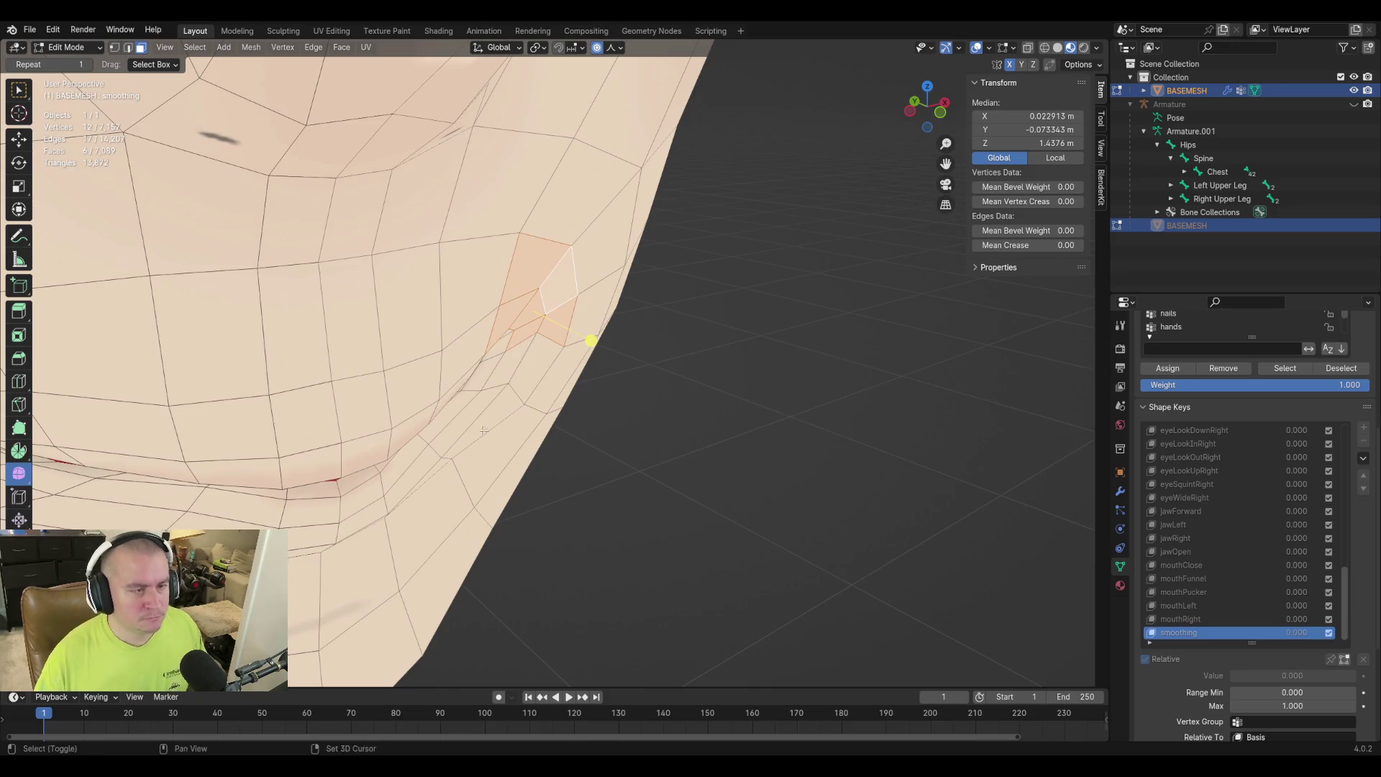
middle_click_drag(490, 429, 685, 380, "shift")
mouse_move(810, 258)
left_mouse_down()
mouse_move(882, 259)
mouse_move(809, 285)
left_mouse_up()
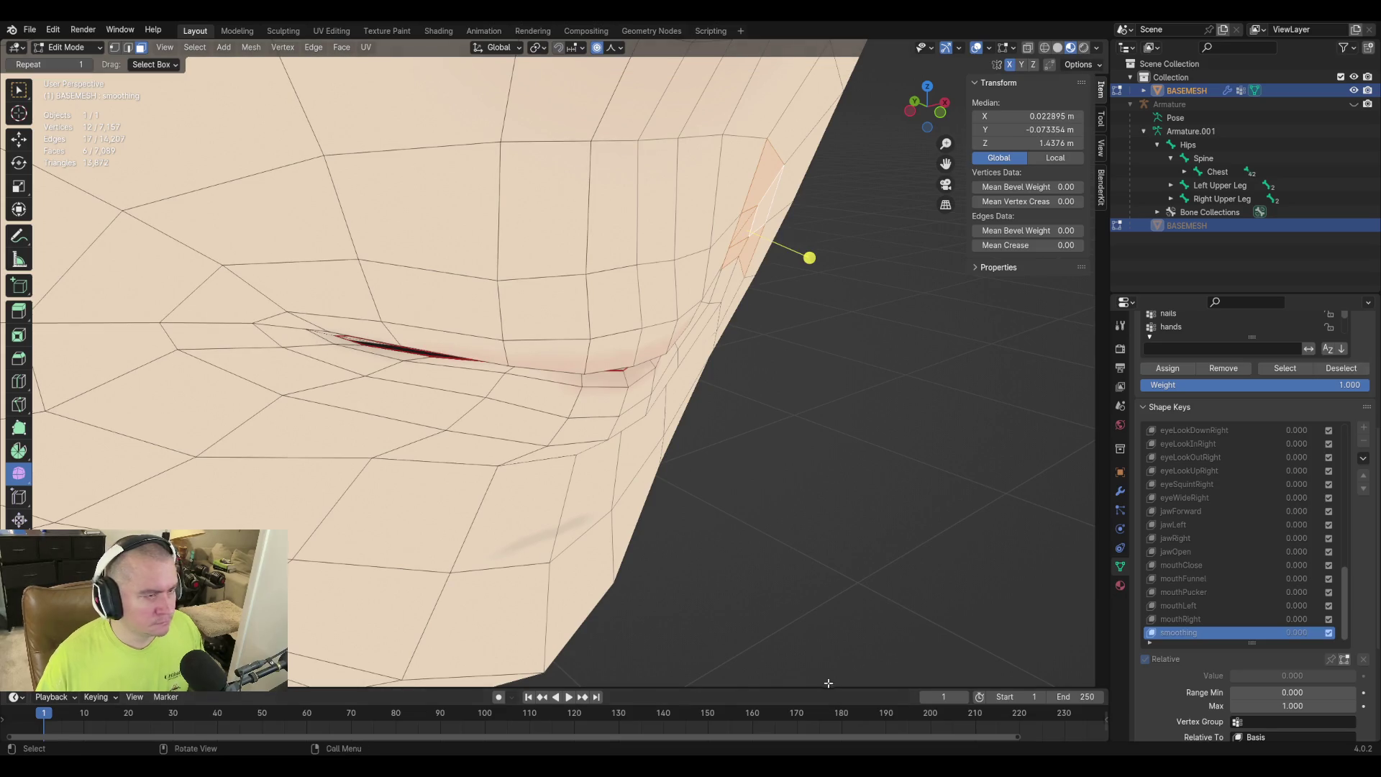
mouse_move(803, 352)
middle_mouse_down()
mouse_move(834, 302)
mouse_move(827, 256)
mouse_move(621, 355)
mouse_move(573, 359)
mouse_move(562, 344)
middle_mouse_up()
In vertex select, slide a mouth-corner vertex and a nearby jaw vertex along their edges.
key("1")
left_click(563, 290)
key("g")
key("g")
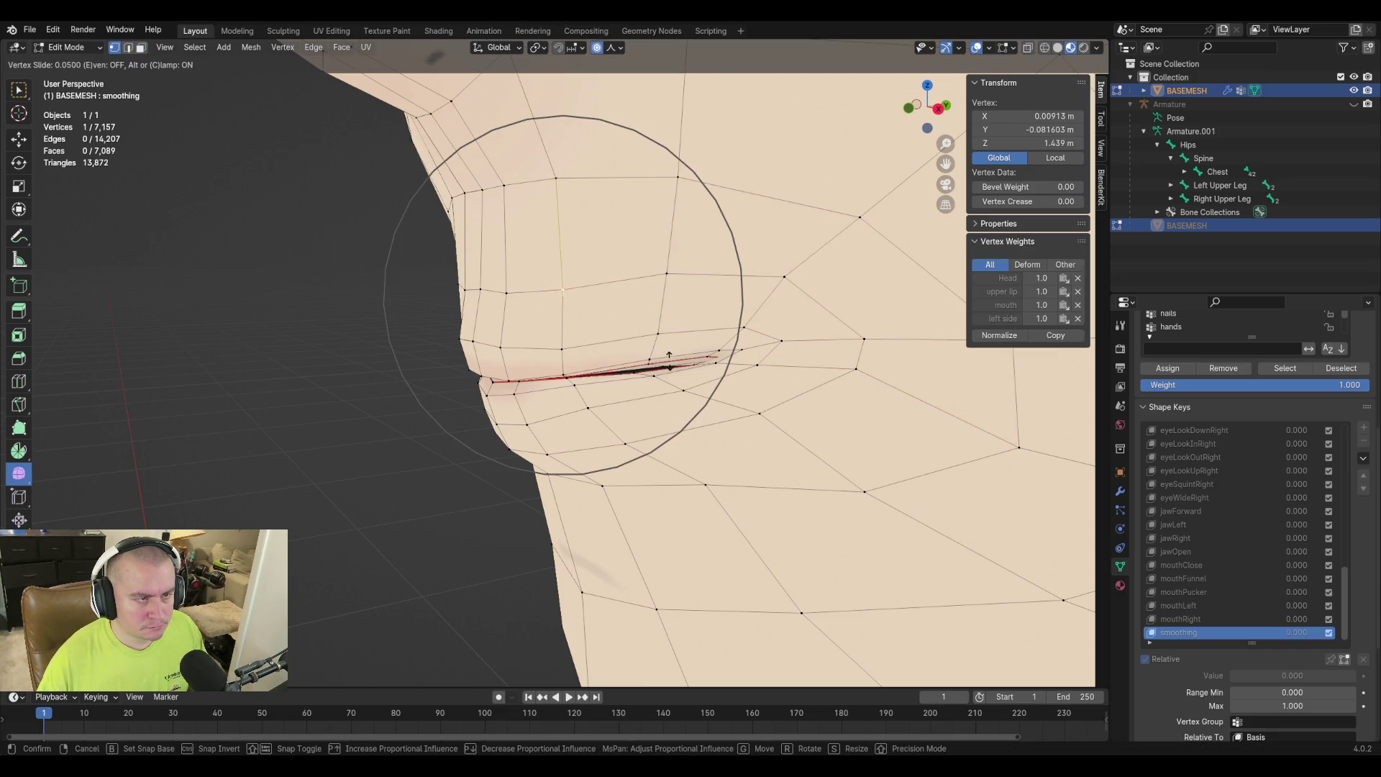
key("Escape")
key("g")
key("g")
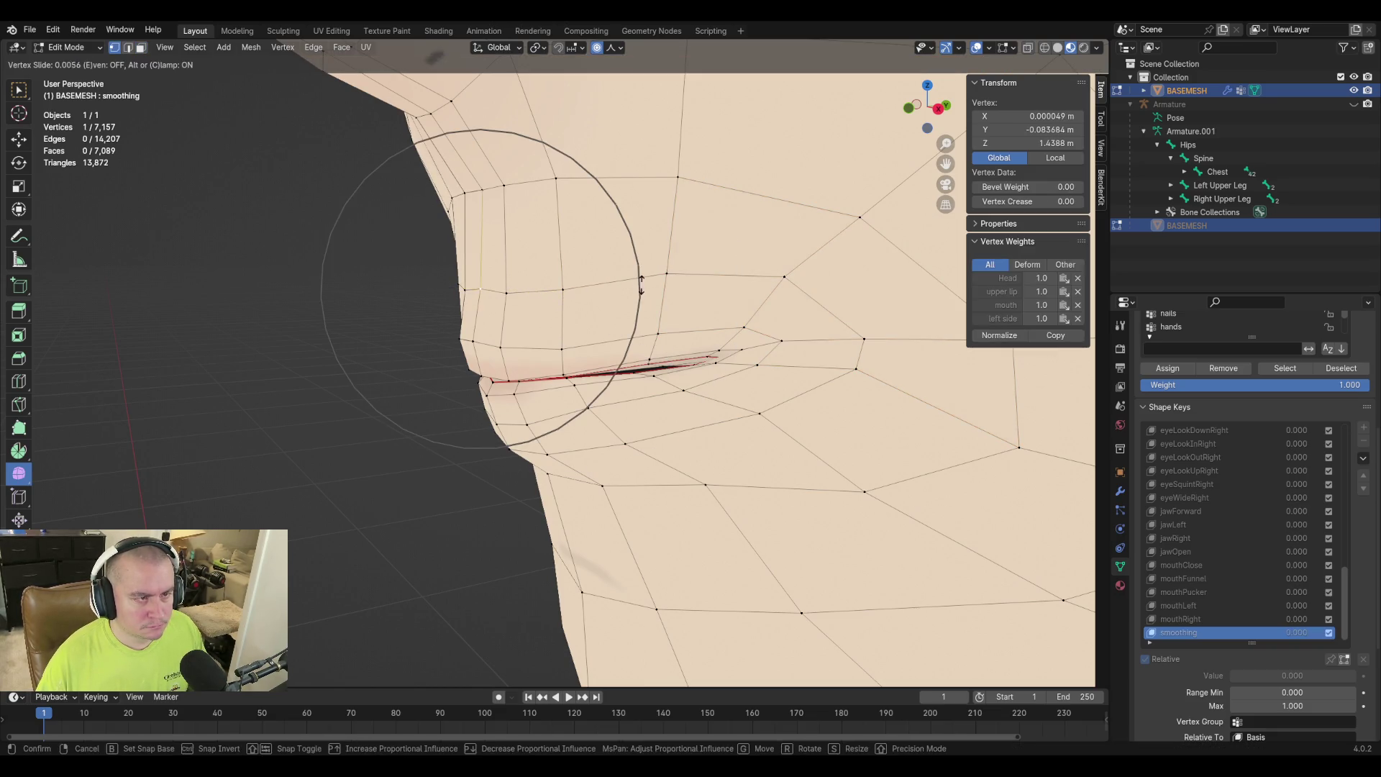
left_click(639, 292)
mouse_move(416, 289)
middle_mouse_down()
mouse_move(583, 274)
mouse_move(549, 244)
mouse_move(551, 205)
mouse_move(416, 206)
middle_mouse_up()
left_click(812, 395)
key("g")
key("g")
left_click(800, 386)
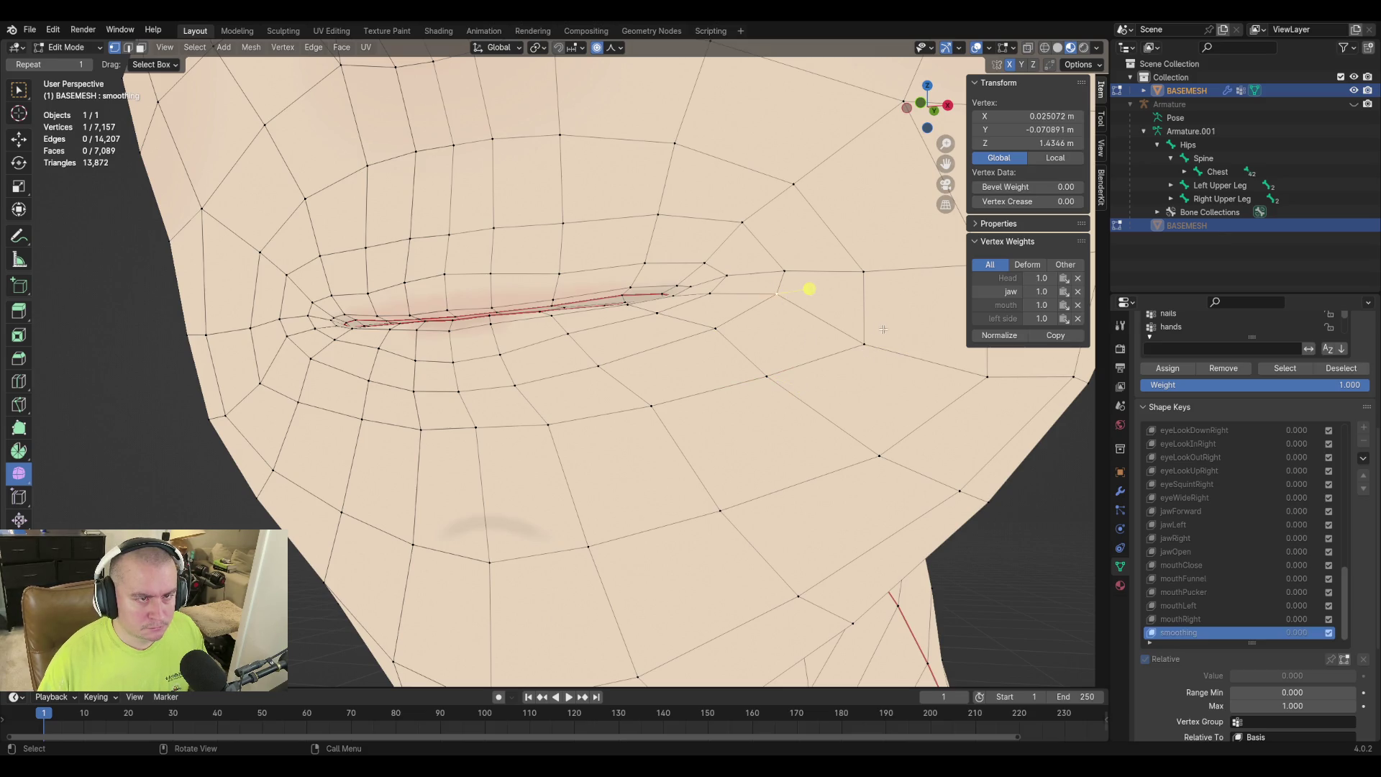
key("g")
key("g")
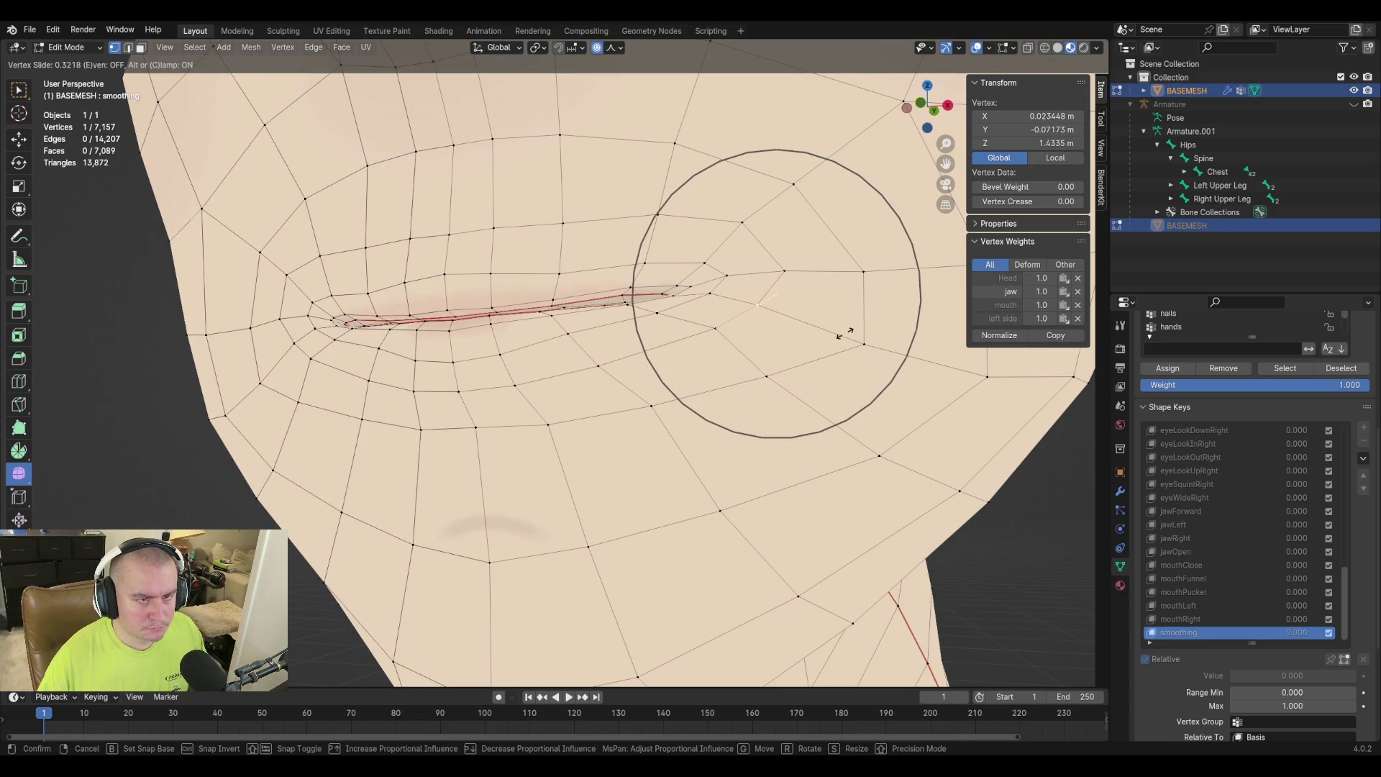
left_click(845, 333)
Move an upper lip vertex with proportional editing, widening the soft falloff radius.
mouse_move(787, 299)
middle_mouse_down()
mouse_move(790, 318)
mouse_move(654, 302)
mouse_move(523, 374)
mouse_move(564, 333)
mouse_move(632, 352)
mouse_move(693, 345)
mouse_move(705, 393)
mouse_move(876, 379)
mouse_move(646, 277)
mouse_move(705, 309)
mouse_move(564, 345)
mouse_move(472, 345)
mouse_move(493, 330)
middle_mouse_up()
left_click(645, 277)
key("g")
key("g")
key("Escape")
key("g")
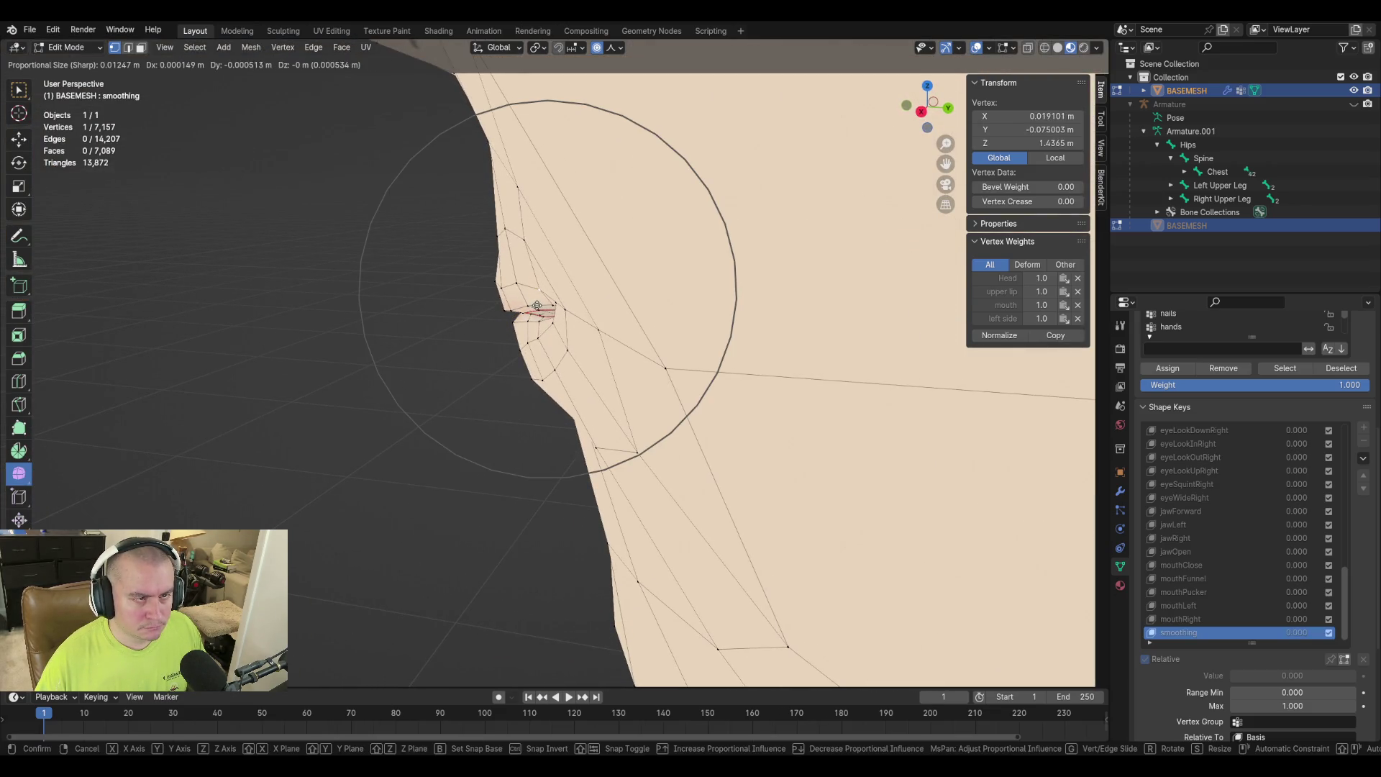
left_click(533, 305)
scroll(484, 330, "up", 3)
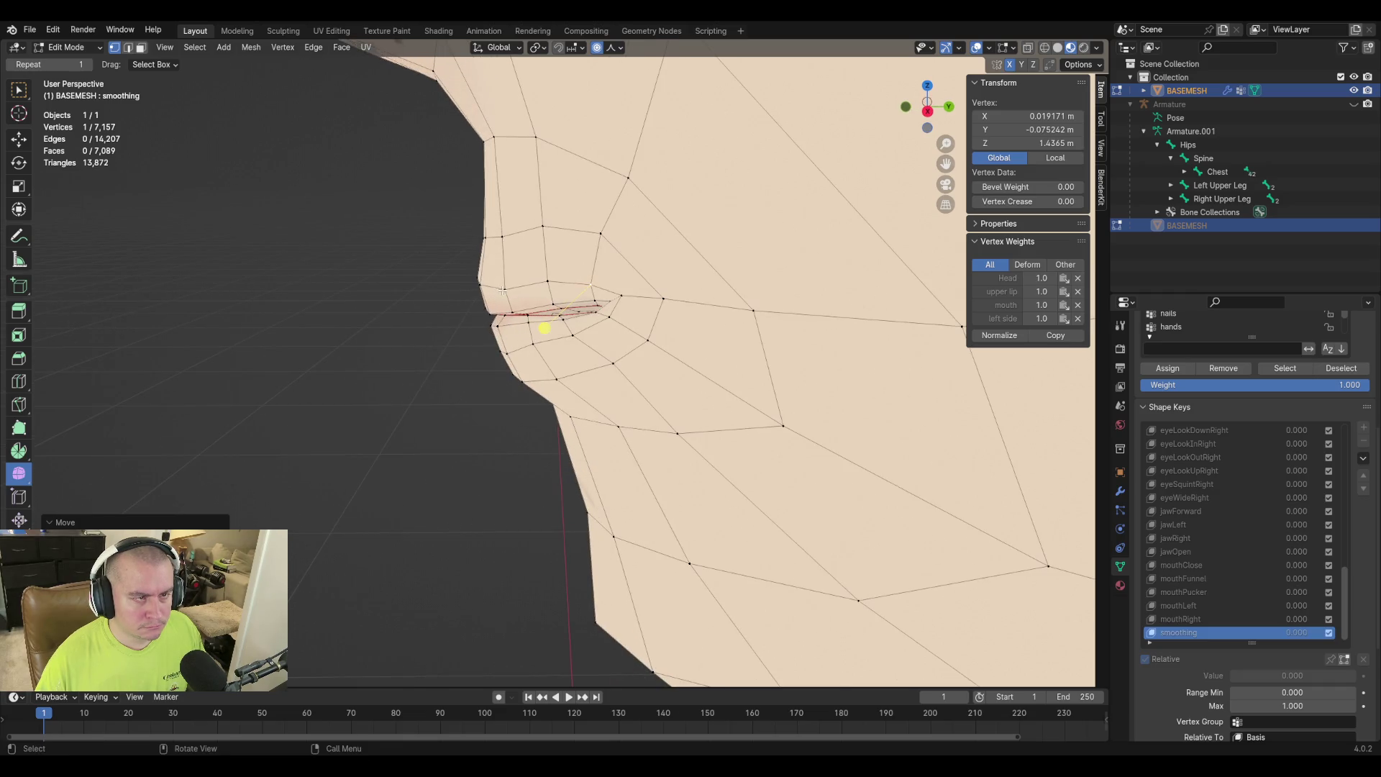
key("g")
key("g")
key("g")
key("g")
scroll(761, 365, "up", 3)
mouse_move(761, 364)
middle_mouse_down()
mouse_move(733, 311)
mouse_move(762, 317)
mouse_move(693, 362)
middle_mouse_up()
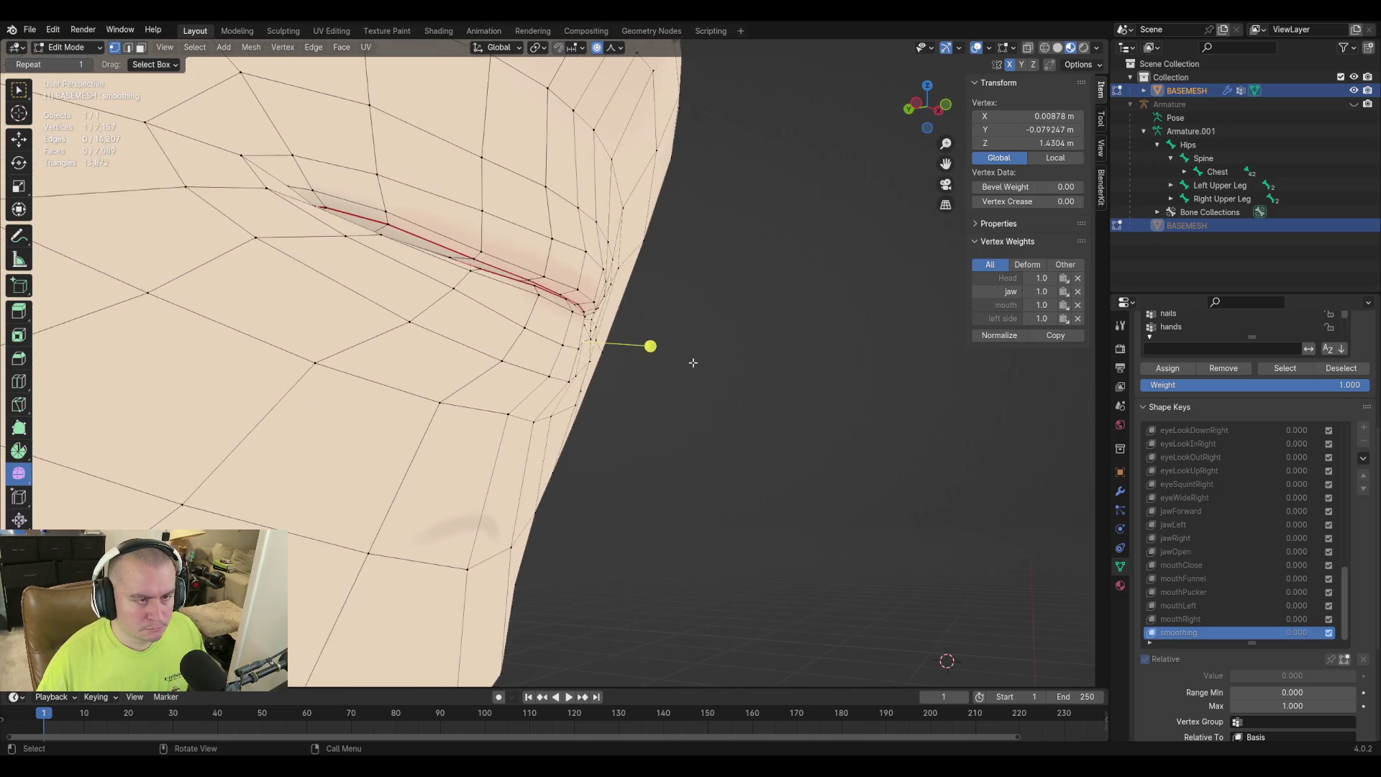
key("g")
left_click(695, 365)
Make further small soft-falloff nudges to the upper lip vertex, checking from several angles.
key("g")
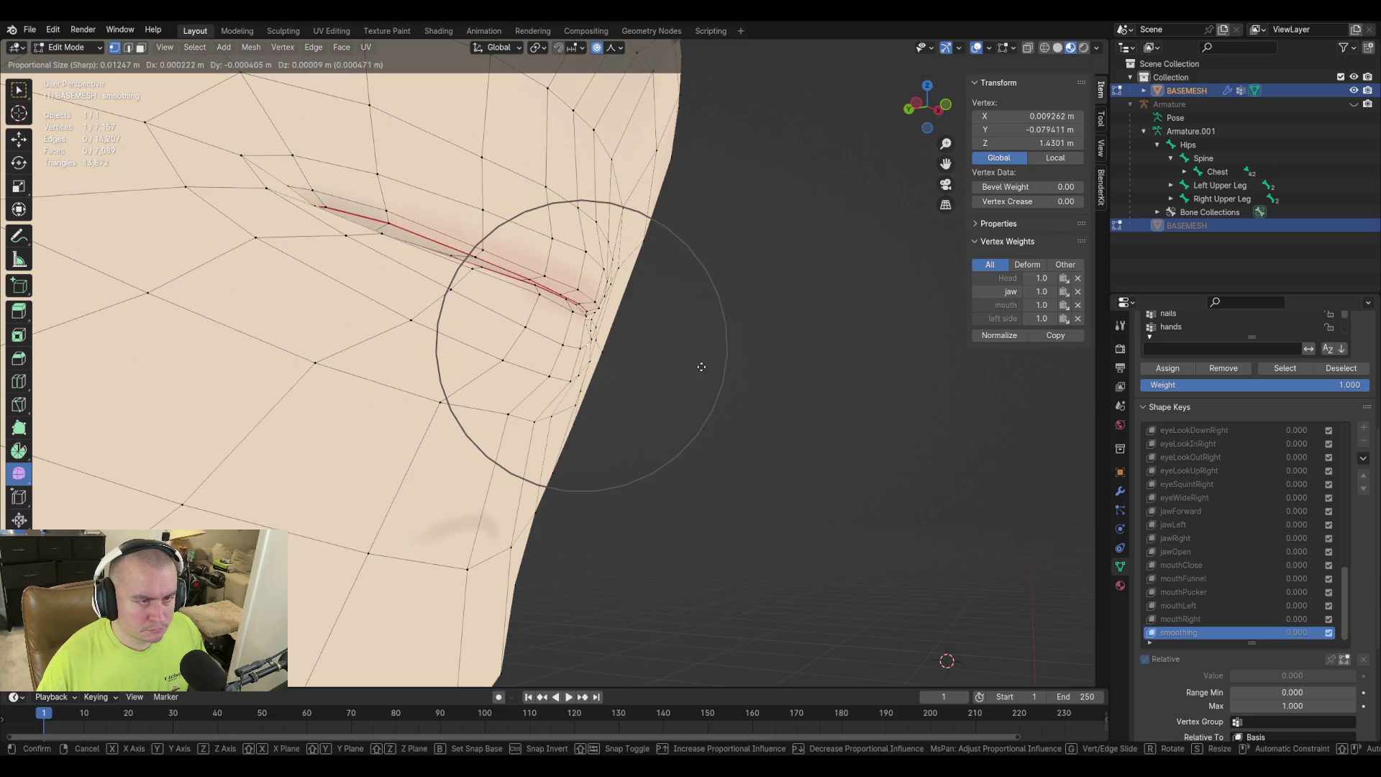
scroll(701, 367, "up", 7)
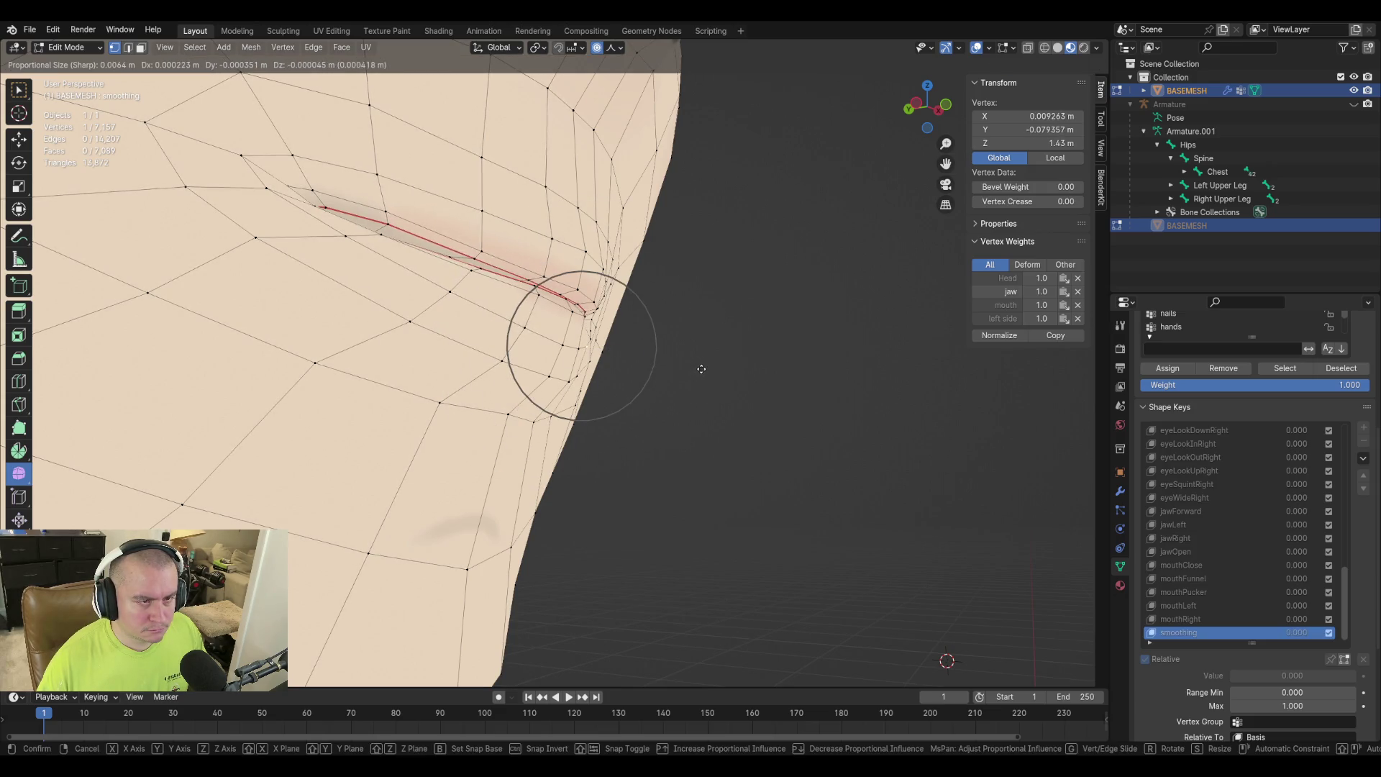
left_click(702, 368)
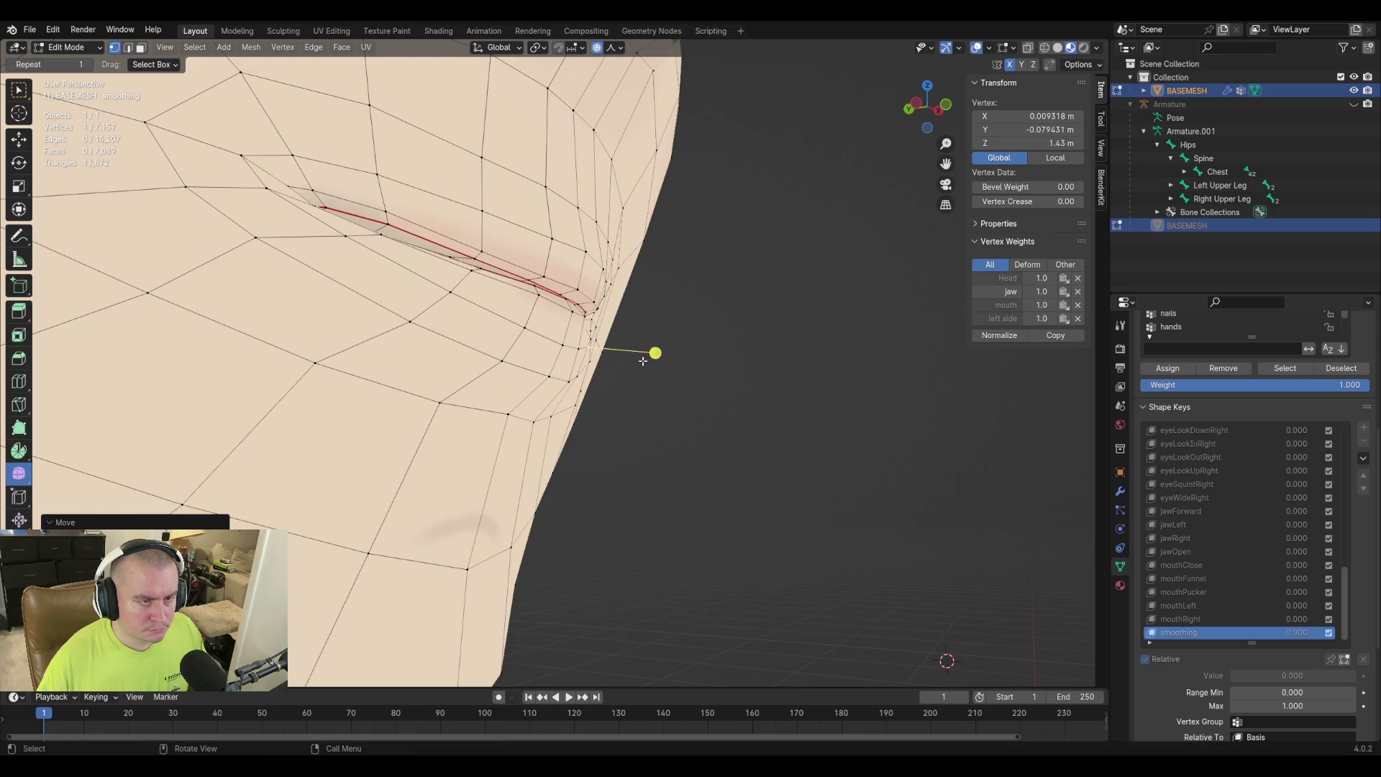
mouse_move(589, 361)
middle_mouse_down()
mouse_move(691, 389)
mouse_move(697, 377)
middle_mouse_up()
key("g")
left_click(693, 379)
mouse_move(577, 391)
middle_mouse_down()
mouse_move(416, 466)
mouse_move(385, 446)
mouse_move(386, 463)
mouse_move(555, 435)
middle_mouse_up()
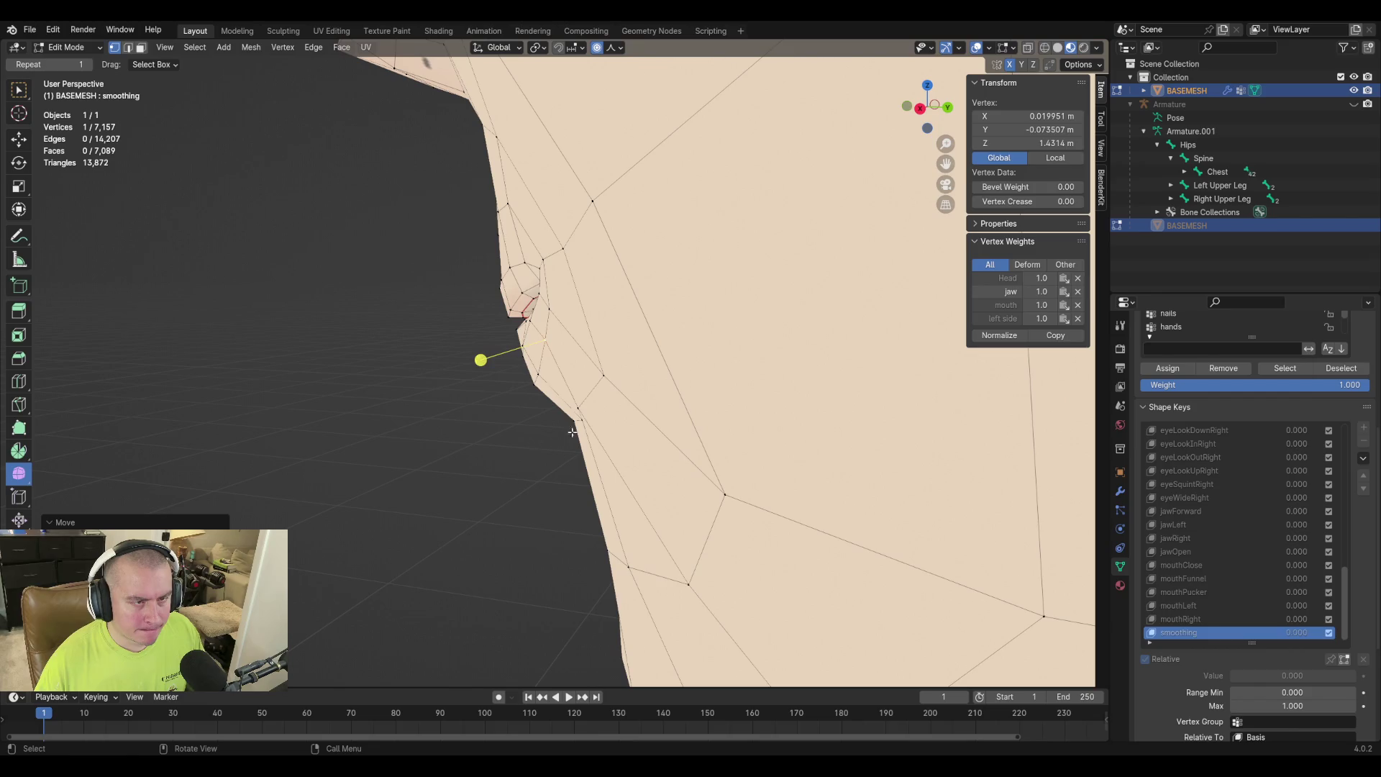
mouse_move(589, 376)
middle_mouse_down()
mouse_move(734, 401)
mouse_move(451, 266)
mouse_move(909, 382)
mouse_move(619, 437)
mouse_move(661, 469)
mouse_move(651, 459)
middle_mouse_up()
key("g")
left_click(721, 397)
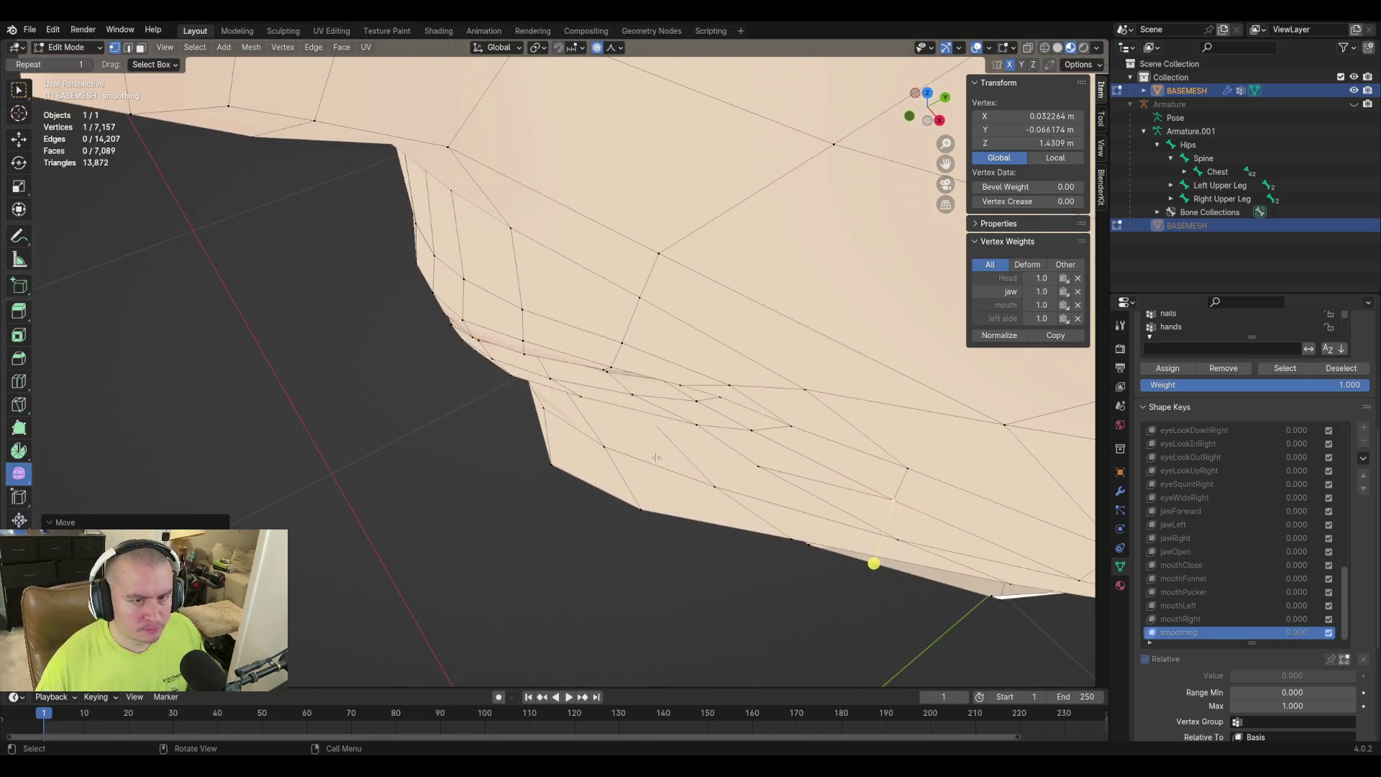
Switch transform orientation to Normal and push vertices below and beside the mouth corner along Z.
left_click(907, 505)
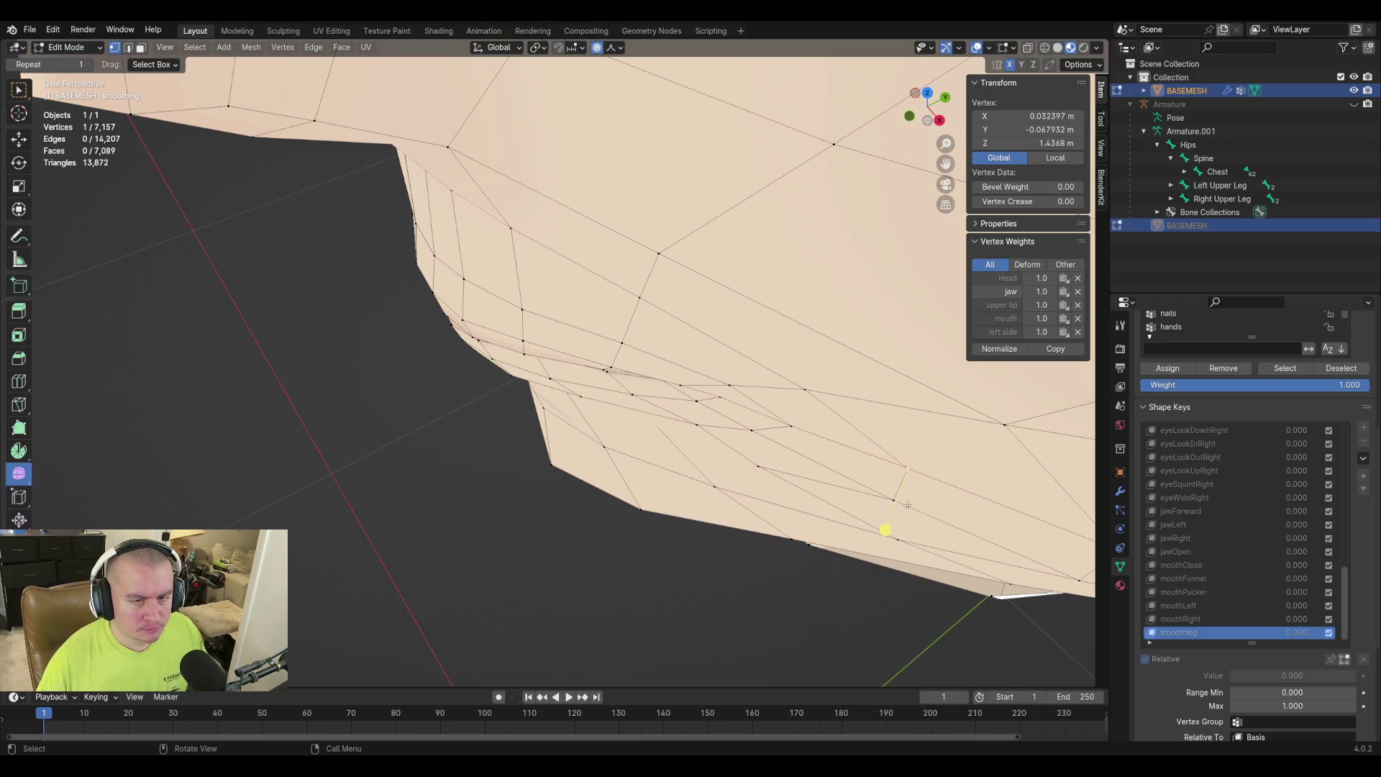
left_click(492, 44)
left_click(466, 118)
key("g")
key("z")
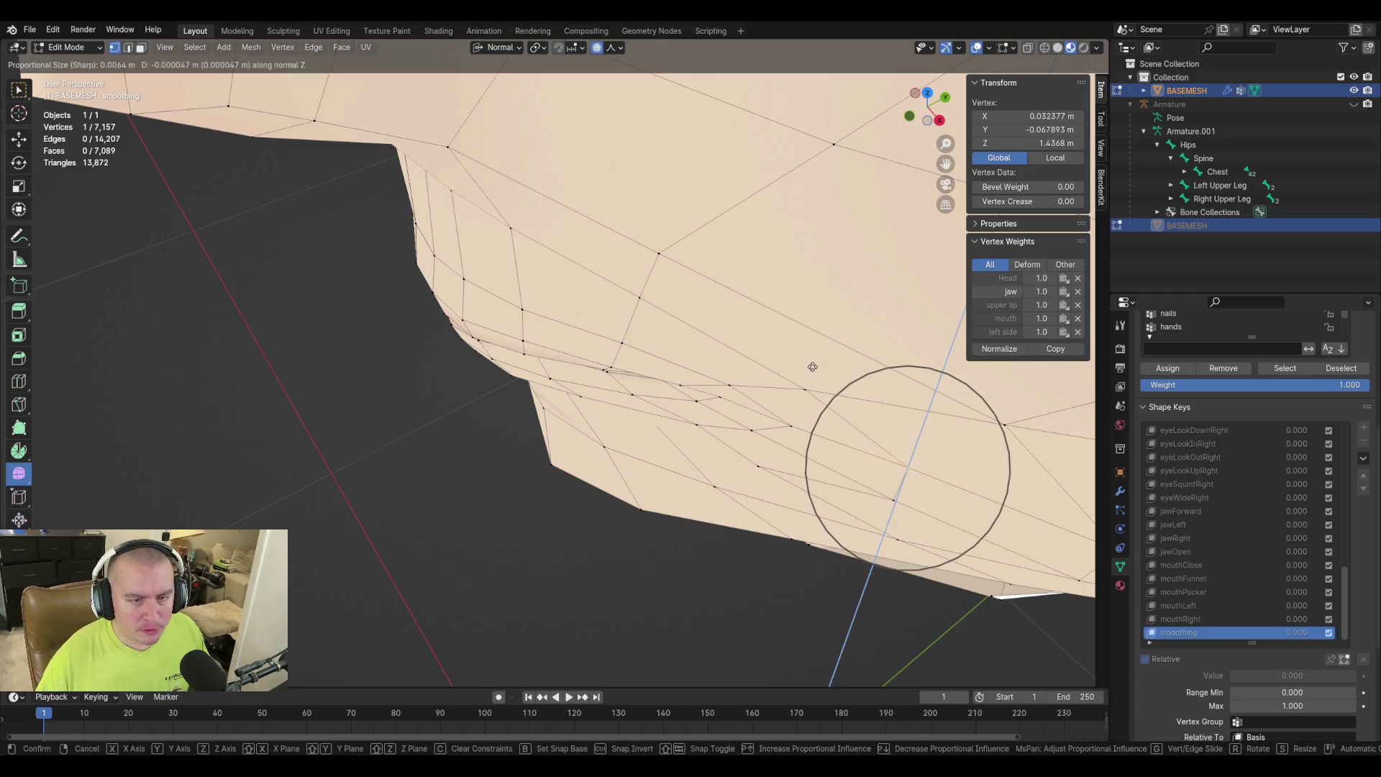
left_click(809, 369)
mouse_move(878, 540)
middle_mouse_down()
mouse_move(931, 401)
mouse_move(636, 404)
mouse_move(621, 391)
middle_mouse_up()
left_click(516, 227)
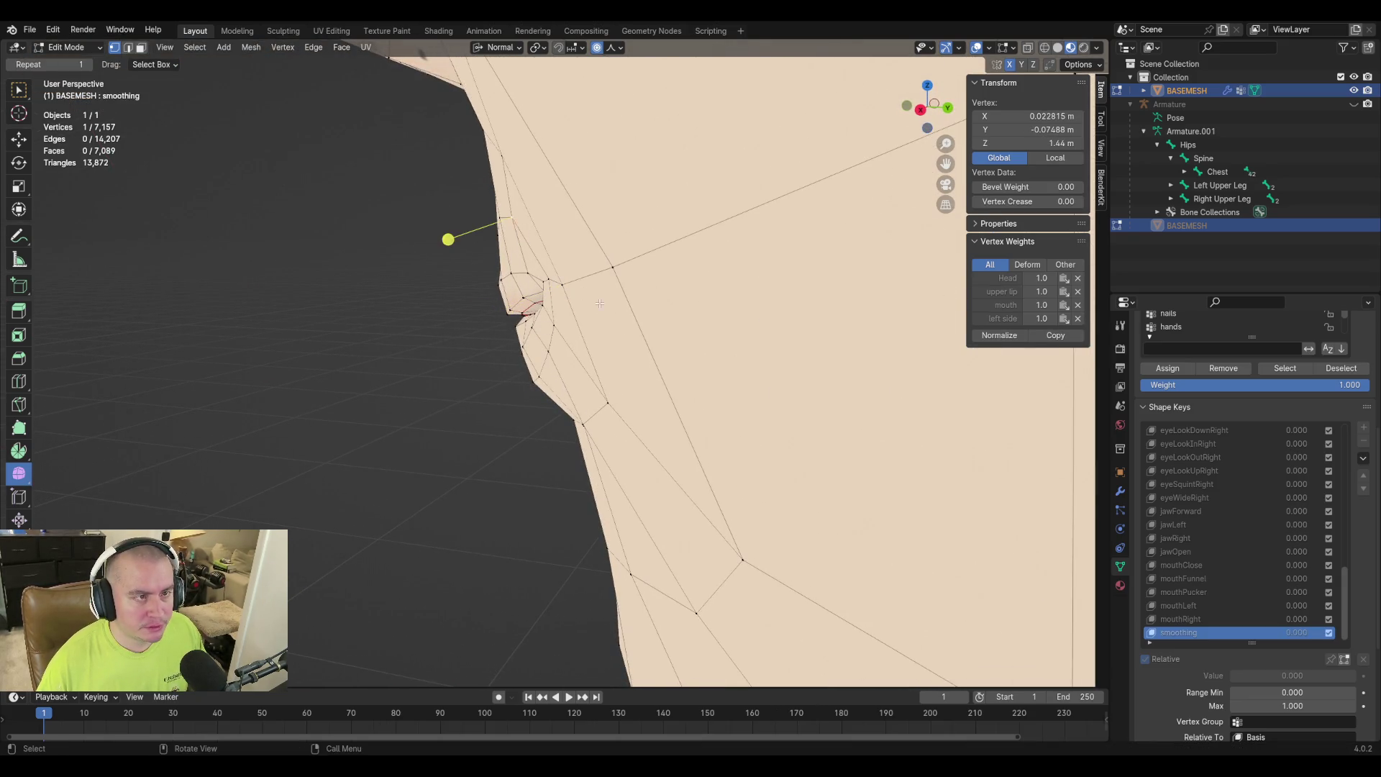
key("g")
right_click(510, 306)
middle_click_drag(510, 306, 651, 325)
key("g")
key("z")
key("z")
left_click(525, 313)
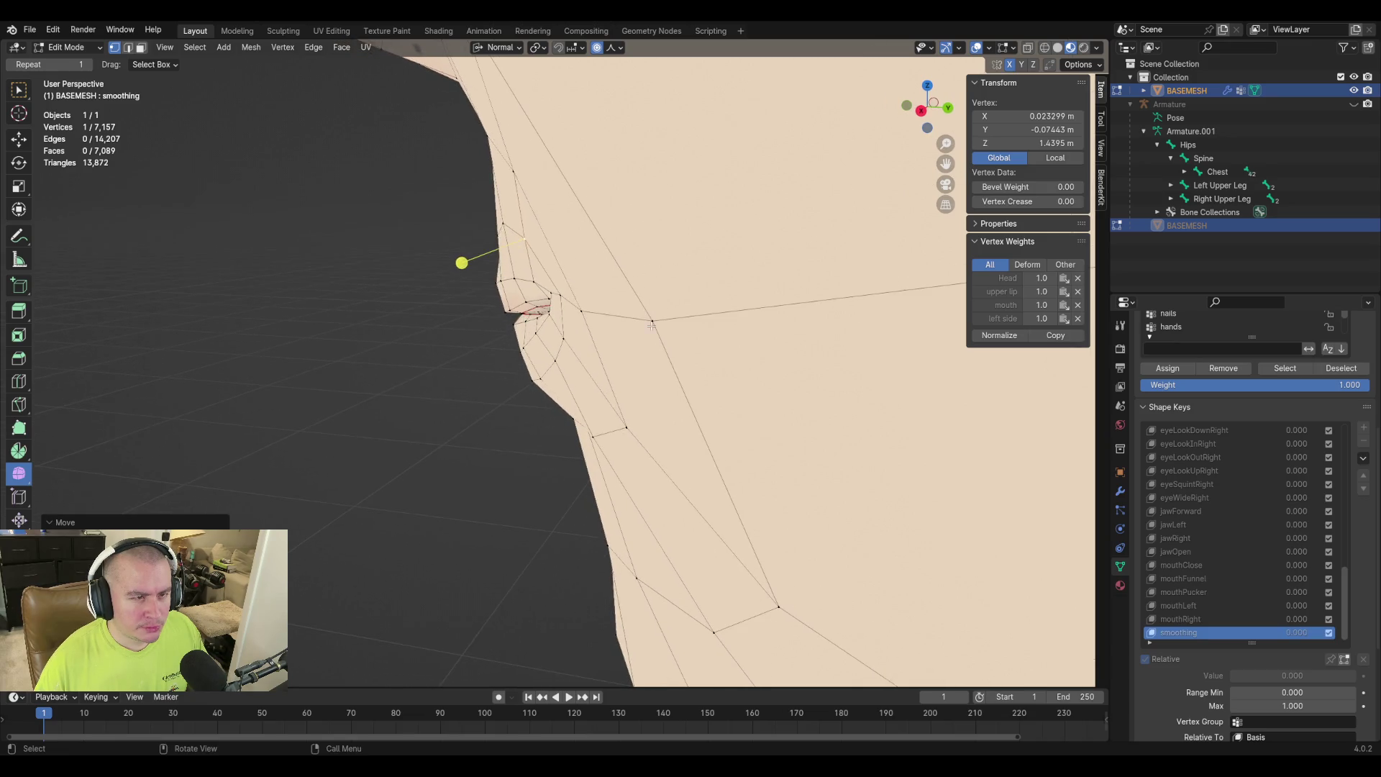
Push a jaw vertex and a vertex under the mouth corner along their normals with soft falloff.
left_click(548, 293)
key("g")
key("z")
key("z")
scroll(543, 273, "up", 2)
left_click(499, 311)
mouse_move(499, 311)
middle_mouse_down()
mouse_move(648, 361)
mouse_move(718, 358)
mouse_move(719, 407)
middle_mouse_up()
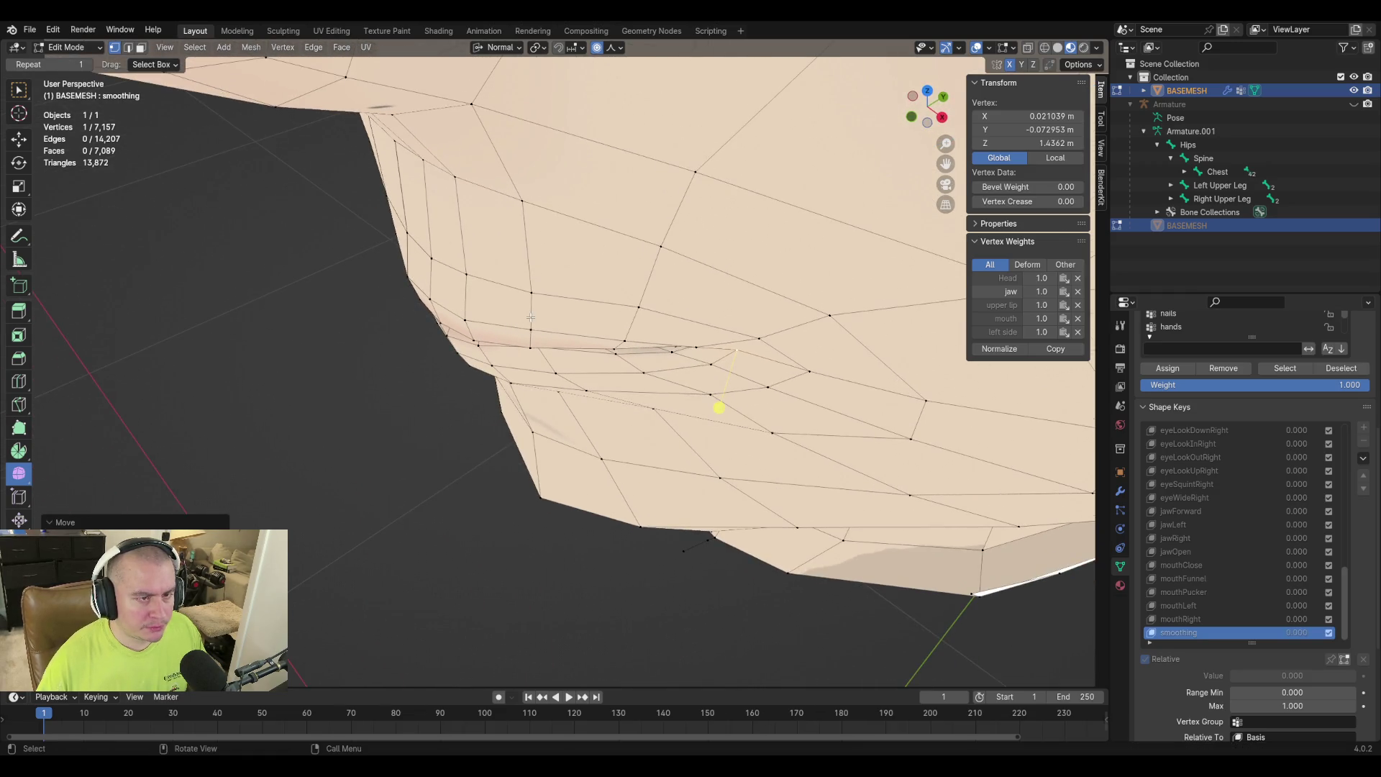
left_click(530, 348)
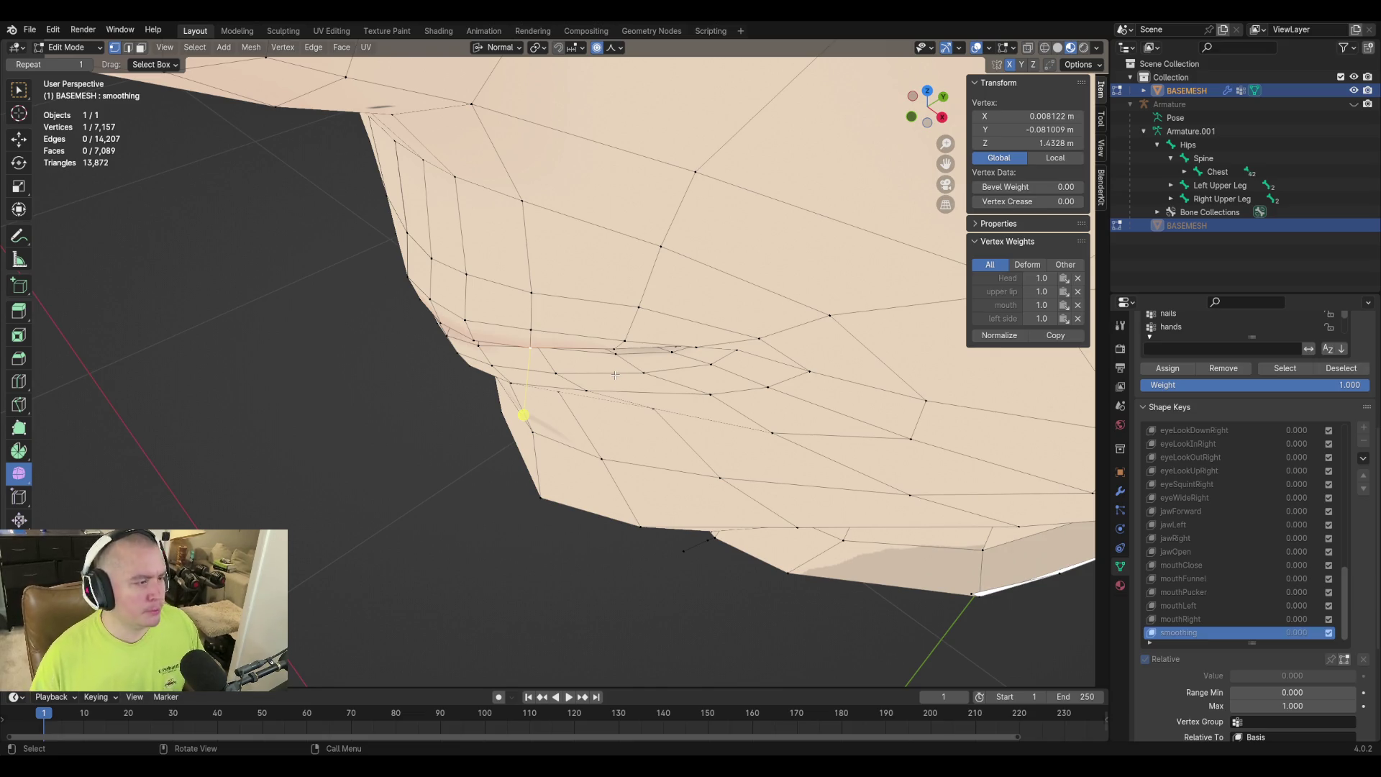
key("g")
key("z")
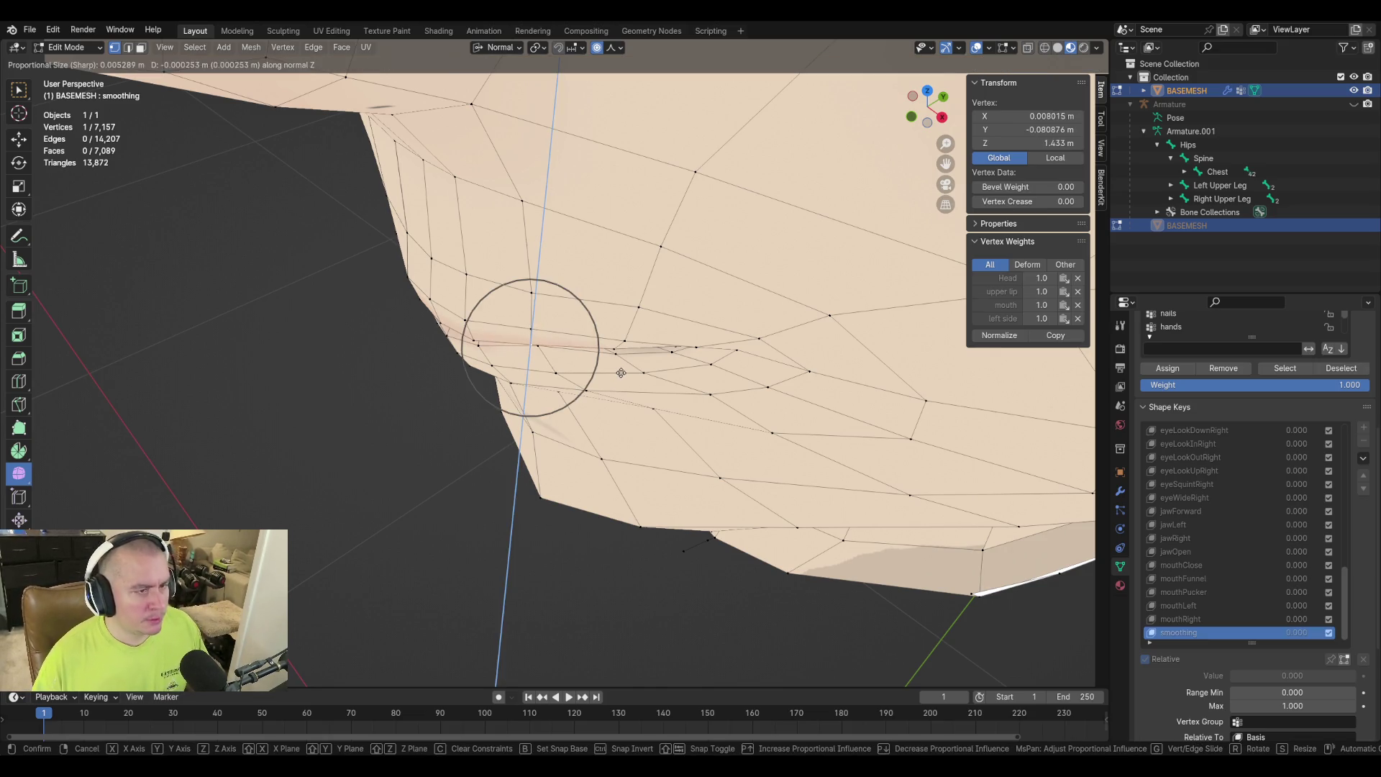
left_click(620, 374)
mouse_move(580, 390)
middle_mouse_down()
mouse_move(854, 302)
mouse_move(682, 323)
middle_mouse_up()
scroll(682, 323, "down", 4)
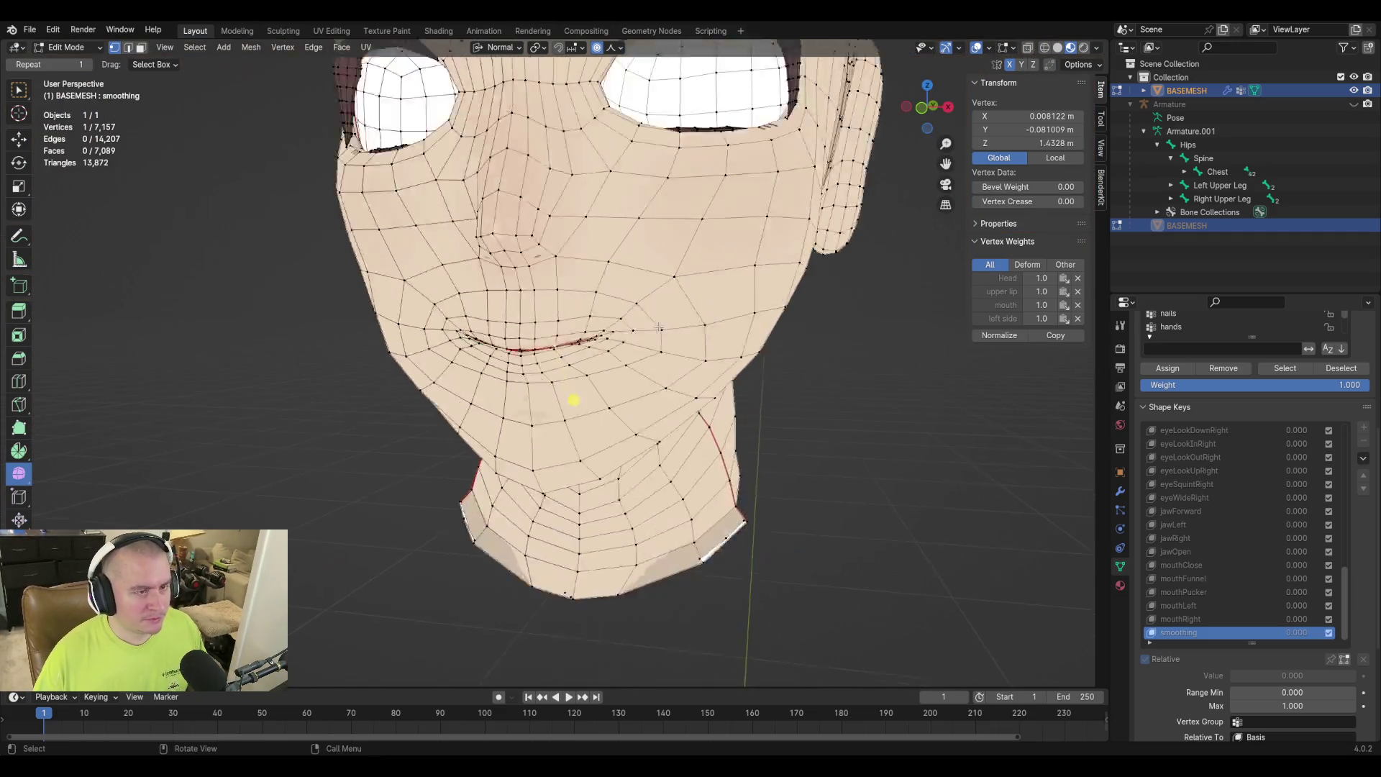
Return to Object Mode and raise the smoothing shape key to 1.000.
scroll(597, 393, "up", 3)
mouse_move(601, 389)
middle_mouse_down()
mouse_move(593, 401)
mouse_move(528, 392)
mouse_move(600, 392)
mouse_move(566, 392)
mouse_move(583, 398)
mouse_move(533, 508)
middle_mouse_up()
key("Tab")
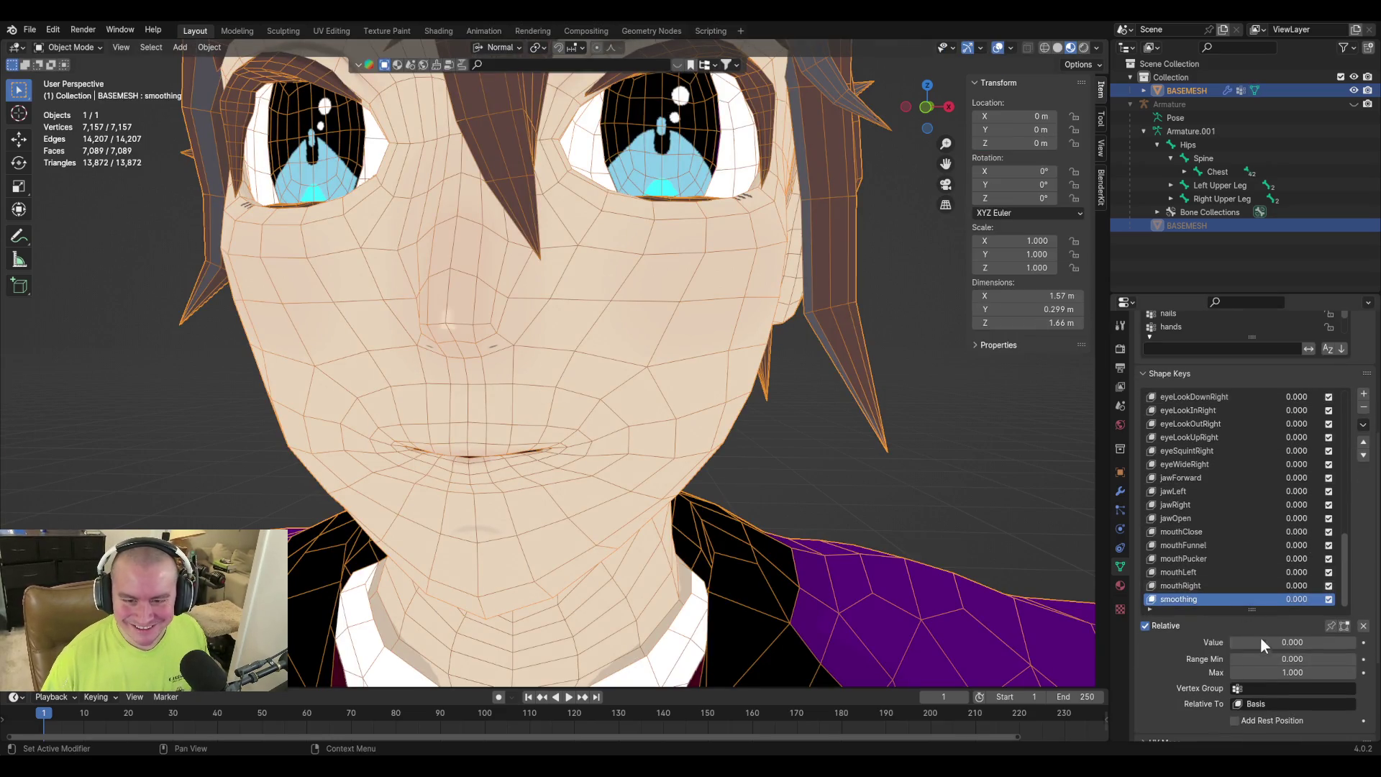
left_click_drag(1252, 646, 1318, 653)
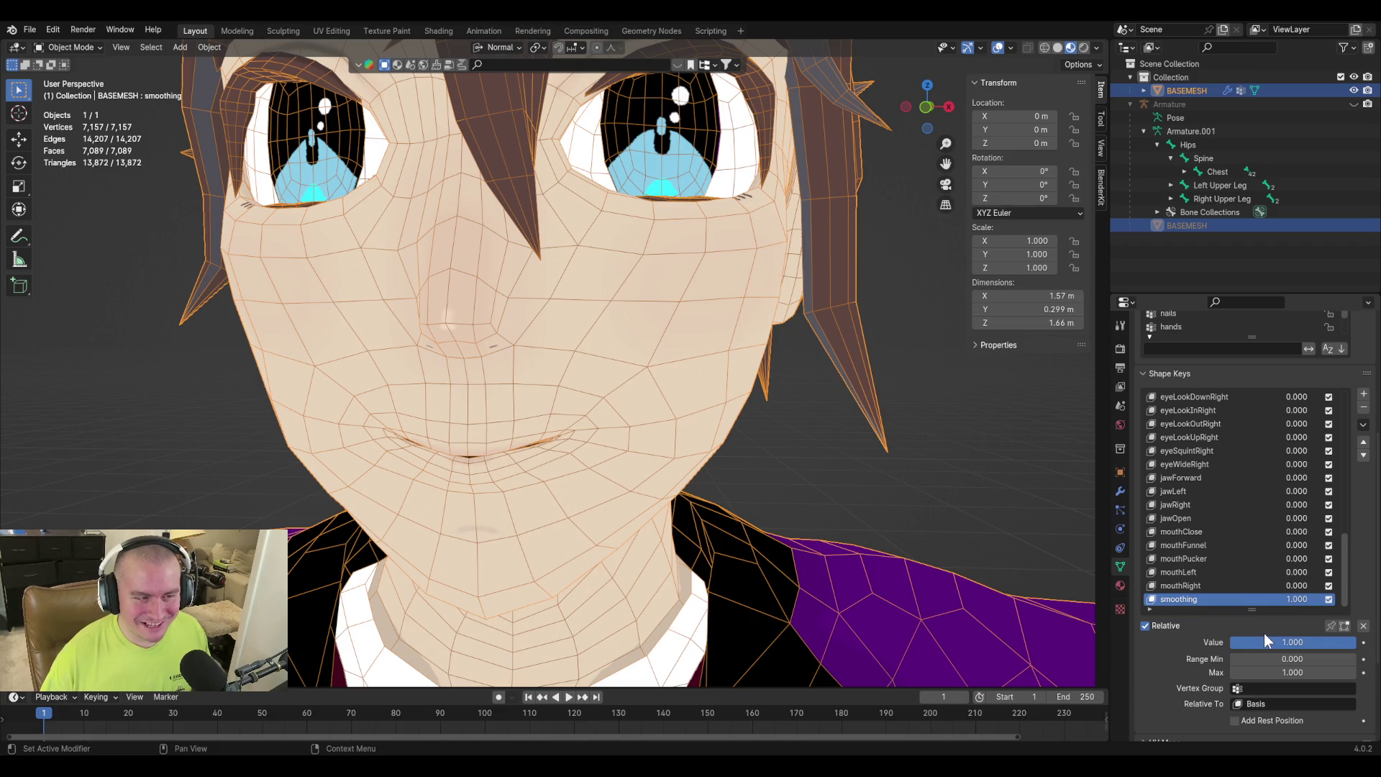
Add a new shape key below smoothing and rename it 'creepy smile'.
left_click(1364, 425)
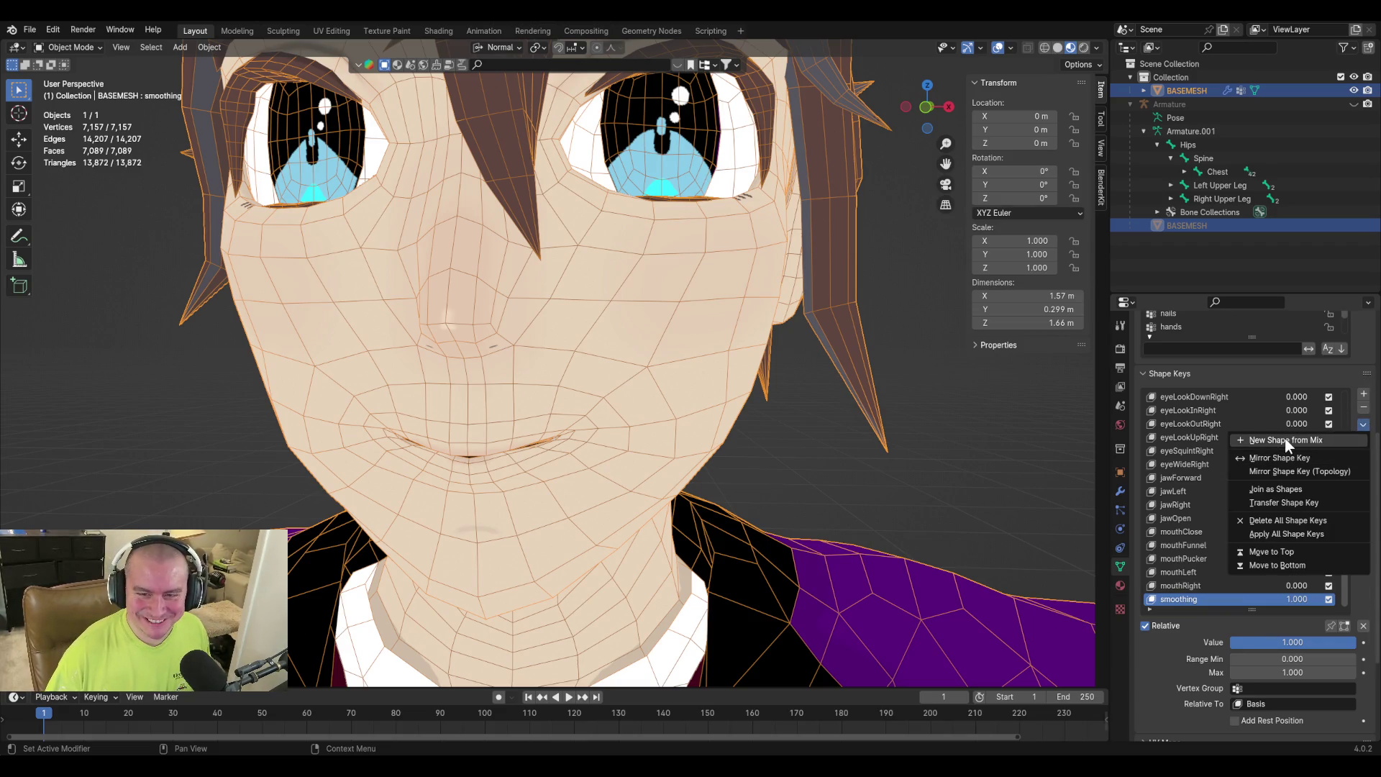
left_click(1293, 443)
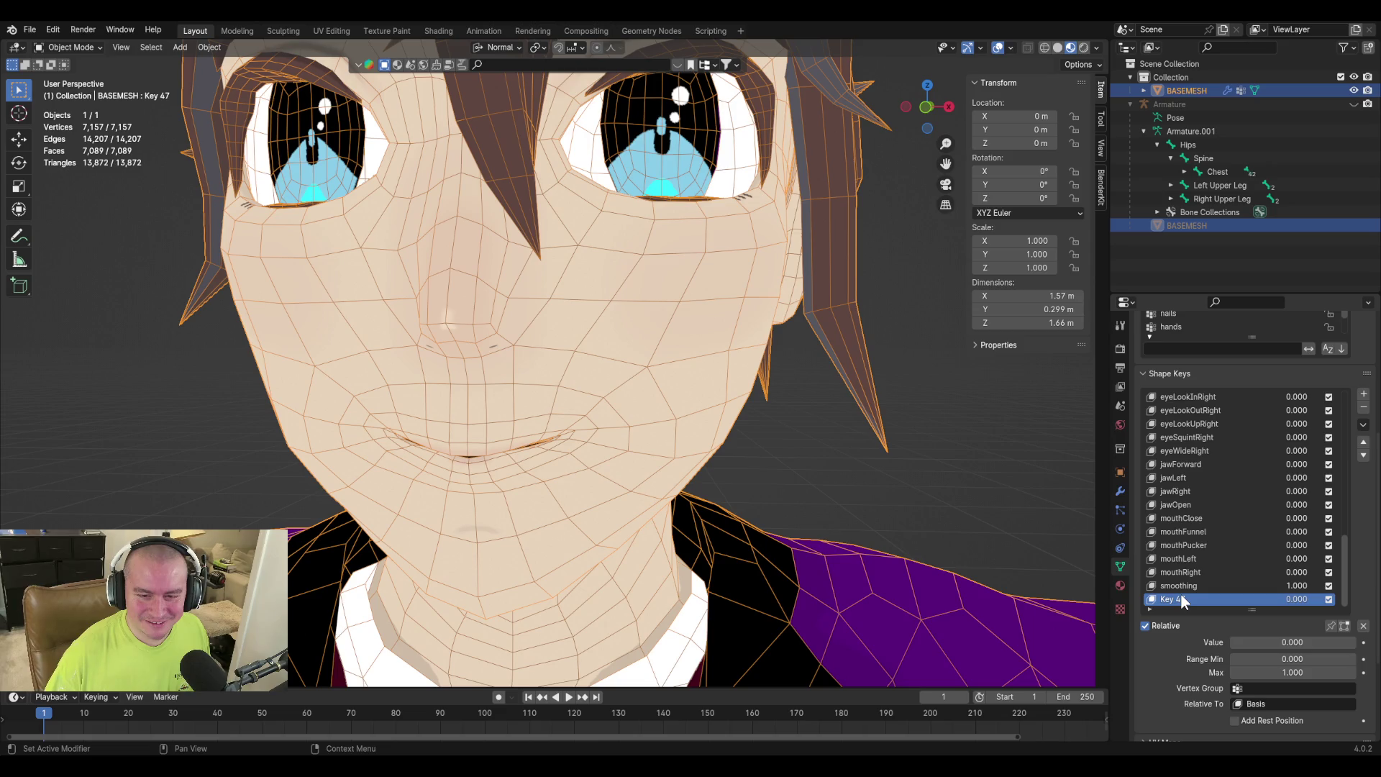
double_click(1176, 599)
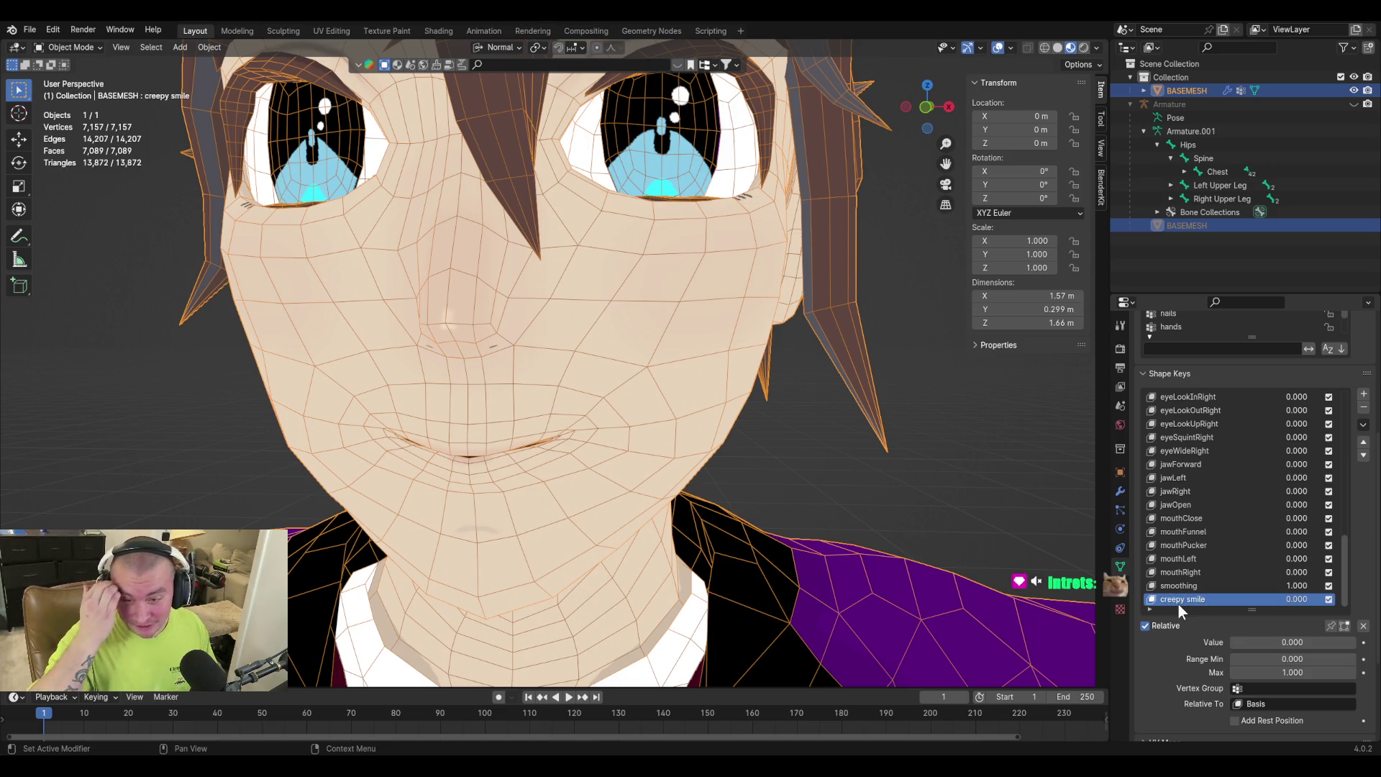
left_click(1193, 586)
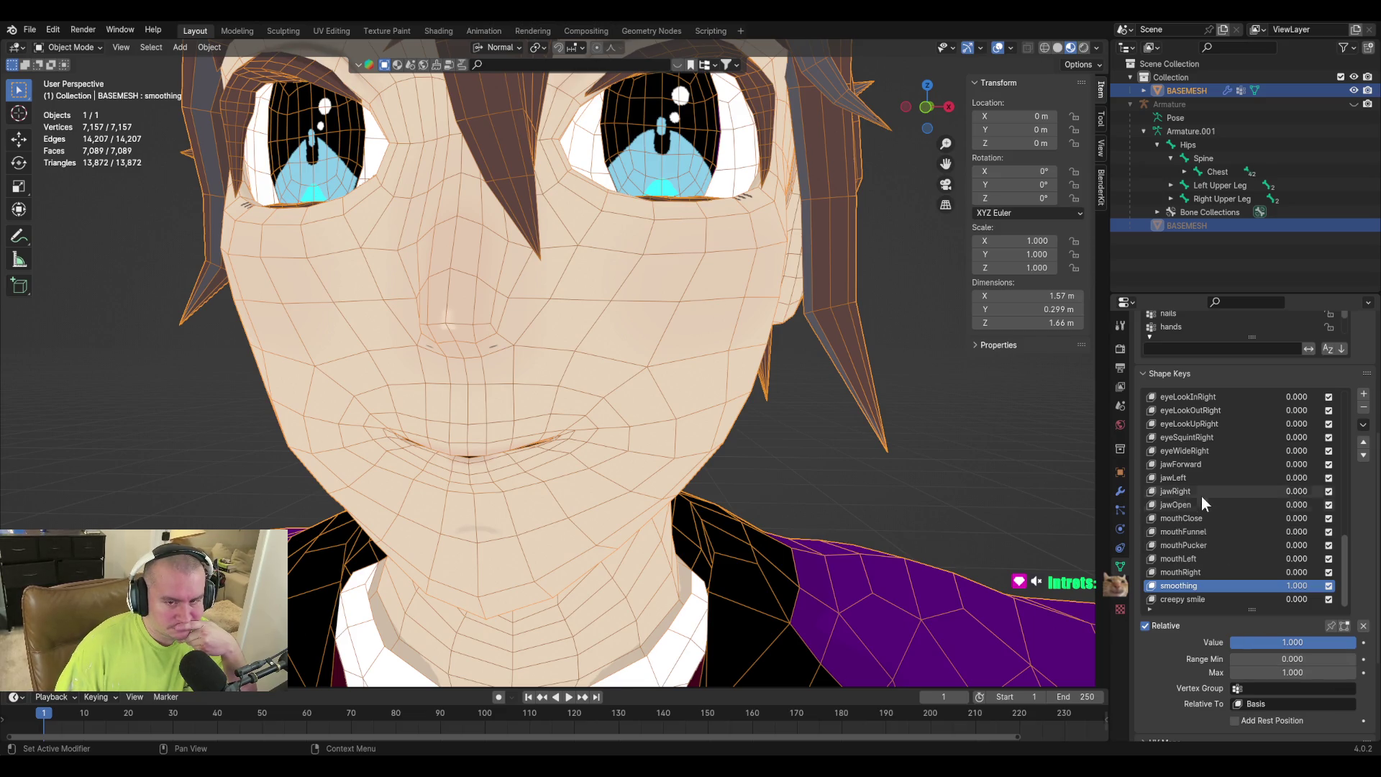
Set Range Min to -1 on the mouthLeft and mouthRight shape keys.
left_click(1212, 559)
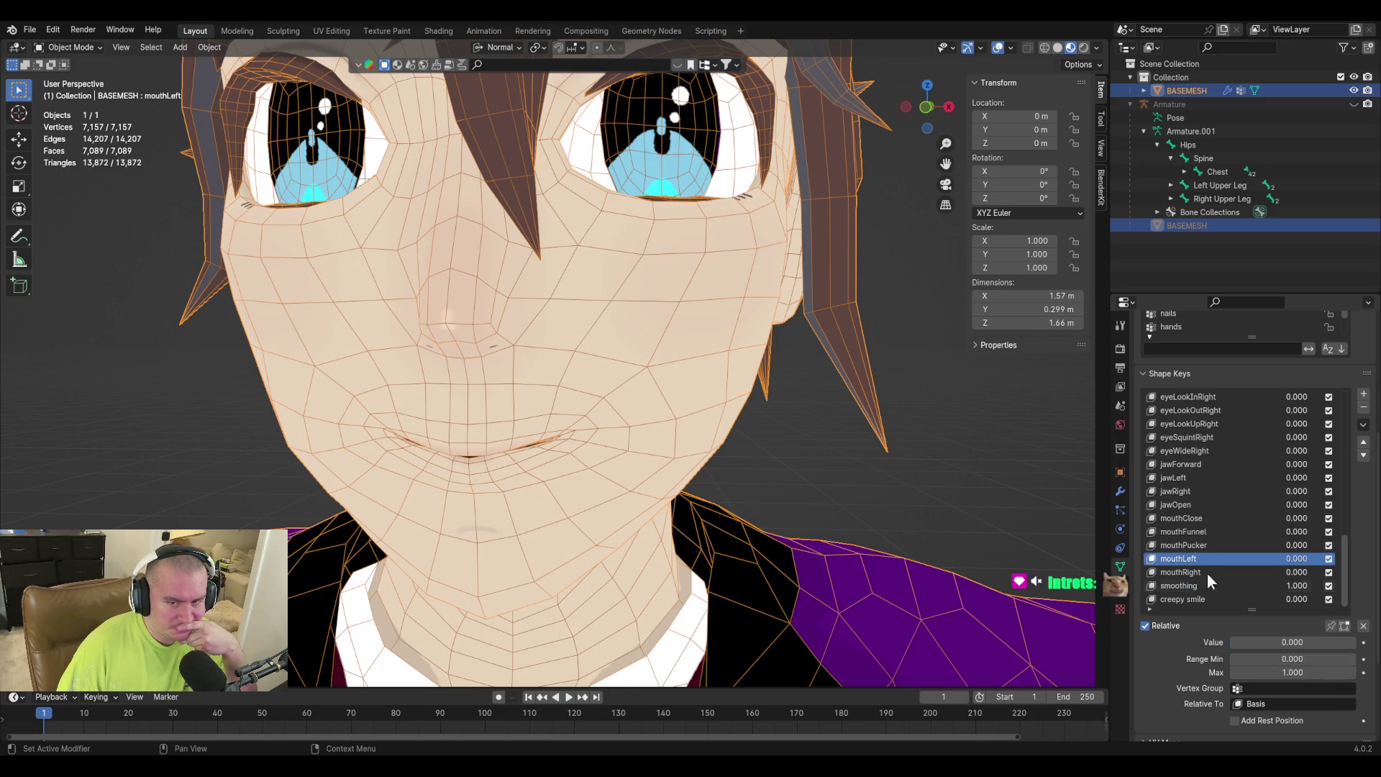
left_click(1280, 658)
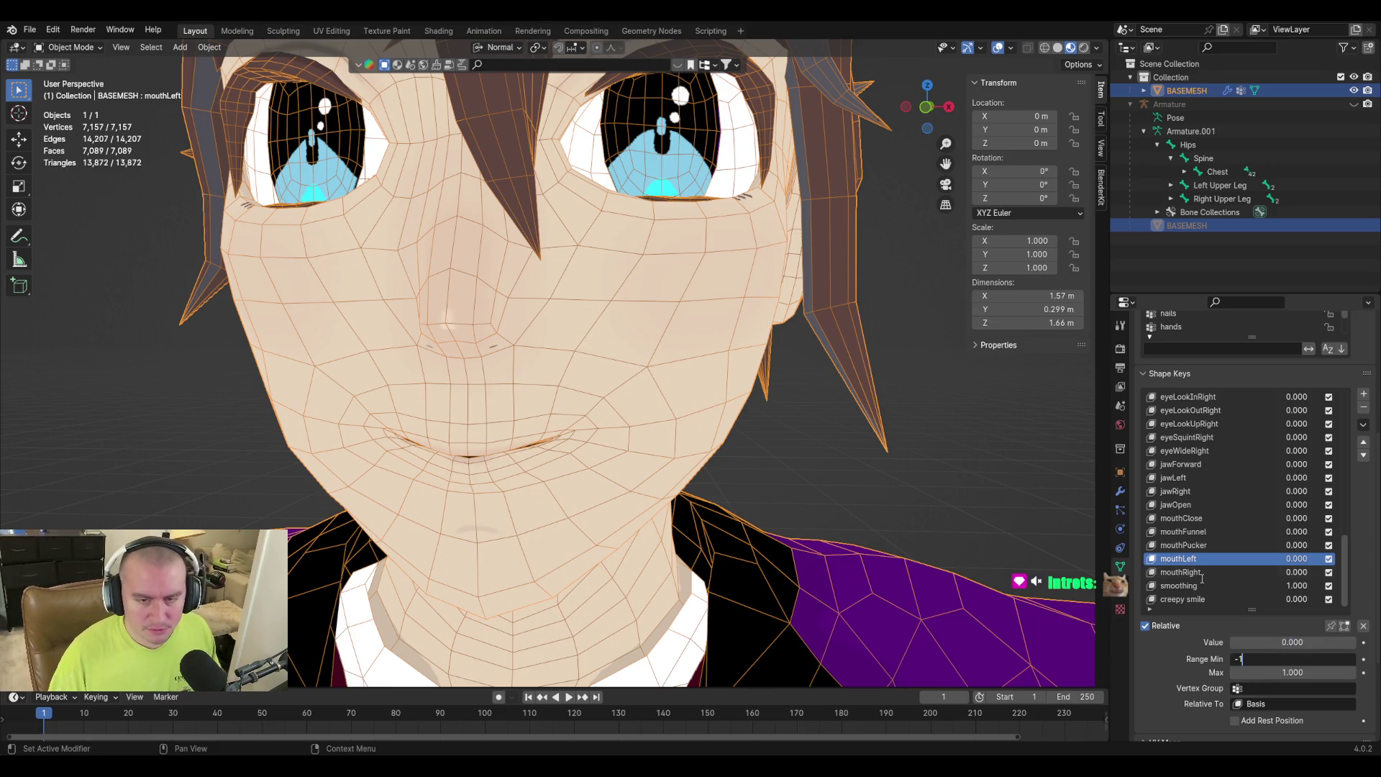
left_click(1202, 574)
left_click(1291, 659)
type("-1")
key("Return")
Turn mouthRight and mouthLeft fully on at 1.0, then add a new shape key.
left_click_drag(1298, 648, 1352, 647)
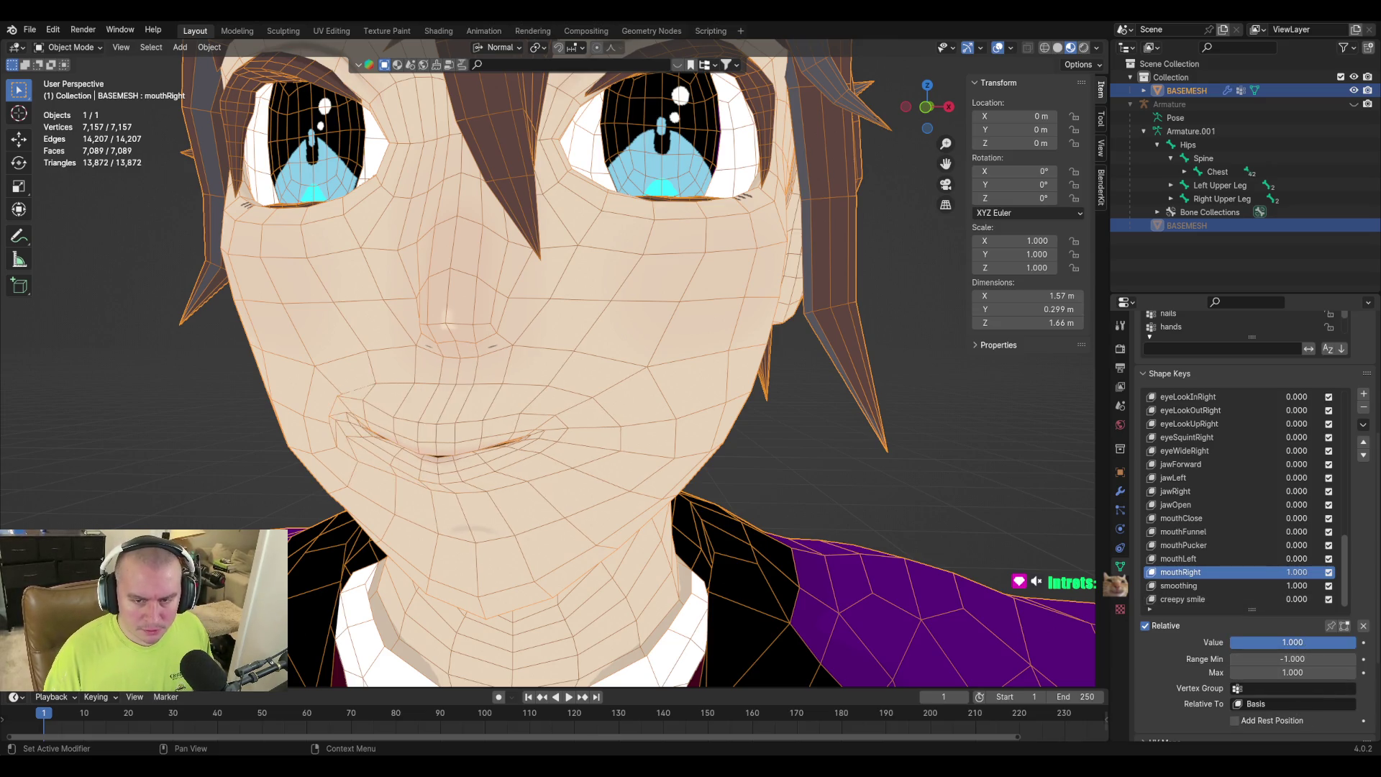
left_click(1205, 561)
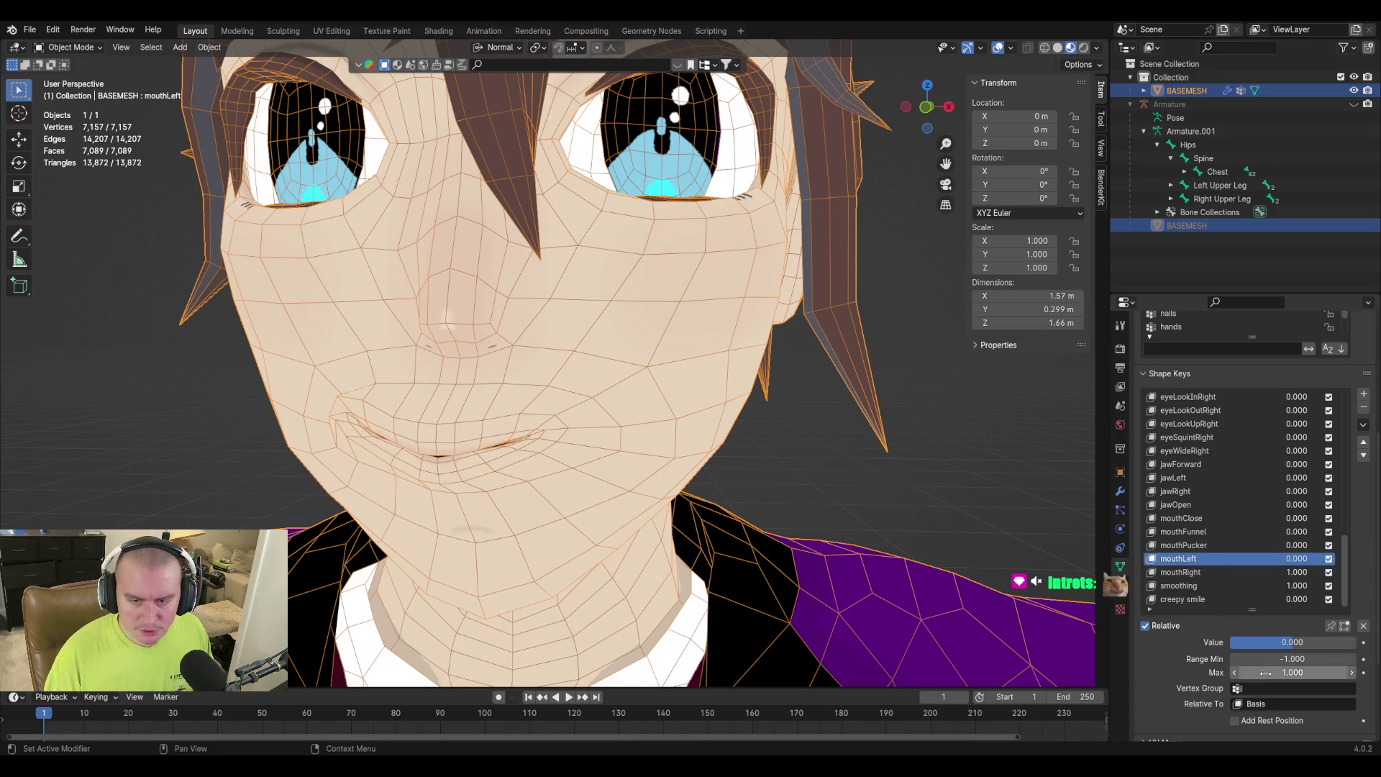
left_click_drag(1295, 647, 1355, 642)
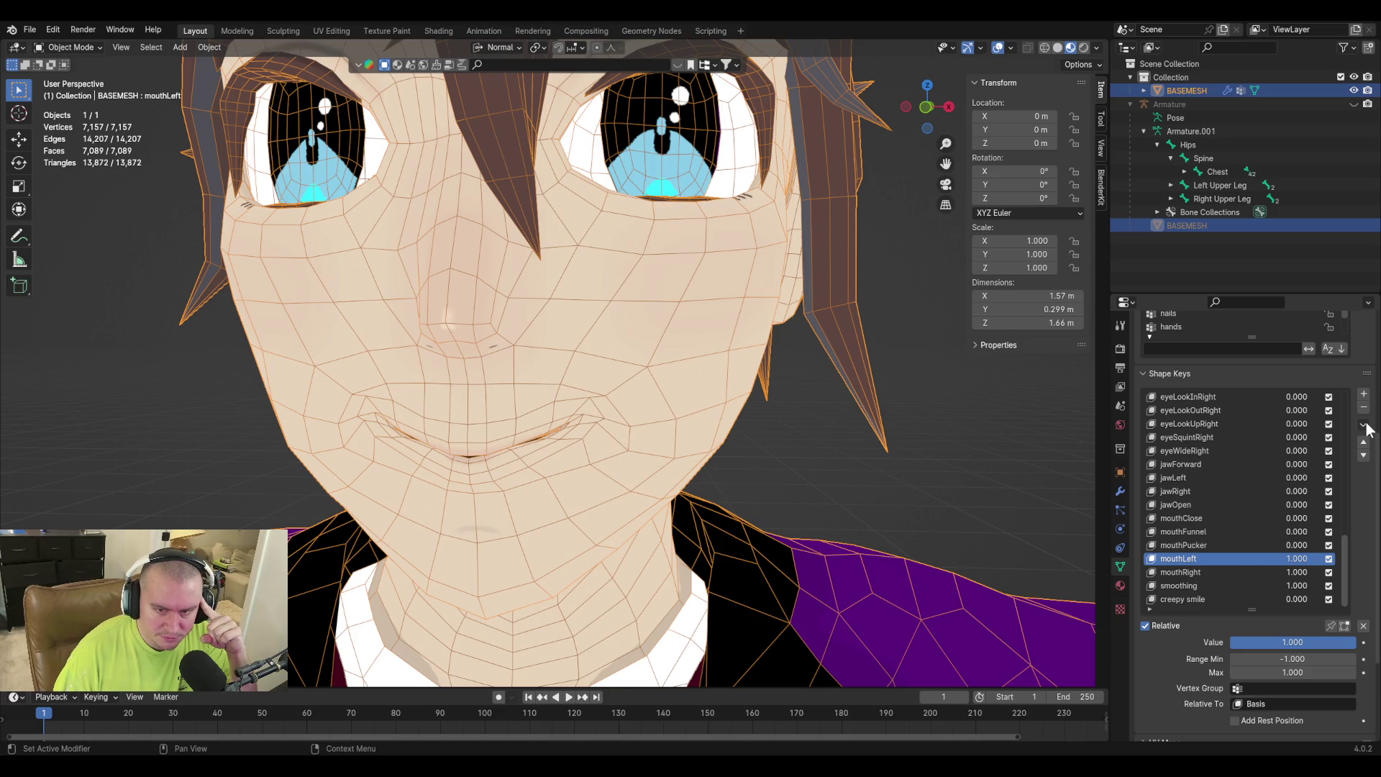
left_click(1364, 426)
left_click(1358, 439)
type("fix")
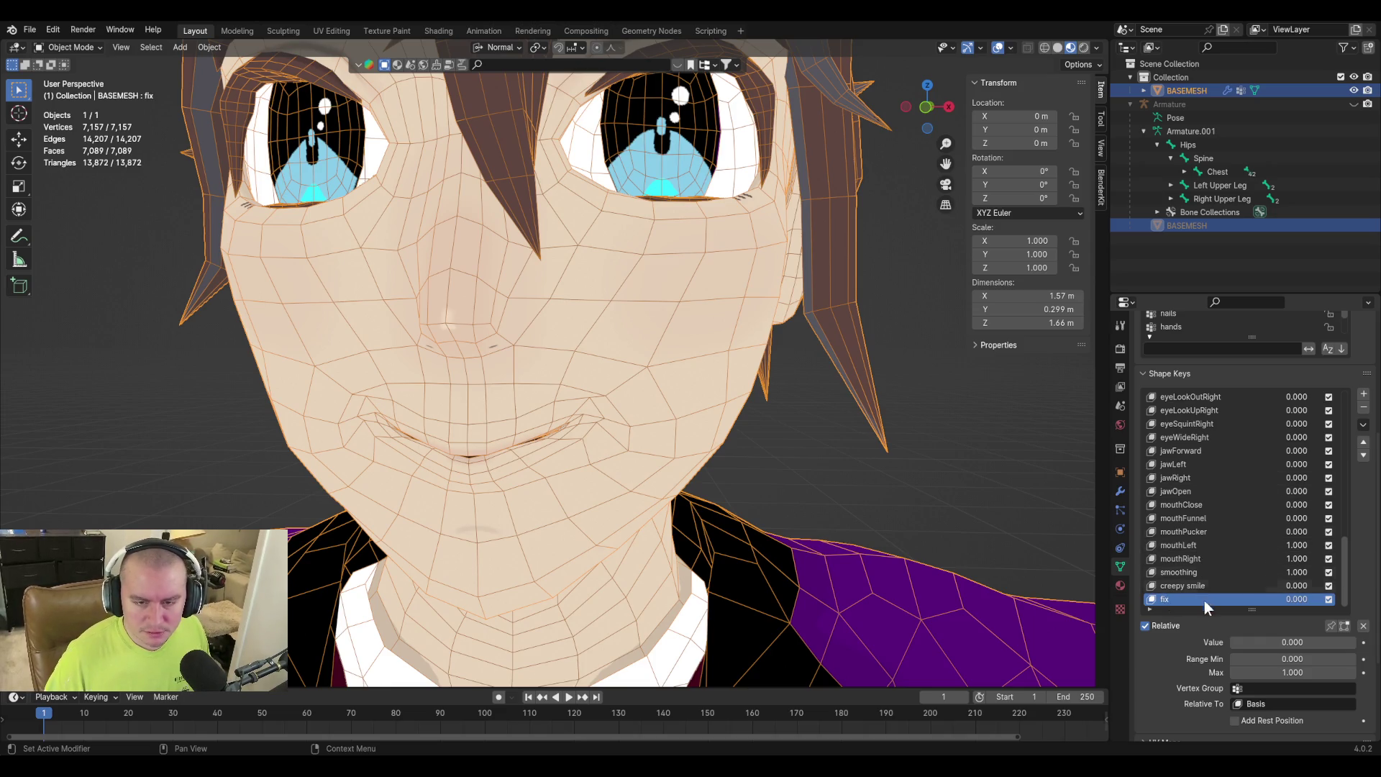
Try the left side vertex group on the fix key, compare with mouthLeft/mouthRight, then delete fix.
left_click(1265, 687)
type("left side")
key("Return")
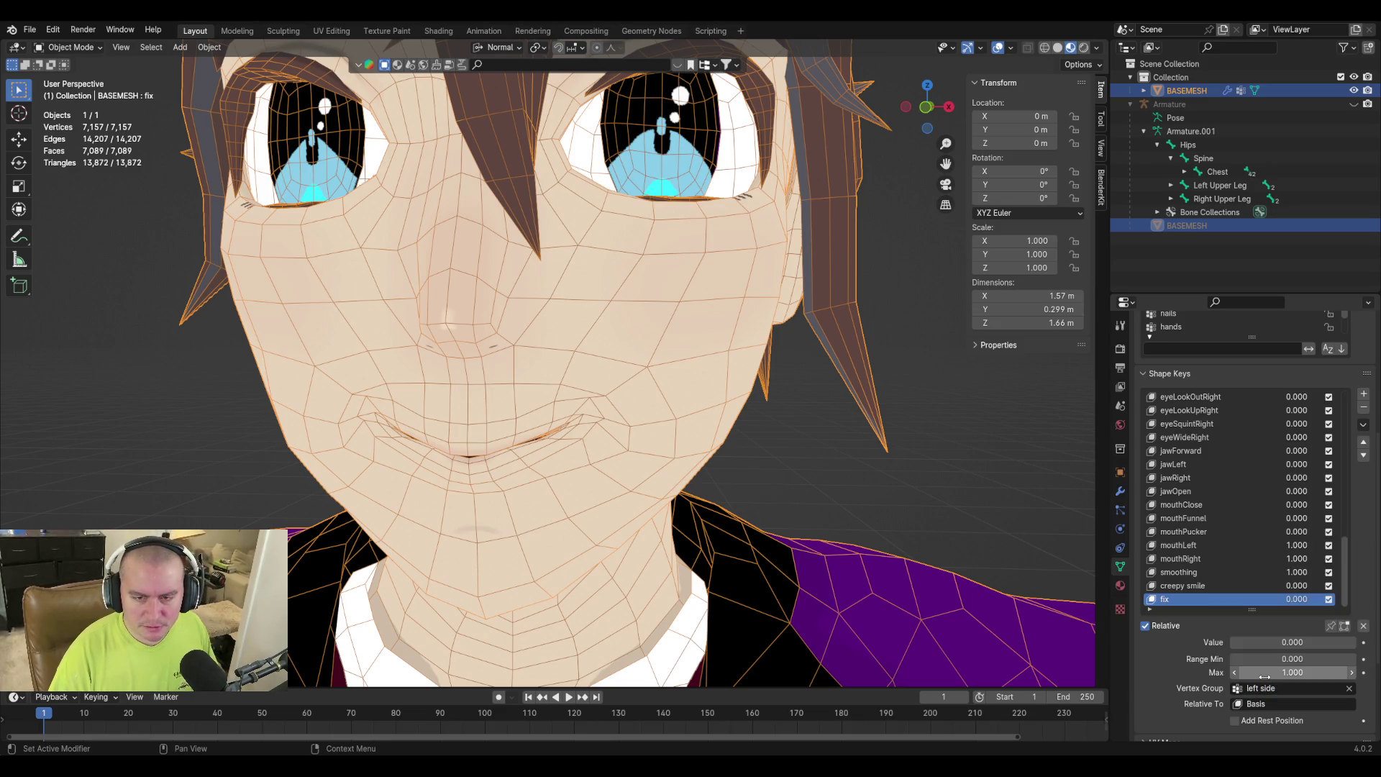
left_click(1248, 547)
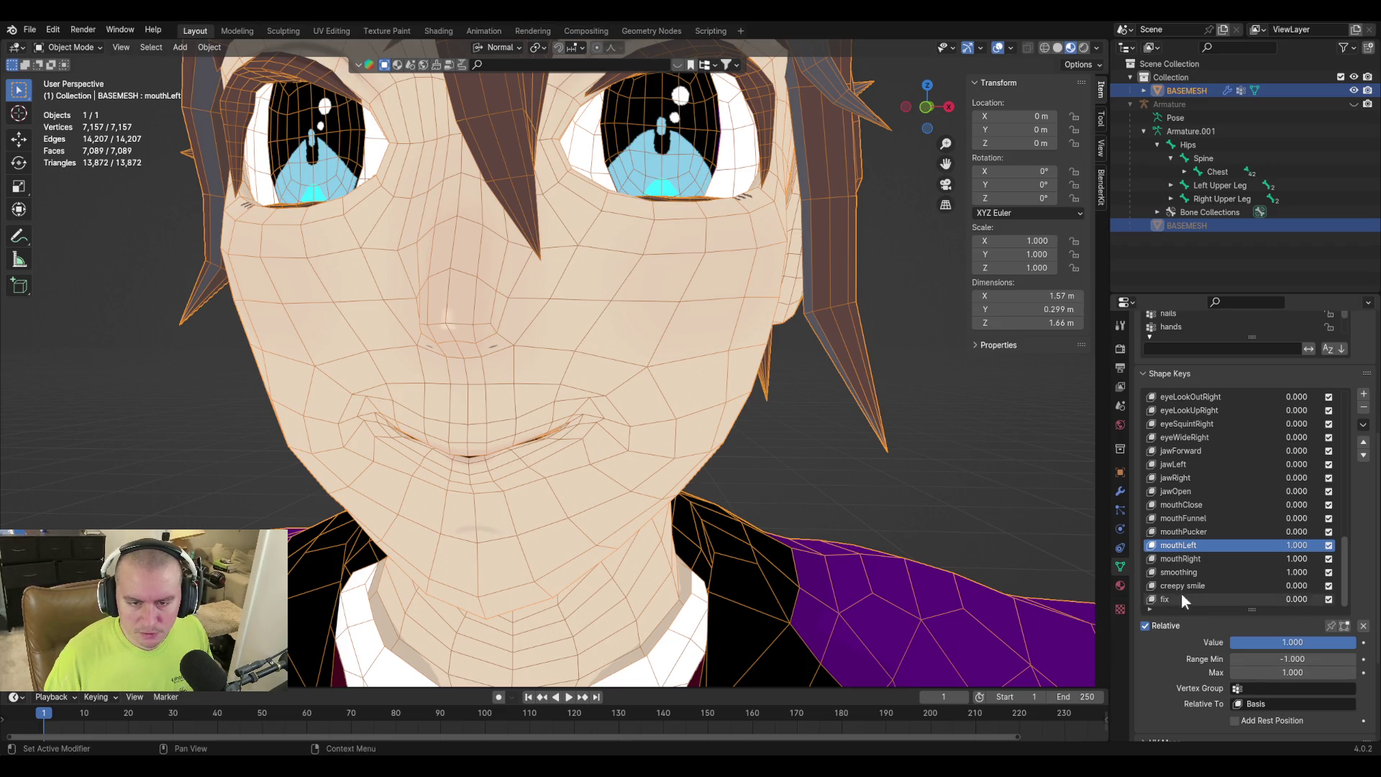
left_click(1171, 600)
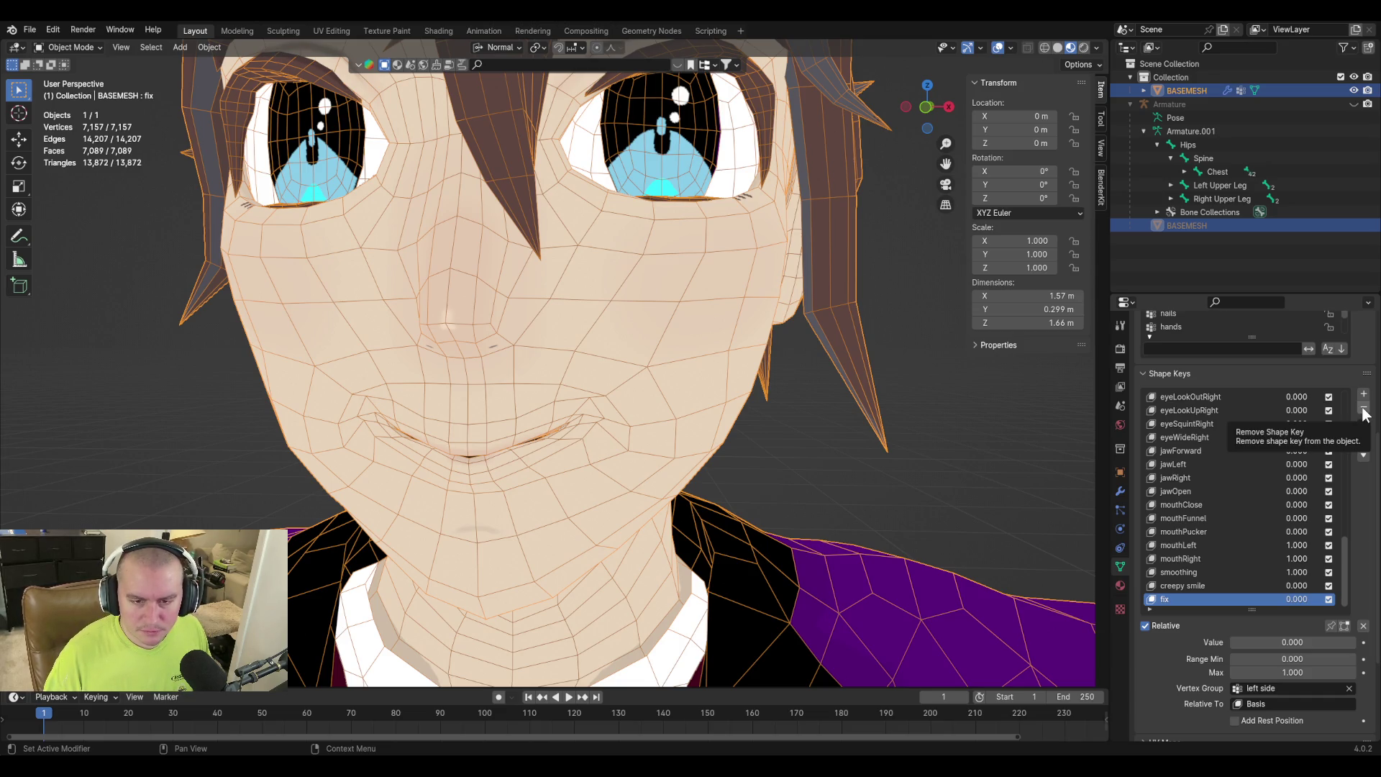
left_click(1184, 559)
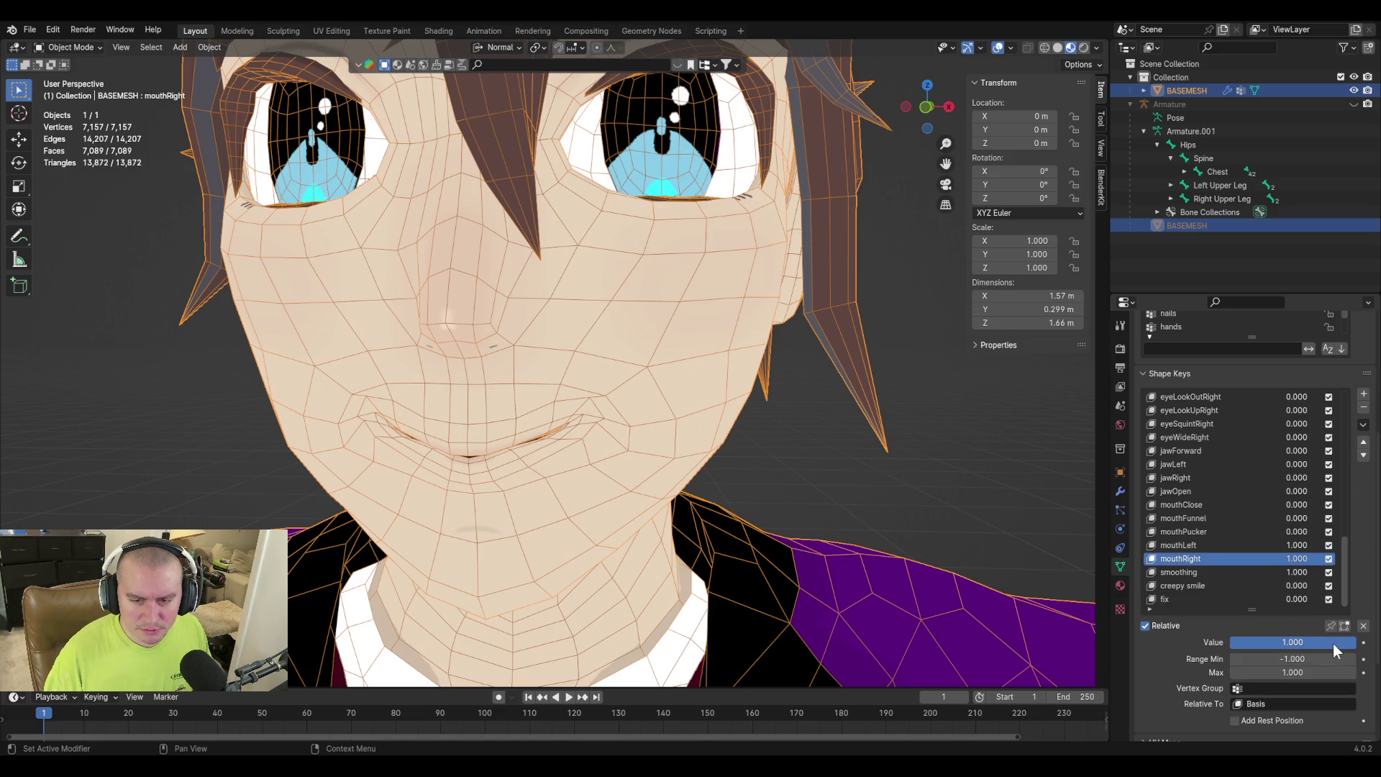
left_click(1187, 599)
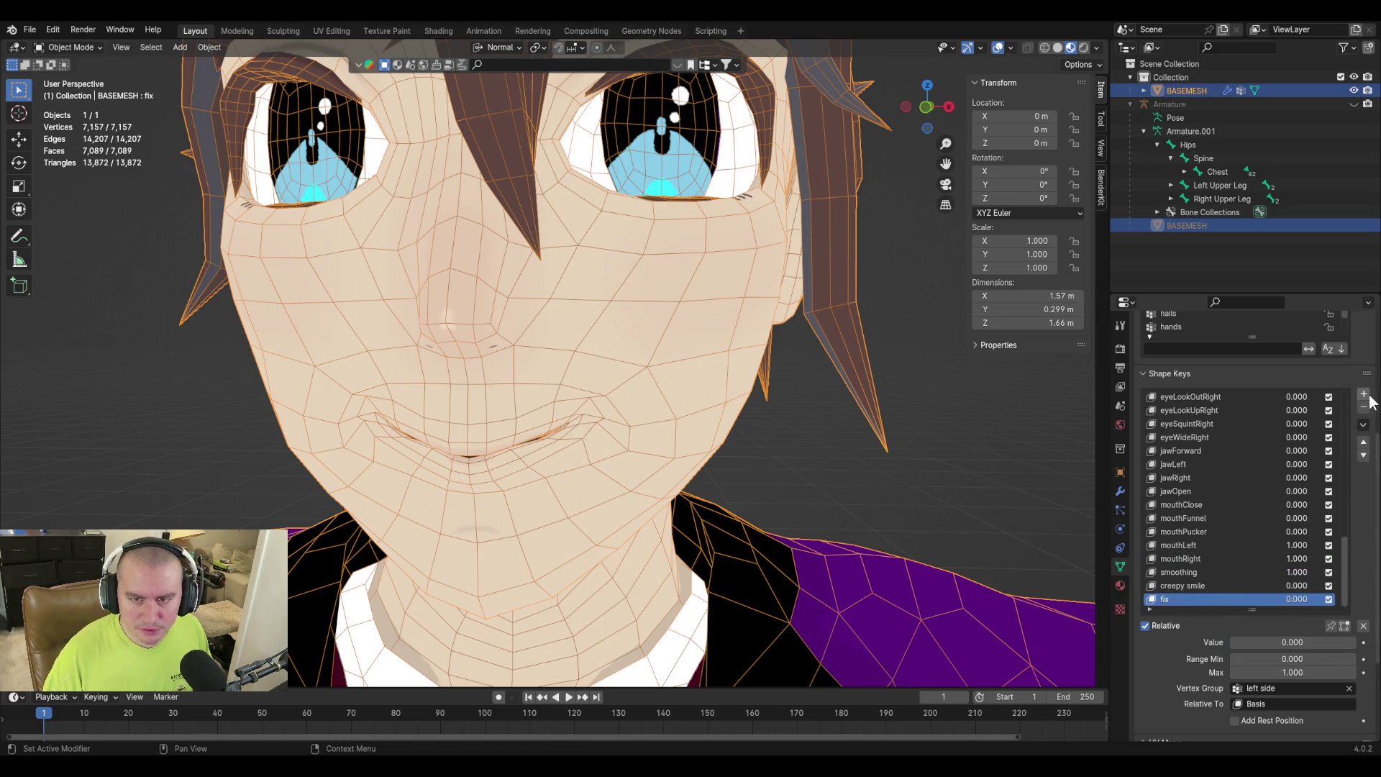
left_click(1363, 407)
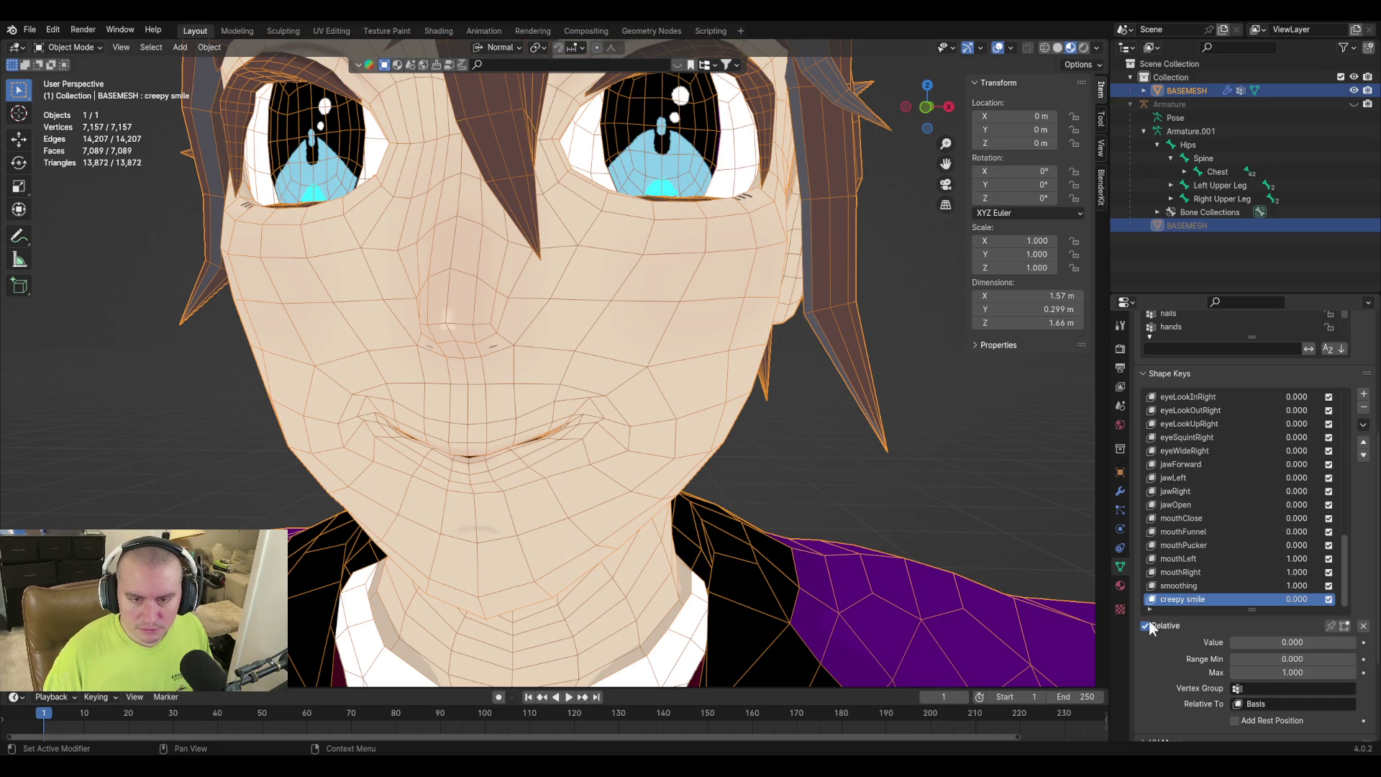
Drag mouthLeft and mouthRight values down to -1.000, keeping smoothing at 1.000.
left_click(1185, 565)
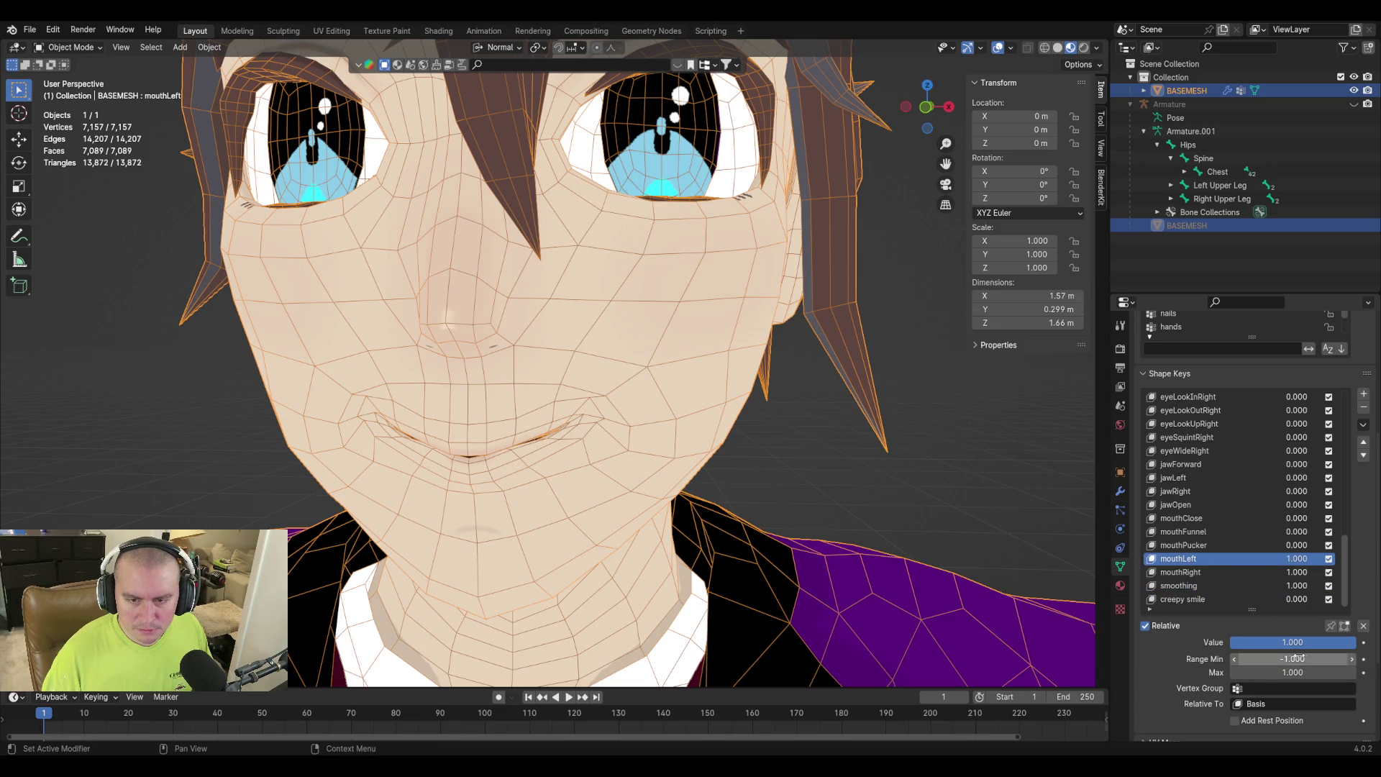
left_click_drag(1295, 641, 1223, 642)
left_click(1181, 572)
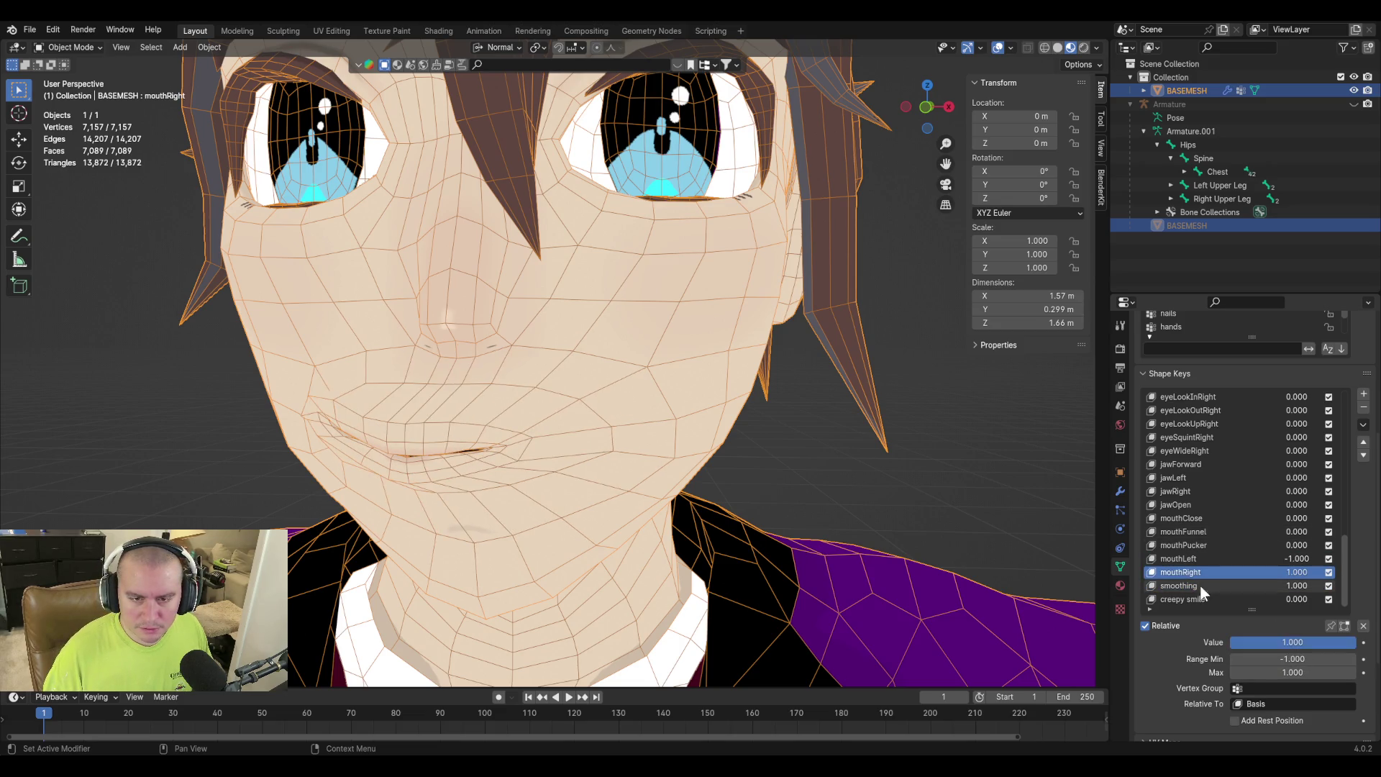
left_click_drag(1322, 642, 1208, 647)
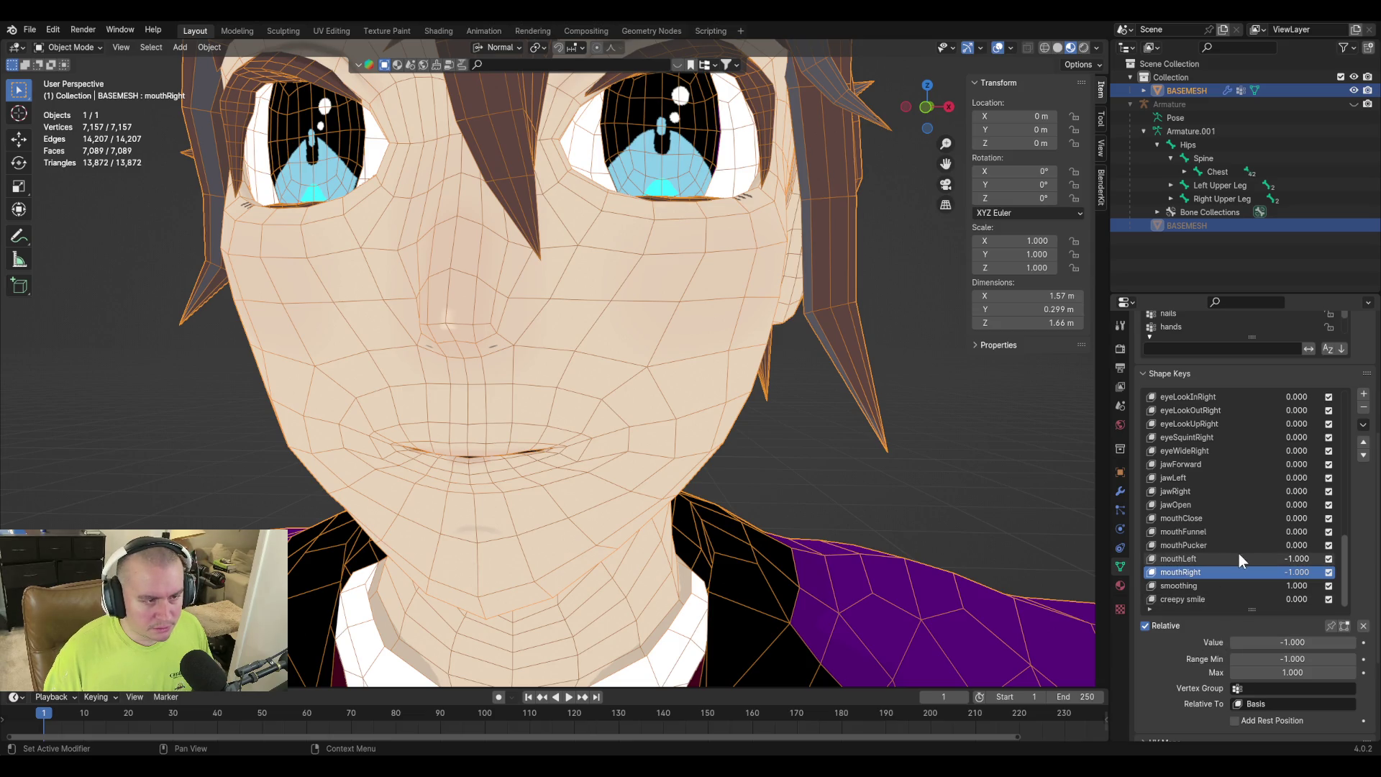
left_click(1180, 586)
mouse_move(1310, 642)
left_mouse_down()
mouse_move(1252, 642)
mouse_move(1330, 642)
left_mouse_up()
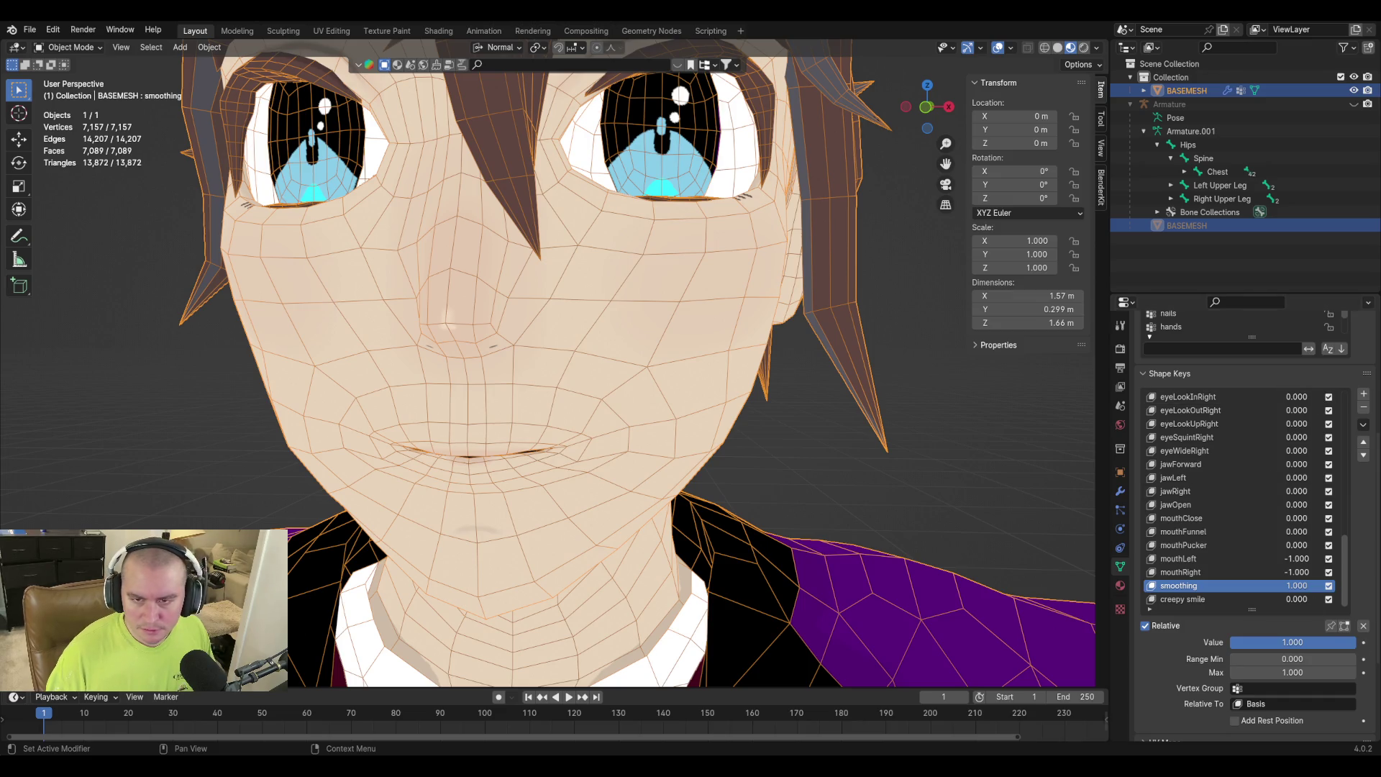
Add a new shape key from the mix and name it 'fix'.
left_click(1365, 429)
left_click(1266, 438)
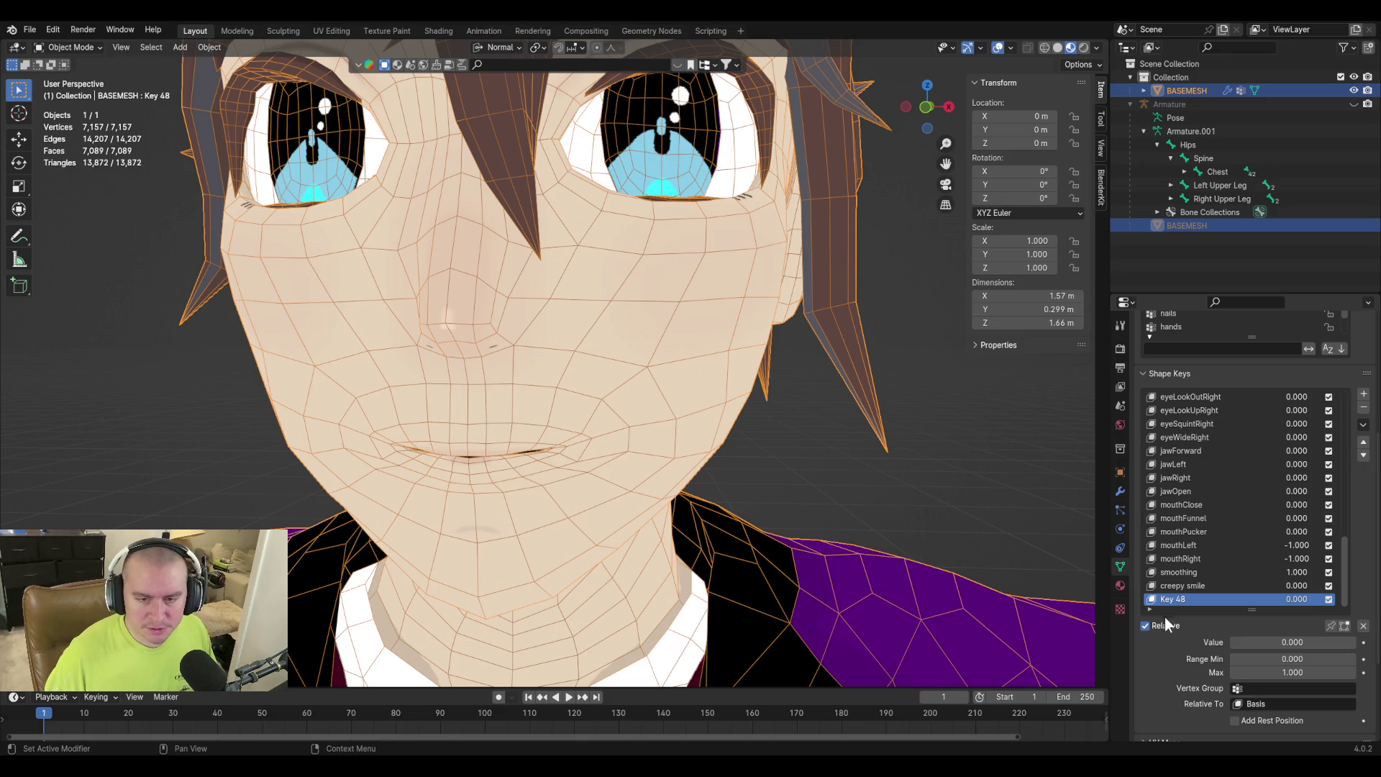
double_click(1180, 600)
type("fix")
key("Return")
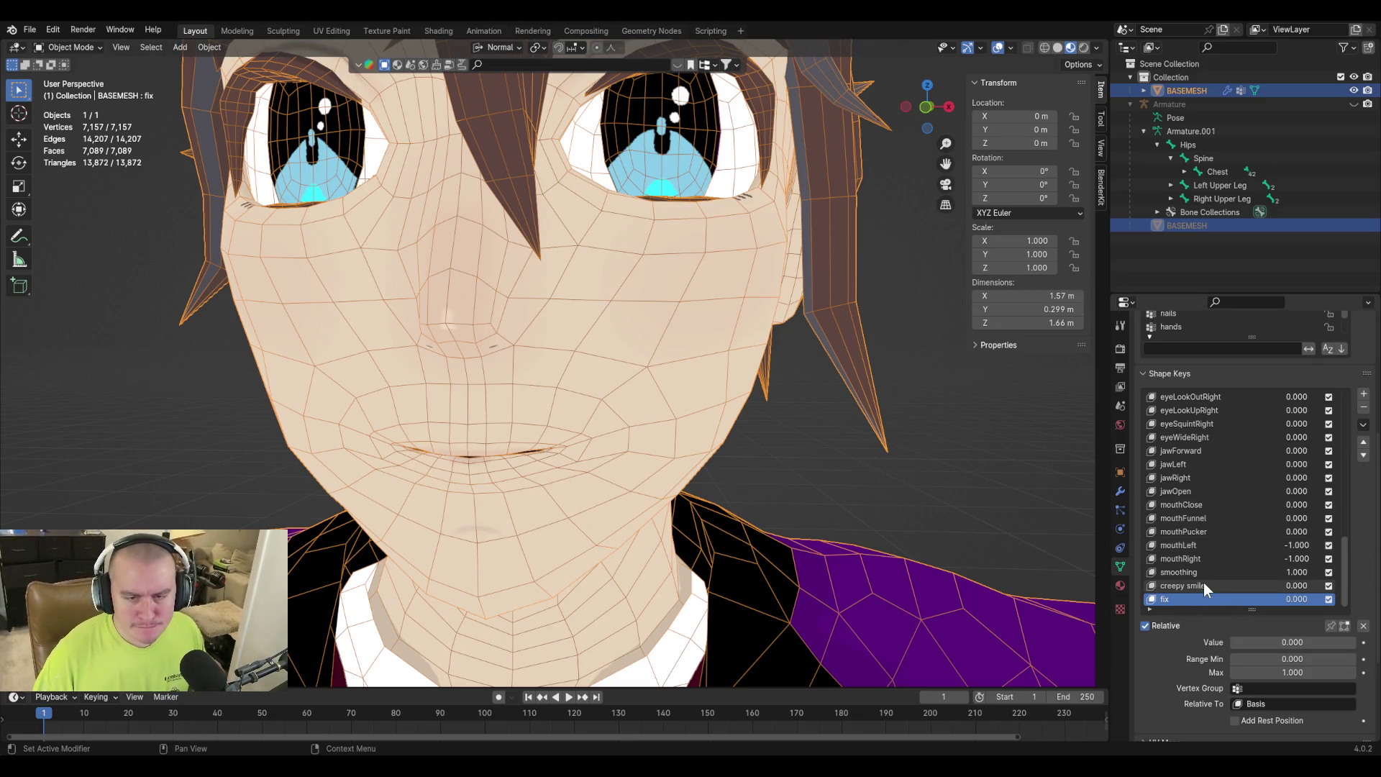
Reset mouthLeft, mouthRight and smoothing to defaults, then set mouthLeft to 1.000.
left_click(1196, 545)
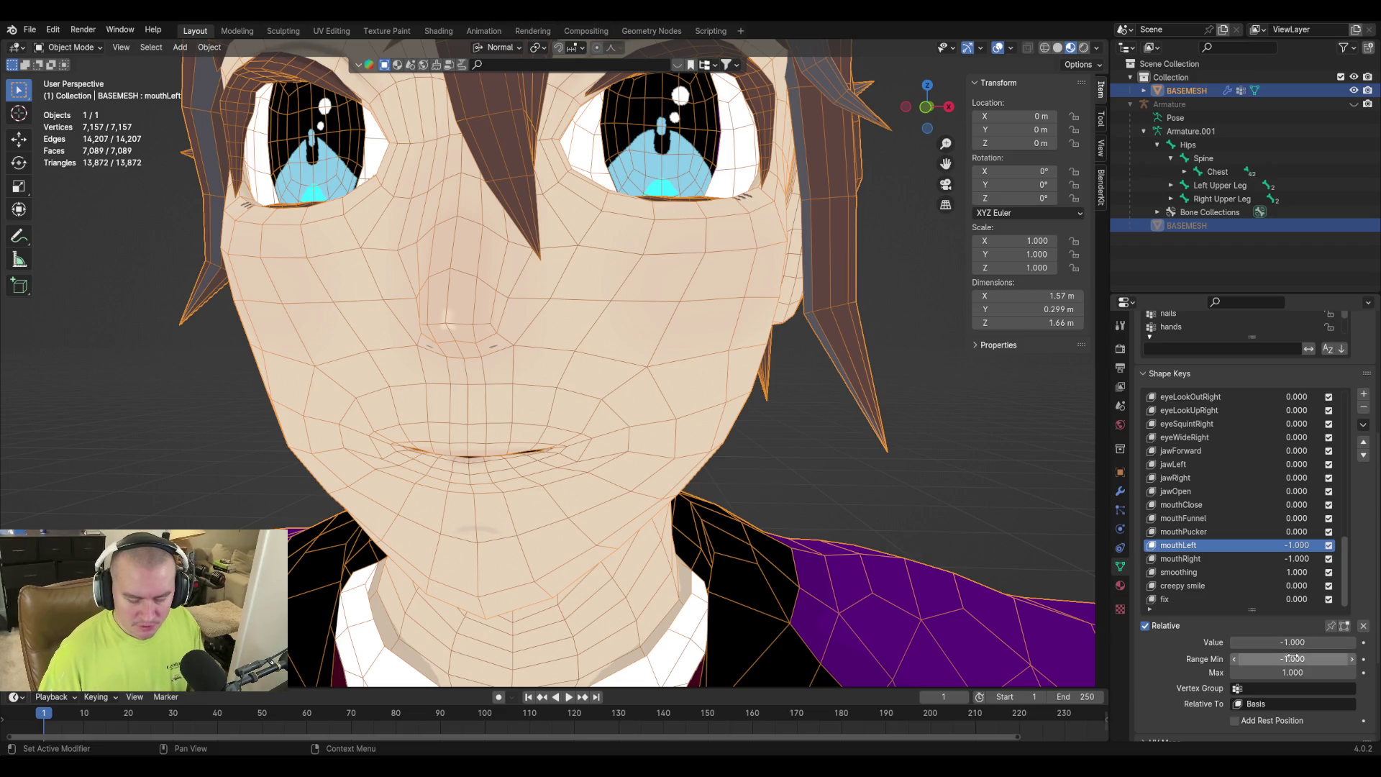
key("BackSpace")
left_click(1223, 558)
key("BackSpace")
left_click(1233, 547)
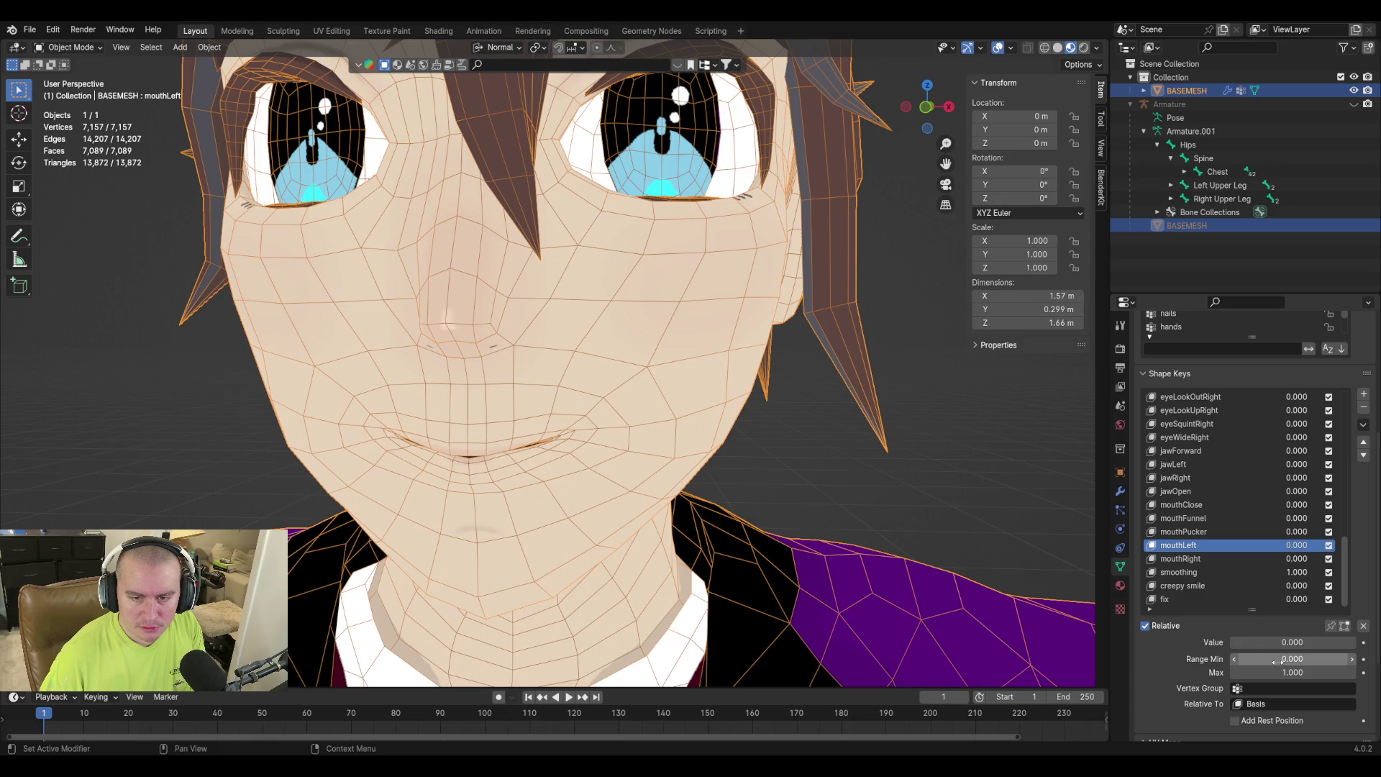
left_click(1216, 560)
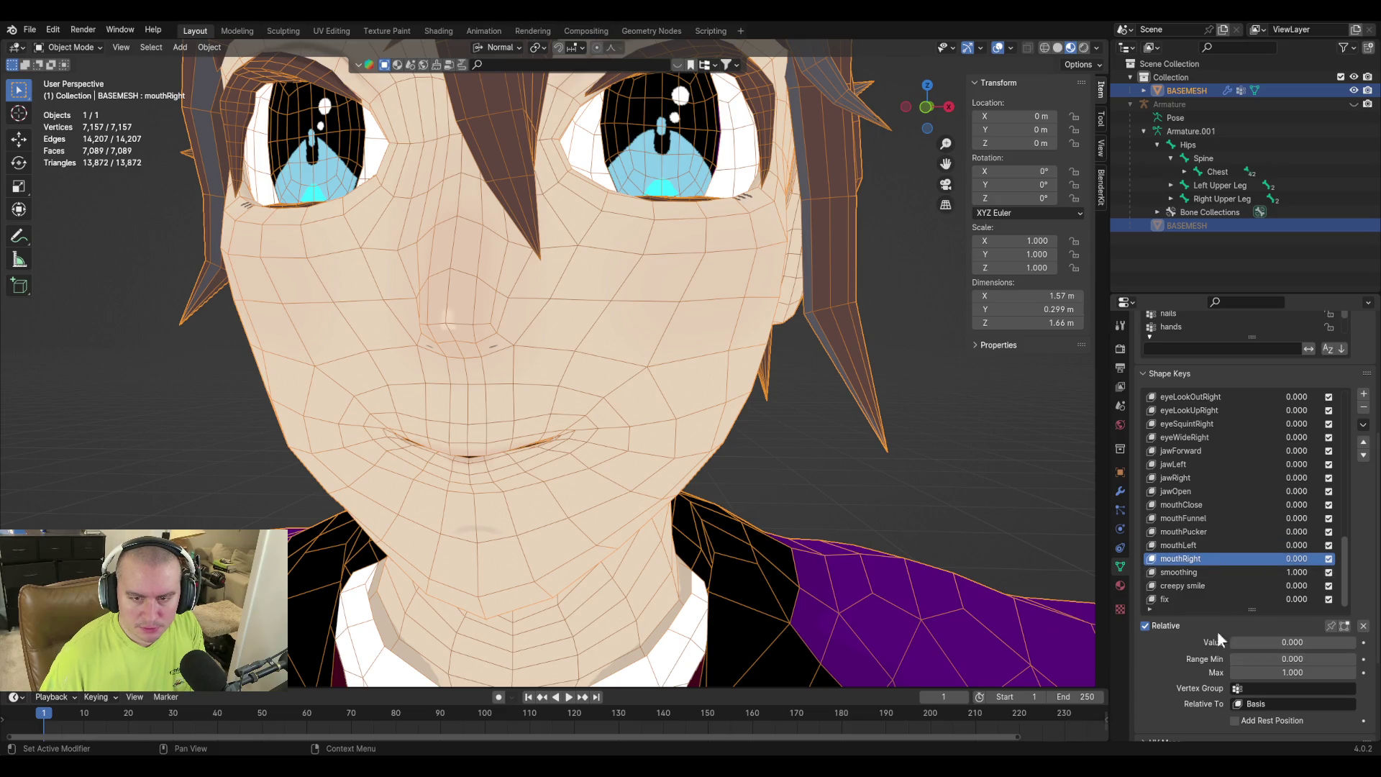
left_click(1237, 573)
key("BackSpace")
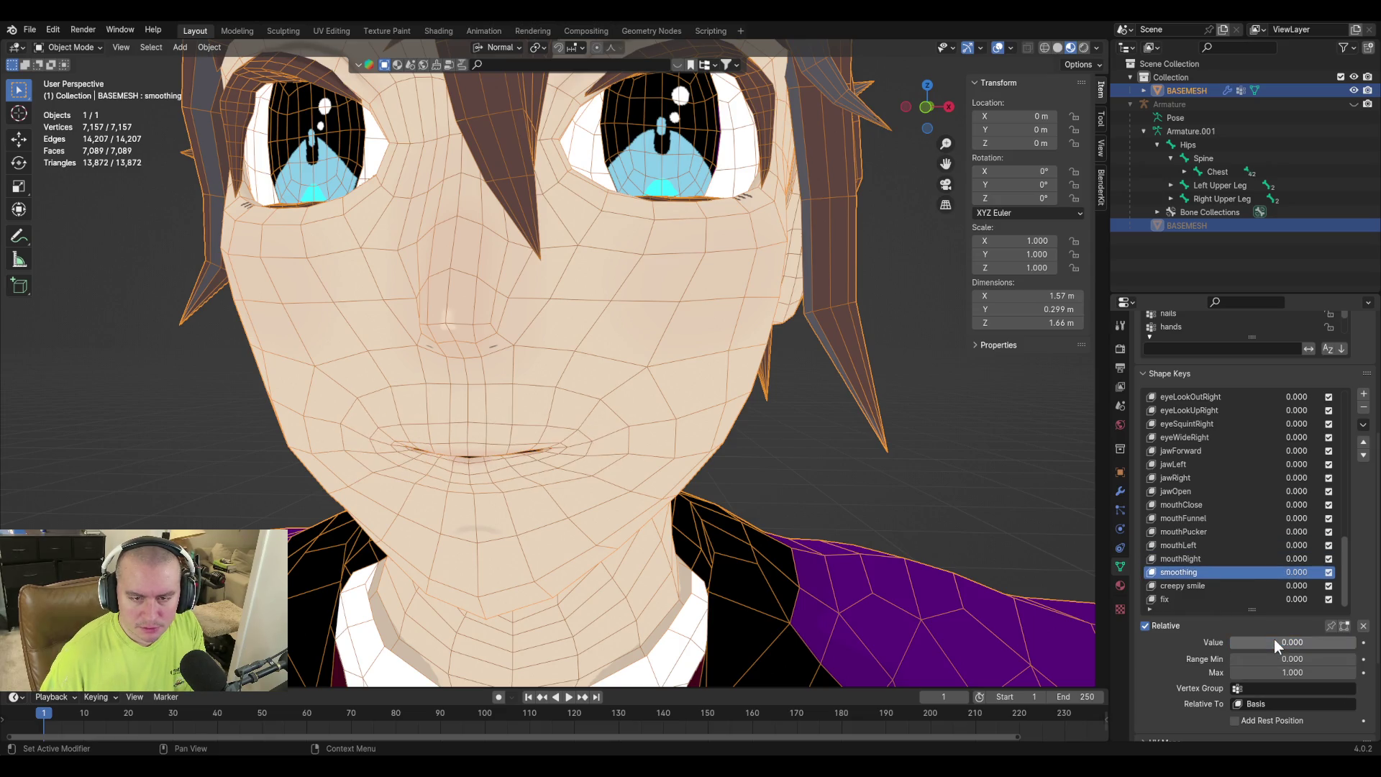
left_click(1194, 545)
left_click_drag(1255, 642, 1356, 643)
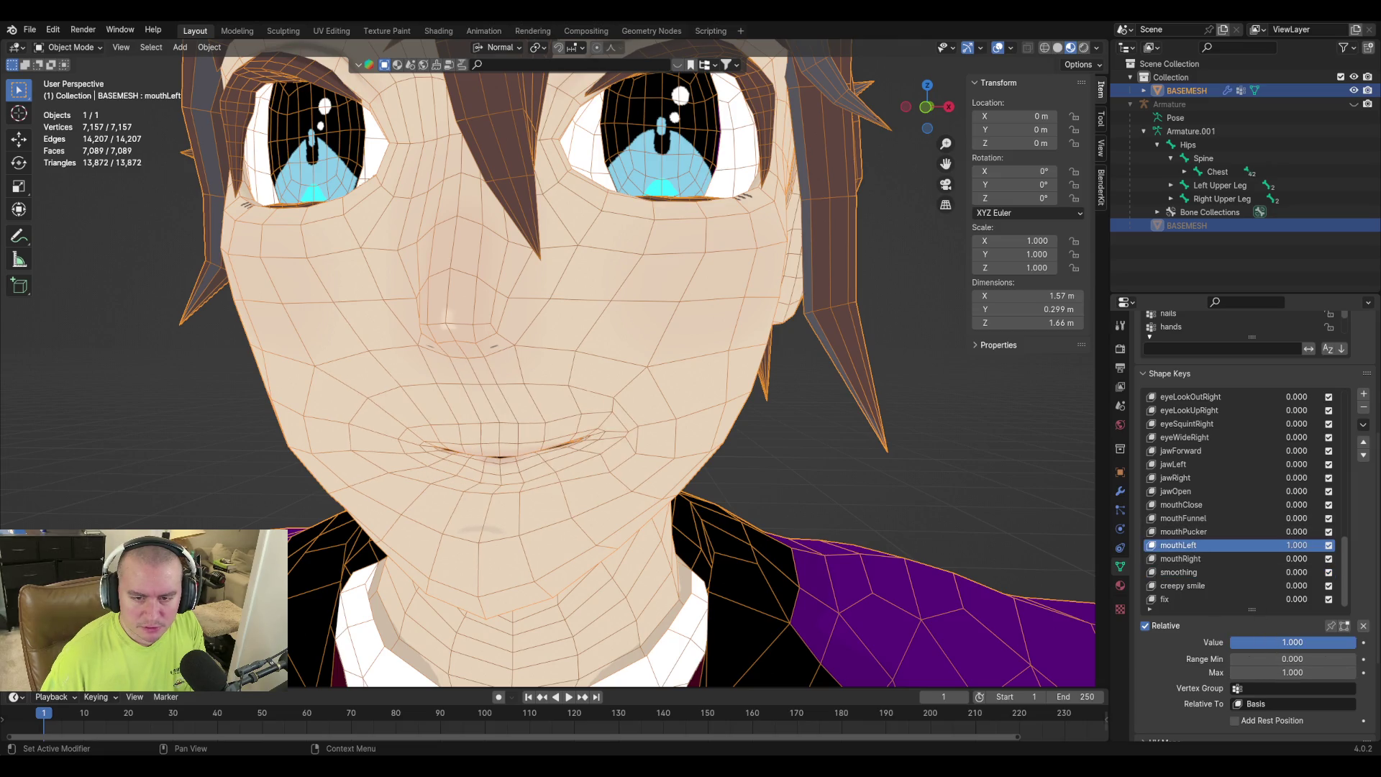
Limit the fix shape key to the 'left side' vertex group.
left_click(1187, 600)
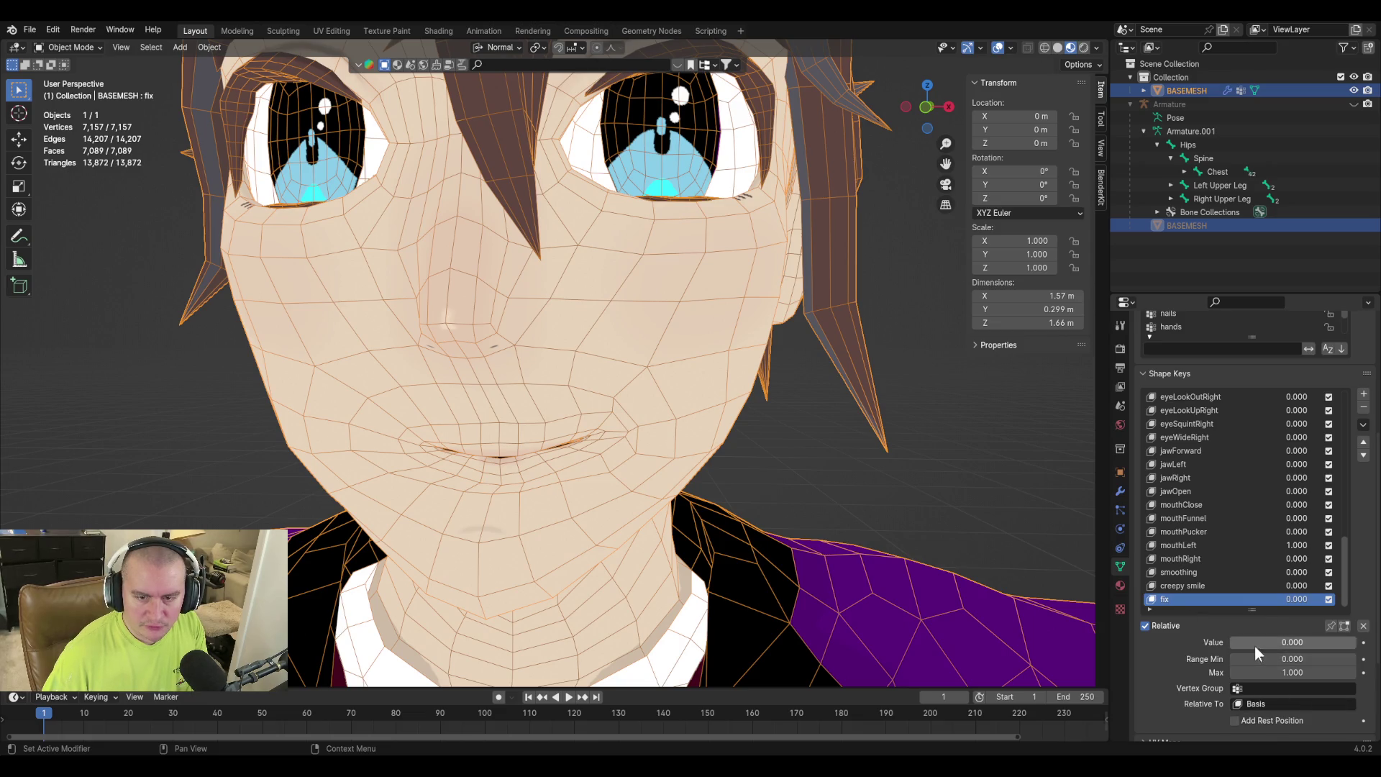
left_click(1261, 688)
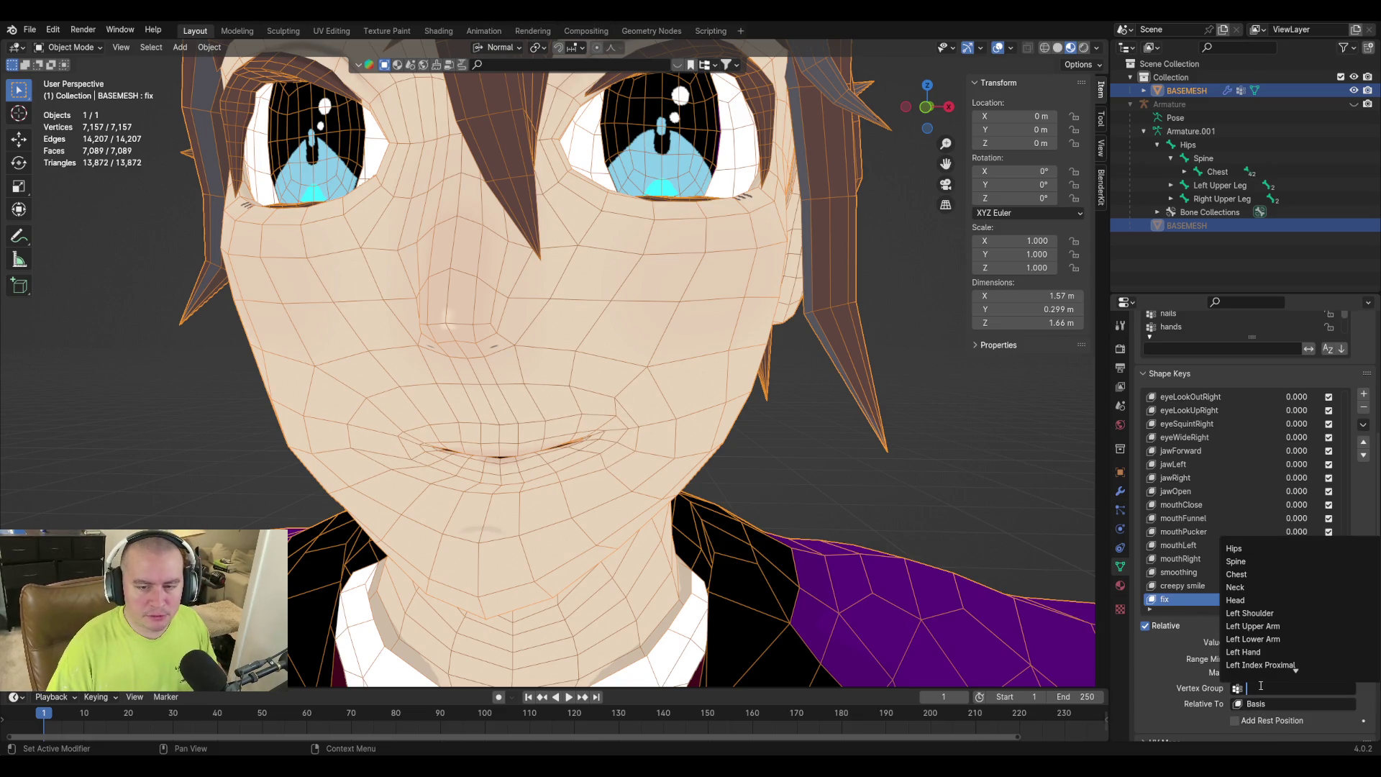
type("left side")
key("Return")
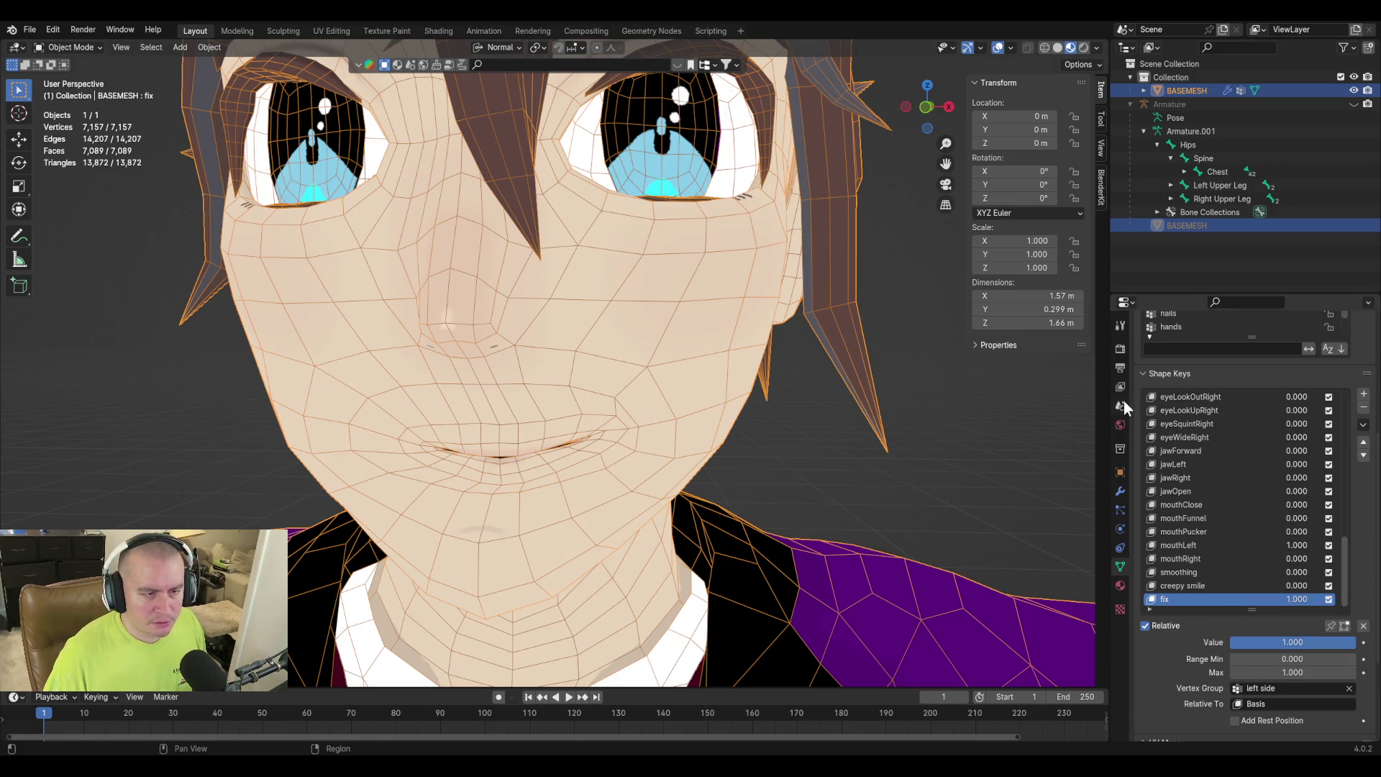
Create a new shape key from the current mix named mouthLeft.001.
left_click(1364, 426)
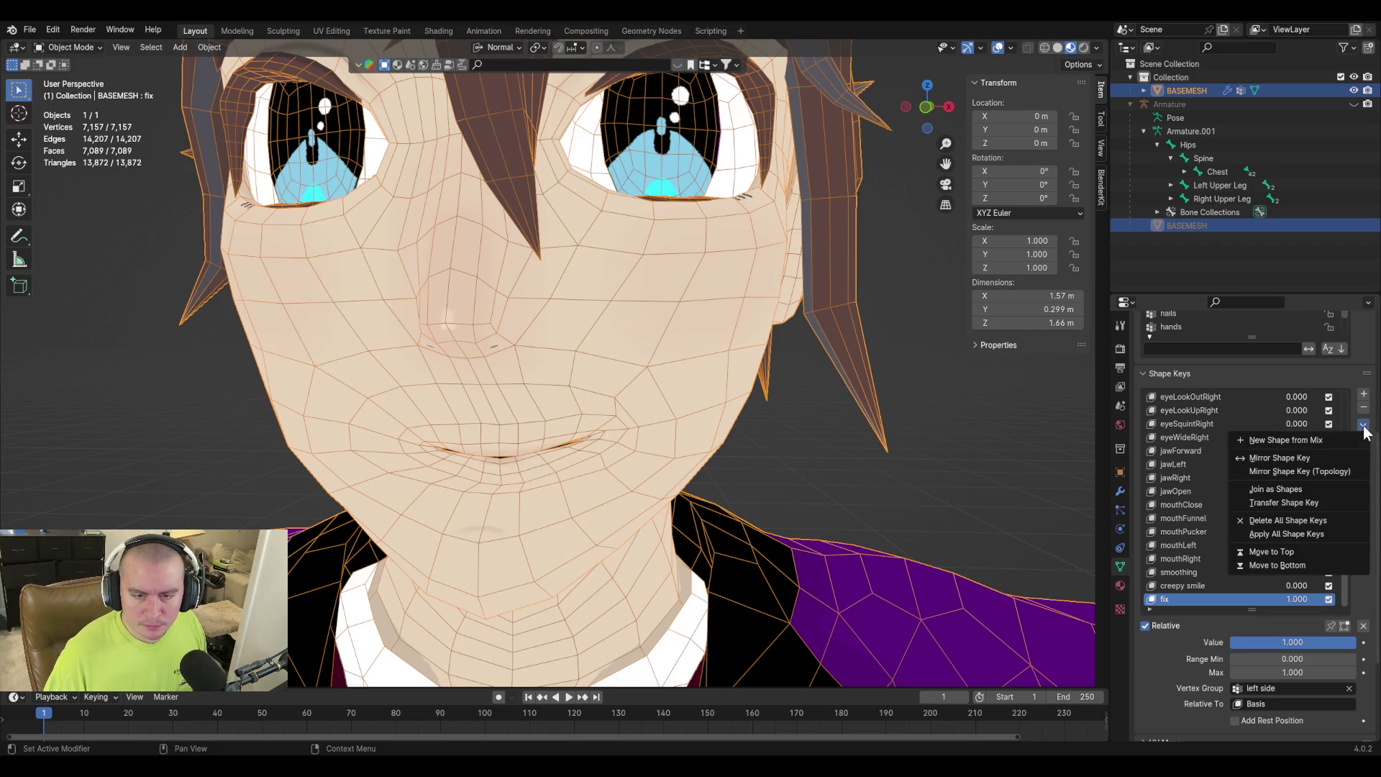
left_click(1284, 440)
double_click(1175, 603)
type("mouthLeft")
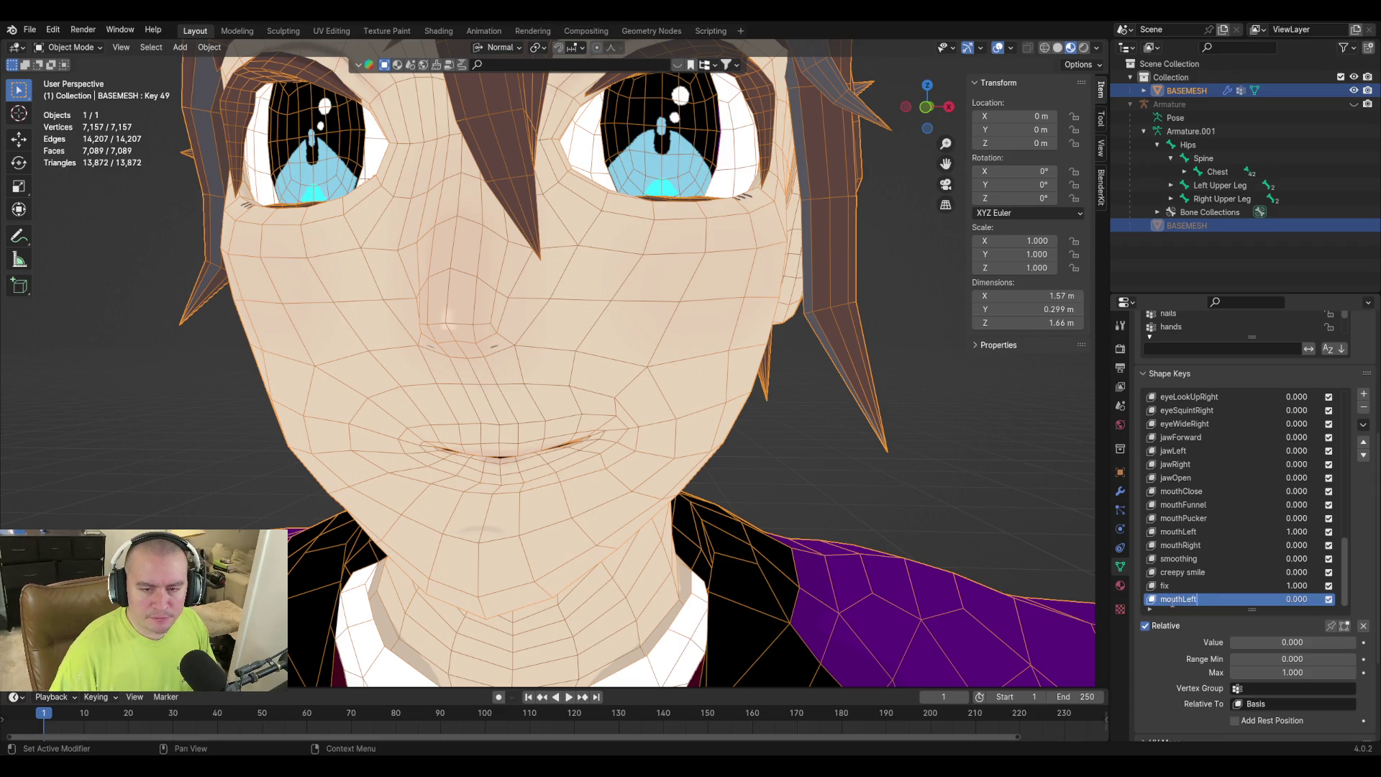
key("Return")
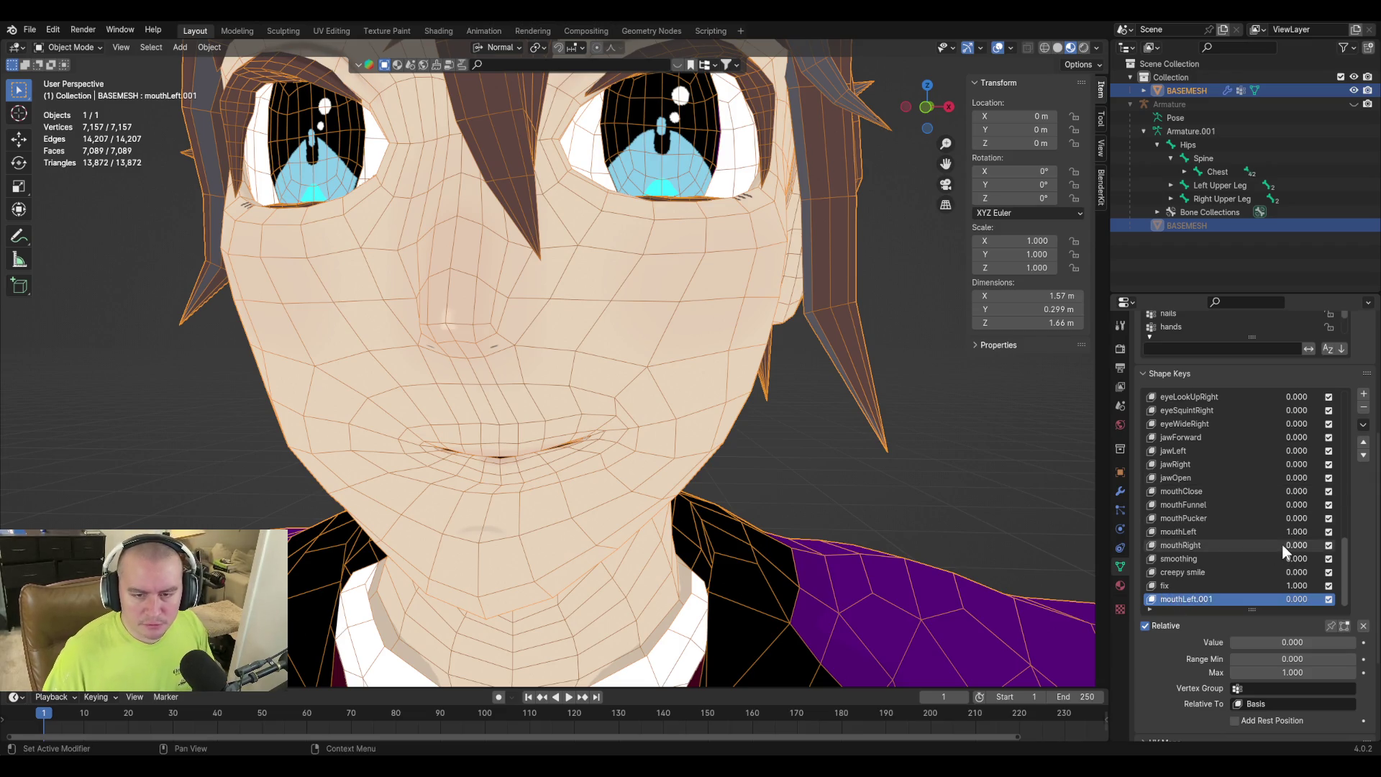
Set mouthRight to full and mouthLeft to 0, and switch fix to the 'right side' vertex group.
left_click(1207, 547)
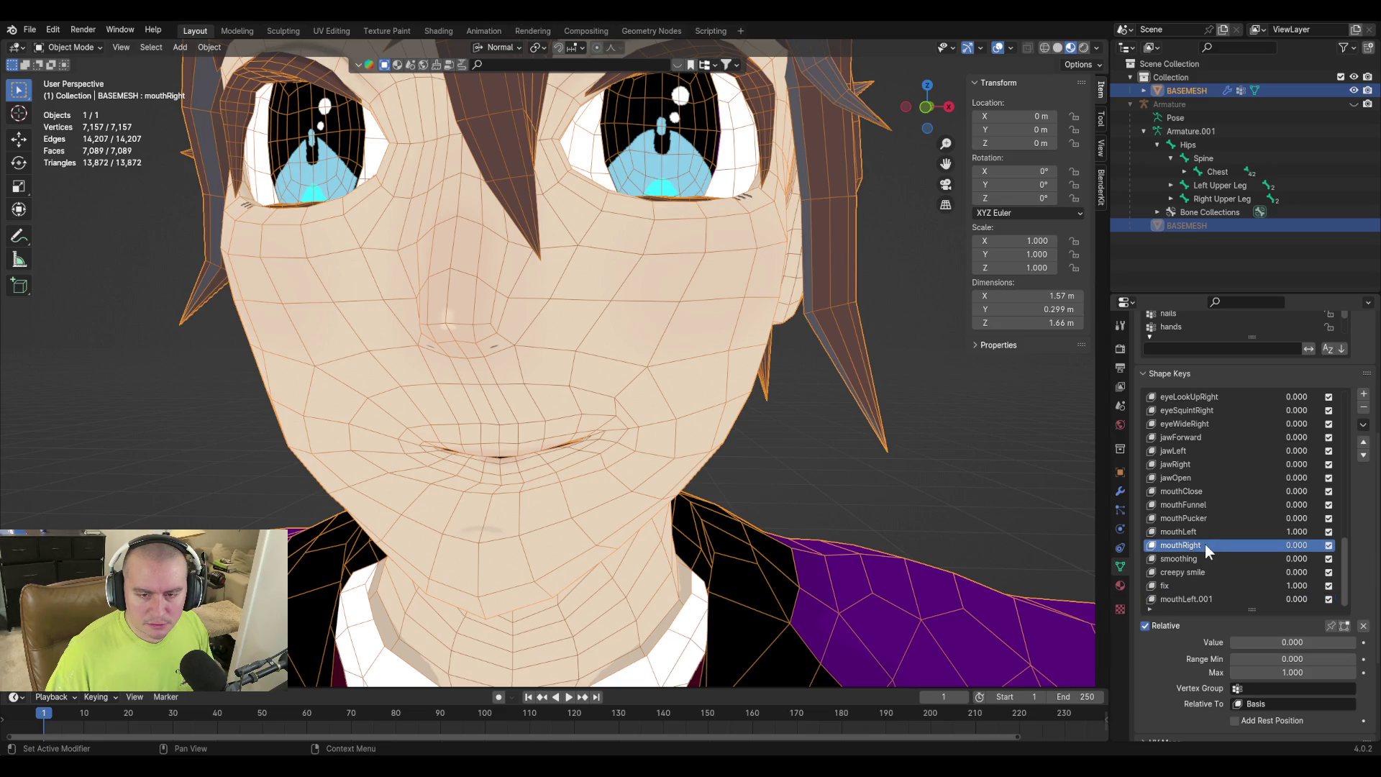
mouse_move(1259, 652)
left_mouse_down()
mouse_move(1304, 610)
mouse_move(1197, 669)
left_mouse_up()
left_click(1223, 532)
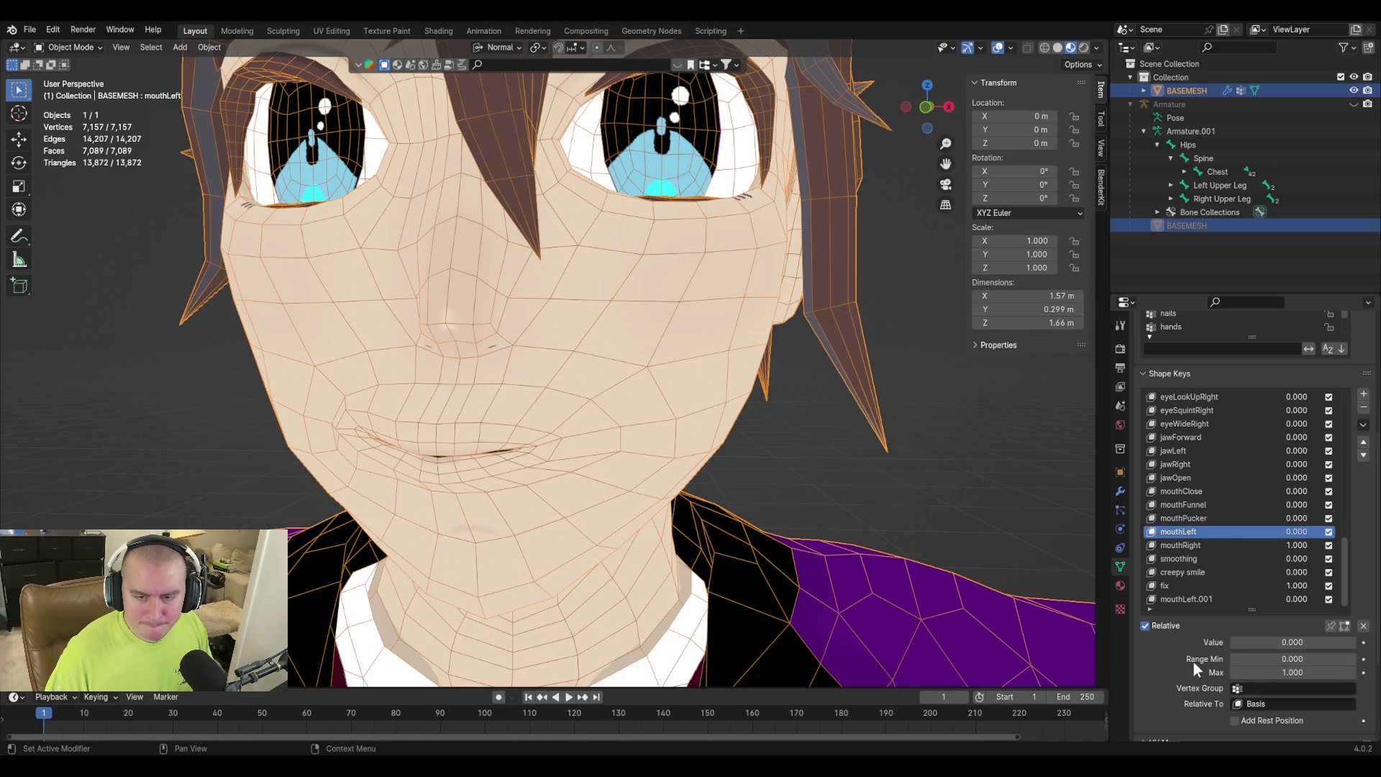
left_click(1200, 587)
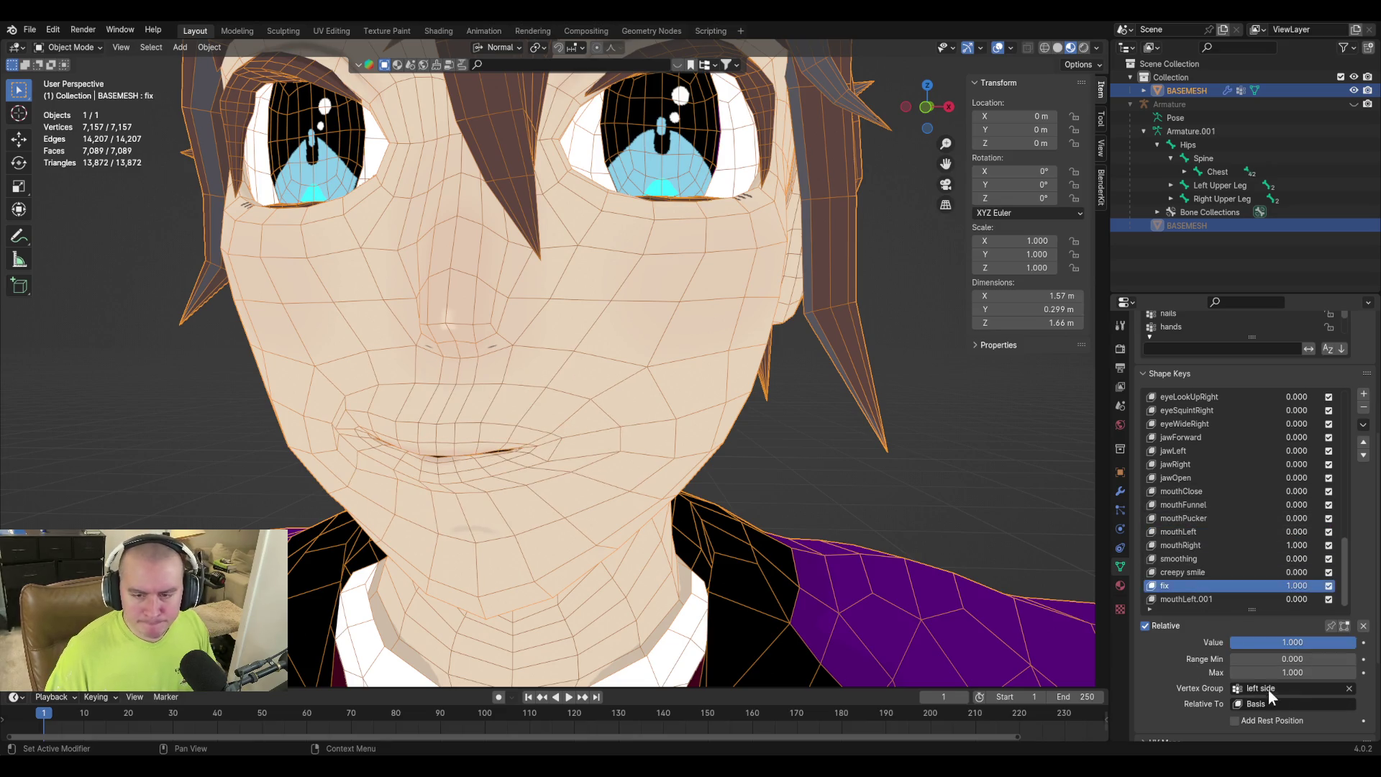
left_click(1282, 688)
key("BackSpace")
key("Return")
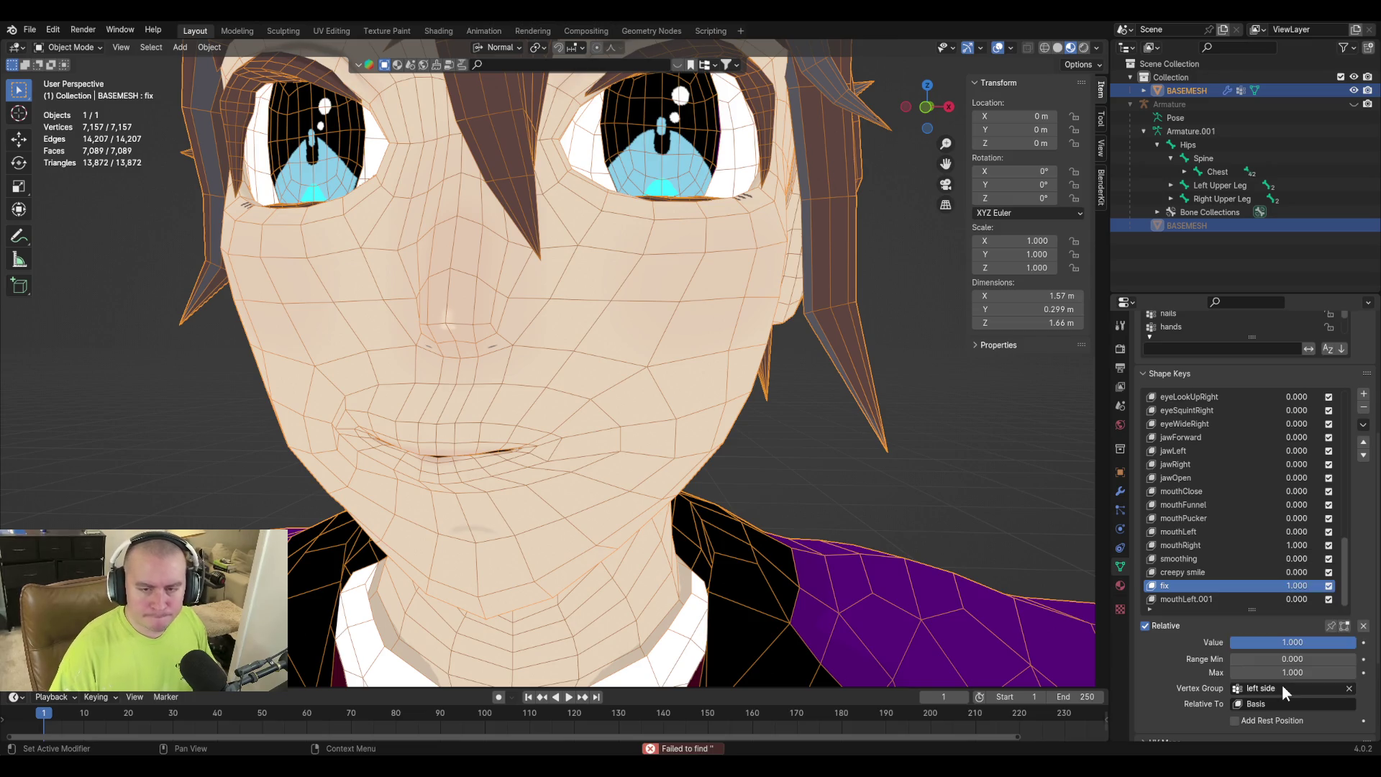
left_click(1276, 690)
type("right side")
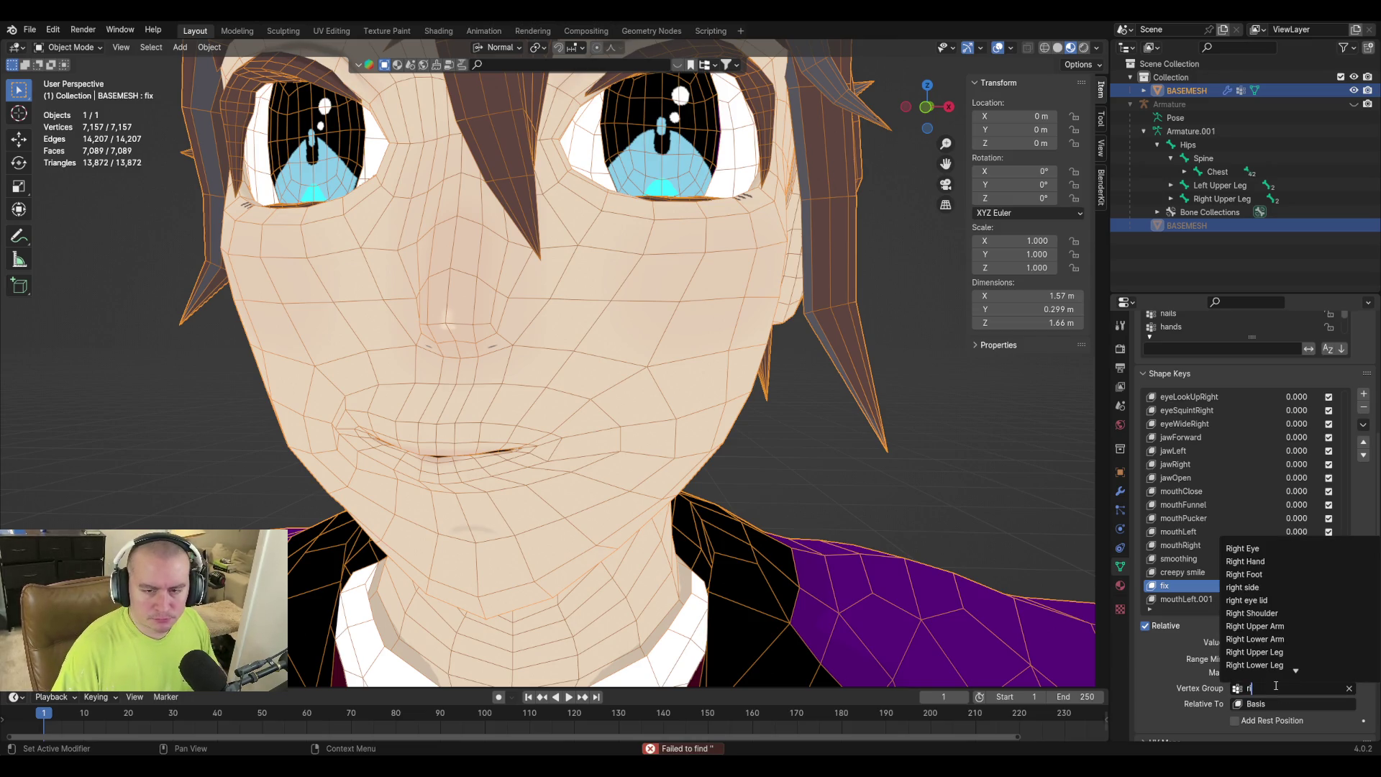
key("Return")
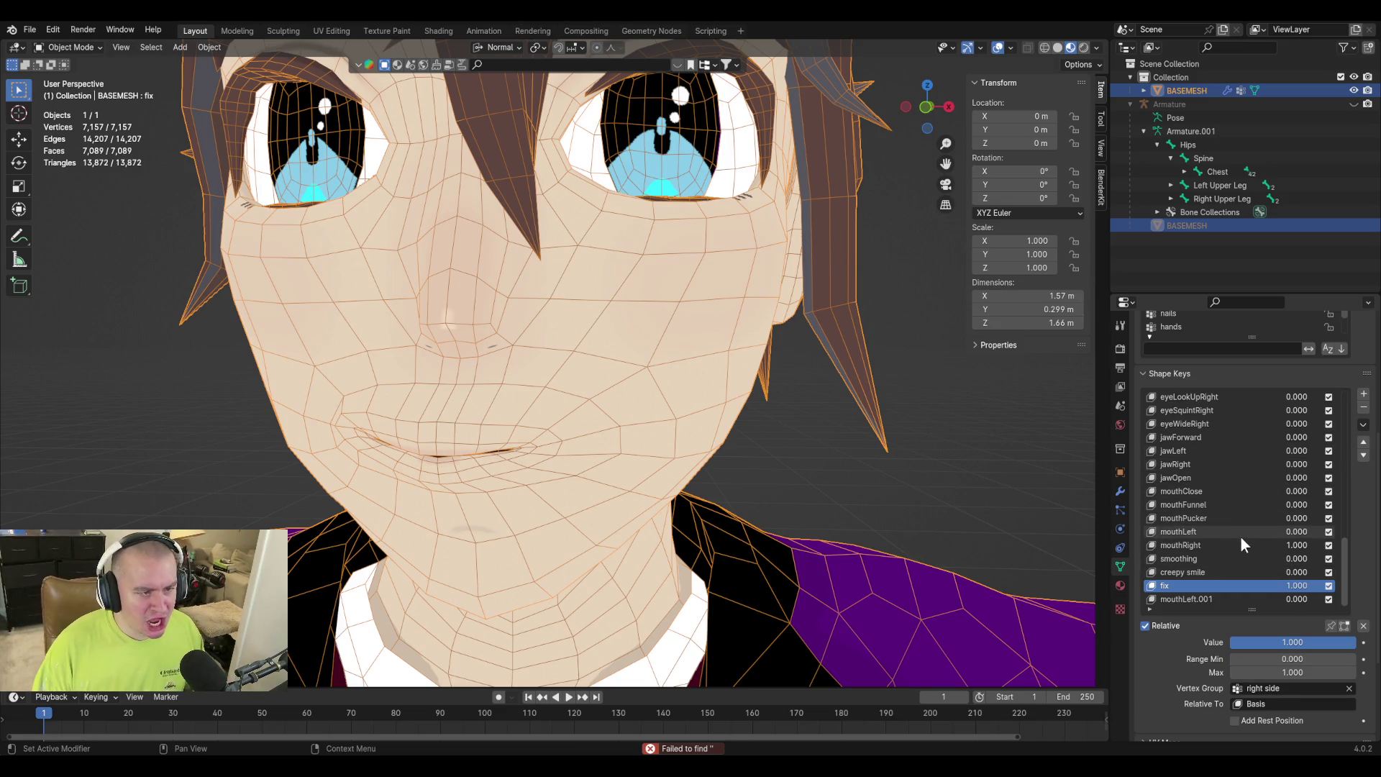
Orbit around the face and consult Apple's mouthLeft reference page.
mouse_move(655, 451)
middle_mouse_down()
mouse_move(619, 524)
mouse_move(668, 529)
mouse_move(762, 487)
mouse_move(827, 509)
mouse_move(679, 452)
mouse_move(732, 424)
mouse_move(784, 325)
mouse_move(777, 463)
mouse_move(775, 425)
mouse_move(761, 438)
mouse_move(774, 442)
middle_mouse_up()
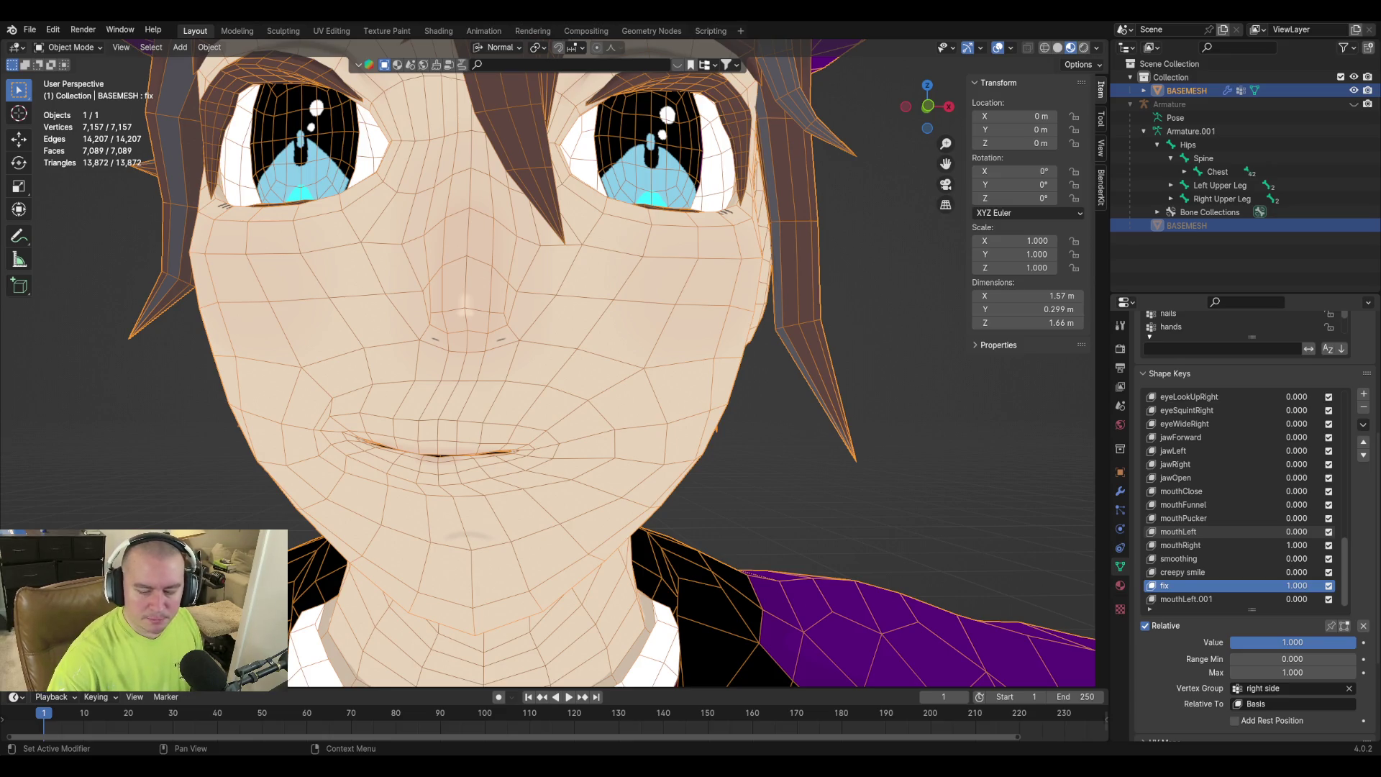
key("alt+Tab")
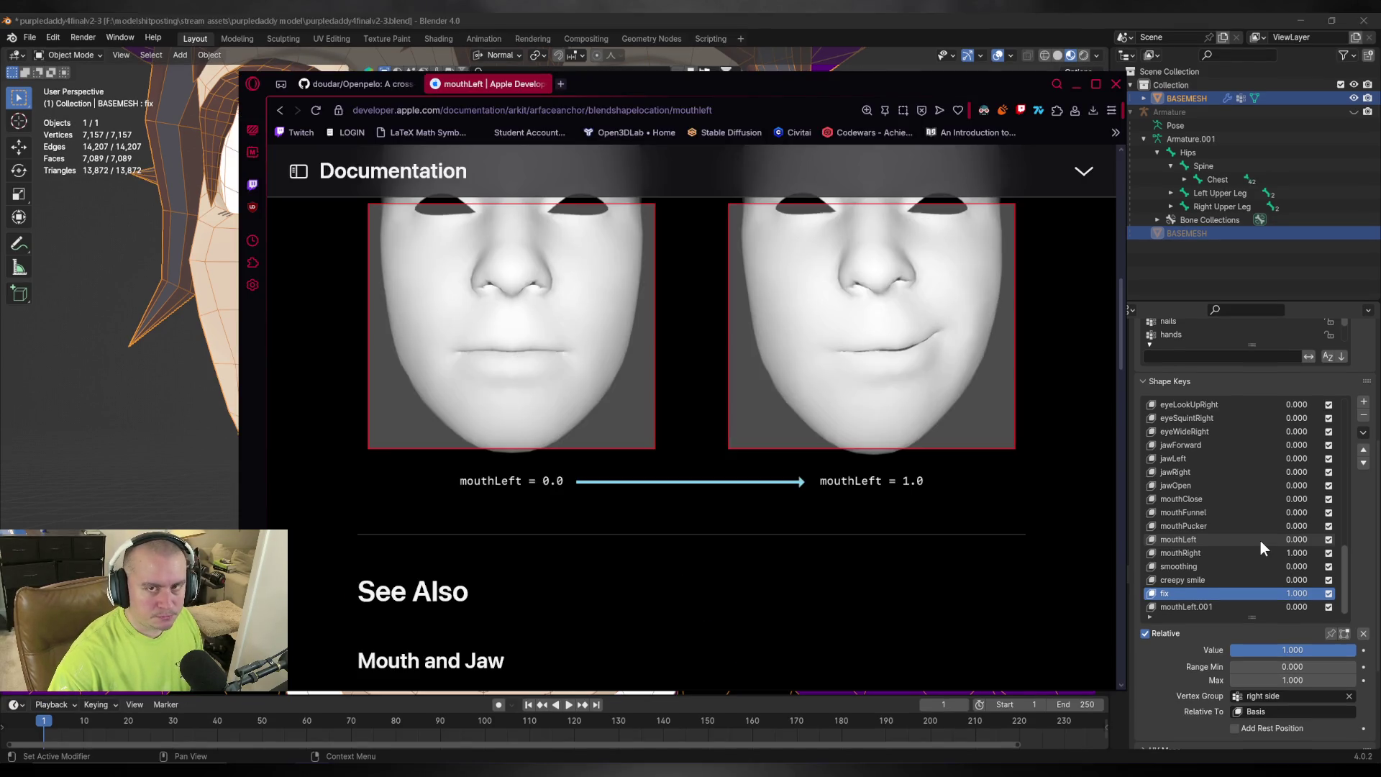
key("alt+Tab")
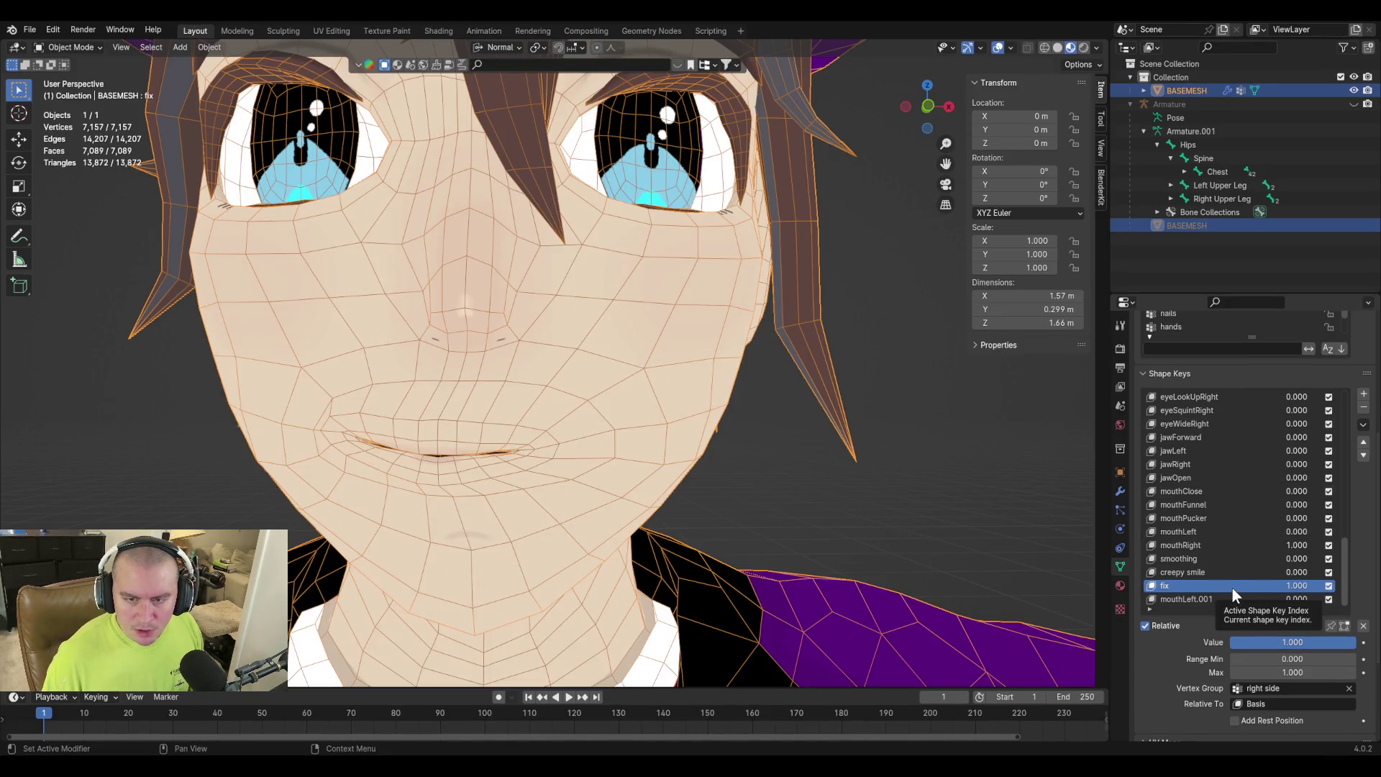
Add a new shape key from the current mix named mouthRight.001.
left_click(1363, 425)
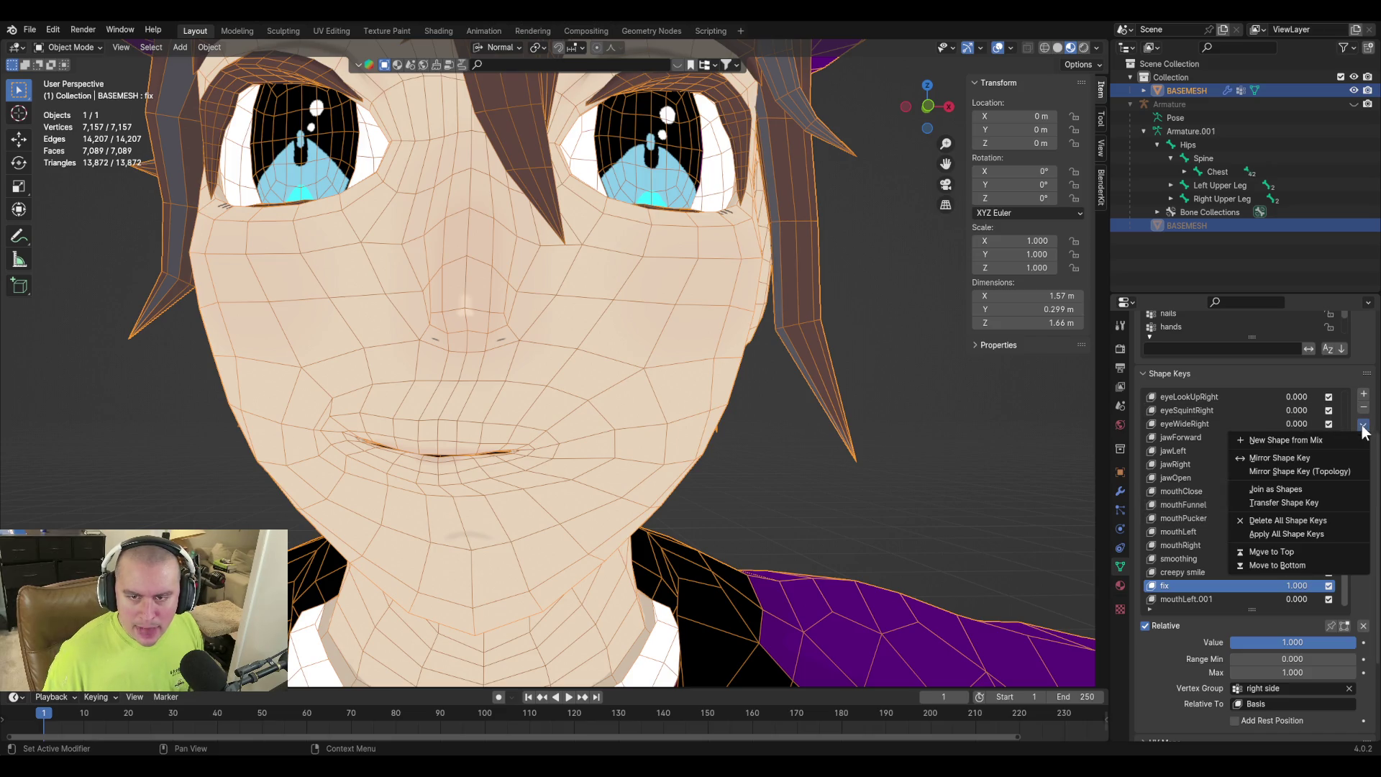
left_click(1316, 438)
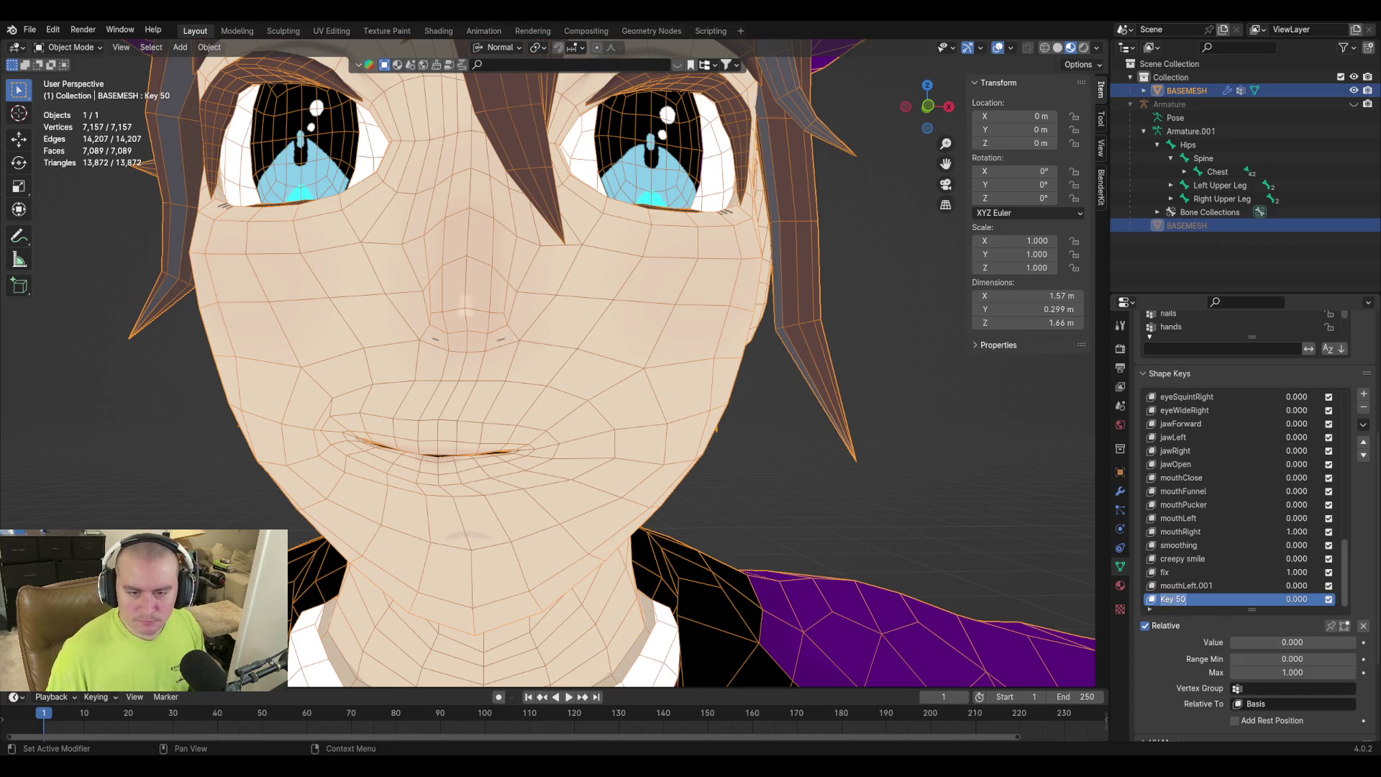
type("mouthRight.001")
key("Return")
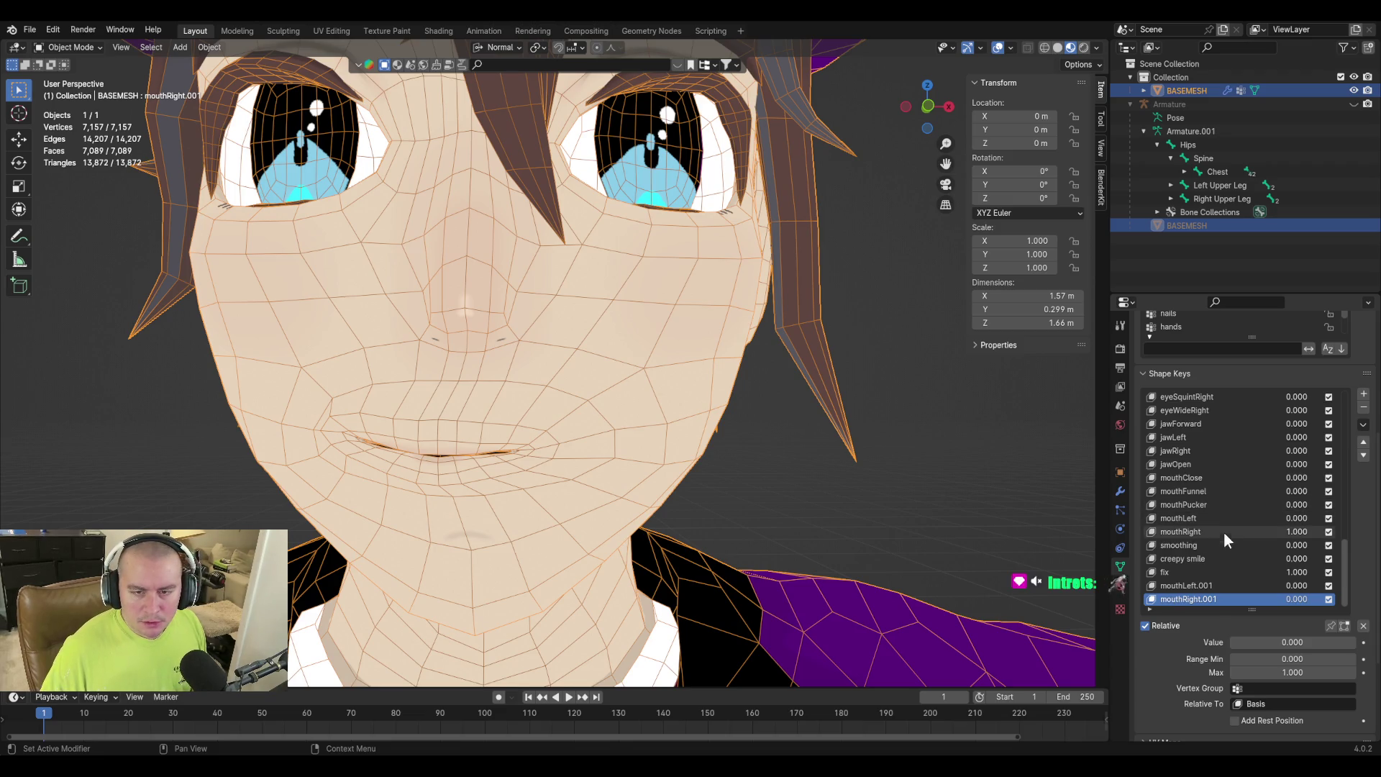
Delete the old mouthLeft, fix, smoothing and mouthRight keys, and move creepy smile to the bottom.
scroll(1218, 523, "up", 1)
left_click(1219, 520)
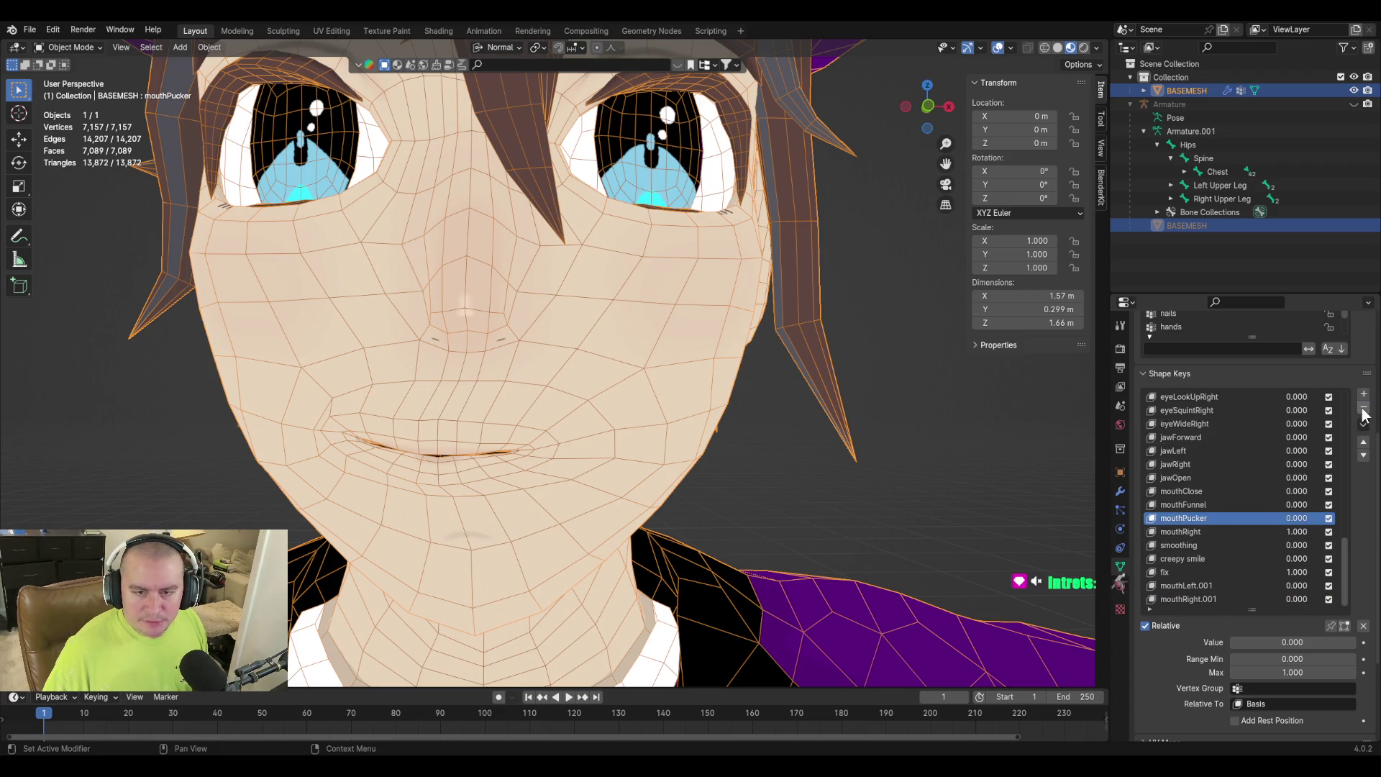
left_click(1186, 590)
left_click(1189, 573)
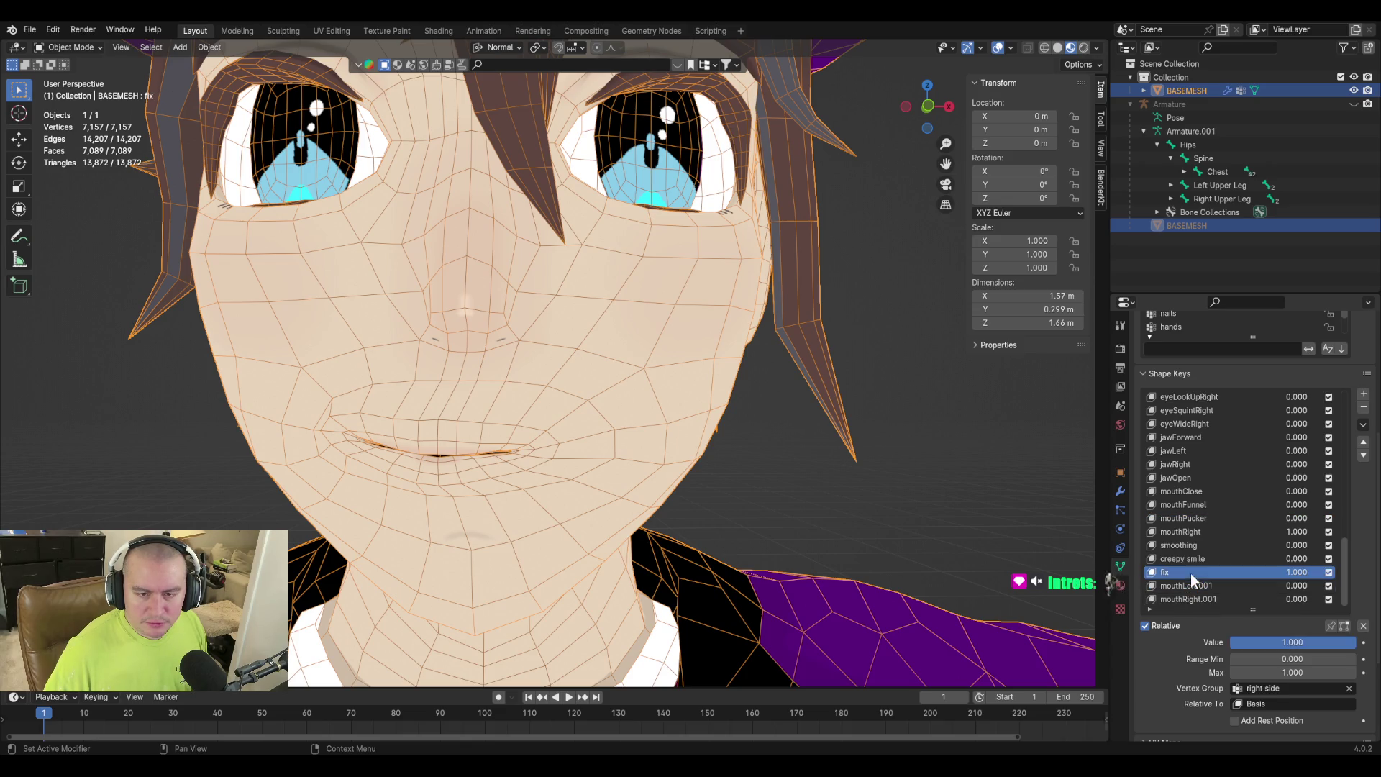
left_click(1363, 407)
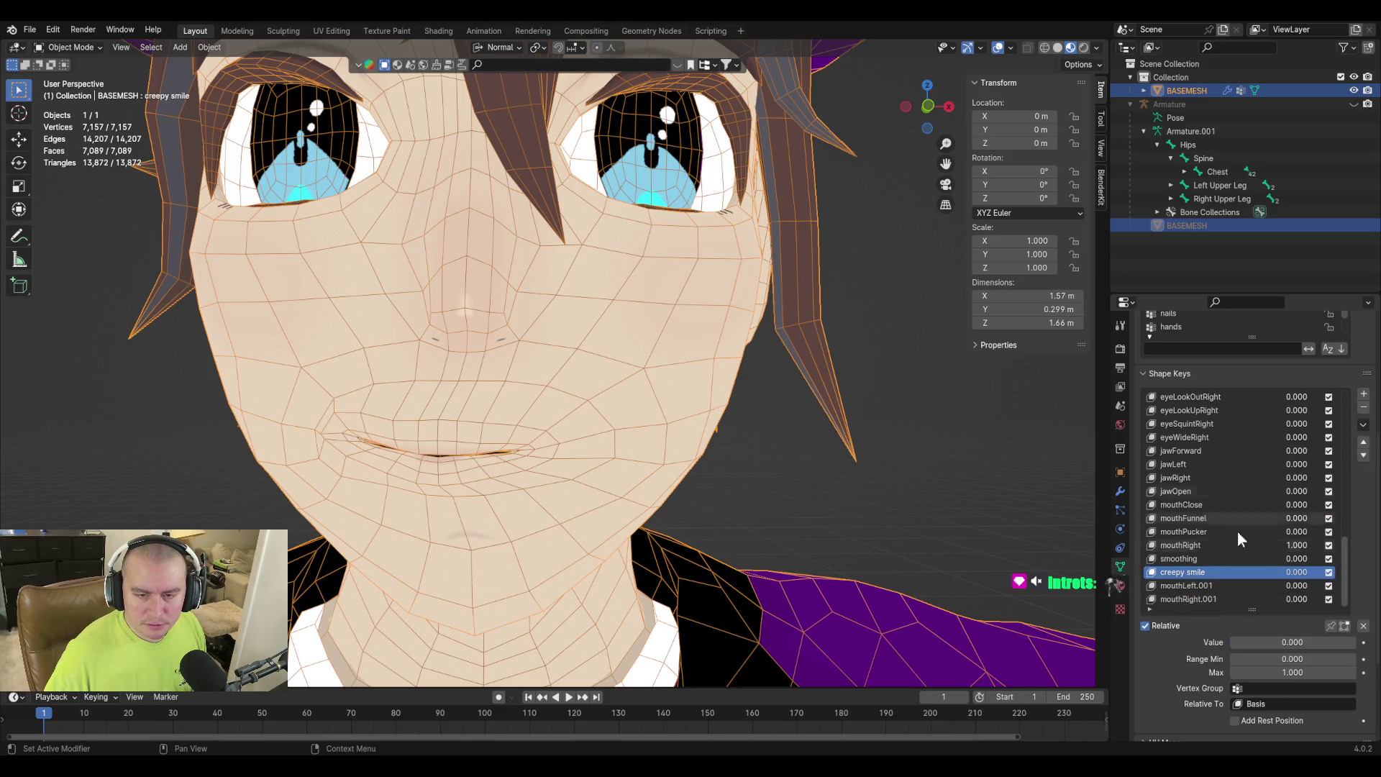
left_click(1216, 557)
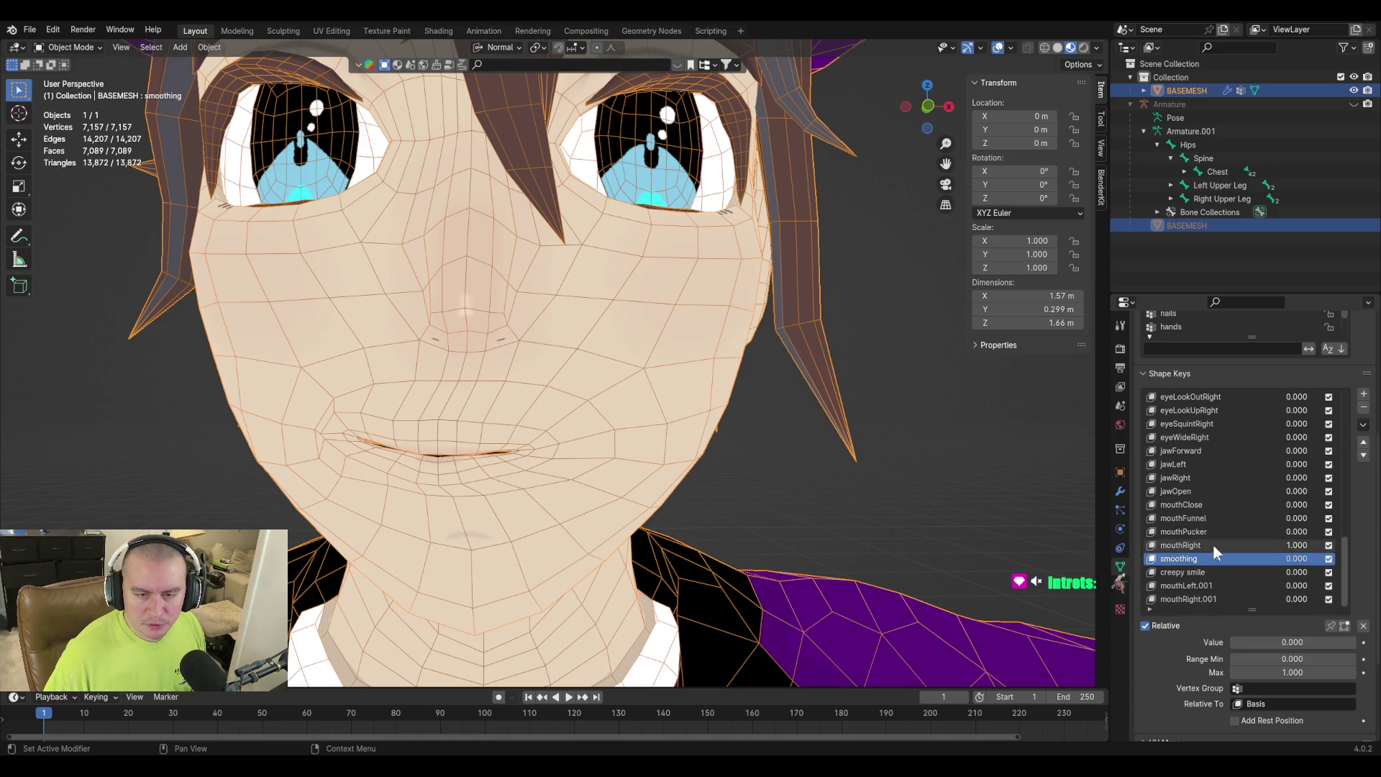
left_click(1369, 411)
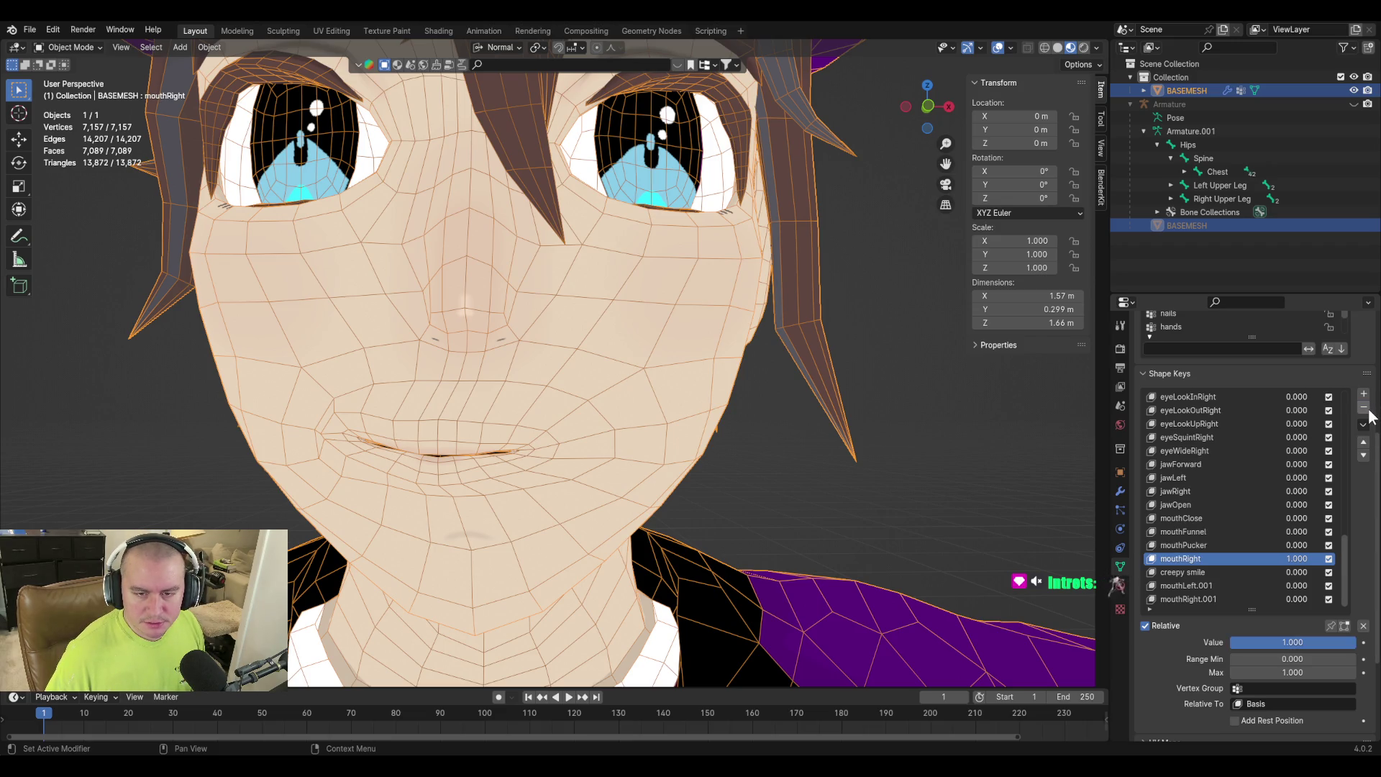
left_click(1363, 407)
left_click(1186, 573)
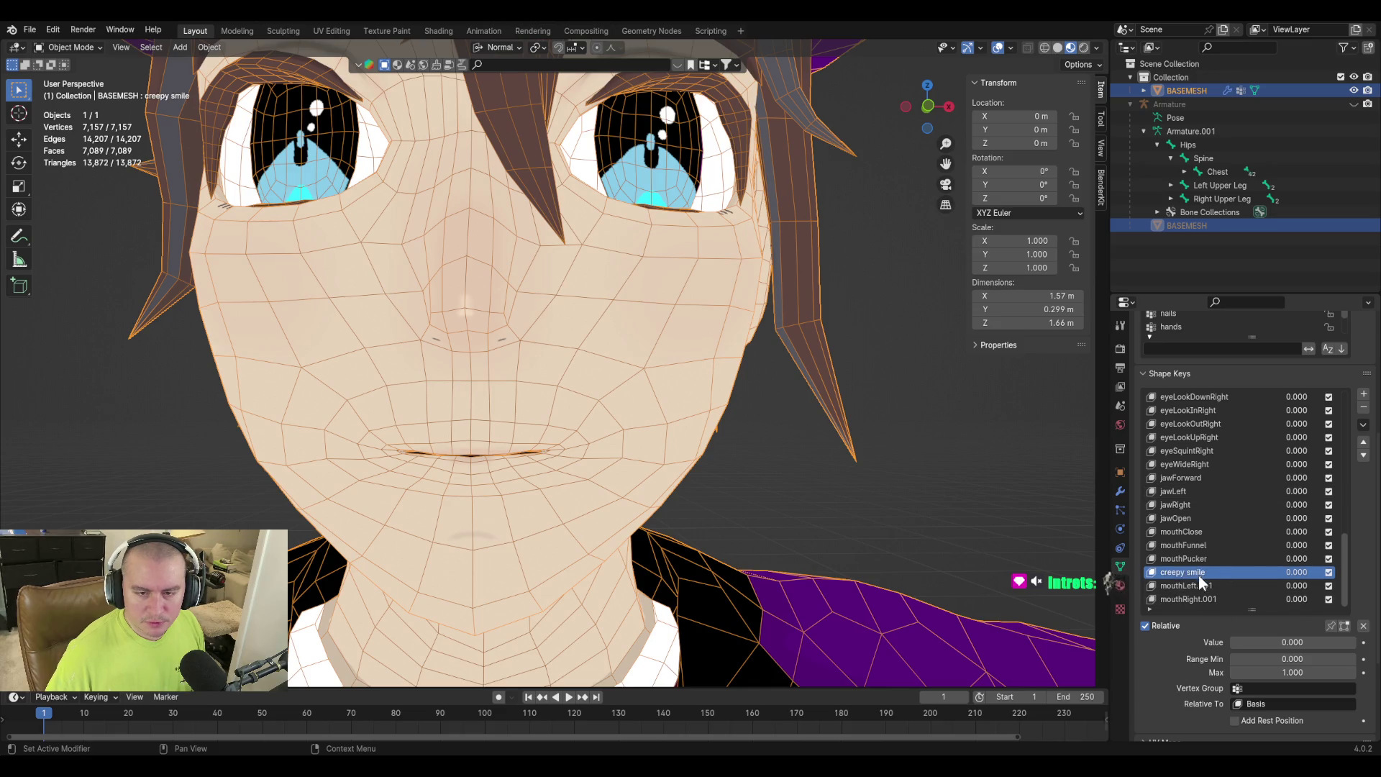
left_click(1363, 454)
left_click(1363, 455)
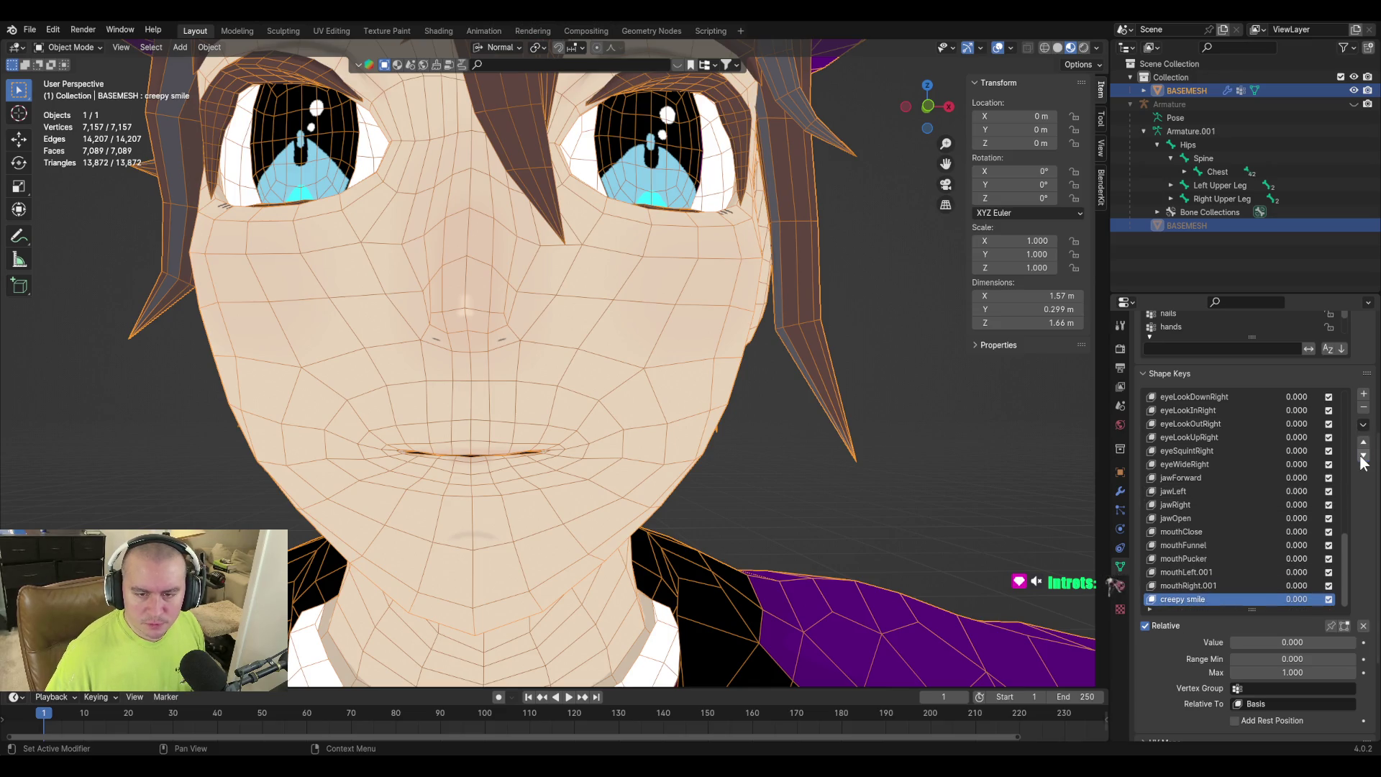
Remove the .001 suffixes to rename the keys mouthLeft and mouthRight, then save.
double_click(1182, 573)
left_click(1237, 574)
key("BackSpace")
key("BackSpace")
key("BackSpace")
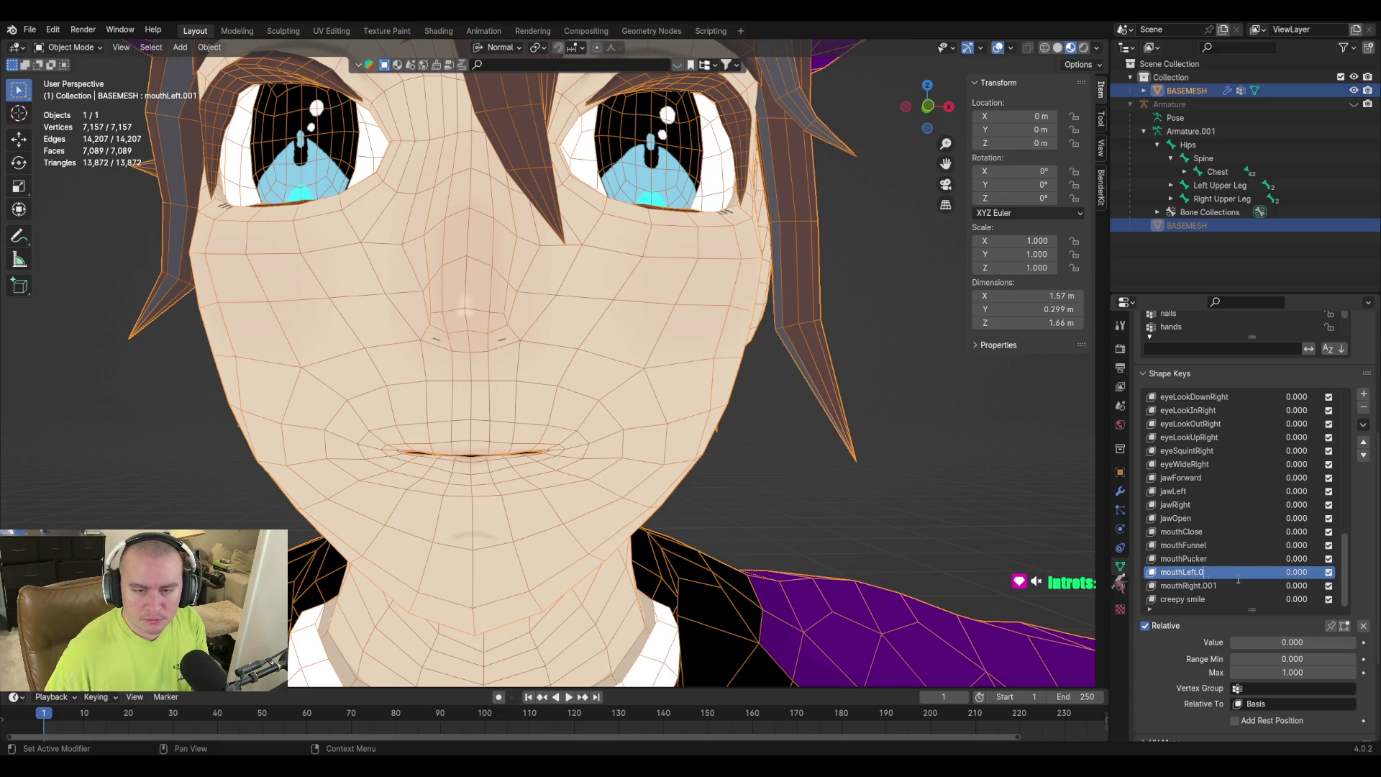
key("BackSpace")
double_click(1211, 586)
left_click(1233, 585)
key("BackSpace")
key("BackSpace")
key("BackSpace")
key("BackSpace")
key("Return")
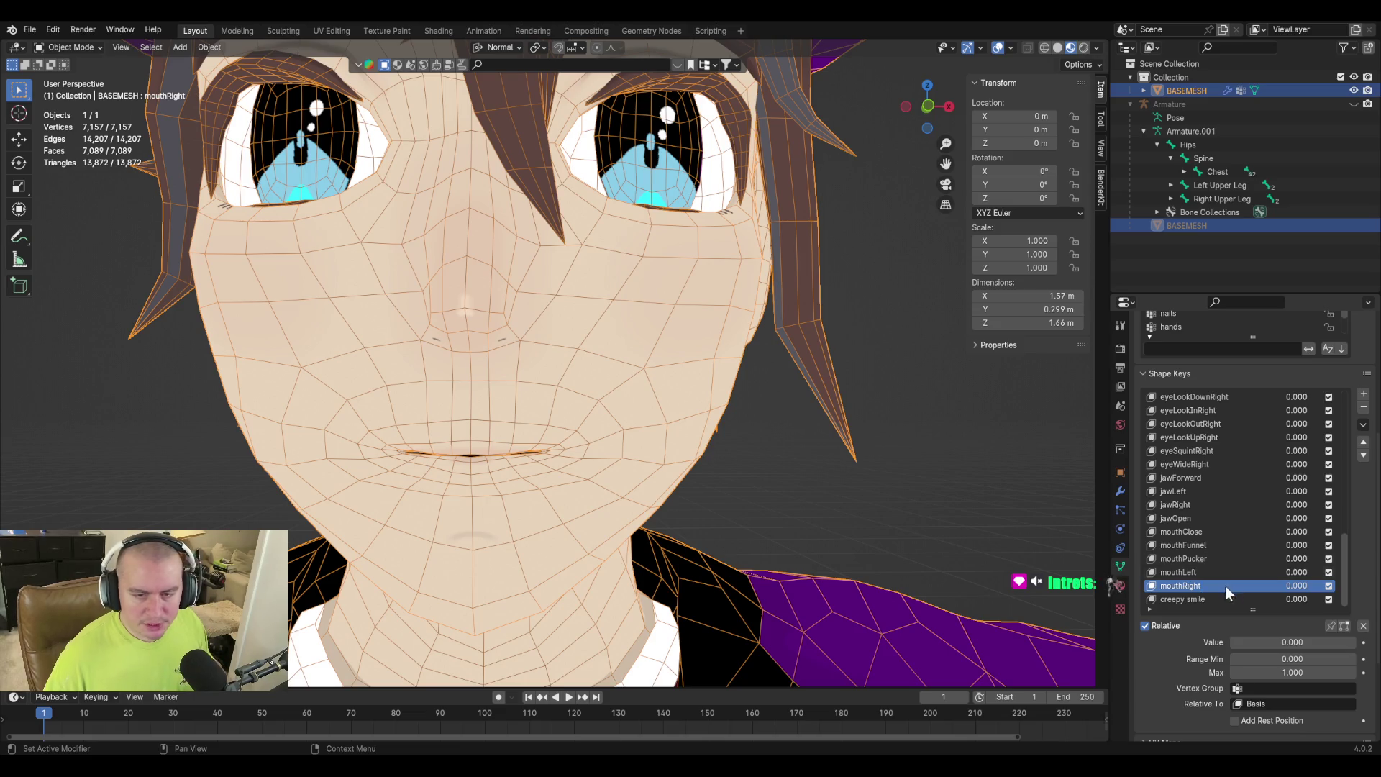
key("ctrl+s")
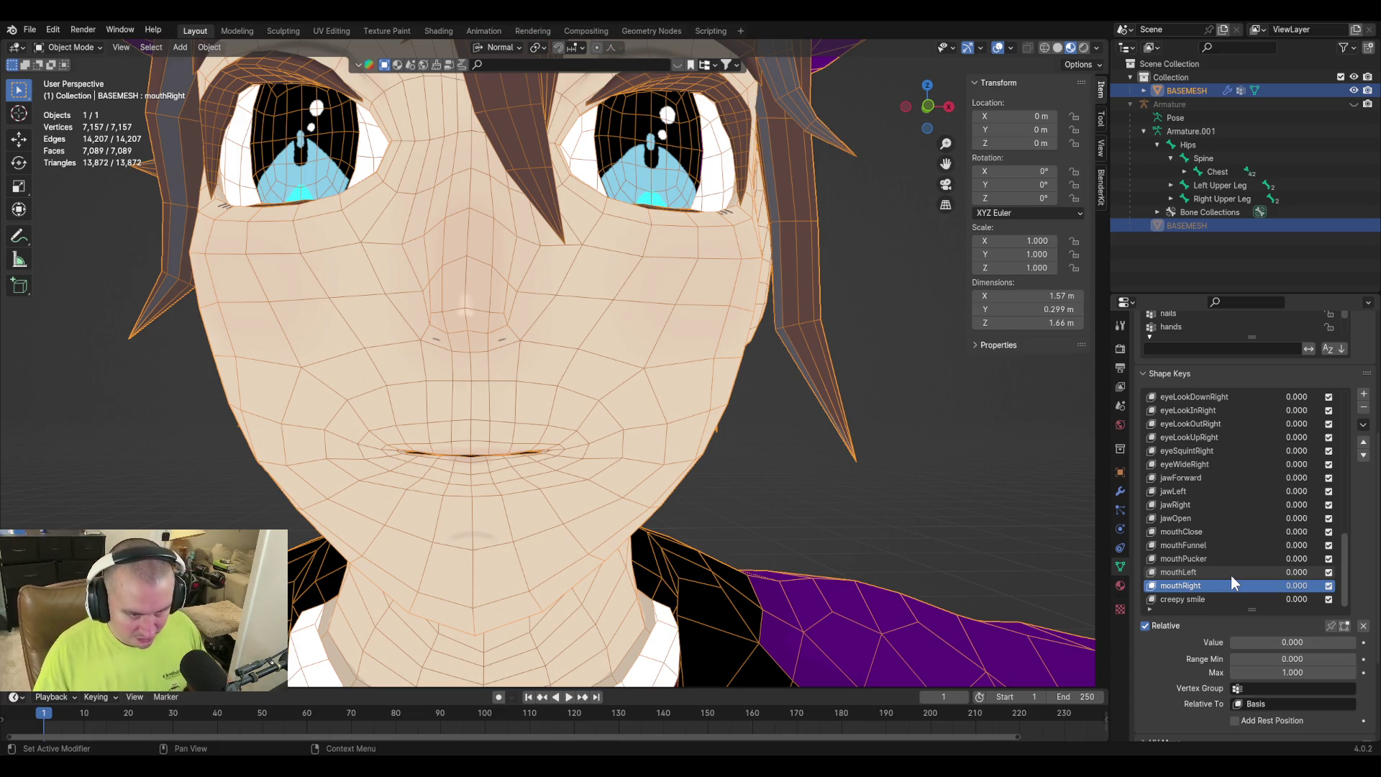
Raise the creepy smile value to preview the curved mouth, deselect the mesh, and save.
left_click(1249, 600)
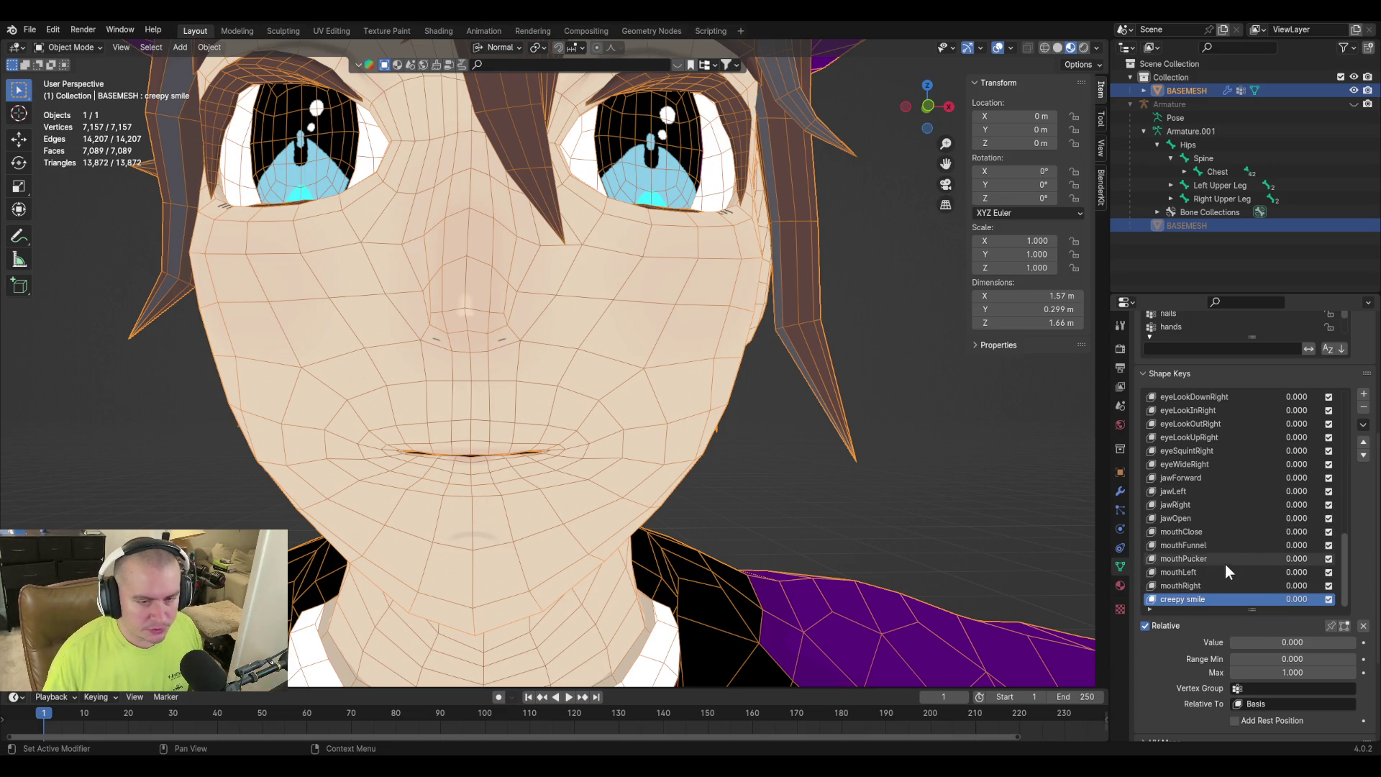
left_click(1228, 588)
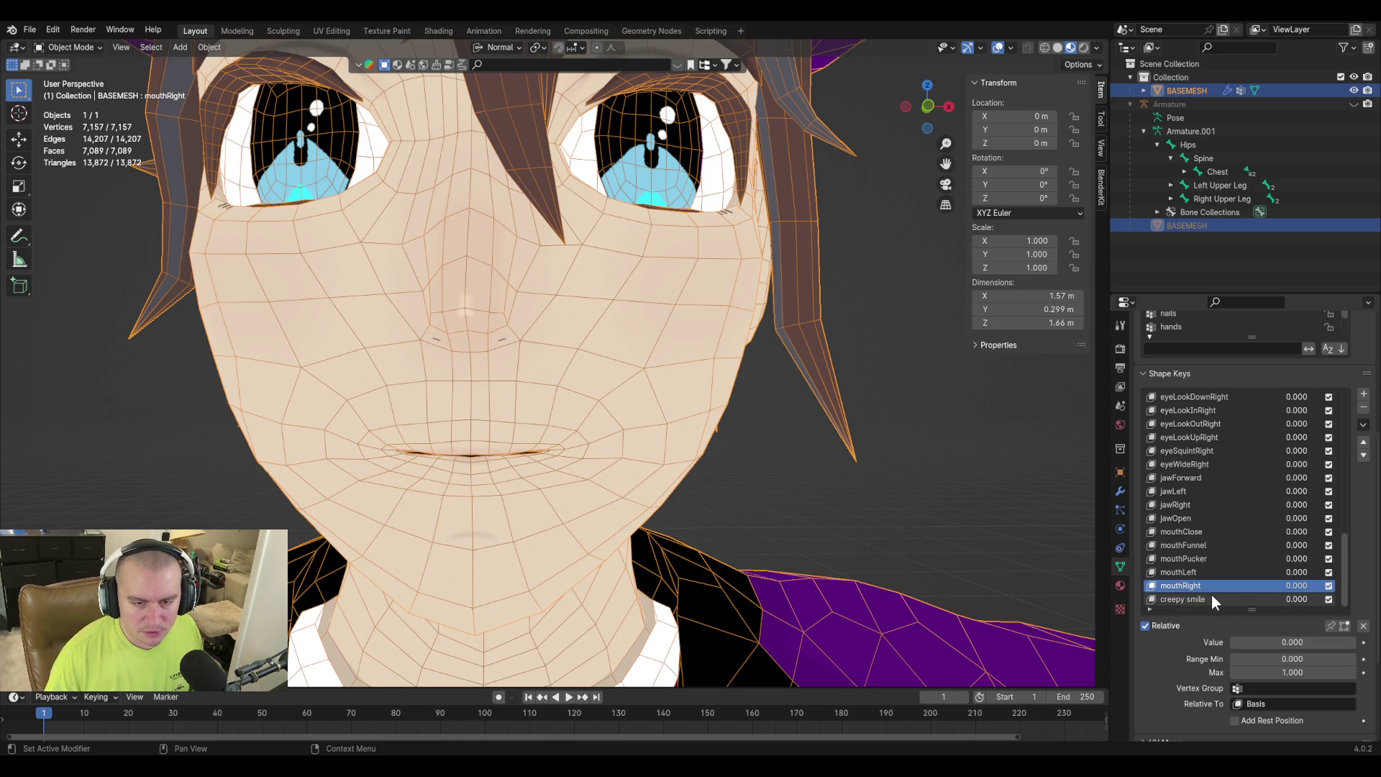
left_click(1218, 602)
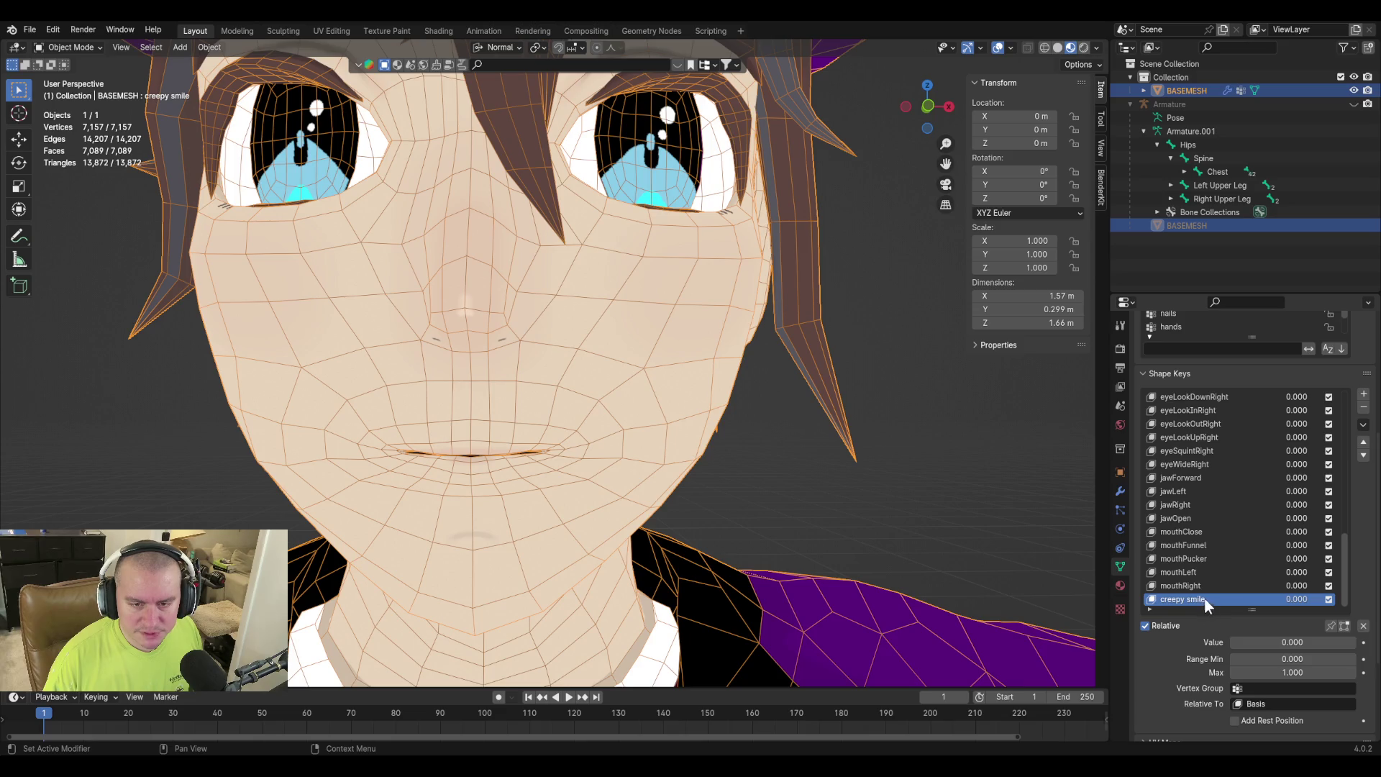
mouse_move(1251, 642)
left_mouse_down()
mouse_move(1327, 642)
mouse_move(1232, 642)
left_mouse_up()
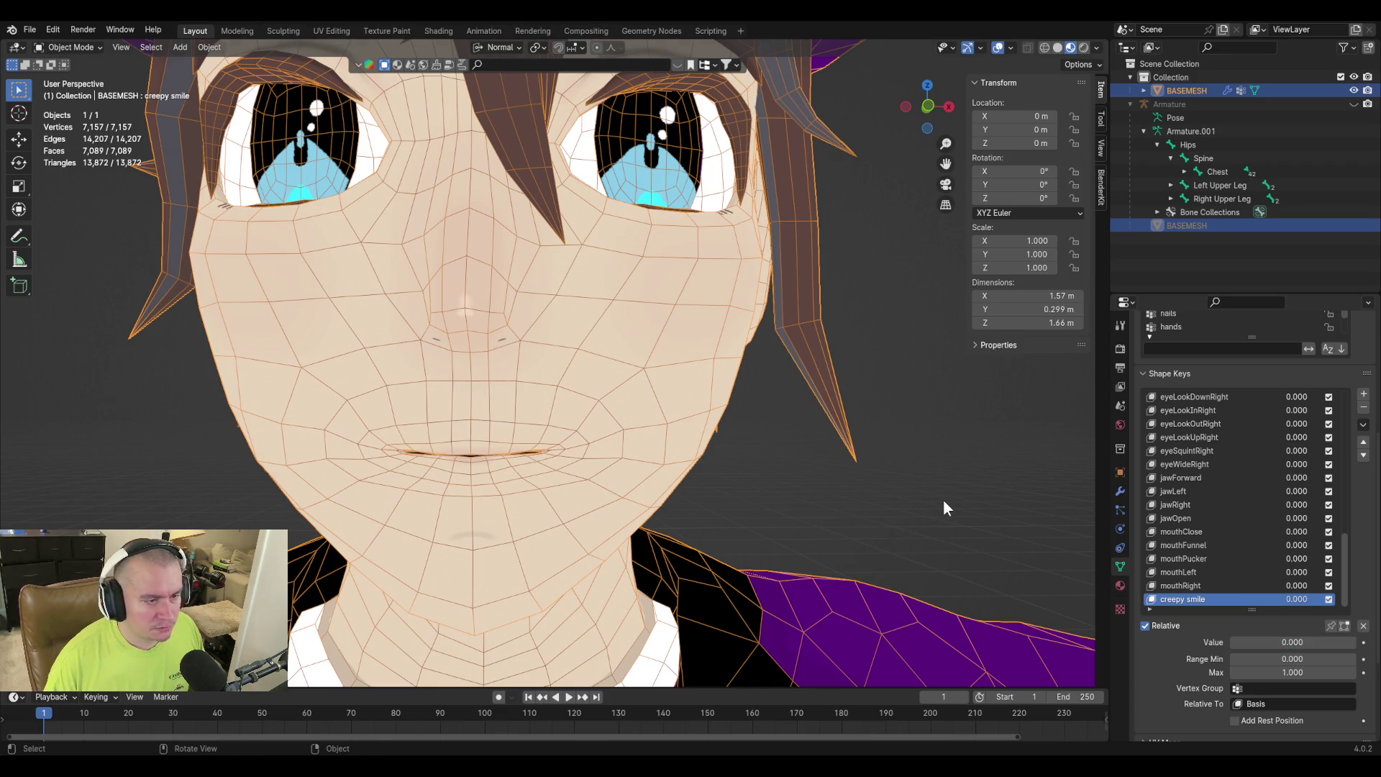
key("alt+a")
key("ctrl+s")
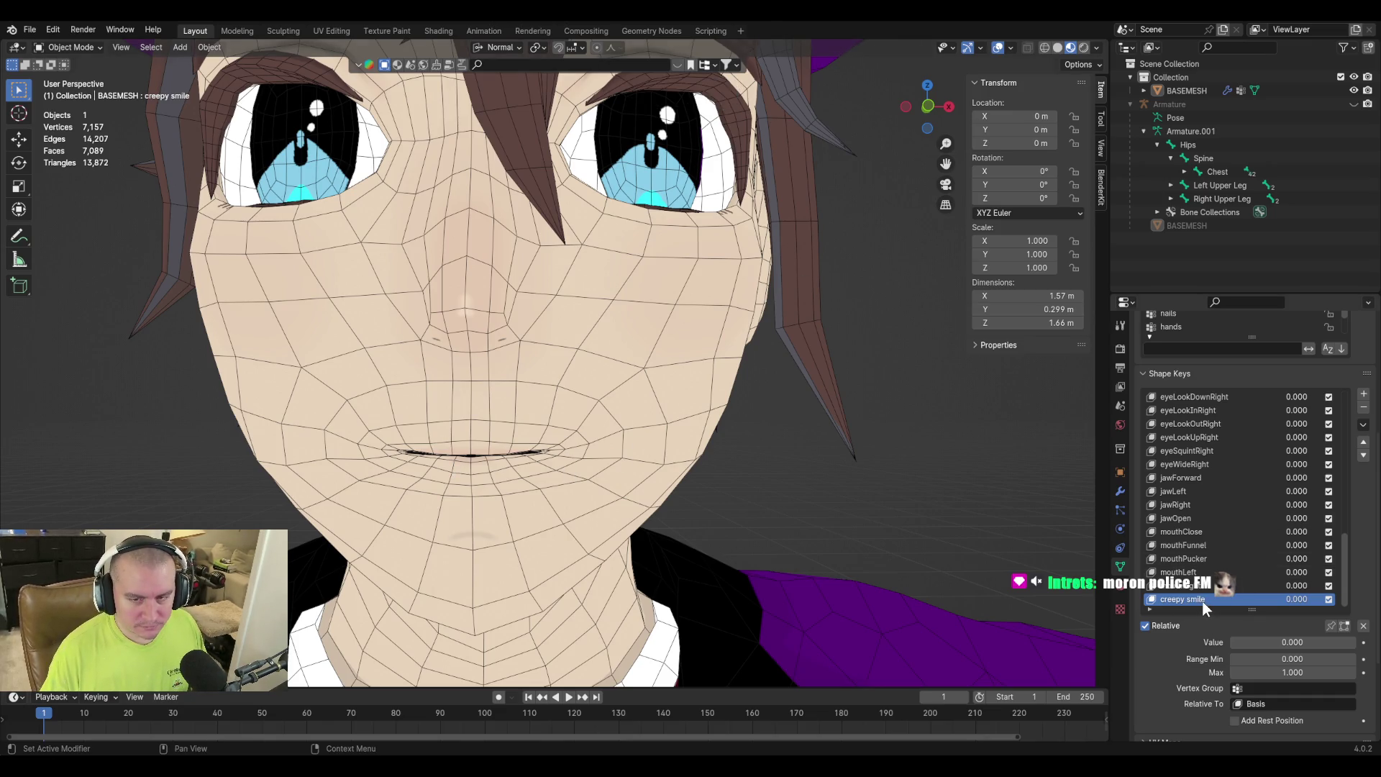
key("Tab")
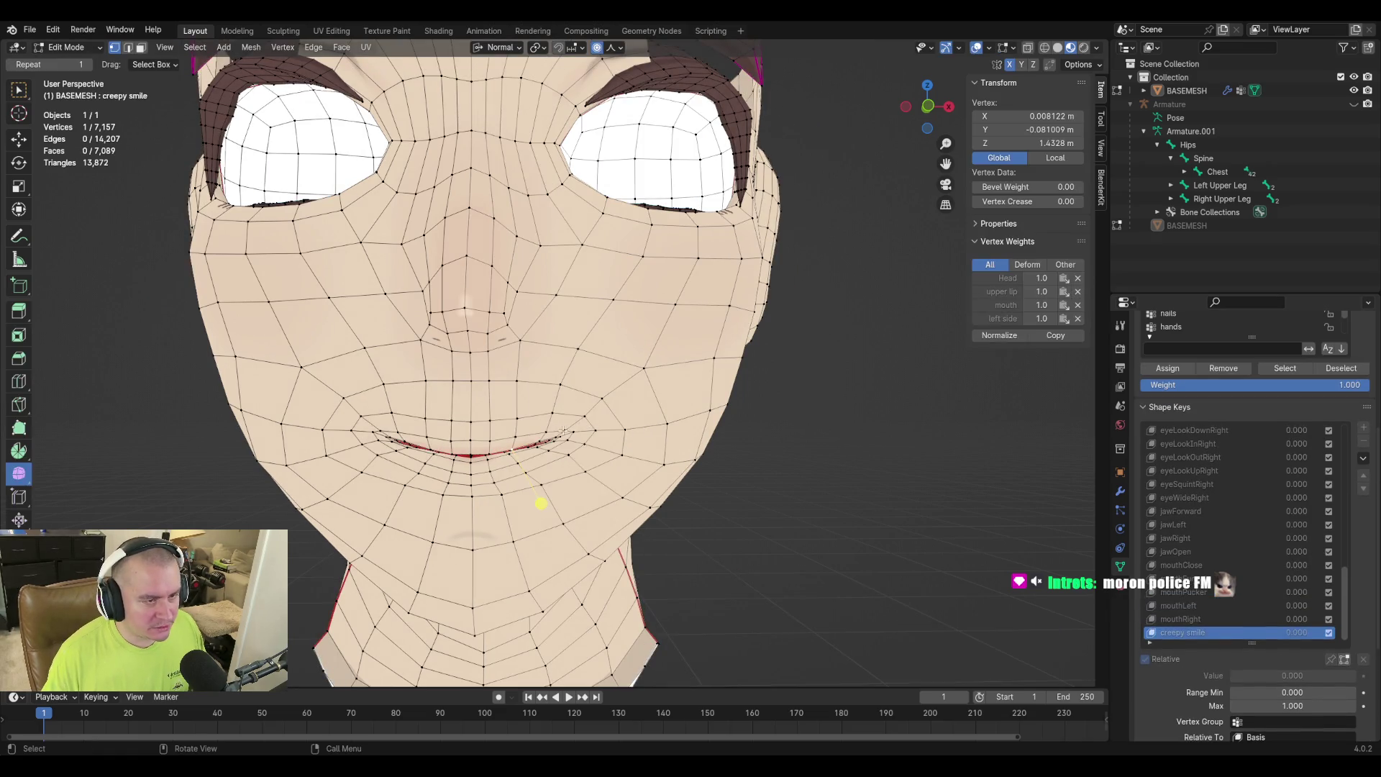
Switch to the front view and set the transform orientation to Global.
key("KP_1")
scroll(601, 462, "up", 3)
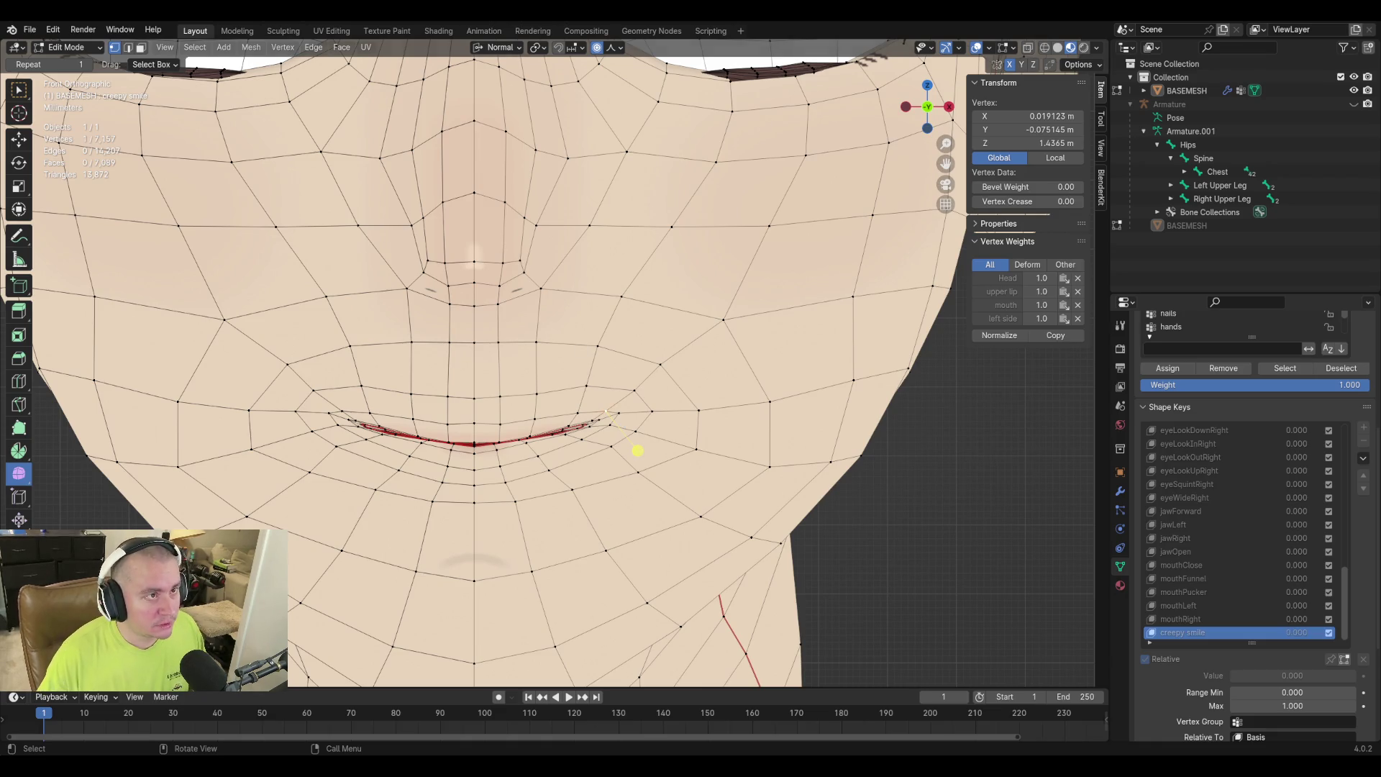
left_click(503, 46)
left_click(495, 86)
Move a lip-corner vertex along the X axis with proportional falloff.
left_click(638, 449)
key("g")
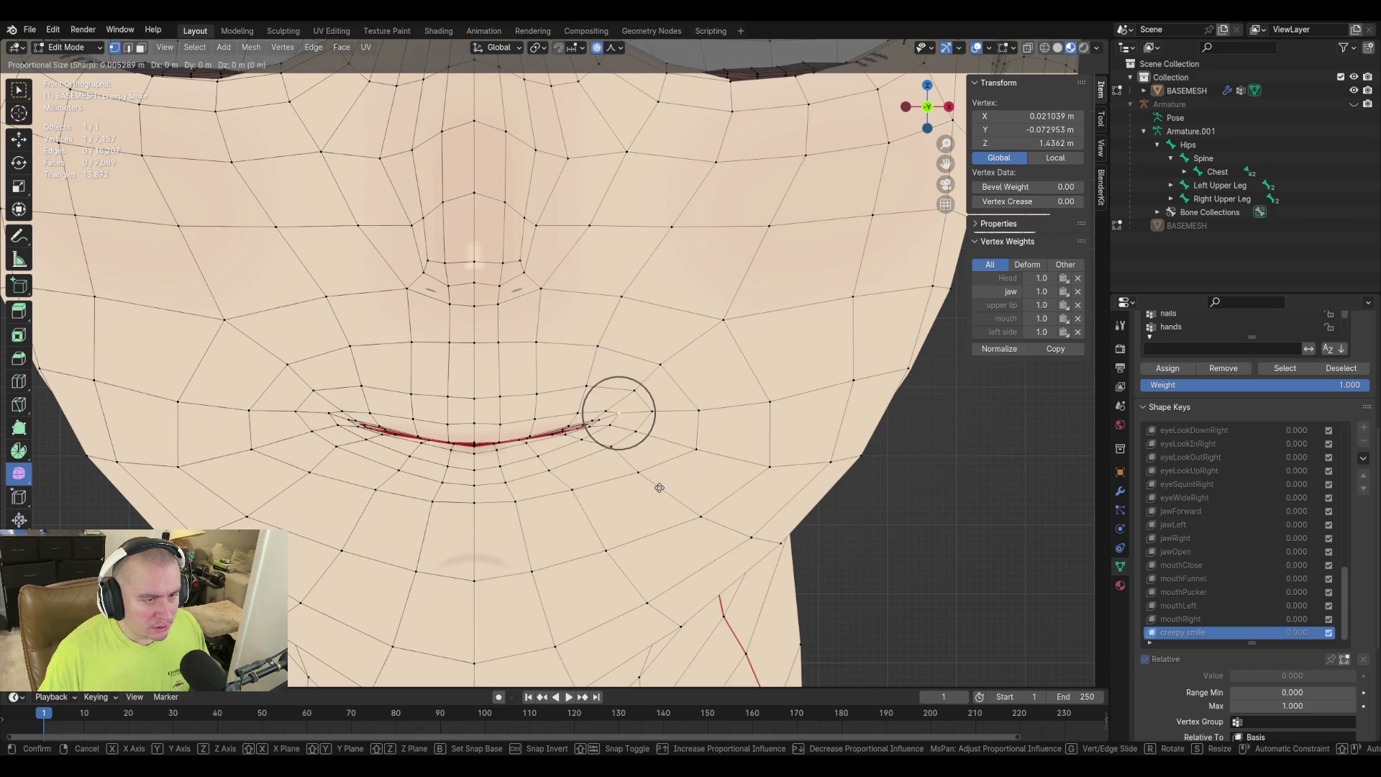
key("z")
key("z")
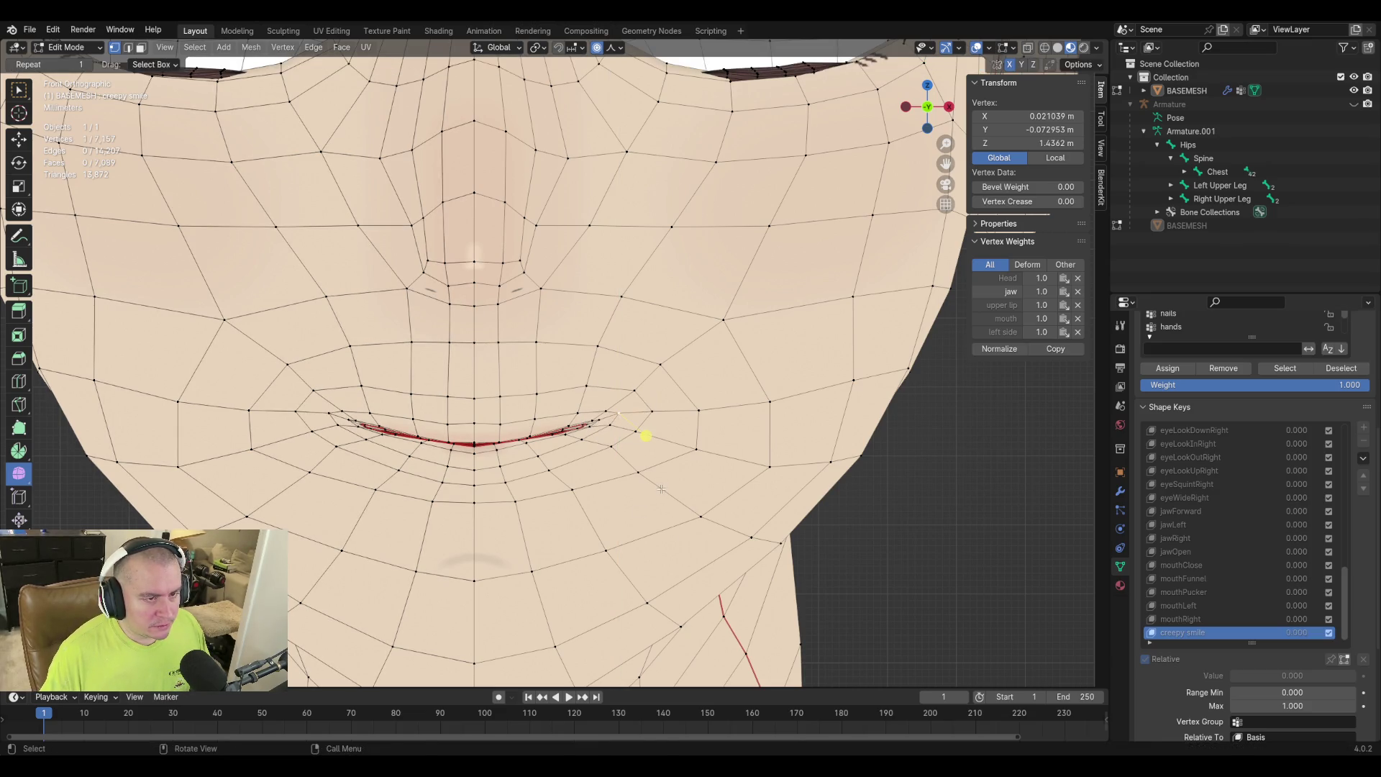
scroll(662, 490, "down", 20)
scroll(661, 490, "up", 6)
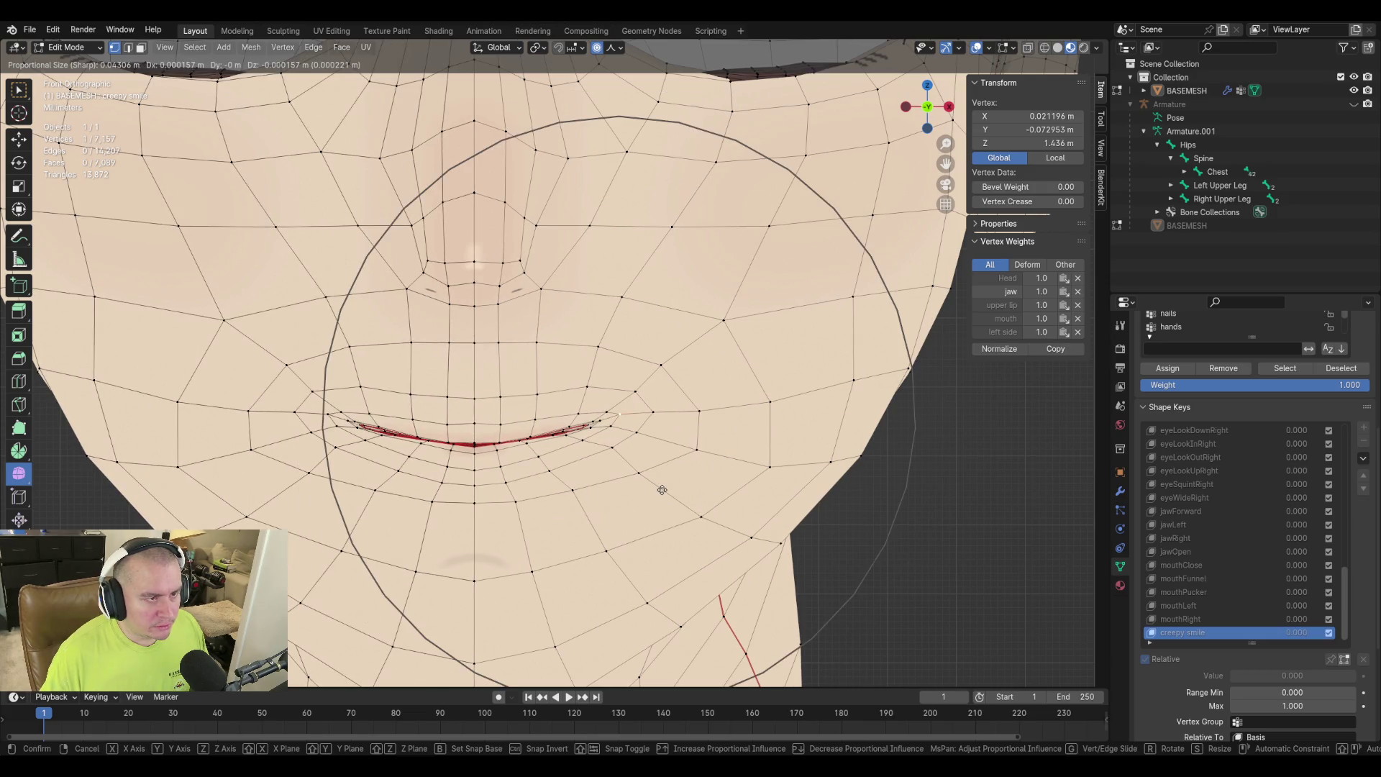
key("x")
key("x")
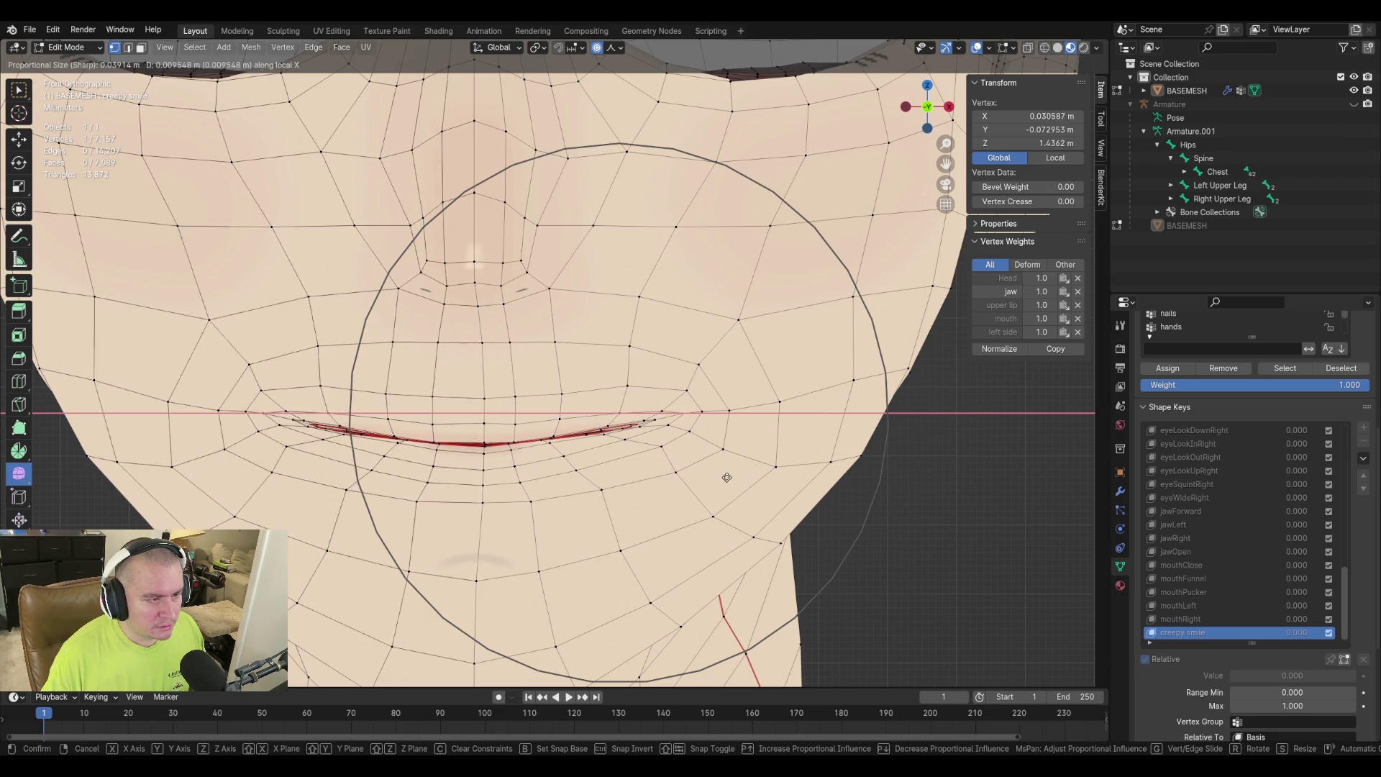
scroll(734, 470, "up", 5)
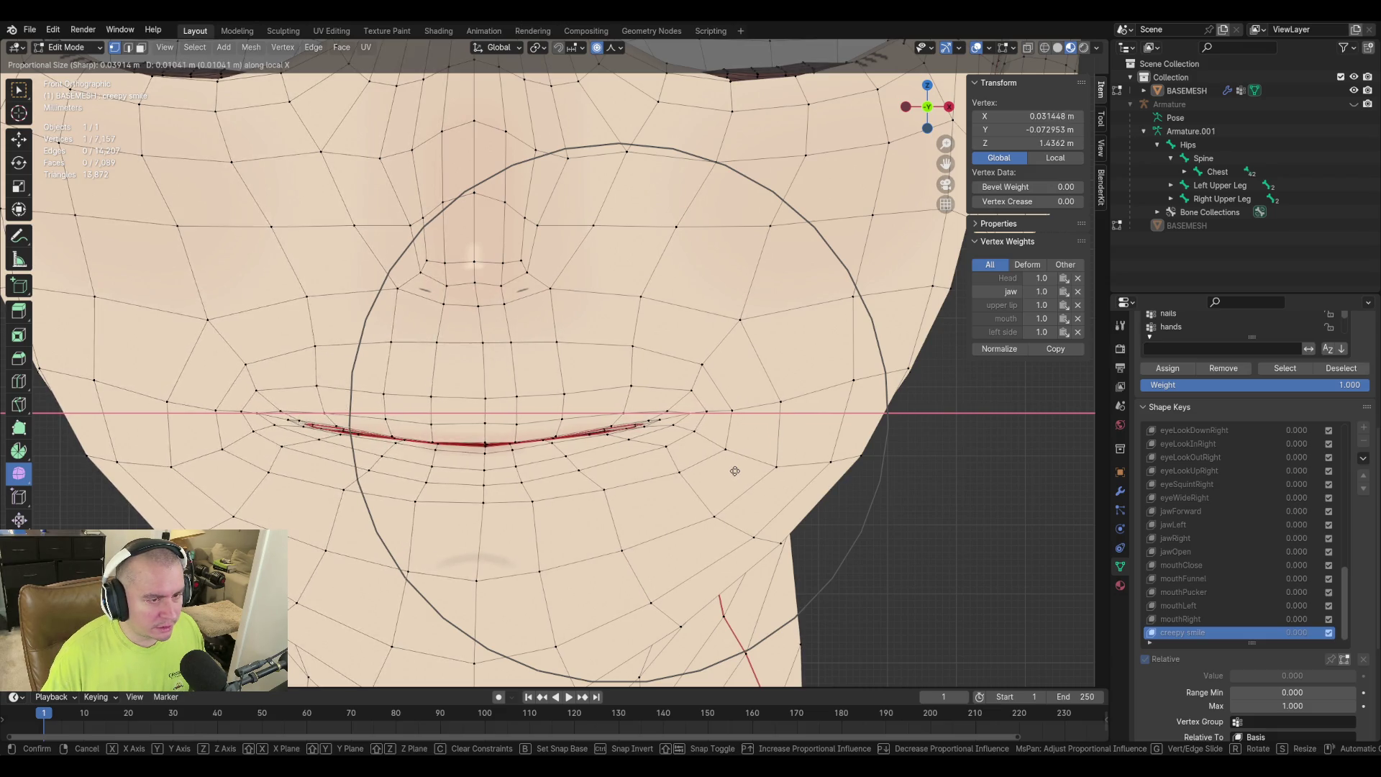
left_click(733, 469)
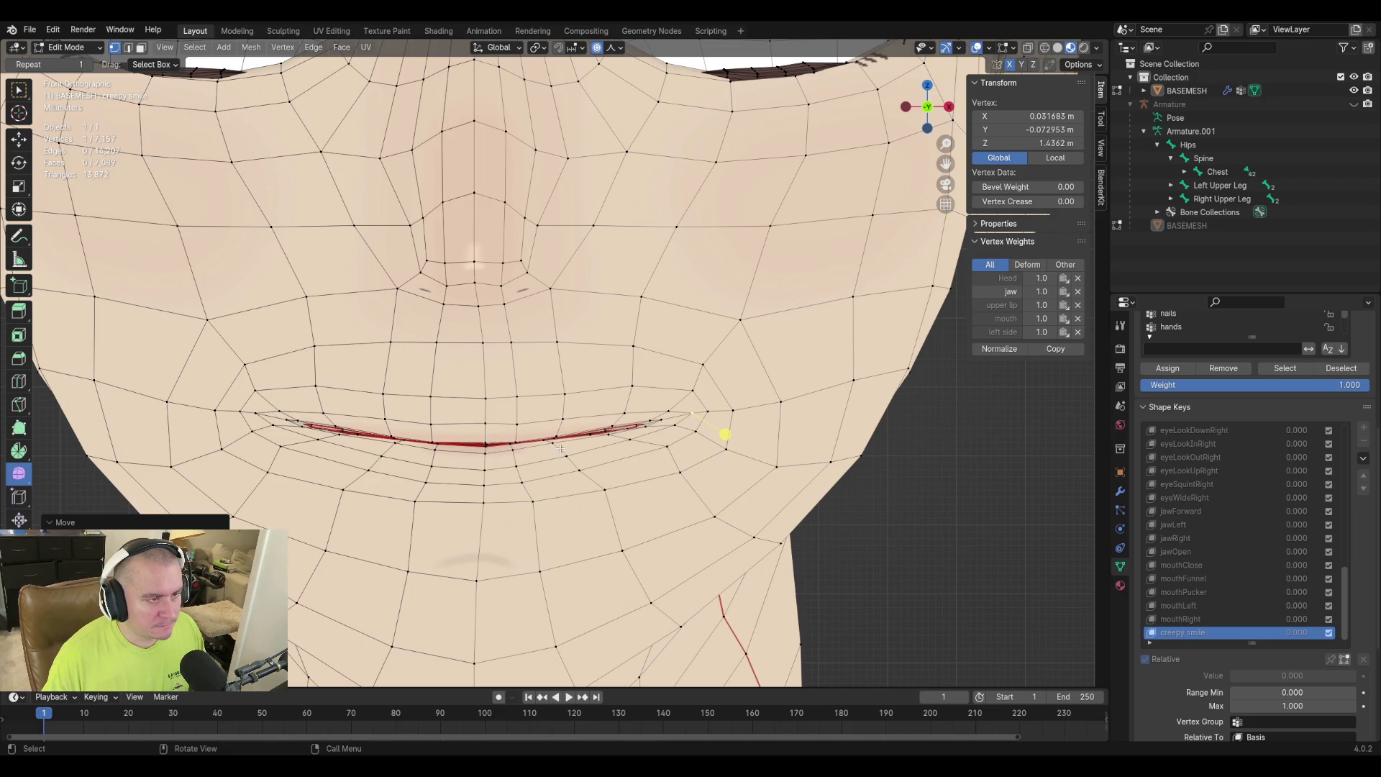
scroll(561, 451, "down", 3)
scroll(682, 483, "up", 2)
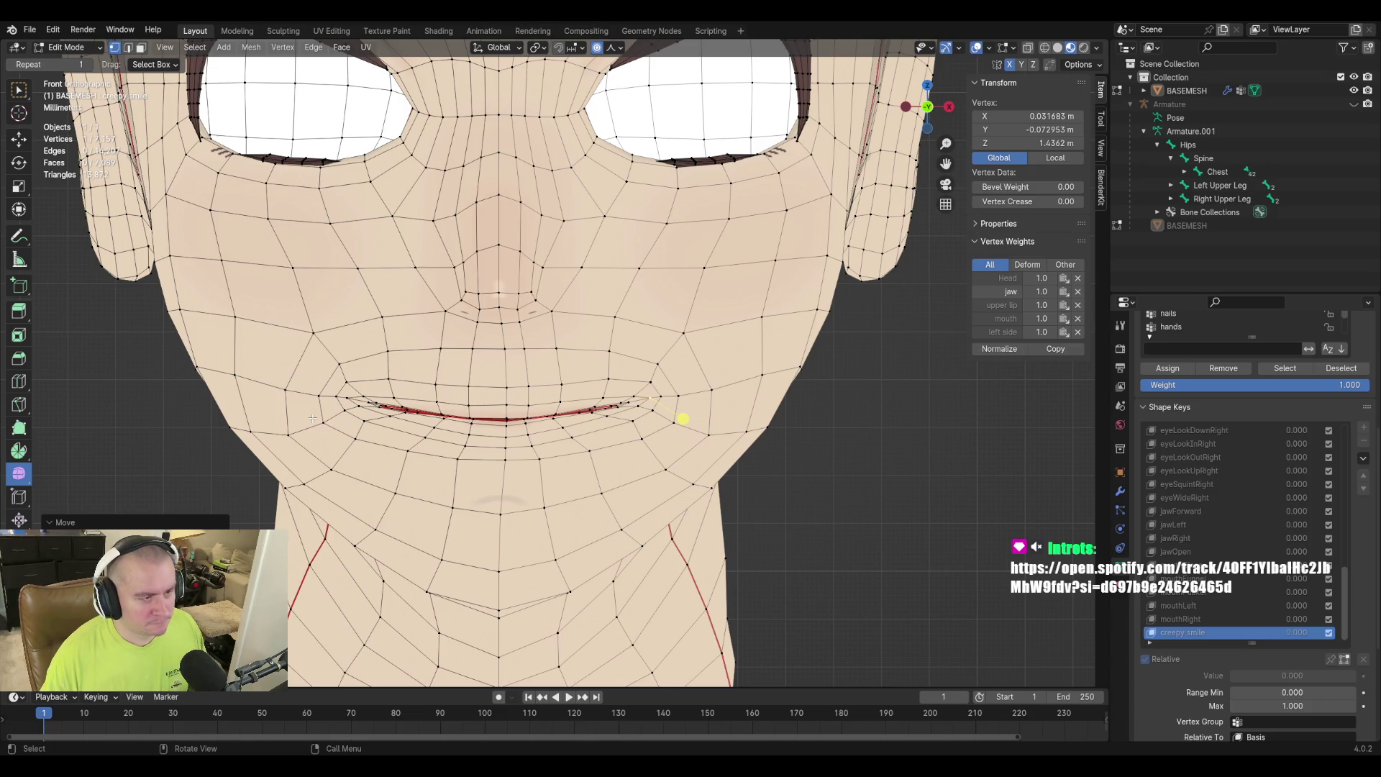
Push the first mouth-corner vertices and neighbouring cheek vertices outward with soft falloff.
left_click(313, 418)
key("g")
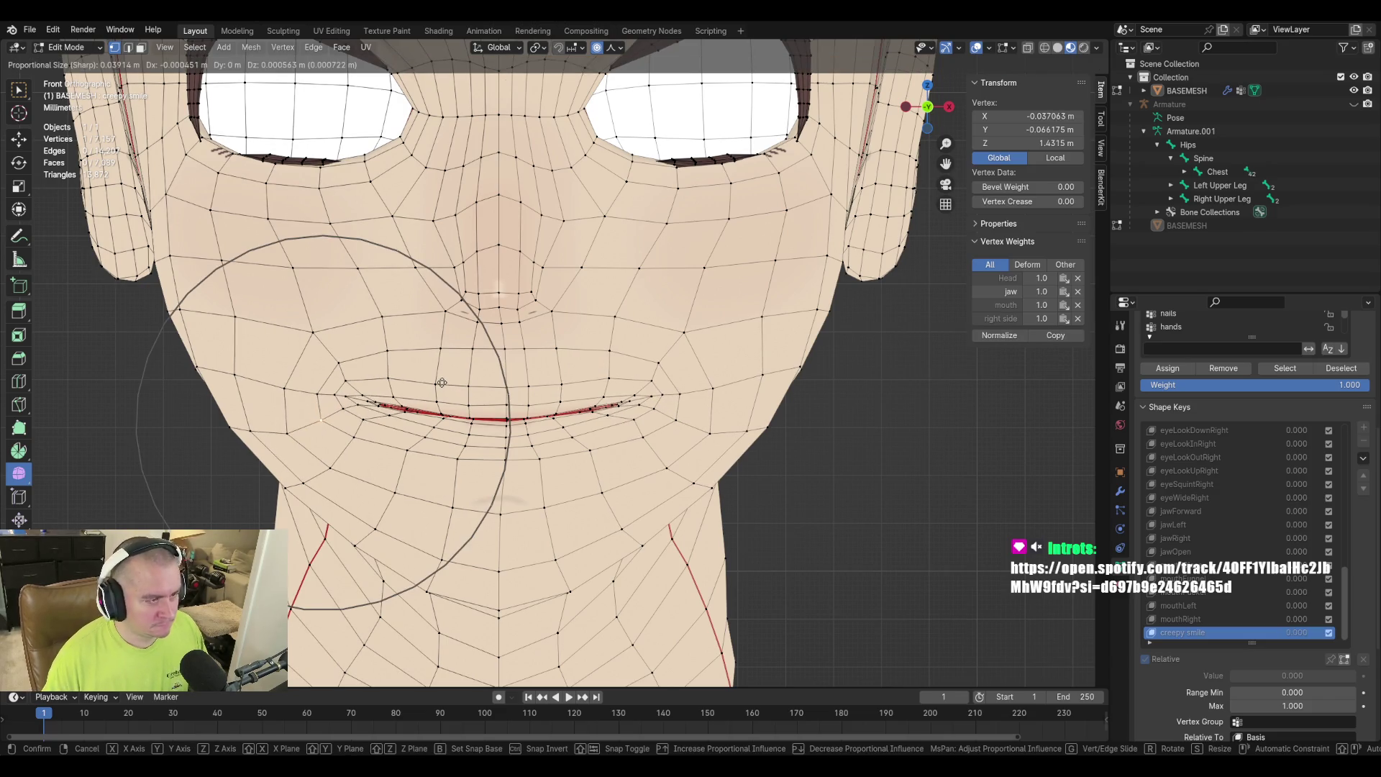
left_click(443, 383)
key("g")
left_click(357, 395)
left_click(314, 397)
key("g")
left_click(314, 368)
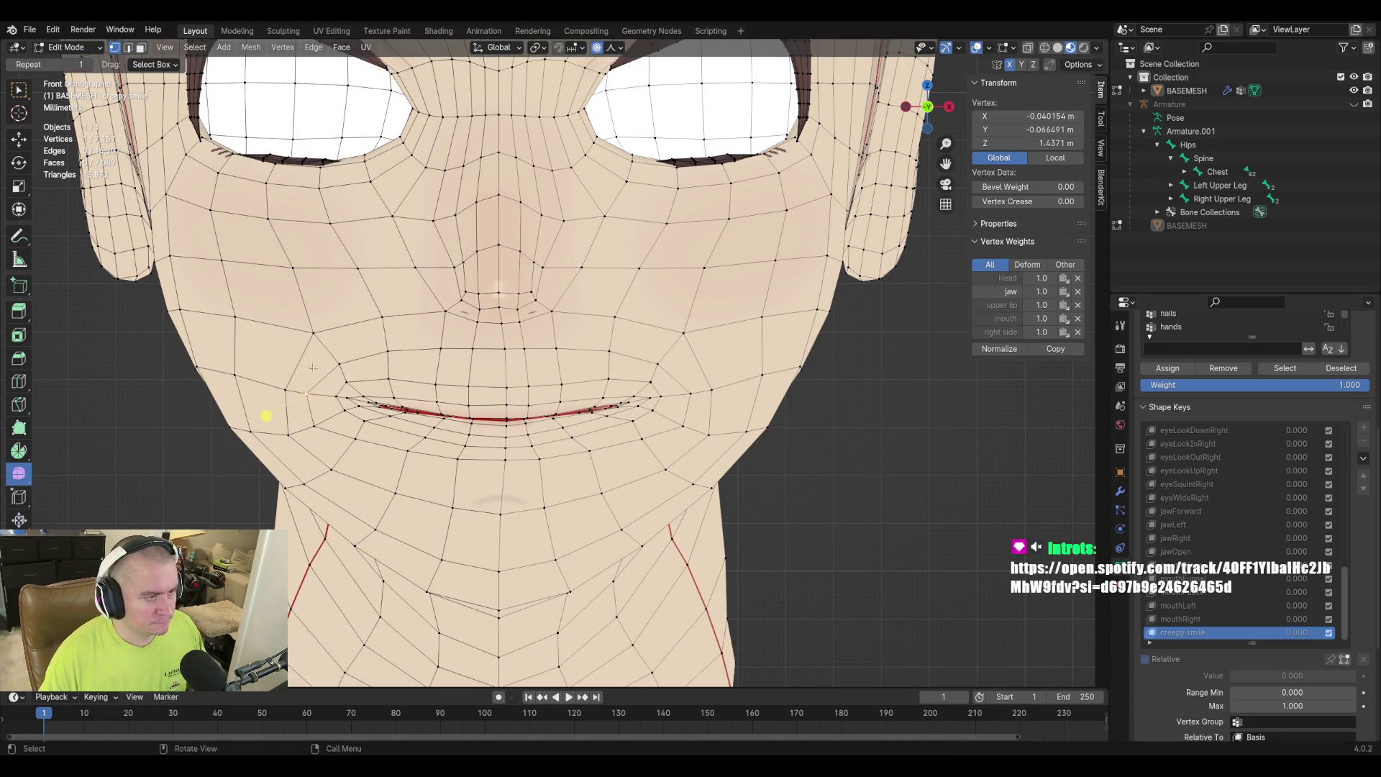
left_click(275, 387)
key("g")
left_click(394, 379)
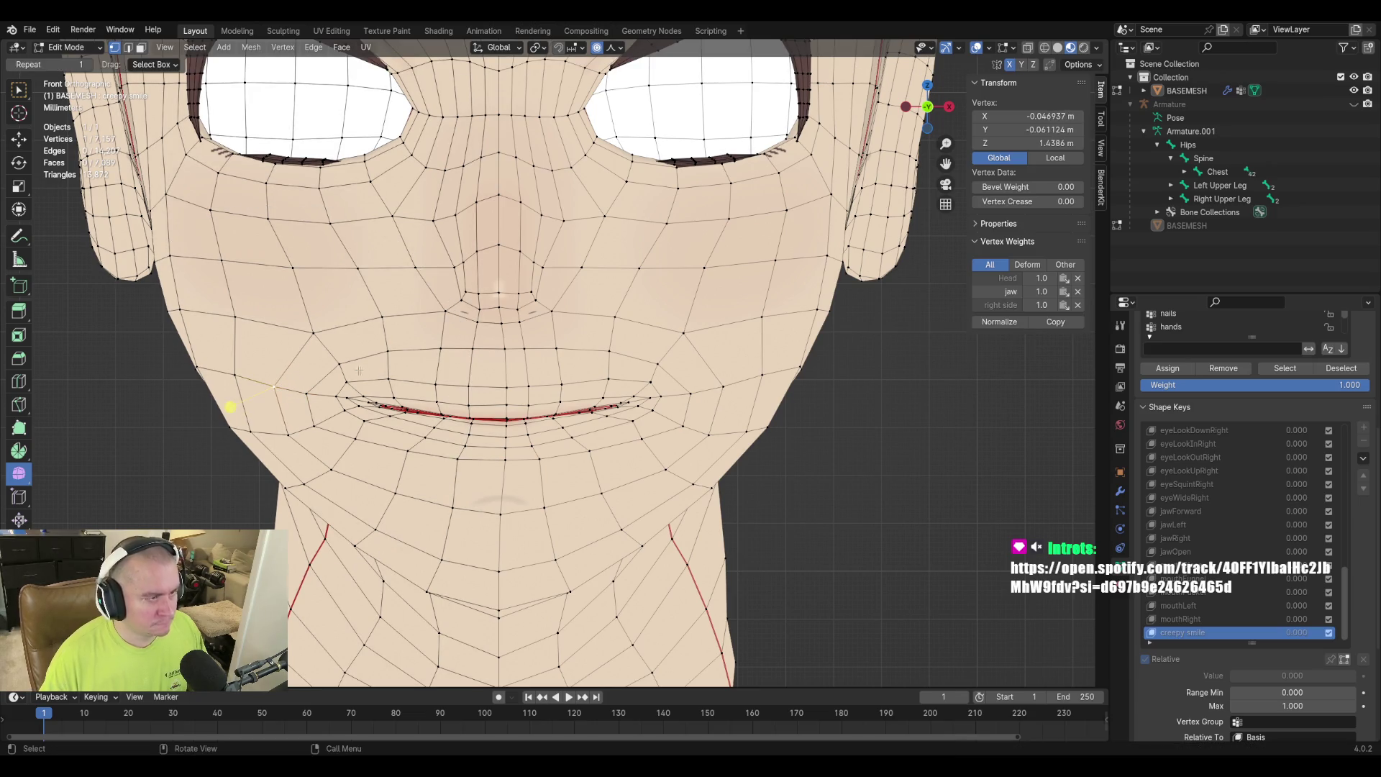
left_click(314, 333)
key("g")
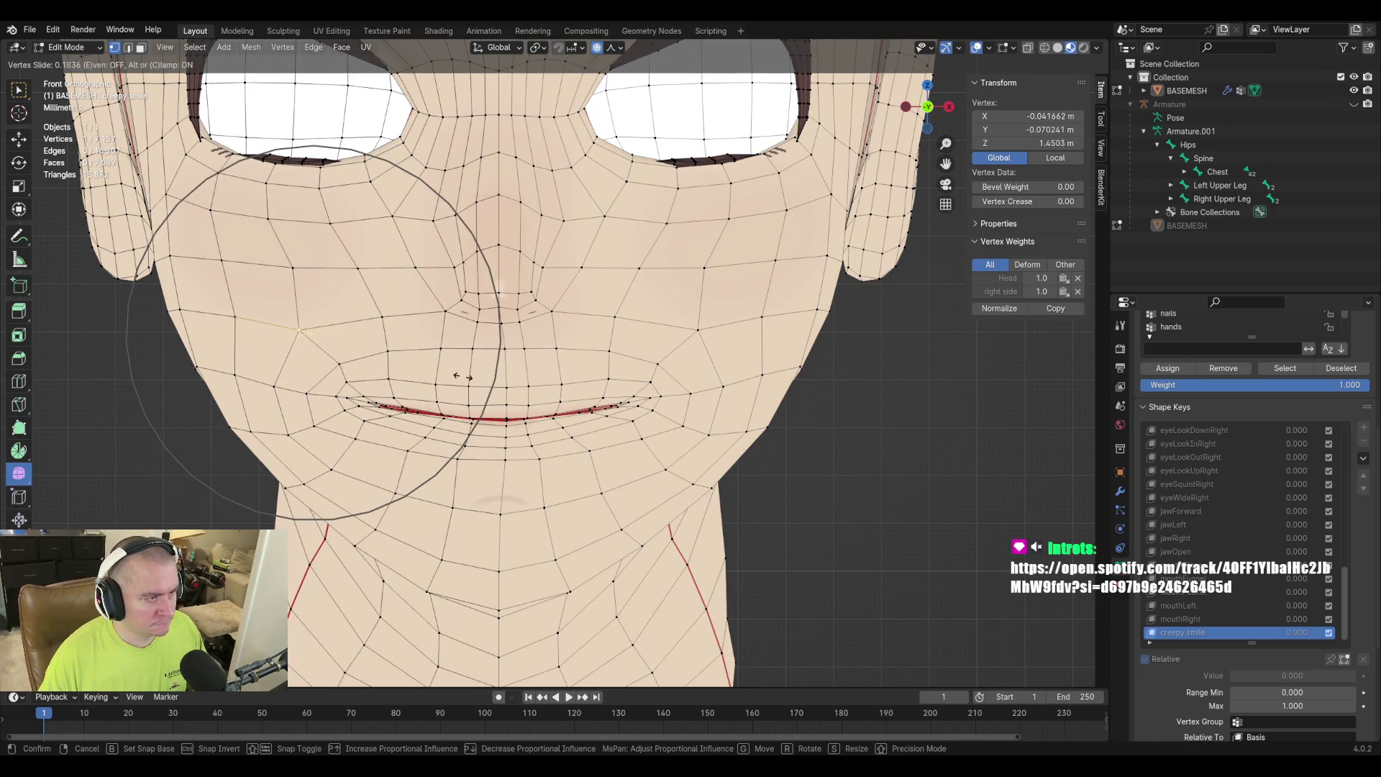
left_click(462, 377)
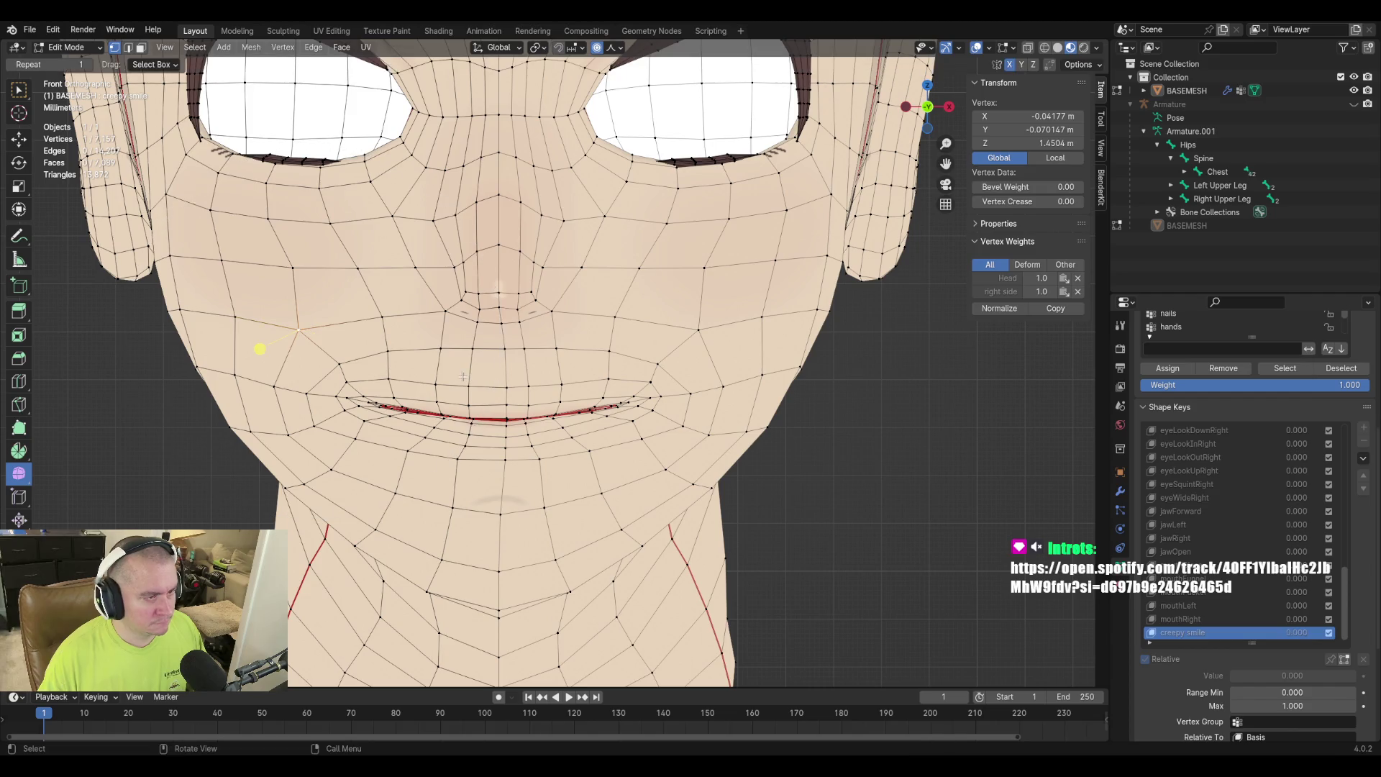
Reposition the vertices at the other mouth corner and move a jaw vertex vertically.
left_click(695, 393)
key("g")
key("g")
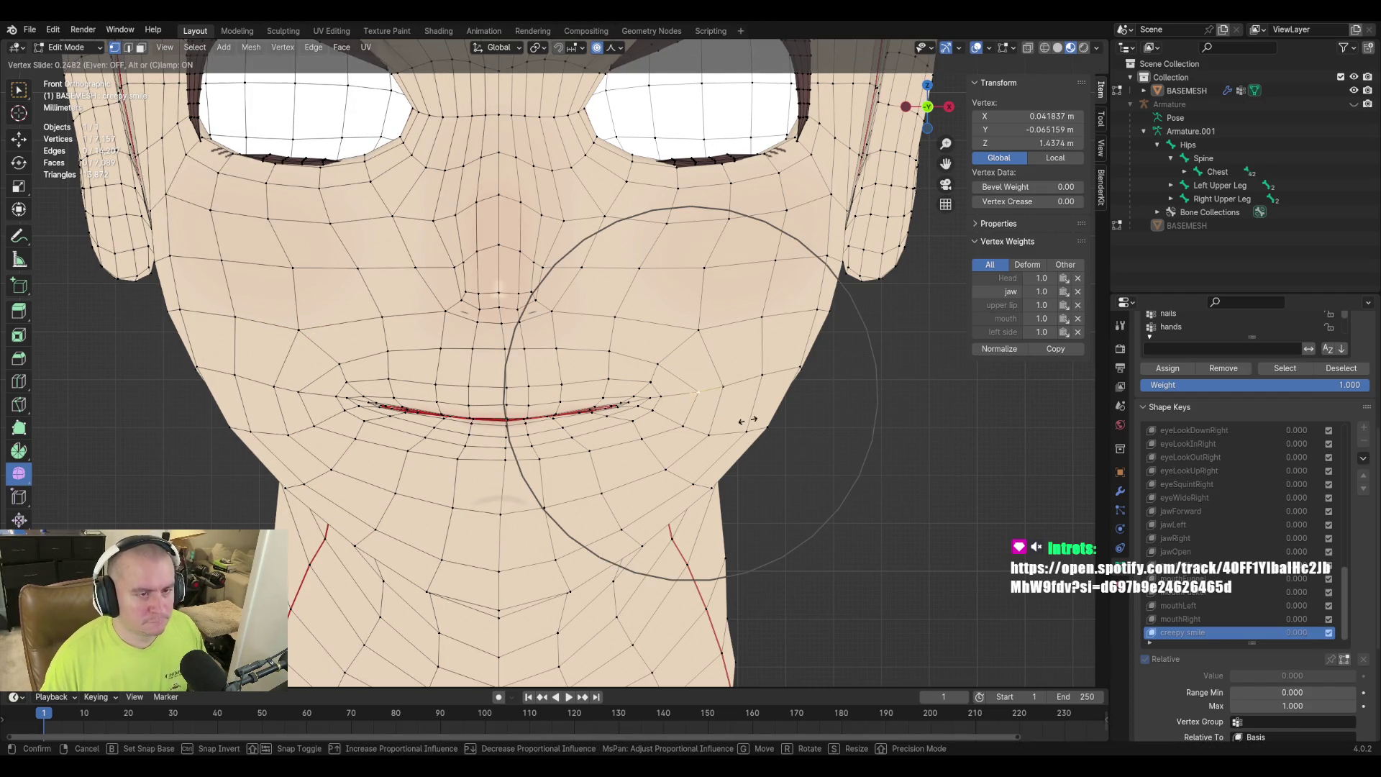
left_click(741, 415)
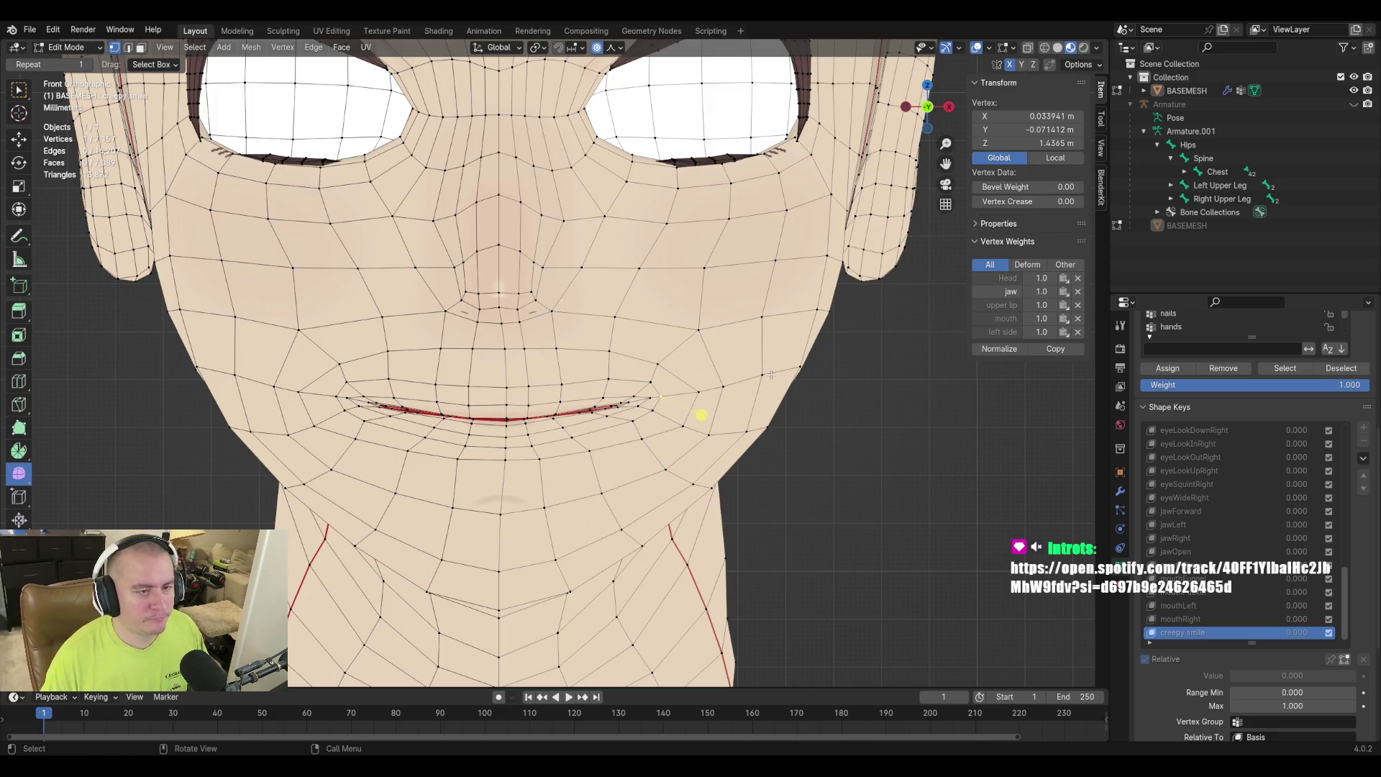
key("g")
key("g")
left_click(710, 414)
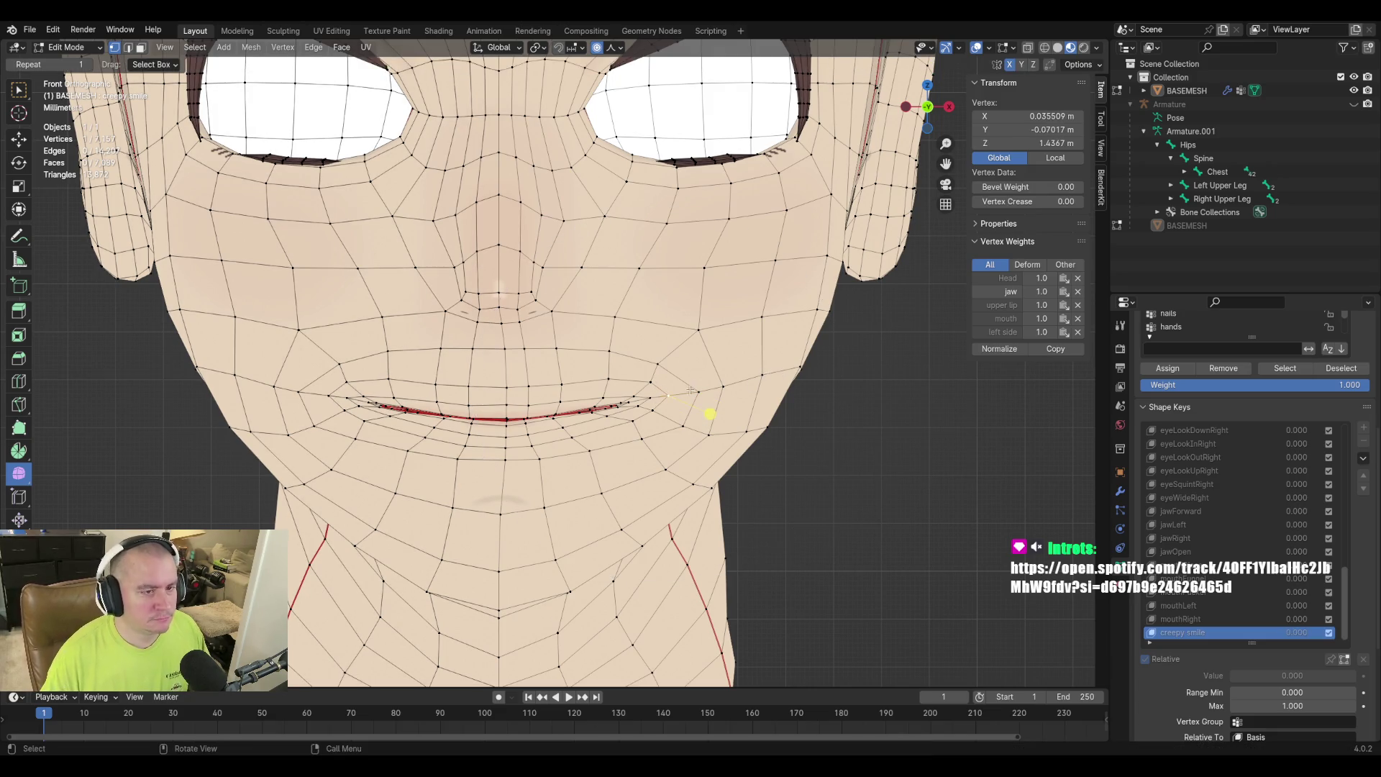
key("g")
key("g")
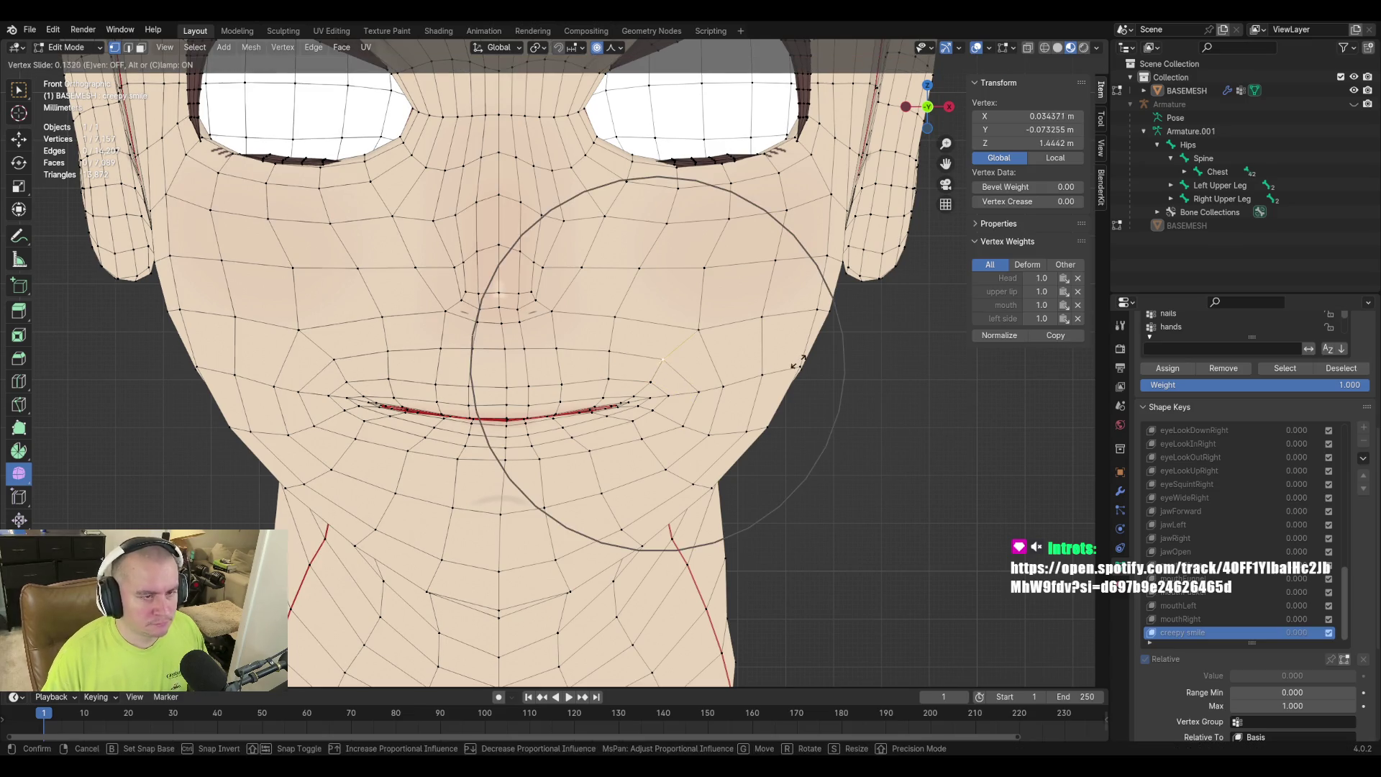
left_click(764, 400)
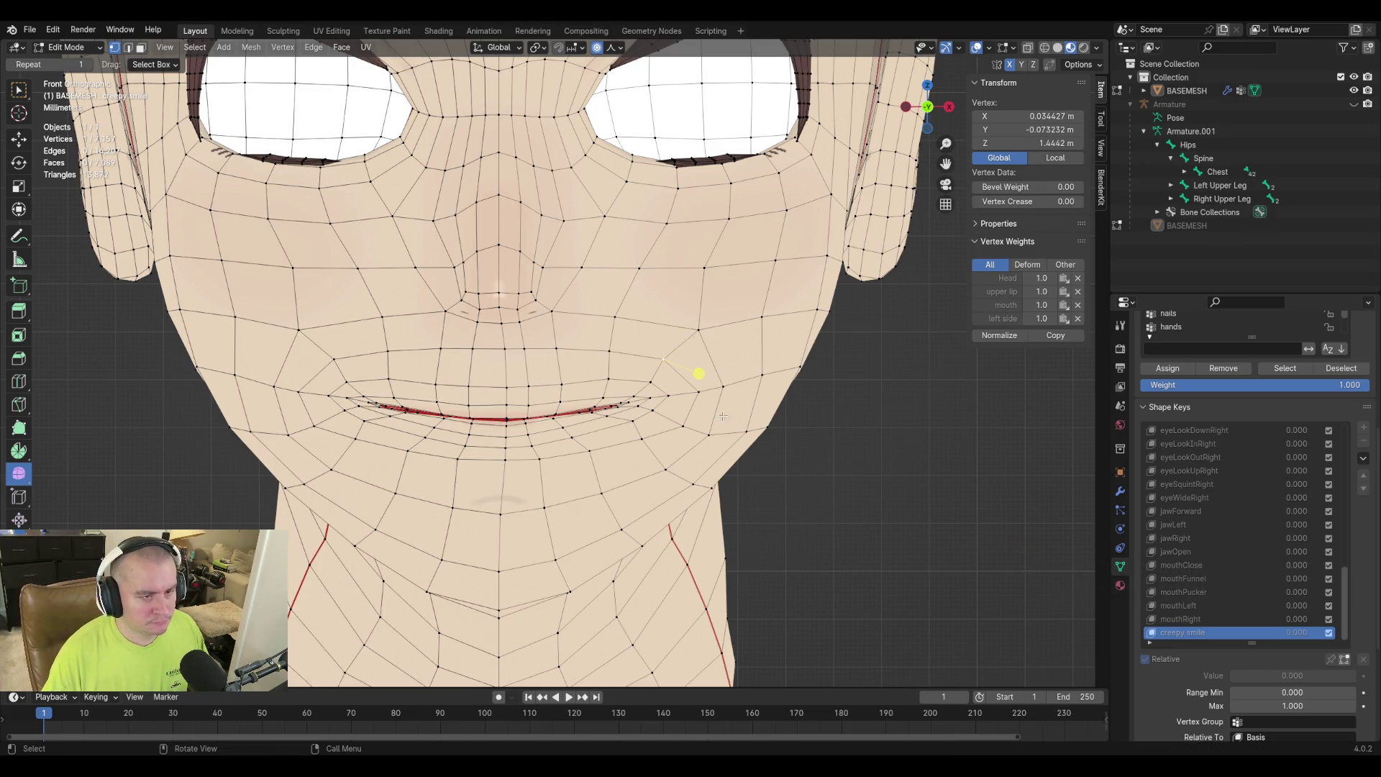
left_click(667, 394)
key("g")
key("z")
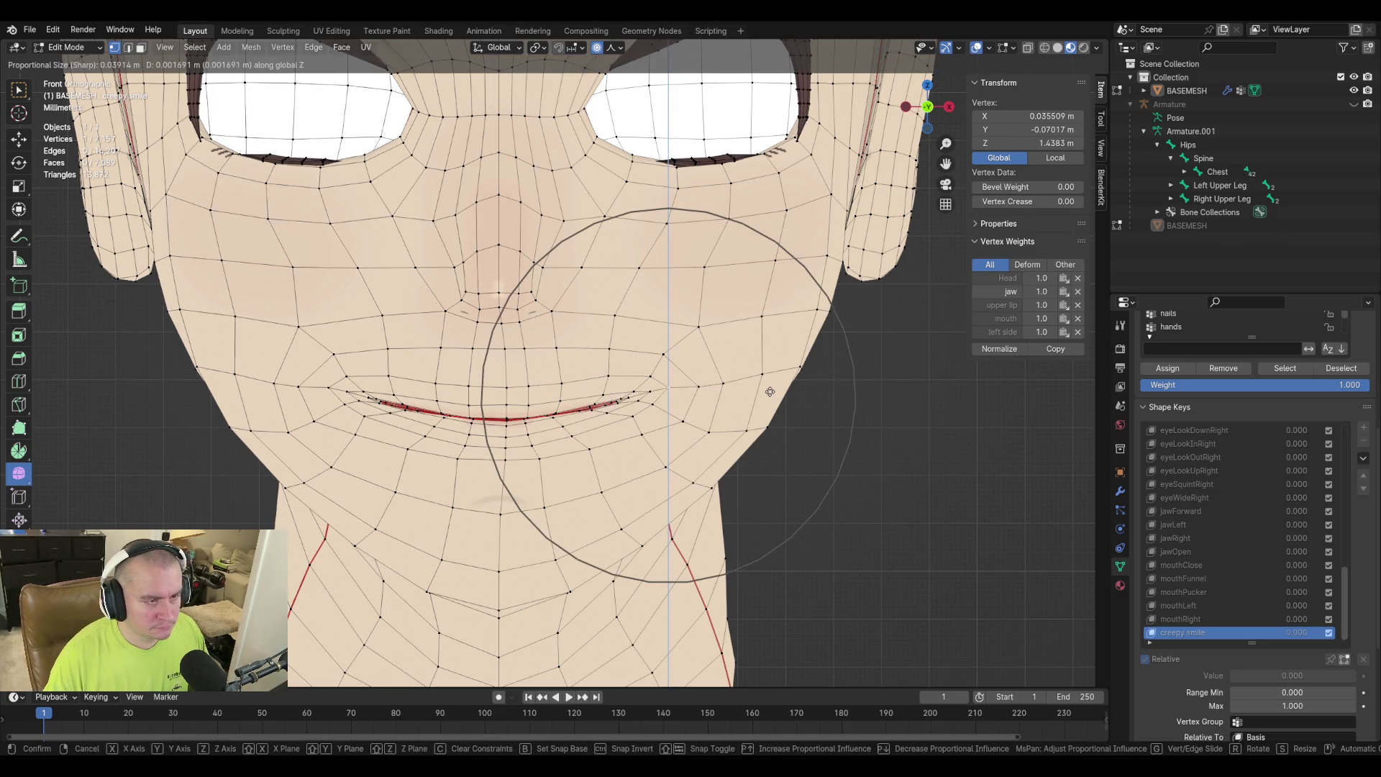
scroll(768, 389, "up", 1)
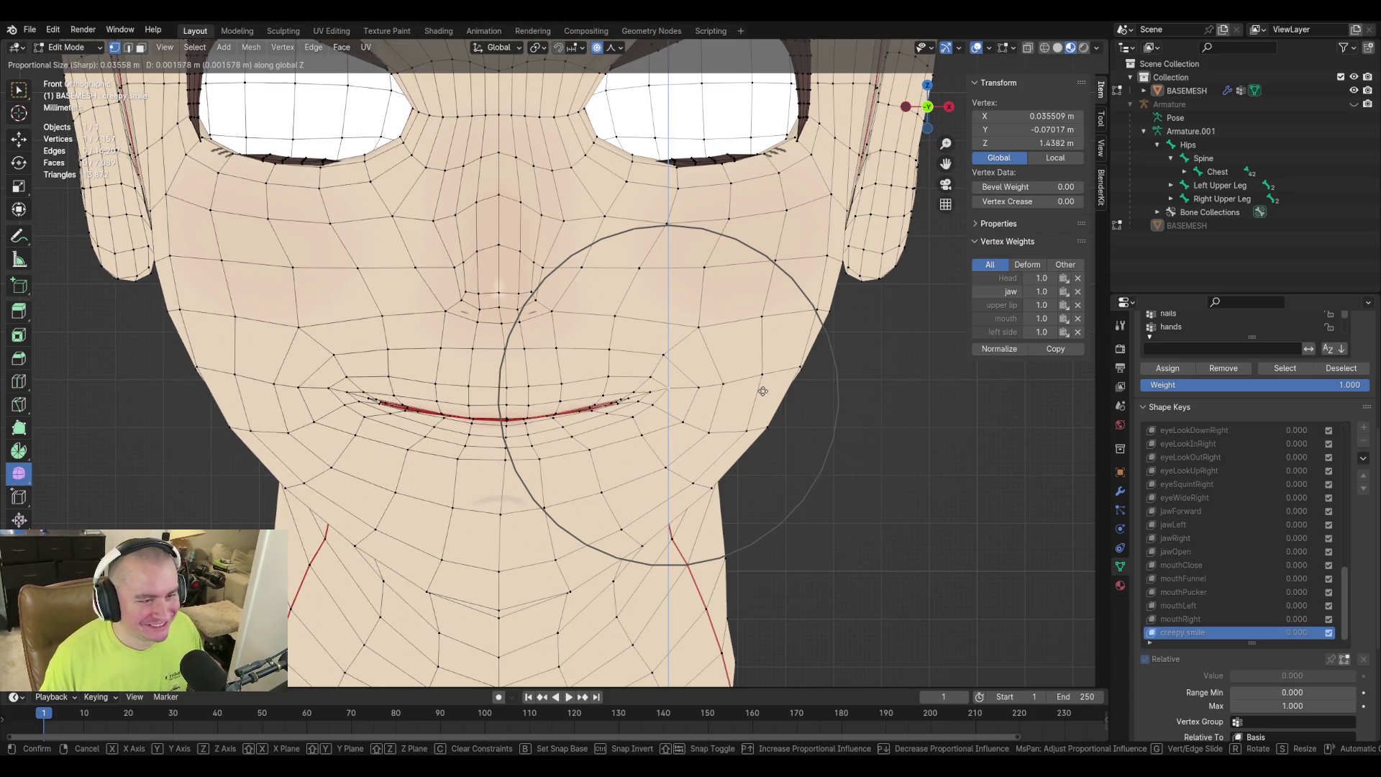
left_click(709, 413)
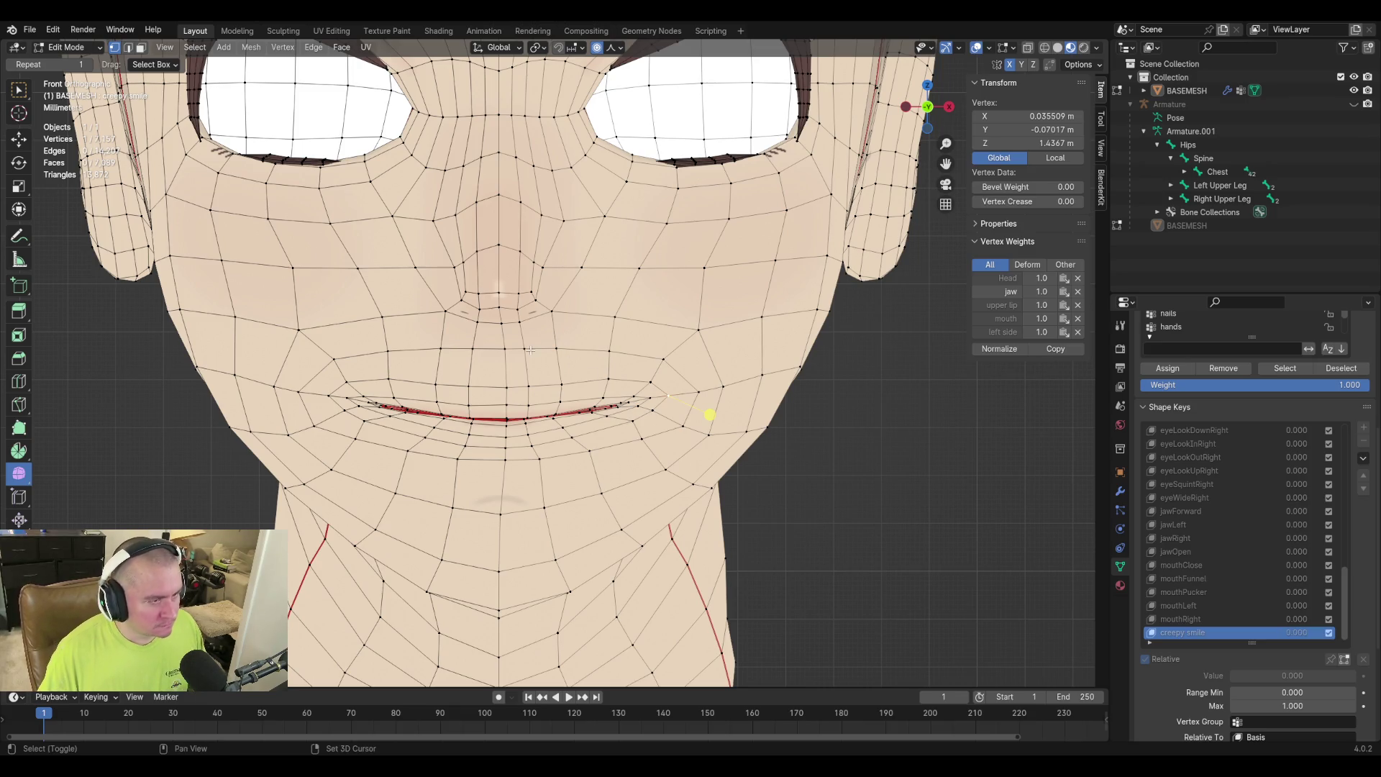
Move the mirrored left mouth-corner vertex and an outer cheek vertex with soft falloff.
middle_click_drag(522, 362, 548, 355, "shift")
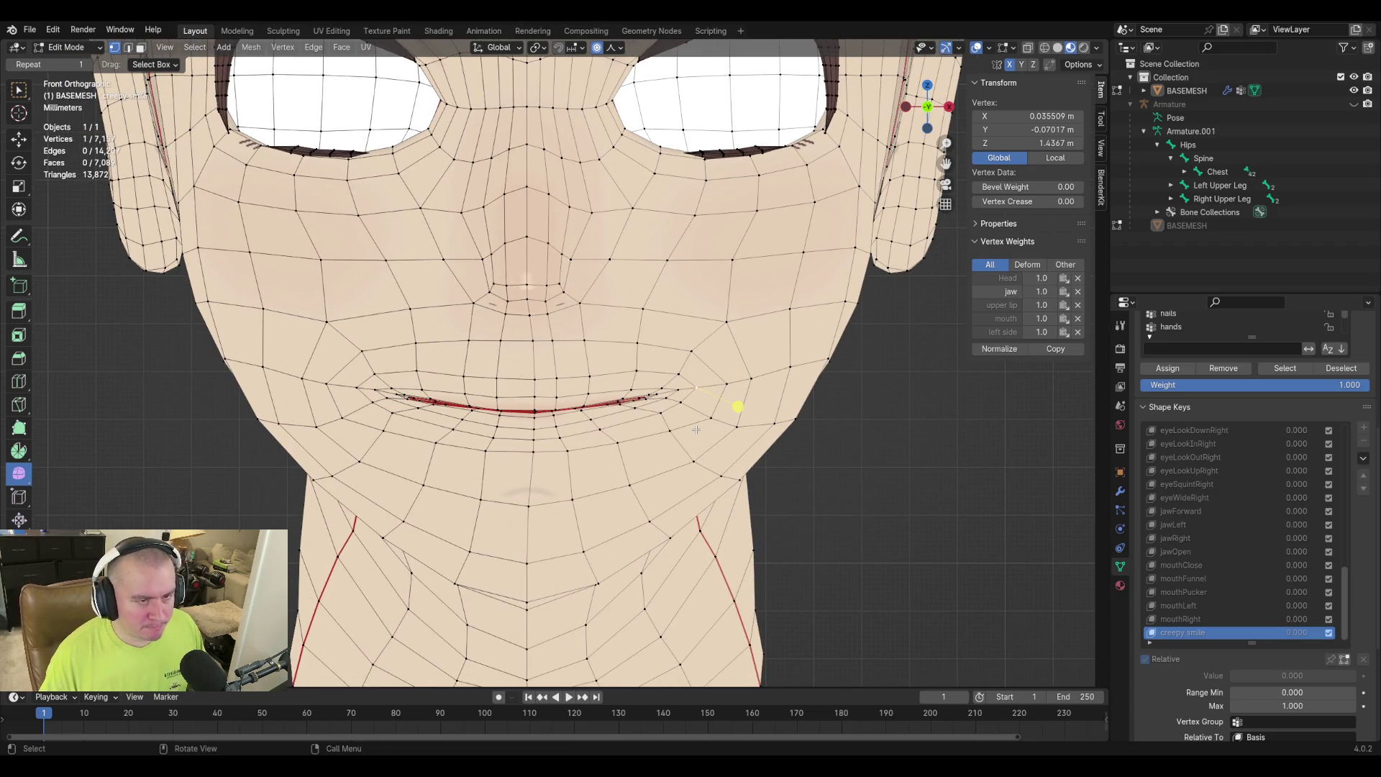
left_click(343, 418)
left_click(711, 420)
key("g")
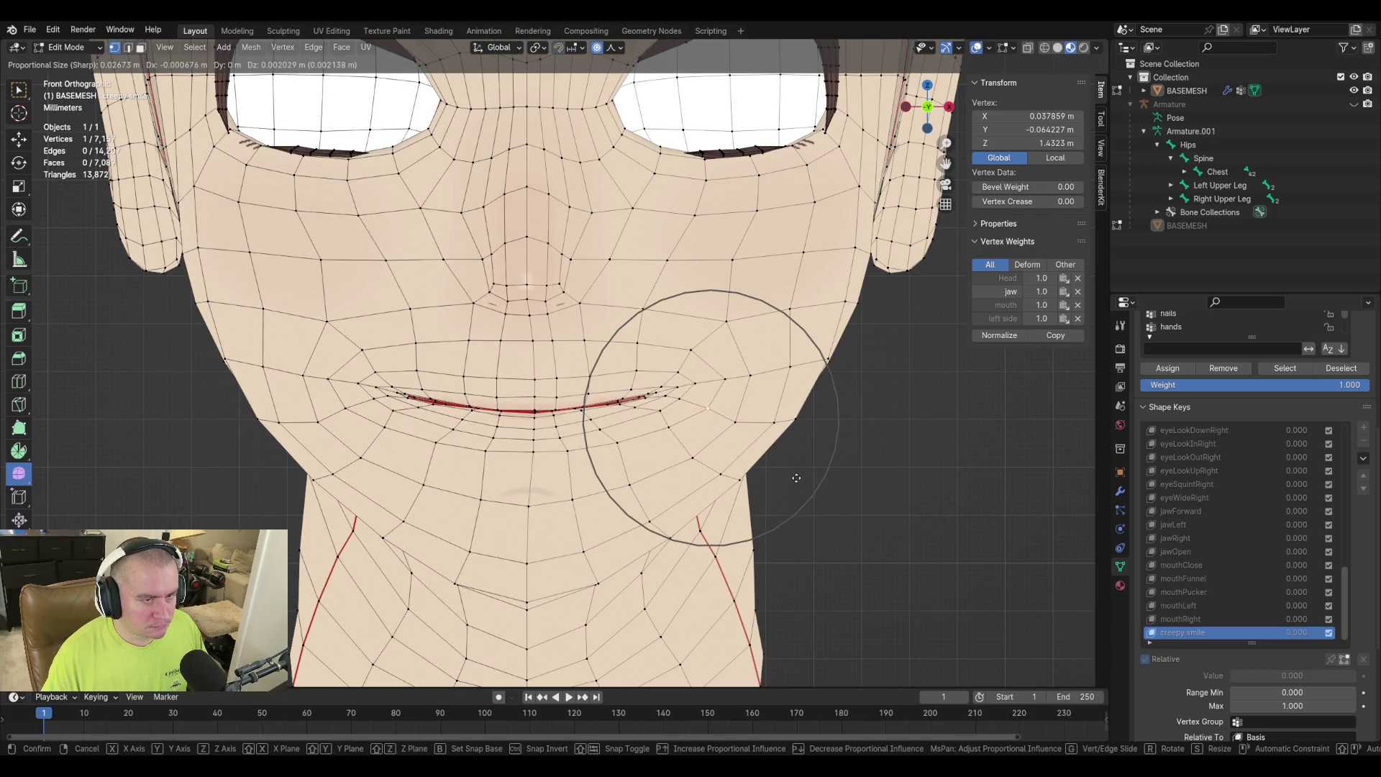
left_click(797, 478)
left_click(744, 428)
key("g")
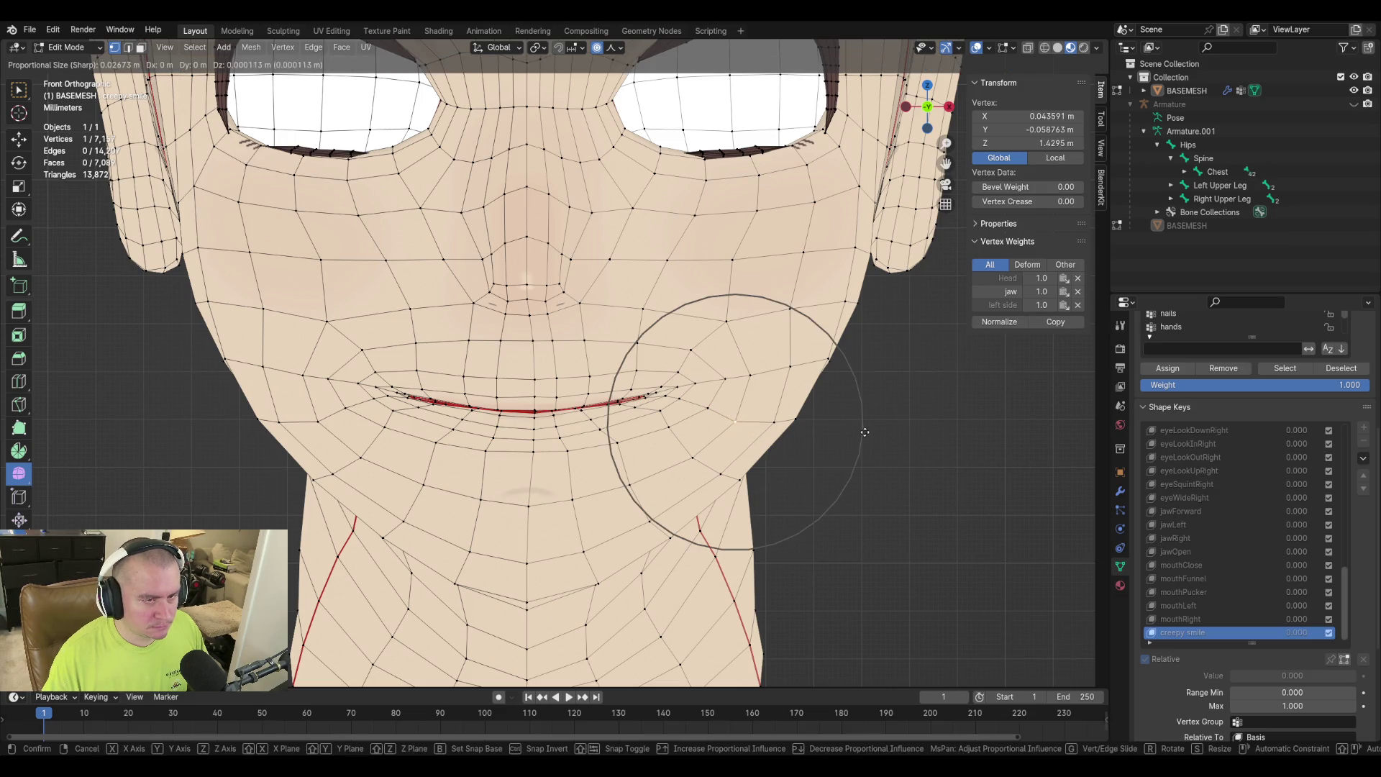
left_click(777, 441)
mouse_move(777, 441)
middle_mouse_down()
mouse_move(582, 496)
mouse_move(623, 477)
middle_mouse_up()
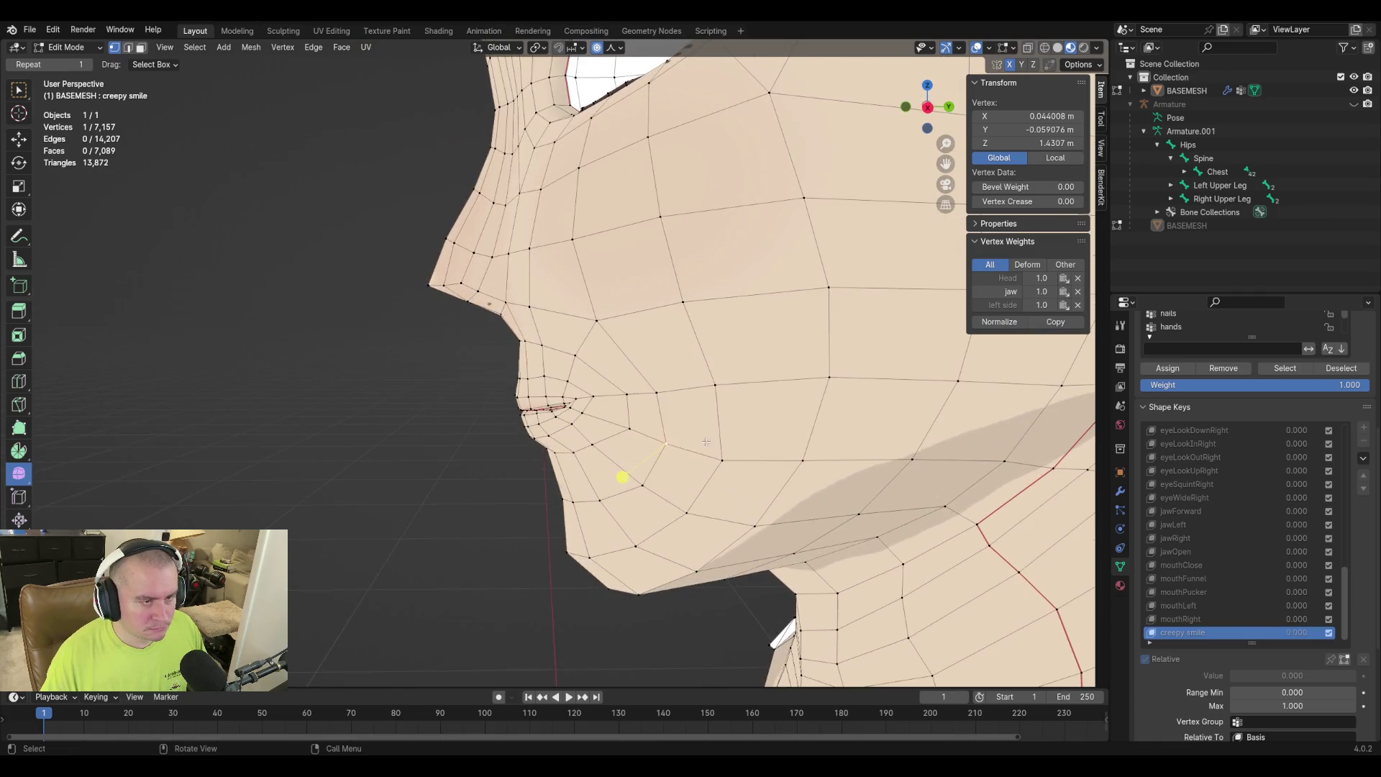
Nudge a lip-corner vertex and another vertex near the mouth corner with soft falloff.
left_click(600, 403)
key("g")
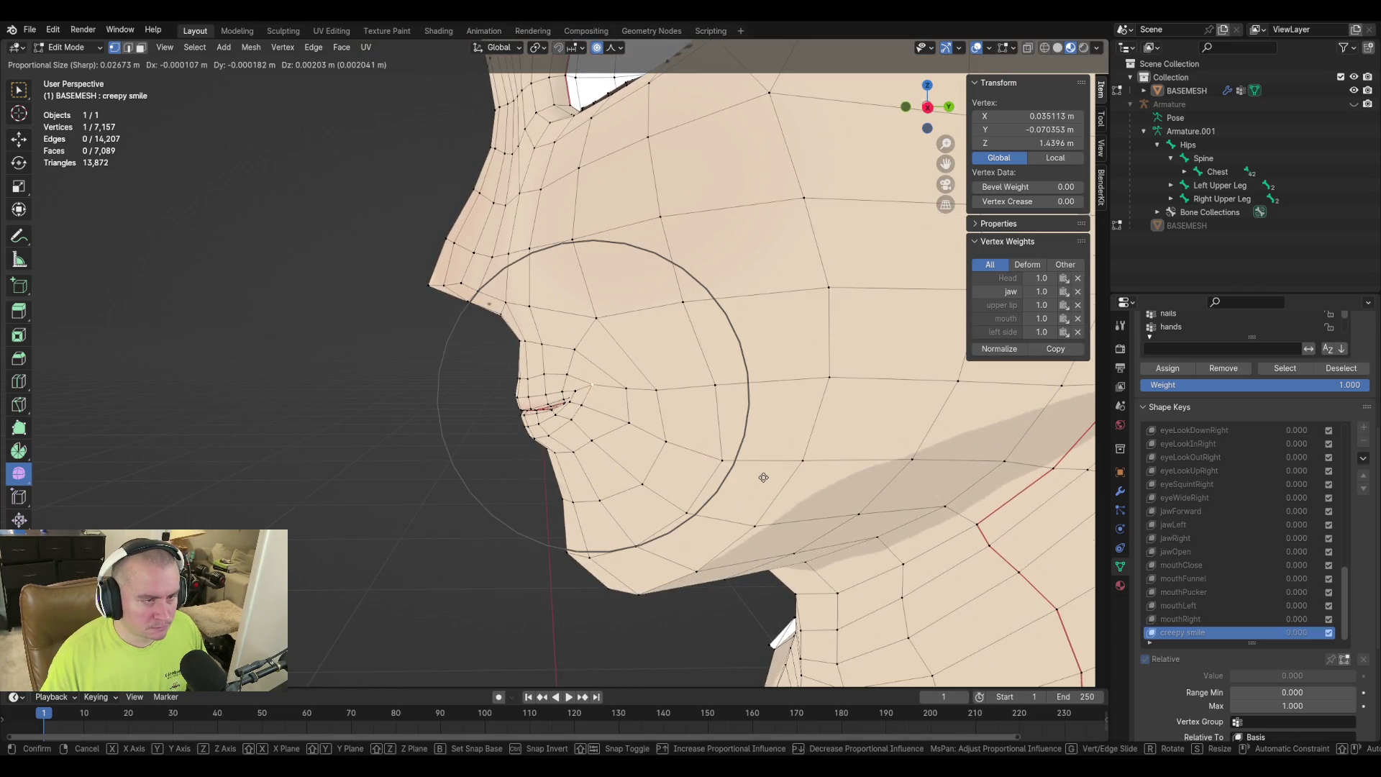
left_click(764, 480)
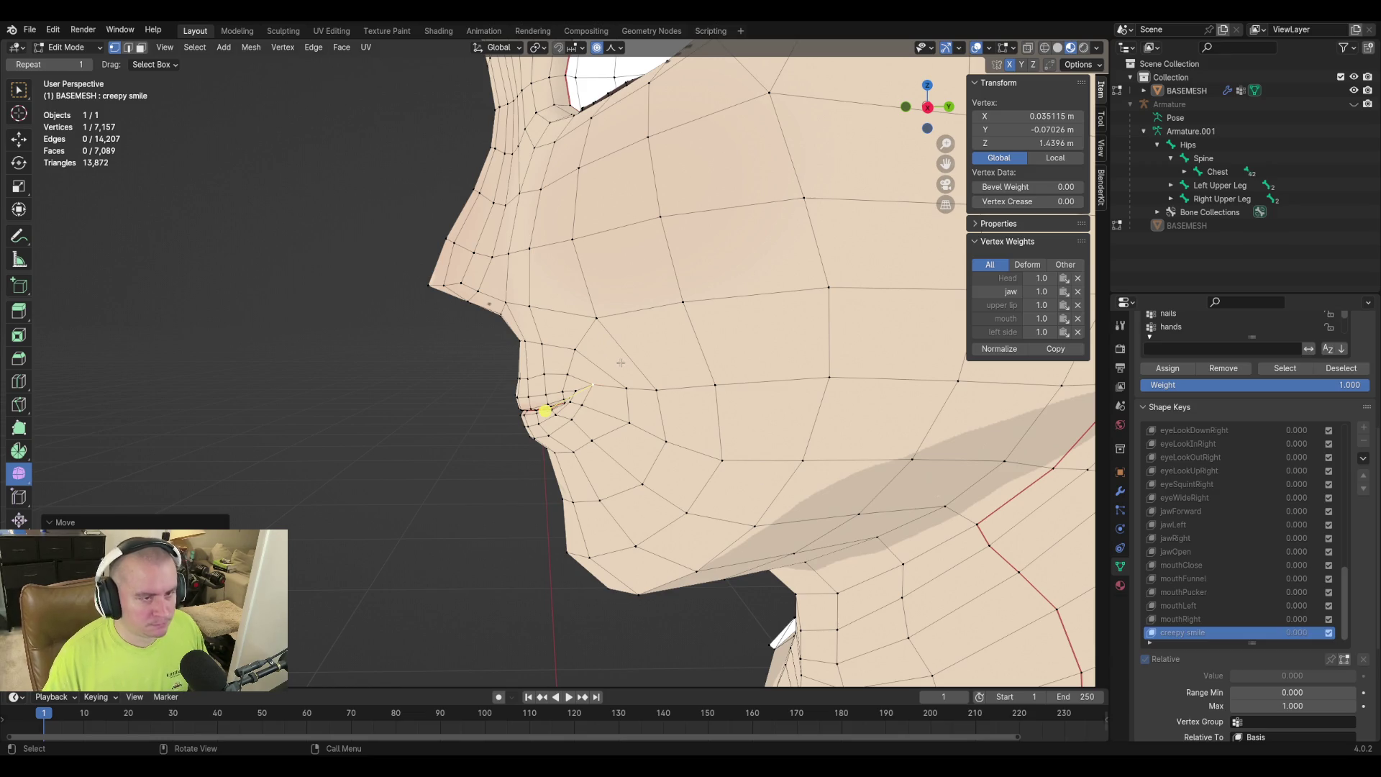
middle_click_drag(603, 404, 820, 402)
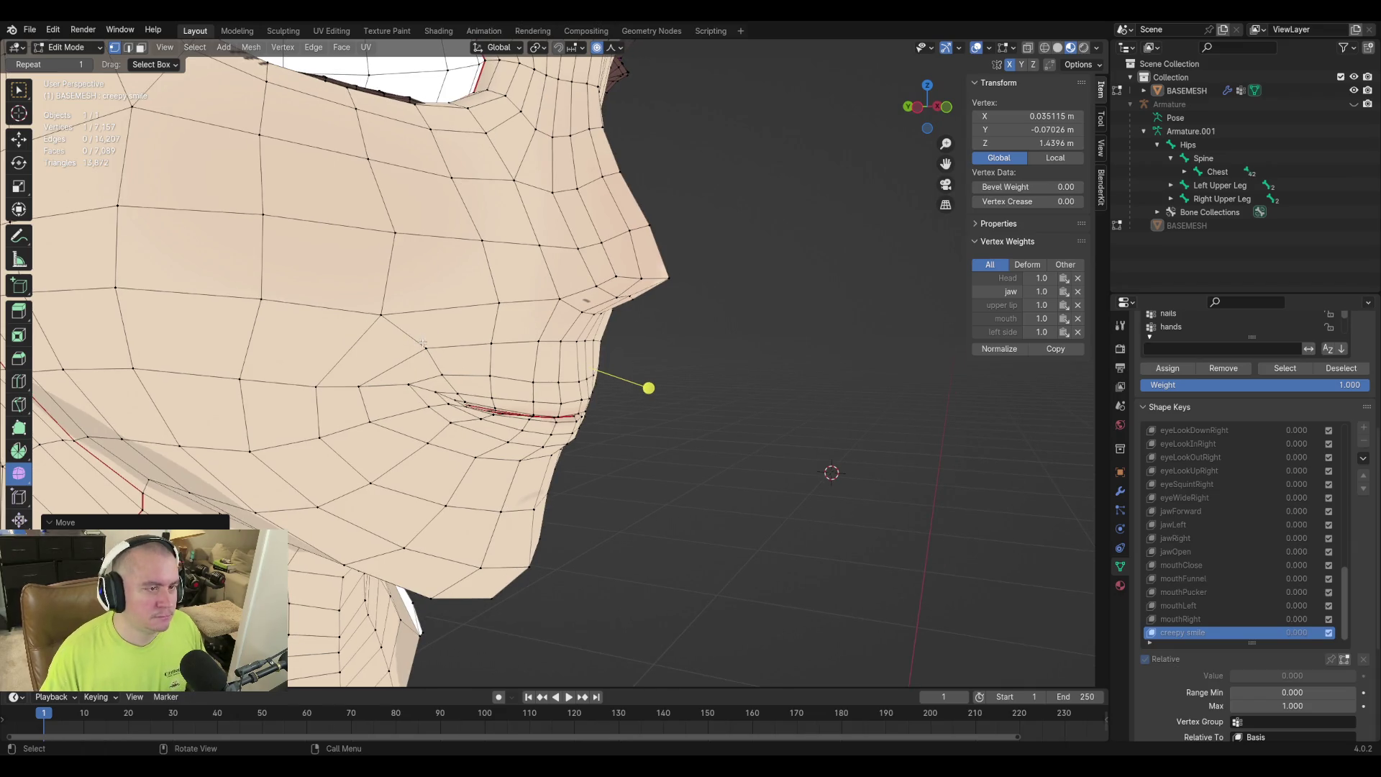
left_click(423, 347)
key("g")
left_click(538, 299)
mouse_move(538, 299)
middle_mouse_down()
mouse_move(555, 399)
mouse_move(576, 400)
middle_mouse_up()
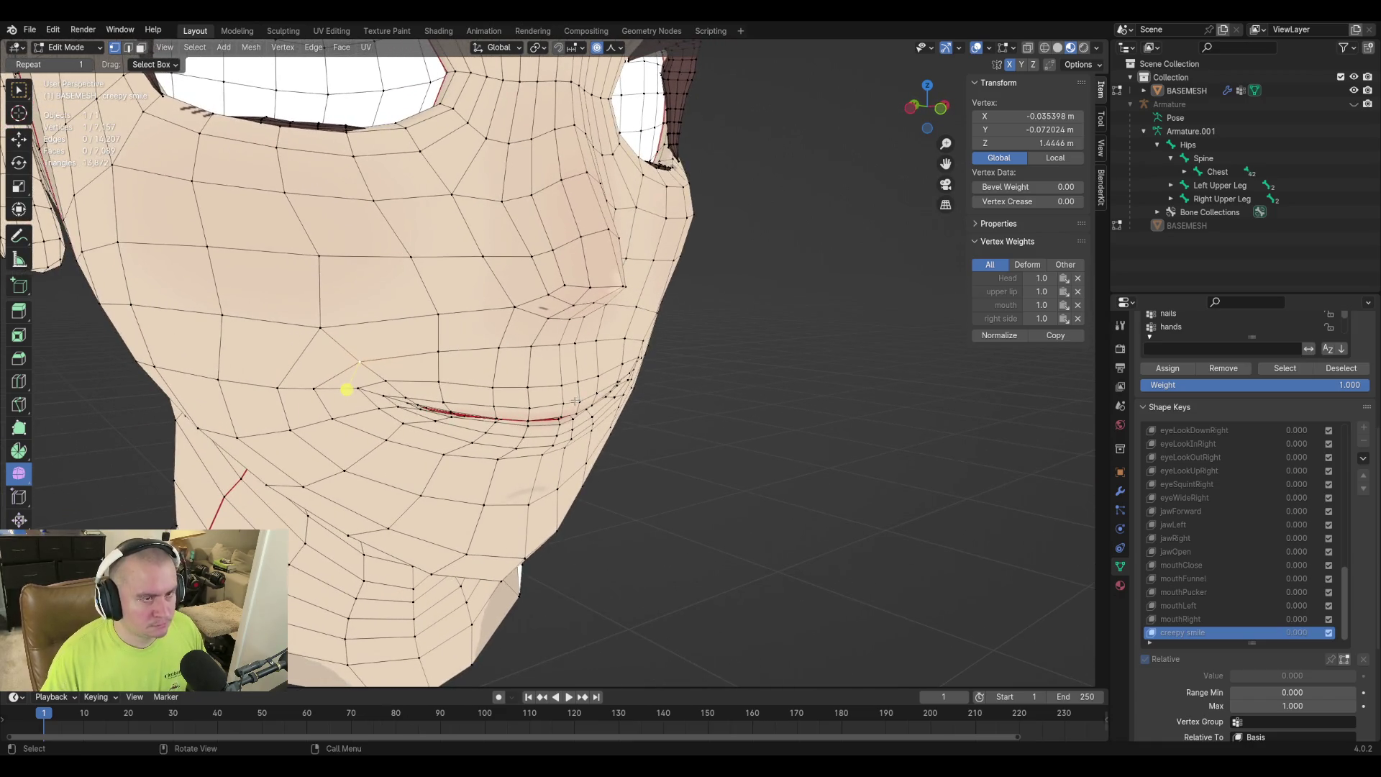
Preview the smile in Object Mode by raising creepy smile, then return to Edit Mode.
key("Tab")
mouse_move(1280, 640)
left_mouse_down()
mouse_move(1340, 640)
mouse_move(1232, 641)
mouse_move(1357, 640)
mouse_move(1231, 641)
mouse_move(1356, 641)
mouse_move(1231, 640)
mouse_move(1357, 641)
mouse_move(1232, 640)
mouse_move(1306, 640)
mouse_move(1274, 640)
left_mouse_up()
key("Tab")
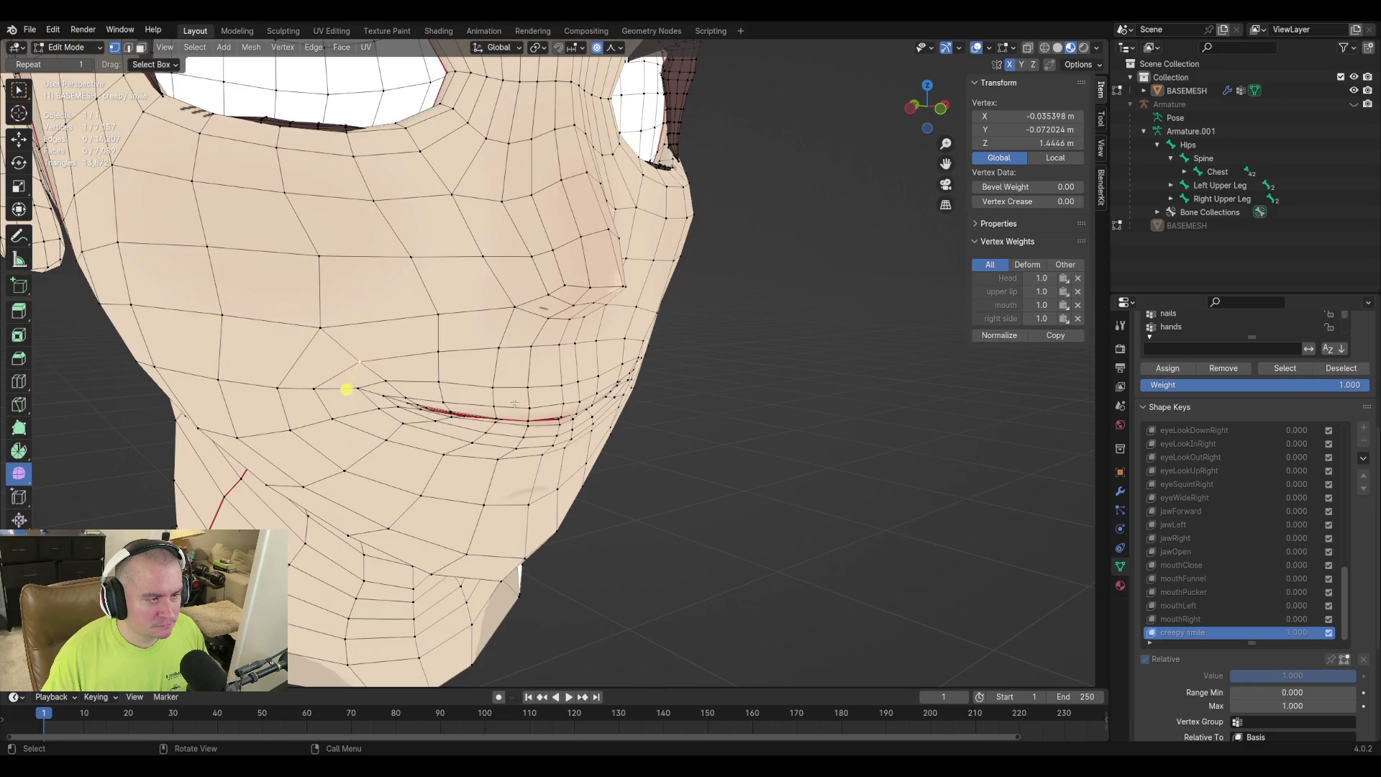
Adjust a left cheek vertex and move a chin vertex with proportional falloff.
left_click(305, 424)
key("g")
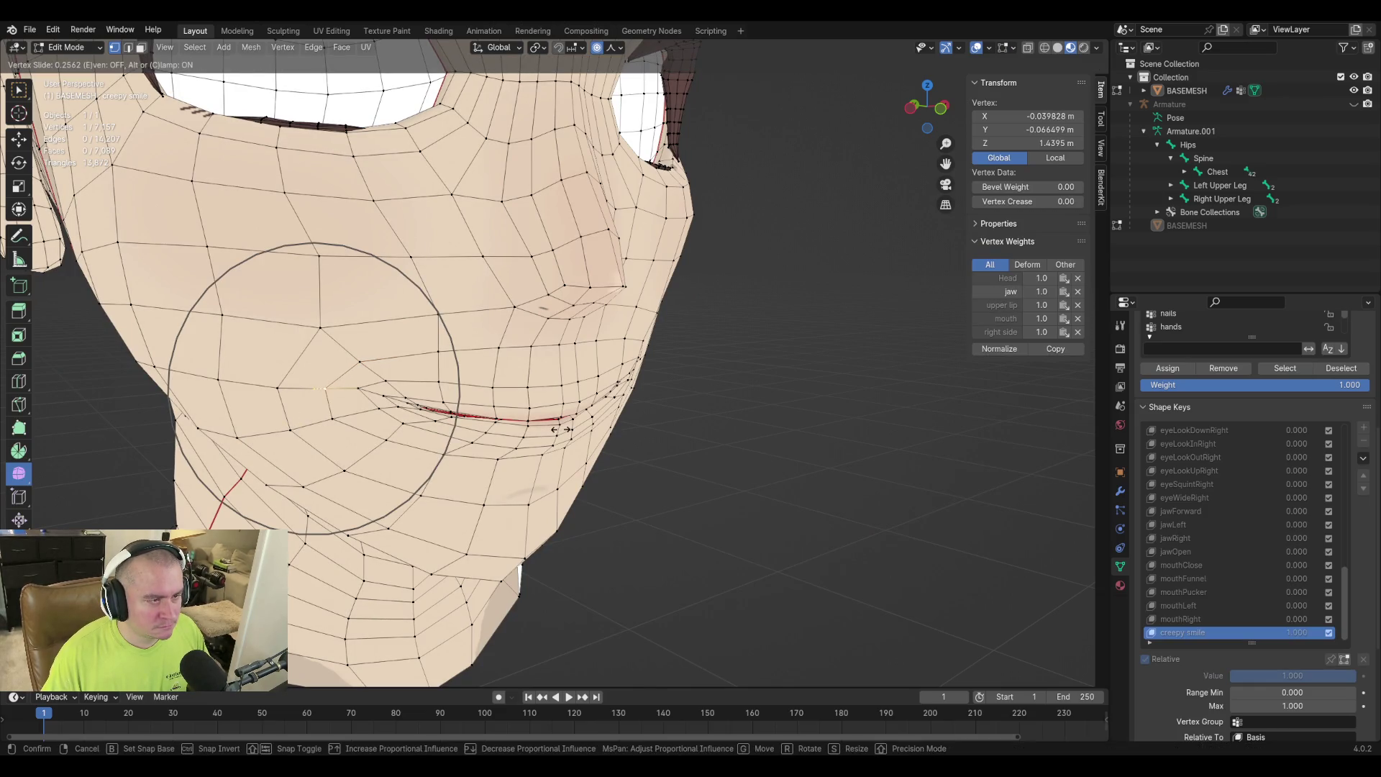
key("Escape")
middle_click_drag(739, 412, 697, 360)
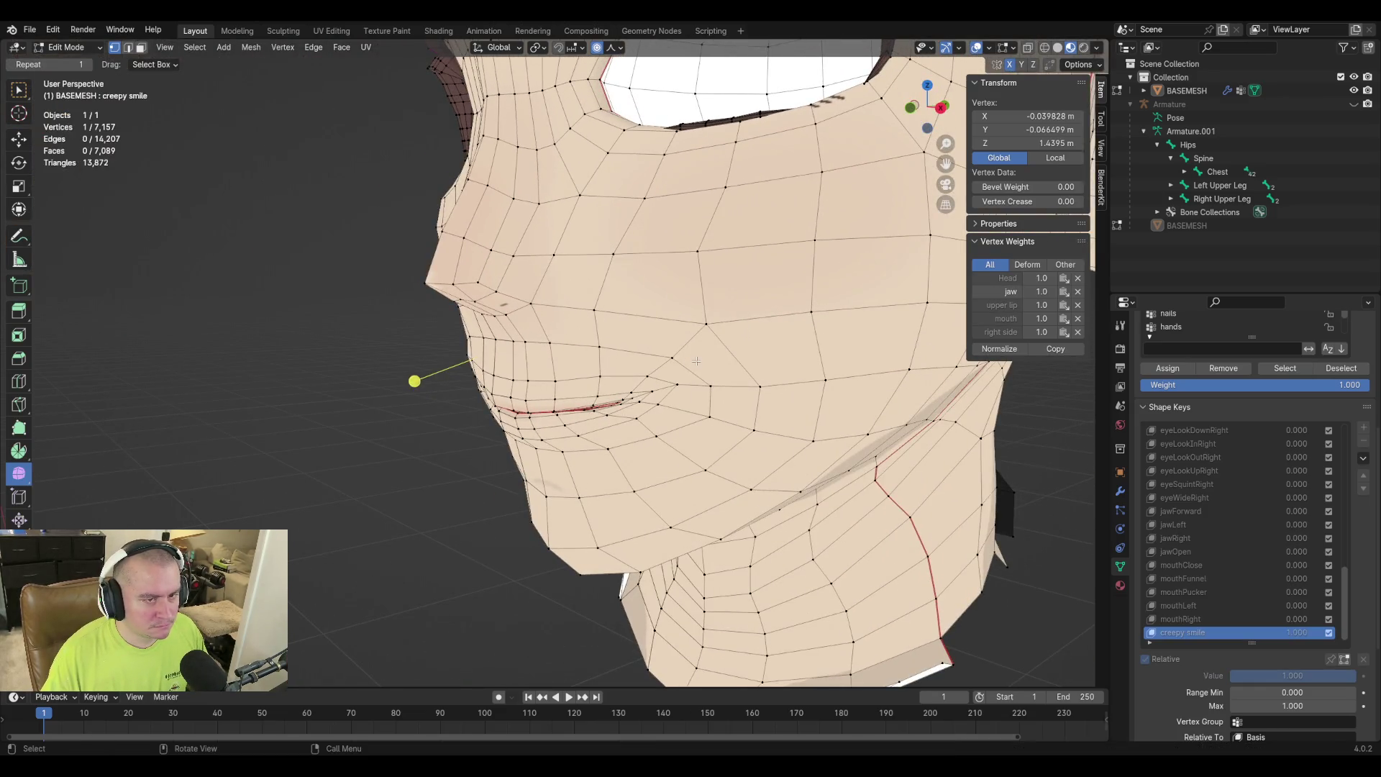
left_click(705, 387)
key("g")
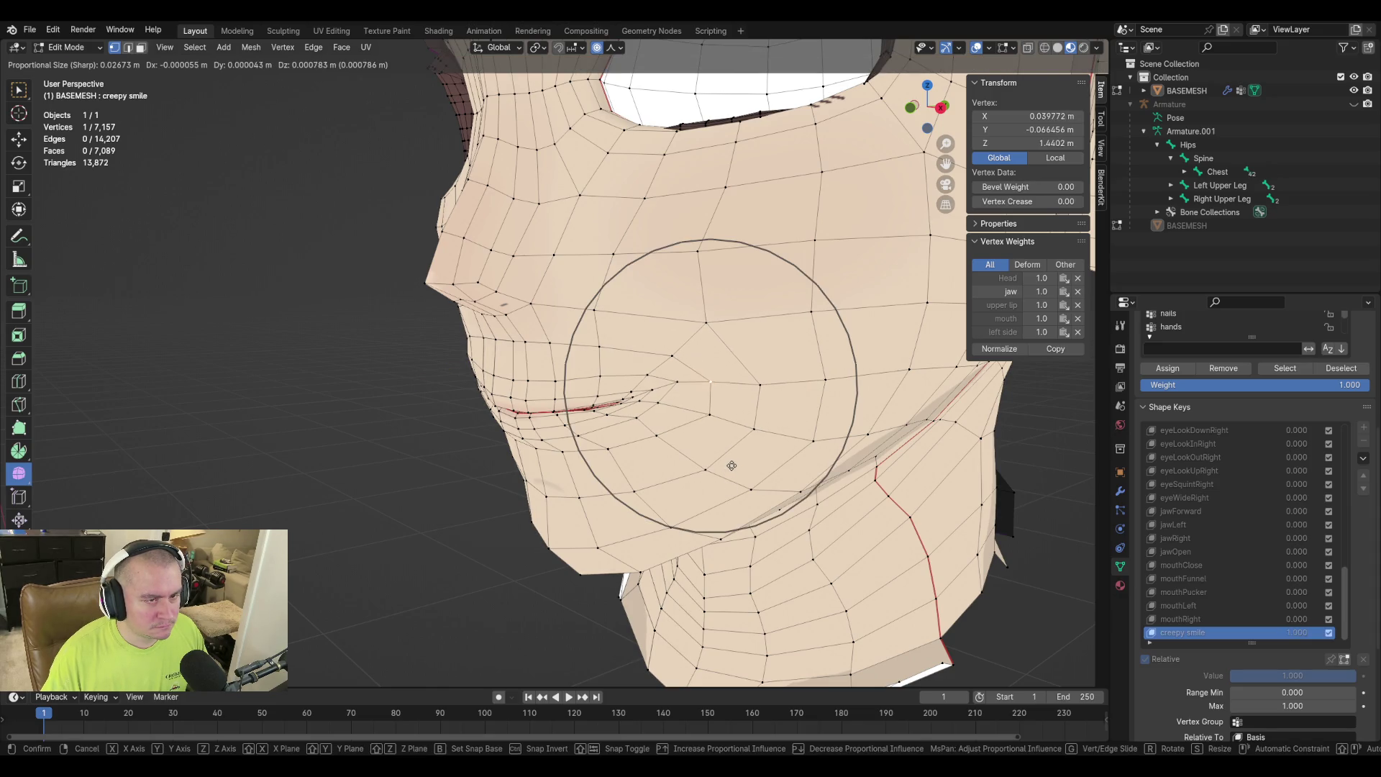
left_click(732, 469)
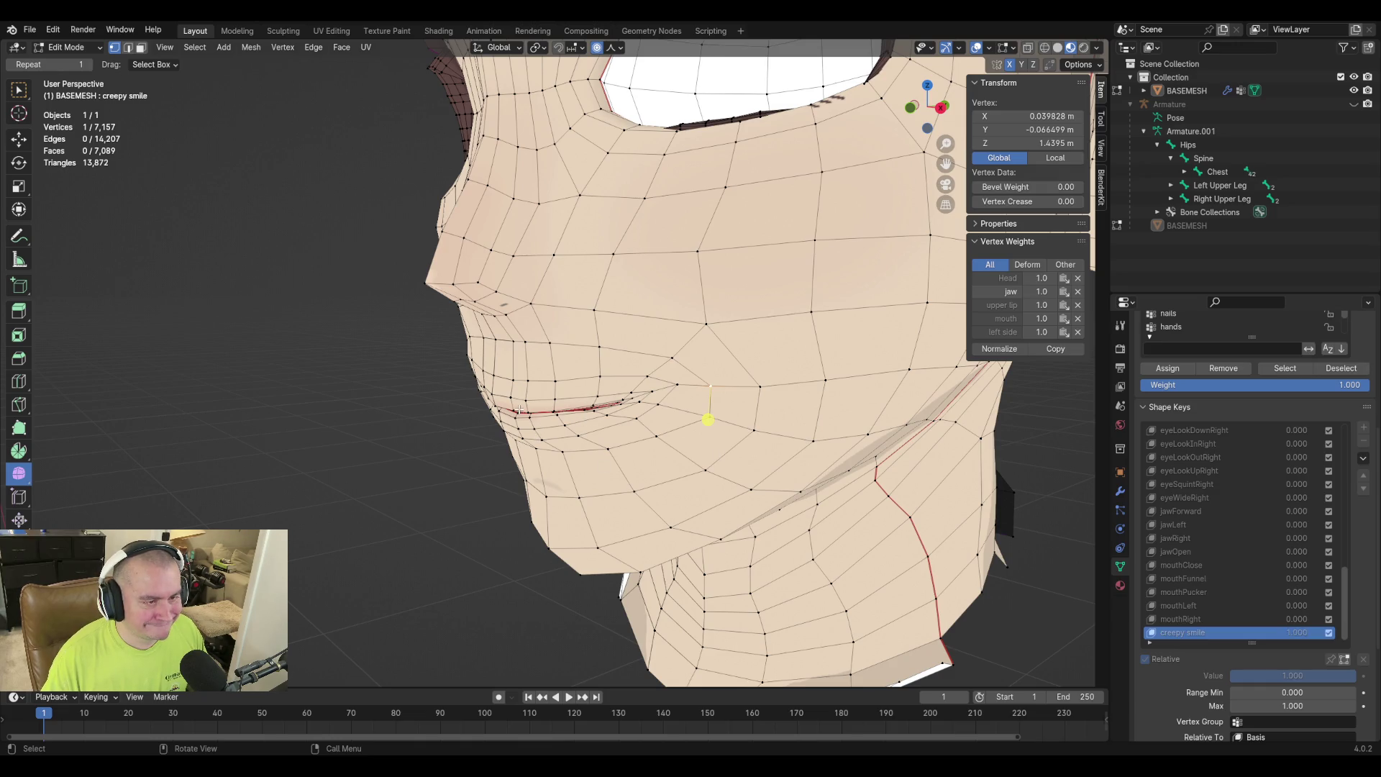
left_click(536, 444)
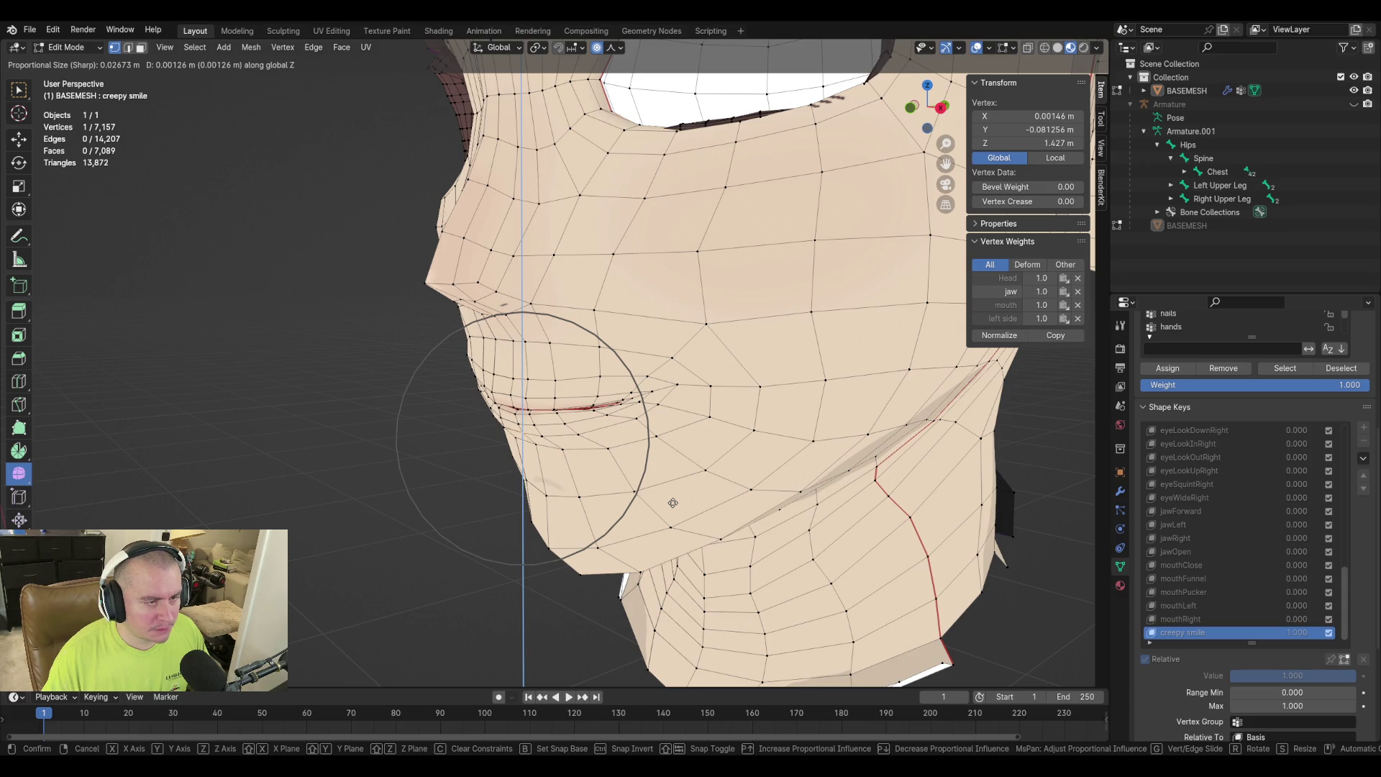
left_click(672, 503)
View the face from the front with overlays hidden in Object Mode.
key("KP_1")
scroll(654, 480, "down", 4)
scroll(654, 479, "up", 4)
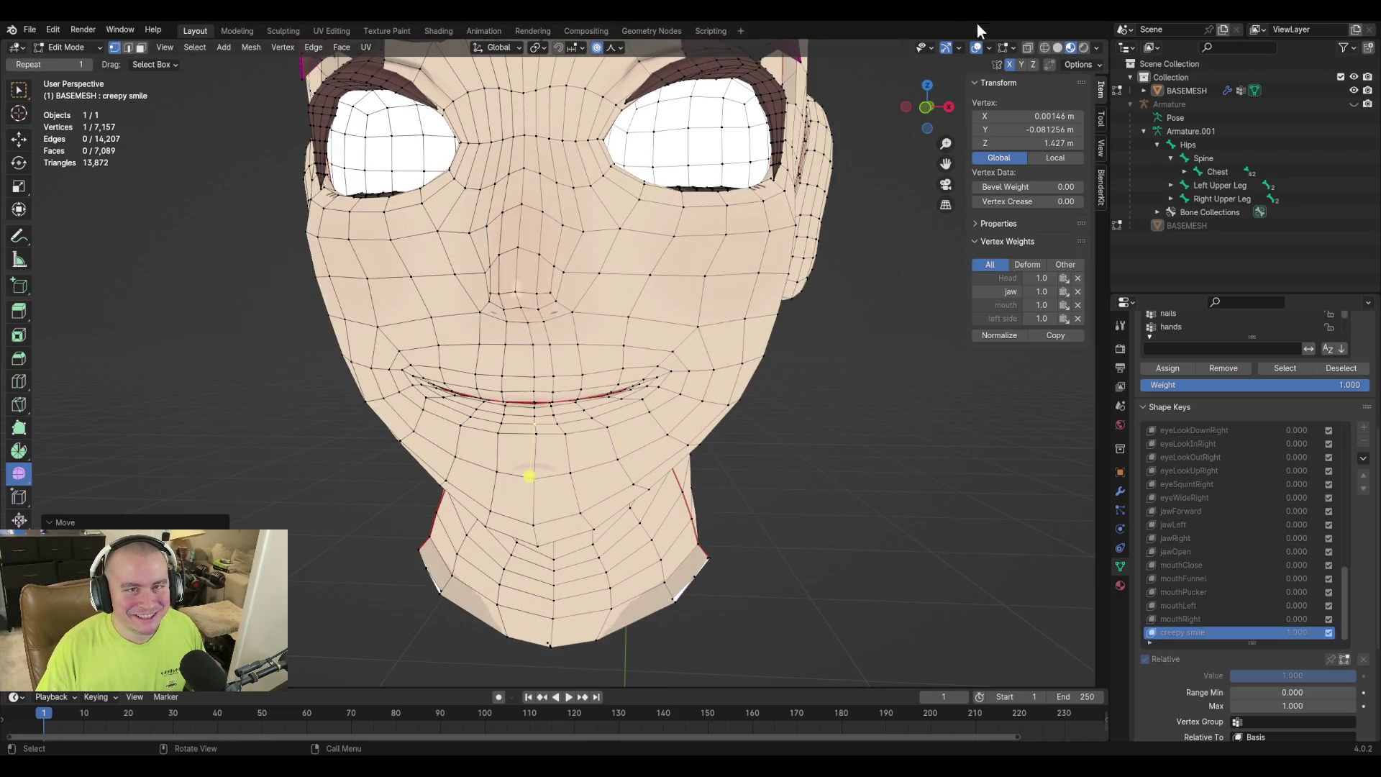
left_click(974, 47)
key("Tab")
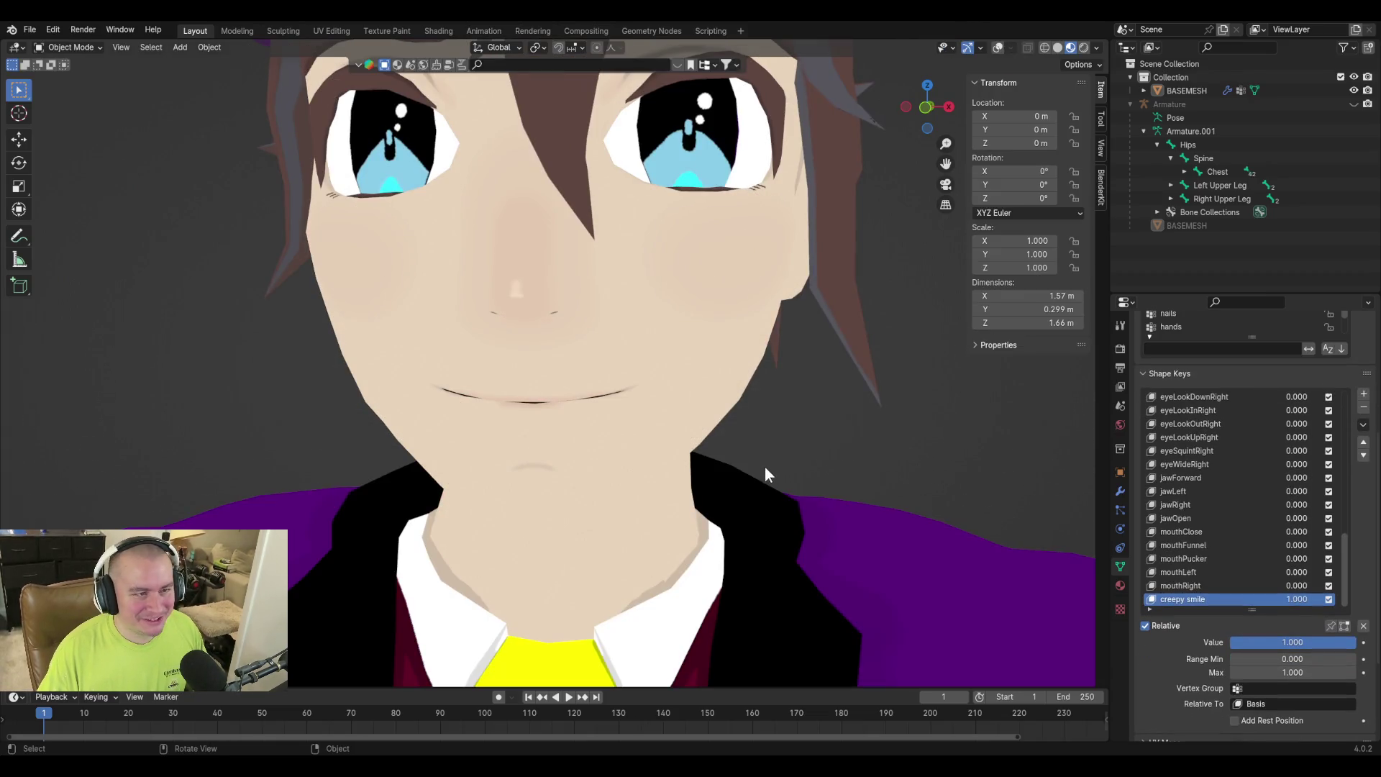
Return to Edit Mode with overlays shown, save purpledaddy4finalv2-3.blend, and deselect all vertices.
scroll(714, 447, "down", 2)
mouse_move(714, 448)
middle_mouse_down()
mouse_move(806, 466)
mouse_move(705, 451)
mouse_move(779, 439)
mouse_move(693, 451)
mouse_move(607, 438)
mouse_move(551, 455)
mouse_move(810, 442)
mouse_move(680, 440)
mouse_move(653, 463)
mouse_move(764, 468)
mouse_move(654, 489)
mouse_move(783, 475)
mouse_move(830, 521)
mouse_move(765, 492)
mouse_move(740, 434)
mouse_move(740, 373)
mouse_move(735, 461)
middle_mouse_up()
scroll(666, 446, "up", 3)
scroll(736, 461, "up", 1)
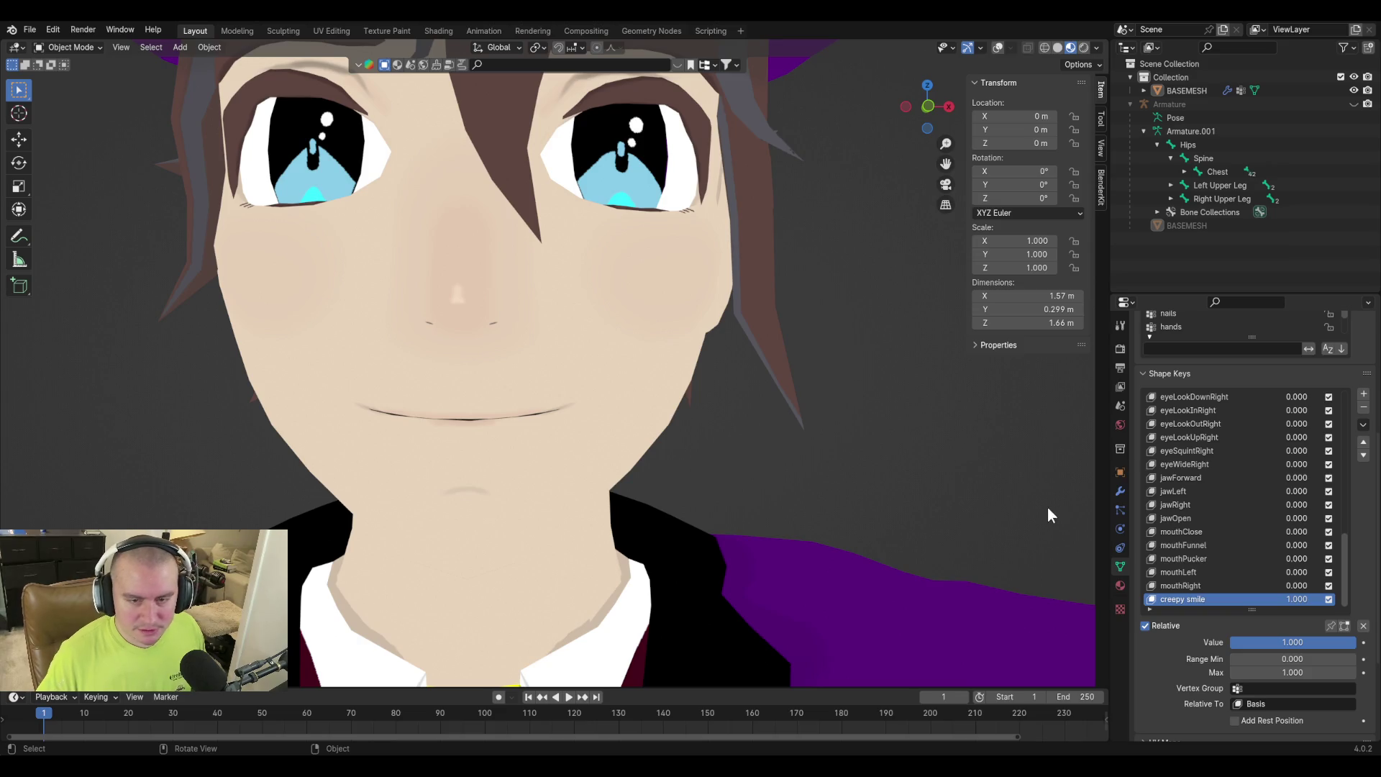
key("Tab")
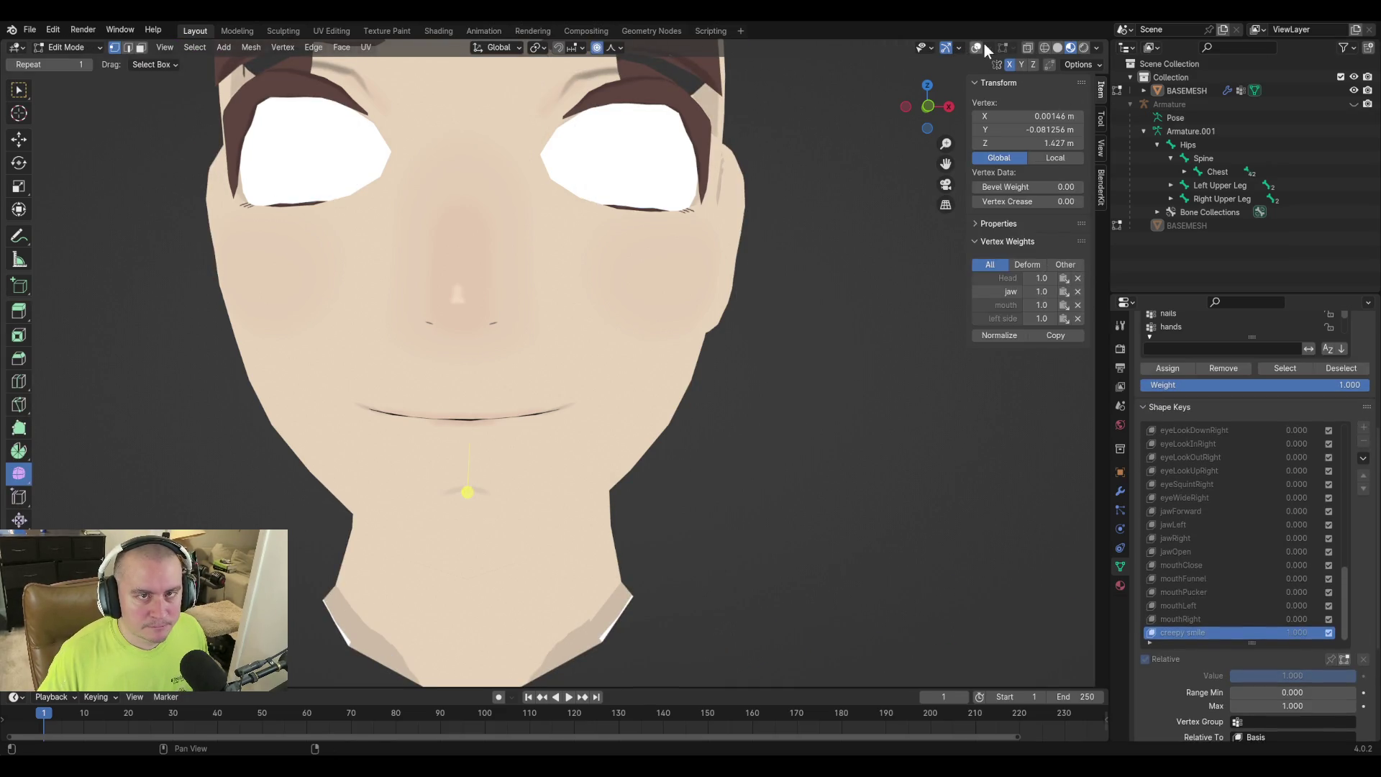
left_click(977, 46)
middle_click_drag(753, 454, 727, 452)
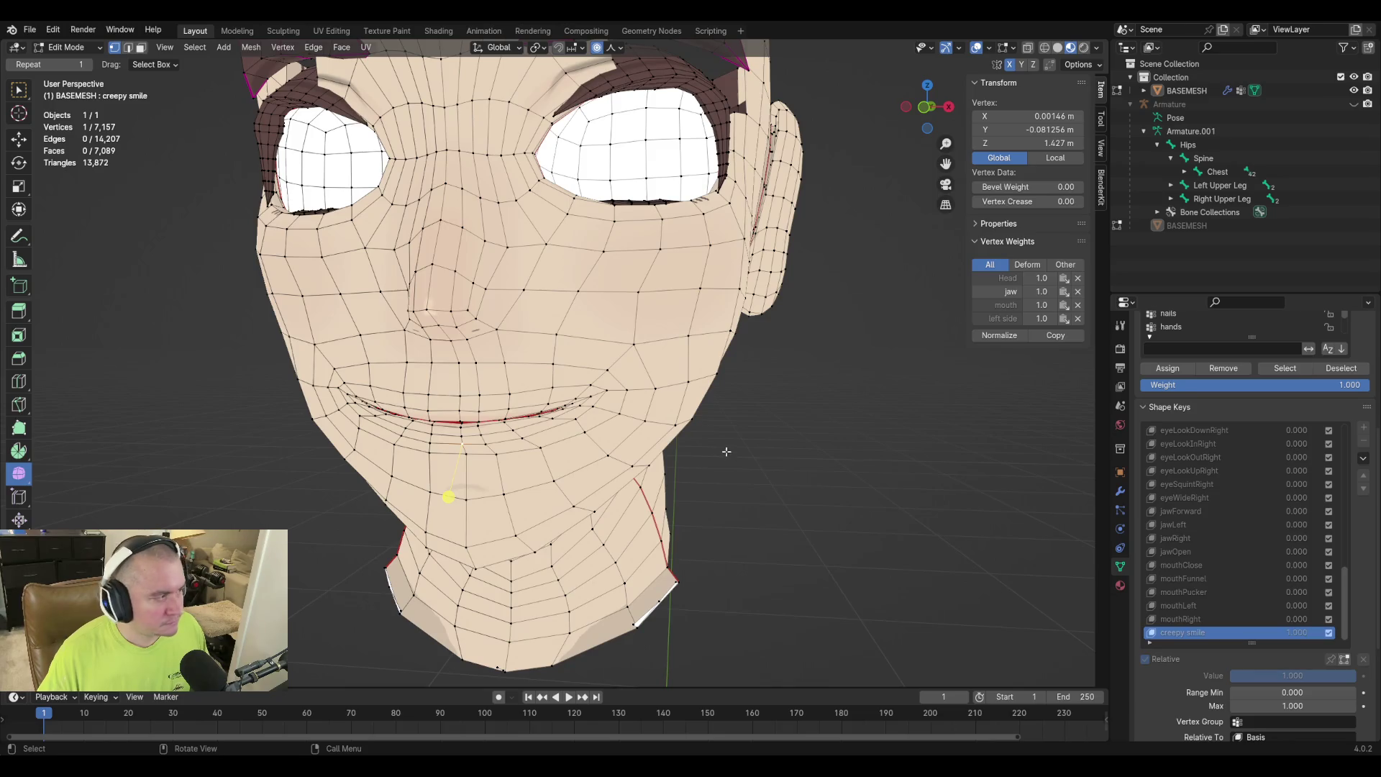
key("ctrl+s")
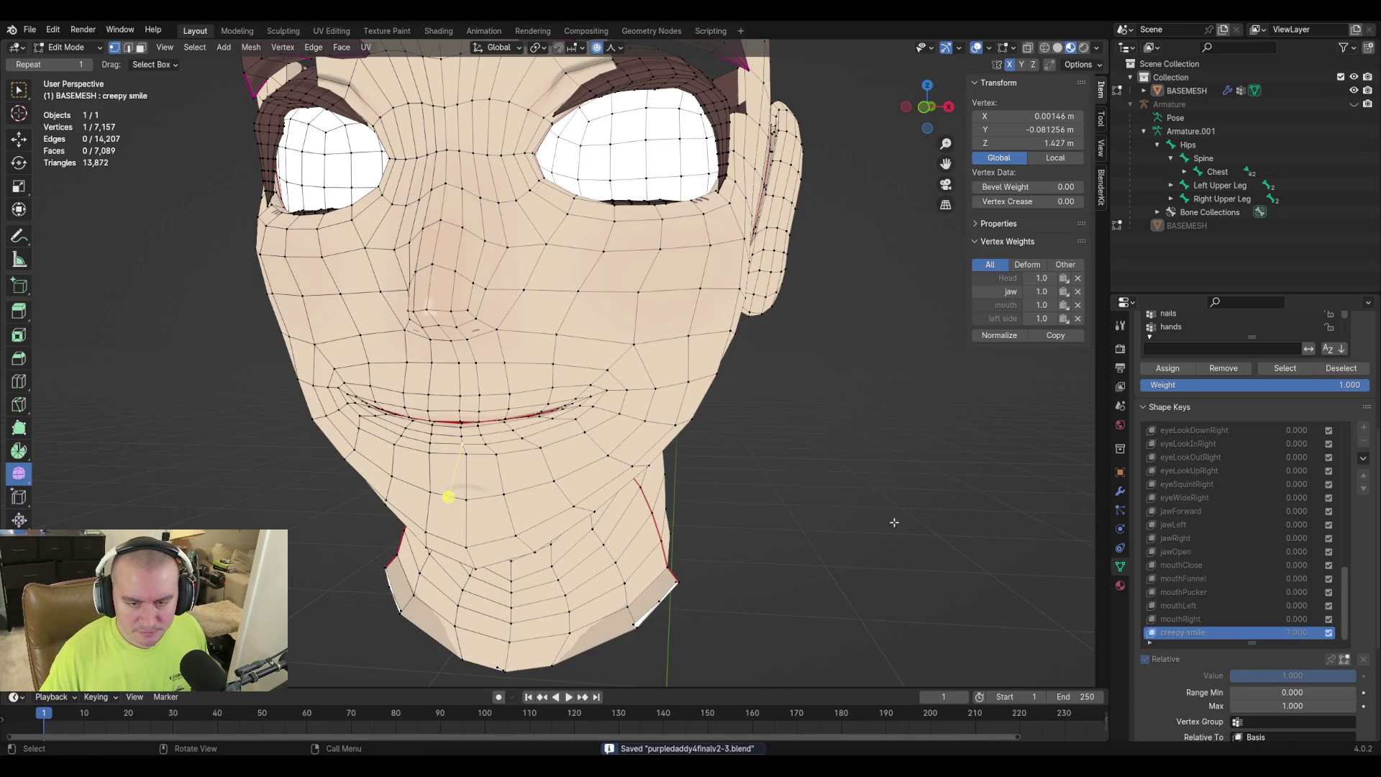
left_click(894, 524)
scroll(1189, 684, "down", 3)
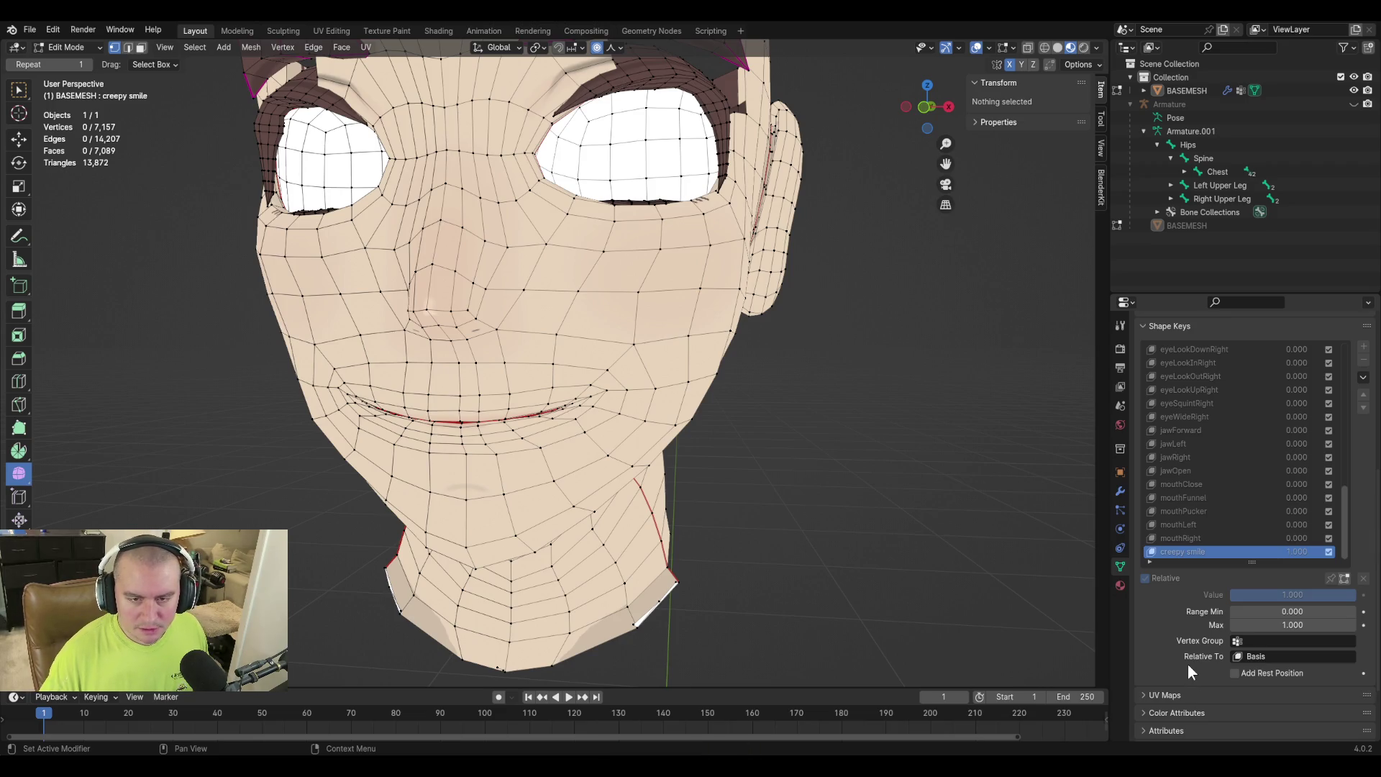
Limit creepy smile to the 'left side' vertex group and switch to Object Mode.
left_click(1284, 641)
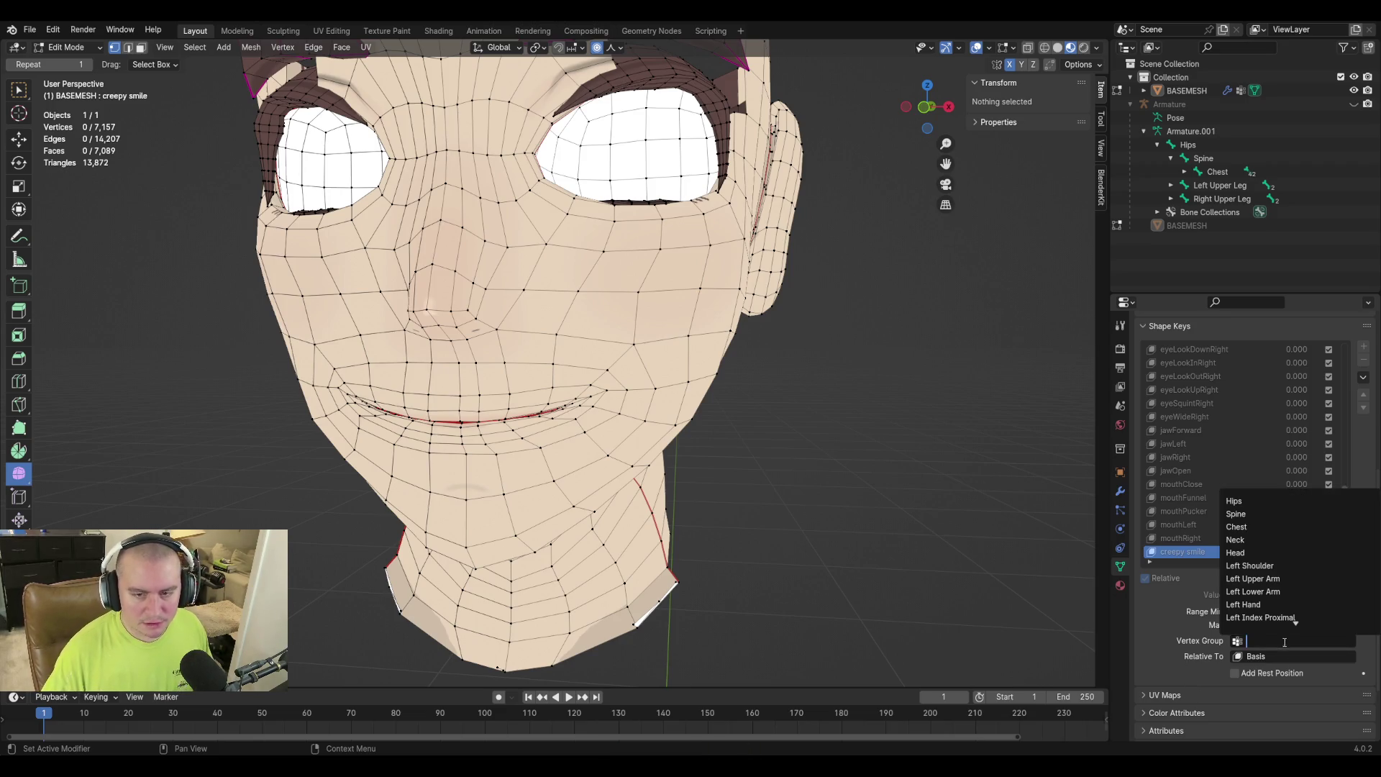
type("left")
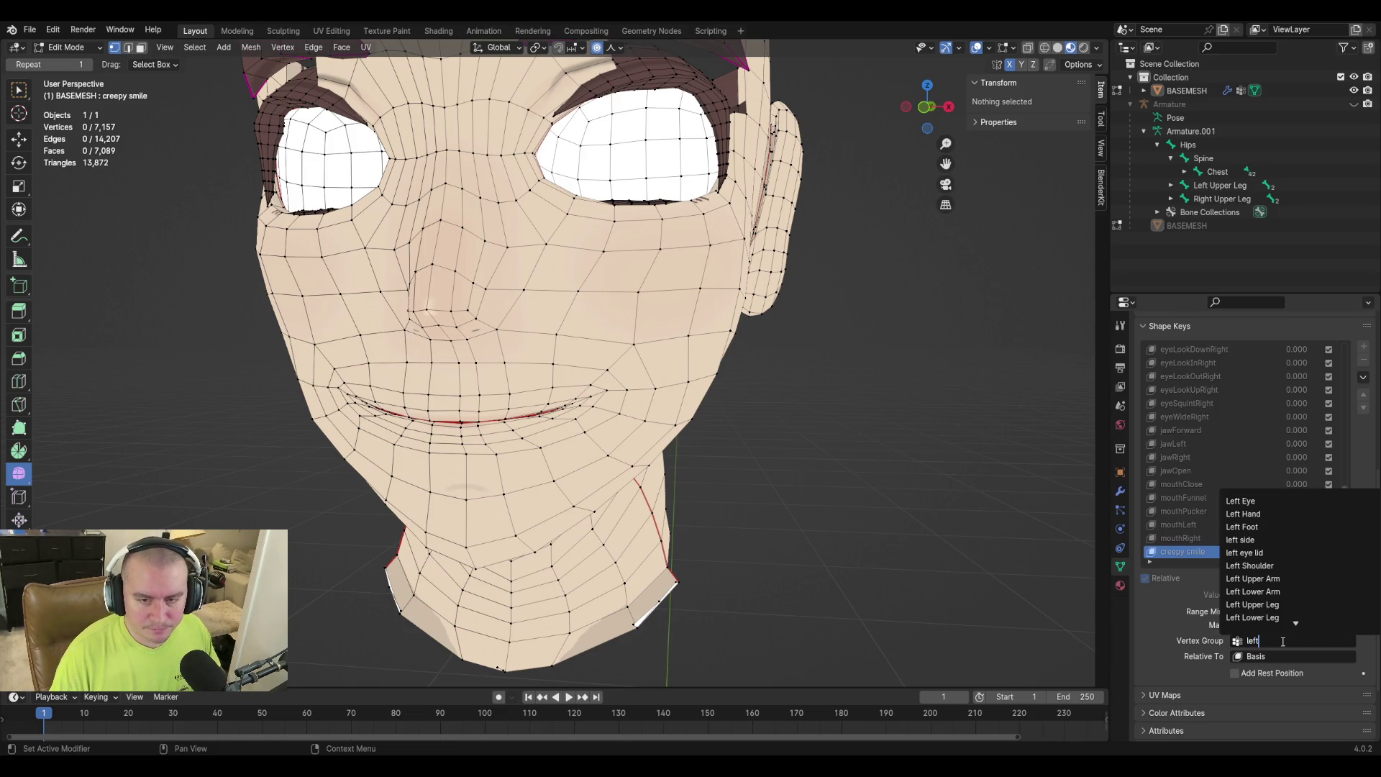
type(" sid")
key("Return")
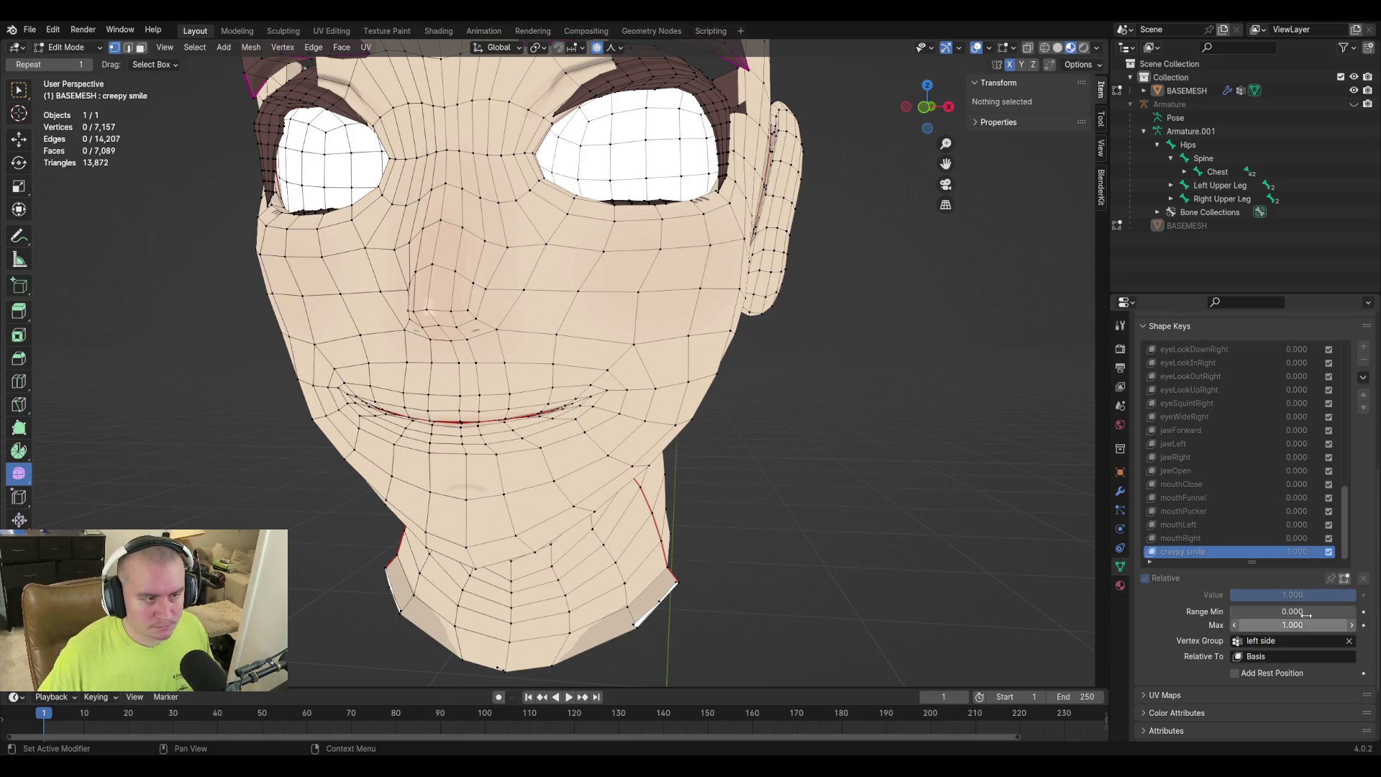
mouse_move(848, 516)
middle_mouse_down()
mouse_move(894, 503)
mouse_move(892, 517)
middle_mouse_up()
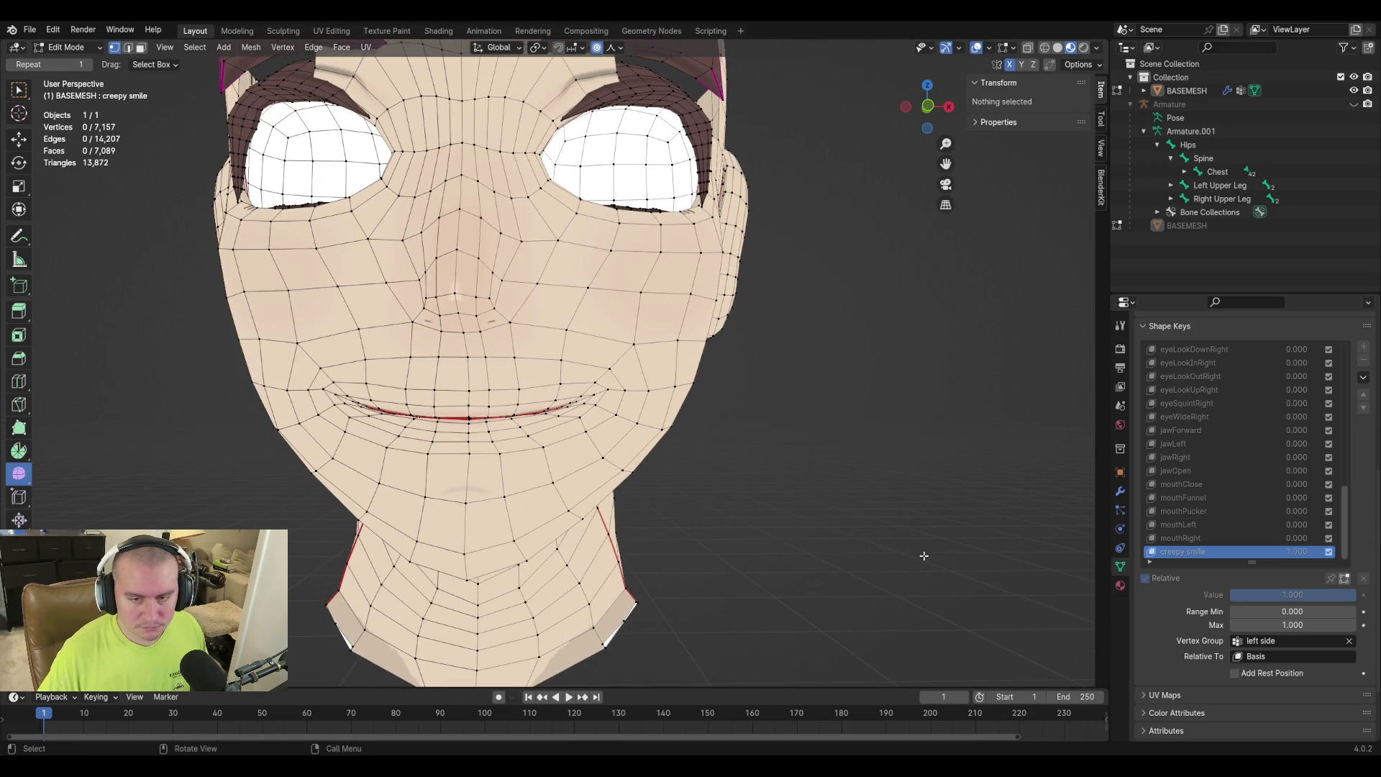
key("Tab")
key("Tab")
key("Tab")
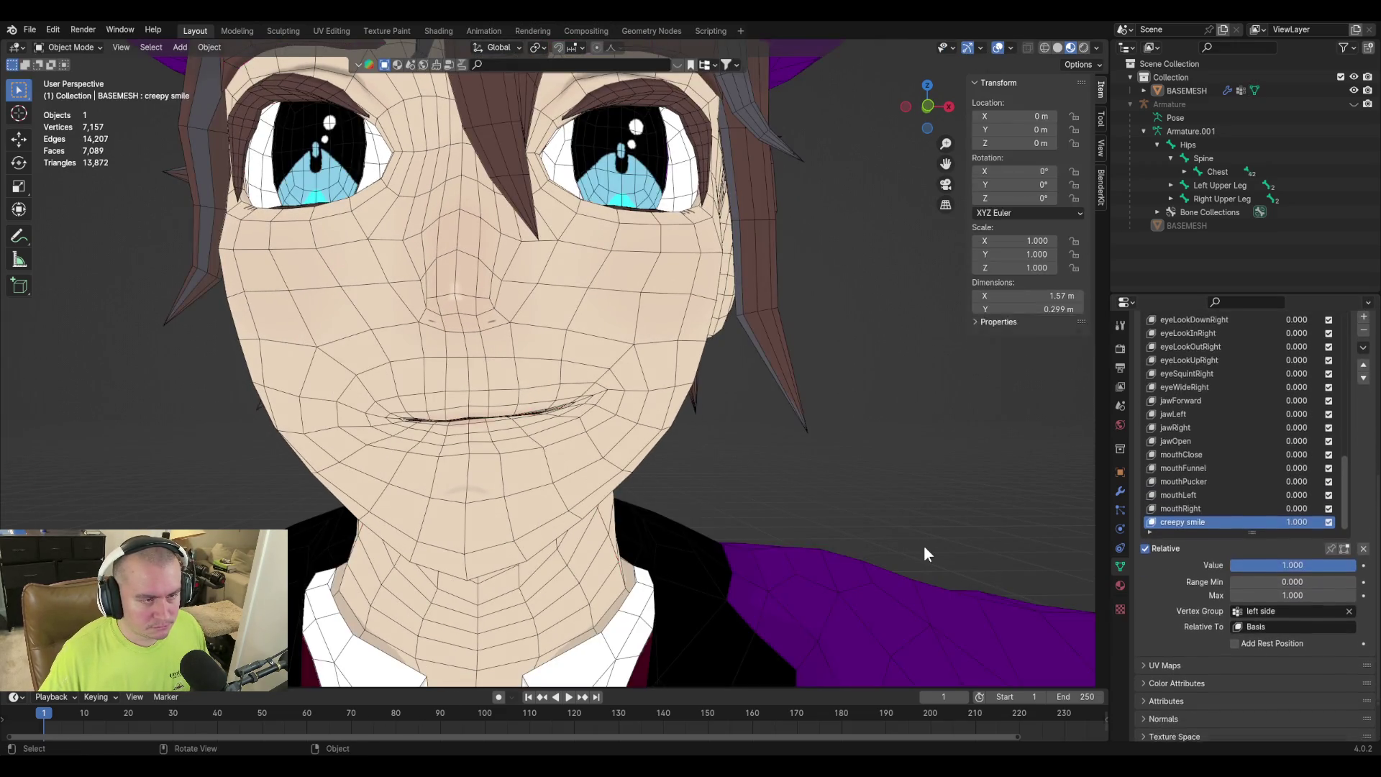
scroll(960, 525, "up", 2)
scroll(831, 429, "down", 2)
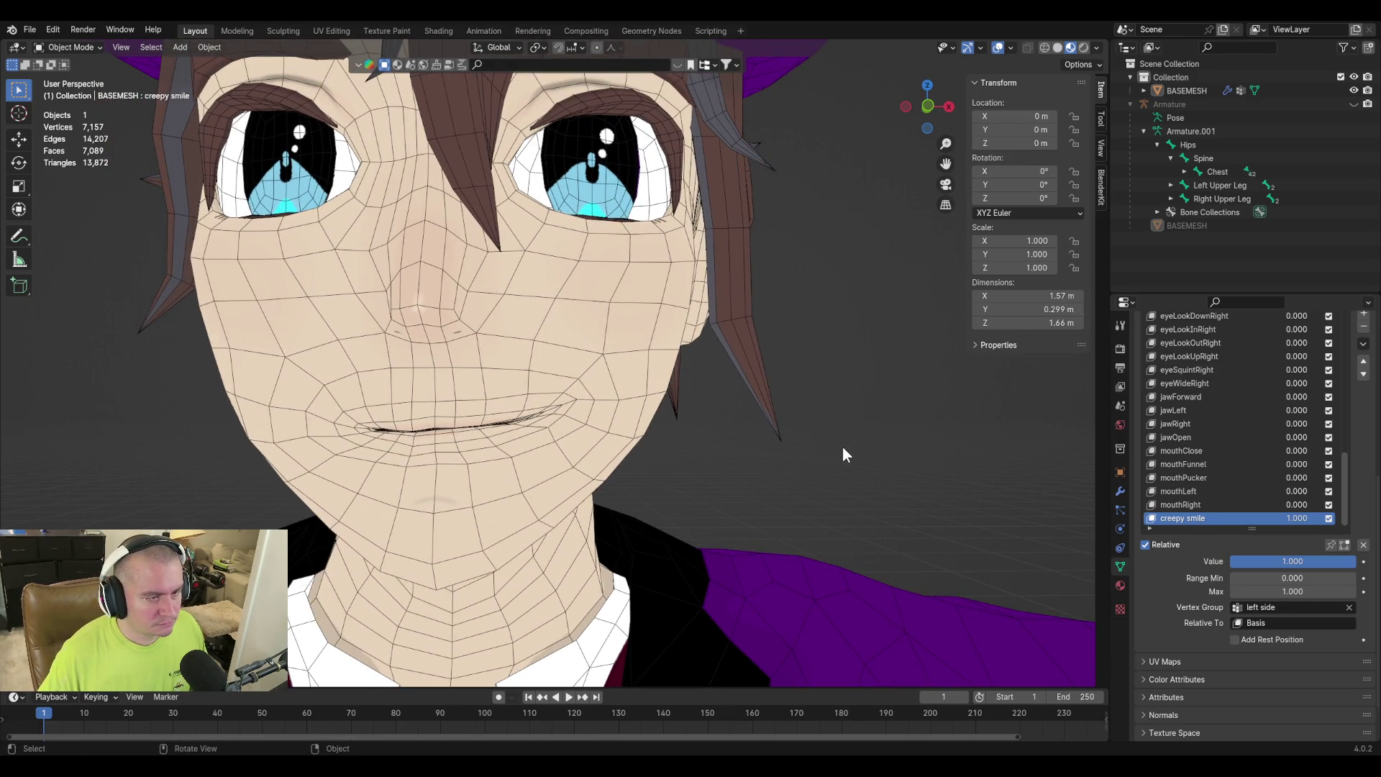
Create a shape key from the mix and rename Key 47 to smileLeft.
left_click(1364, 345)
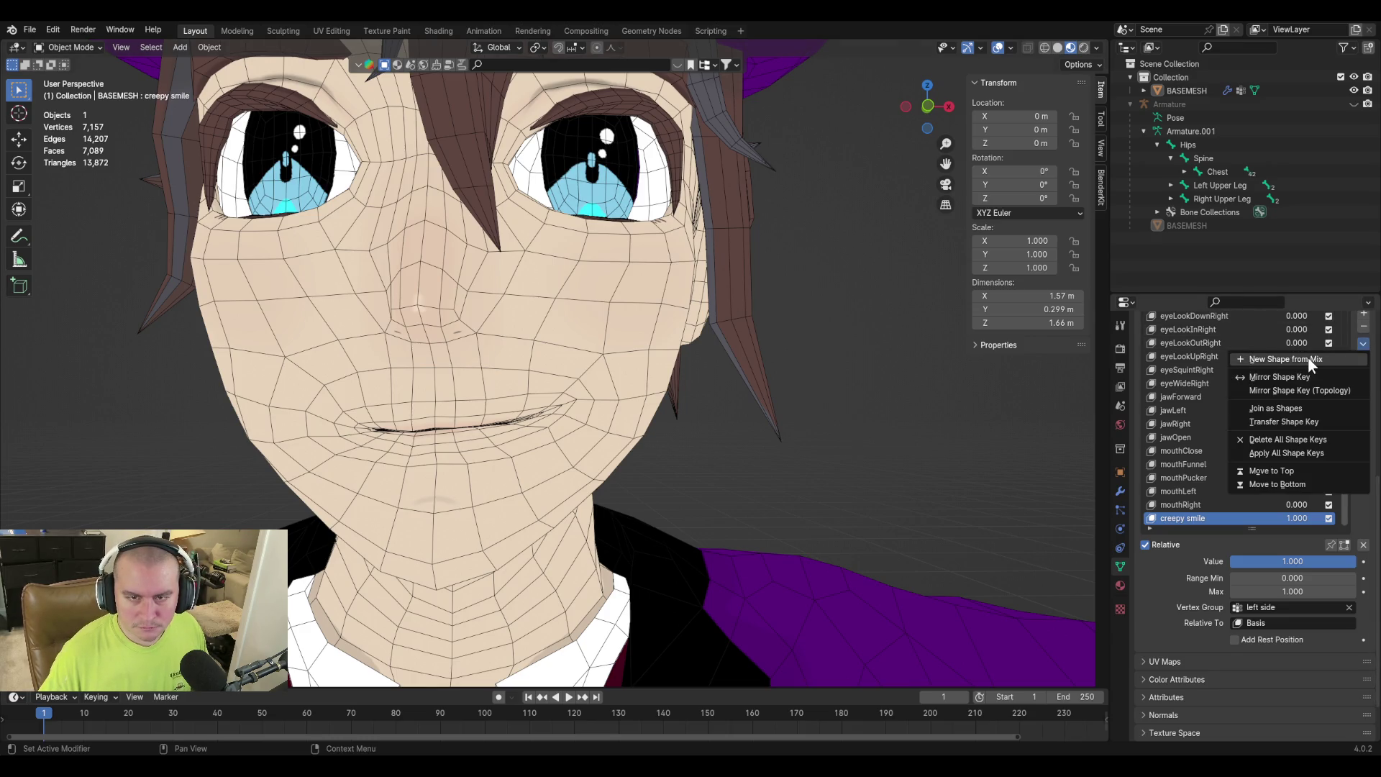
left_click(1308, 356)
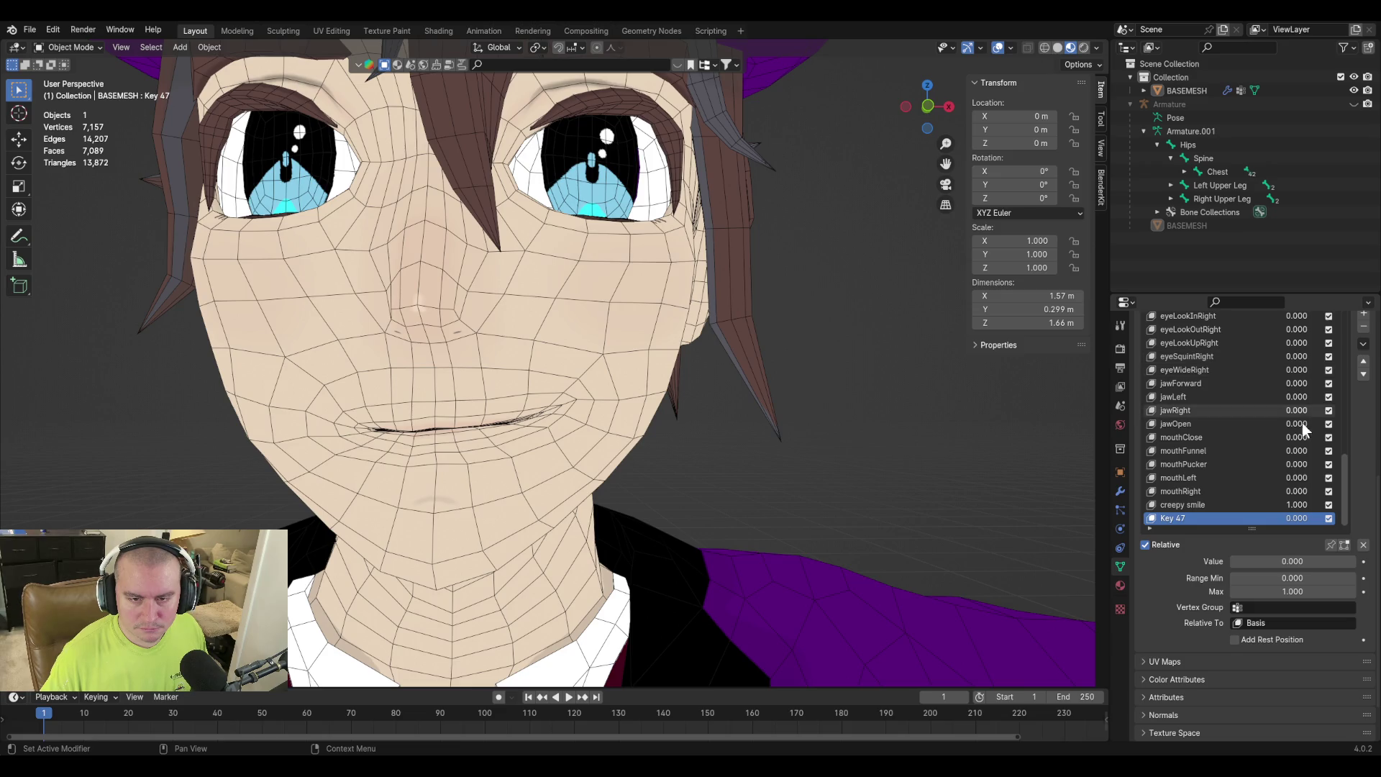
double_click(1176, 518)
type("smile")
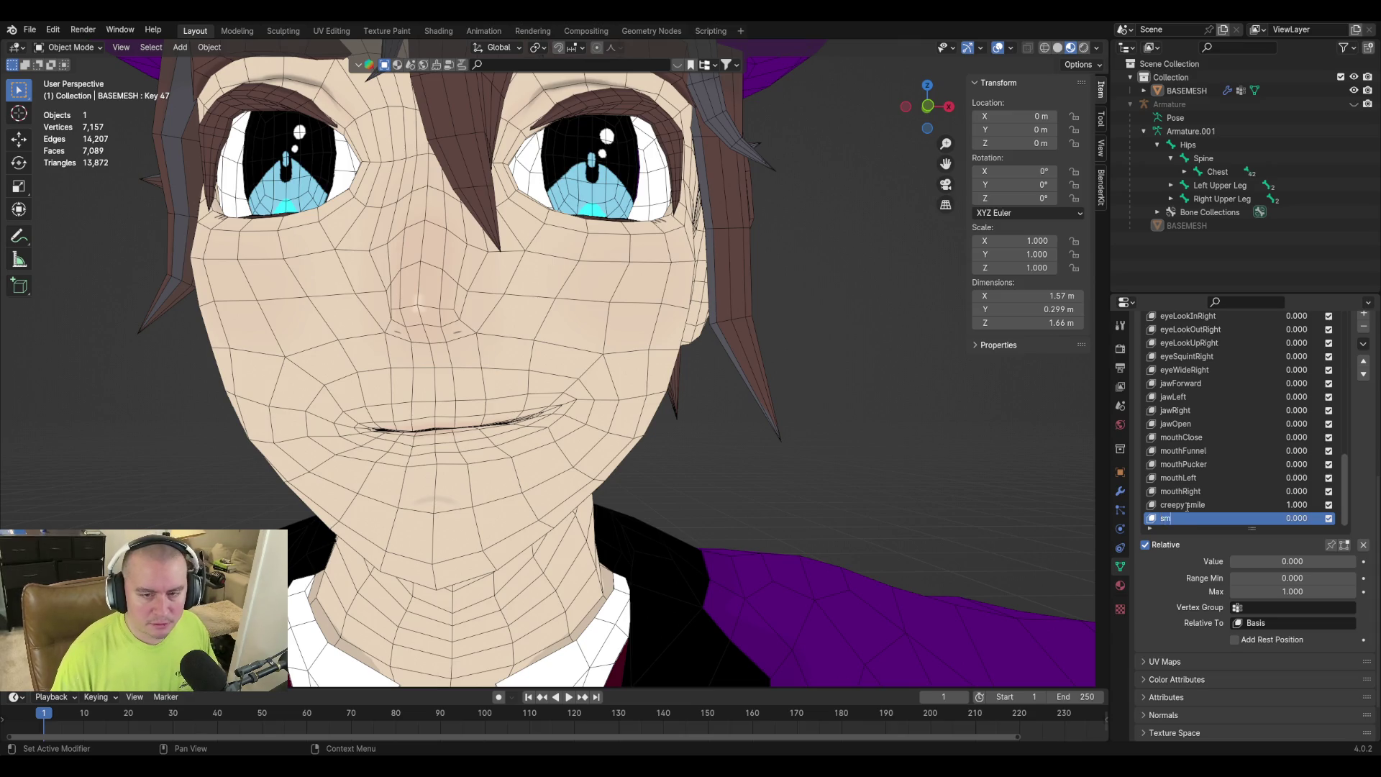
type("Left")
key("Return")
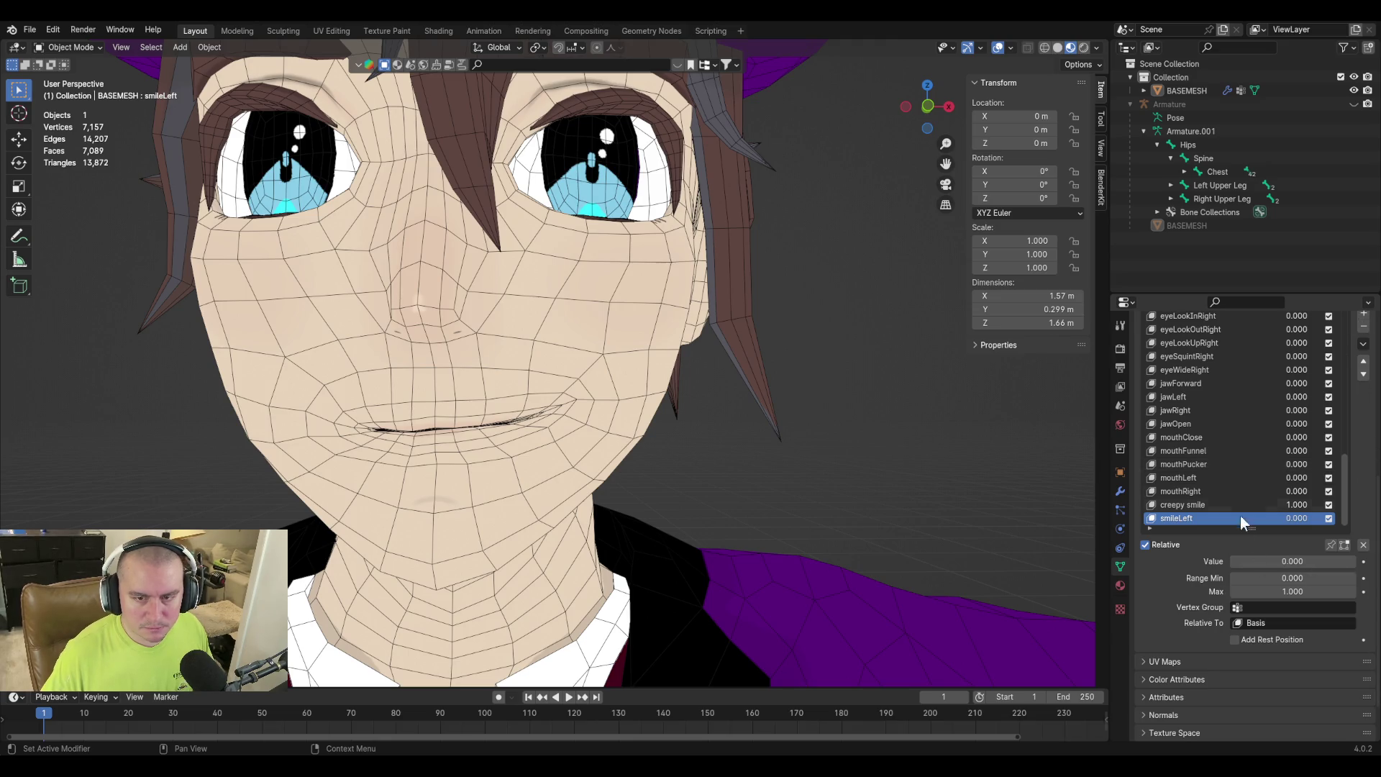
Make creepy smile active again and search its vertex group list for 'right'.
left_click(1245, 503)
left_click(1283, 607)
type("right s")
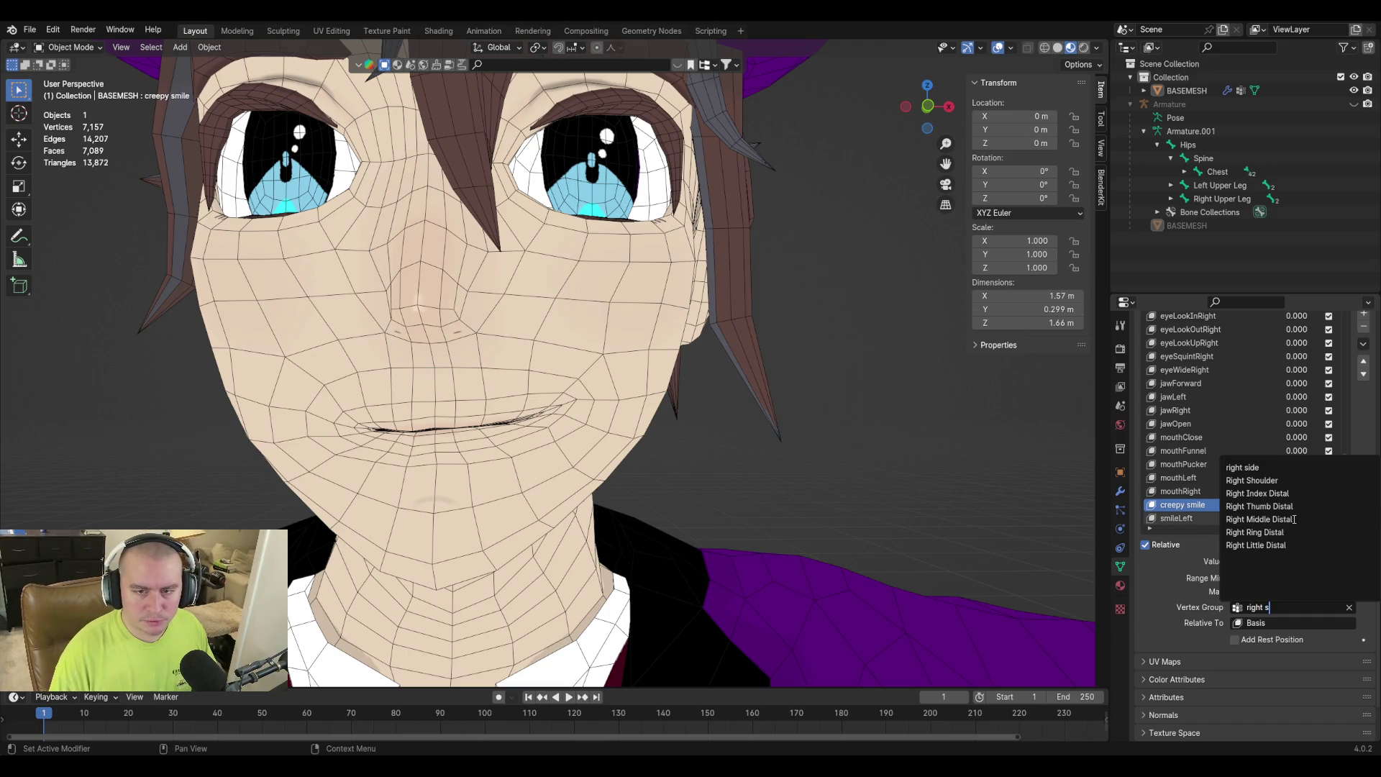
Assign the 'right side' group to creepy smile, add smileRight from the mix, and reselect creepy smile.
left_click(1288, 507)
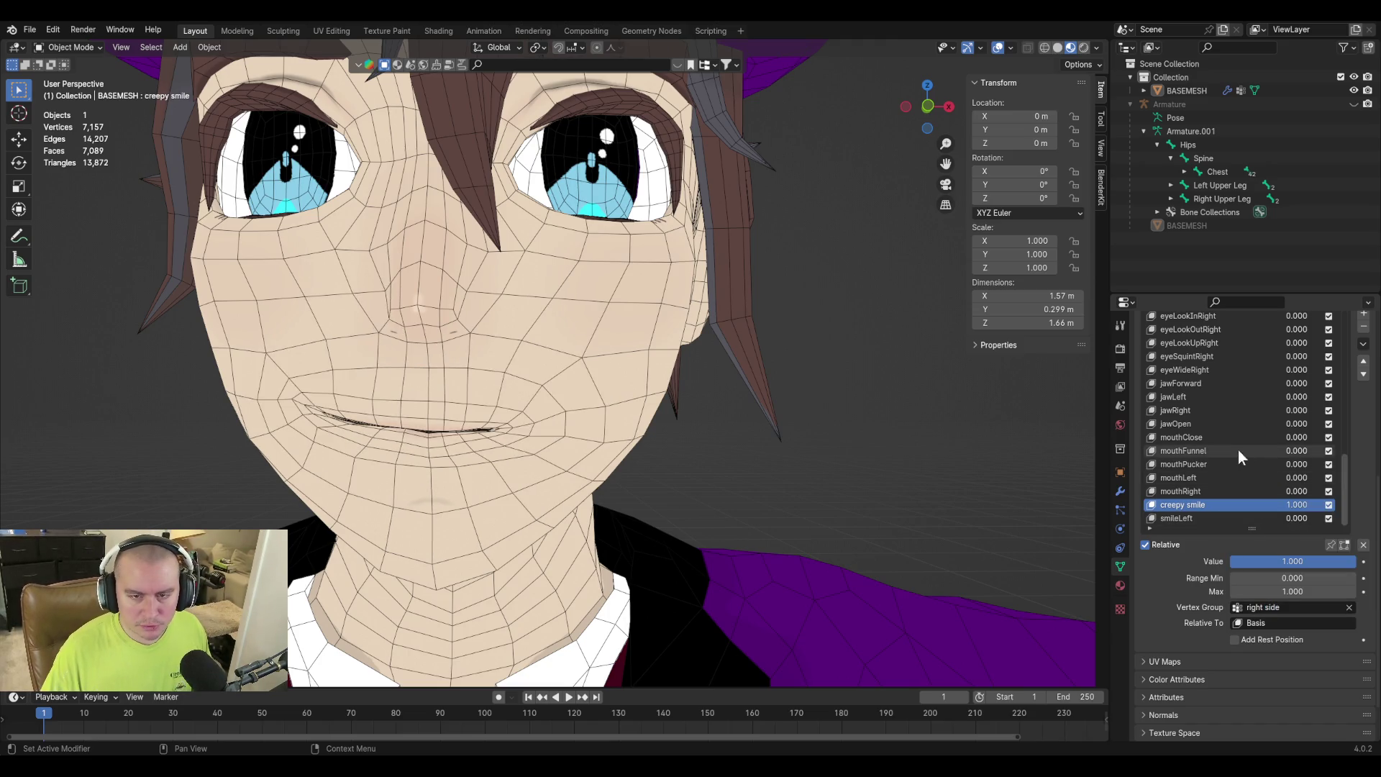
left_click(1362, 342)
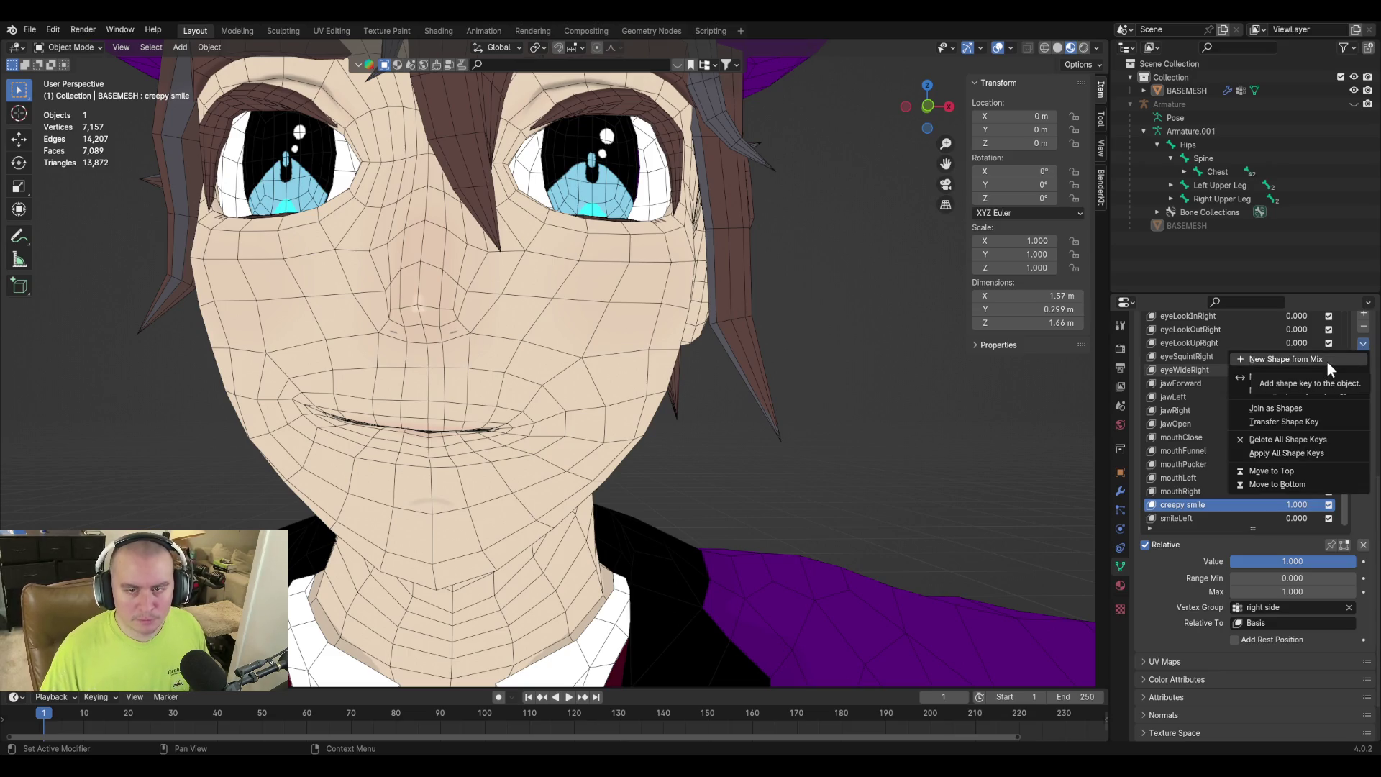
left_click(1326, 361)
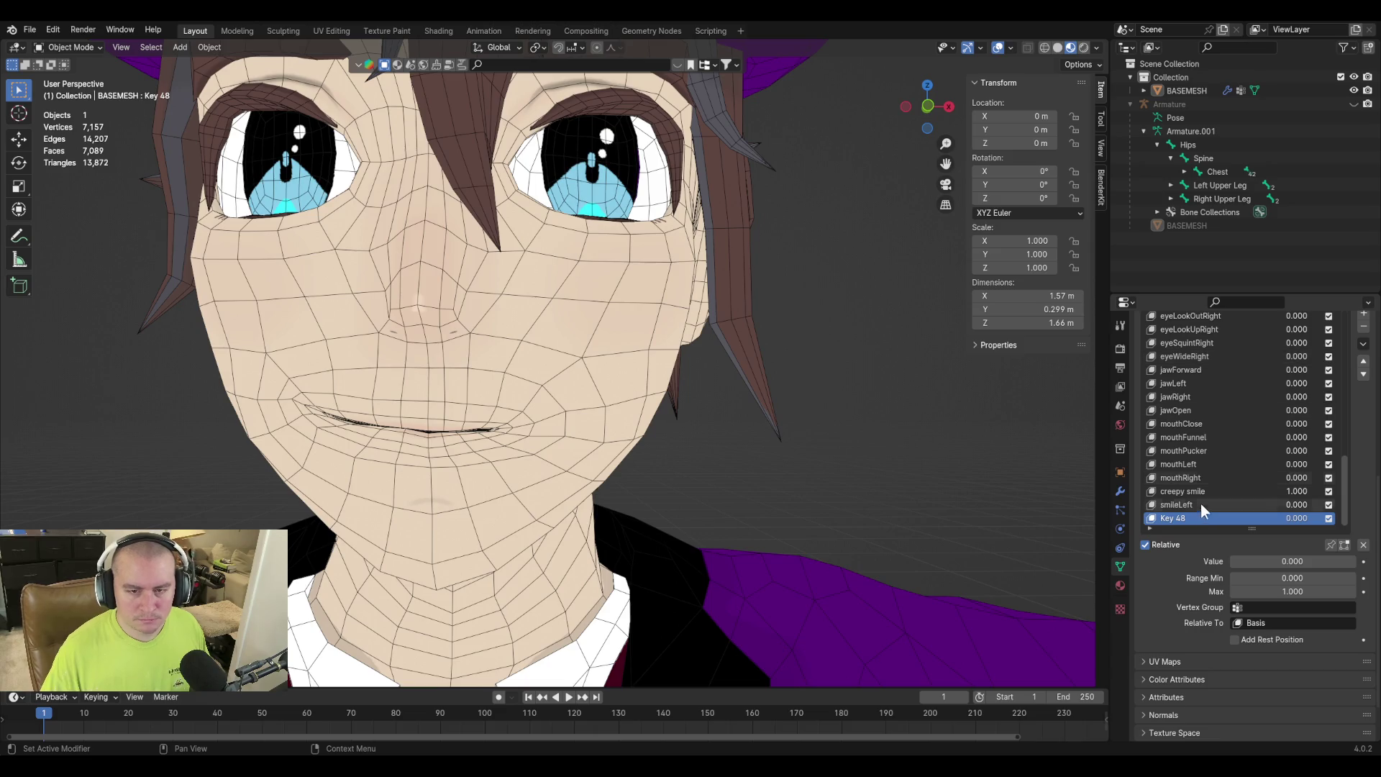
type("smileRight")
key("Return")
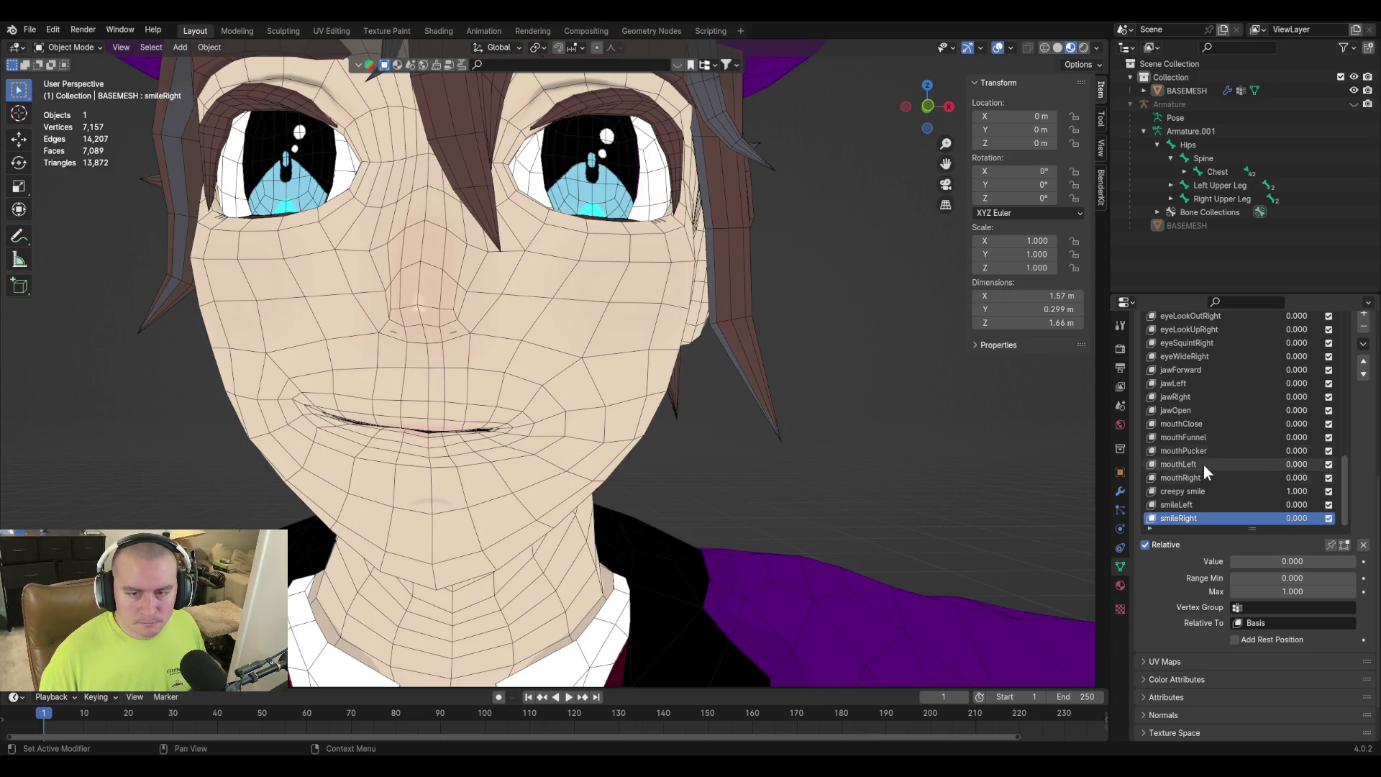
left_click(1253, 489)
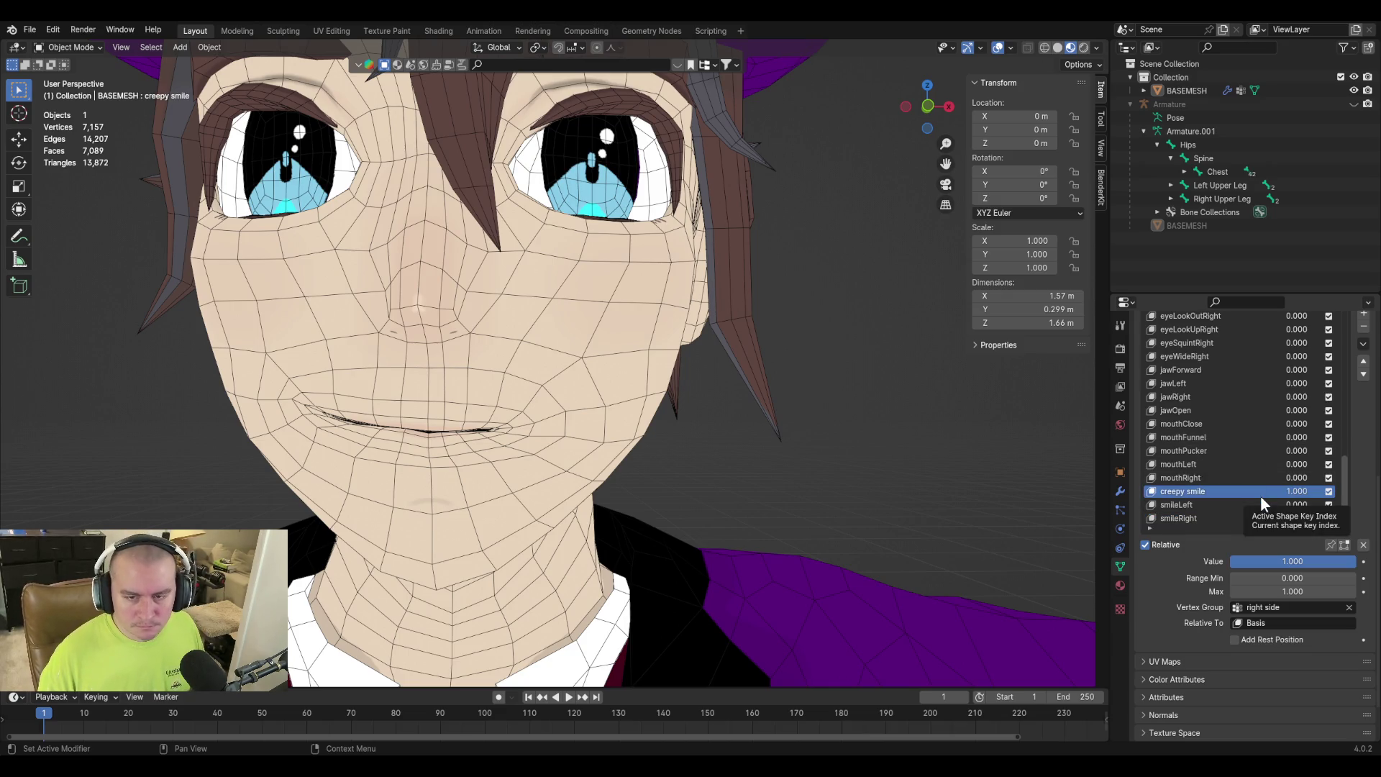